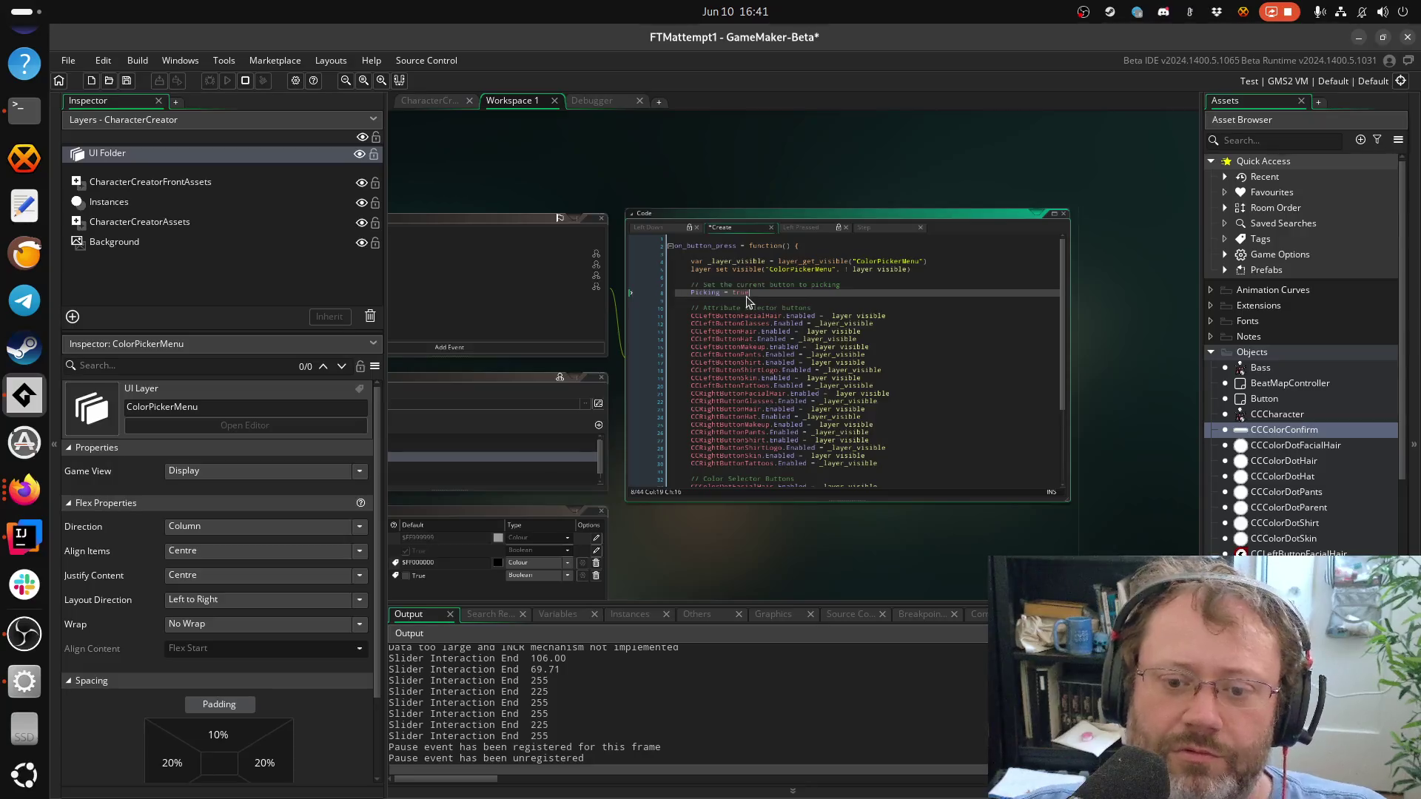
Save the project and pan the workspace to the CCColorConfirm Create code editor
key(ctrl+s)
drag(609, 374, 1060, 346)
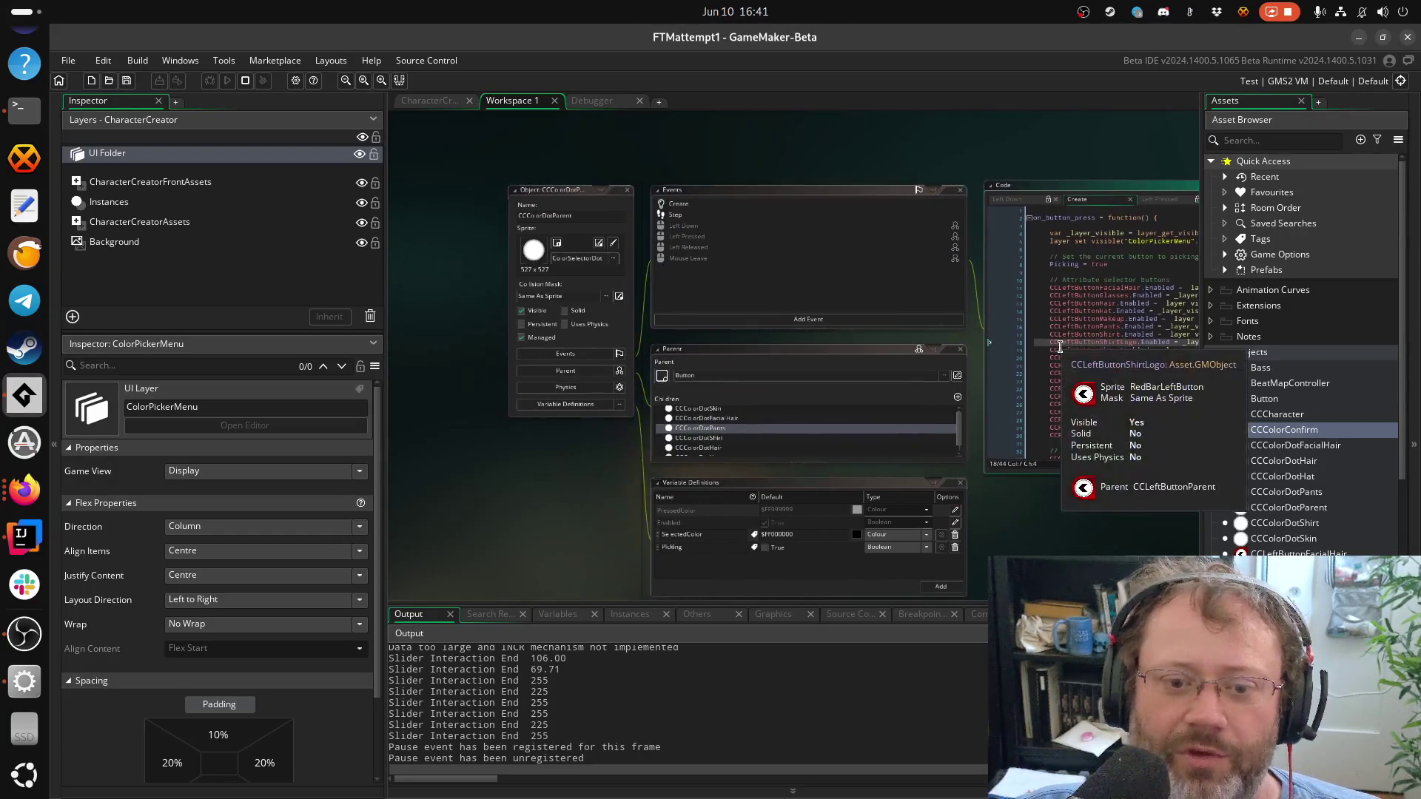
click(1060, 347)
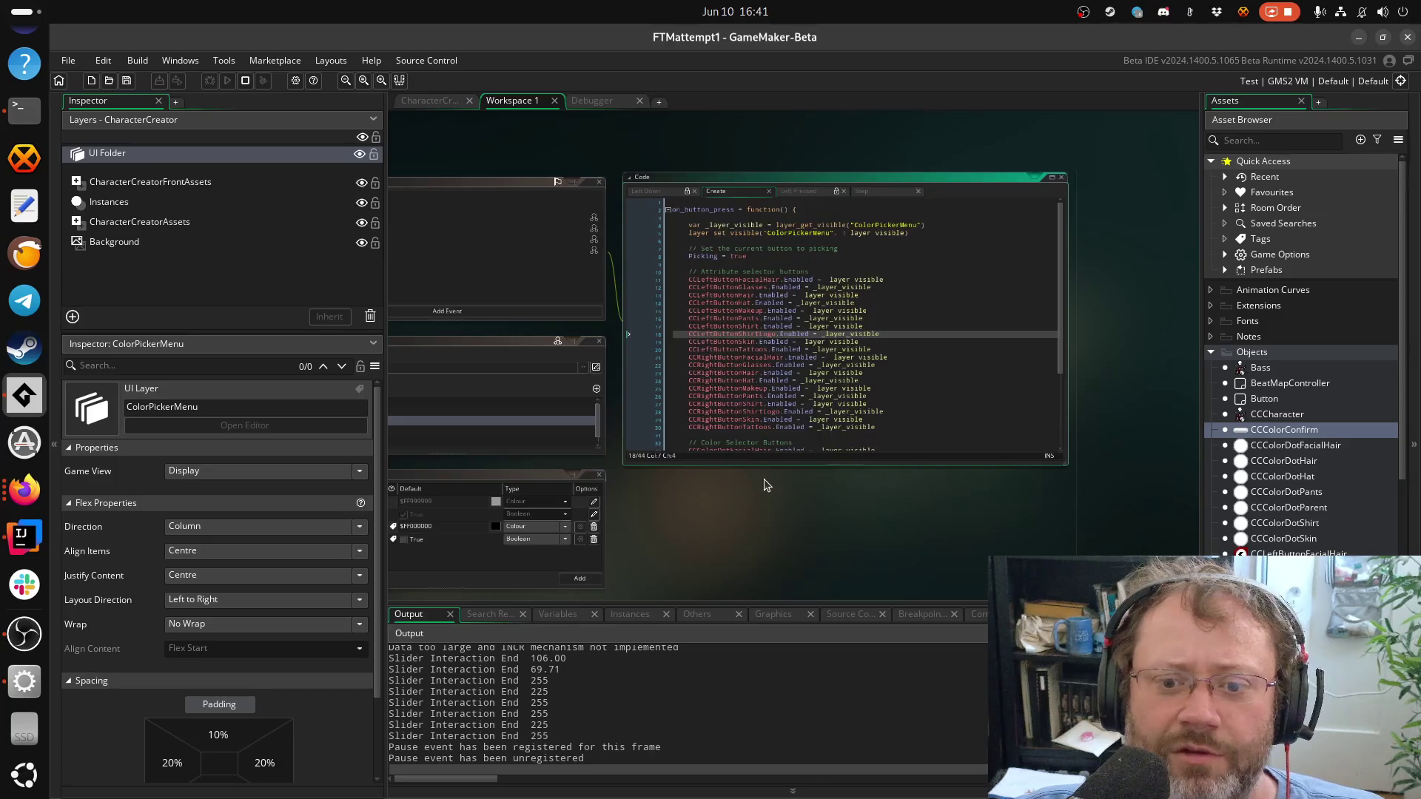
Scroll to the Color Selector Buttons block and place the caret on the last colour-dot line
scroll(775, 359, down, 3)
scroll(780, 523, down, 10)
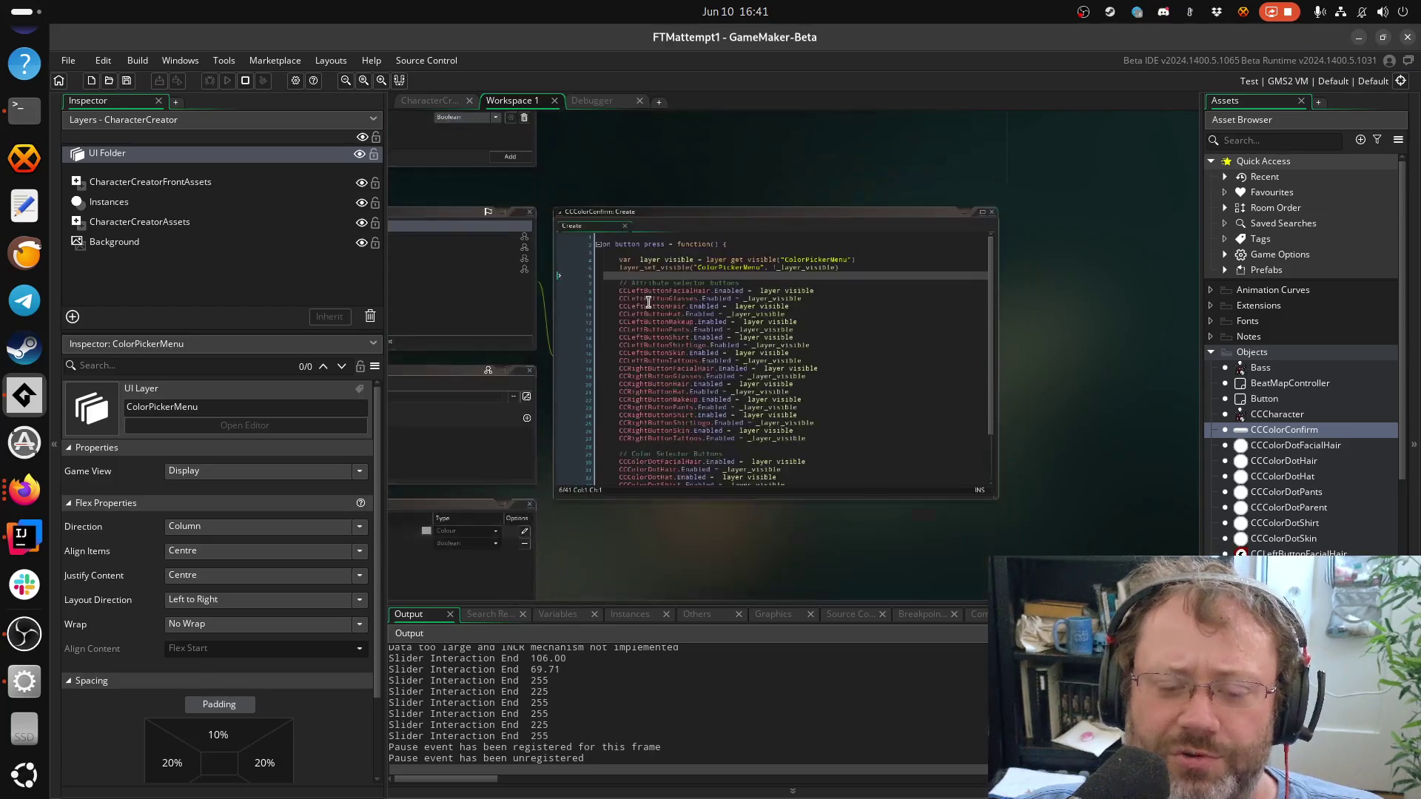
scroll(648, 302, down, 5)
scroll(693, 404, up, 4)
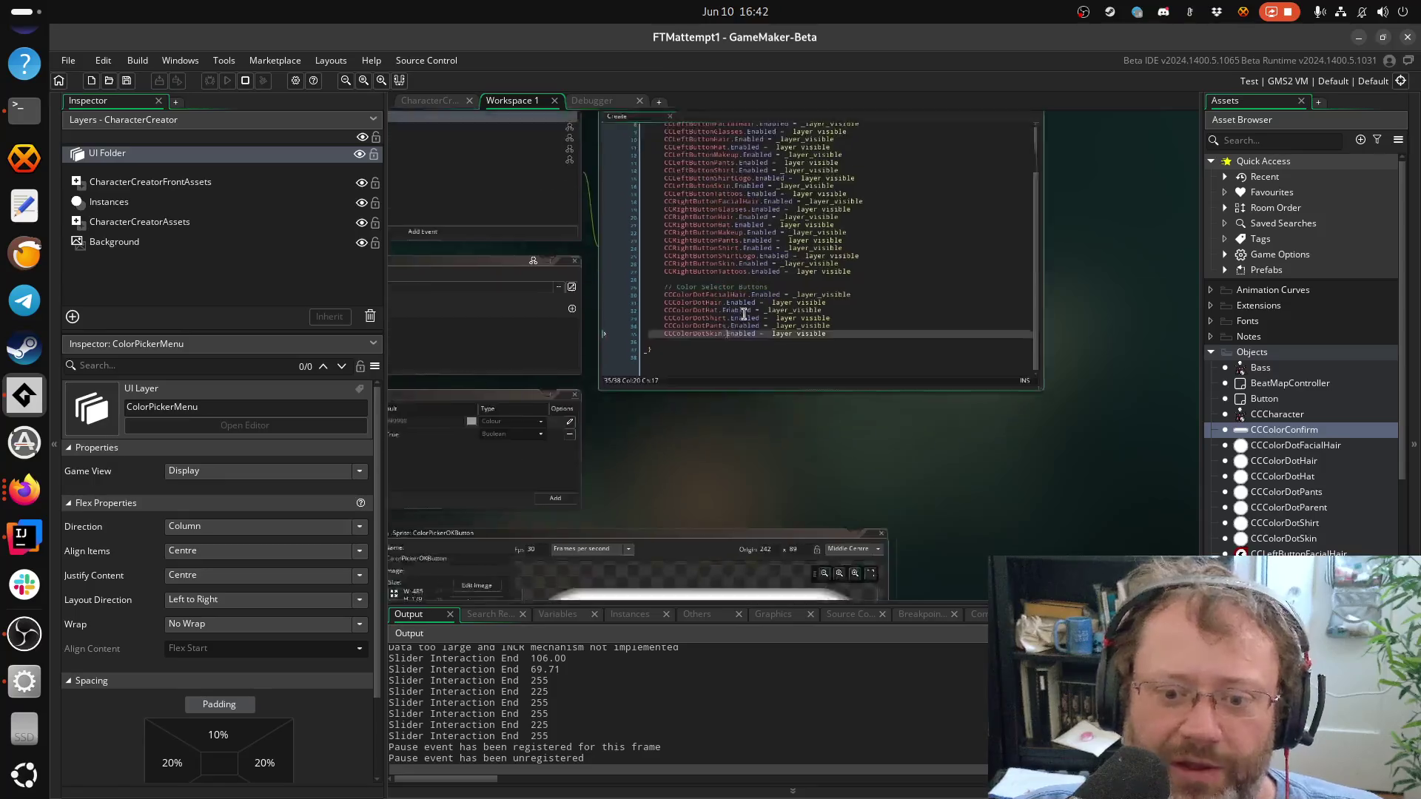
scroll(682, 337, up, 3)
click(681, 339)
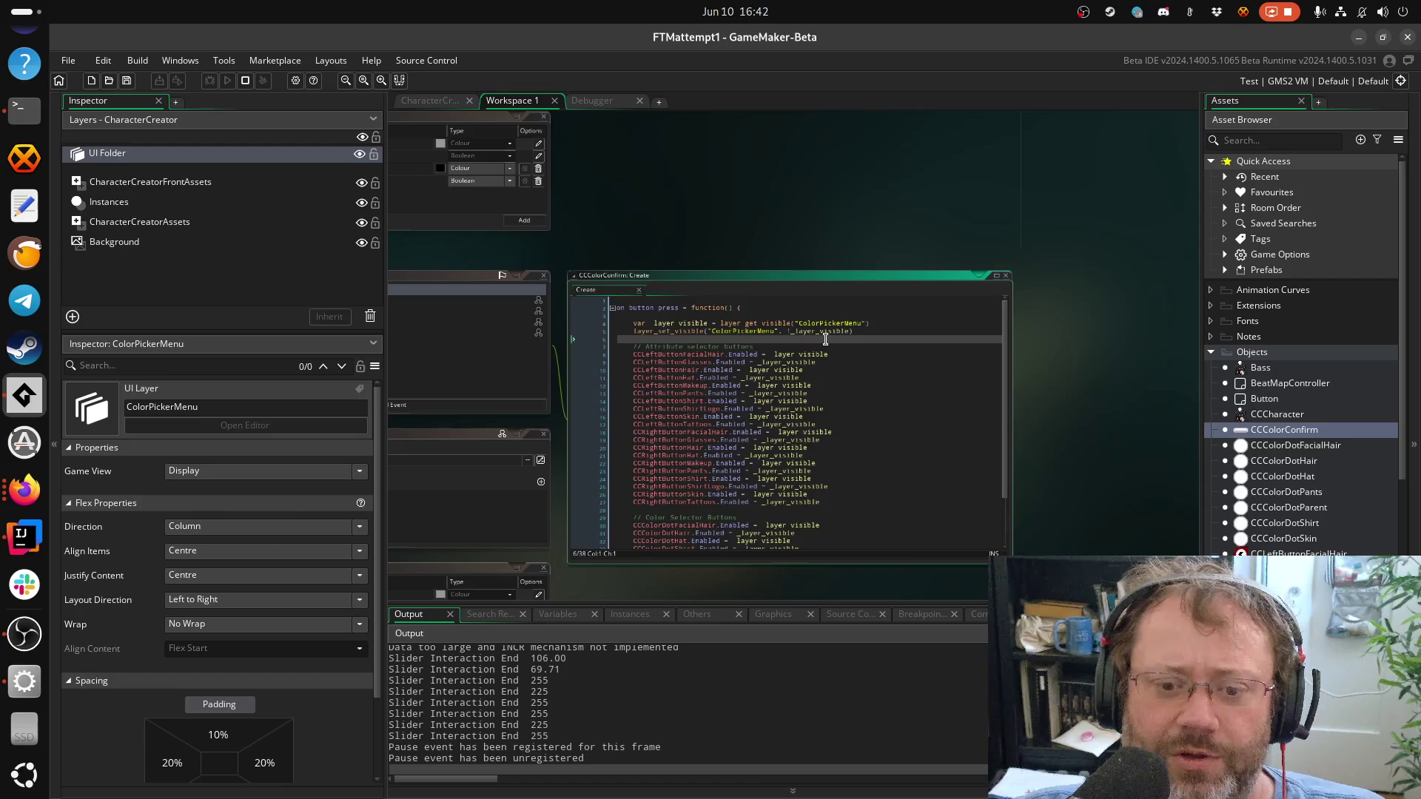
scroll(826, 340, down, 3)
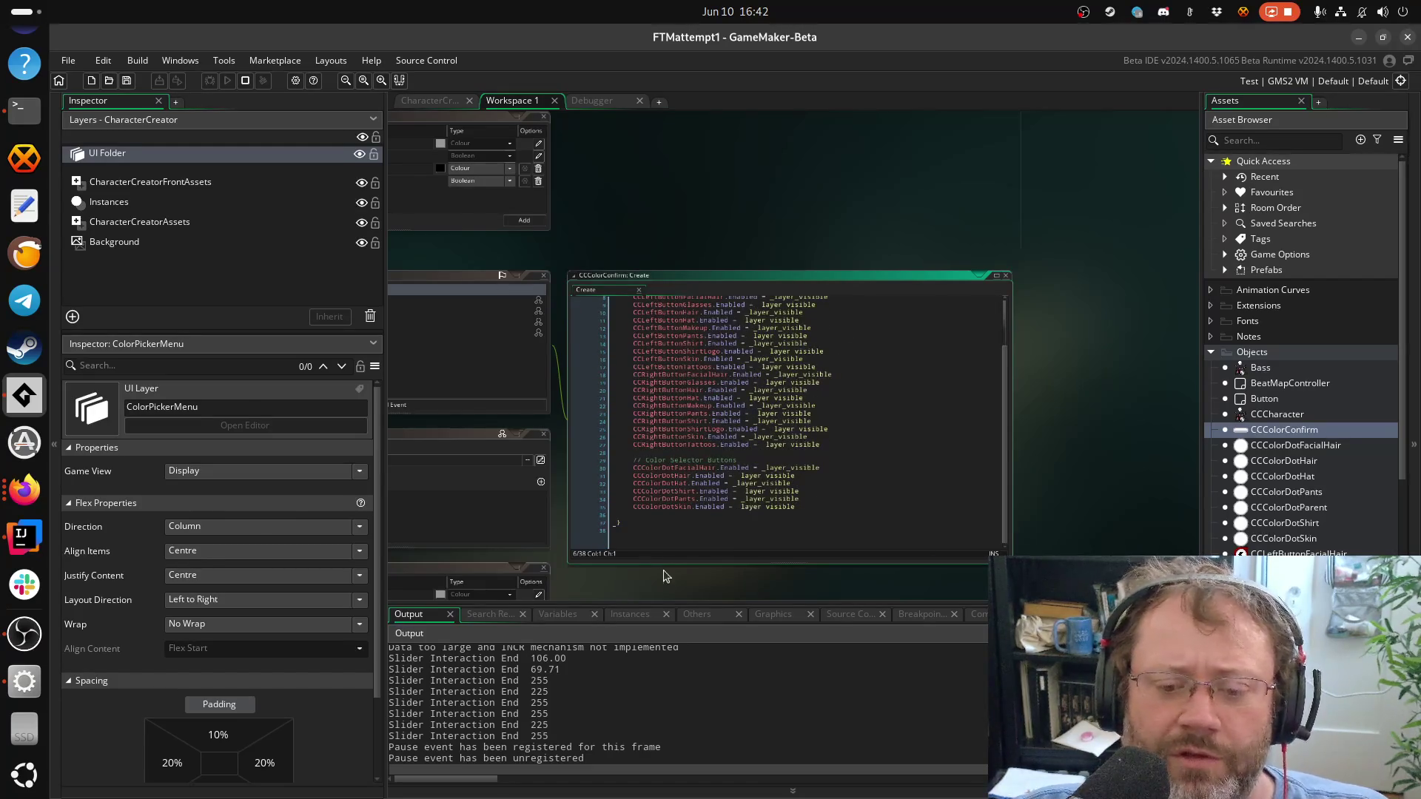
click(671, 532)
click(670, 516)
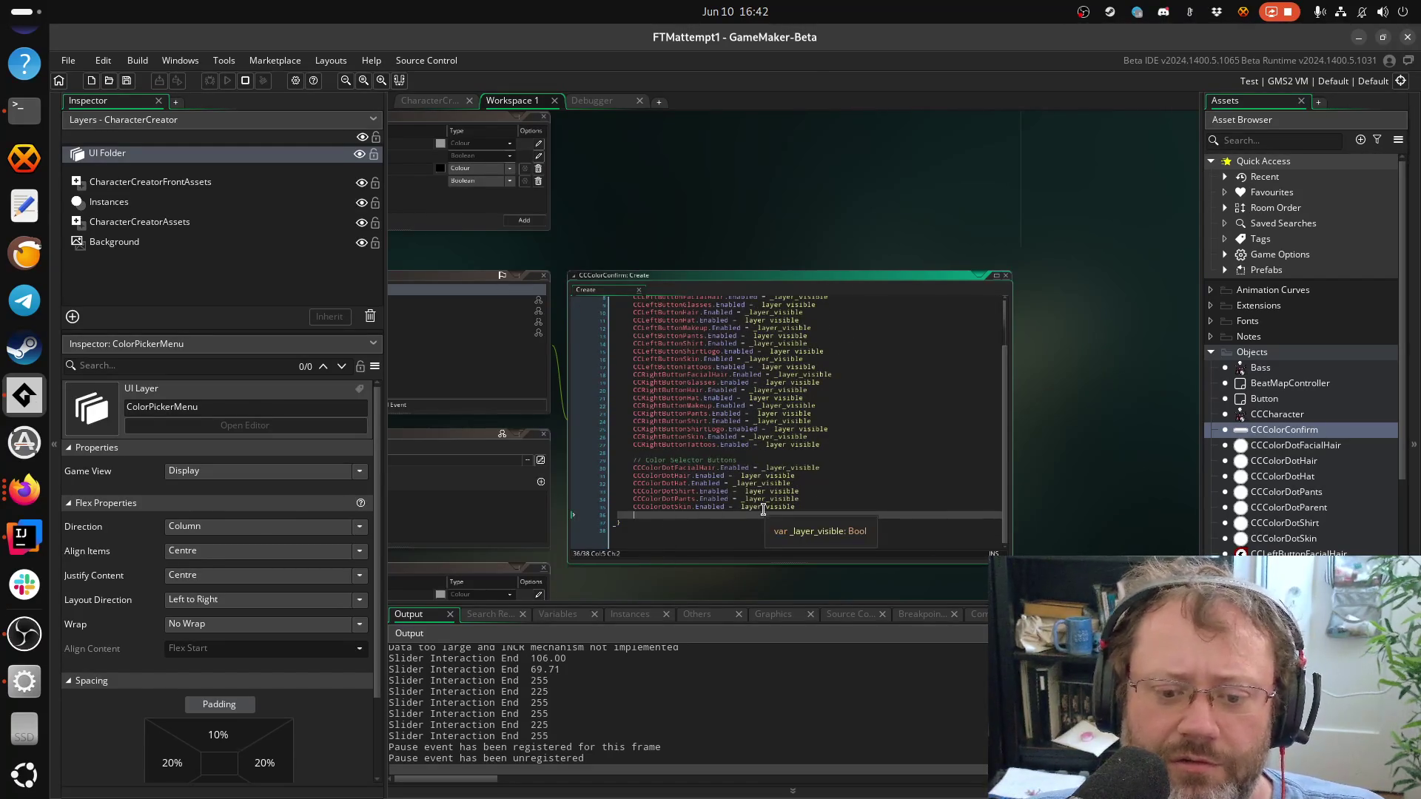
Duplicate the six CCColorDot Enabled lines below the originals and save
key(BackSpace)
key(Up)
key(End)
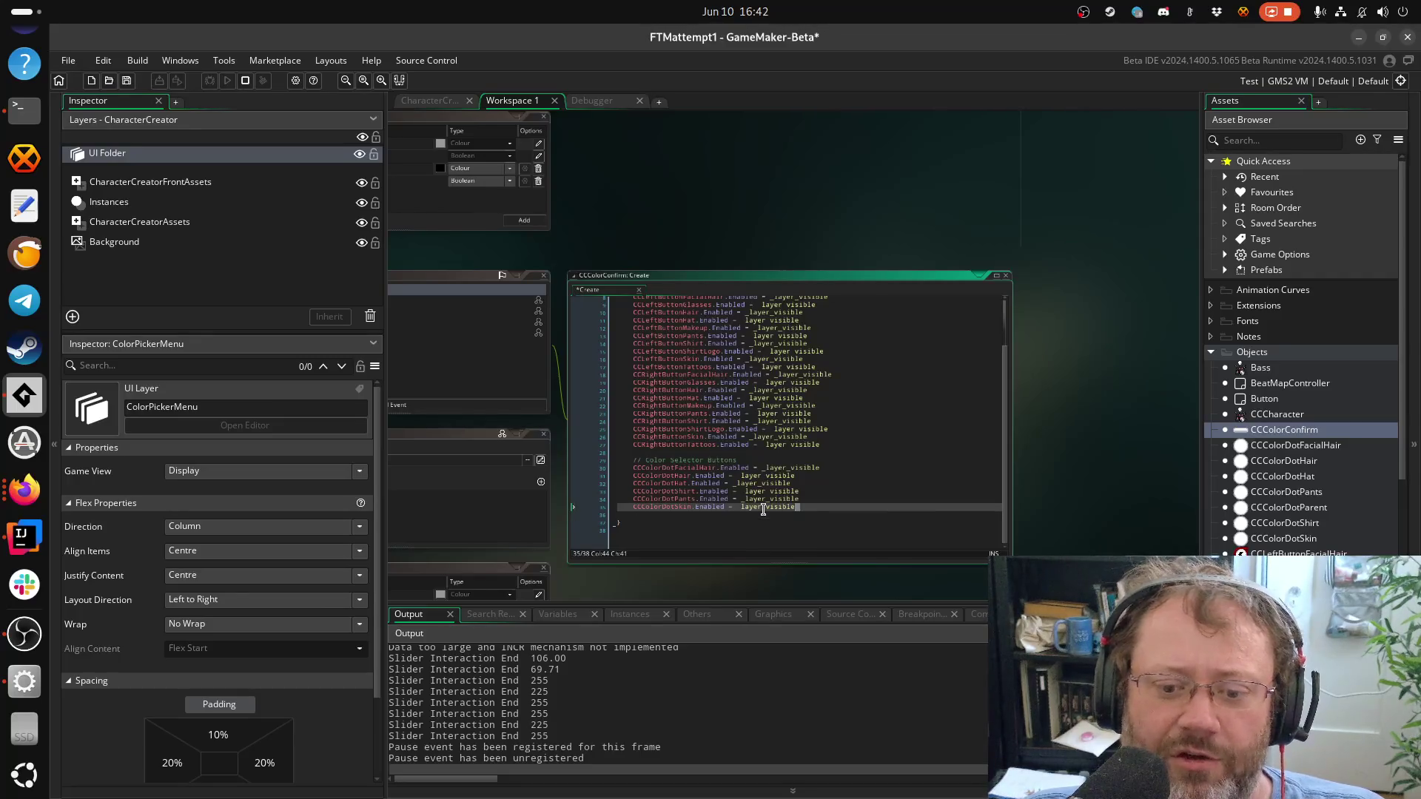
key(shift+Home)
key(shift+Up)
key(shift+Up)
key(shift+Up)
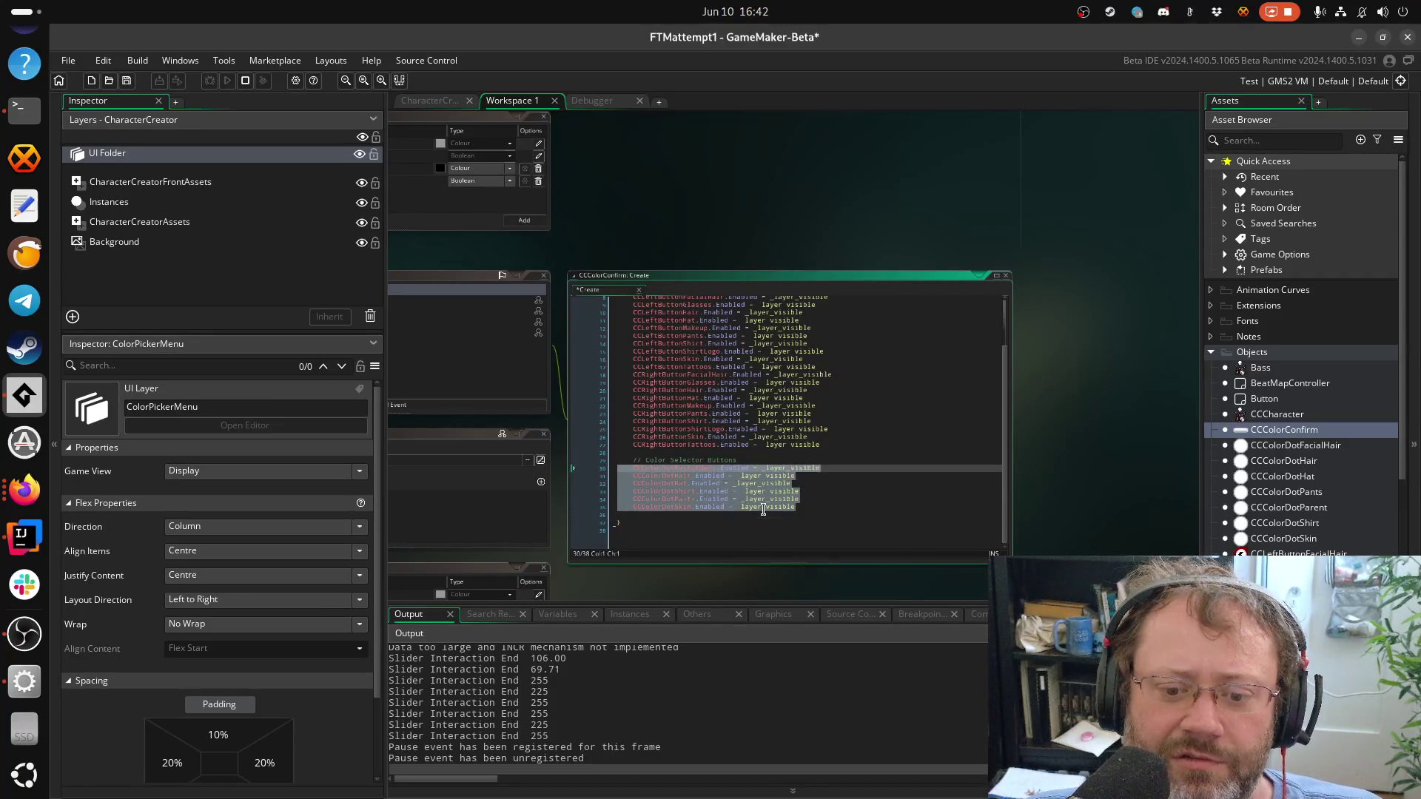
key(ctrl+c)
key(Down)
key(Down)
key(Down)
key(Return)
key(ctrl+v)
key(Return)
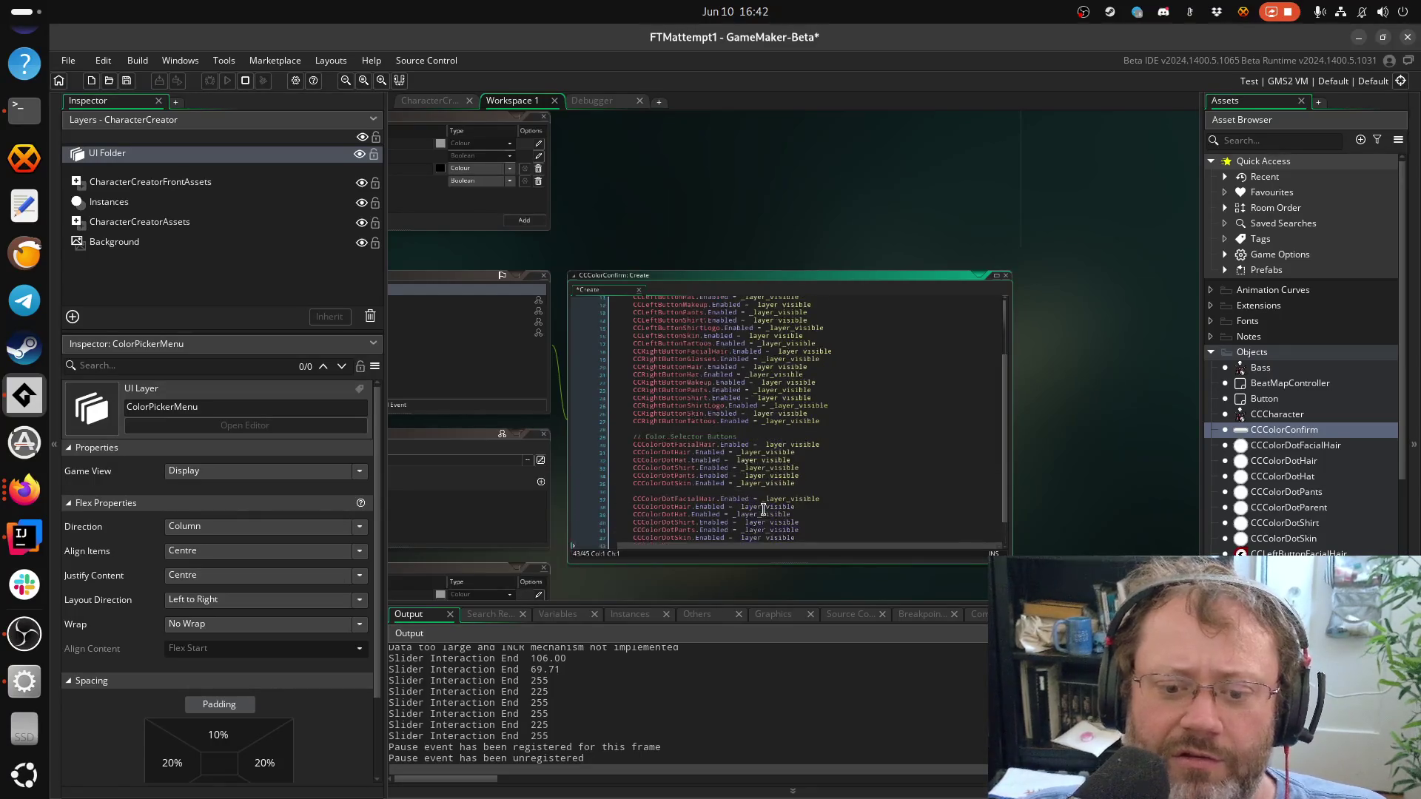
key(ctrl+s)
Add a 'Disable picking for all picker buttons' comment above the copy, making its first line set Picking
click(726, 493)
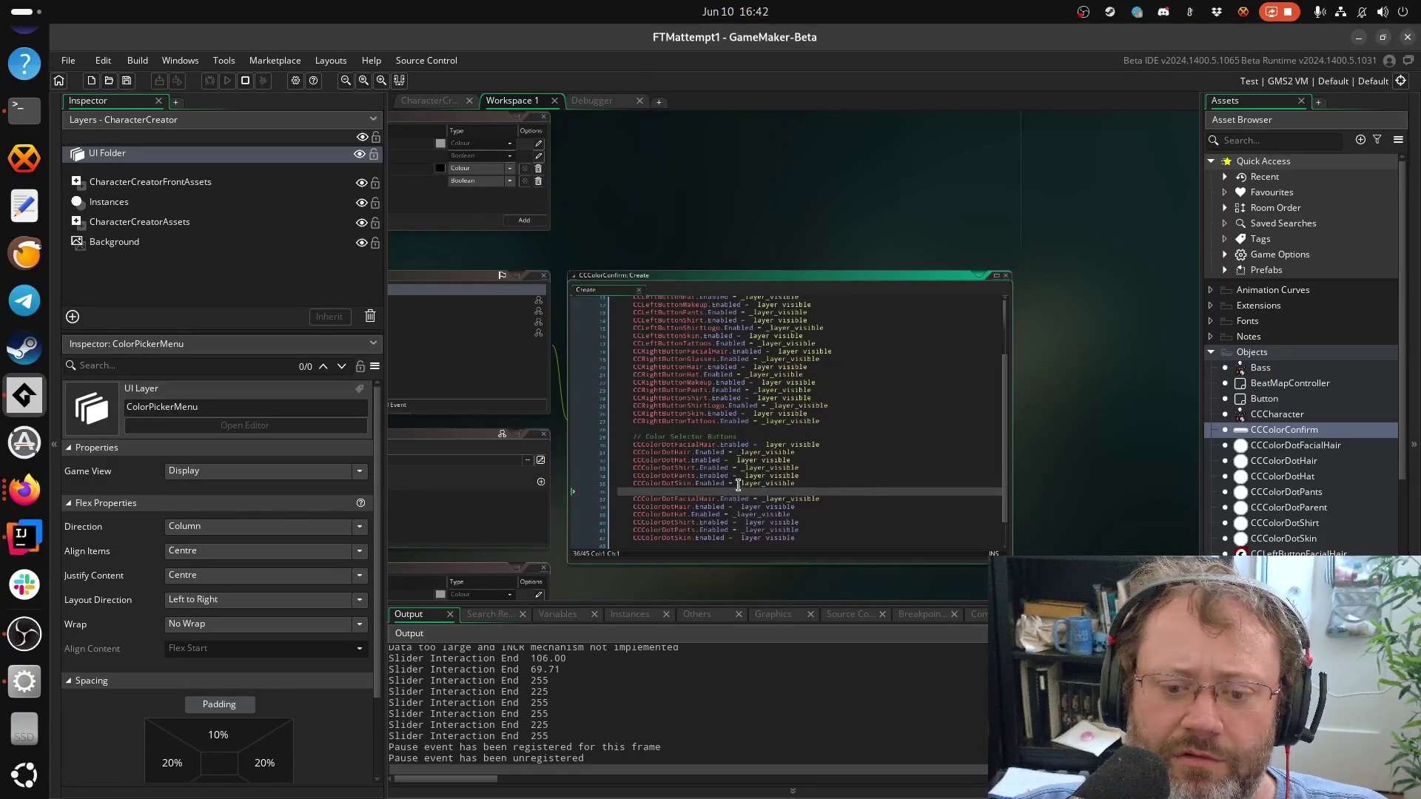
key(Return)
text(// Disable picking for all picker buttons)
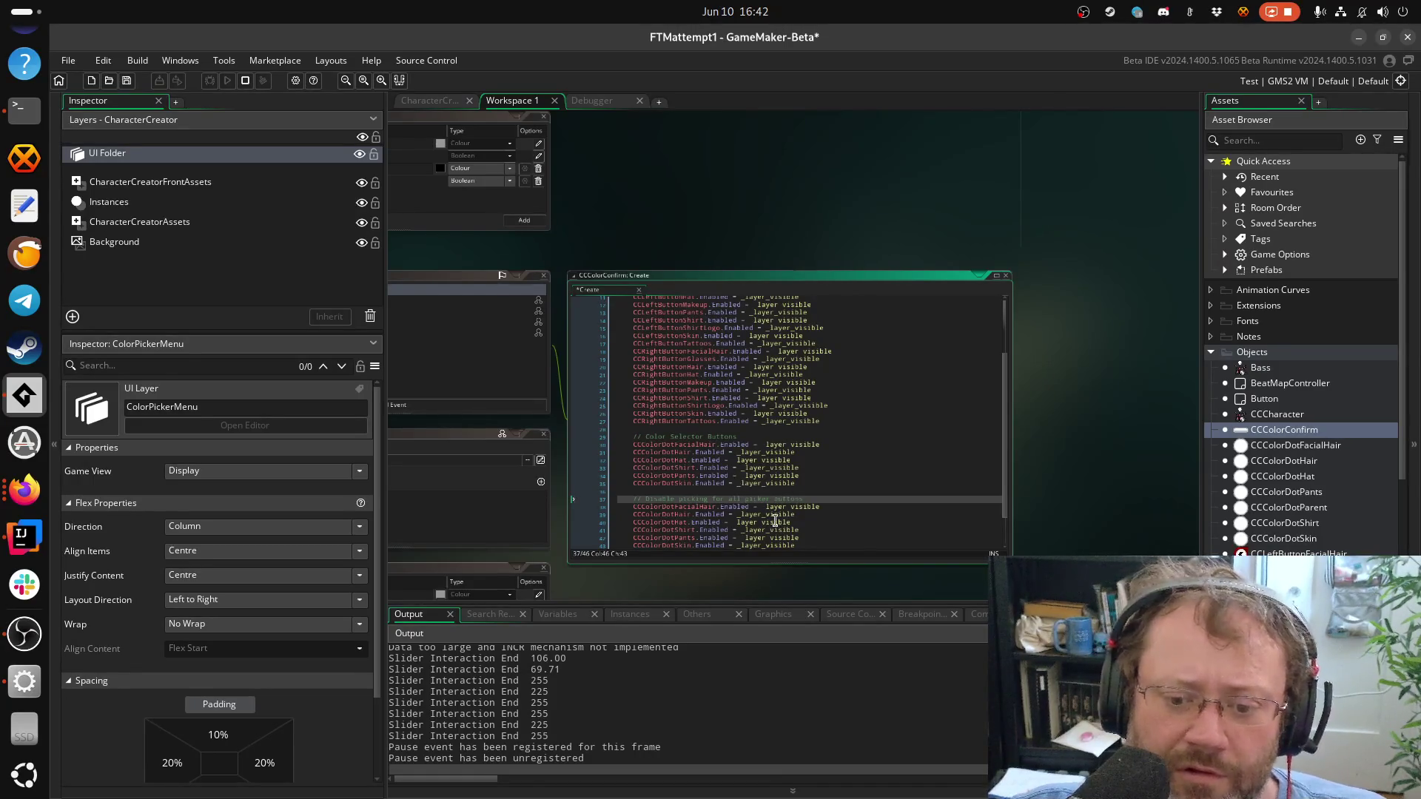
click(723, 507)
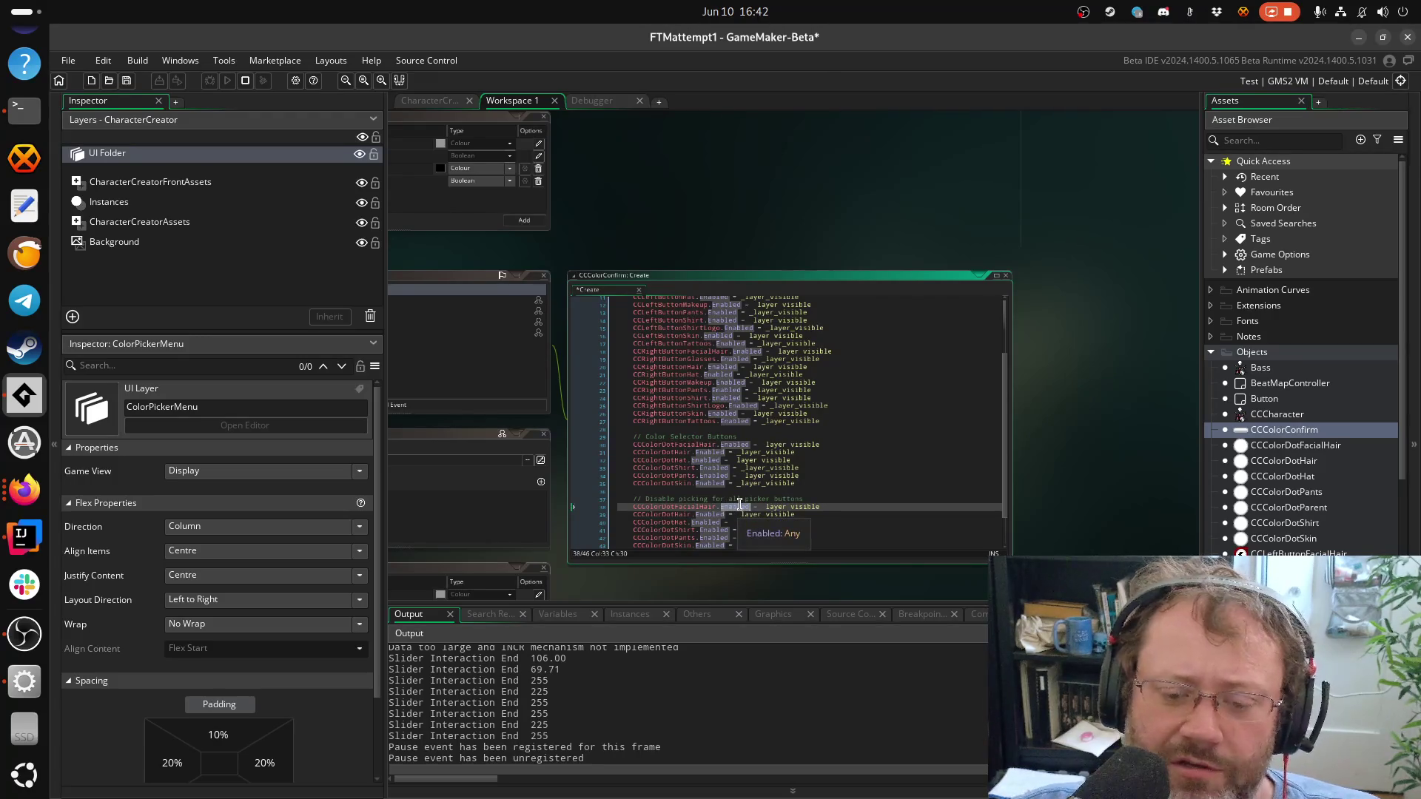
text(Pick)
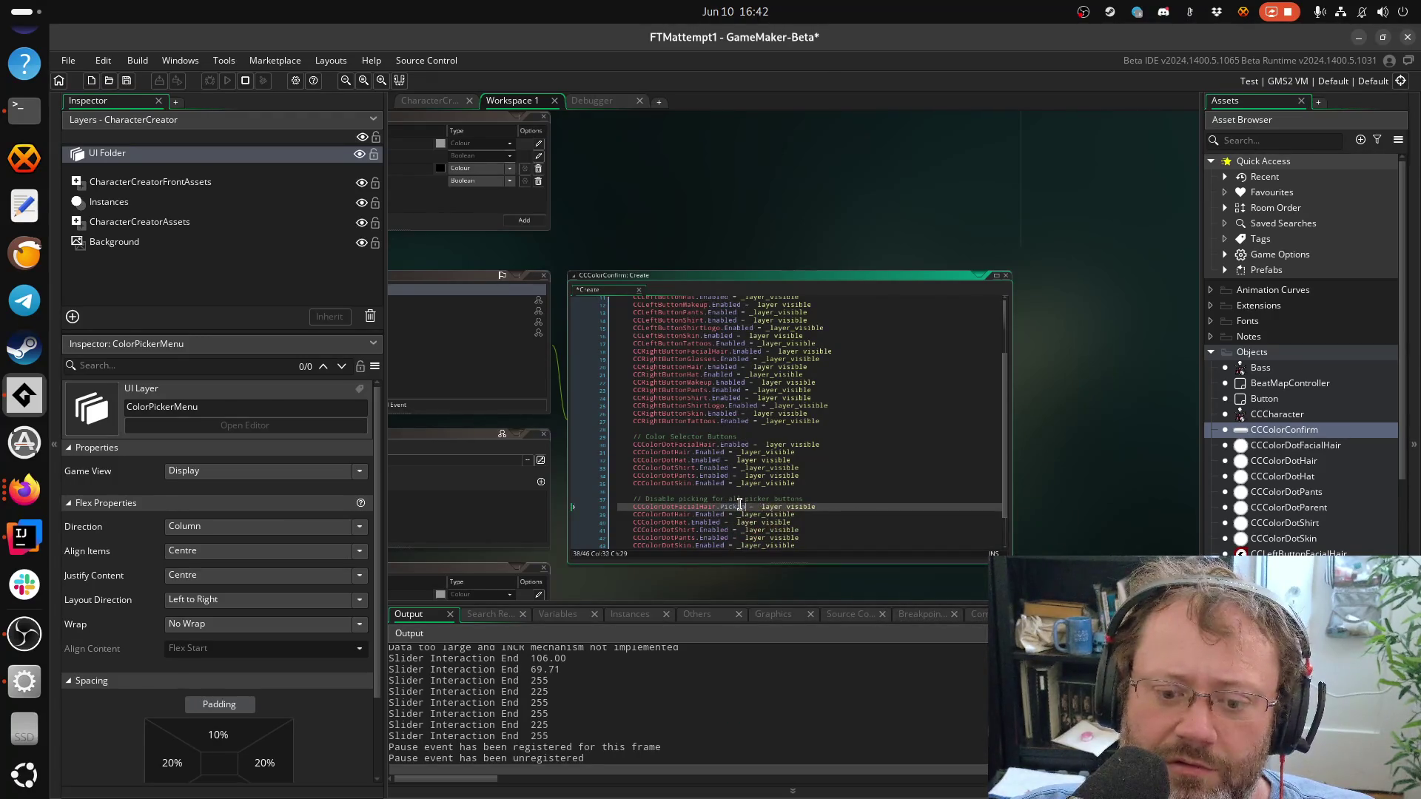
text(ing)
click(820, 502)
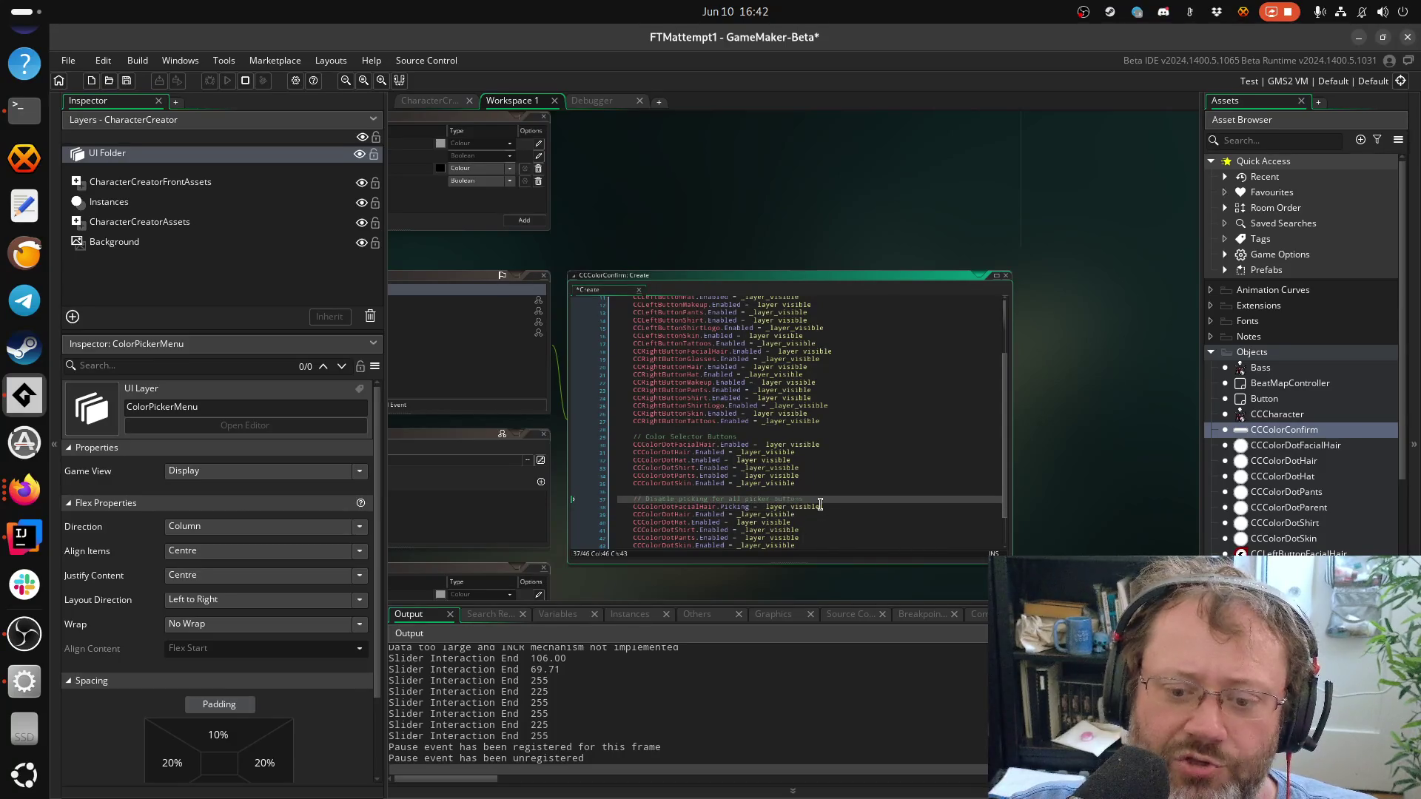
click(773, 508)
scroll(767, 493, down, 2)
Replace Enabled with Picking on copied lines 39 through 43
scroll(767, 492, up, 2)
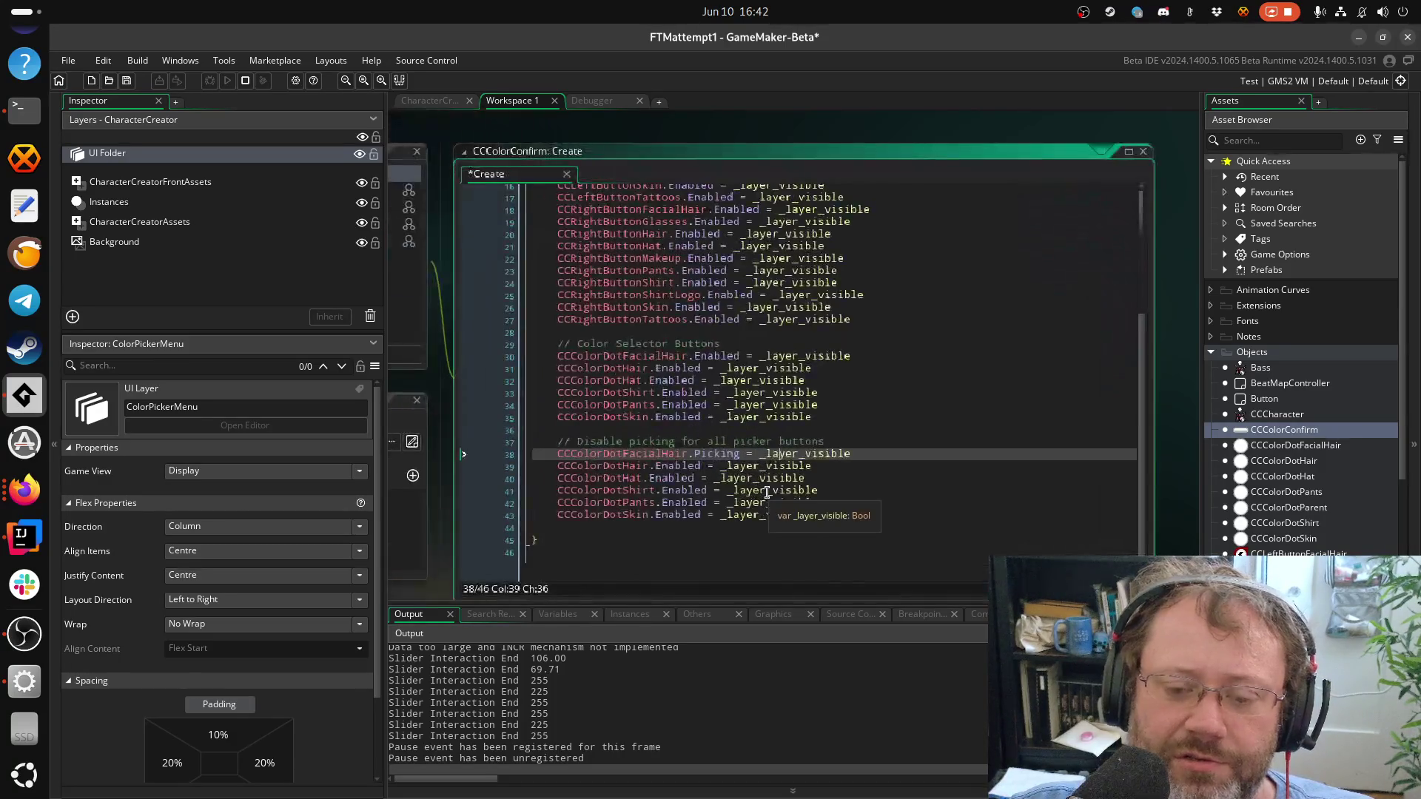
click(678, 466)
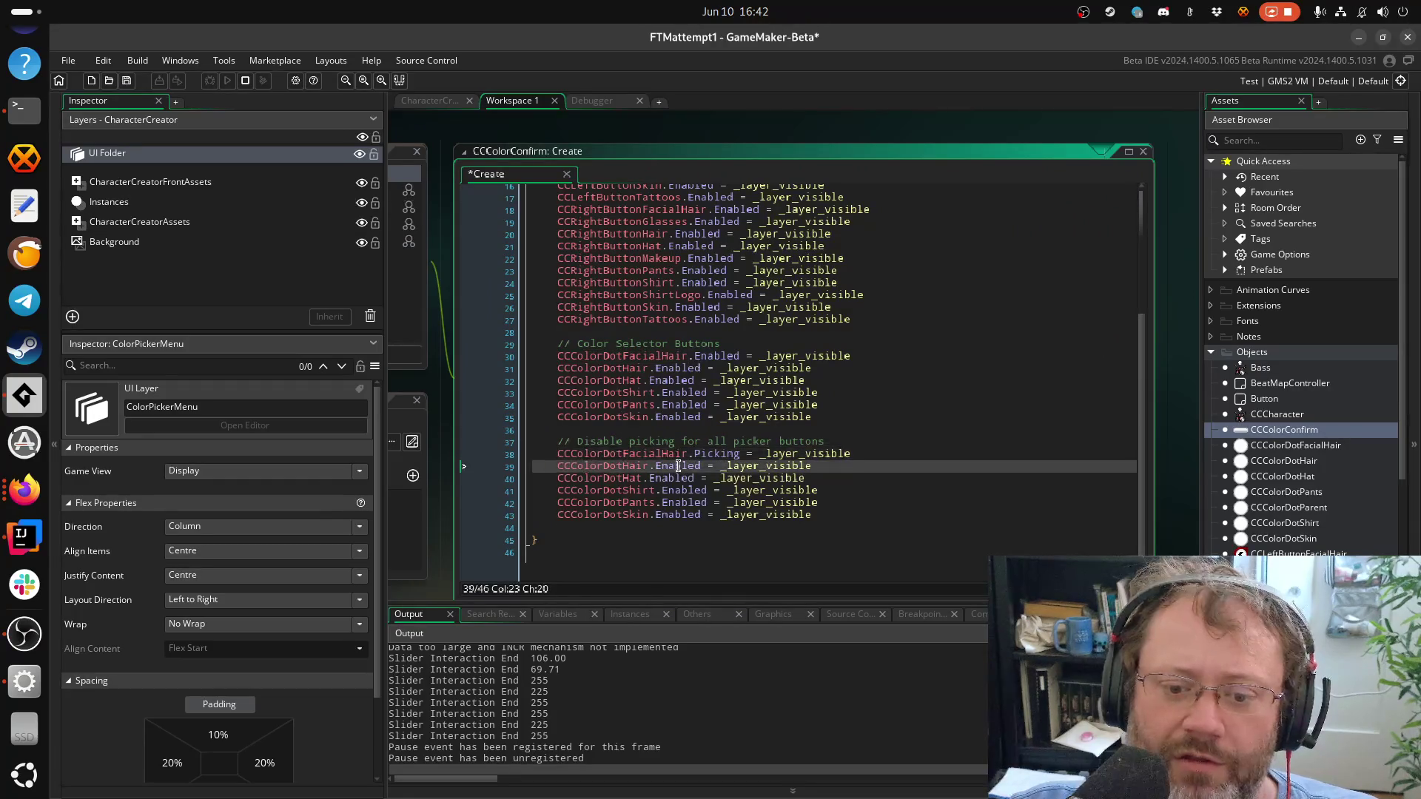
double_click(683, 467)
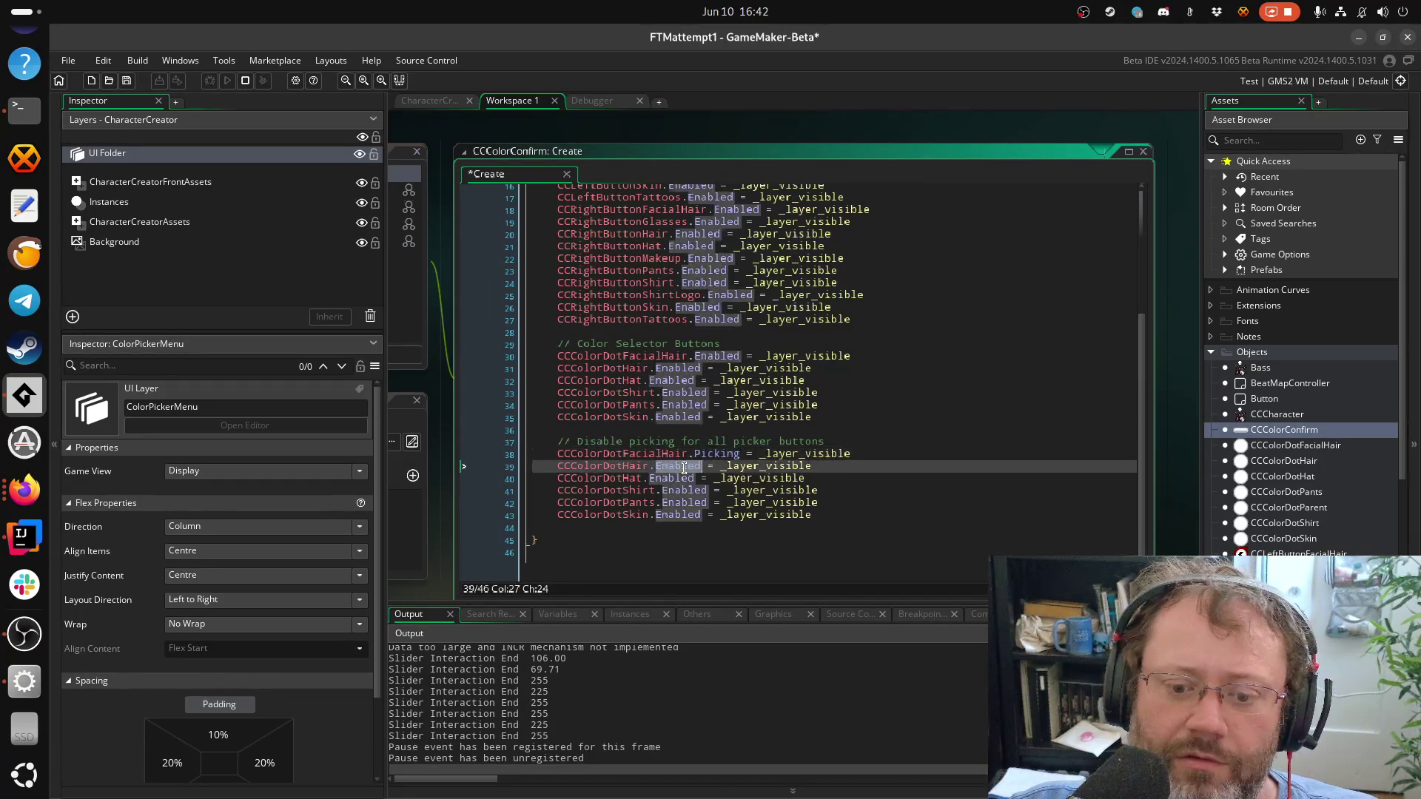
key(ctrl+v)
double_click(686, 478)
key(ctrl+v)
click(676, 491)
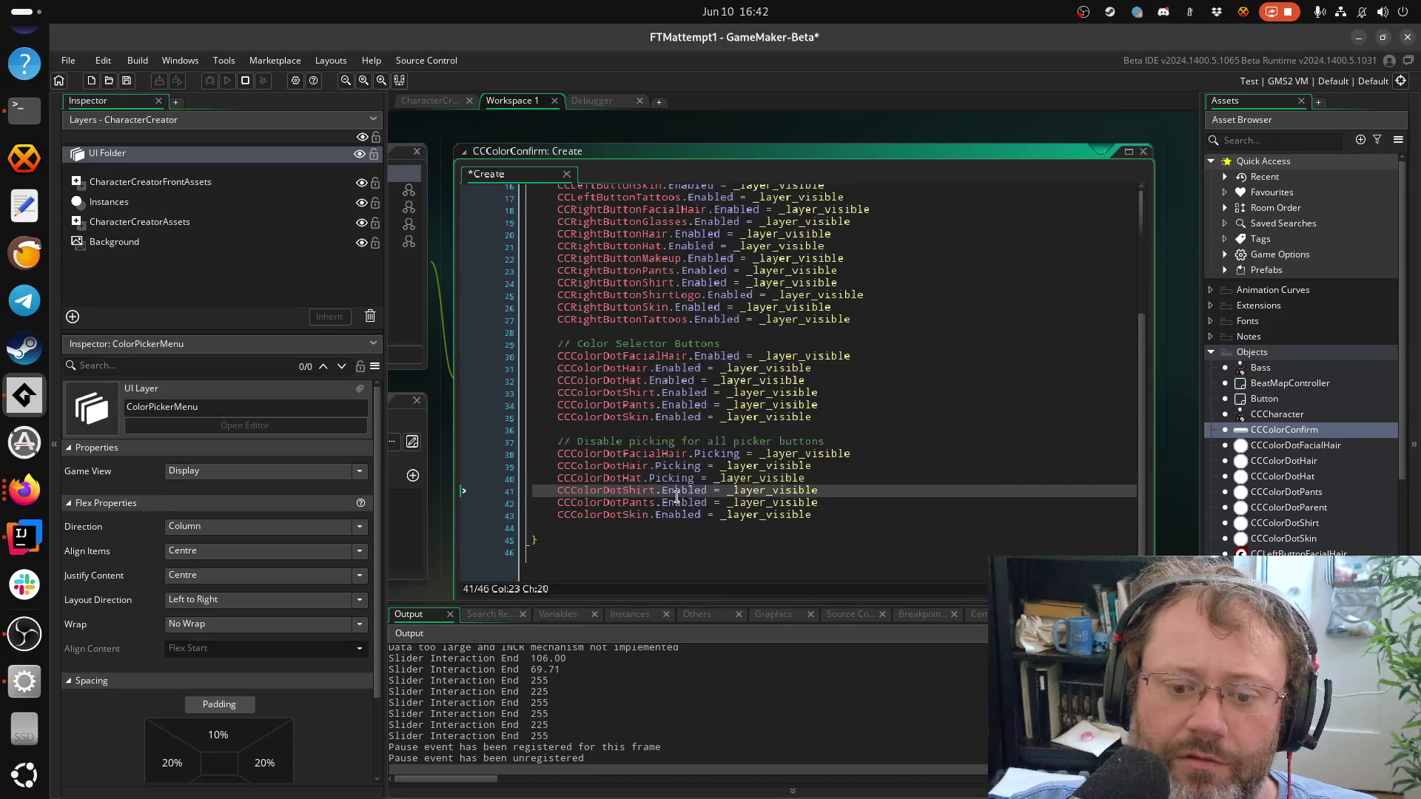
double_click(677, 492)
text(Picking)
click(675, 504)
text(Picking)
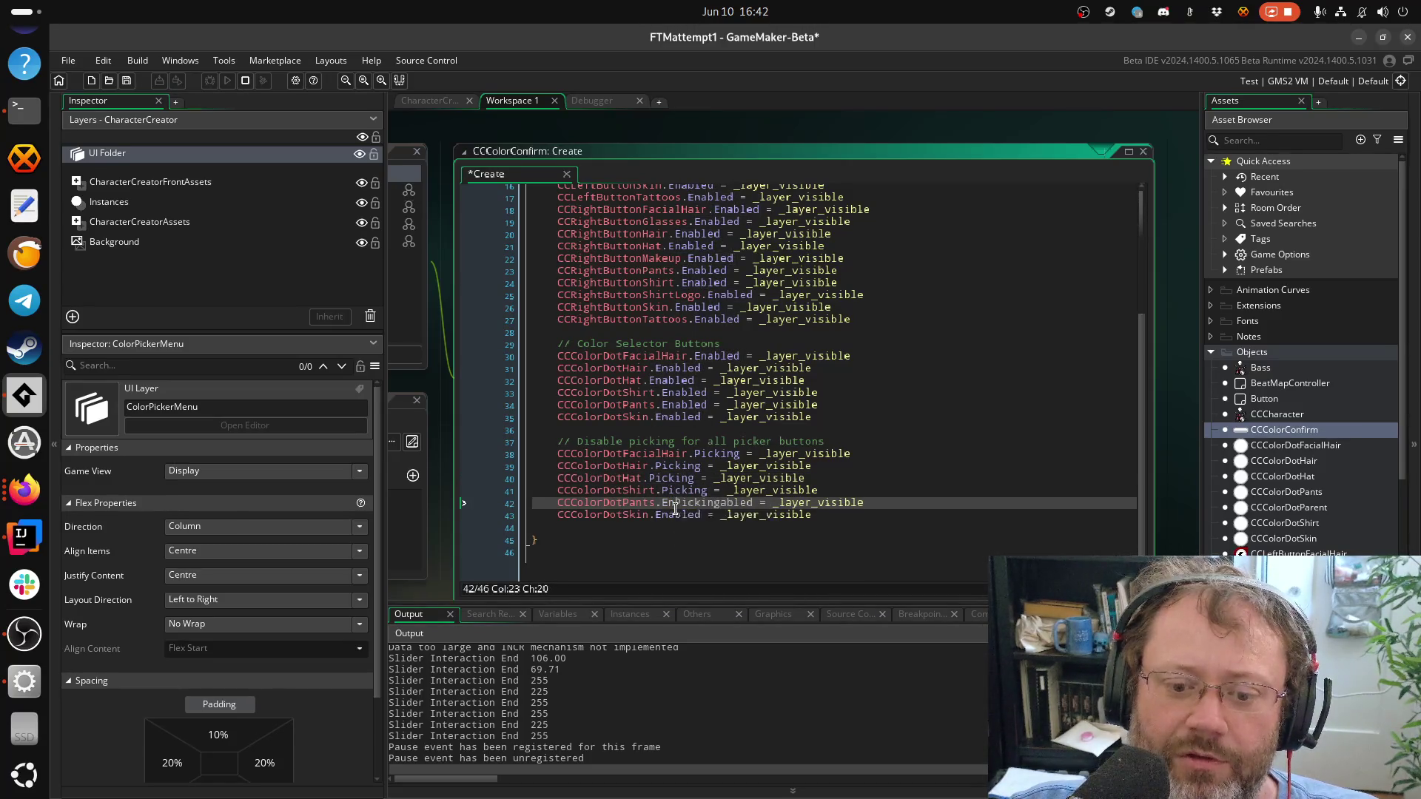
double_click(675, 505)
text(Picking)
drag(675, 504, 677, 512)
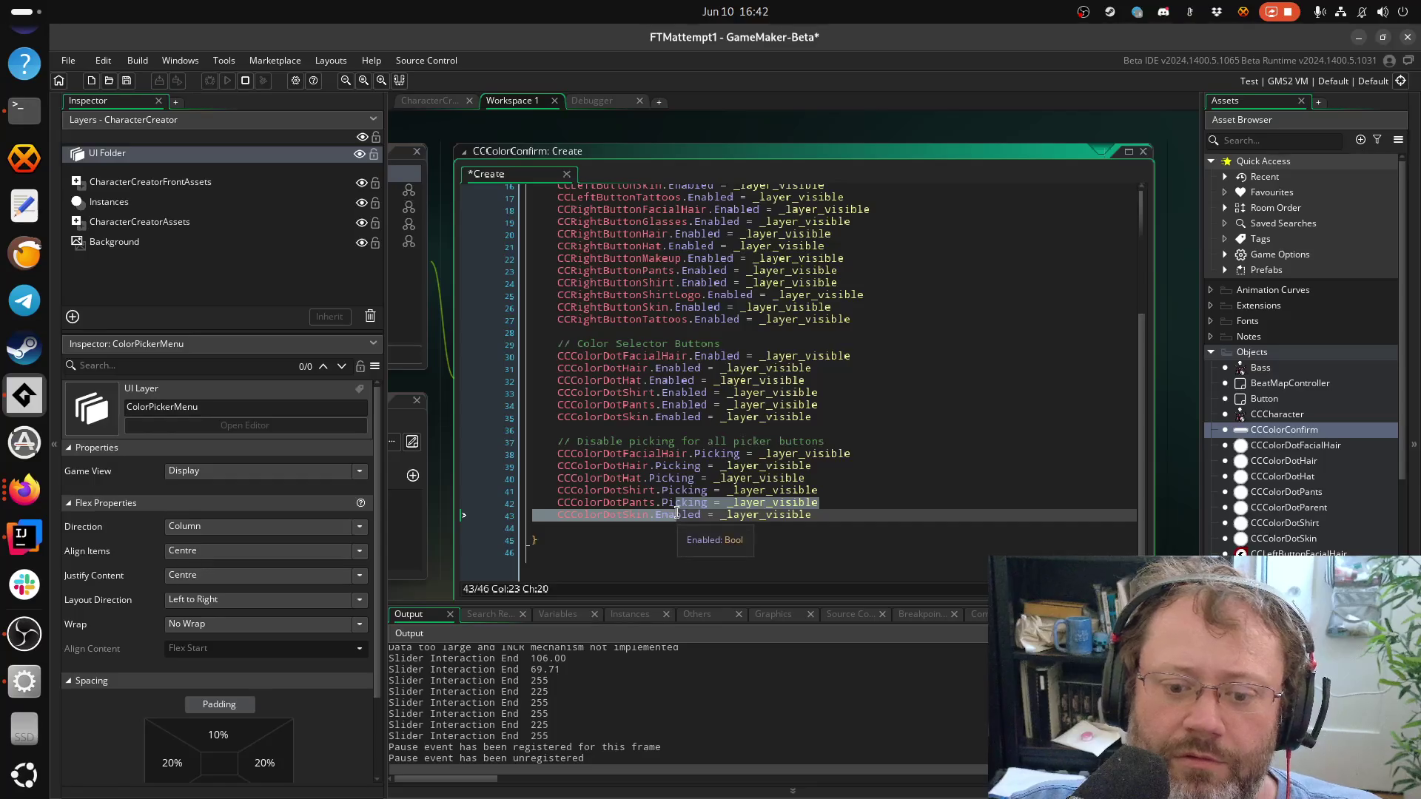
double_click(676, 514)
text(Picking)
Add '!' before _layer_visible on all six Picking lines and save the code
drag(763, 442, 759, 453)
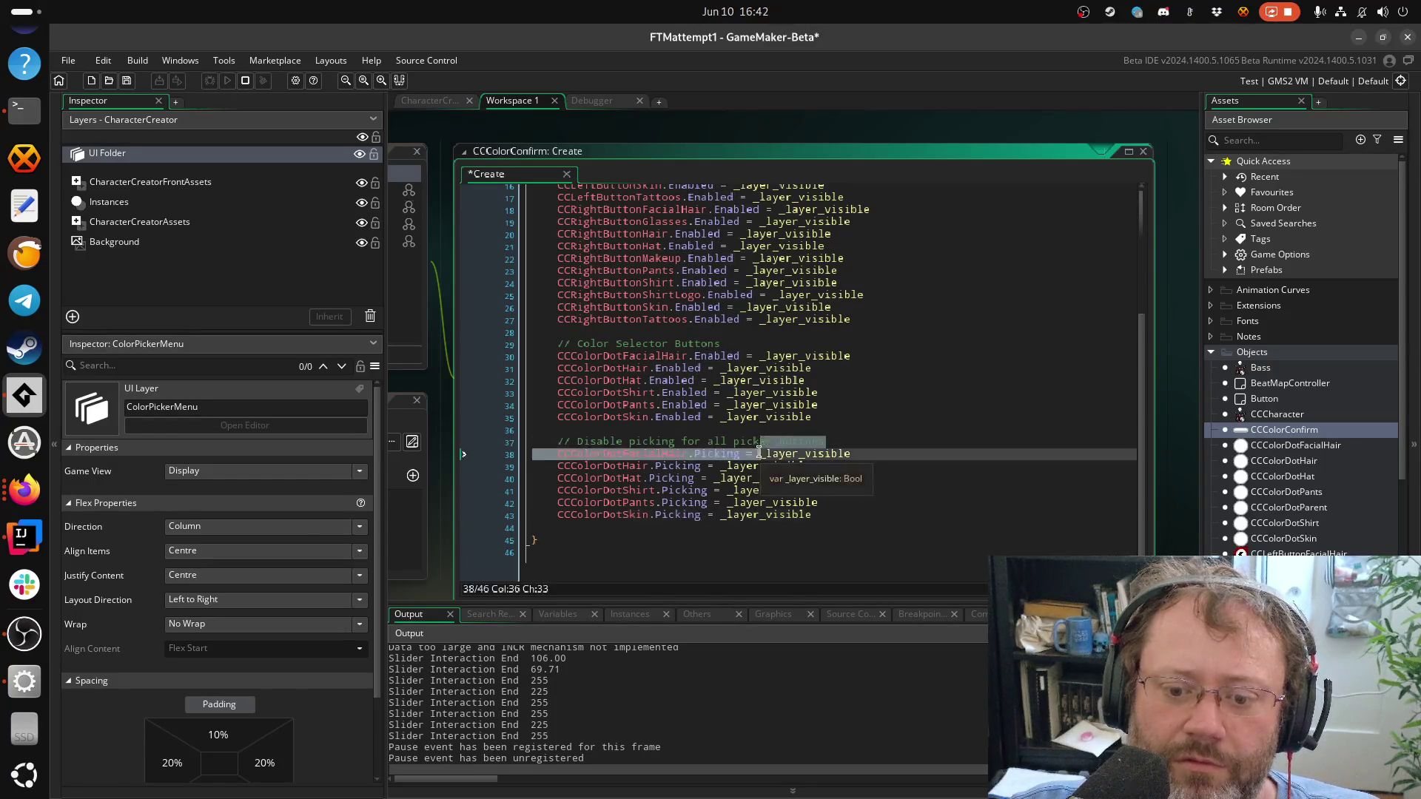
key(Left)
text(!)
key(Down)
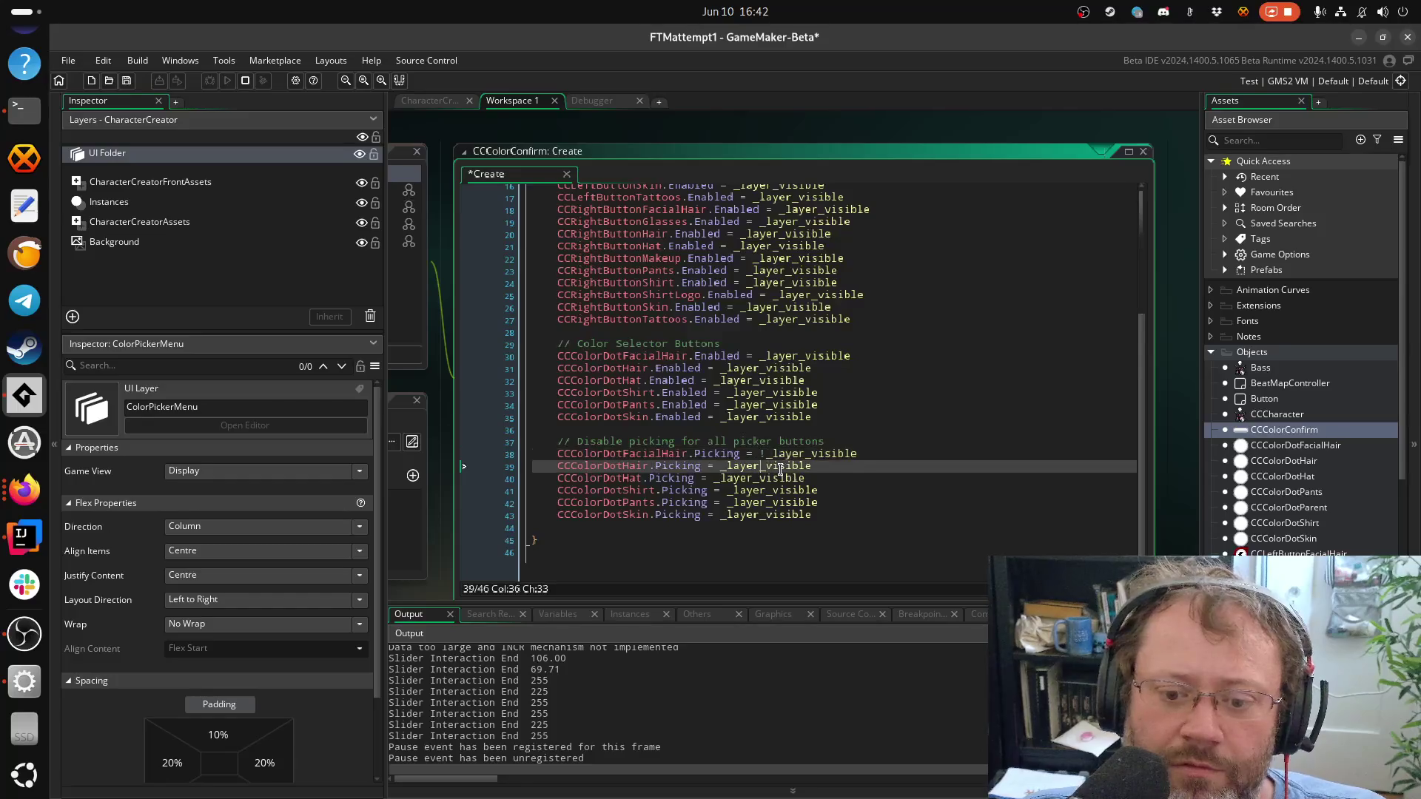
text(!)
key(Down)
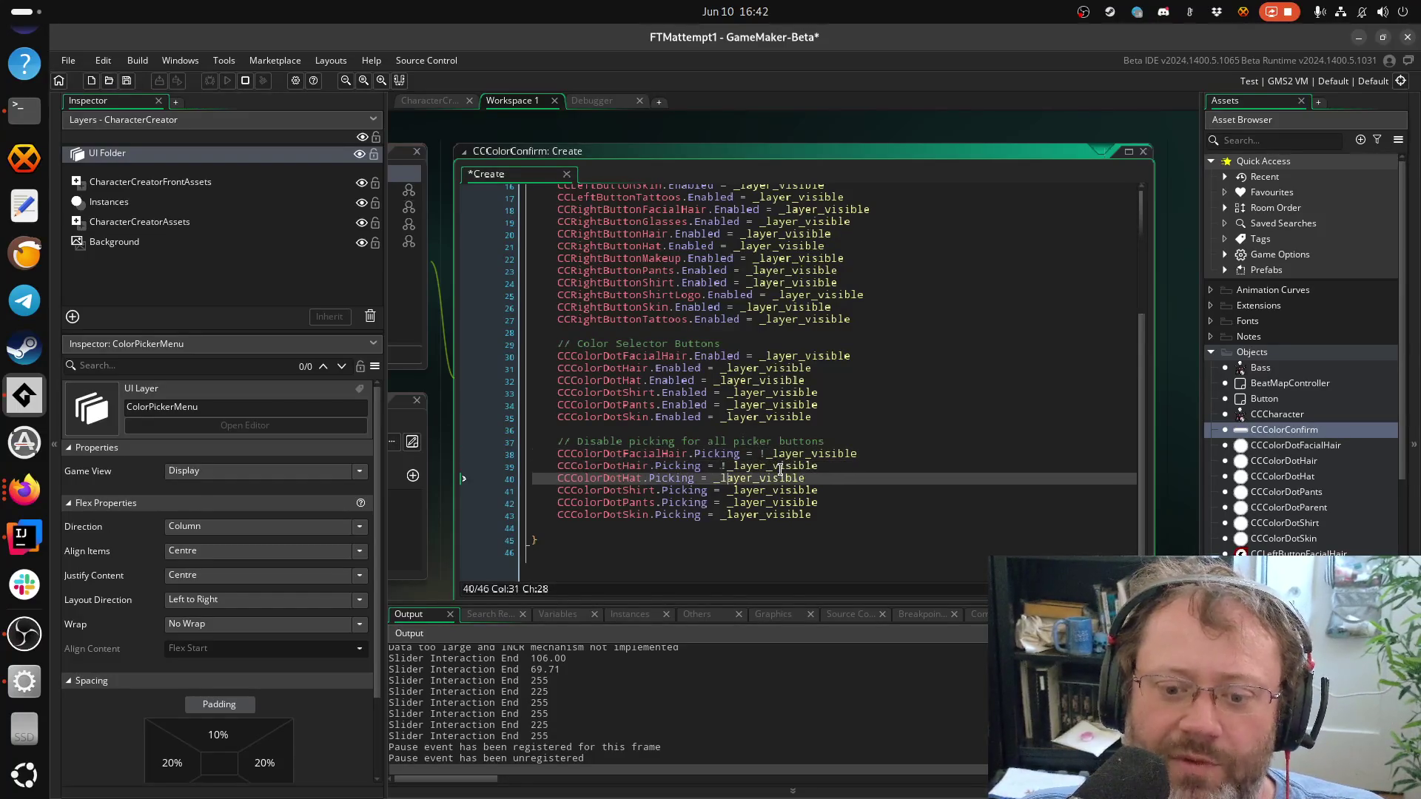
text(!)
key(Down)
text(!)
key(Down)
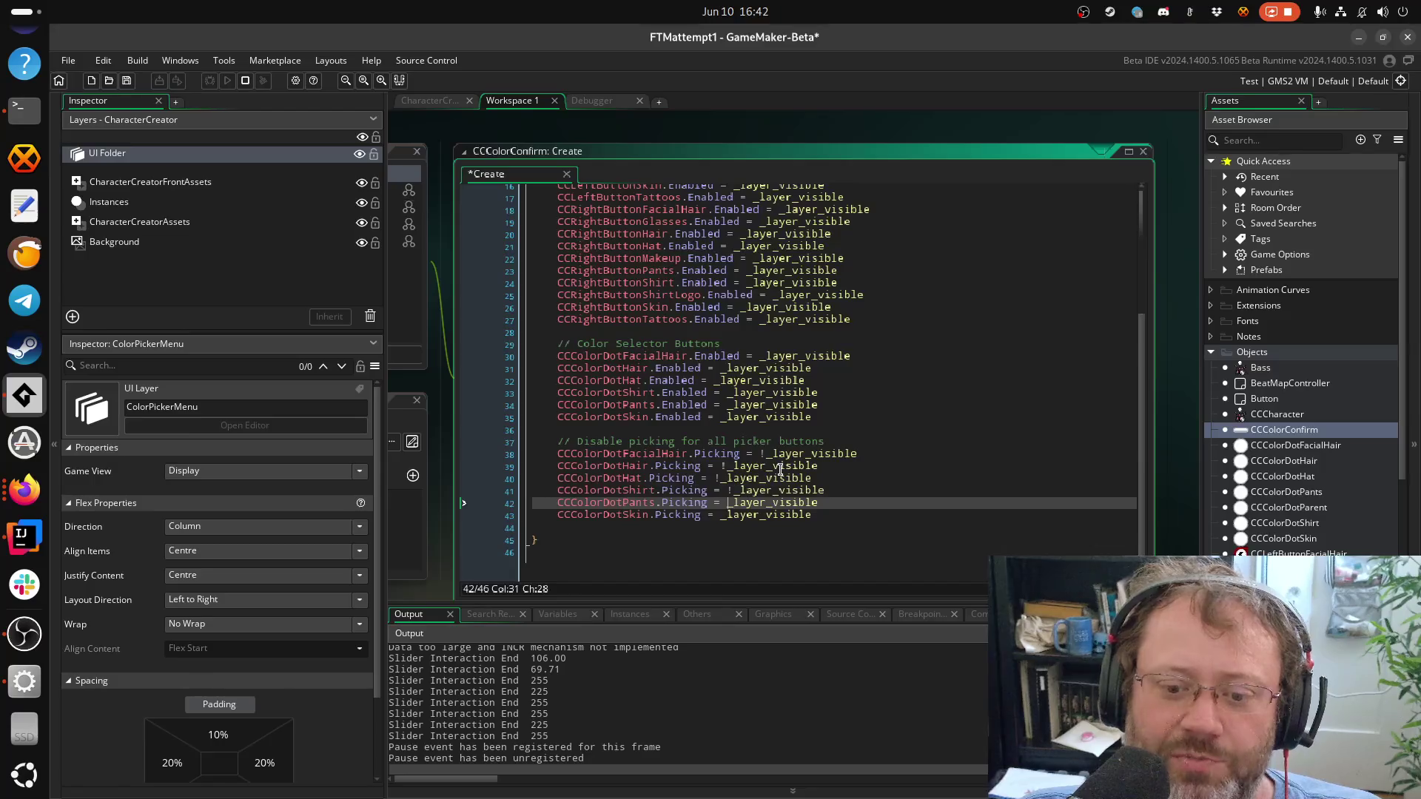
text(!)
key(Down)
text(!)
key(Down)
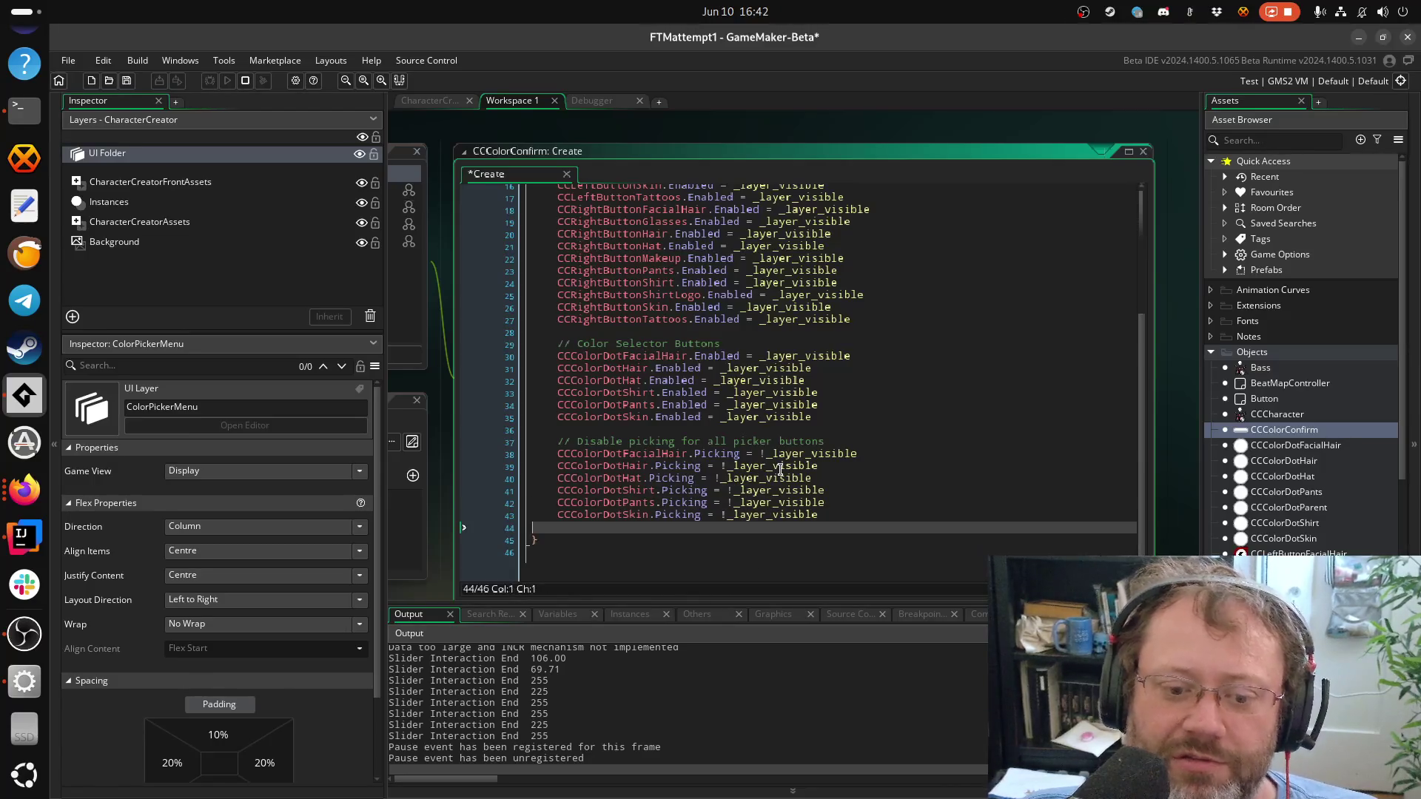
key(ctrl+s)
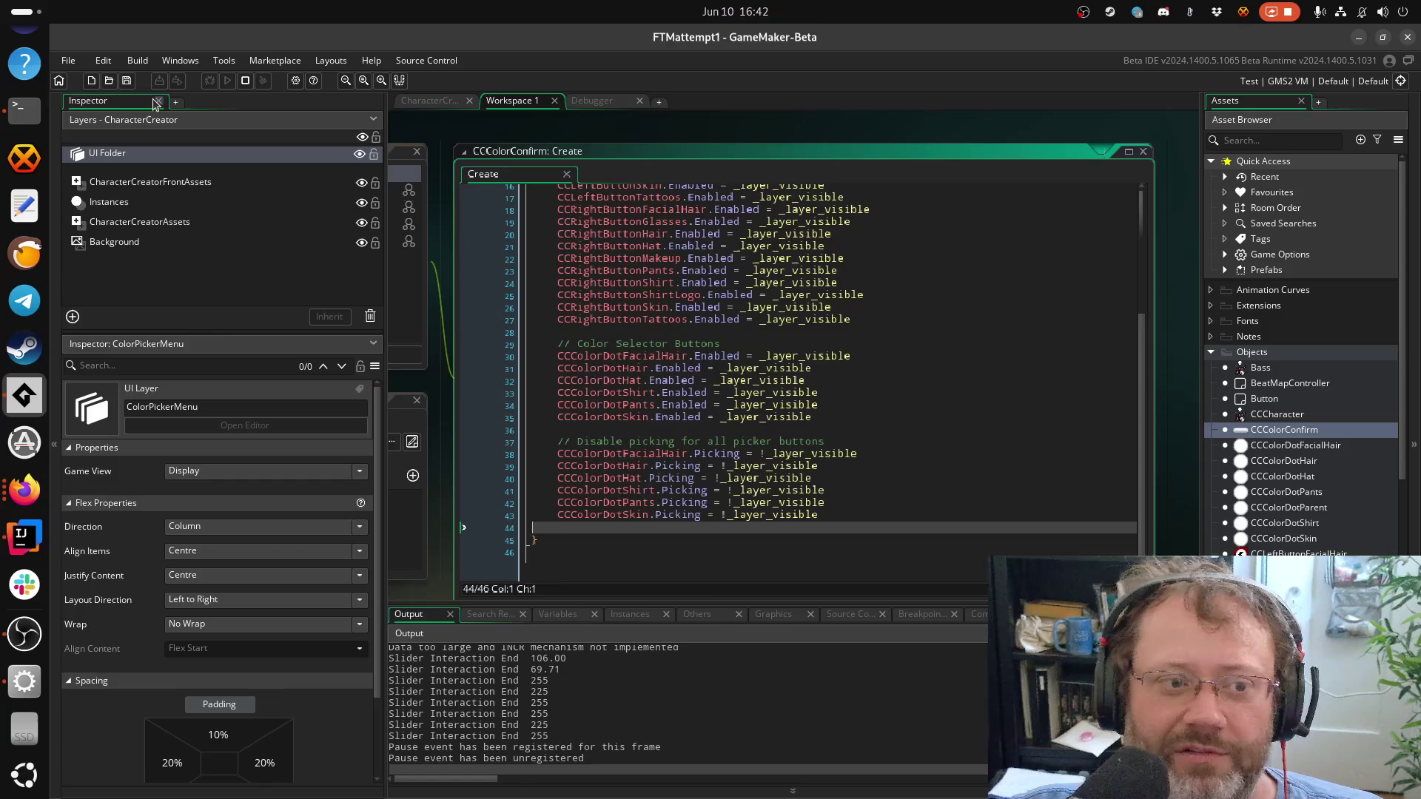
Quit the previously running game and start a fresh debug run of FTMattempt1
click(246, 79)
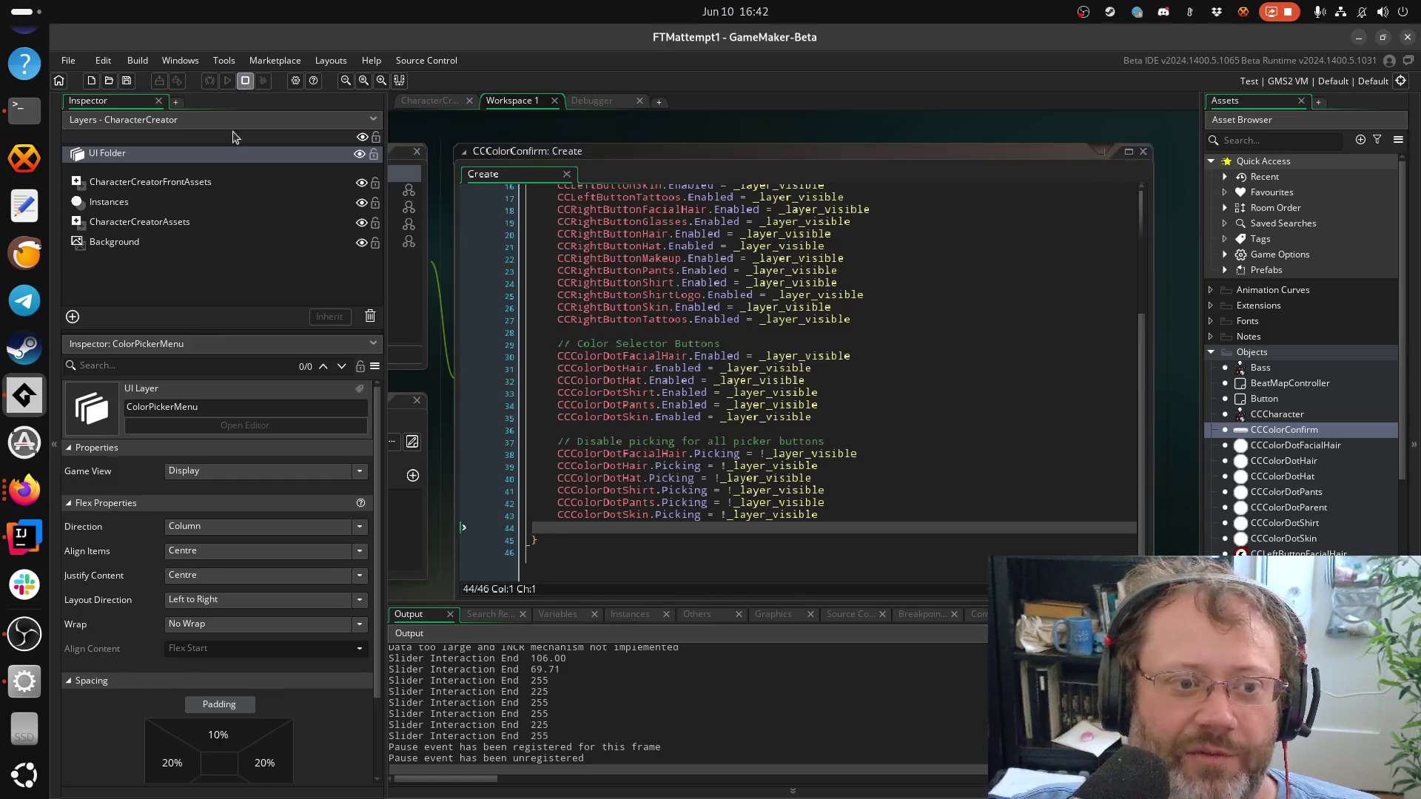
right_click(24, 681)
click(72, 716)
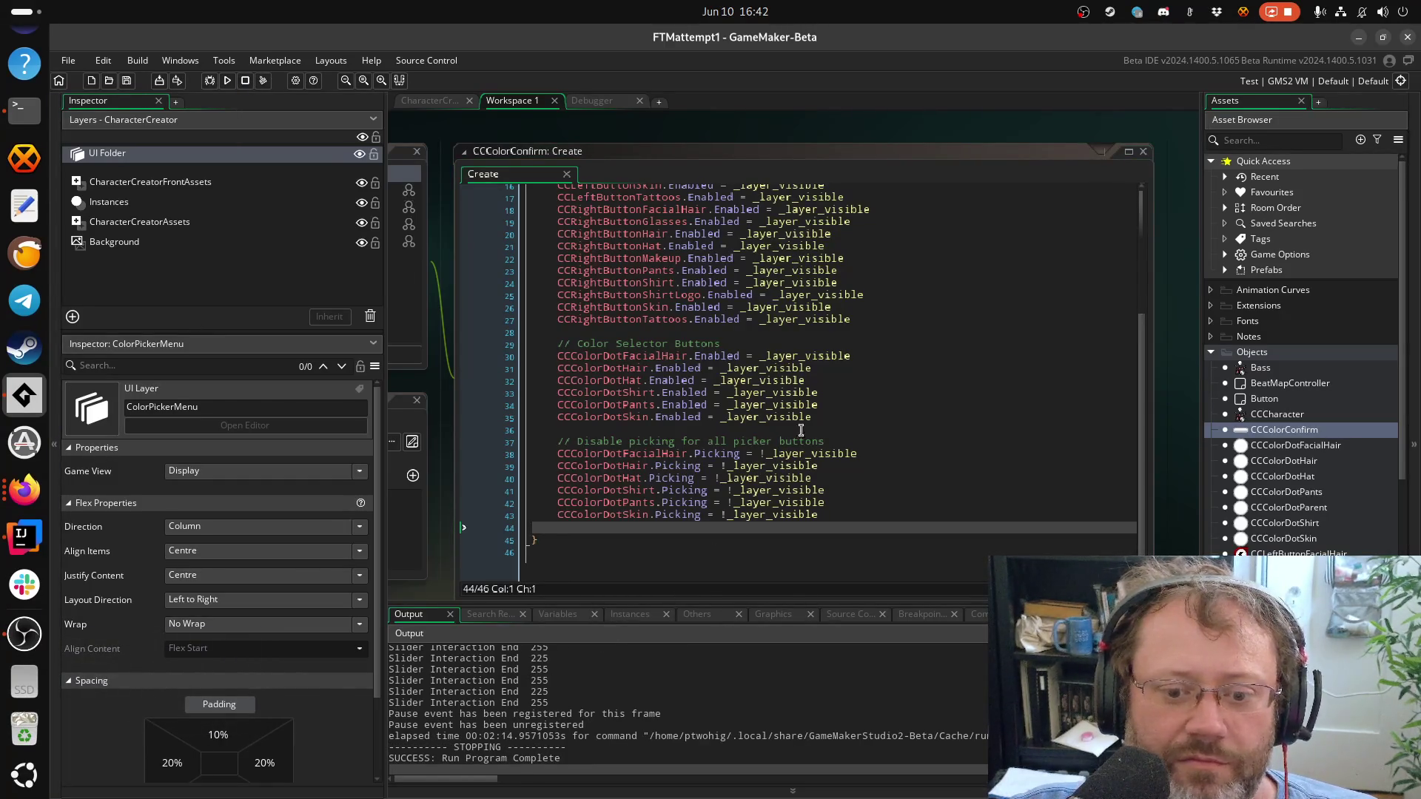
click(211, 81)
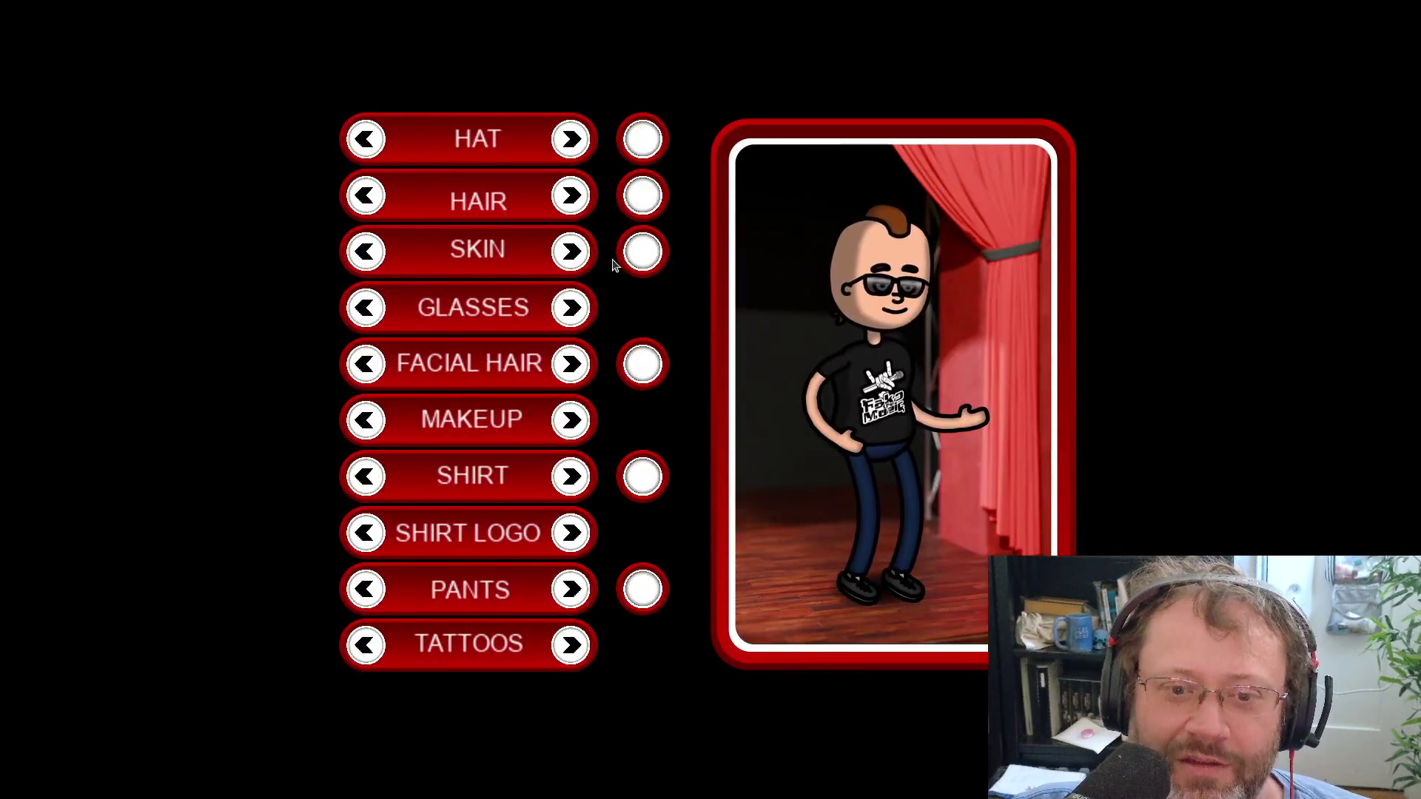
Shift skin toward cyan, confirm facial hair, make the hat green and hair purple
click(641, 253)
mouse_move(678, 323)
mouse_down()
mouse_move(517, 322)
mouse_move(642, 339)
mouse_up()
click(510, 502)
click(636, 375)
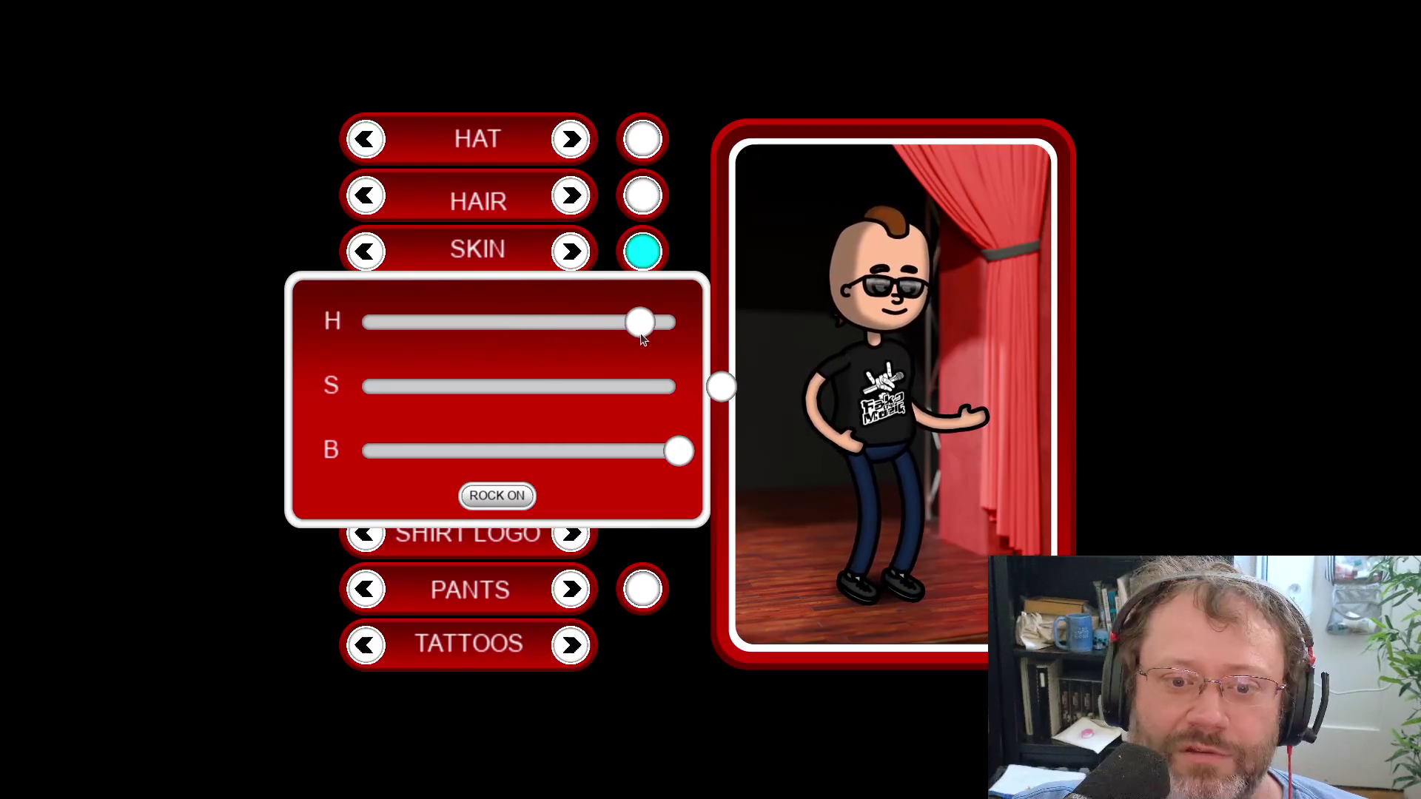
click(499, 501)
click(638, 153)
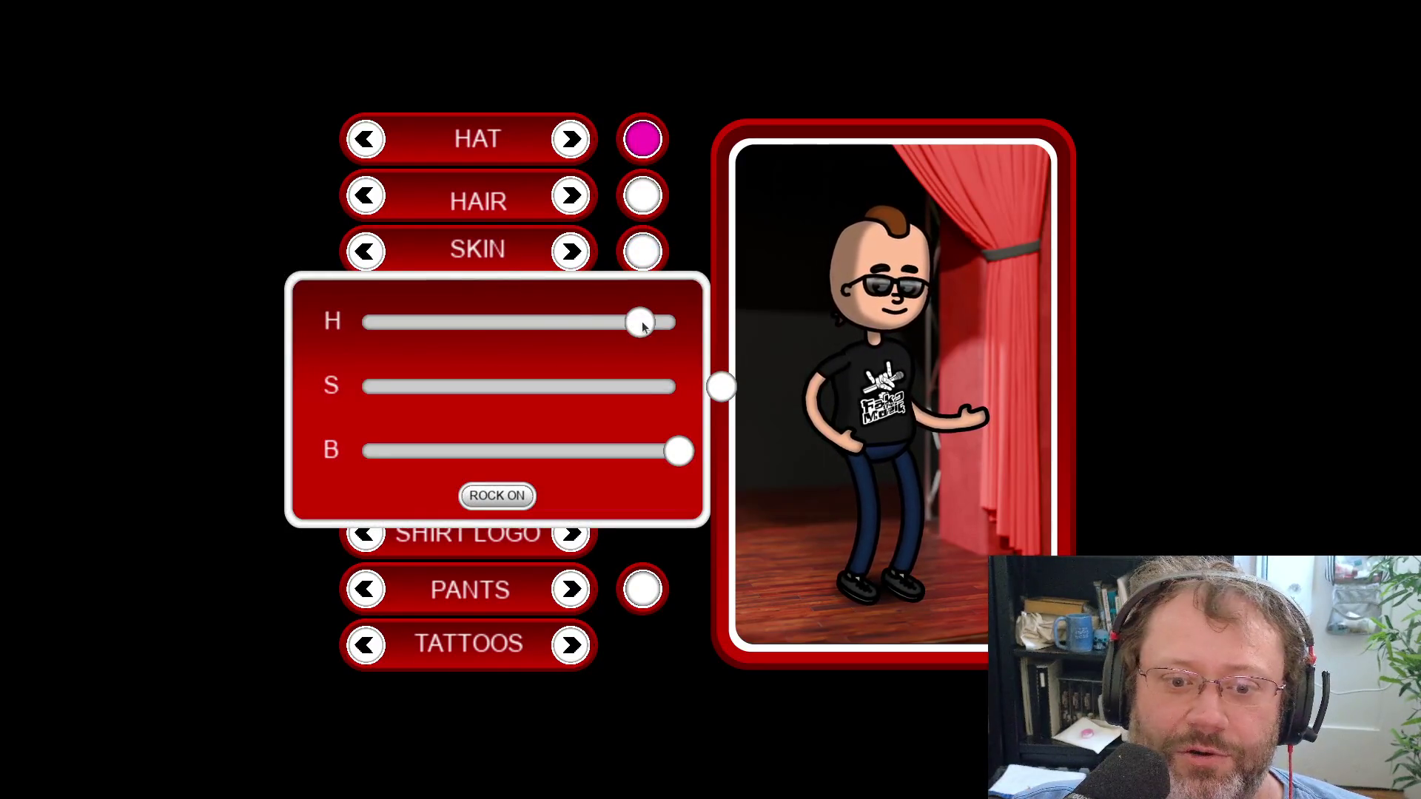
drag(643, 327, 447, 324)
click(518, 497)
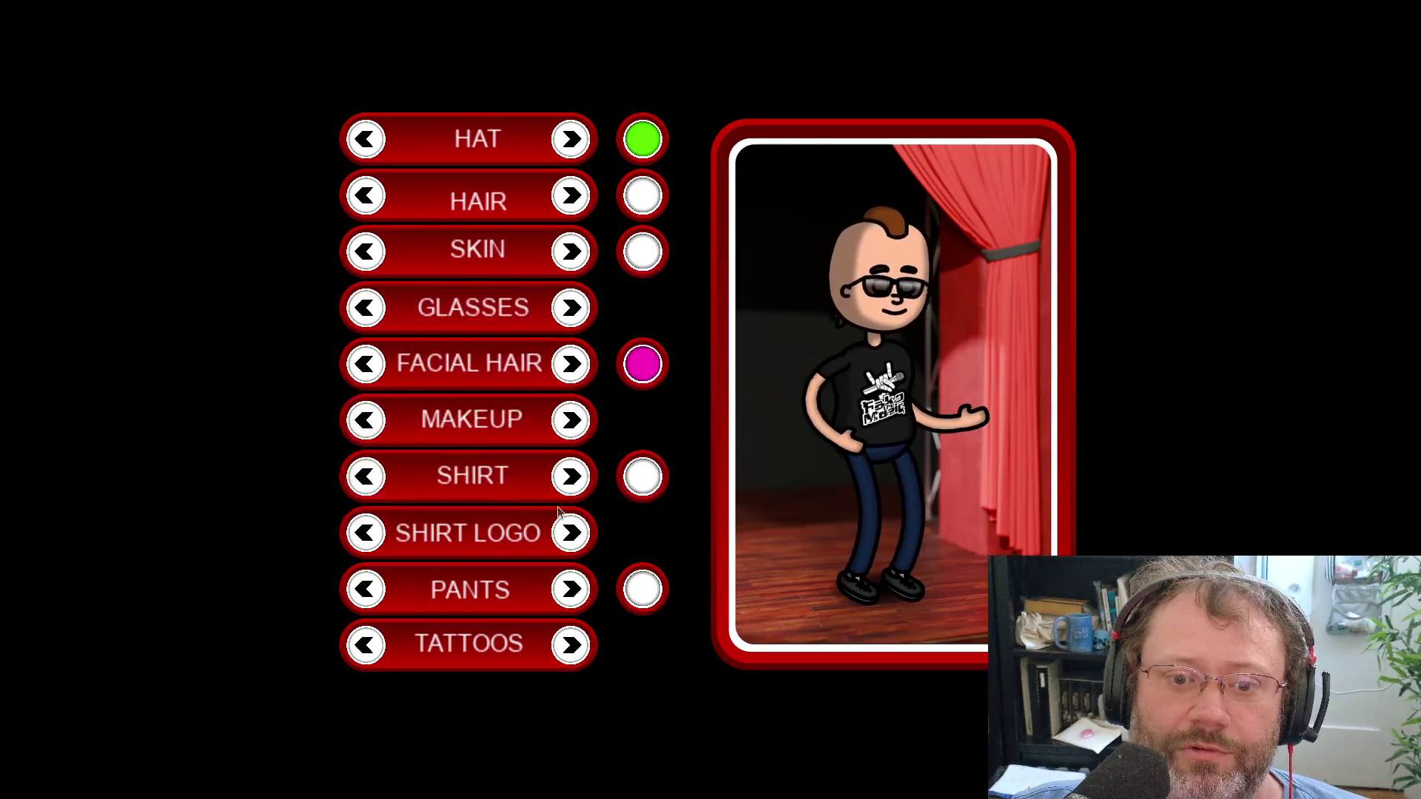
click(643, 209)
drag(453, 328, 619, 339)
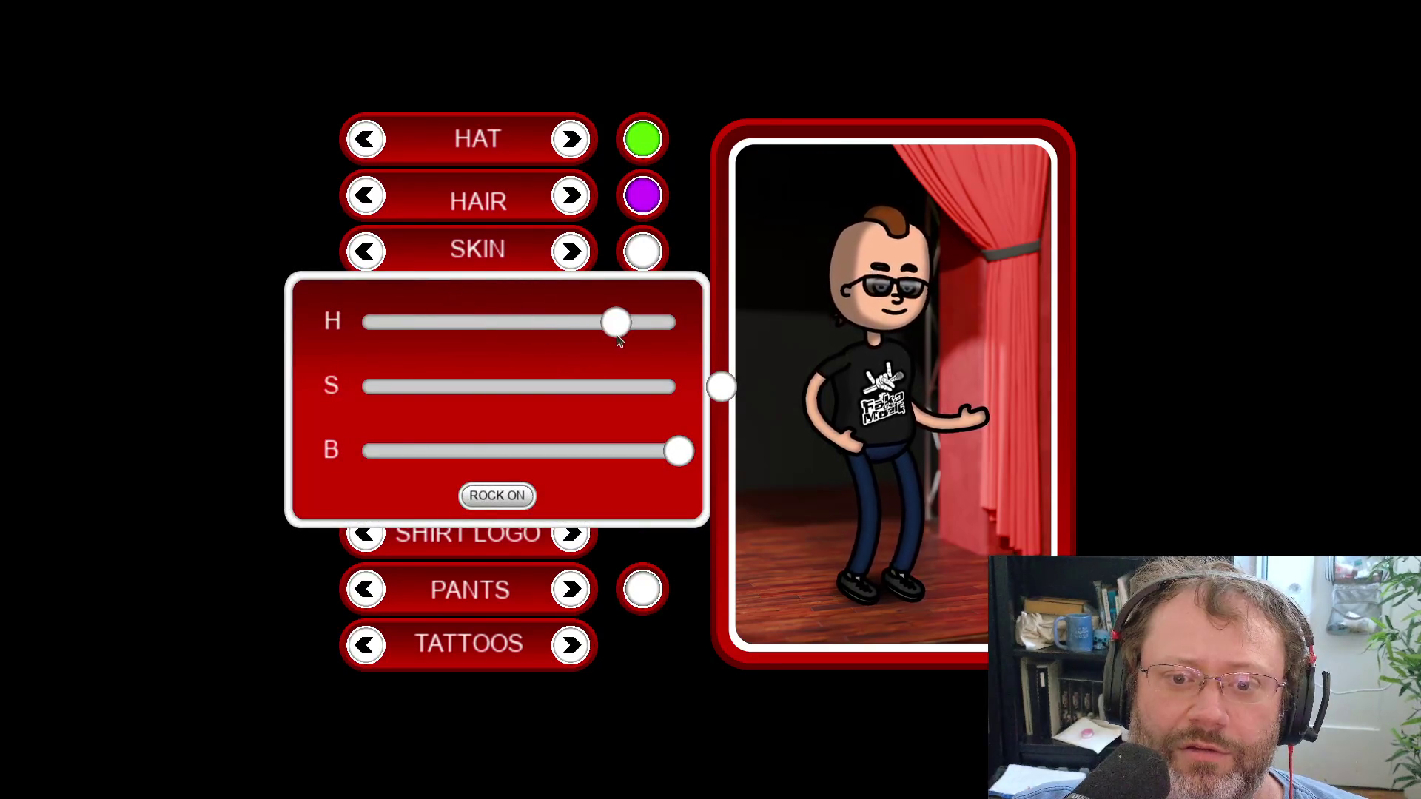
click(510, 502)
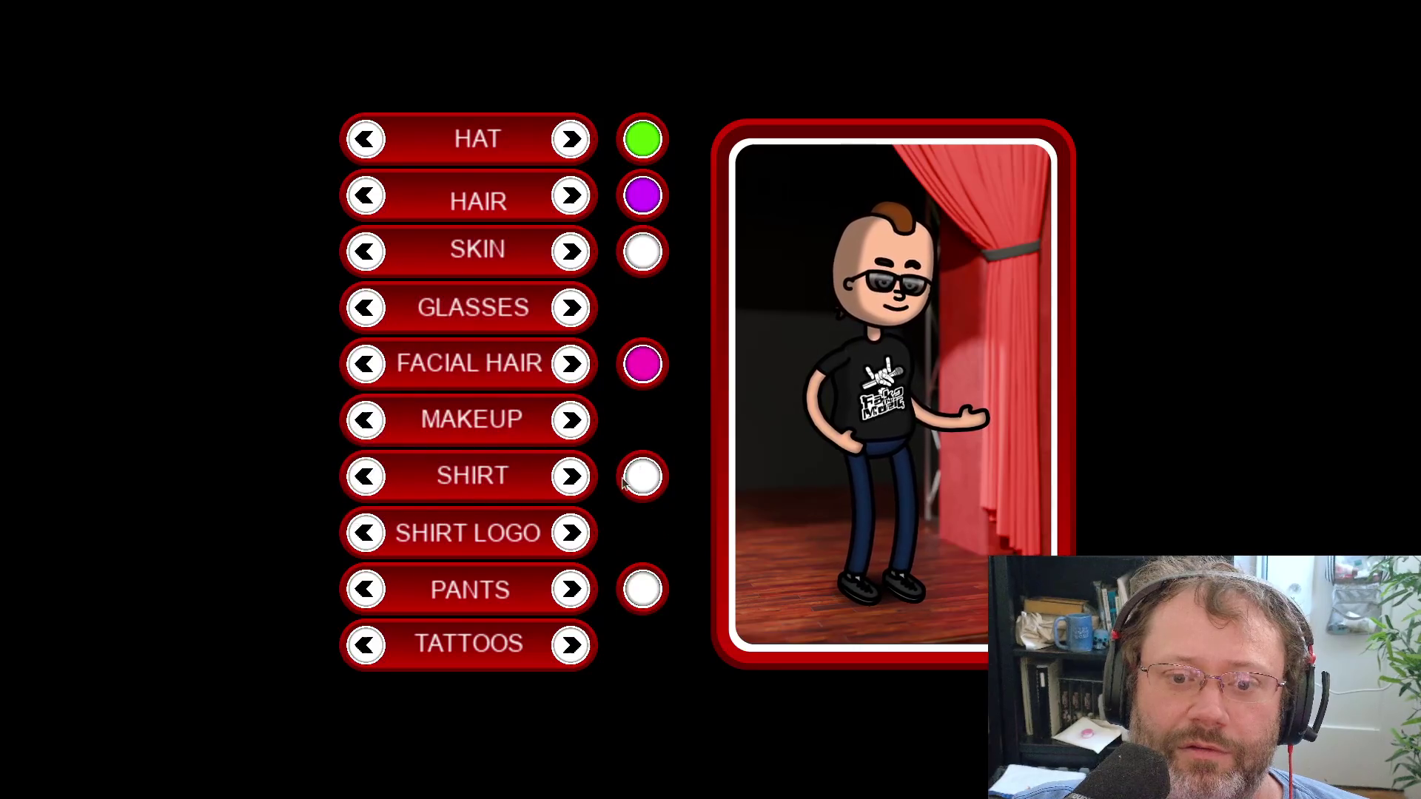
Make skin green, shirt darker and more saturated, facial hair olive, and pants darker
click(644, 253)
drag(613, 322, 429, 322)
click(501, 500)
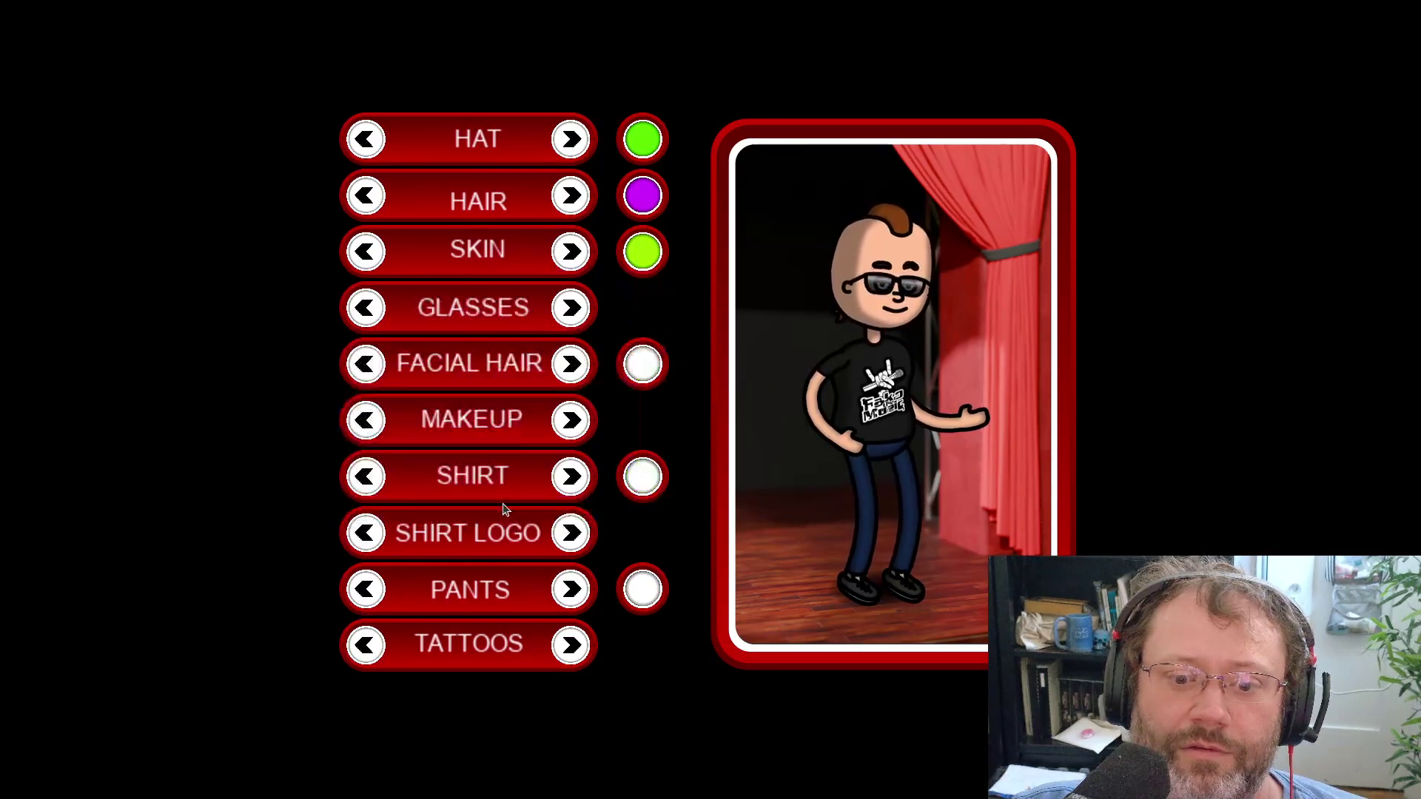
click(637, 481)
drag(675, 450, 549, 450)
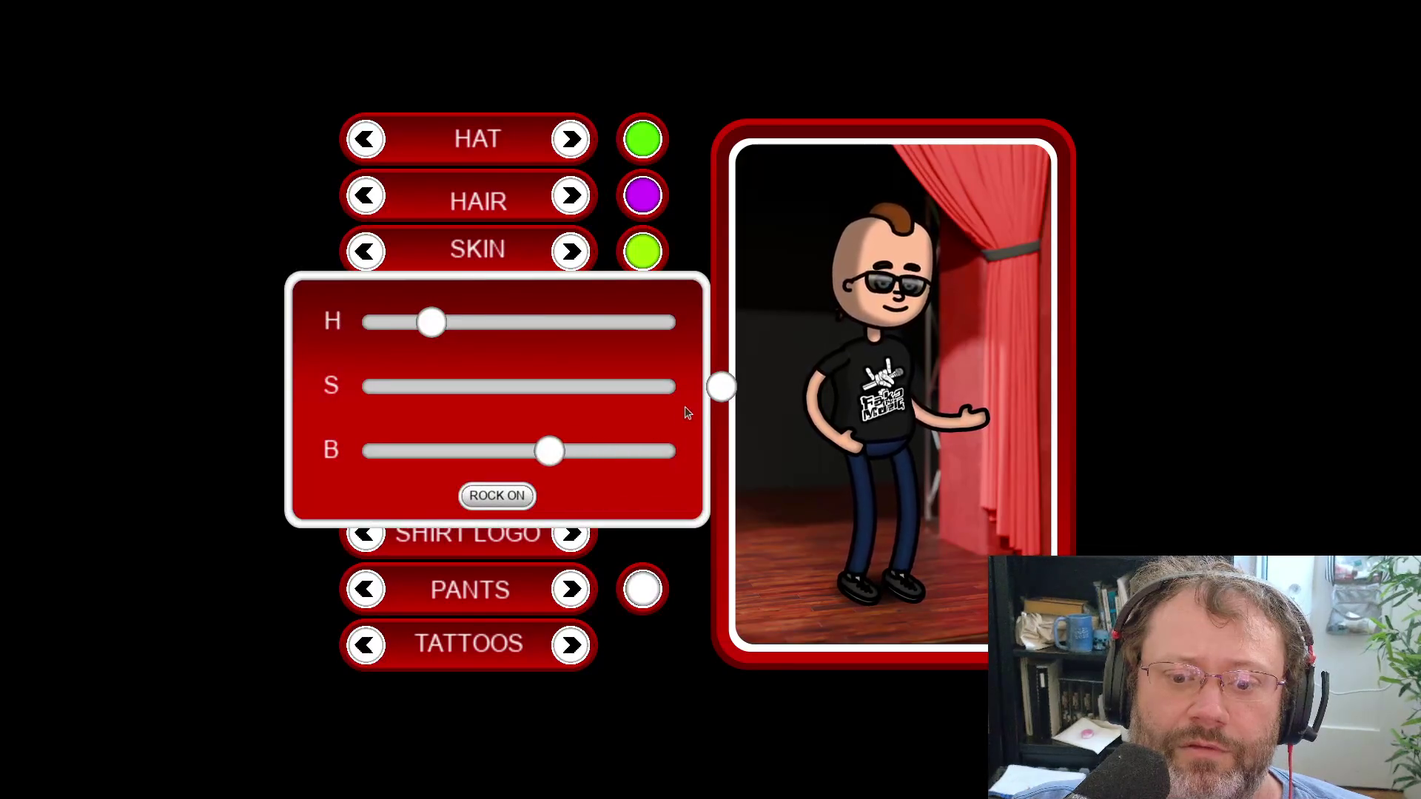
drag(628, 392, 685, 388)
click(506, 500)
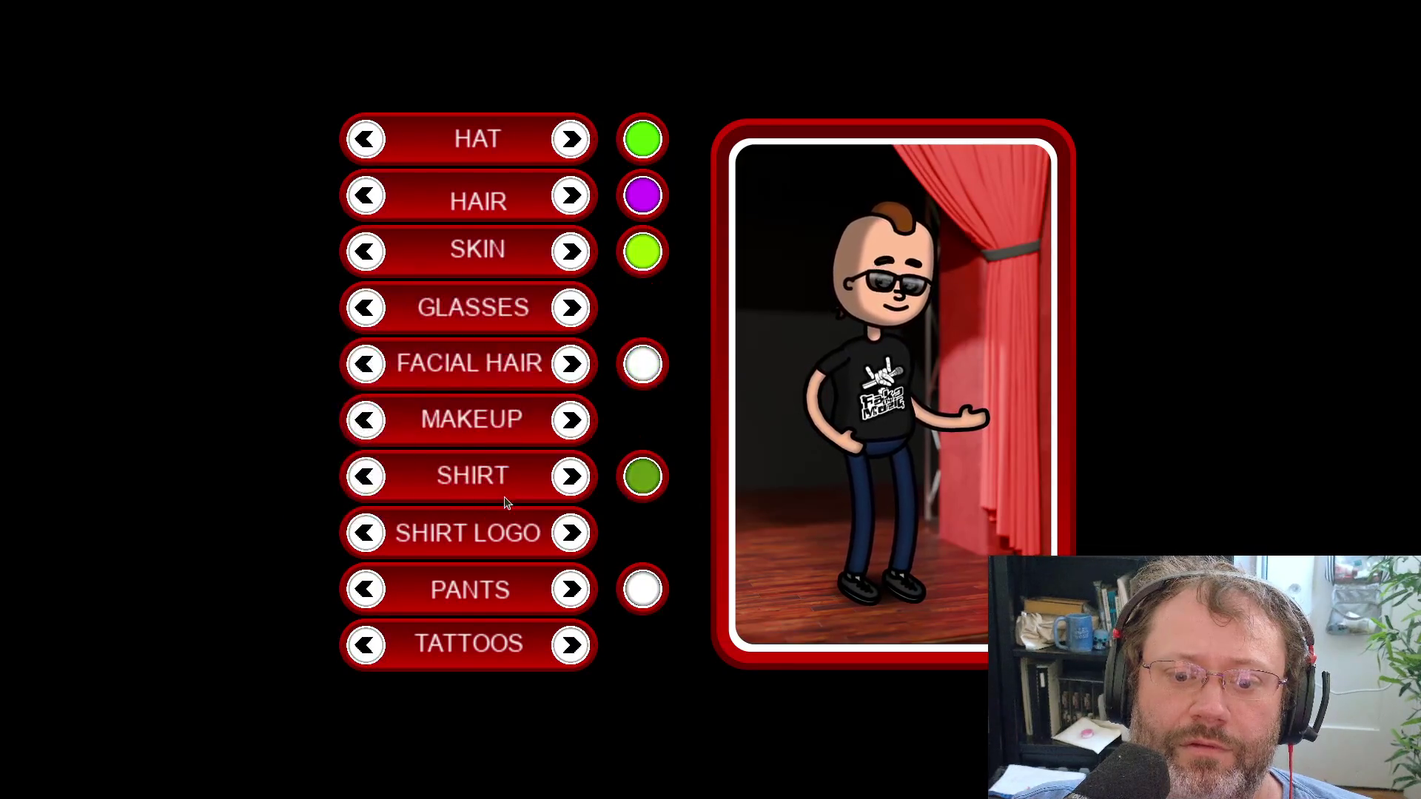
click(626, 370)
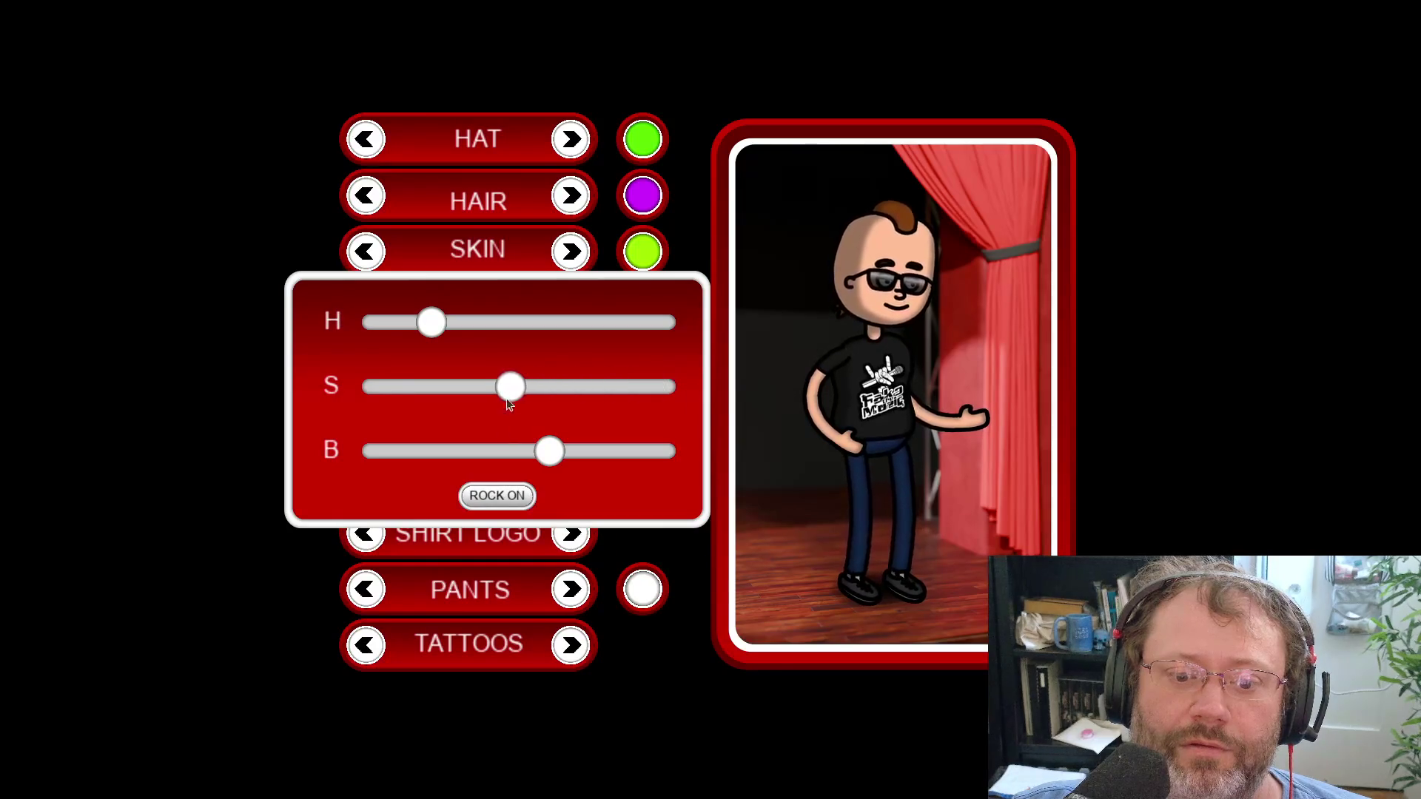
click(497, 501)
click(643, 589)
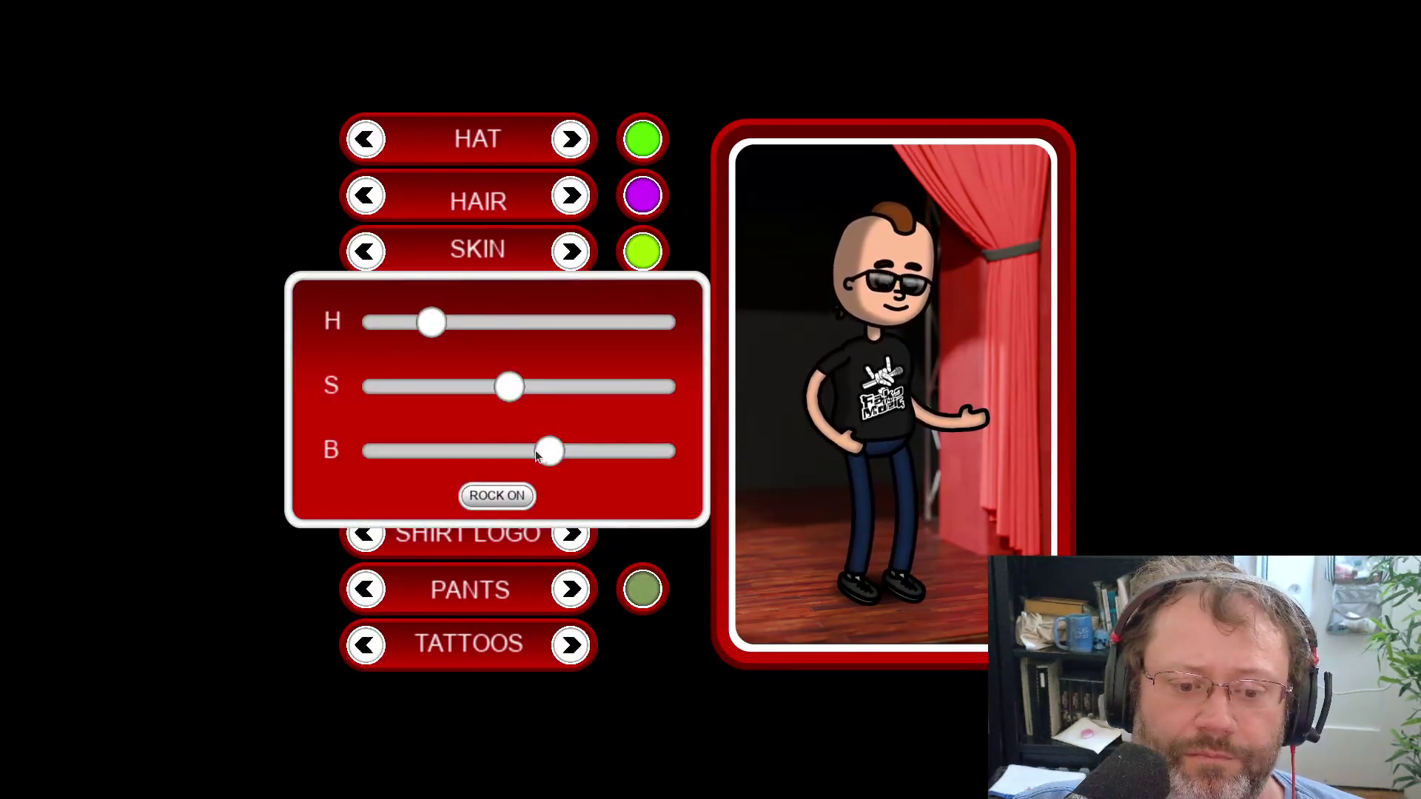
drag(536, 455, 405, 455)
click(504, 497)
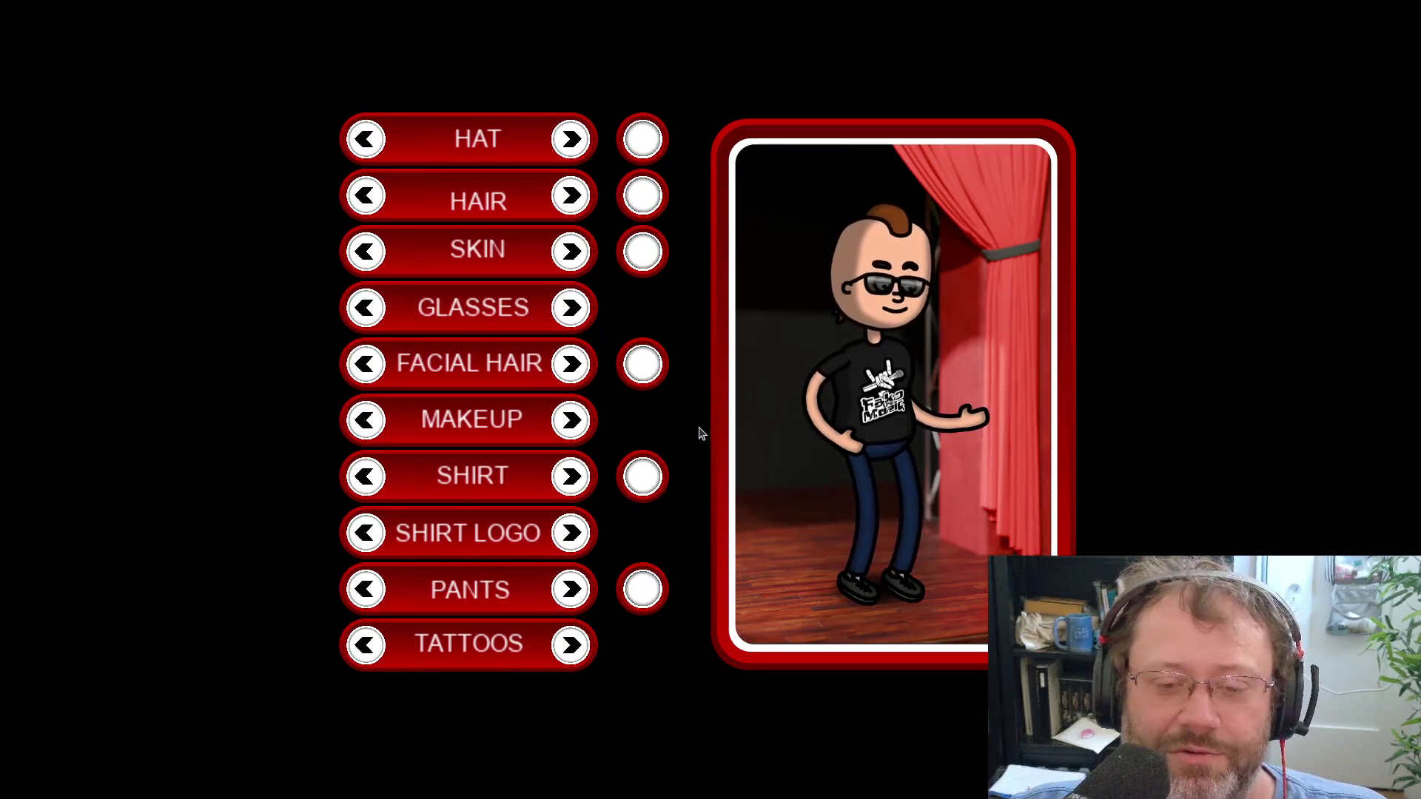
Close the running game and return to the GameMaker project window
key(super)
click(732, 242)
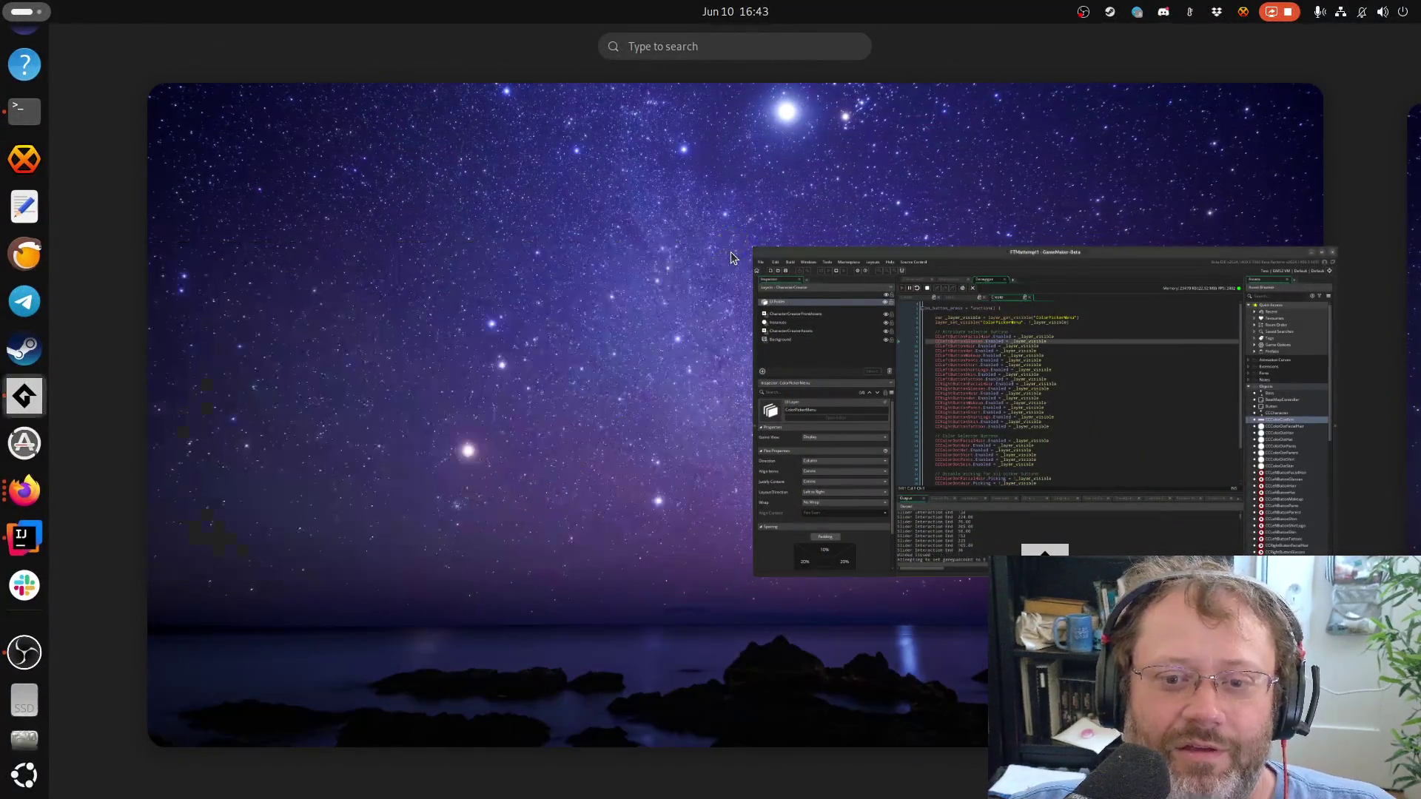
click(1057, 418)
scroll(783, 427, down, 4)
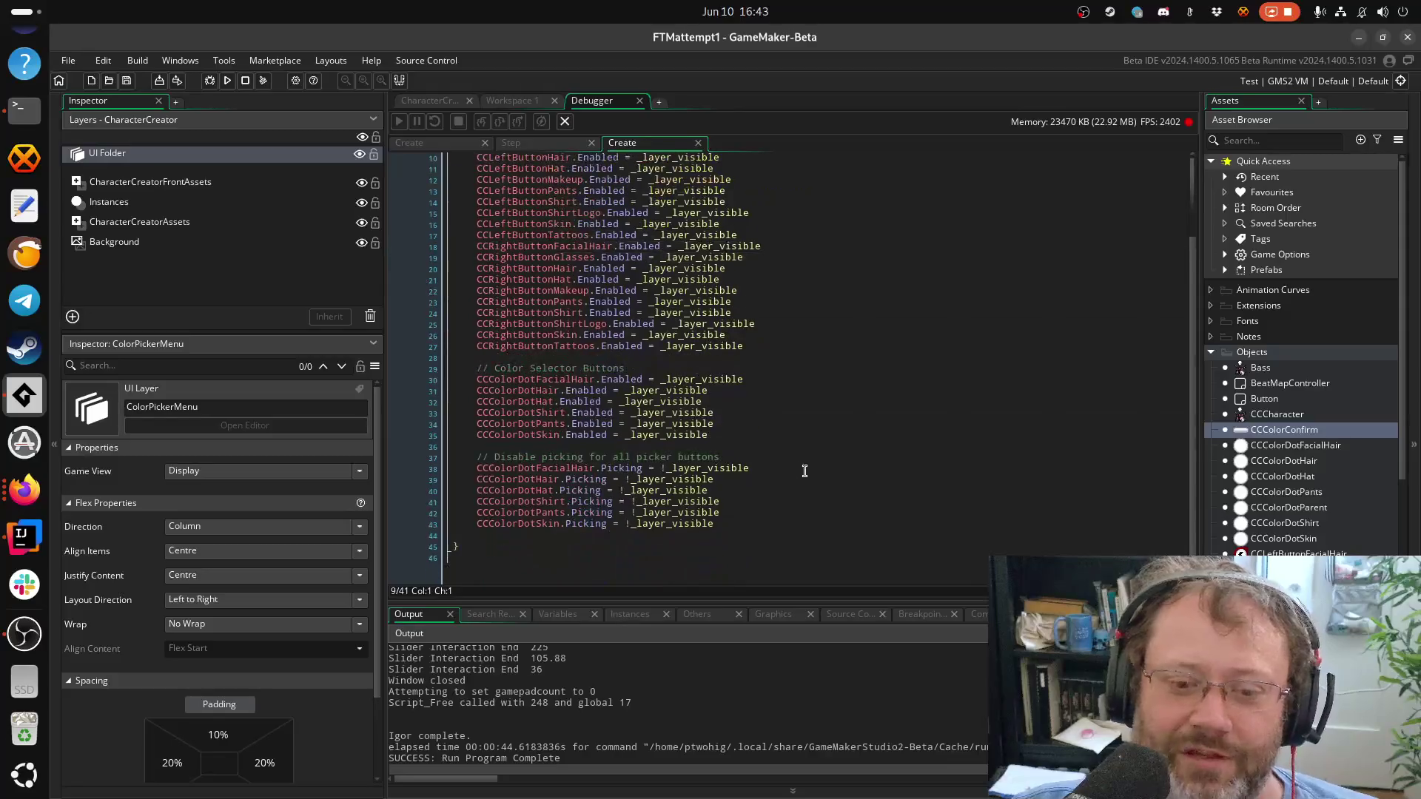
scroll(765, 399, up, 4)
scroll(800, 398, down, 3)
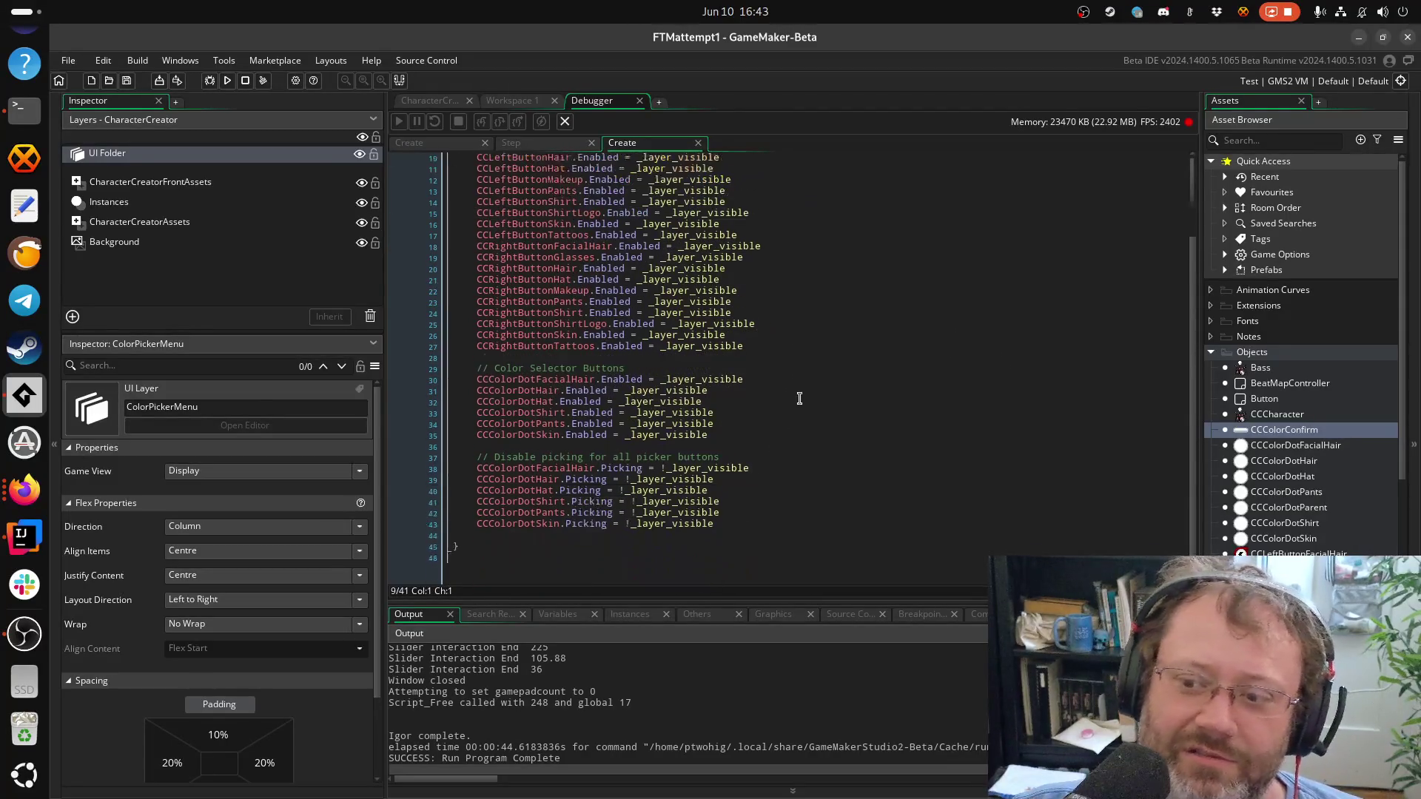
scroll(708, 386, up, 3)
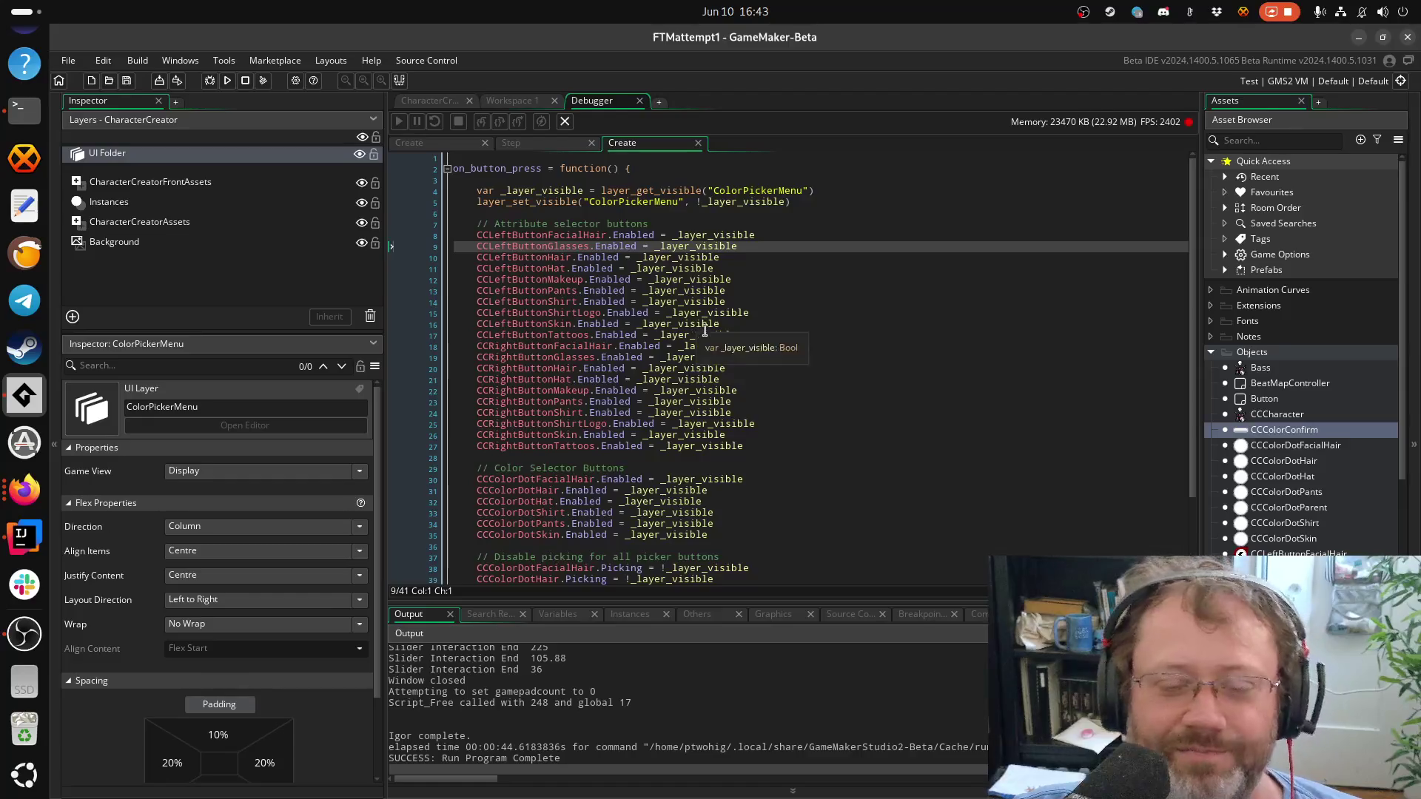
scroll(613, 429, down, 3)
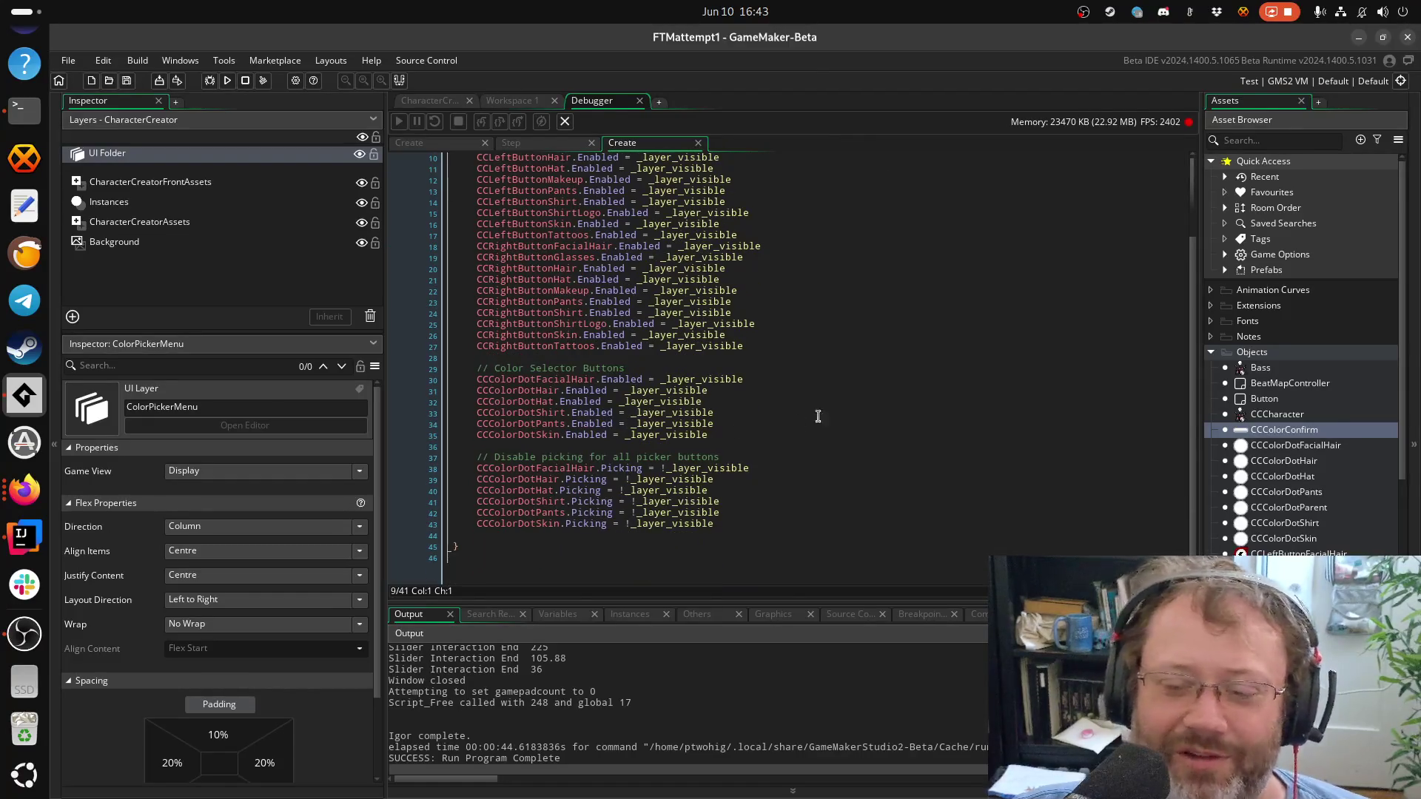
Check the CCColorConfirm code workspace and CharacterCreator room, then return to the debugger's on_button_press code
click(536, 101)
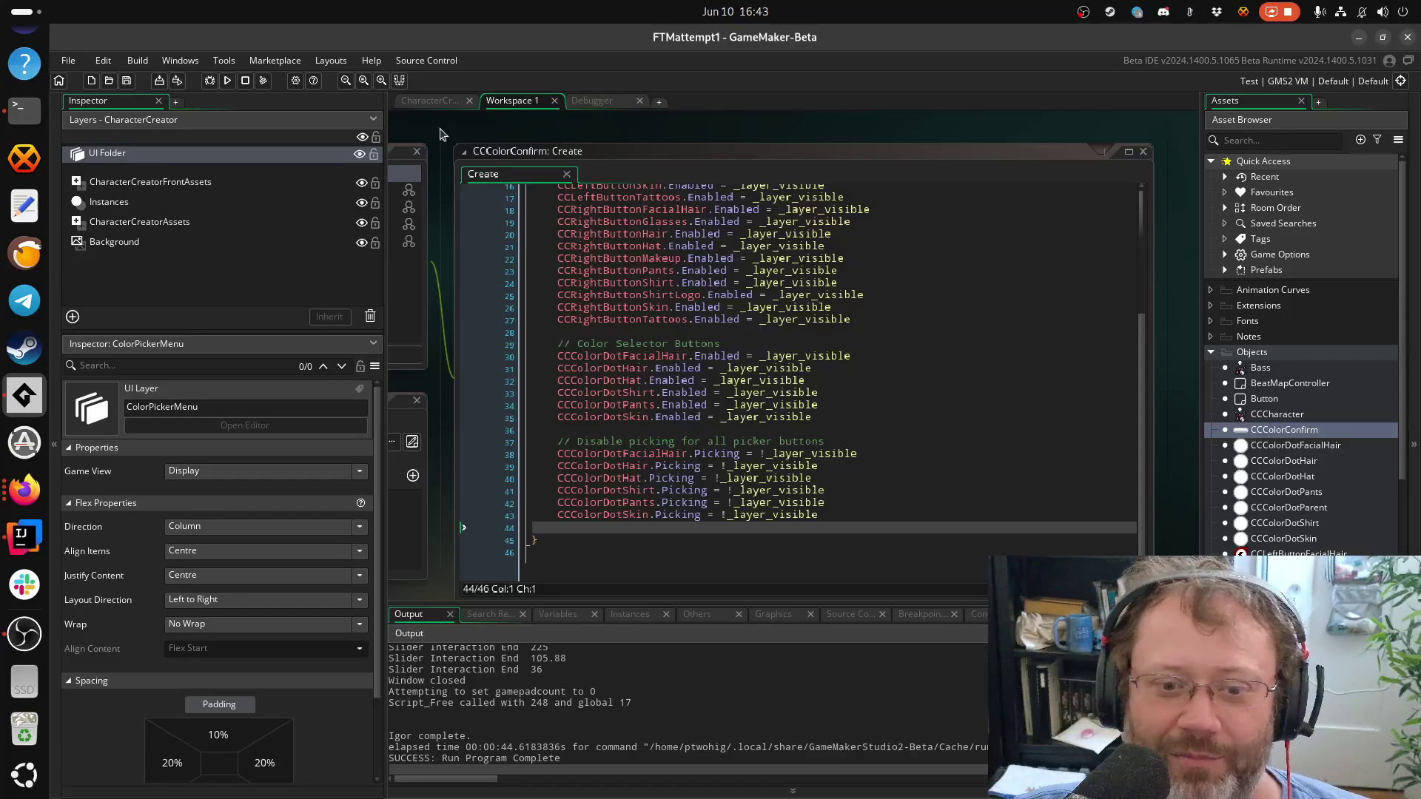
click(432, 104)
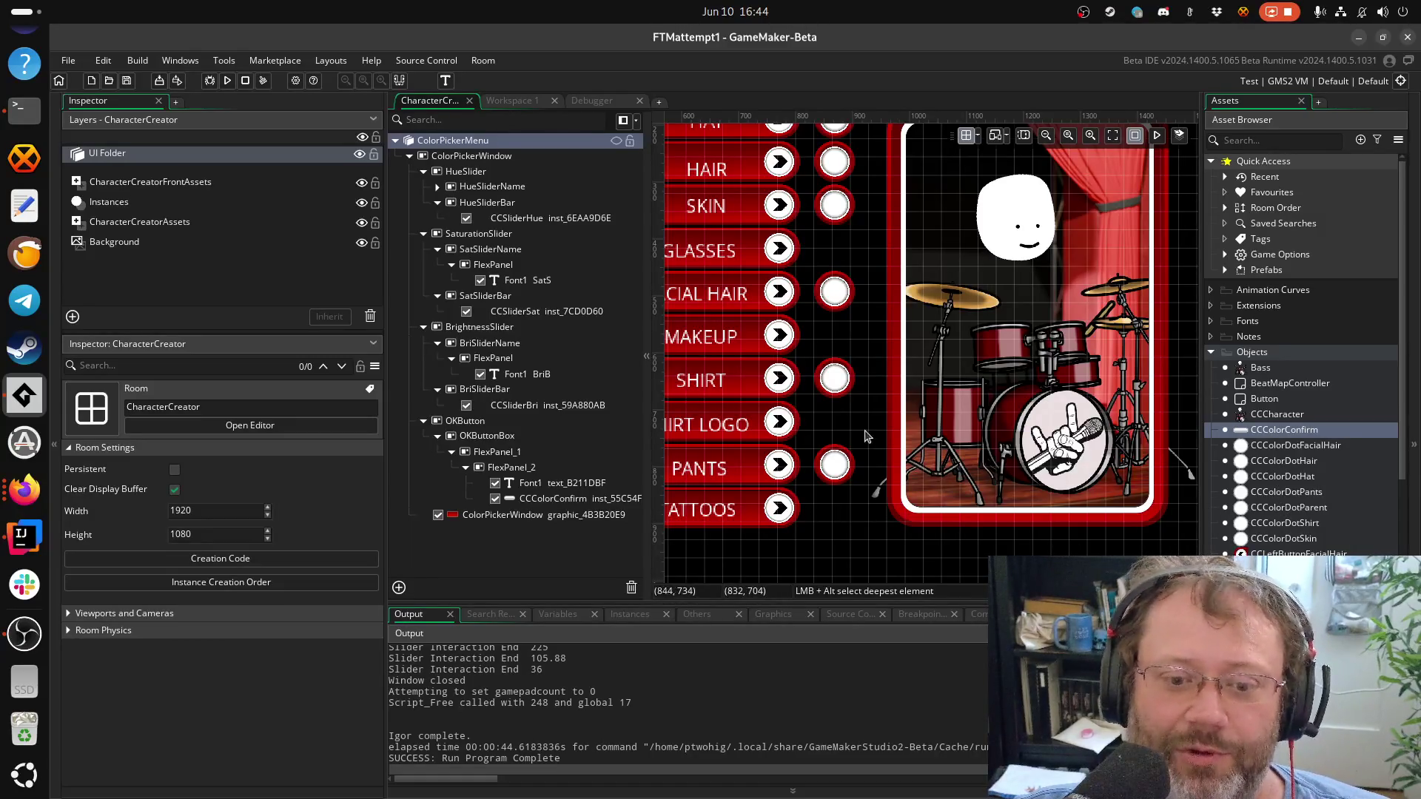
scroll(814, 370, down, 1)
scroll(814, 370, down, 2)
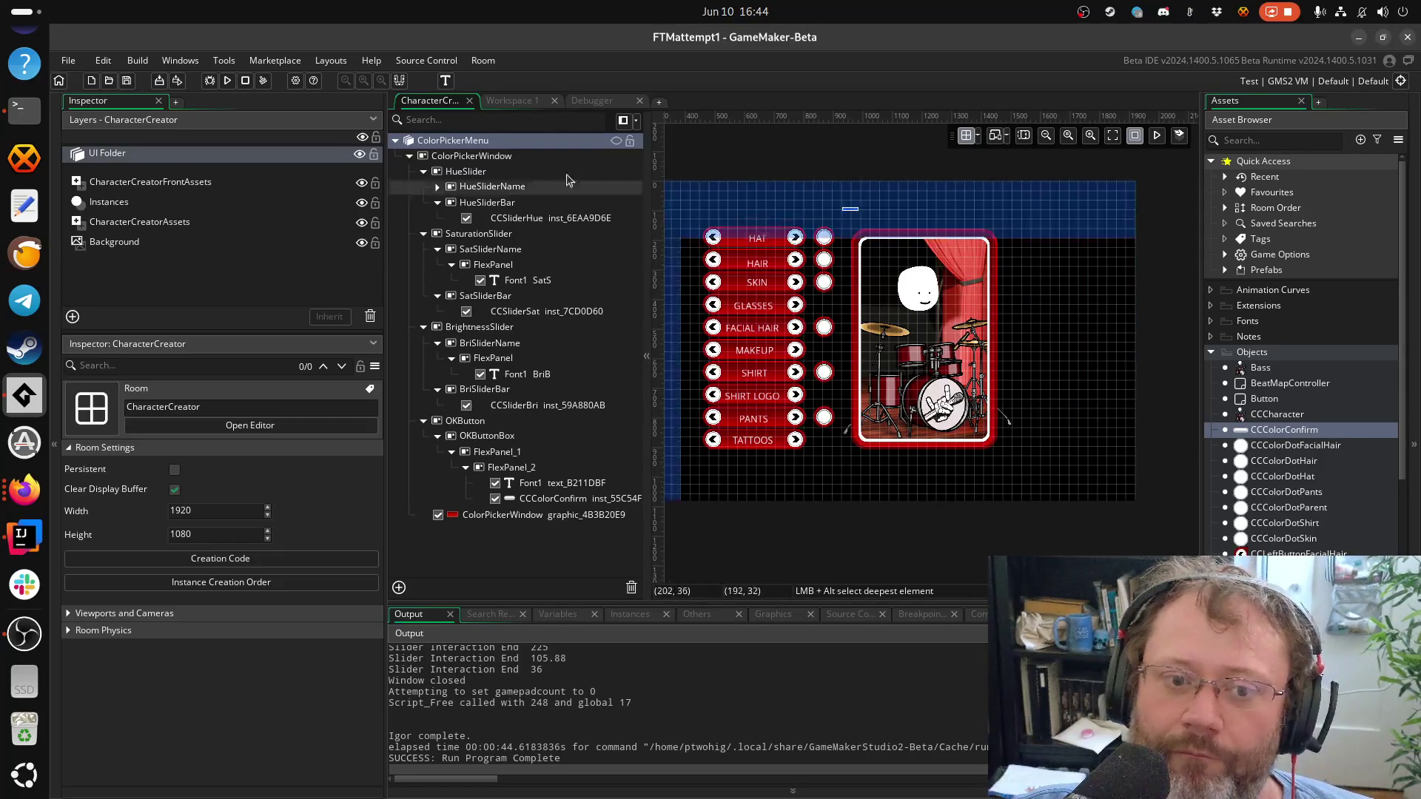
click(592, 102)
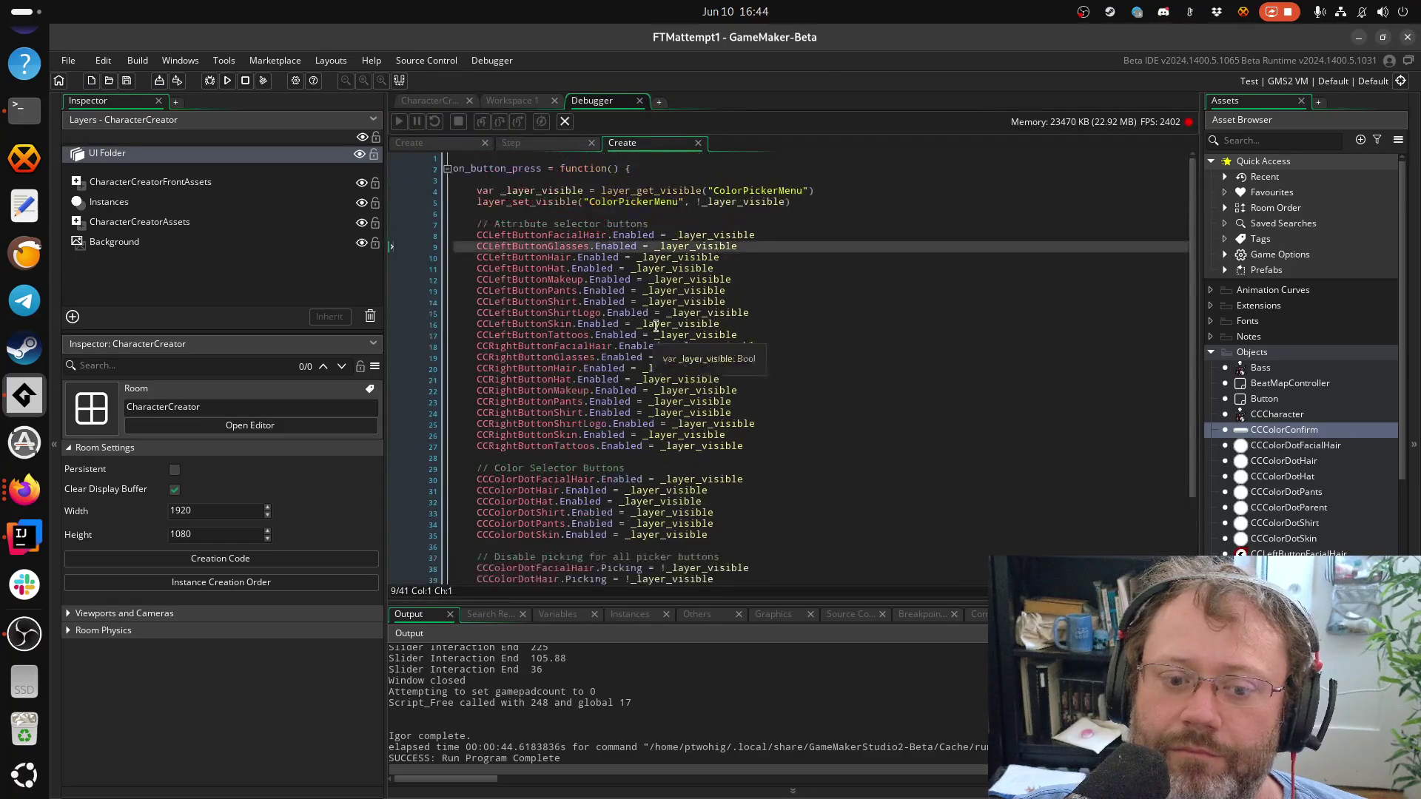
Return to Workspace 1 and review the CCColorConfirm Create code
click(508, 102)
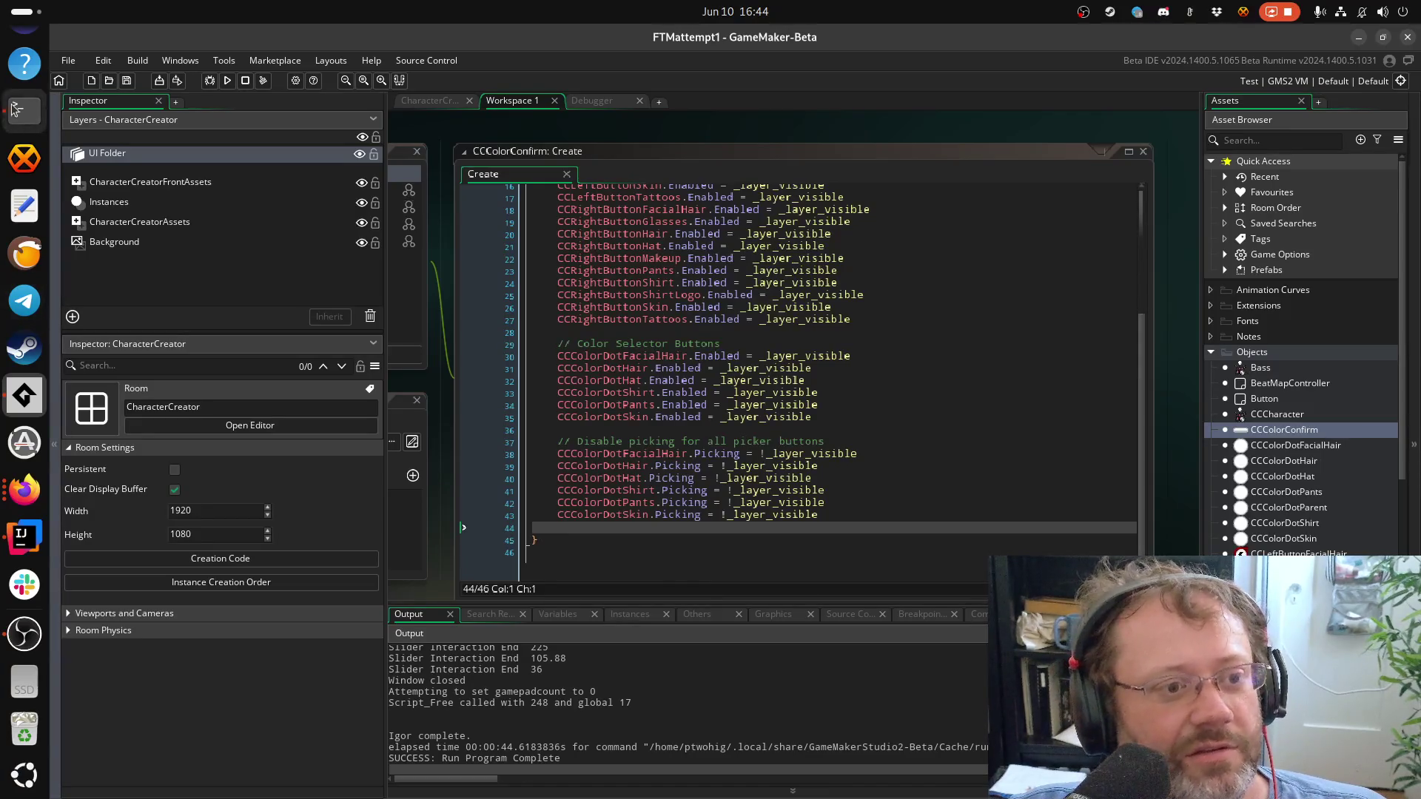
scroll(22, 122, up, 3)
click(25, 142)
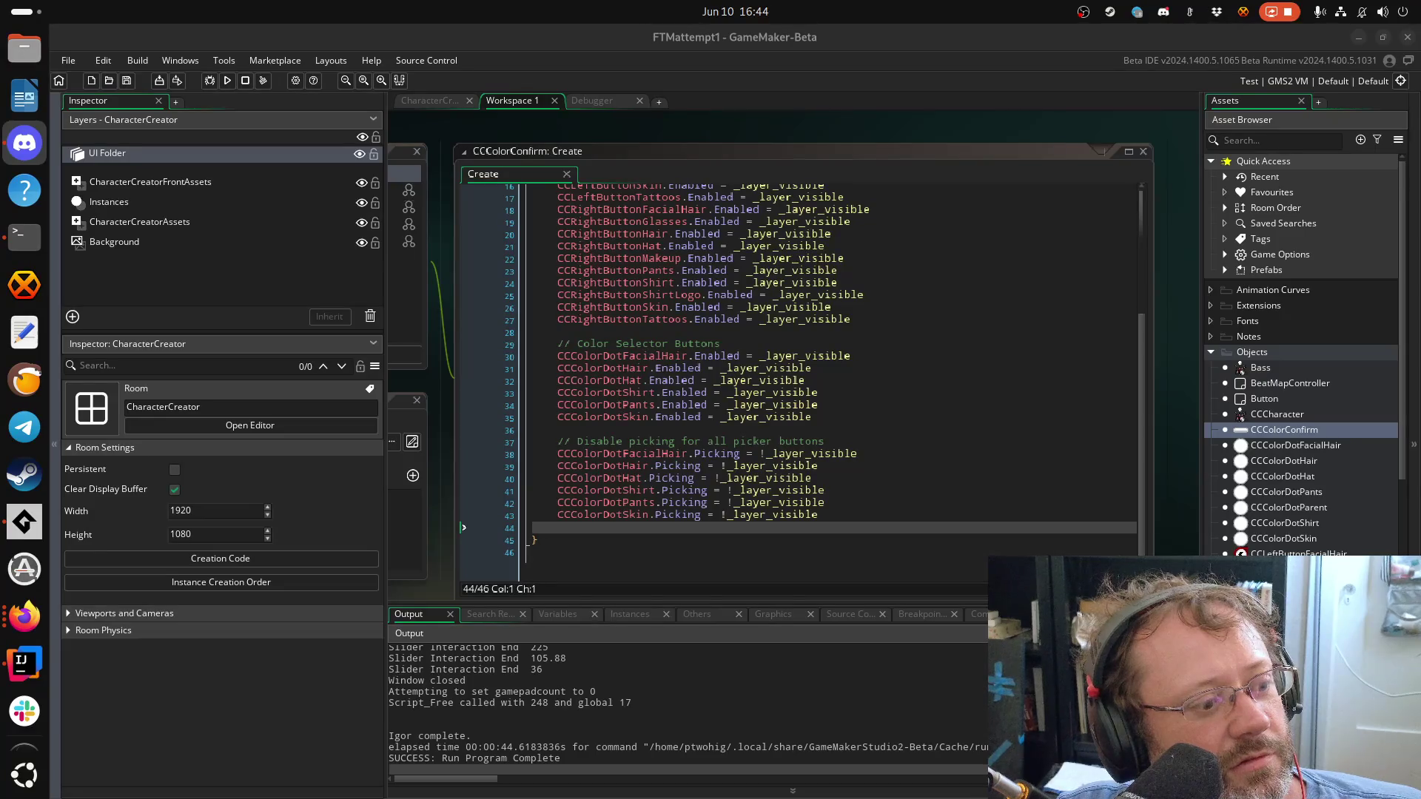
click(665, 516)
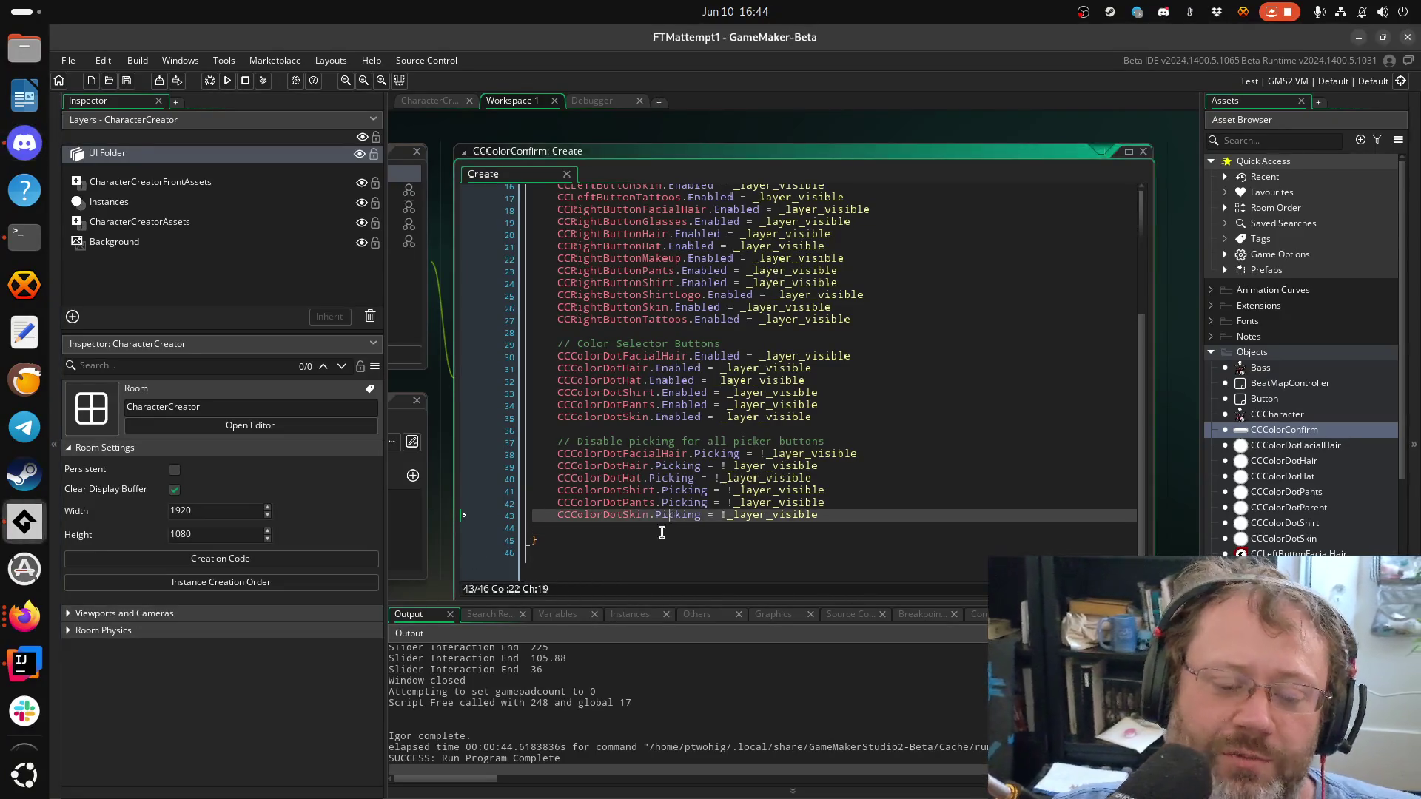
scroll(666, 481, up, 5)
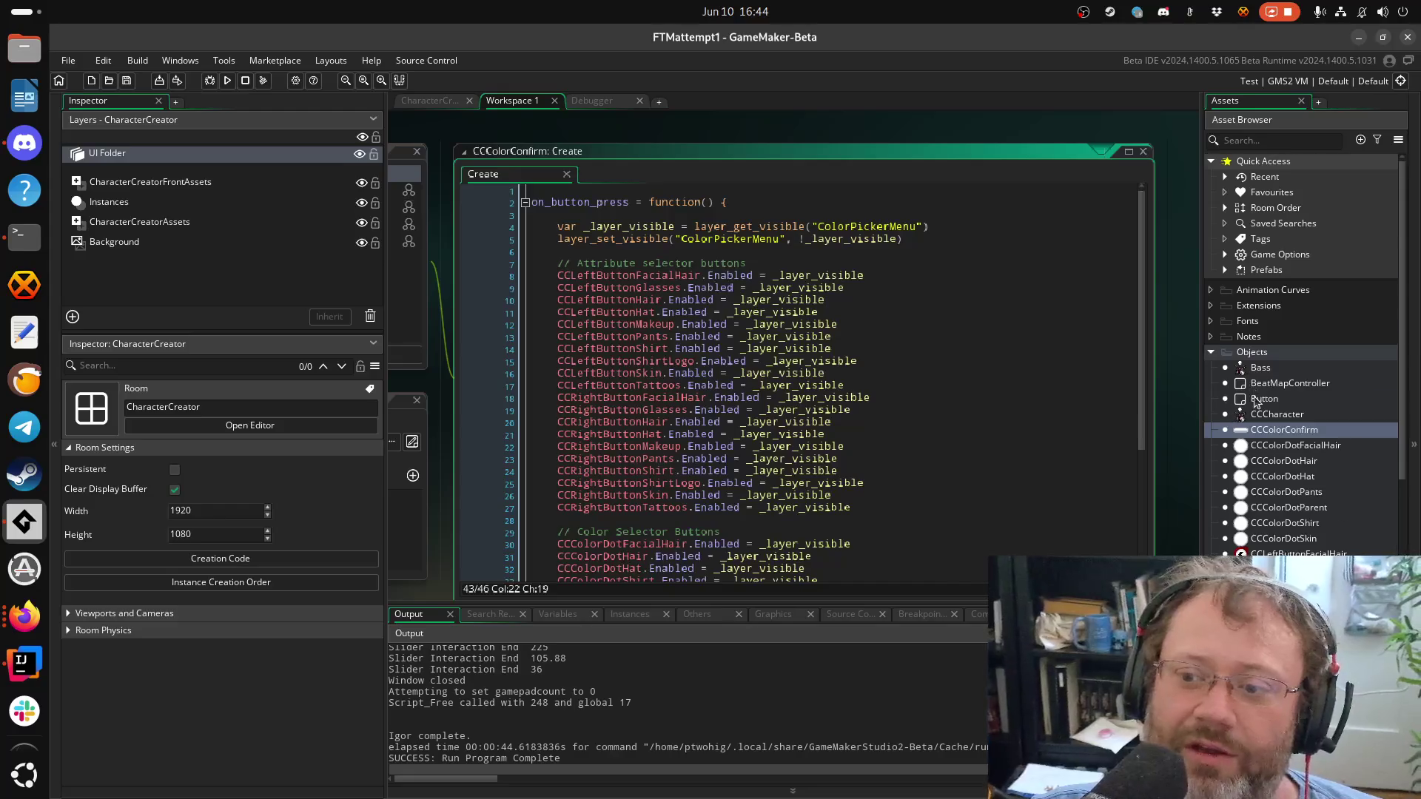
scroll(1374, 546, down, 5)
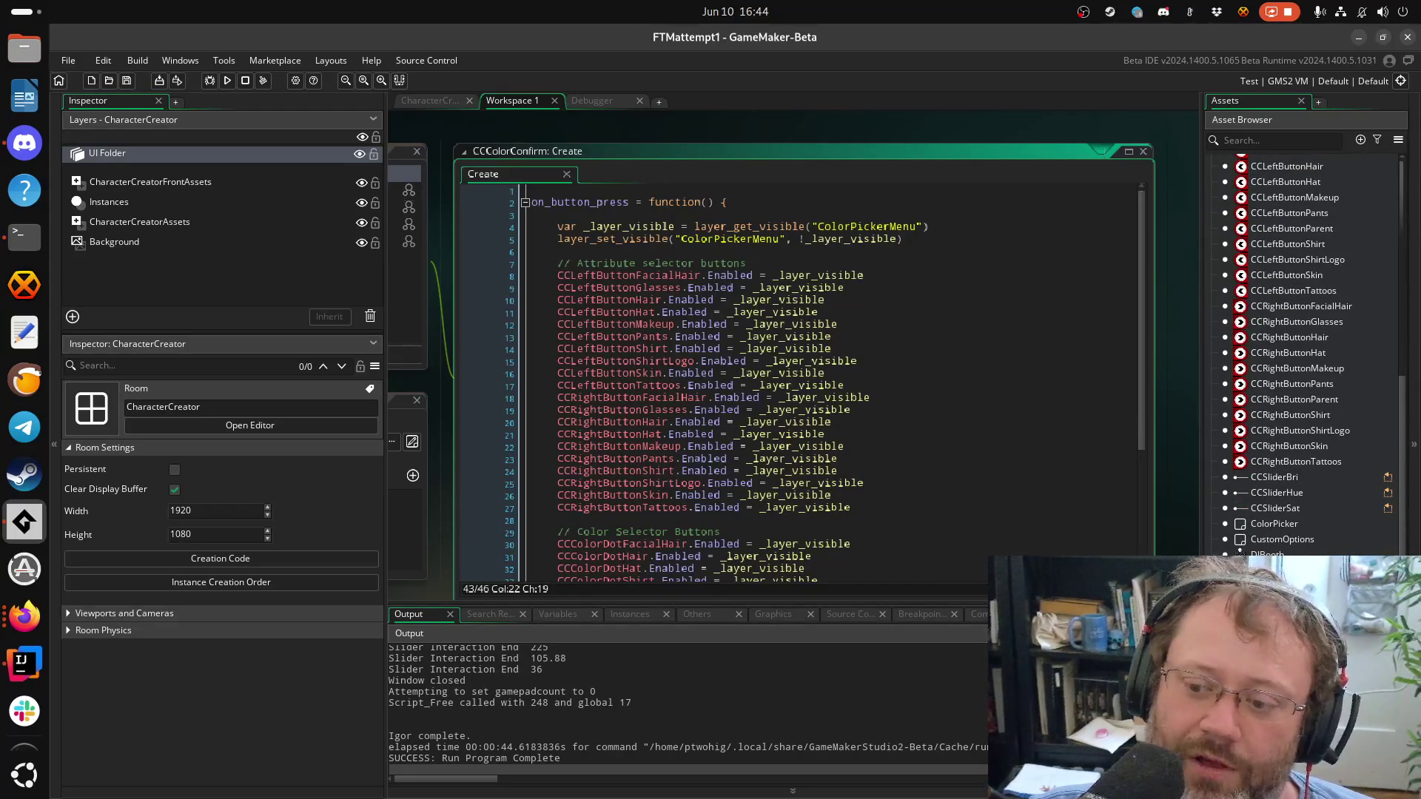
scroll(1277, 449, up, 5)
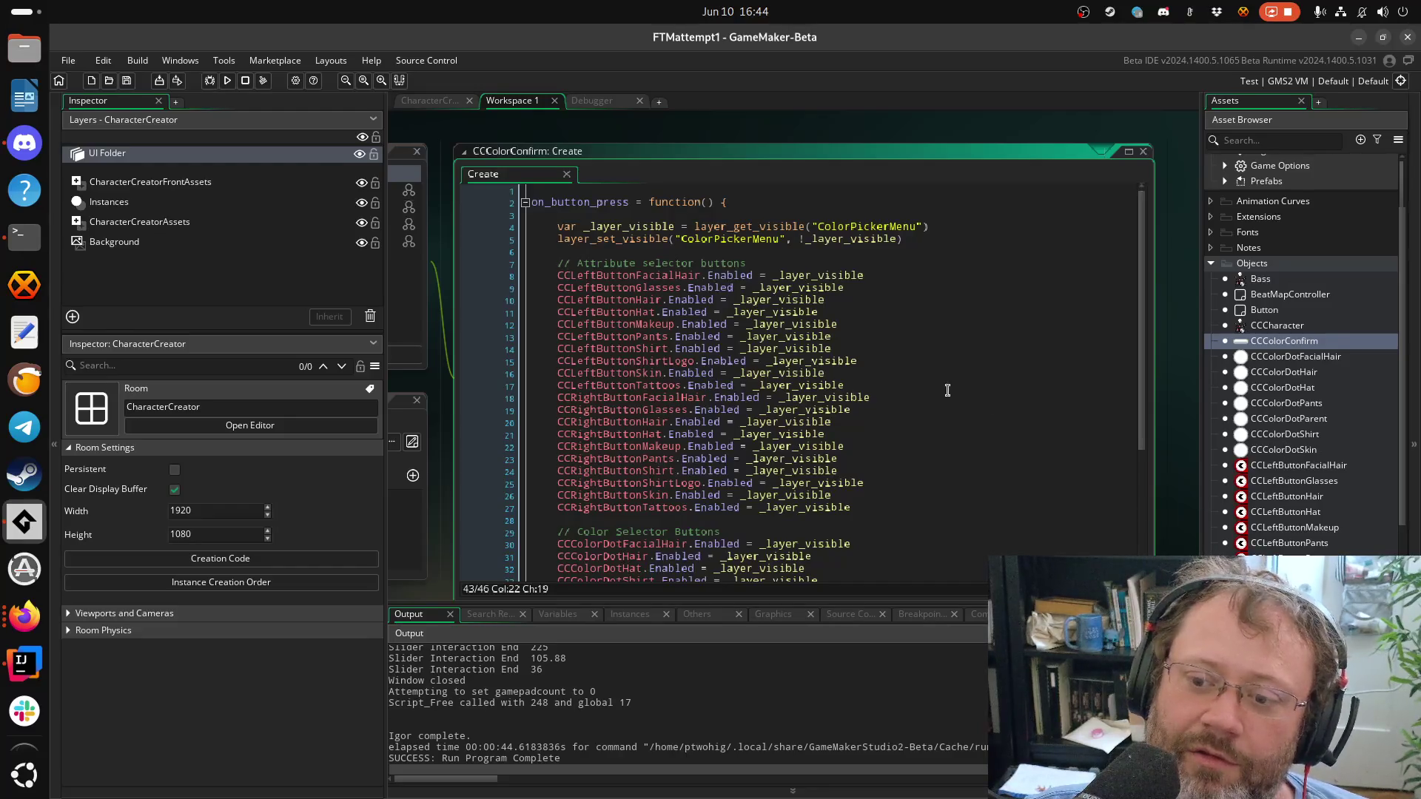
scroll(858, 411, down, 5)
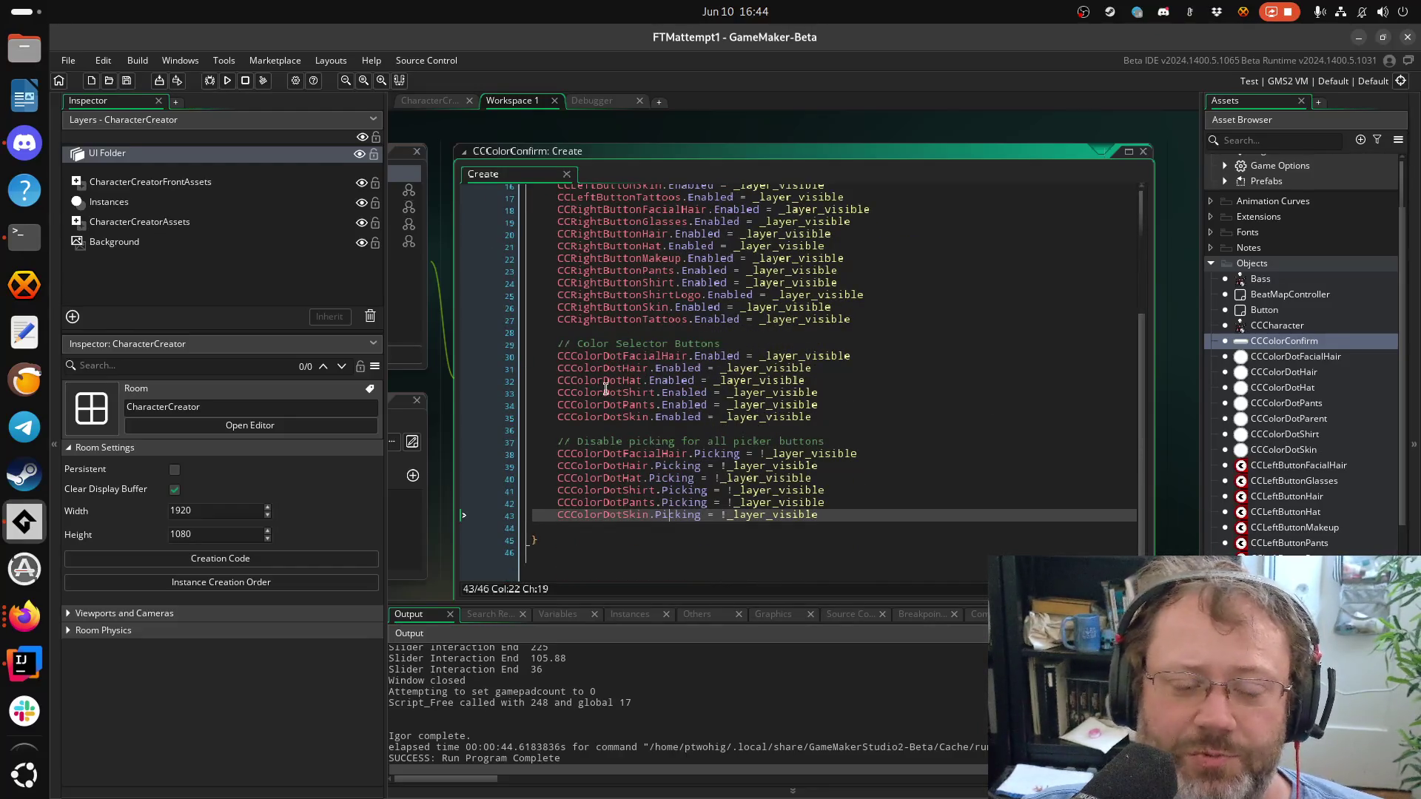
Move the code window right and open the CCColorConfirm object from the Asset Browser
drag(605, 389, 755, 362)
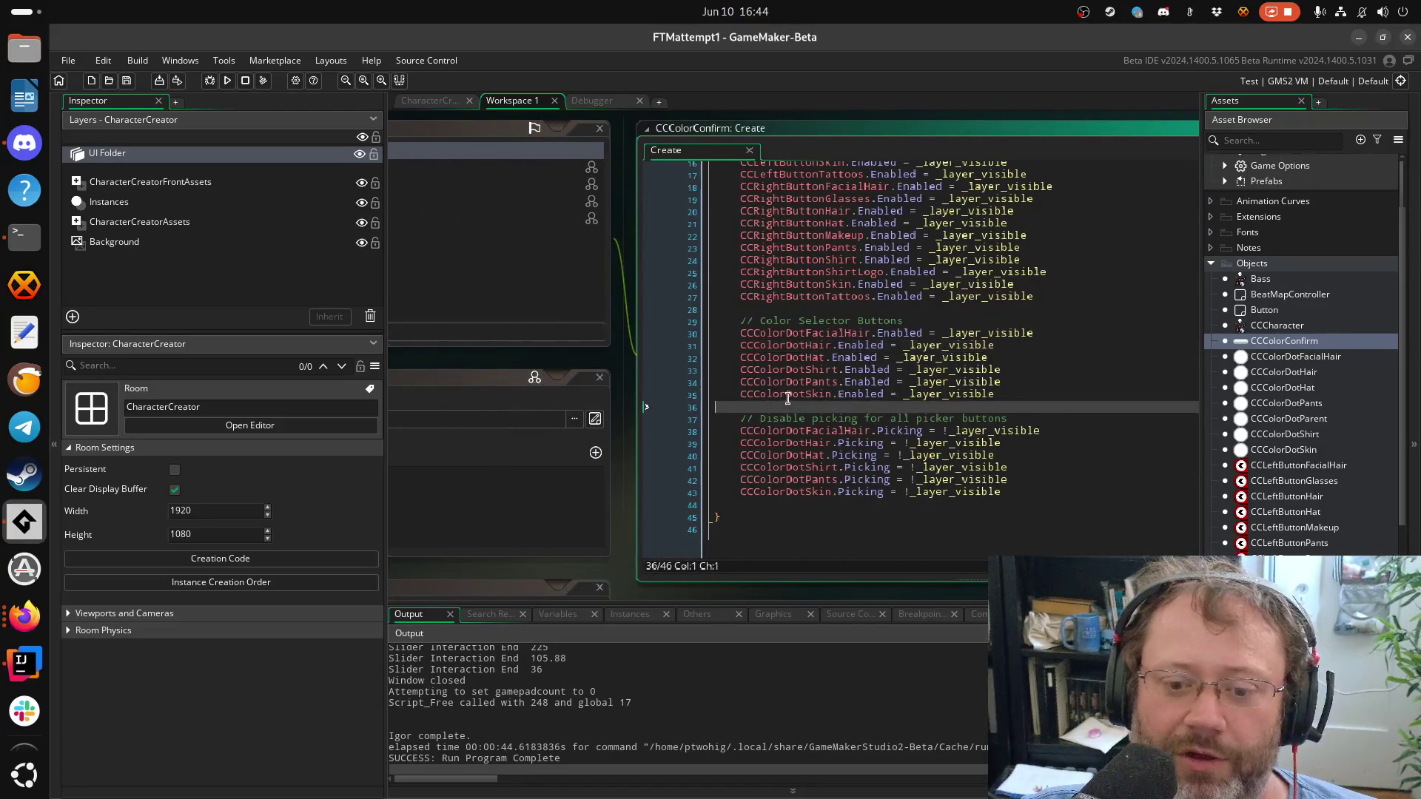
scroll(769, 406, down, 3)
scroll(718, 322, down, 3)
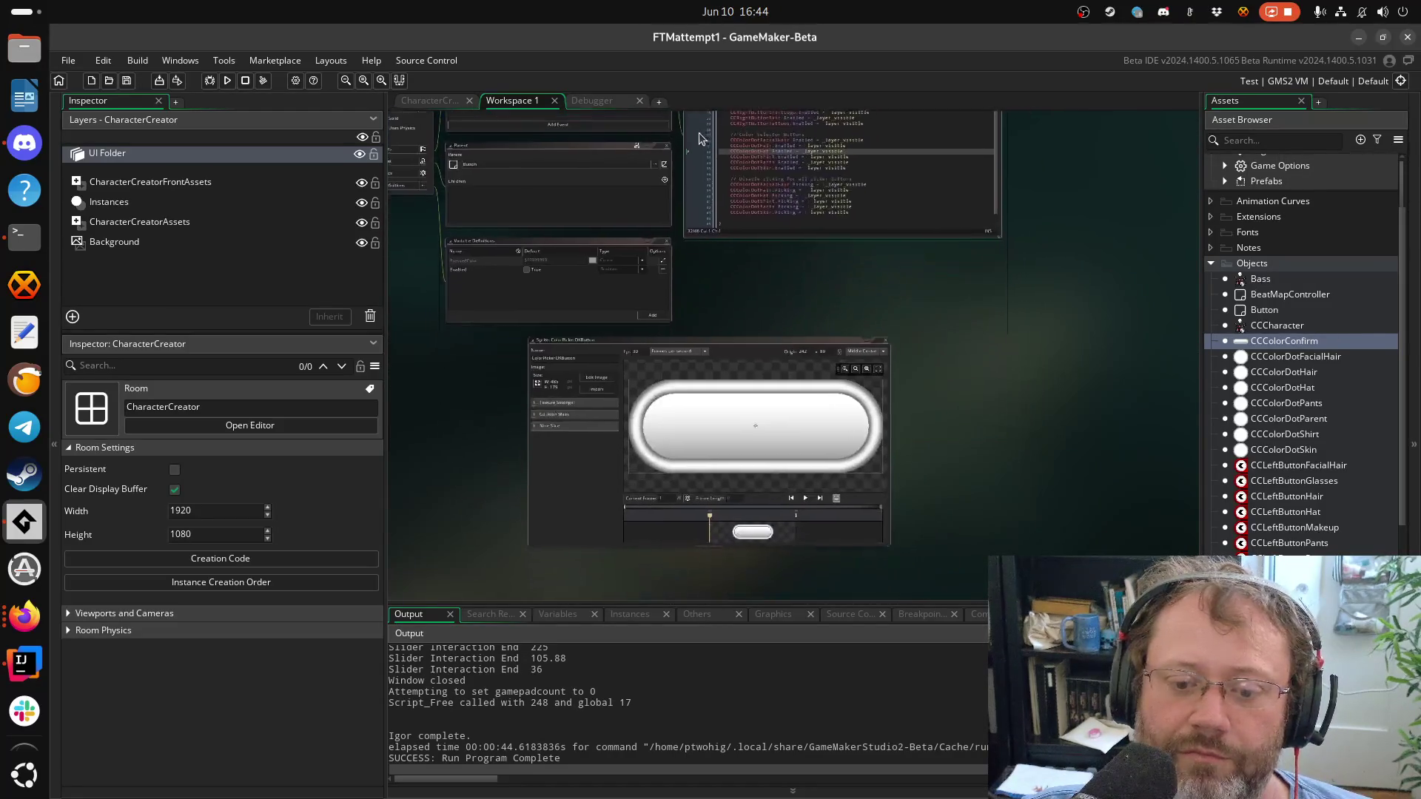
scroll(1271, 485, down, 1)
scroll(1271, 485, down, 4)
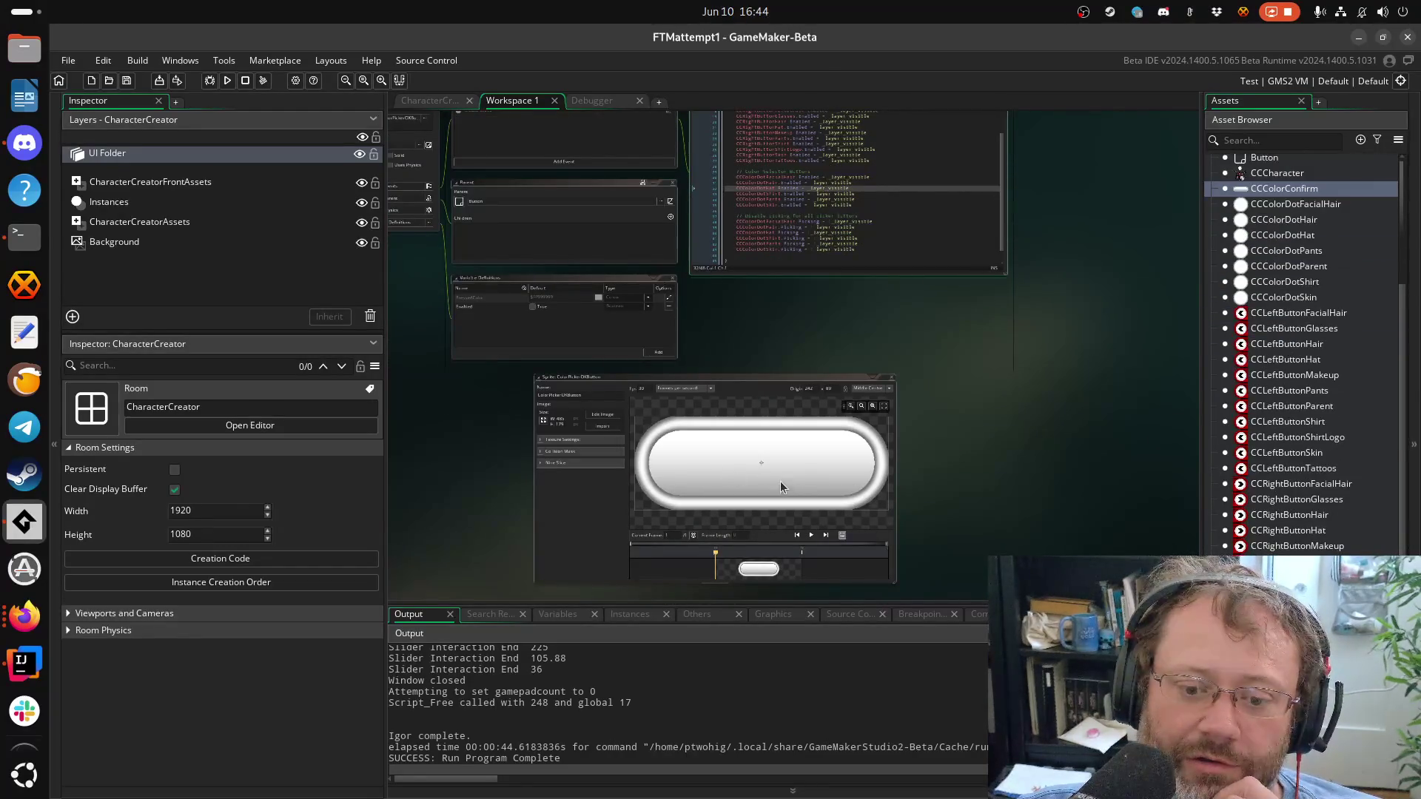
scroll(1188, 489, down, 5)
scroll(1285, 468, up, 5)
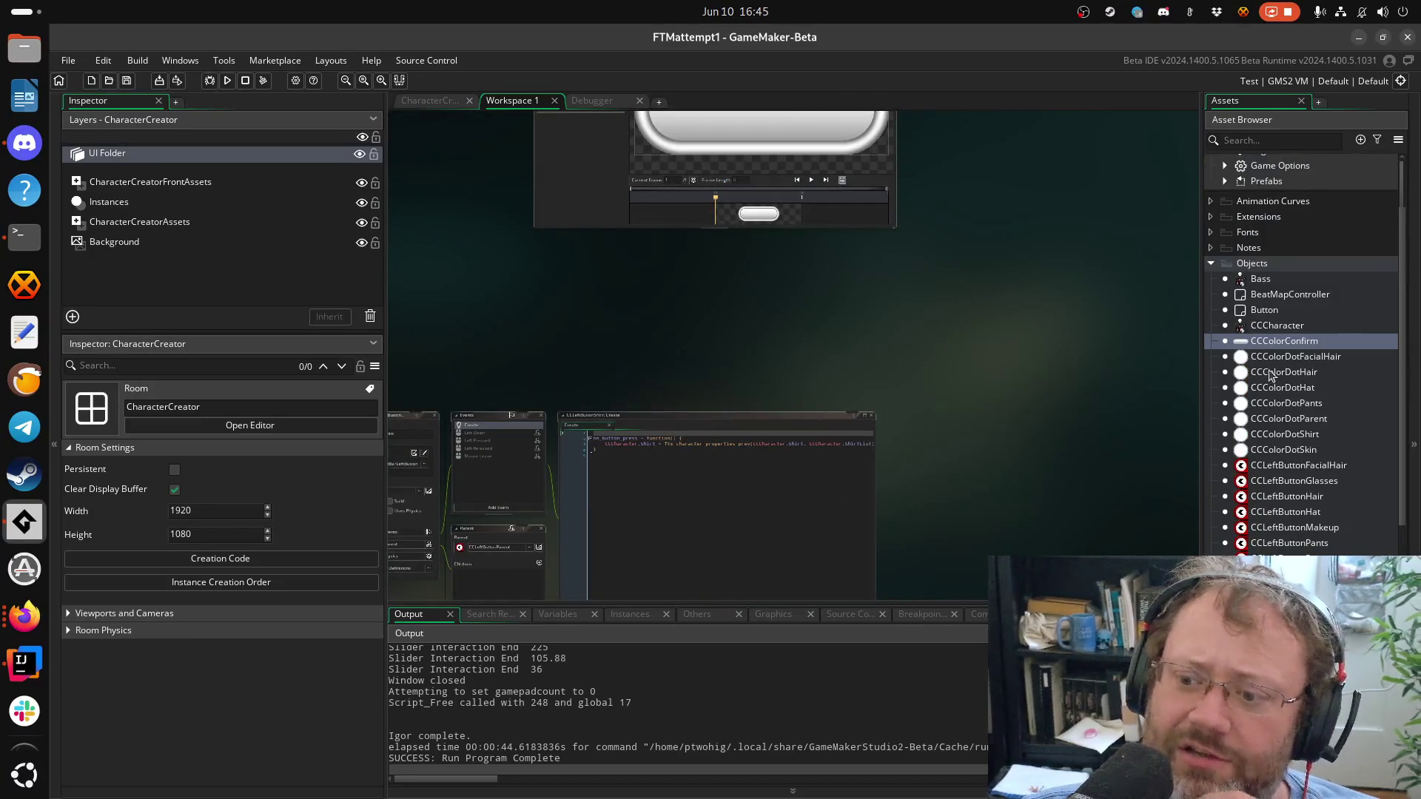
double_click(1278, 340)
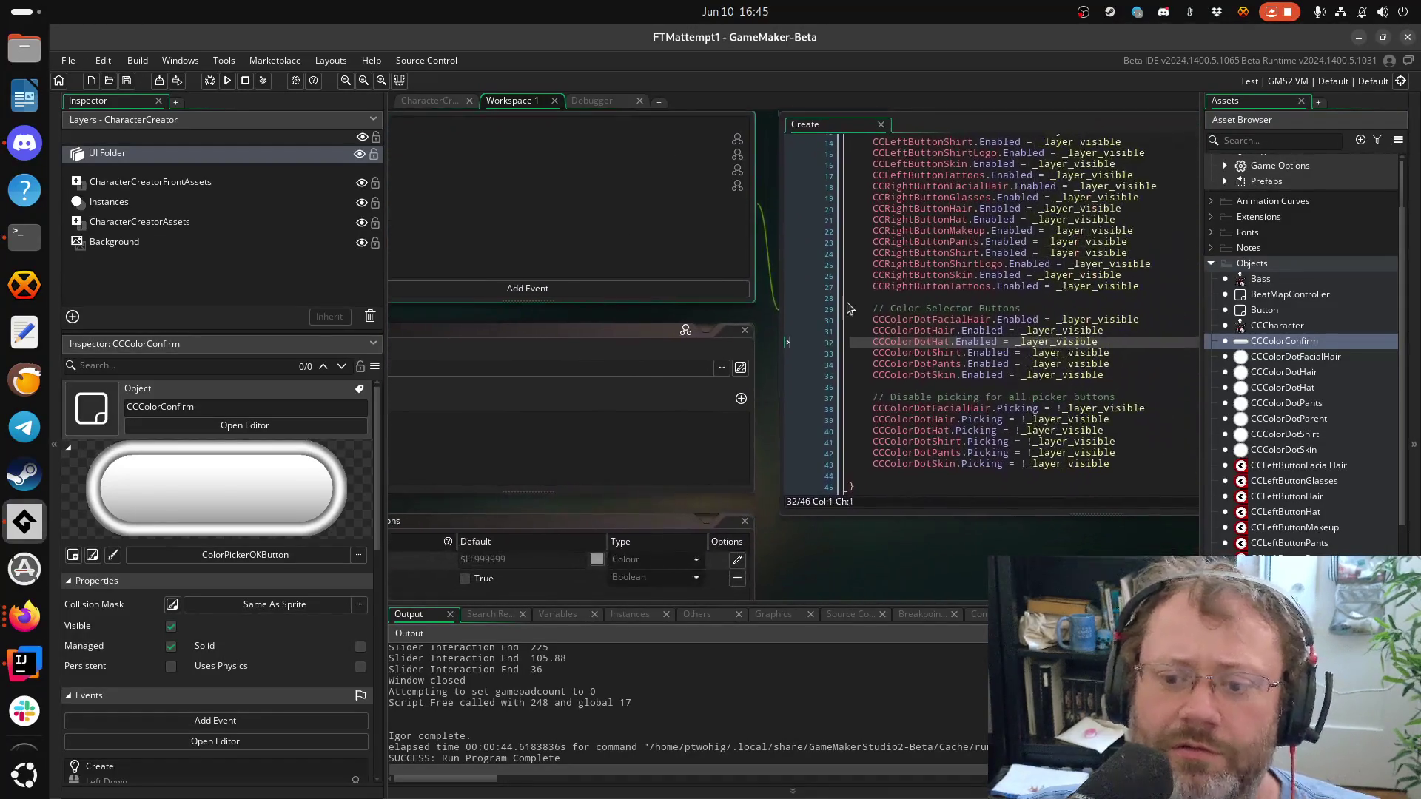
Add a Draw event to CCColorConfirm and convert it to GML code
click(561, 288)
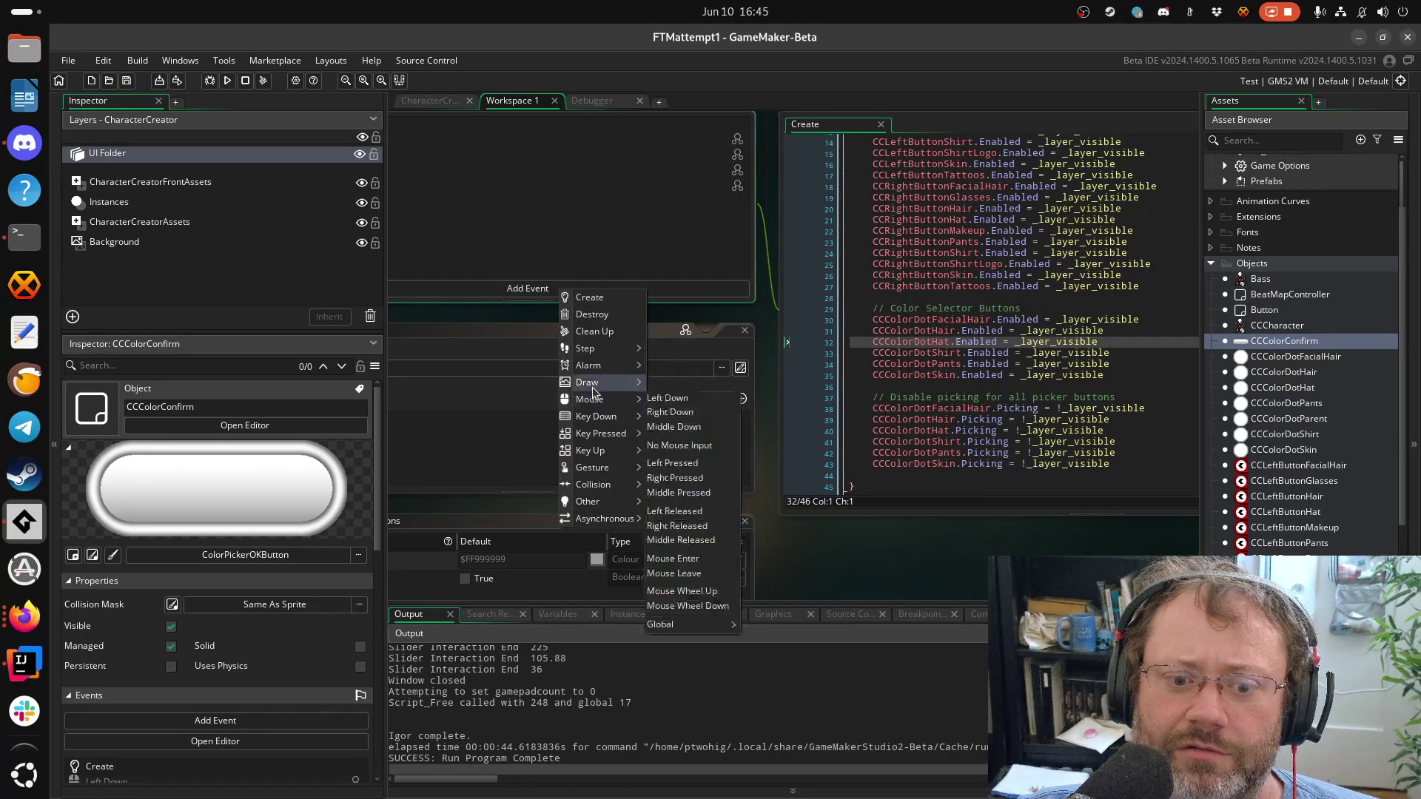
mouse_move(587, 381)
click(658, 382)
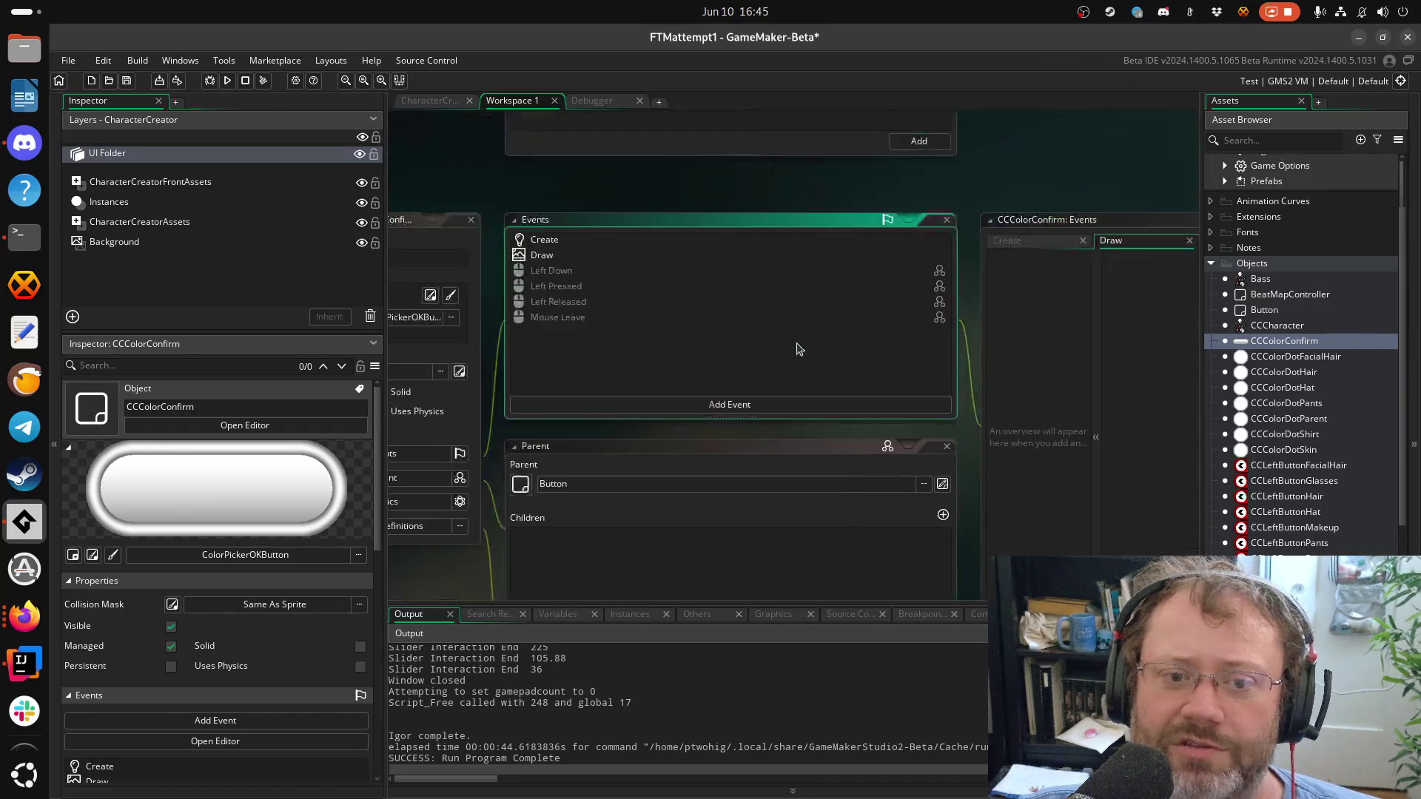
right_click(530, 252)
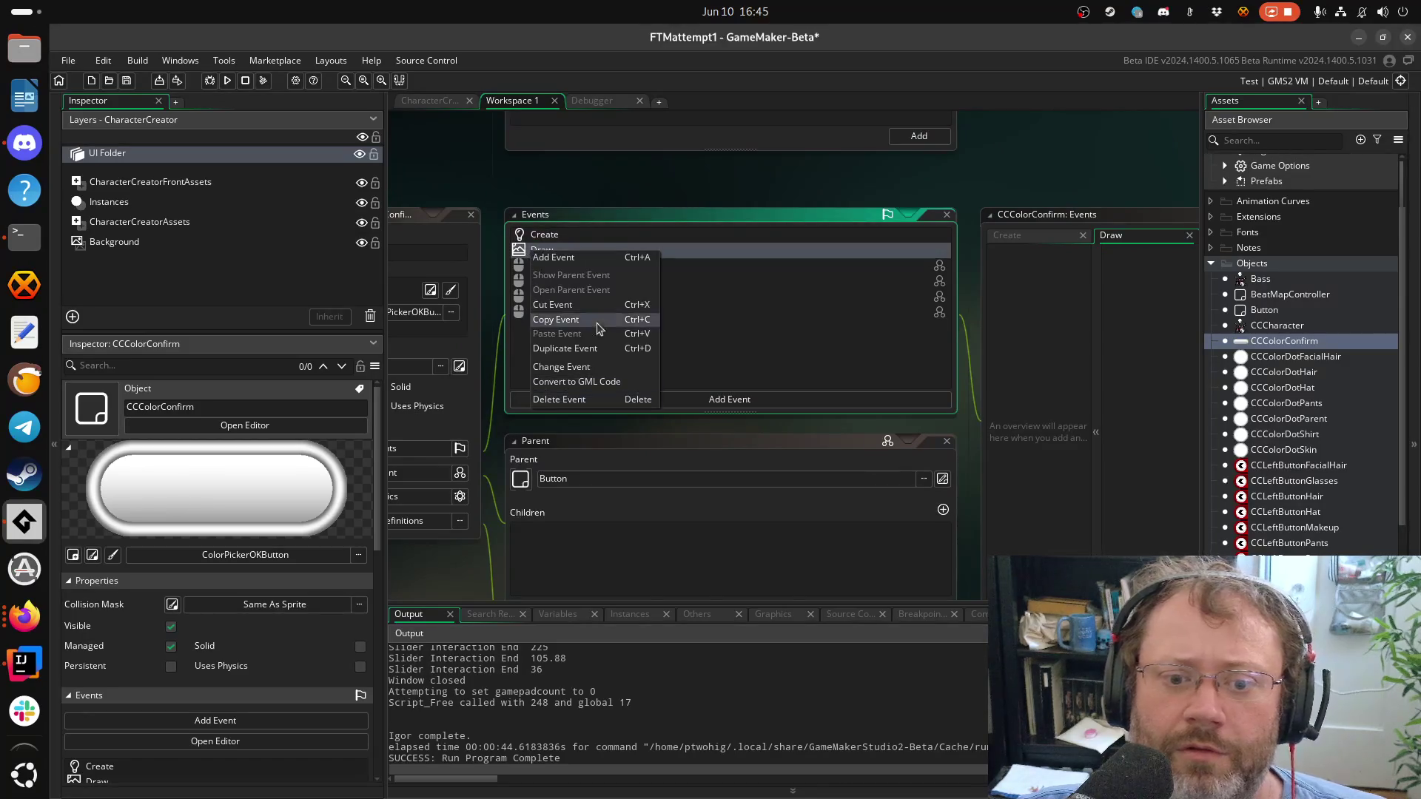
click(575, 383)
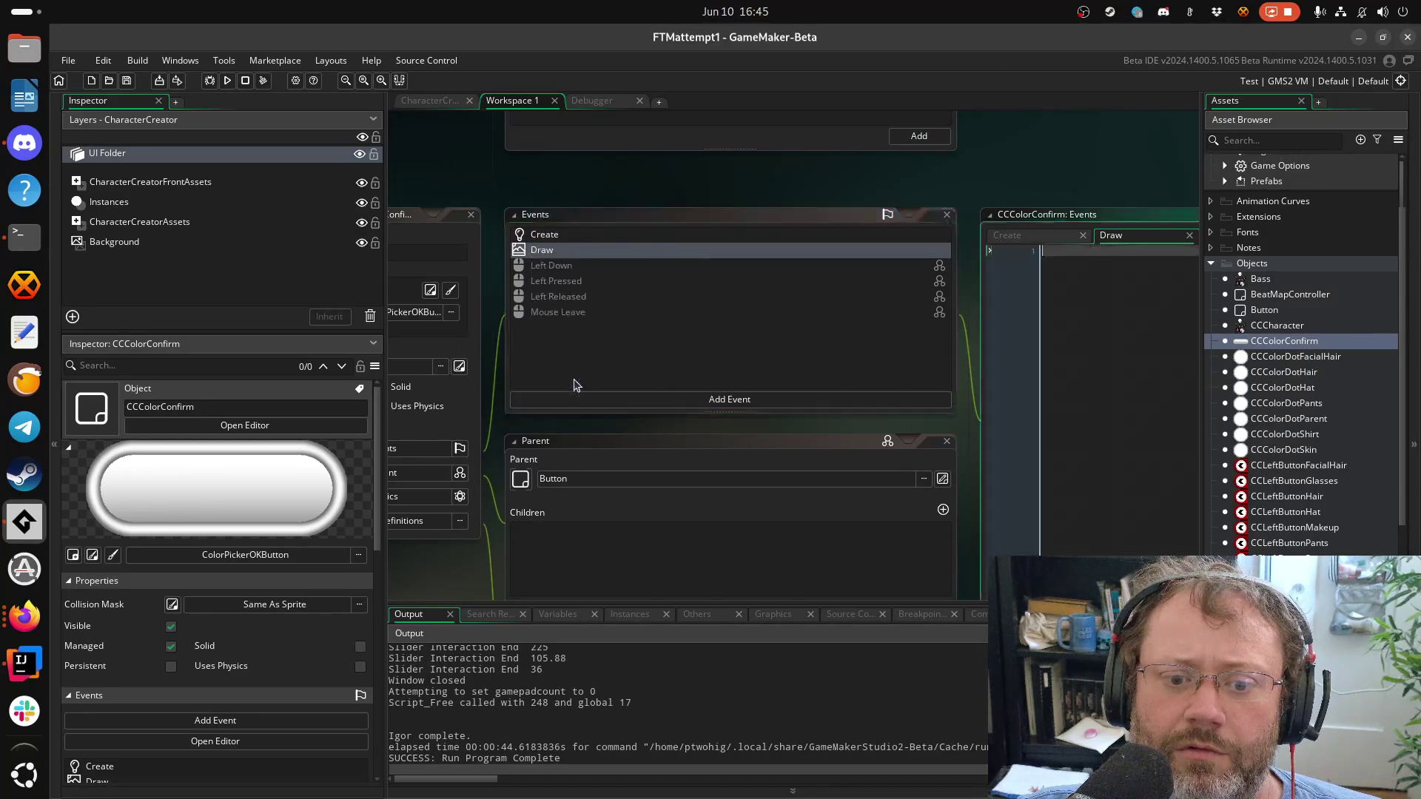
Open CCColorDotParent's Step event code and select all its lines
scroll(741, 370, up, 5)
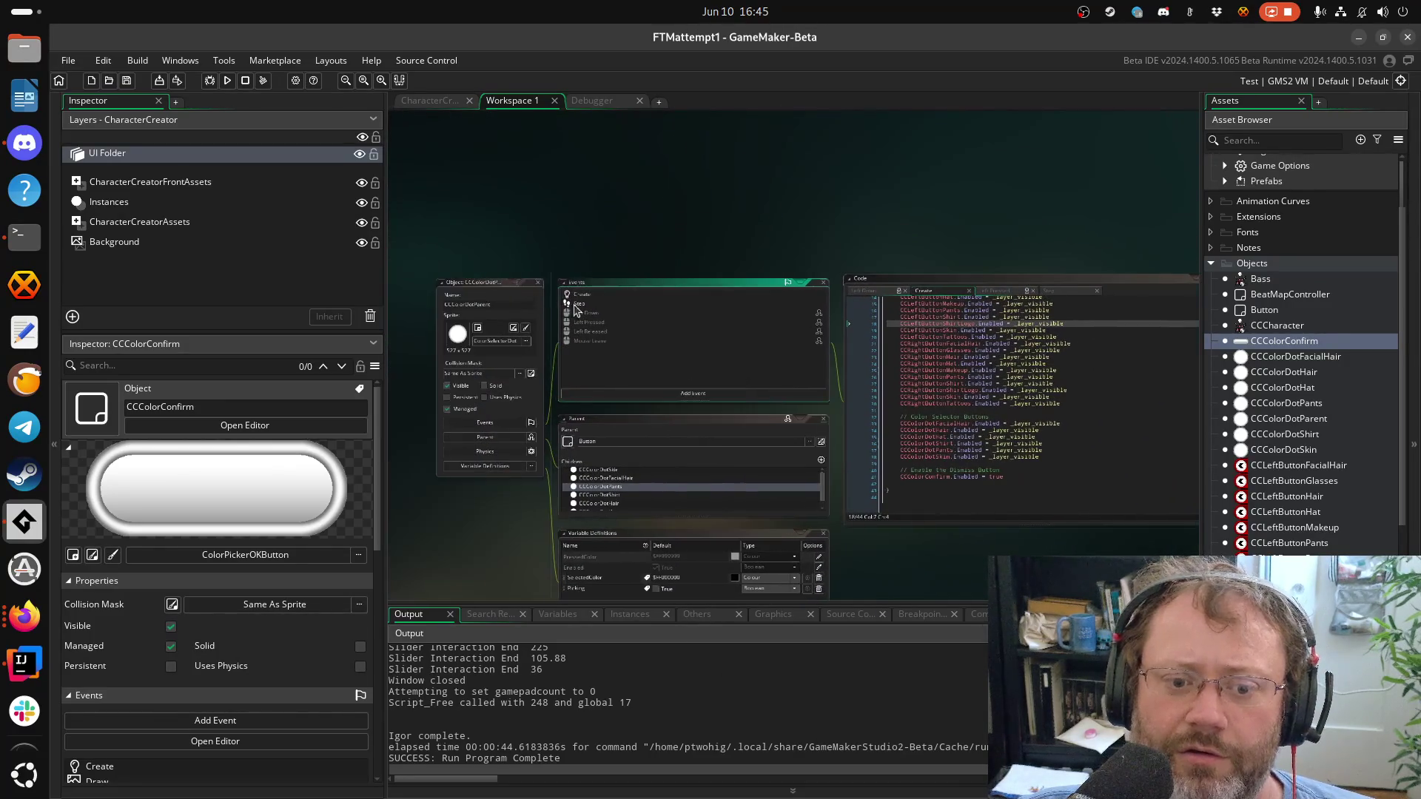
click(578, 304)
drag(889, 305, 944, 381)
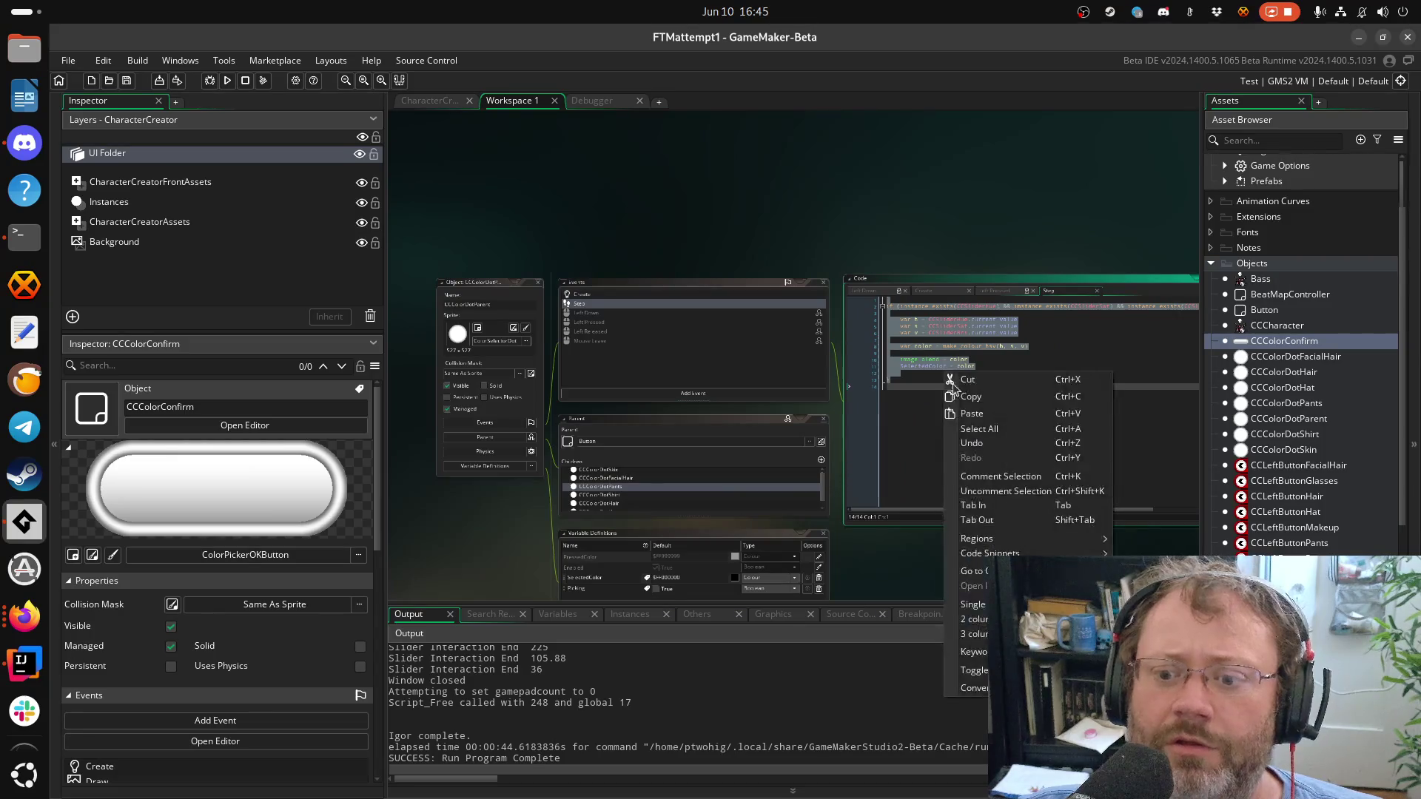
Copy the slider-to-HSV Step code and paste it into CCColorConfirm's Draw event
right_click(945, 381)
click(985, 399)
key(ctrl+v)
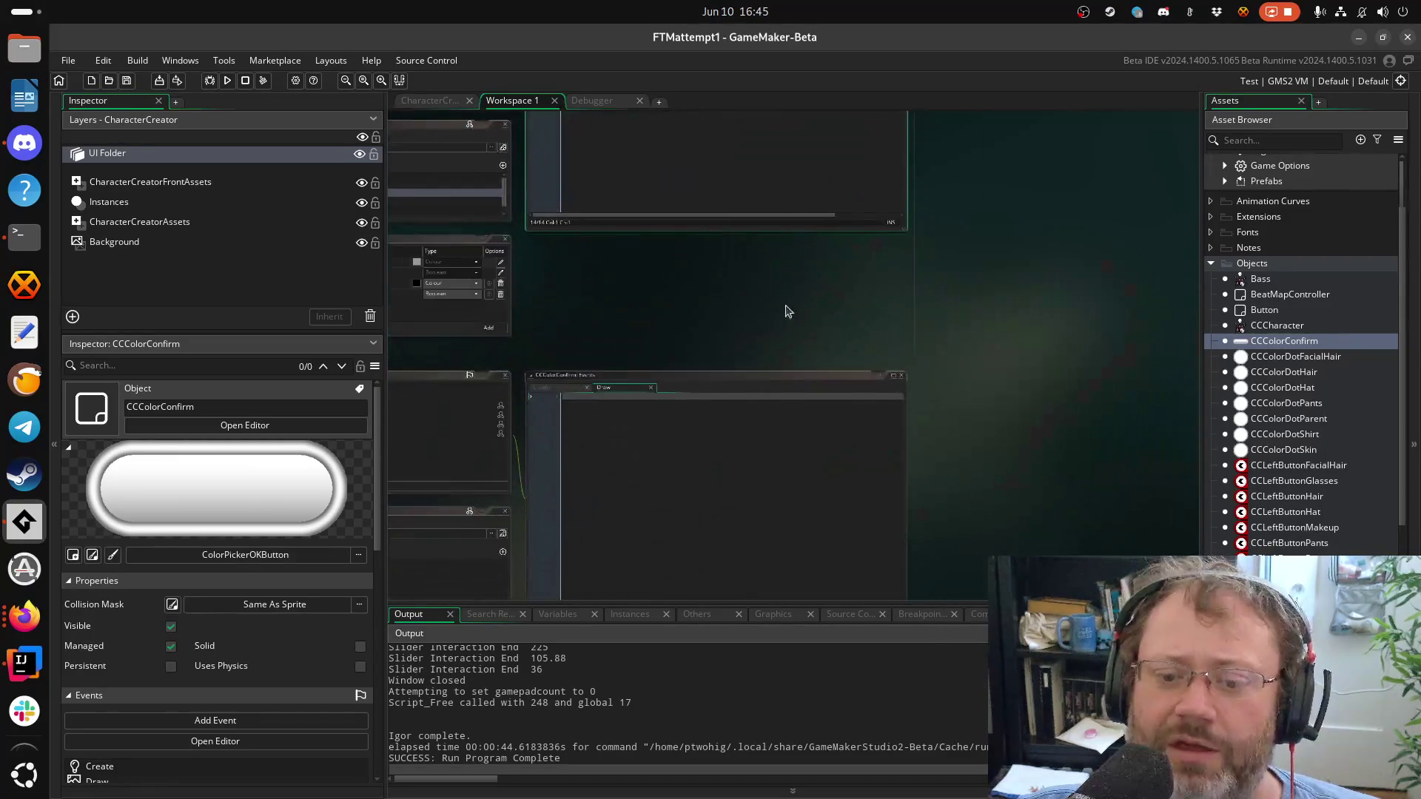
key(ctrl+s)
Delete the SelectedColor = color line from the pasted Draw code
scroll(697, 484, up, 5)
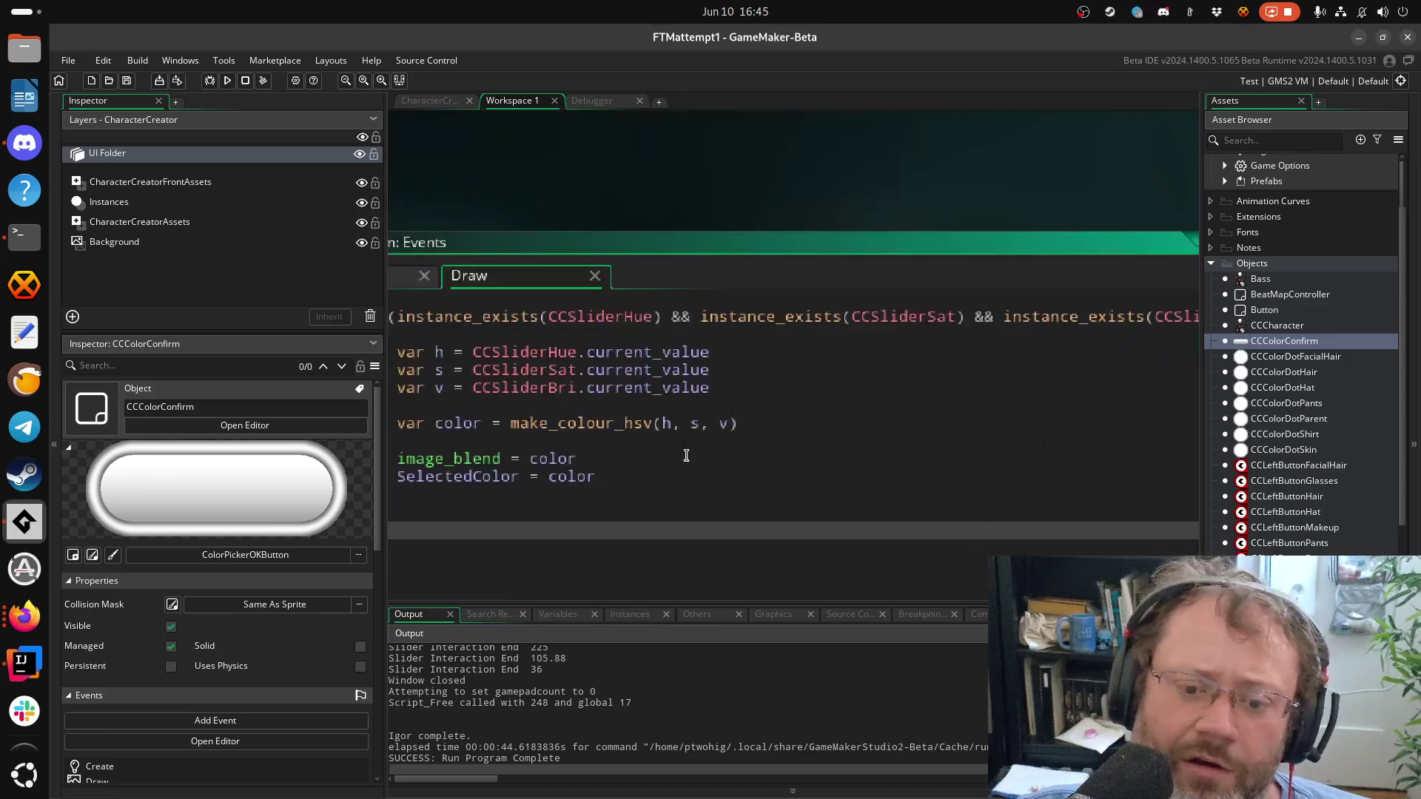
click(826, 425)
scroll(938, 441, down, 3)
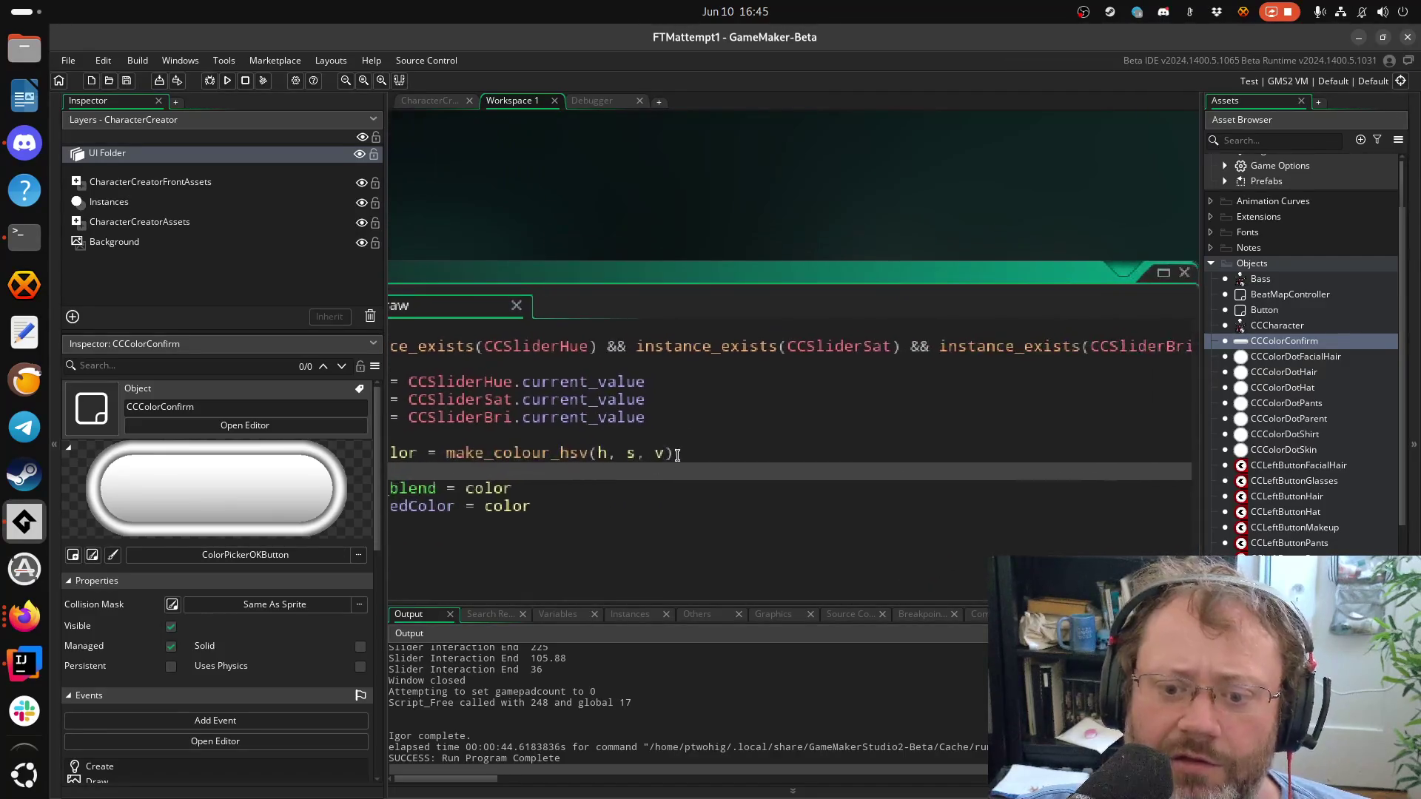
click(857, 422)
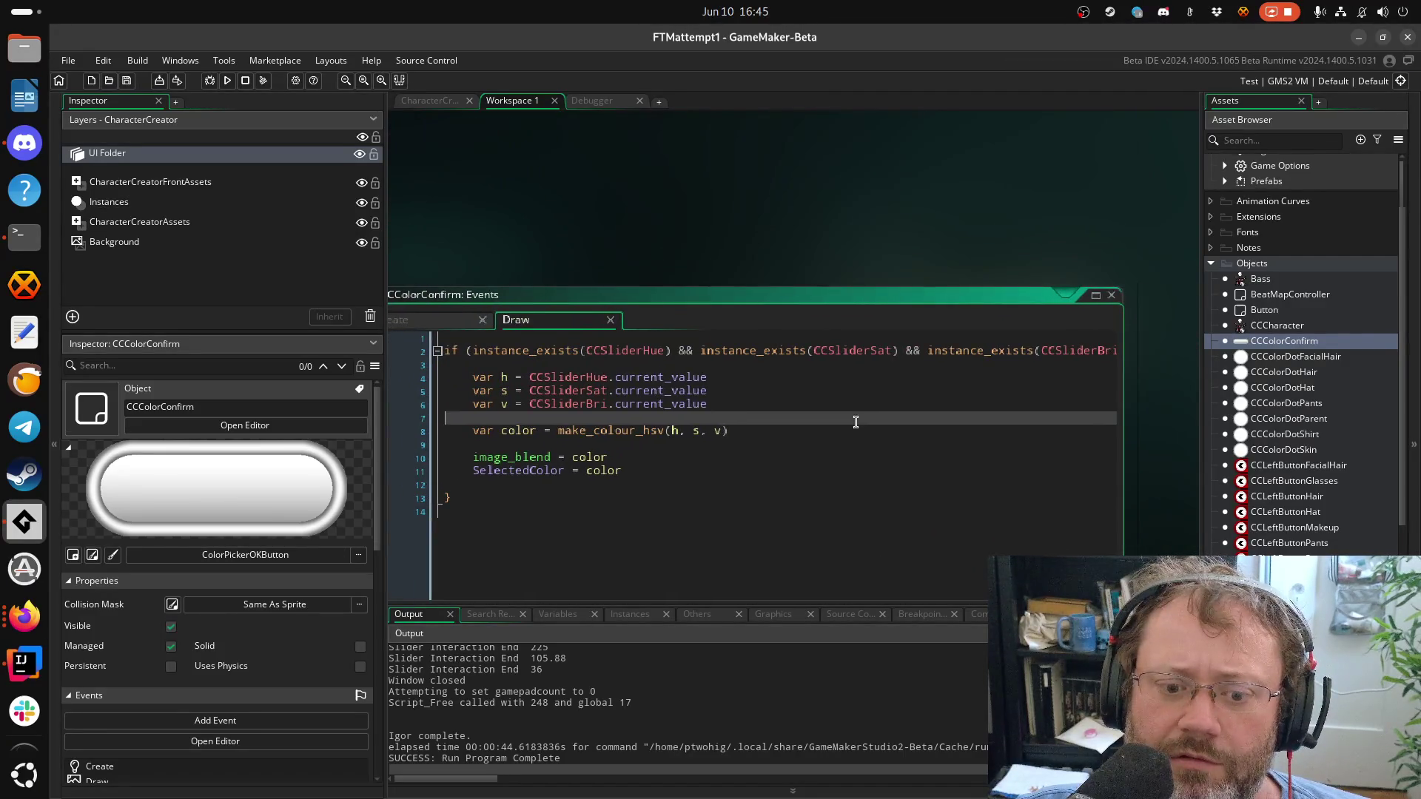
click(596, 472)
click(698, 478)
key(Up)
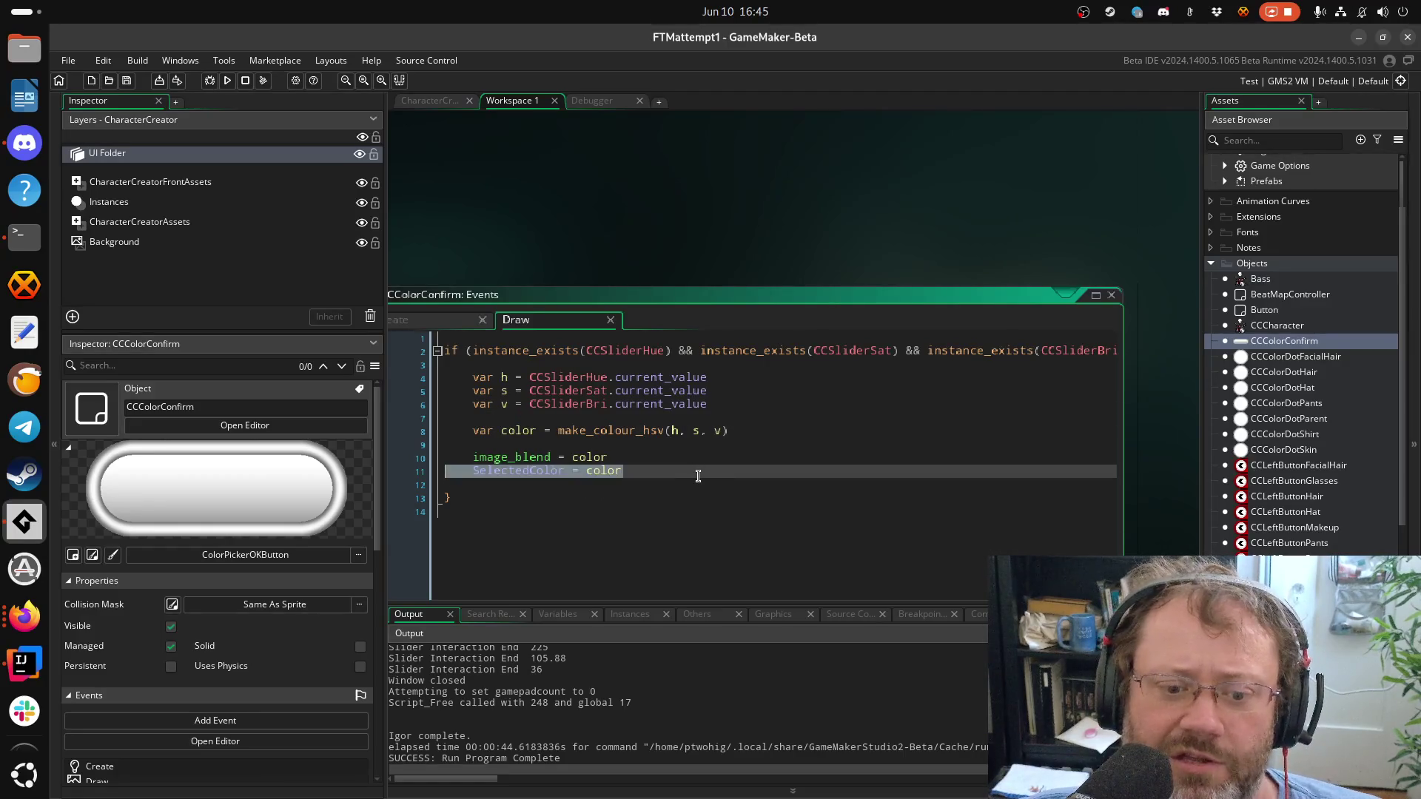
key(ctrl+d)
Remove the leftover blank lines around the colour calculation and image_blend, then save
key(Up)
key(Up)
key(ctrl+d)
key(Up)
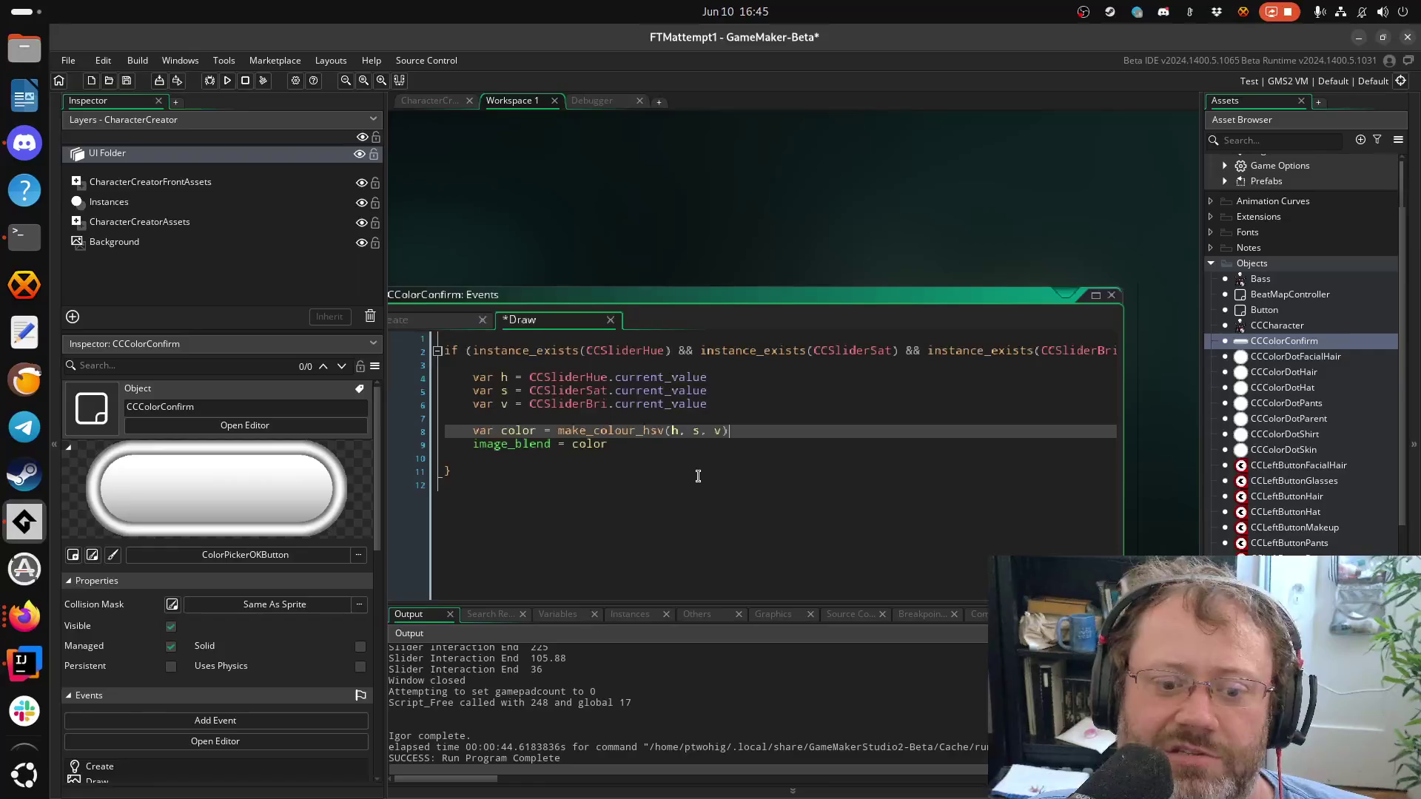
key(ctrl+d)
key(Down)
key(Down)
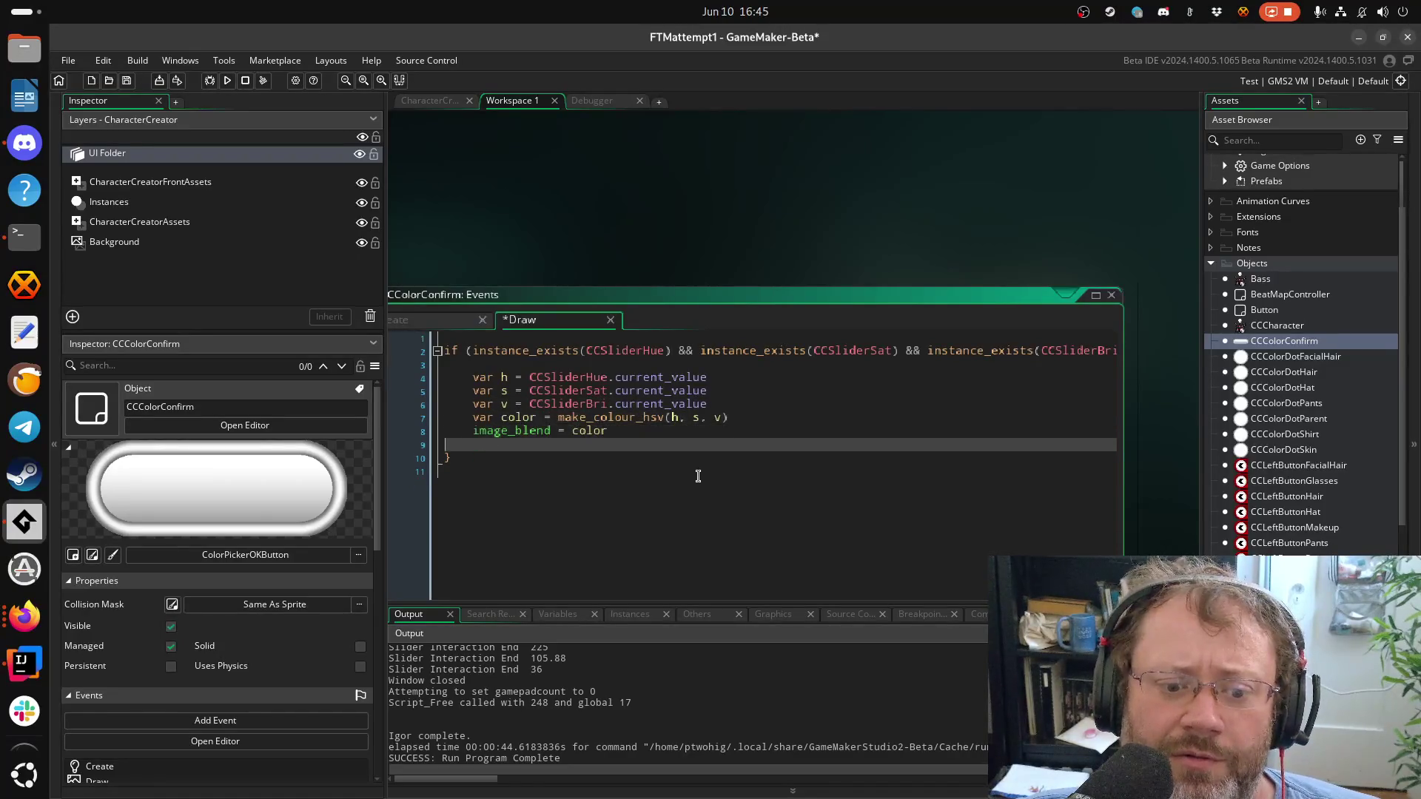
key(BackSpace)
key(Escape)
key(Down)
key(Down)
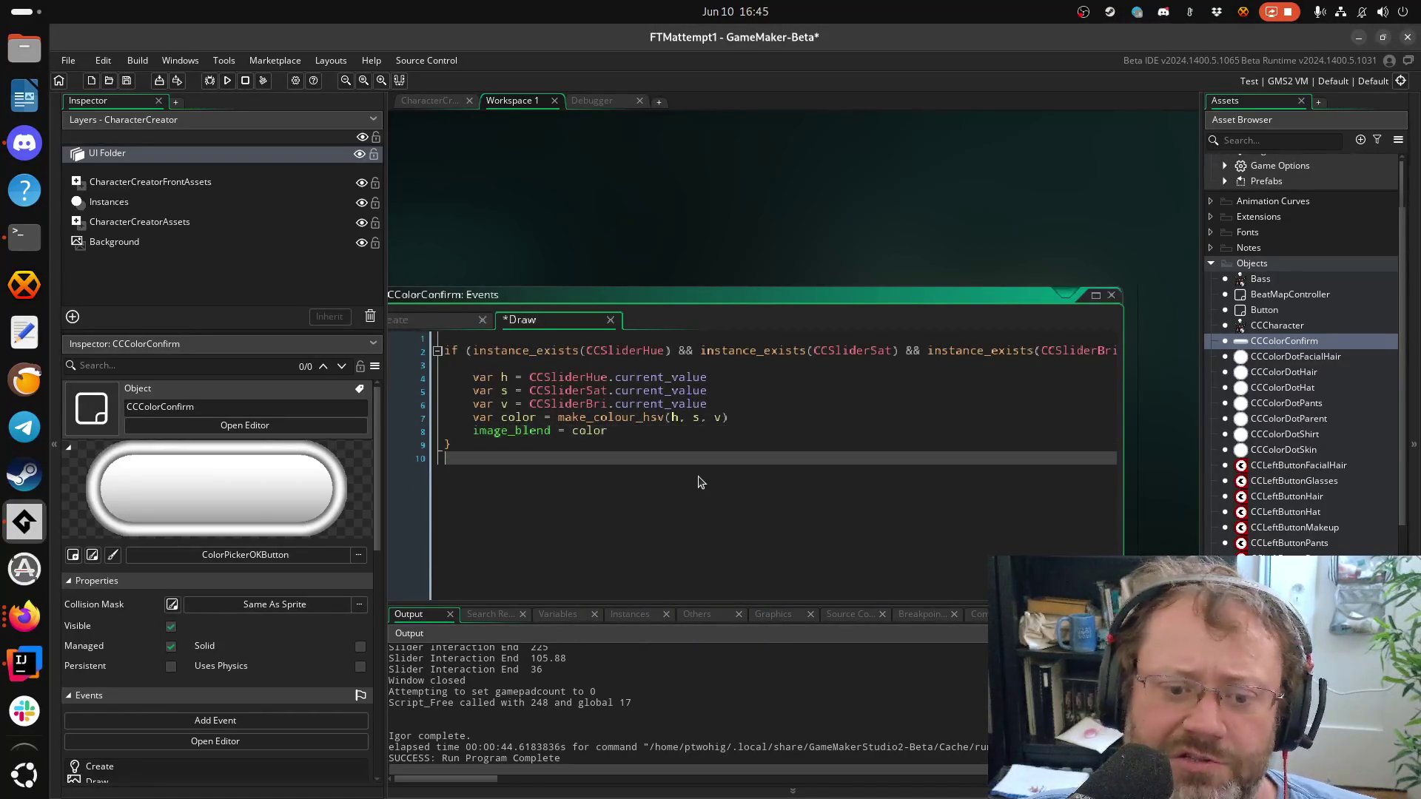
key(BackSpace)
key(Up)
key(Up)
key(Up)
key(End)
key(ctrl+s)
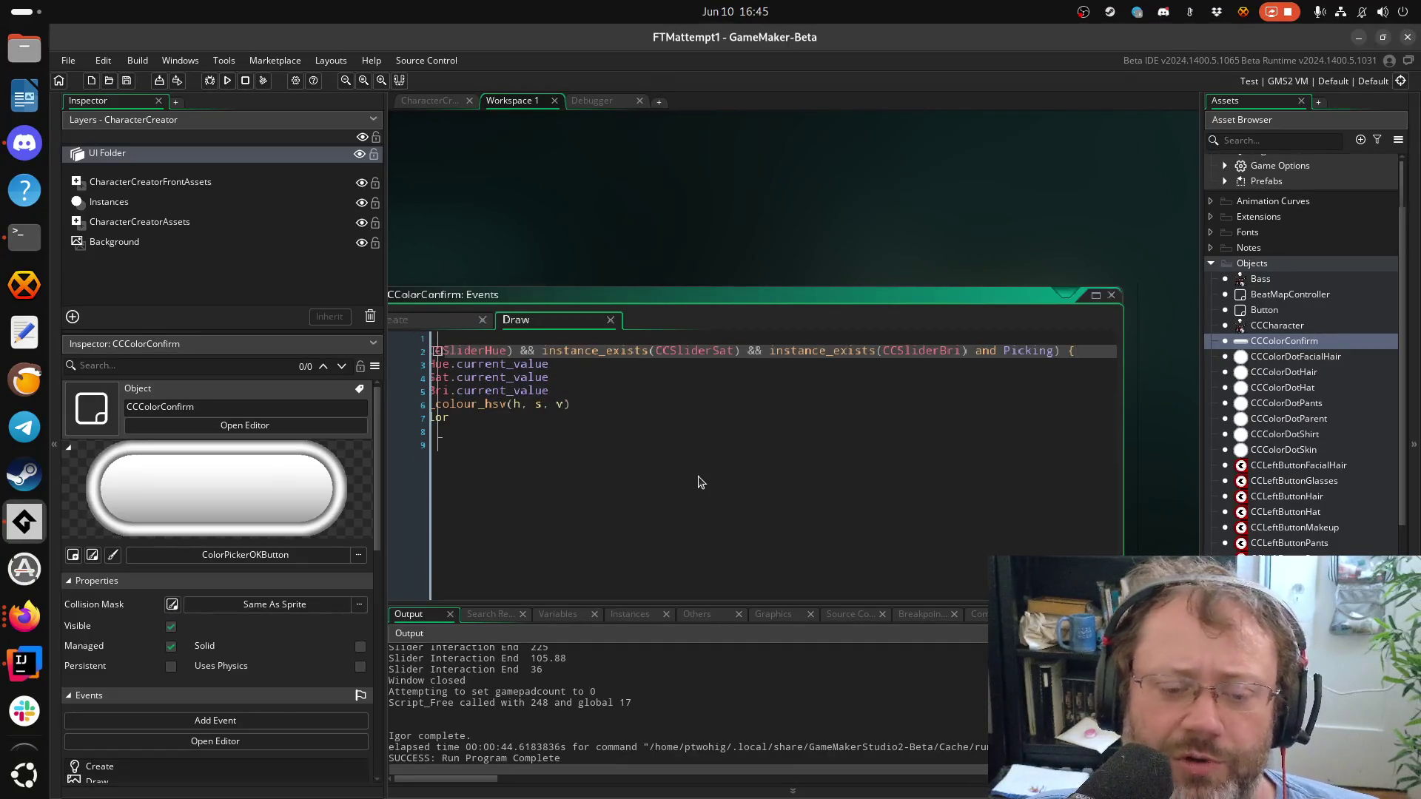
key(Down)
key(Down)
key(Down)
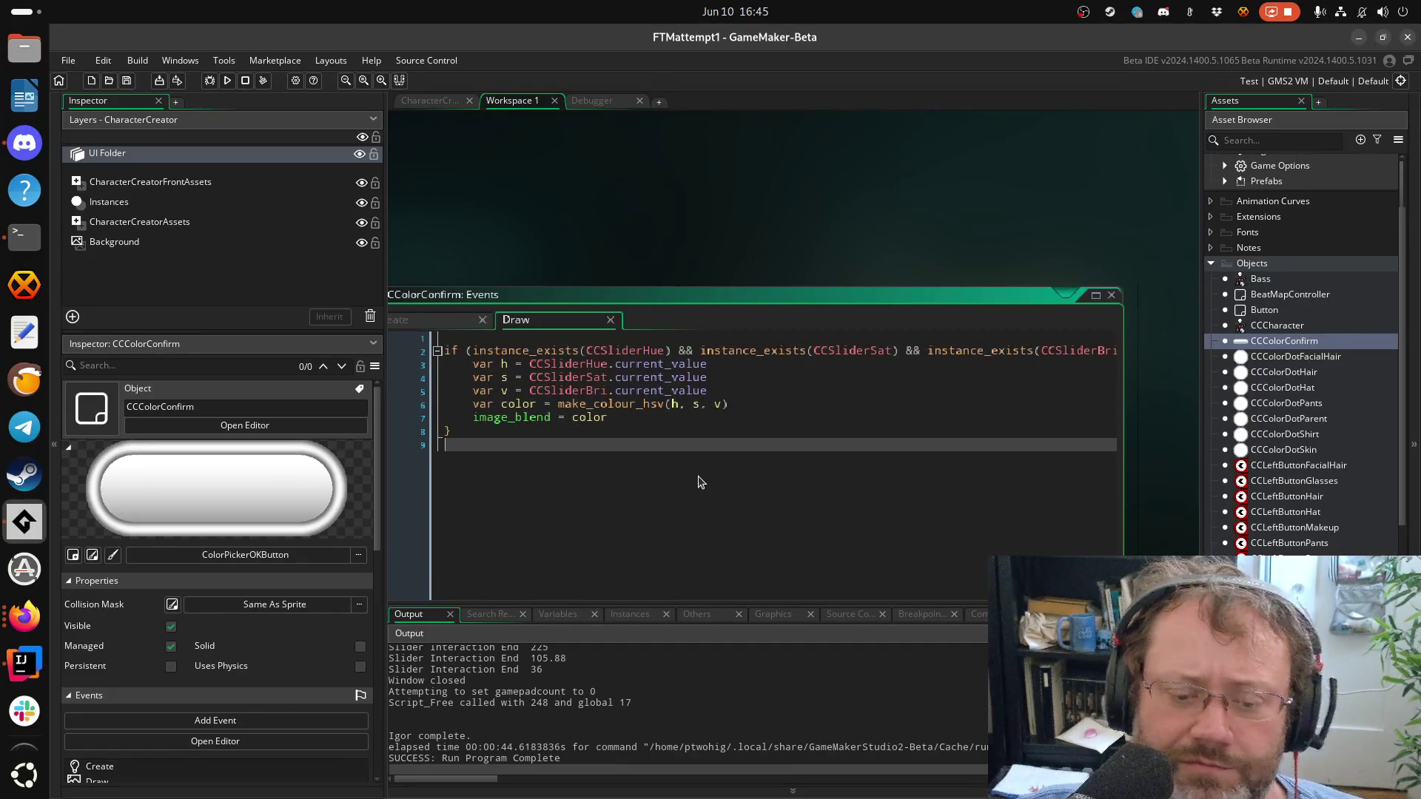
scroll(1284, 485, down, 5)
Leave the image_blend Draw code as is, switch away from GameMaker and show Activities
scroll(1284, 485, down, 5)
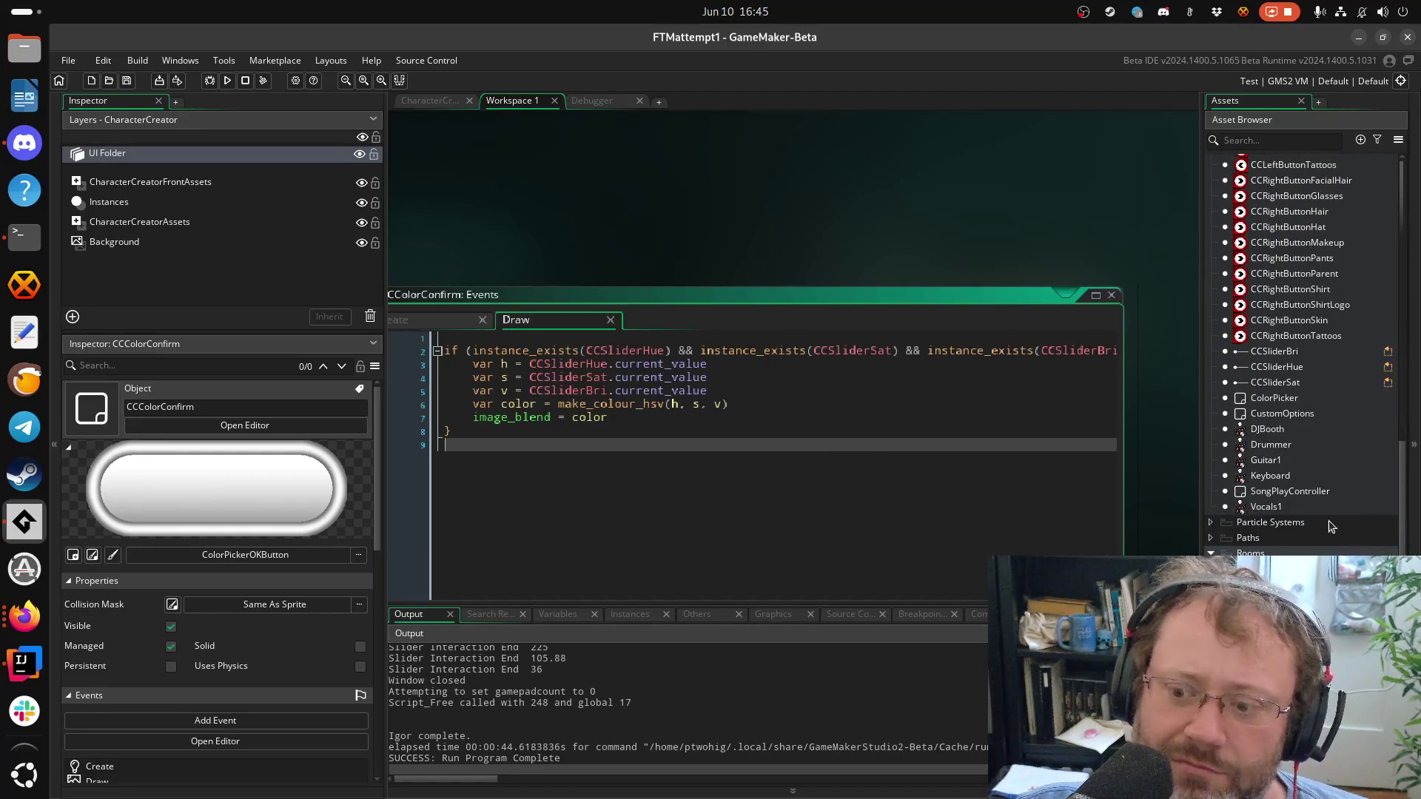
scroll(1308, 351, up, 12)
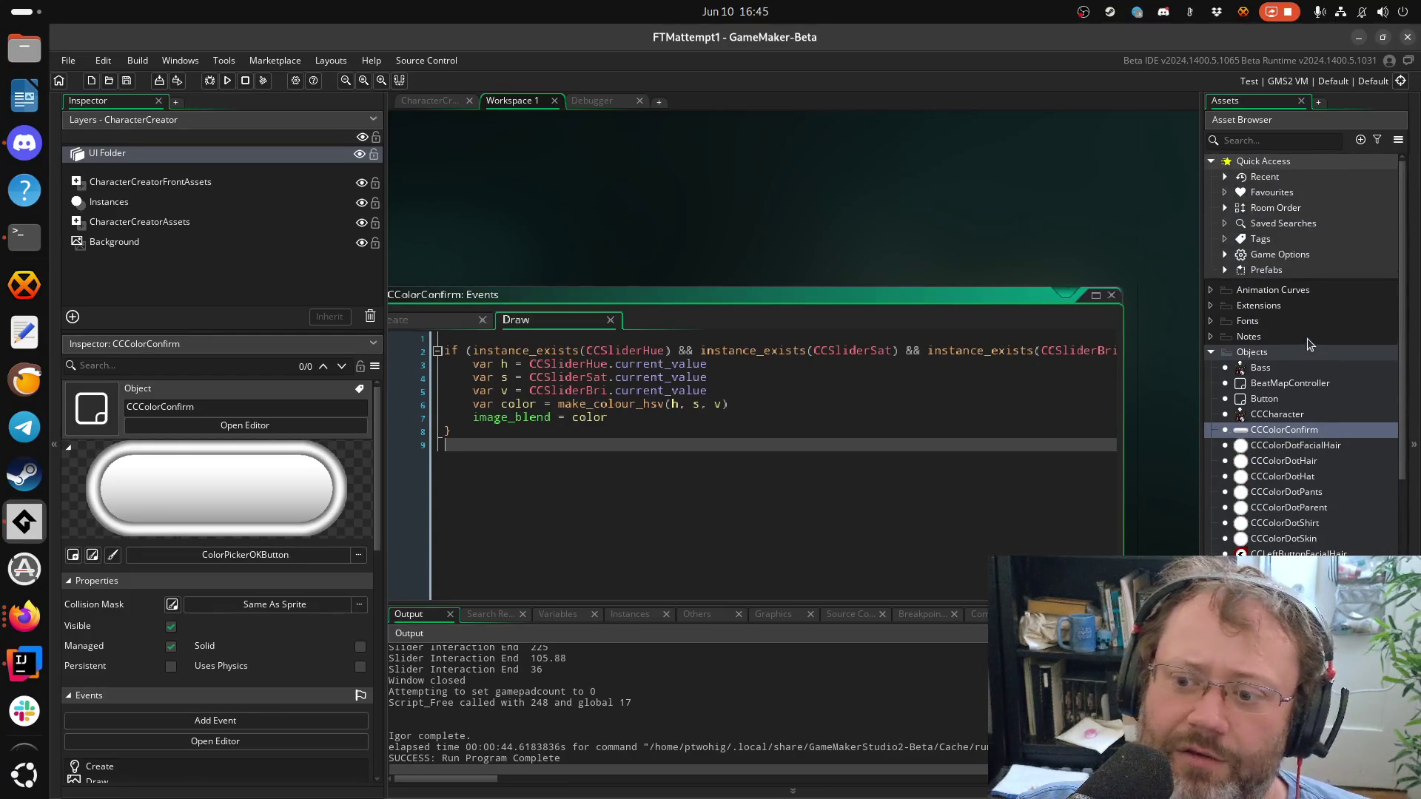
scroll(1308, 351, up, 1)
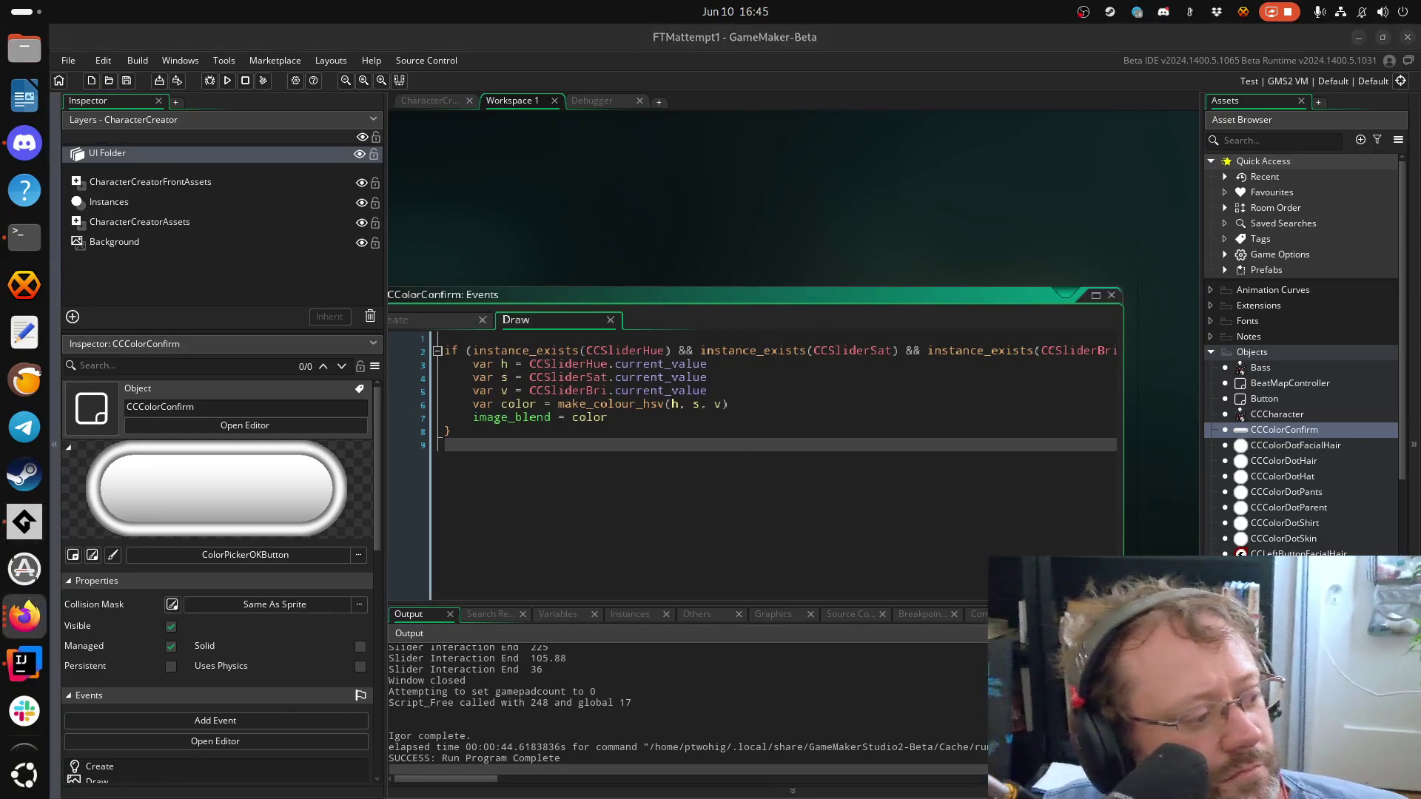
key(alt+Tab)
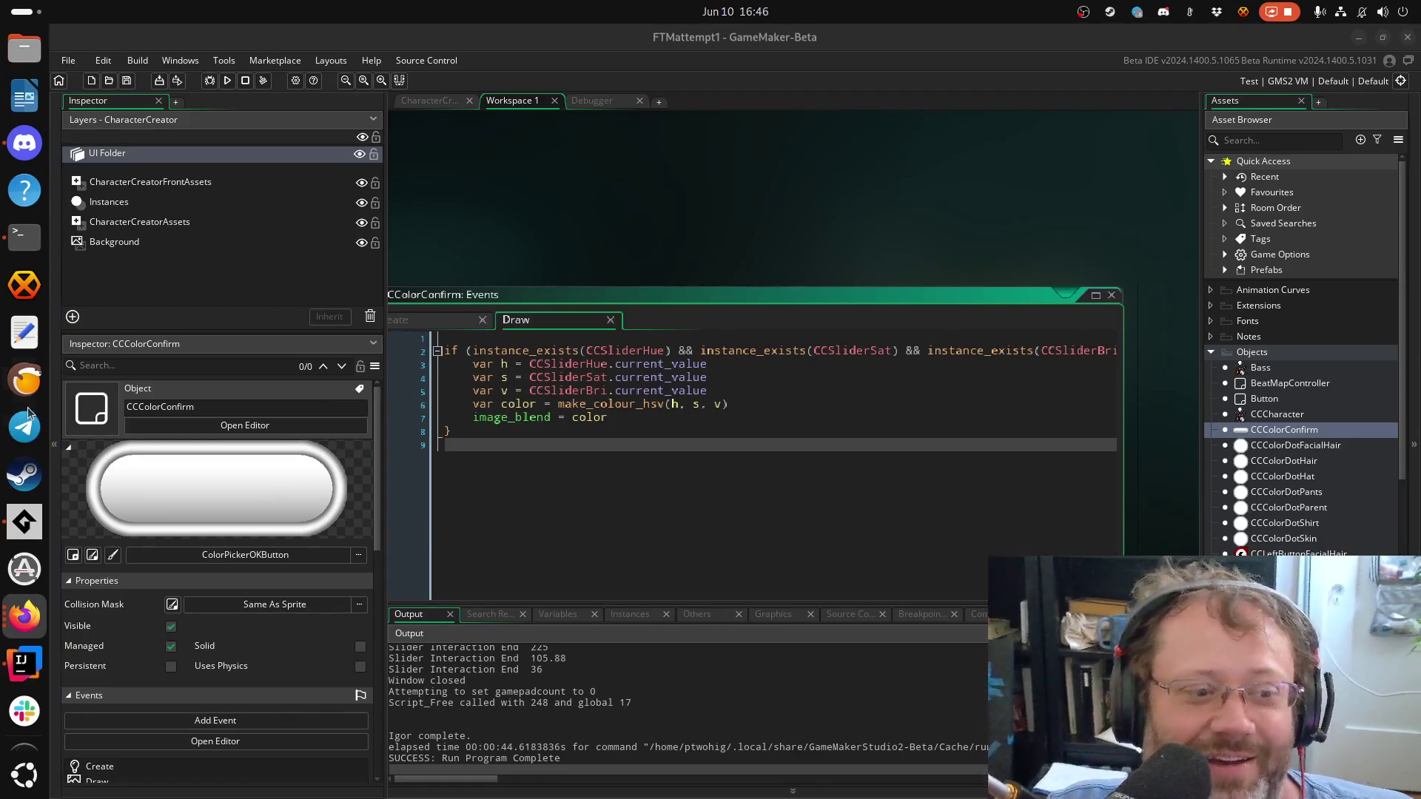
key(super)
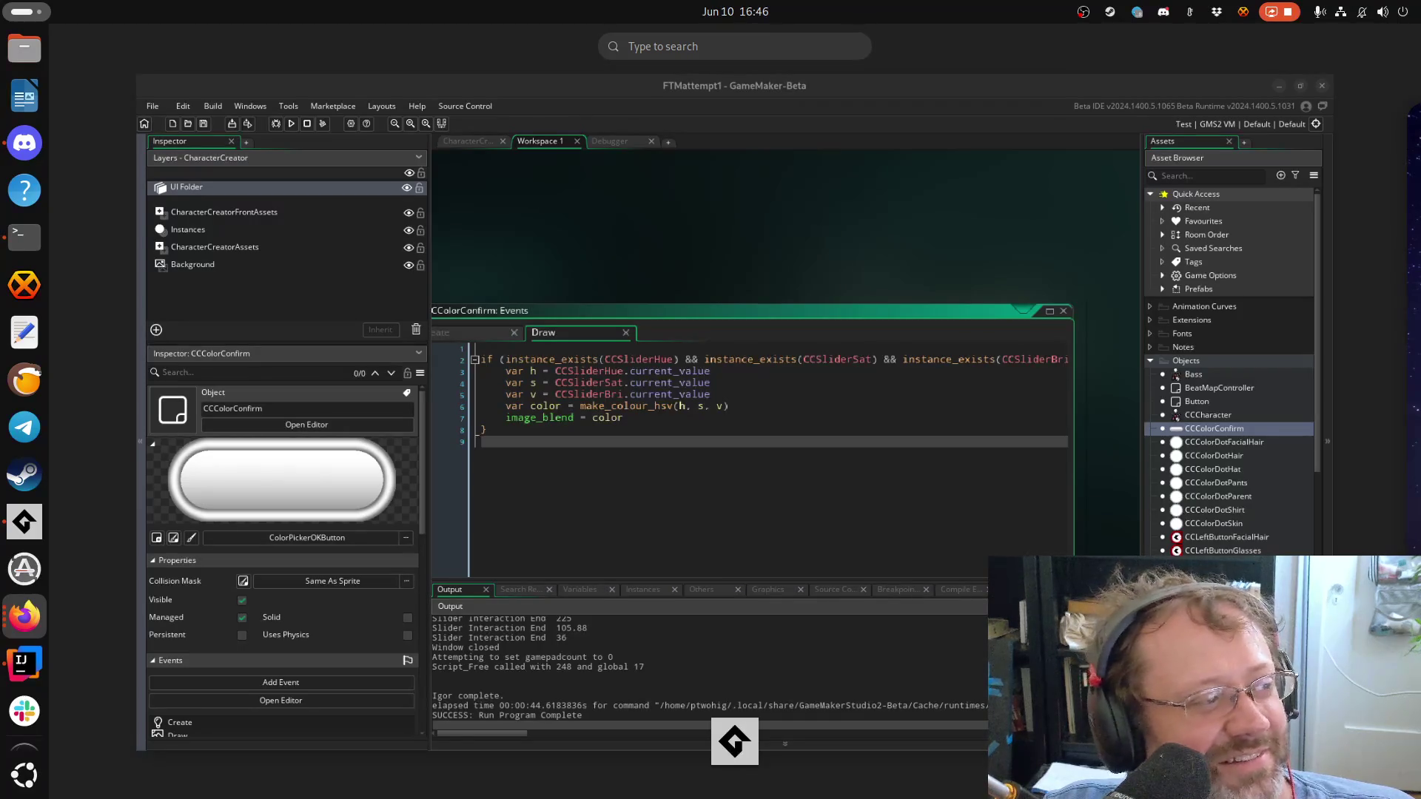
Close the Activities overview to return to GameMaker
key(super)
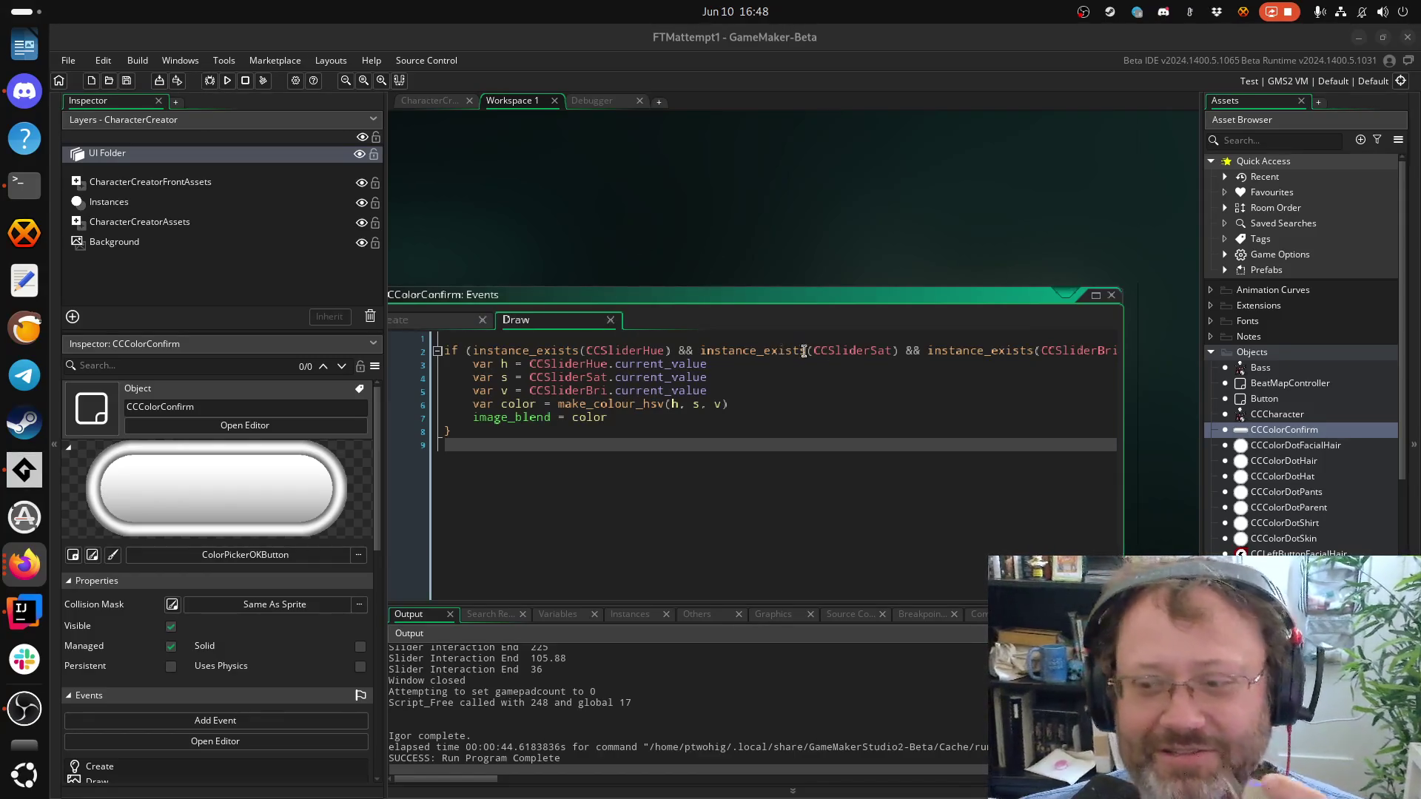
Scroll through the CCColorConfirm Draw code and put the caret at its end
scroll(1281, 490, down, 5)
scroll(1281, 490, down, 5)
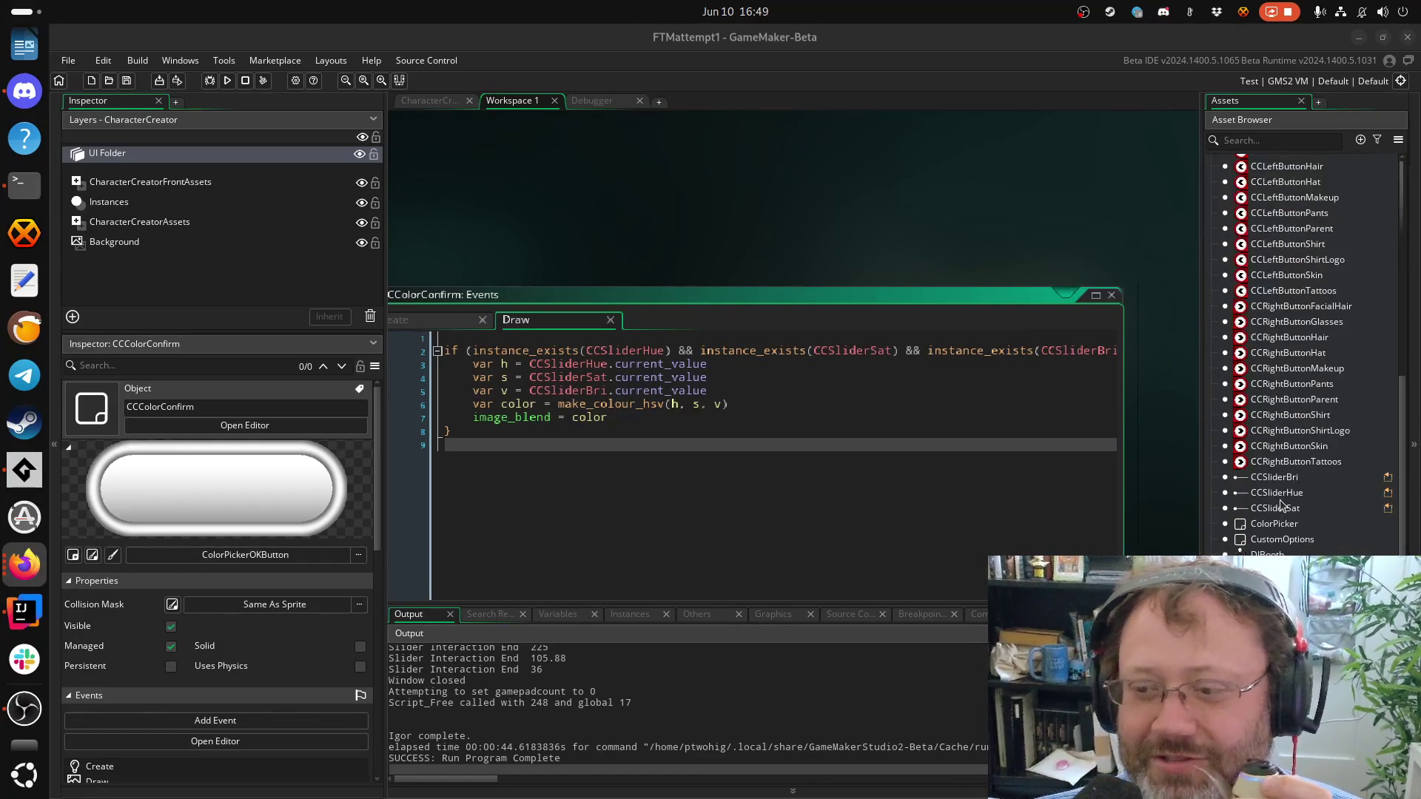
scroll(1281, 506, up, 4)
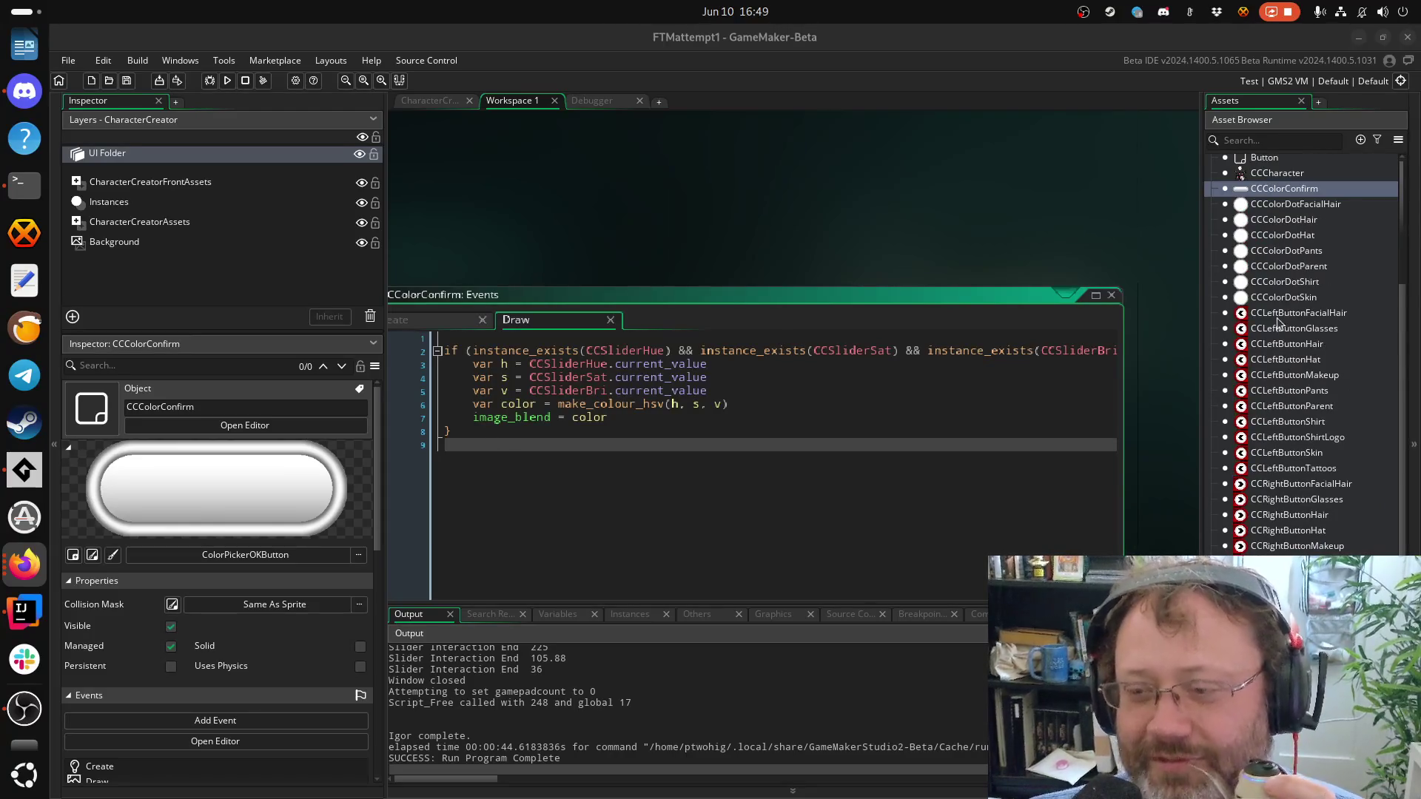
scroll(1279, 323, up, 2)
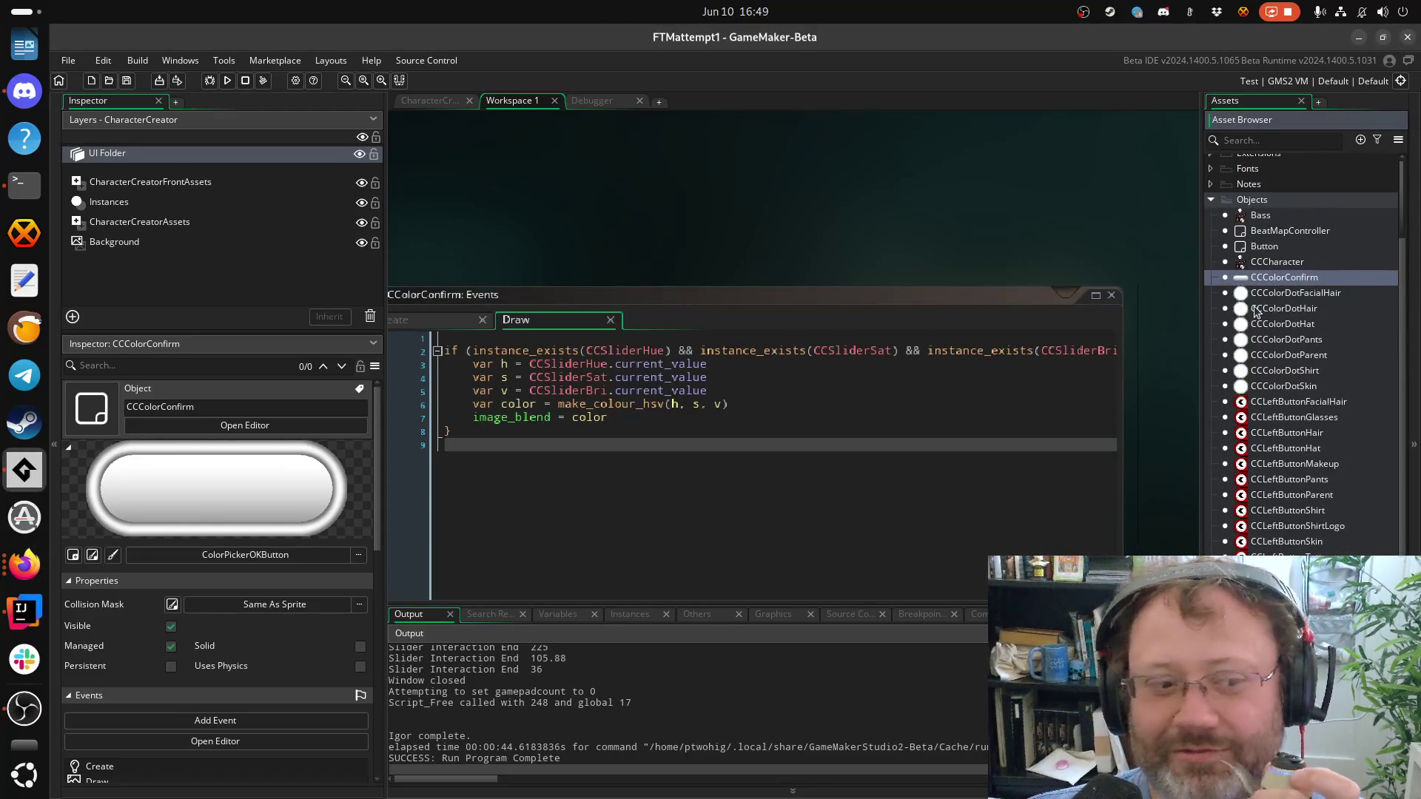
scroll(1331, 400, down, 5)
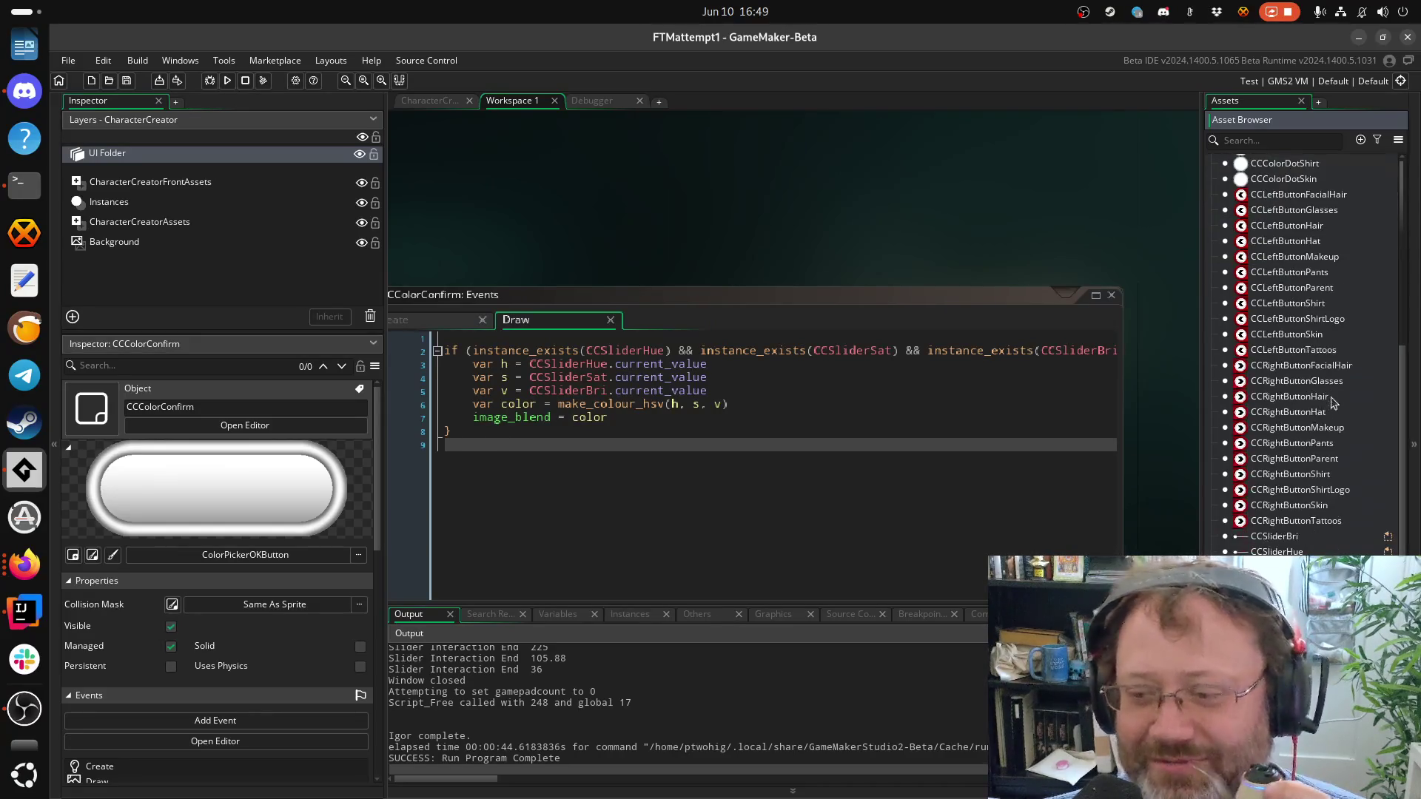
click(830, 378)
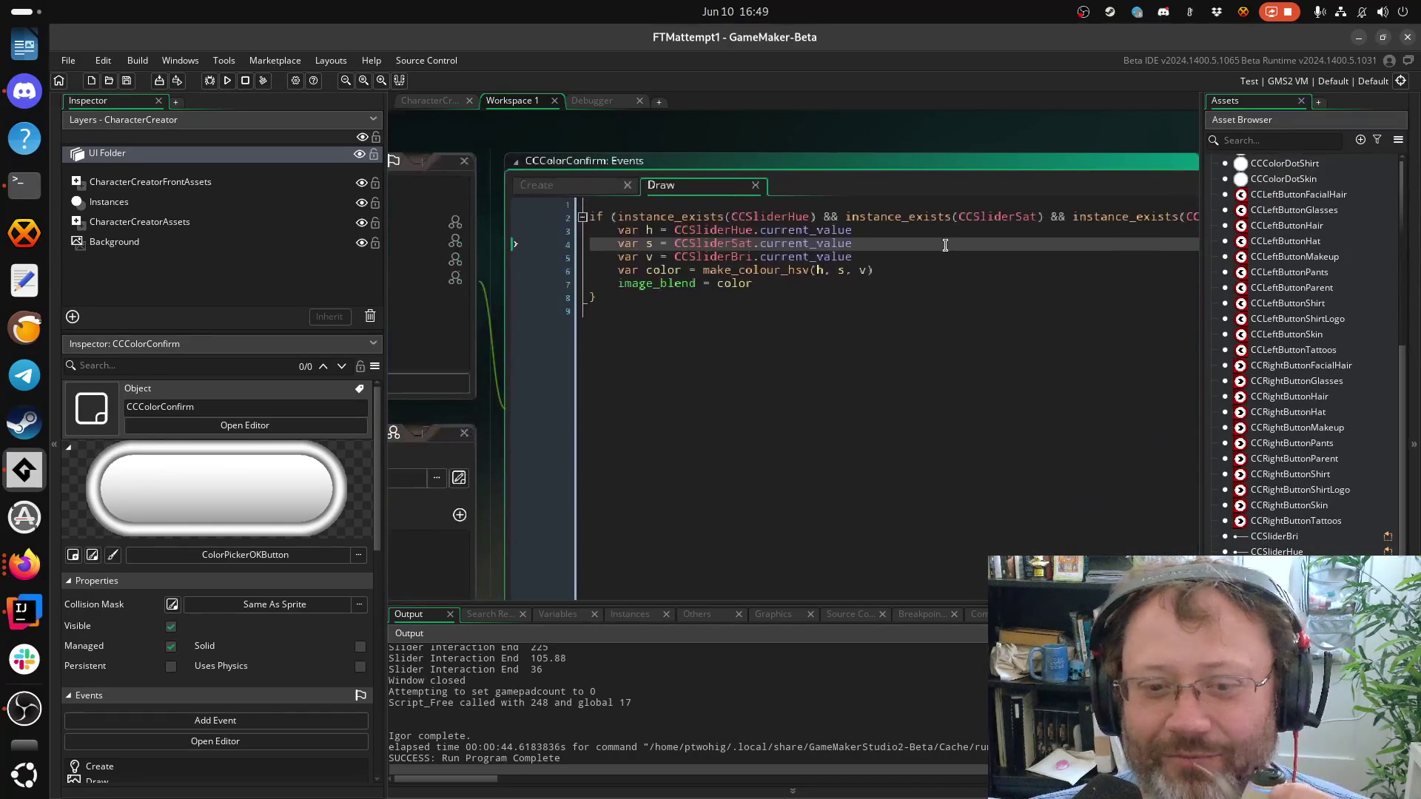
click(909, 333)
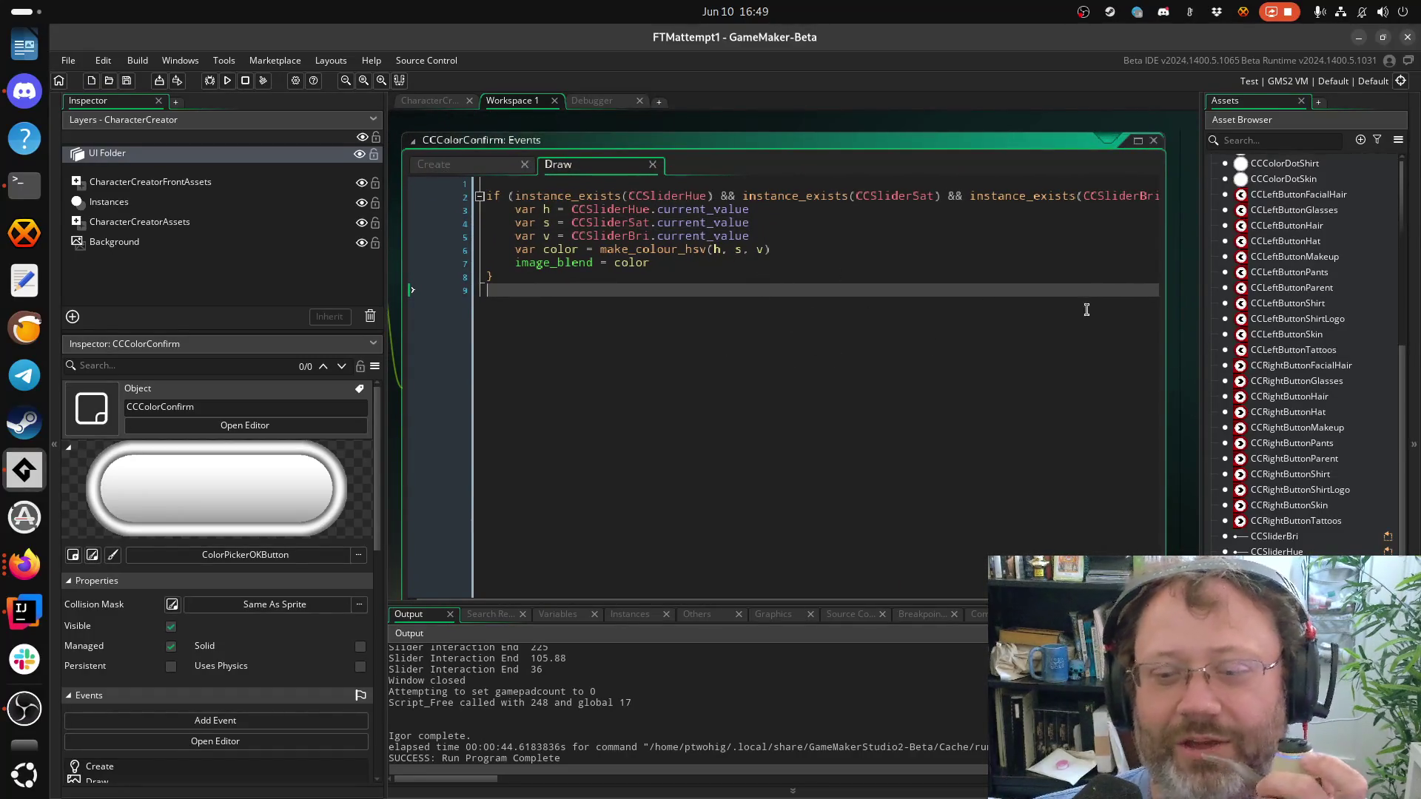
scroll(1287, 387, up, 8)
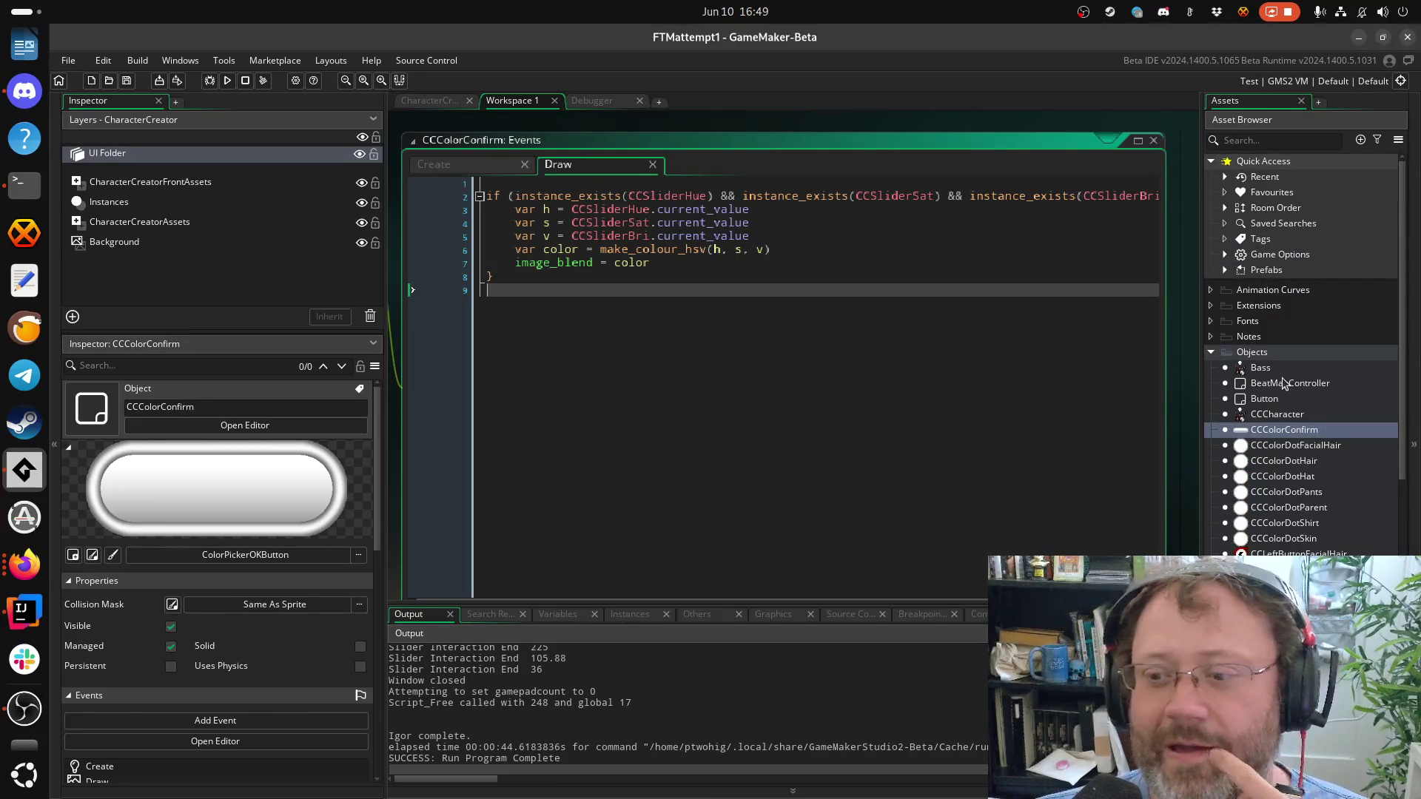
Open the Button object and view its Left Released code setting image_blend to c_white
double_click(1256, 400)
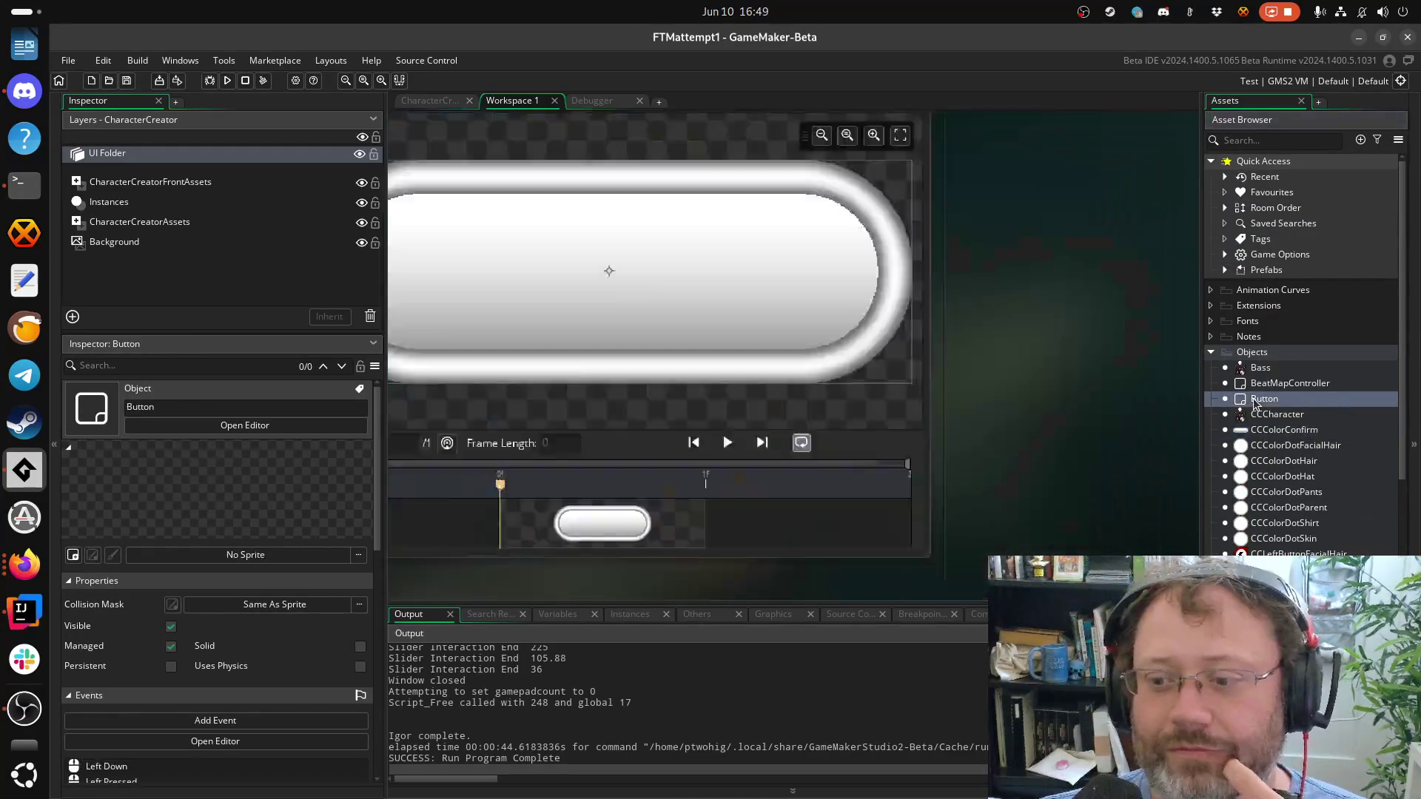
mouse_move(736, 387)
mouse_down()
mouse_move(822, 366)
mouse_move(1085, 450)
mouse_move(1126, 502)
mouse_move(954, 408)
mouse_up()
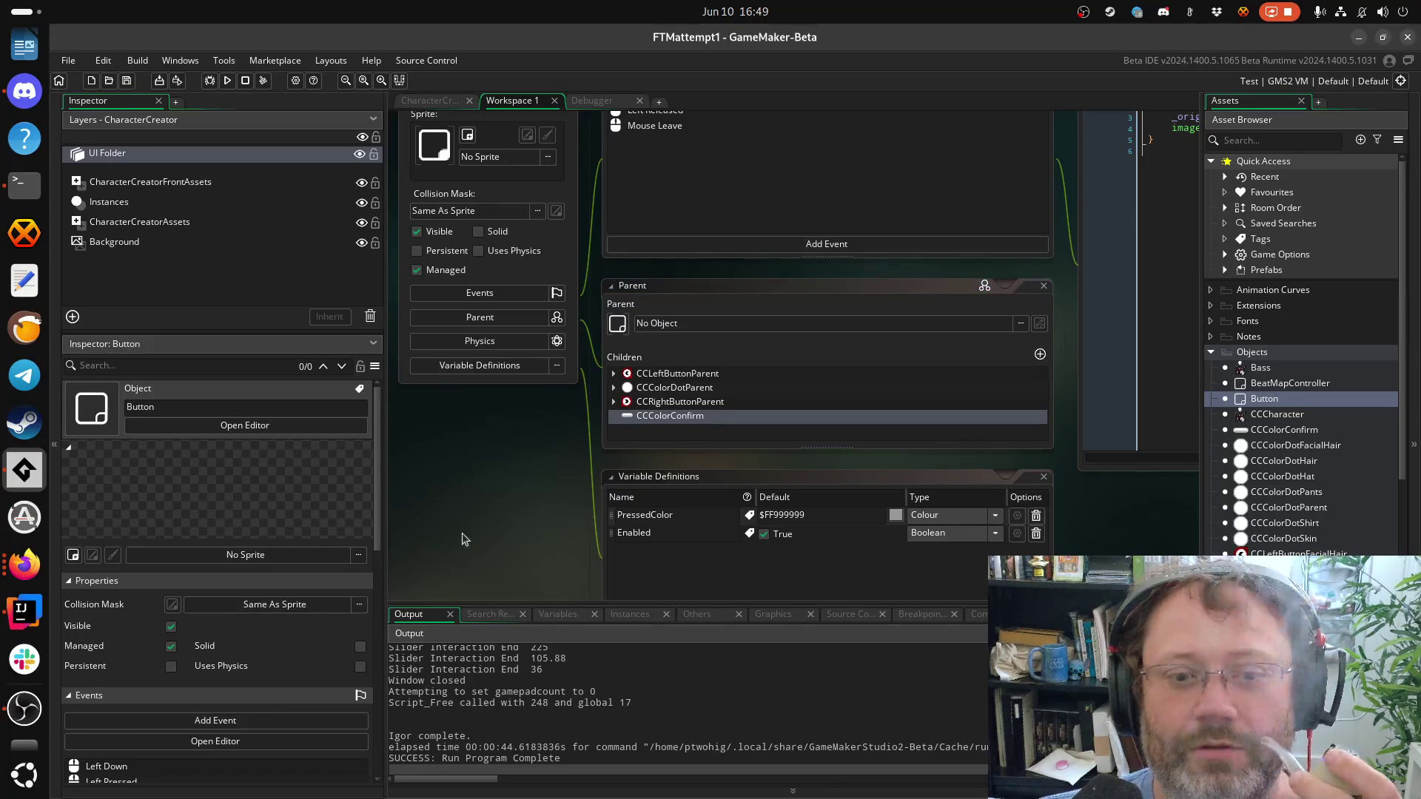
scroll(466, 518, left, 2)
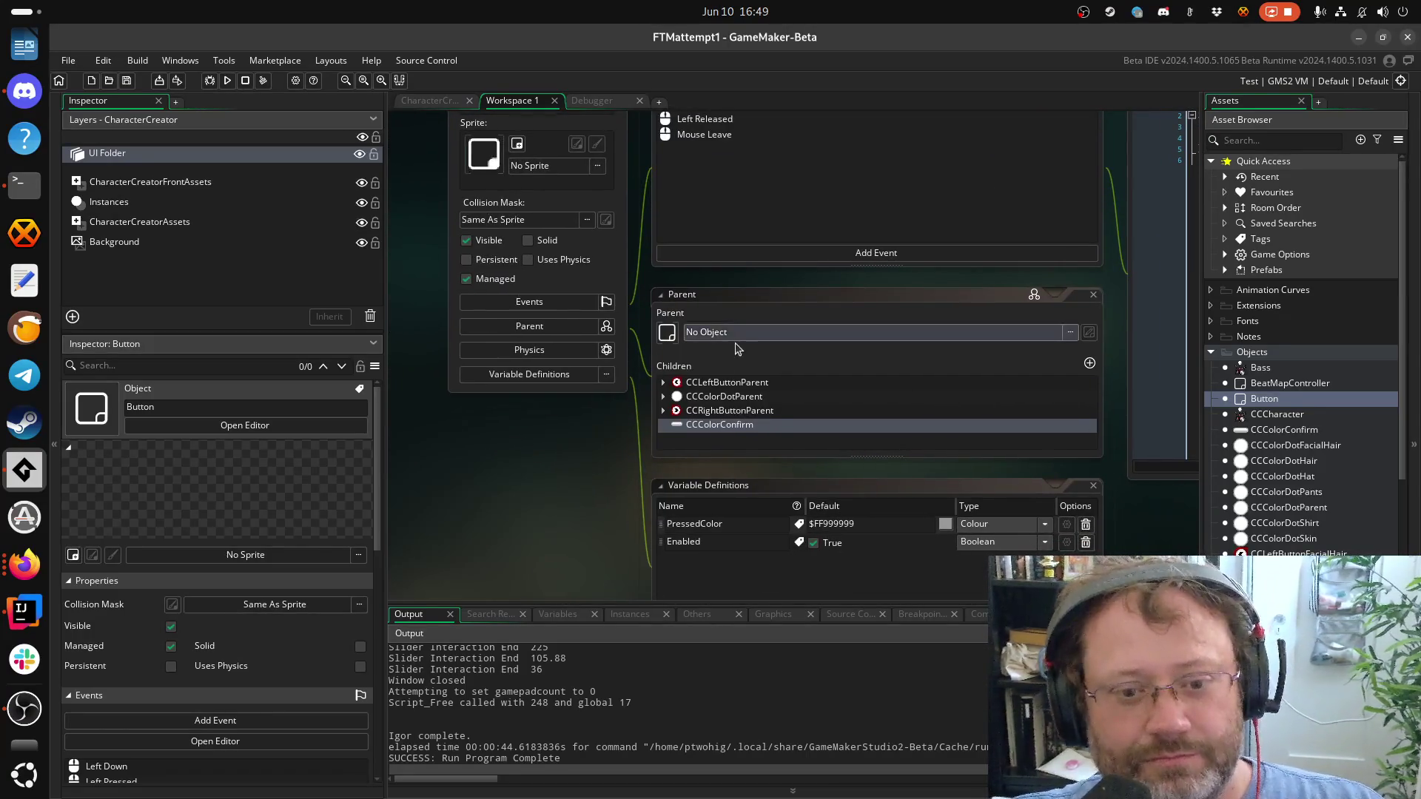
scroll(888, 330, down, 3)
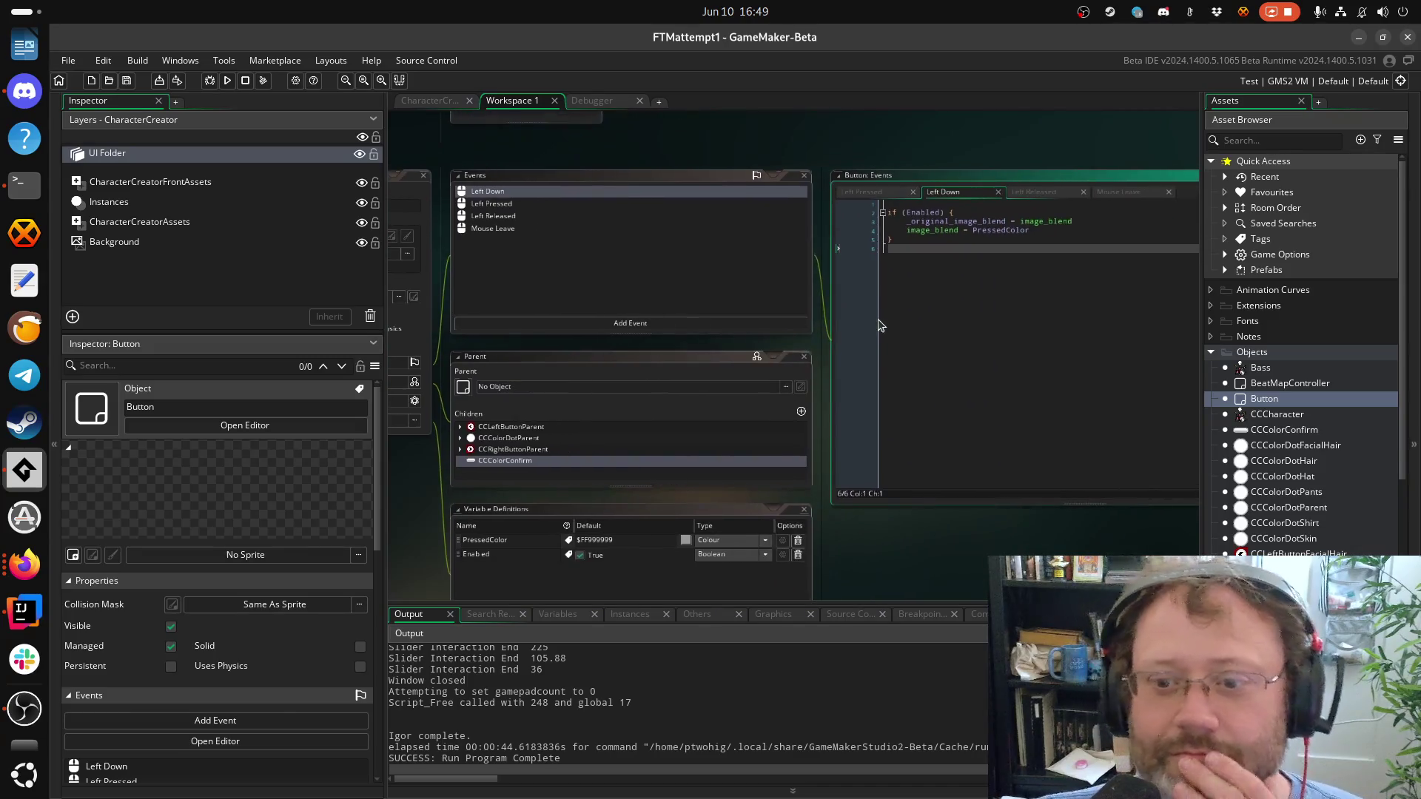
drag(963, 328, 909, 308)
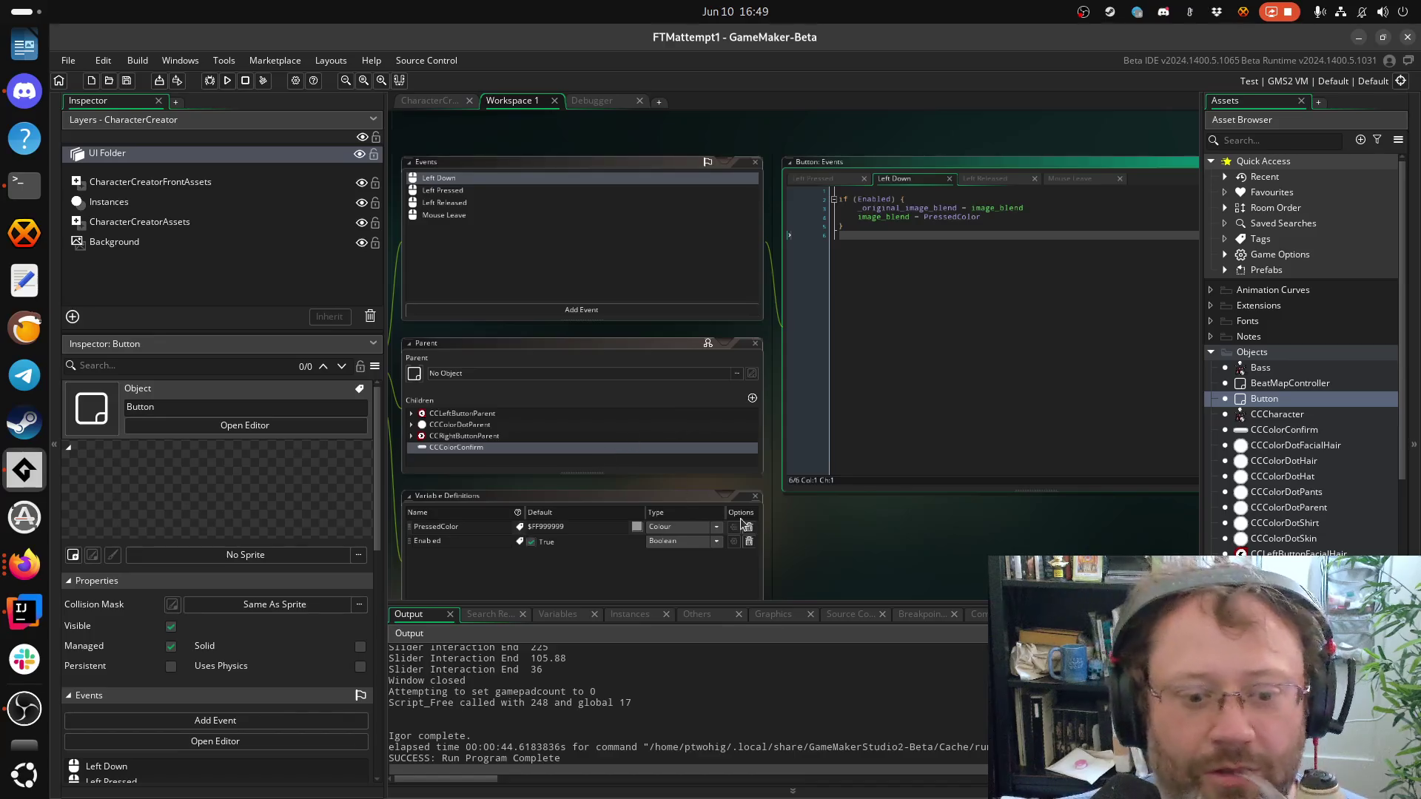
drag(829, 549, 876, 494)
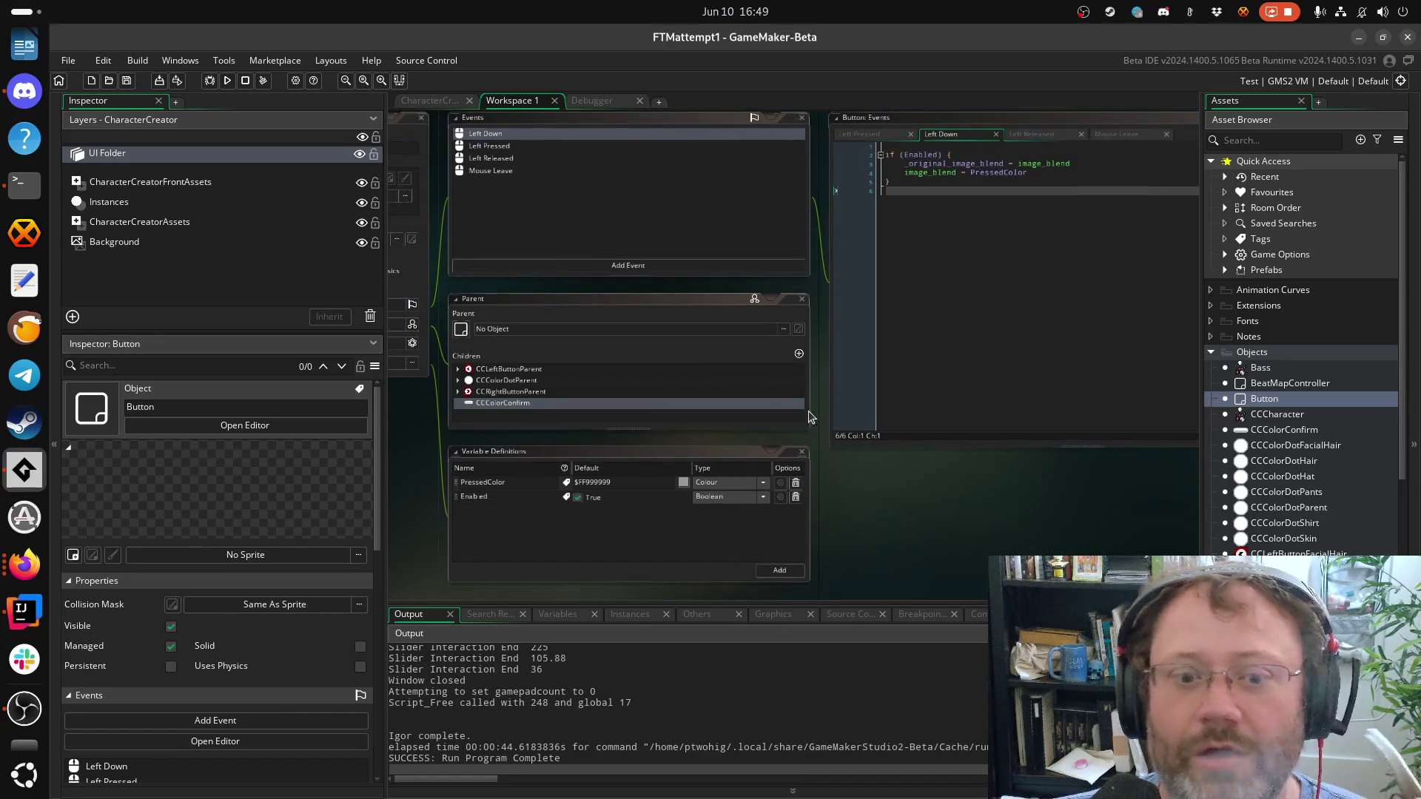
click(495, 162)
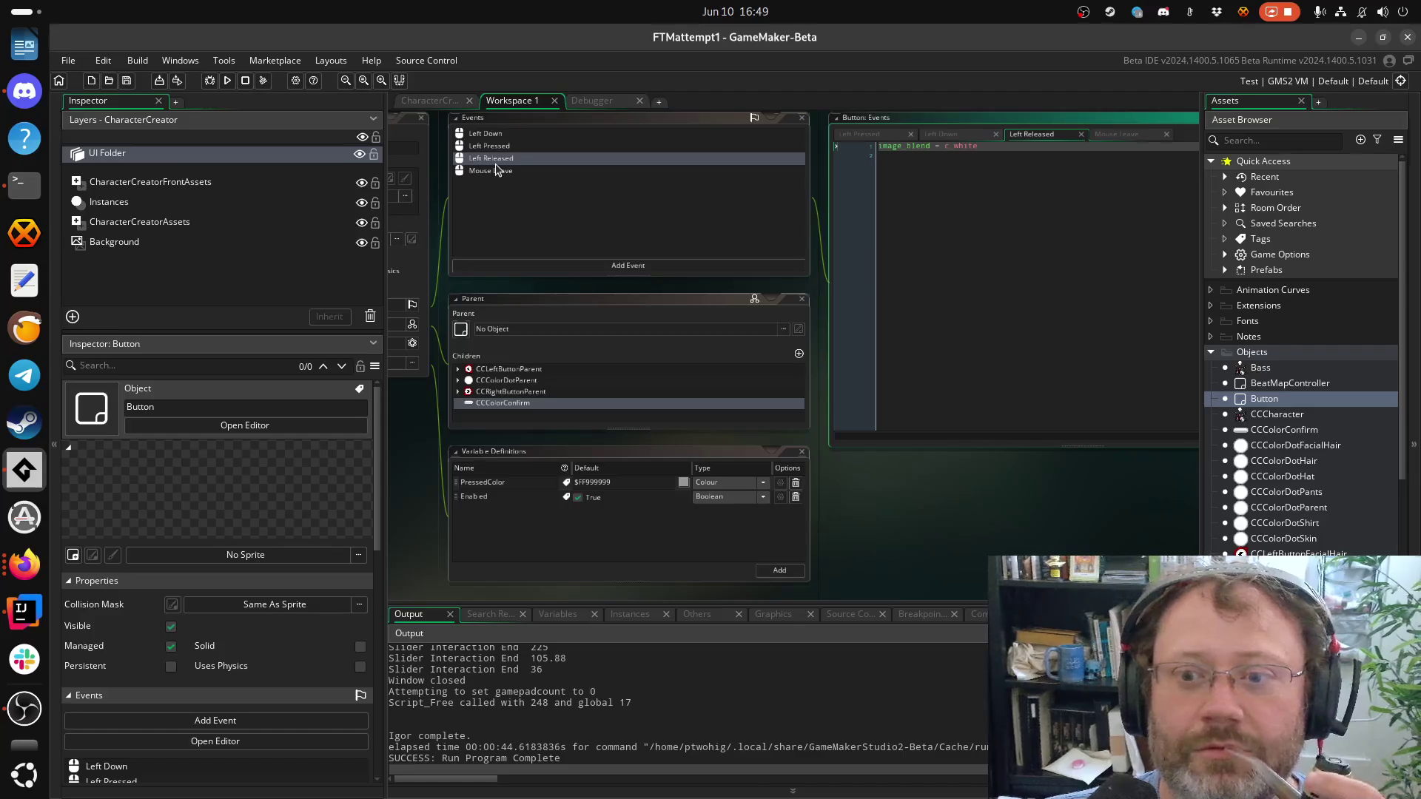
drag(939, 533, 953, 509)
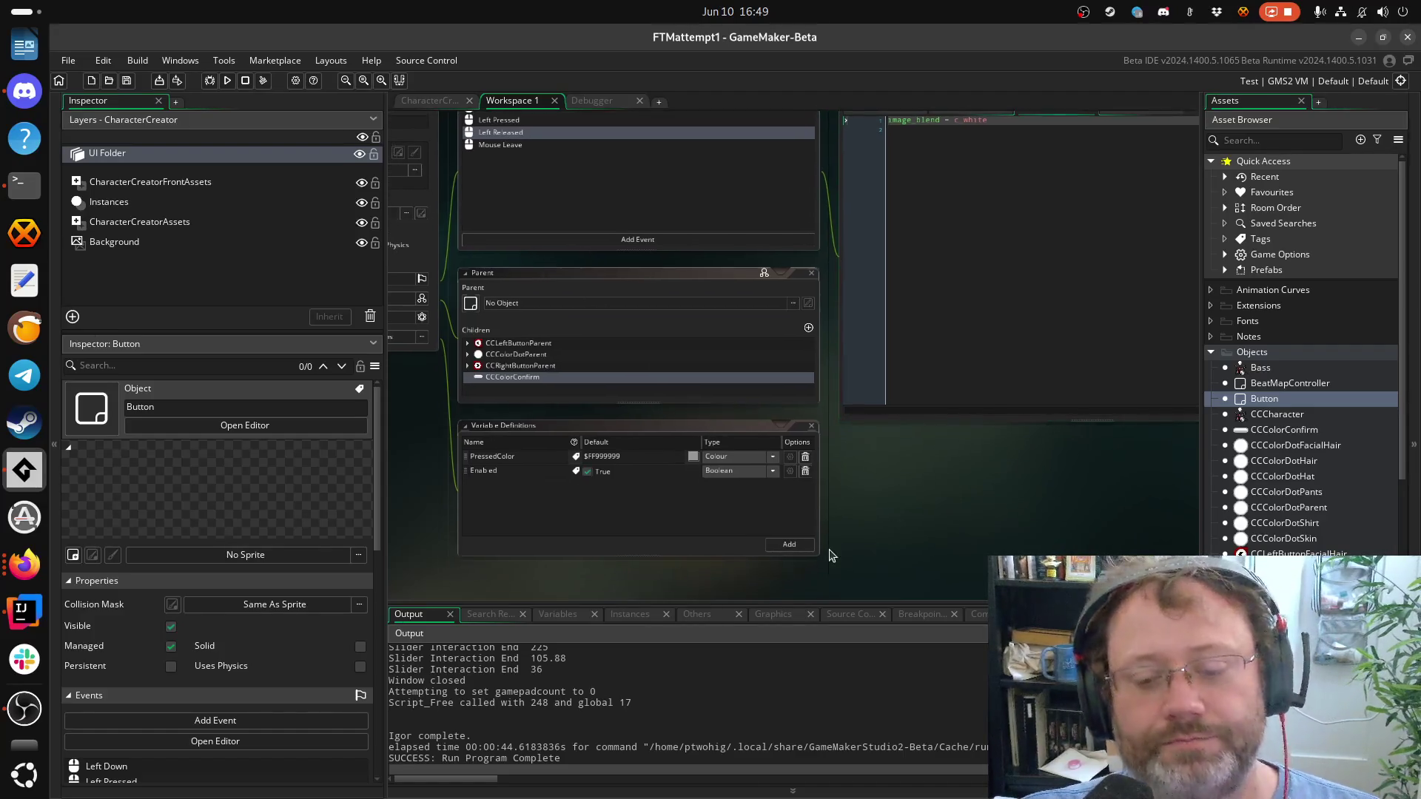
Add a Colour variable NormalColor to Button, defaulting to white $FFFFFFFF
click(789, 545)
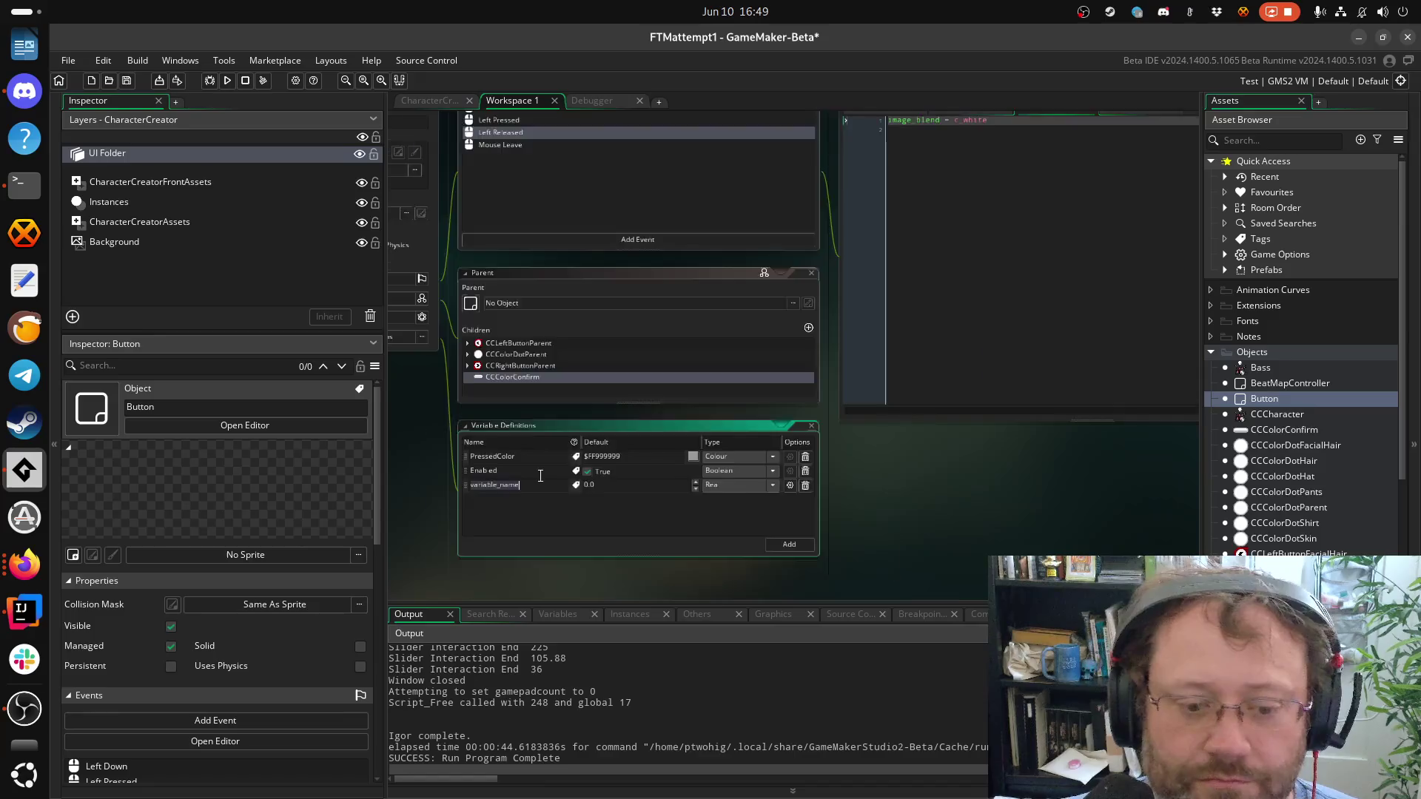
scroll(540, 476, up, 2)
double_click(509, 489)
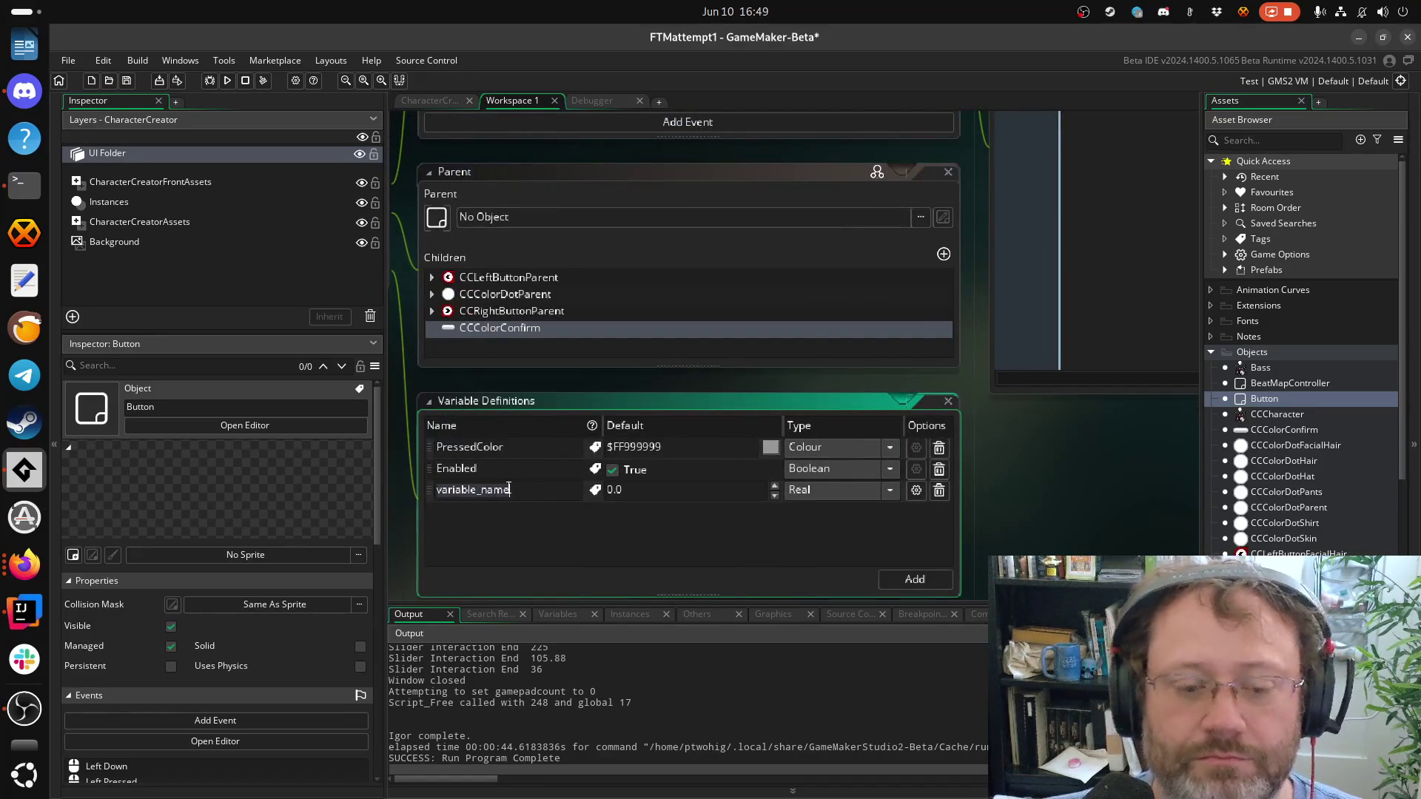
text(NormnalColor)
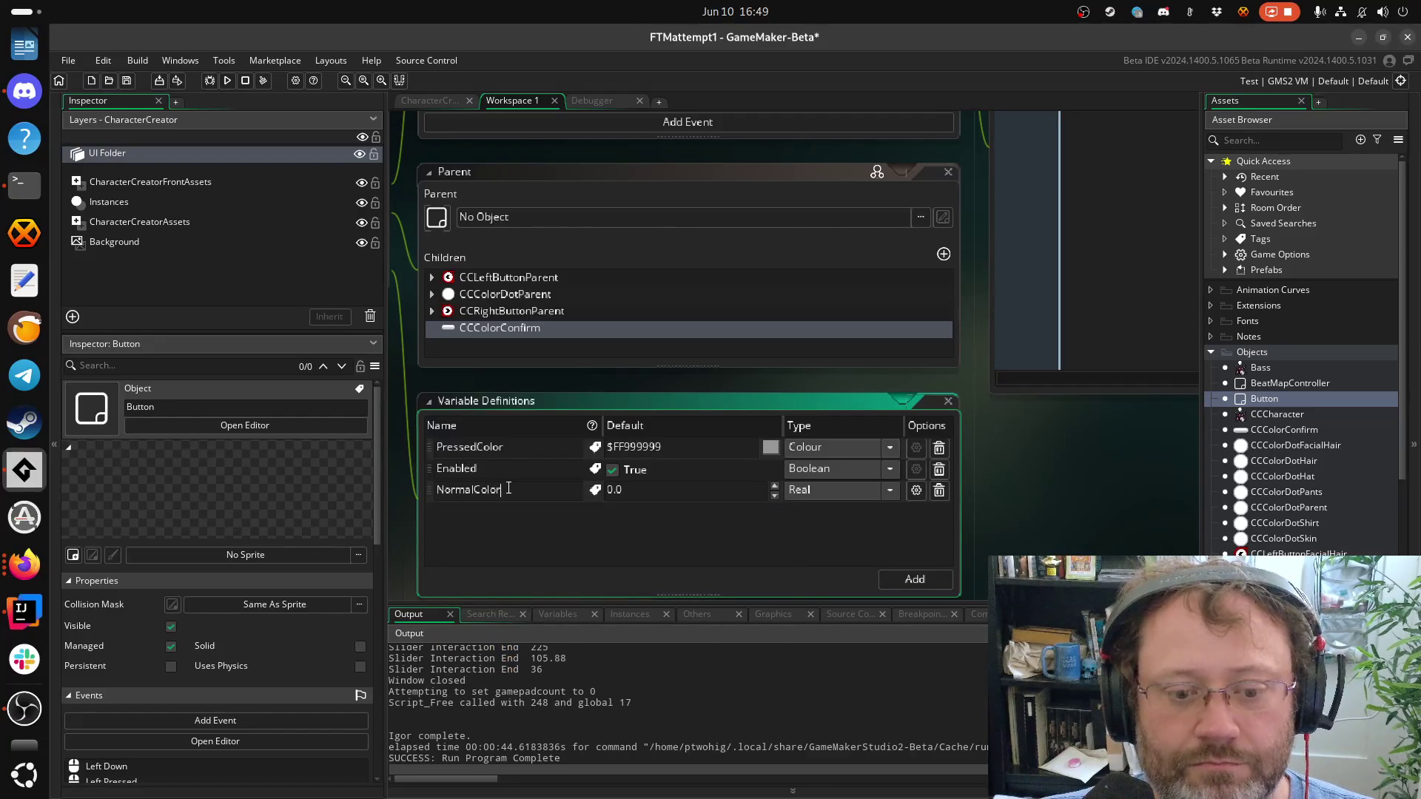
key(Tab)
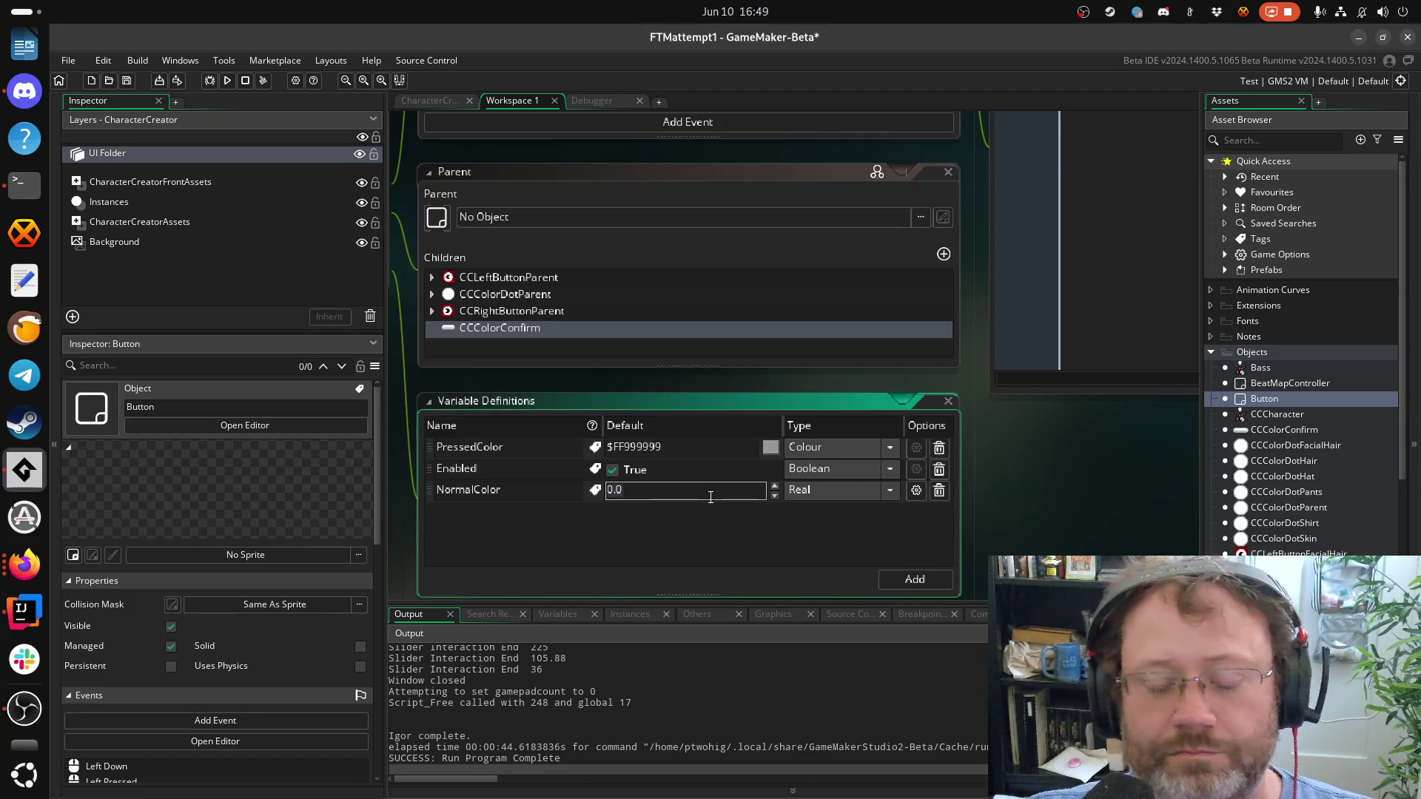
click(891, 490)
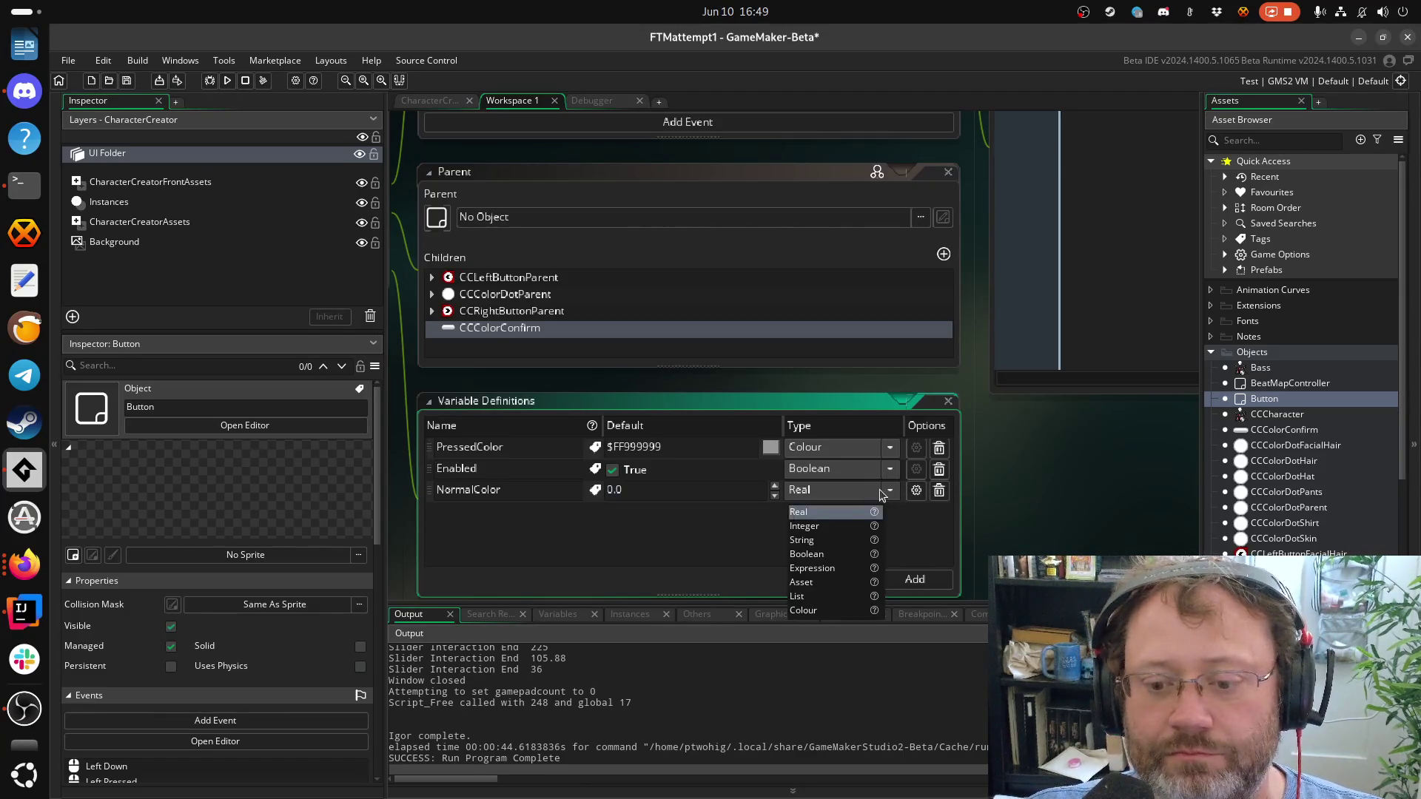
click(805, 611)
click(771, 495)
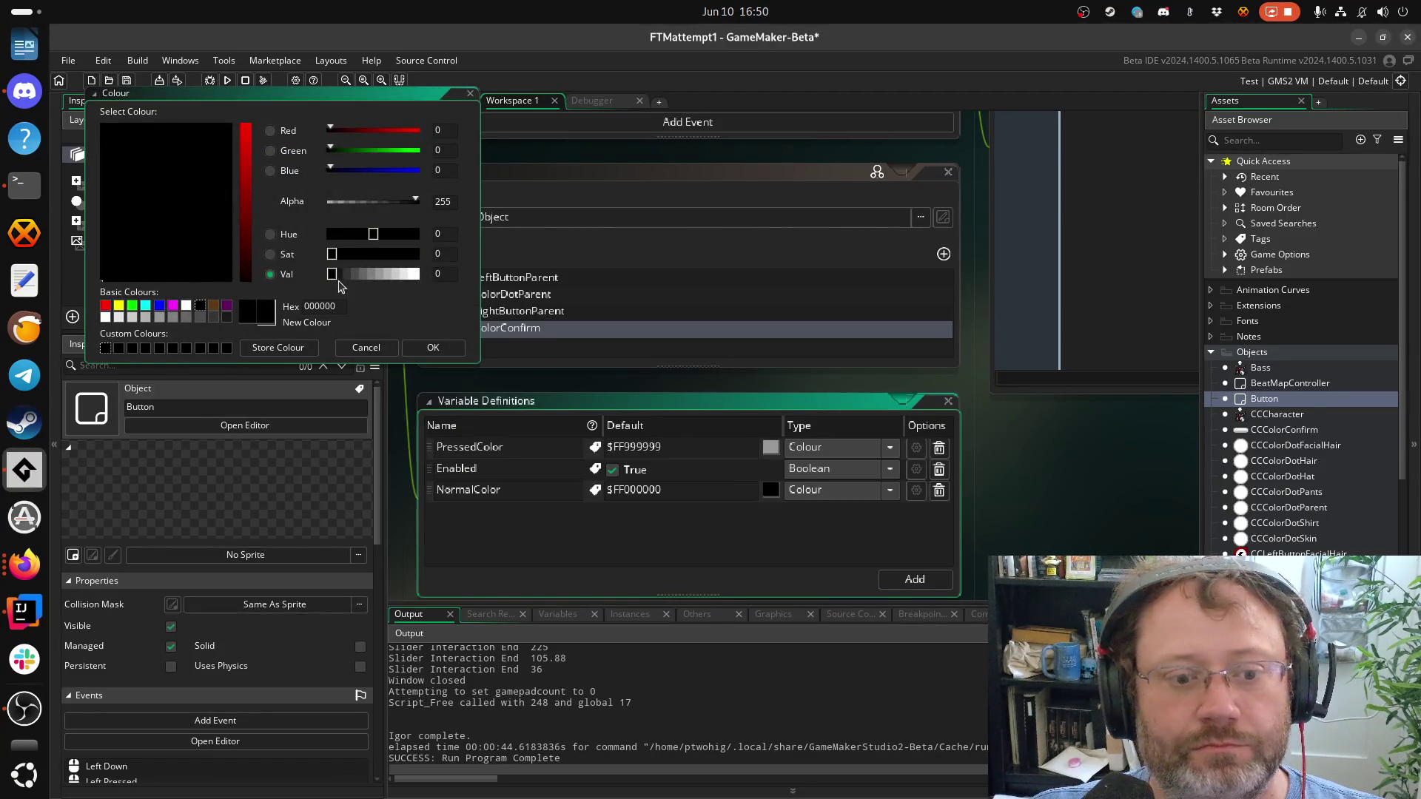
drag(332, 274, 514, 282)
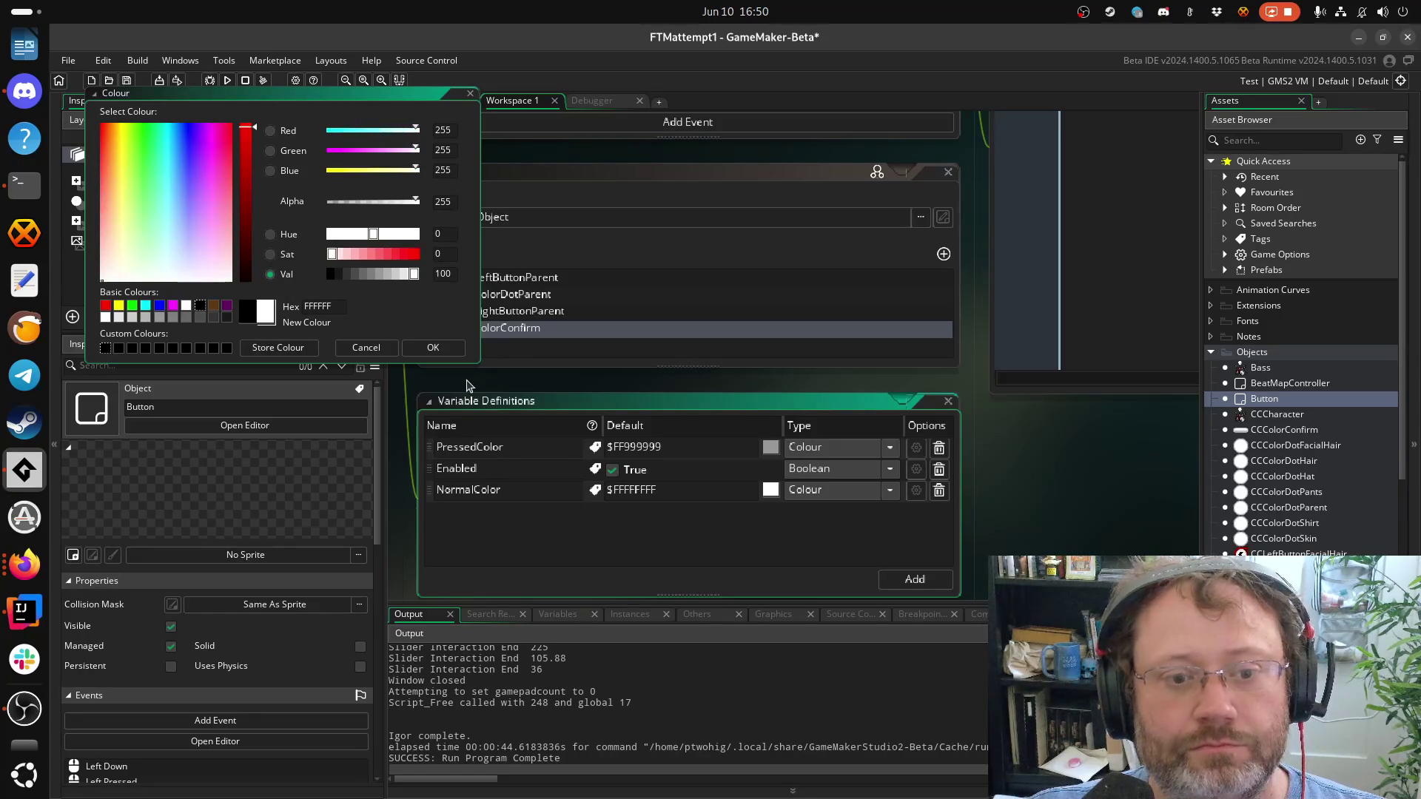
click(444, 353)
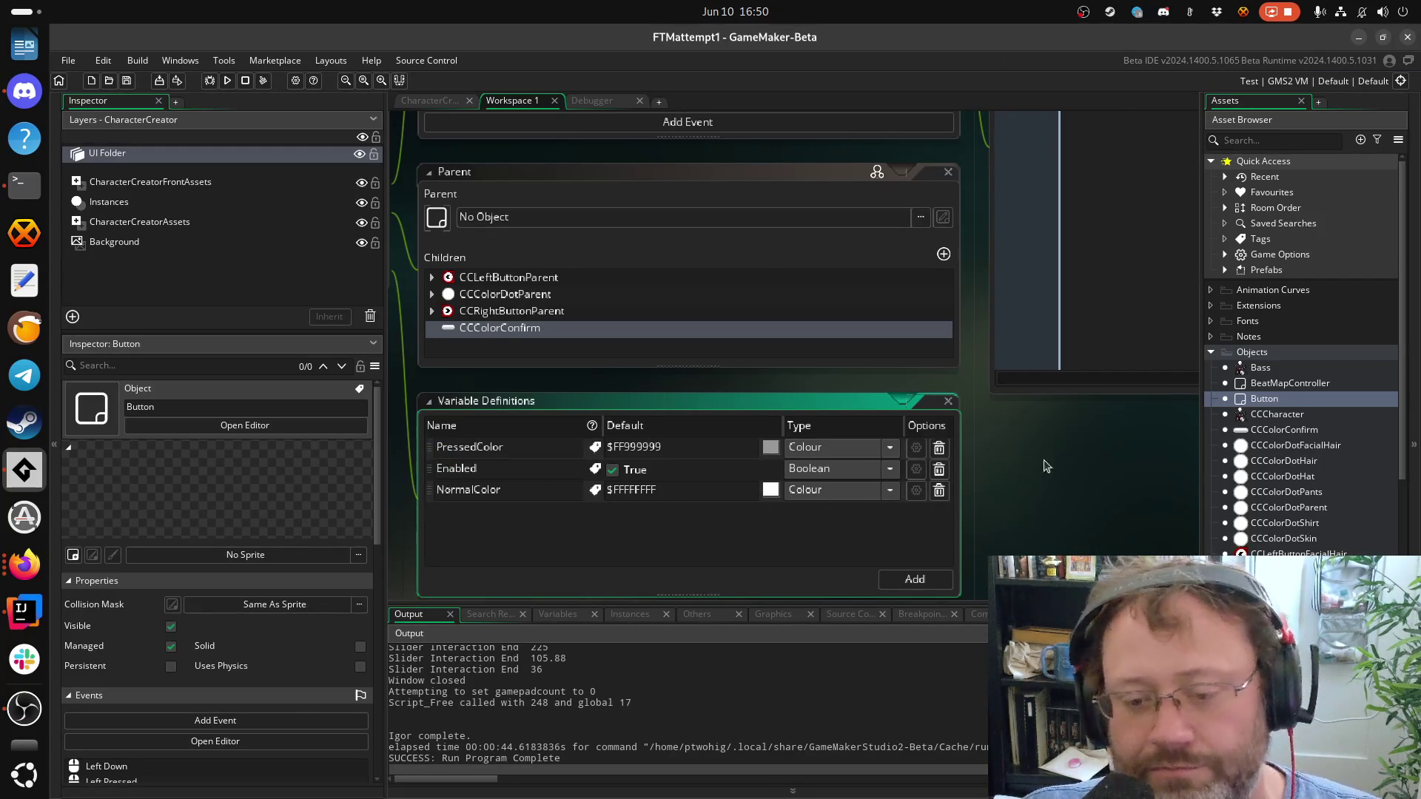
mouse_move(1077, 481)
mouse_down()
mouse_move(920, 507)
mouse_move(892, 692)
mouse_up()
Replace c_white with NormalColor in the Left Released code and save the project
click(993, 425)
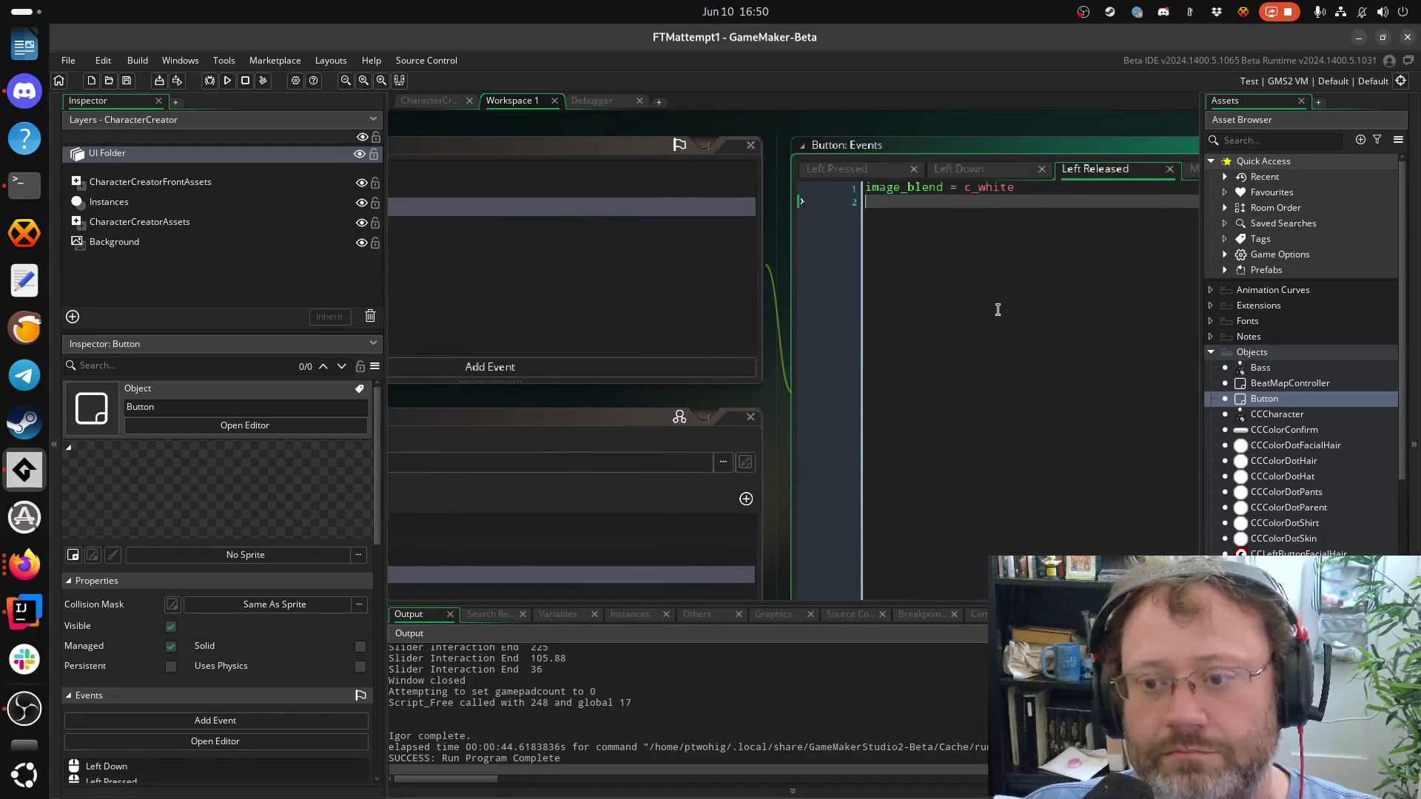
double_click(877, 192)
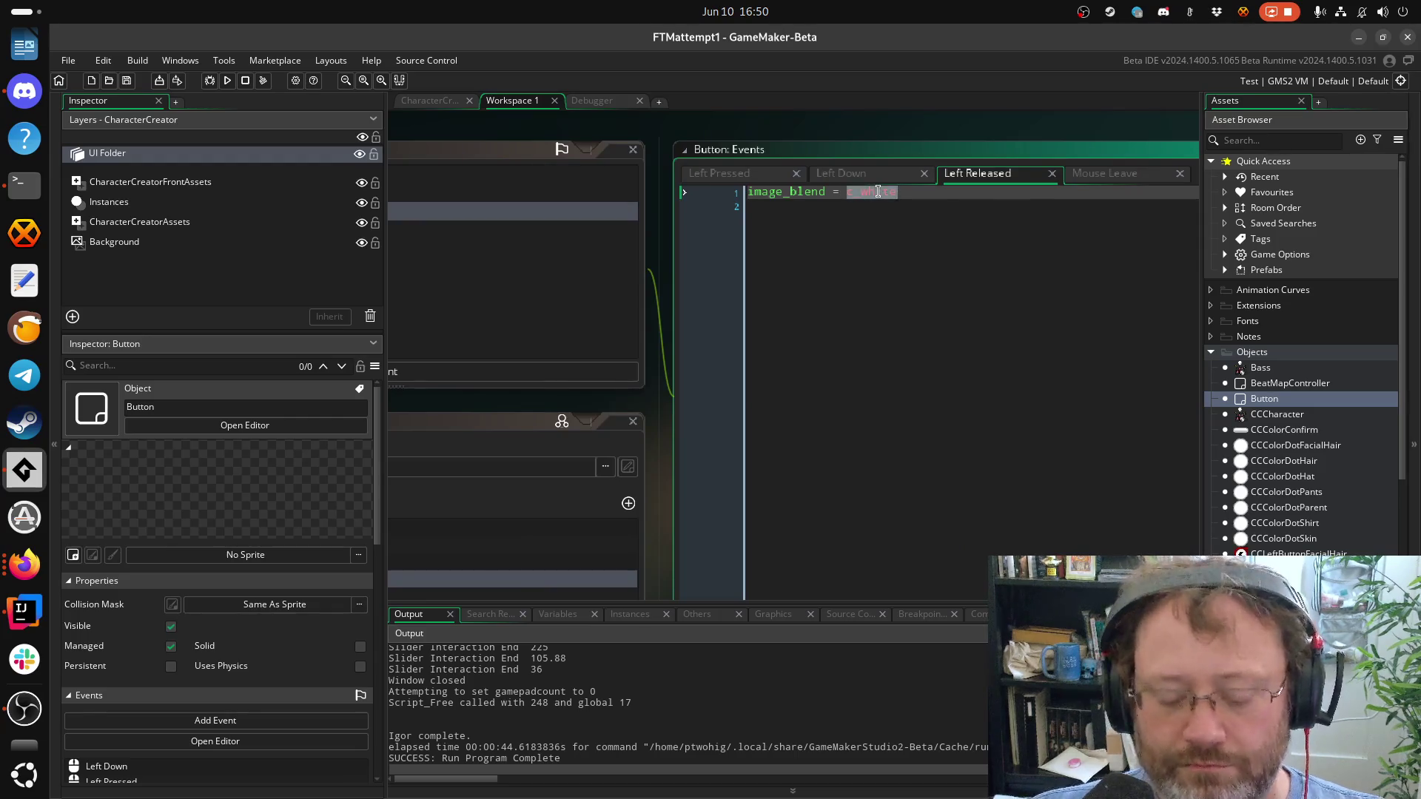
text(NormalColor)
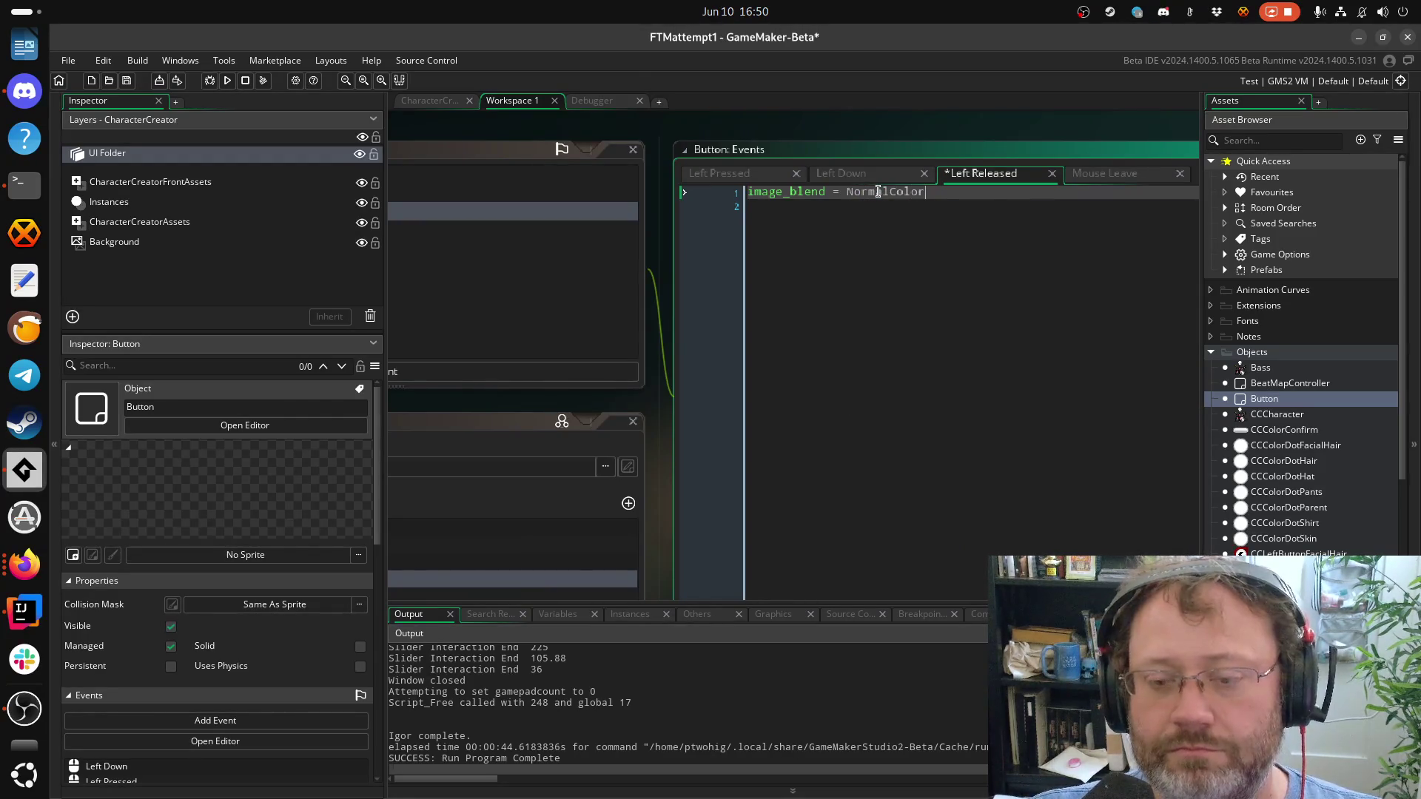
key(ctrl+s)
click(978, 268)
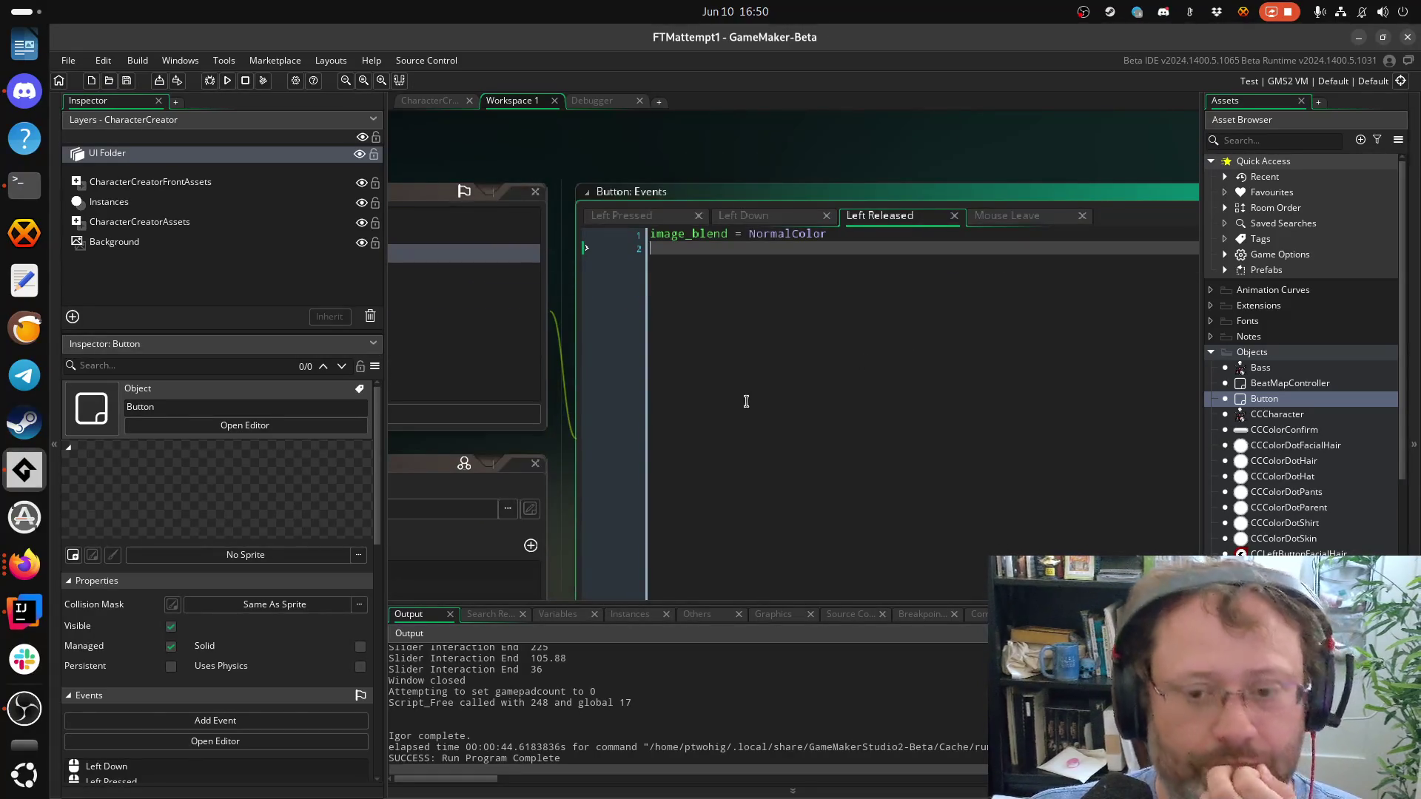
drag(746, 396, 1071, 393)
mouse_move(613, 340)
mouse_down()
mouse_move(814, 169)
mouse_move(697, 376)
mouse_up()
mouse_move(907, 320)
mouse_down()
mouse_move(661, 325)
mouse_move(685, 203)
mouse_move(669, 288)
mouse_move(777, 289)
mouse_move(820, 150)
mouse_move(659, 452)
mouse_up()
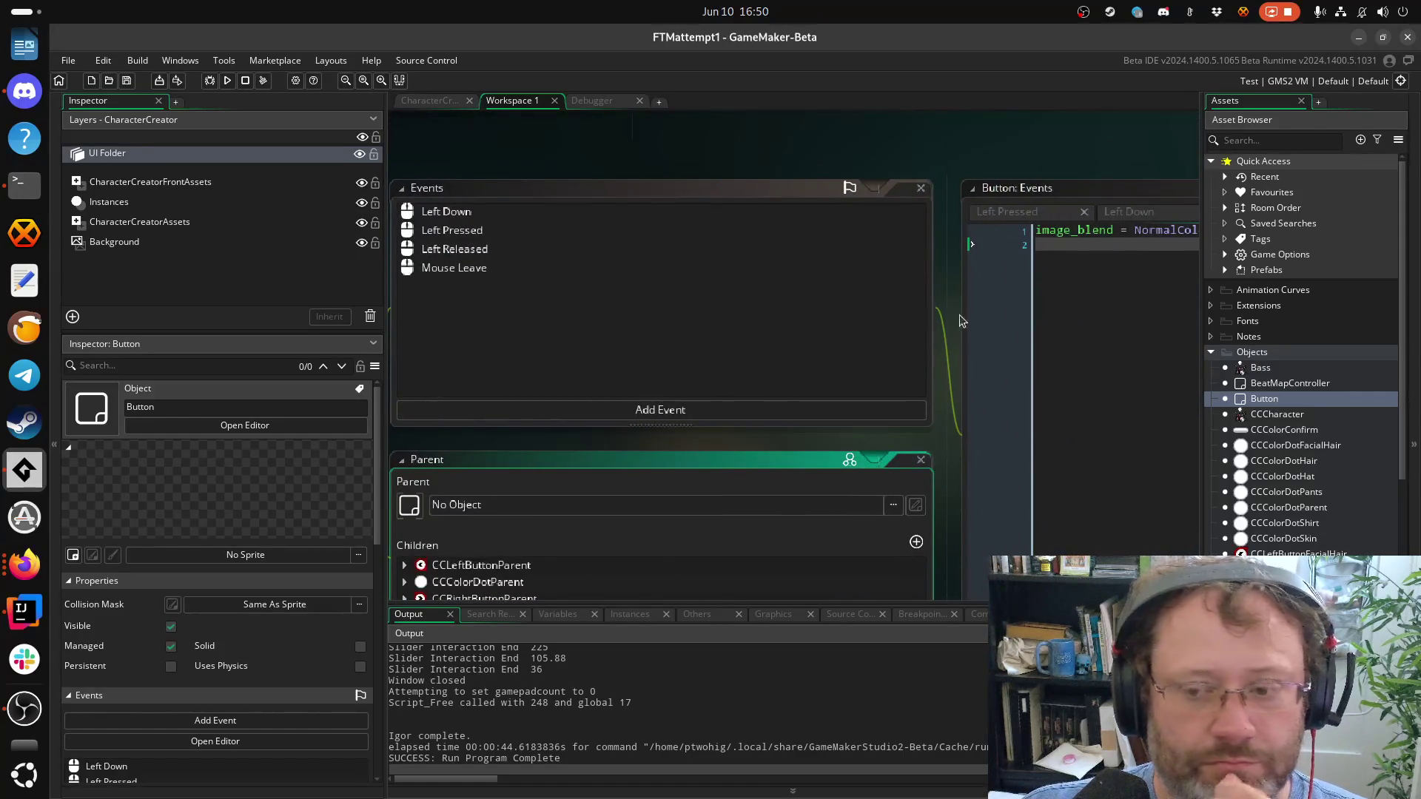
mouse_move(959, 314)
mouse_down()
mouse_move(768, 286)
mouse_move(1126, 345)
mouse_up()
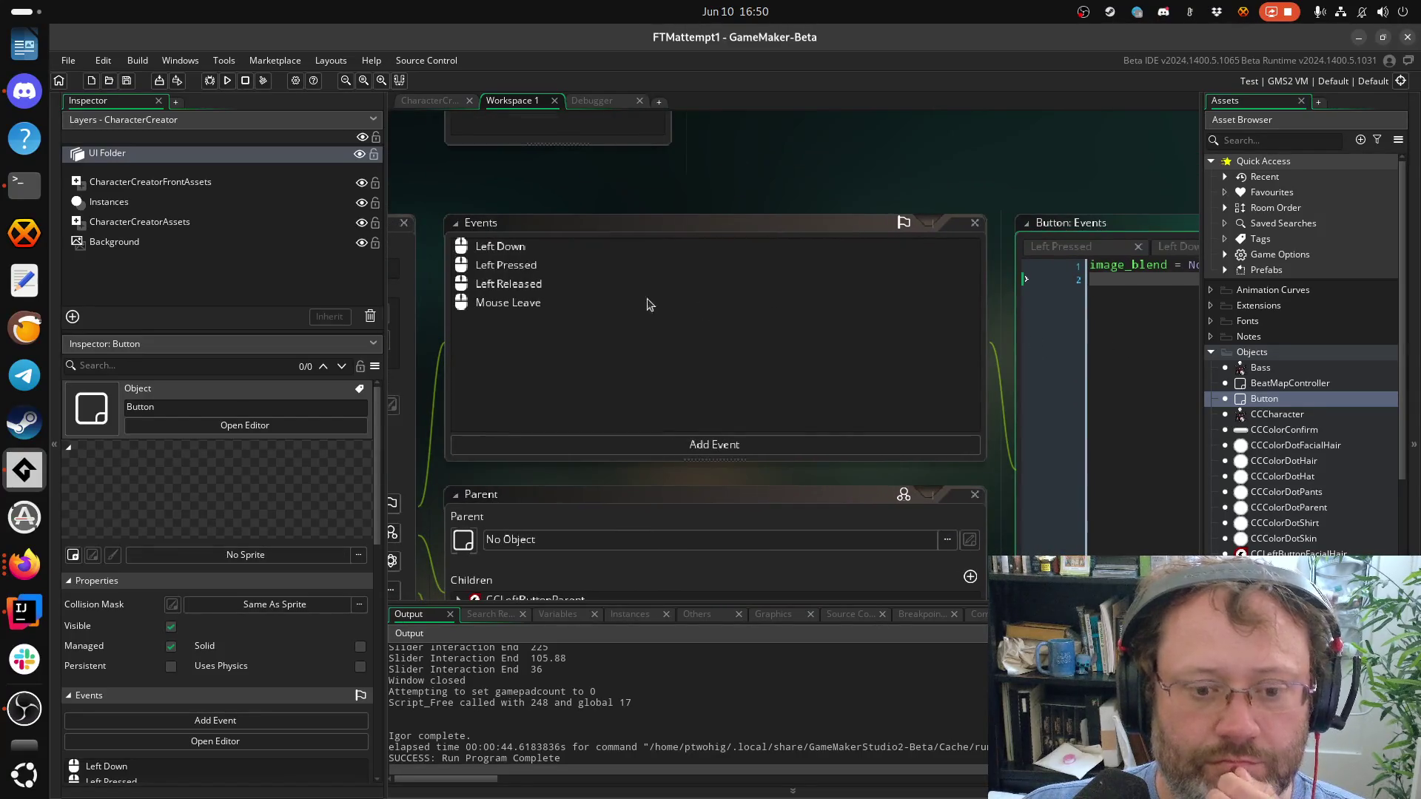
click(689, 444)
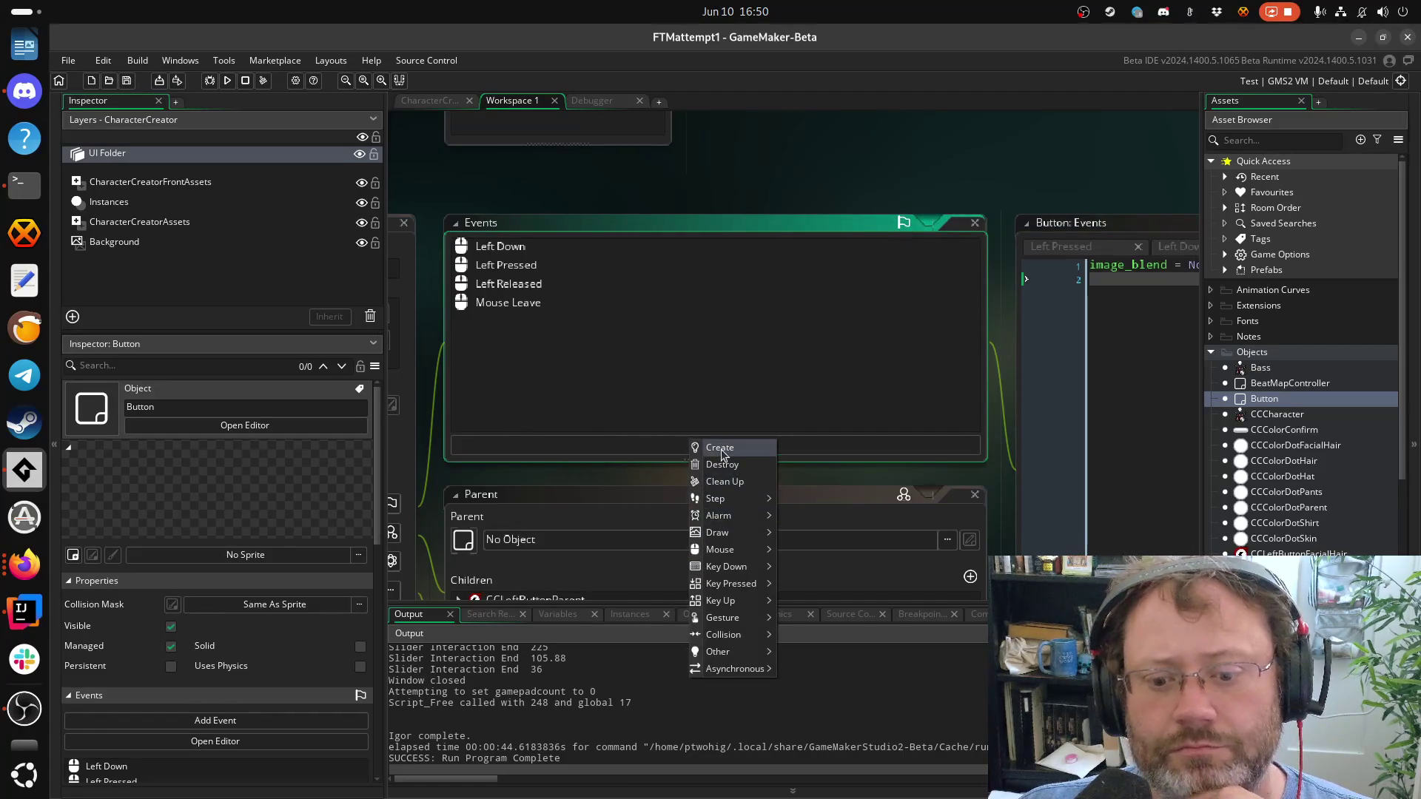
click(809, 185)
mouse_move(809, 185)
mouse_down()
mouse_move(908, 356)
mouse_move(628, 350)
mouse_up()
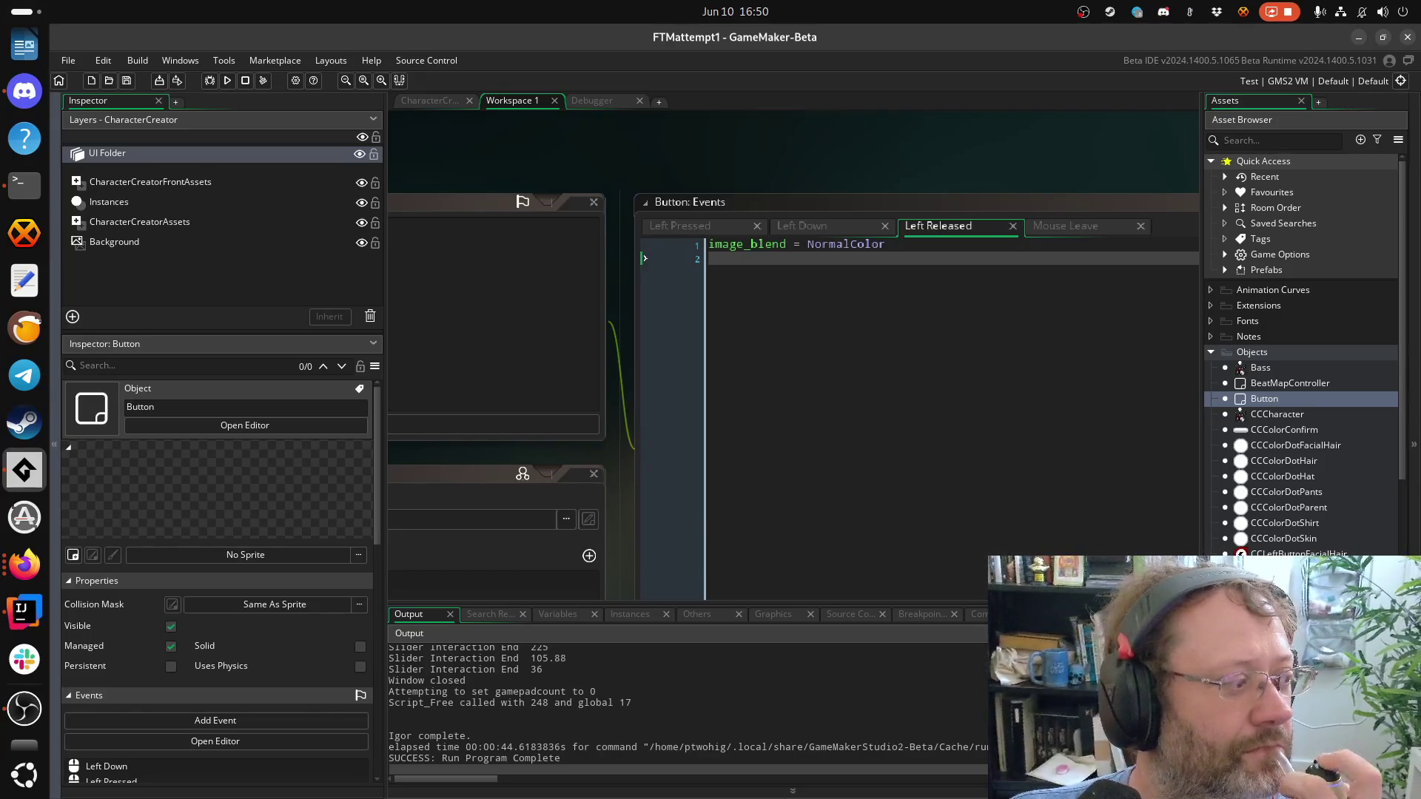
key(alt+Tab)
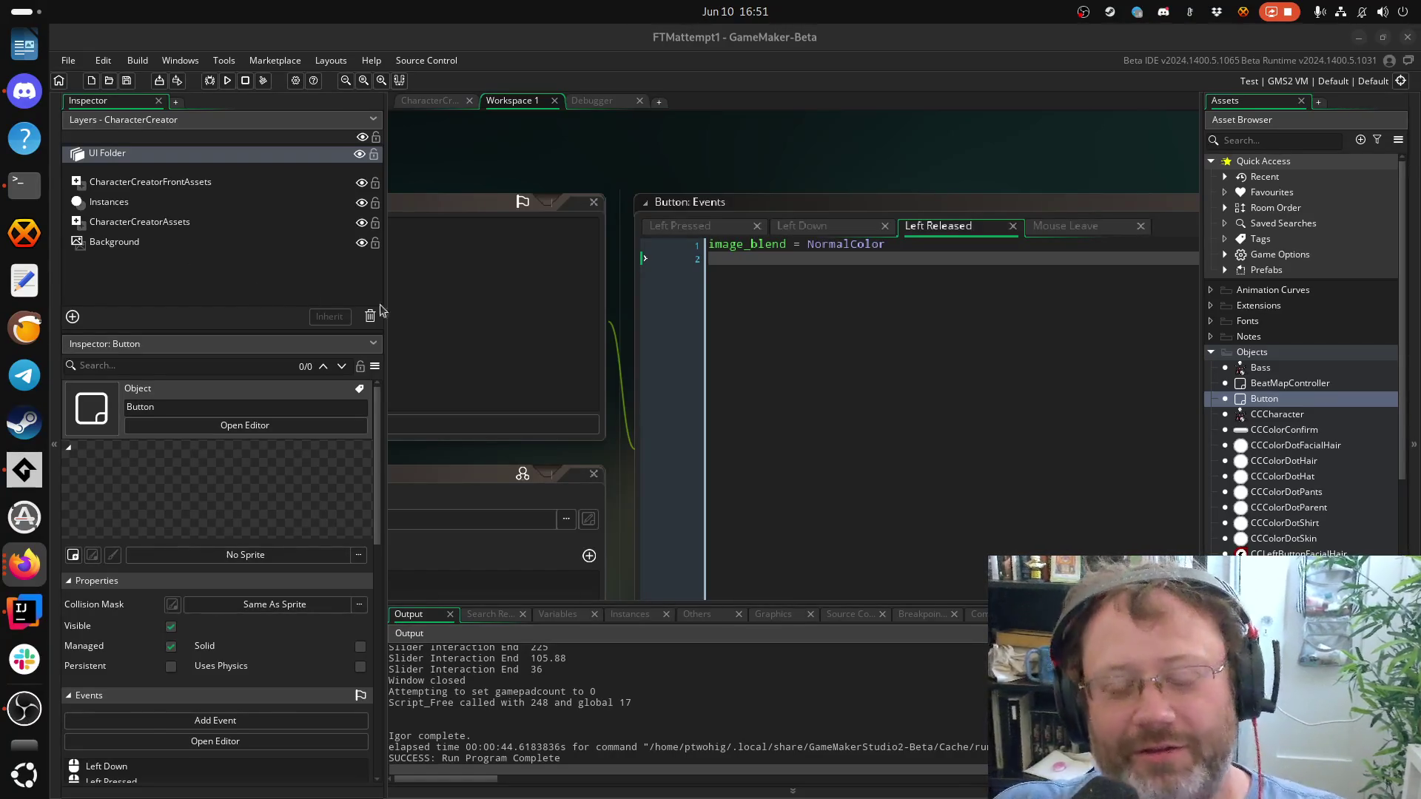
Centre the workspace on Button's Events, Parent and Variable Definitions windows
drag(620, 345, 866, 324)
drag(617, 347, 714, 222)
scroll(676, 292, down, 2)
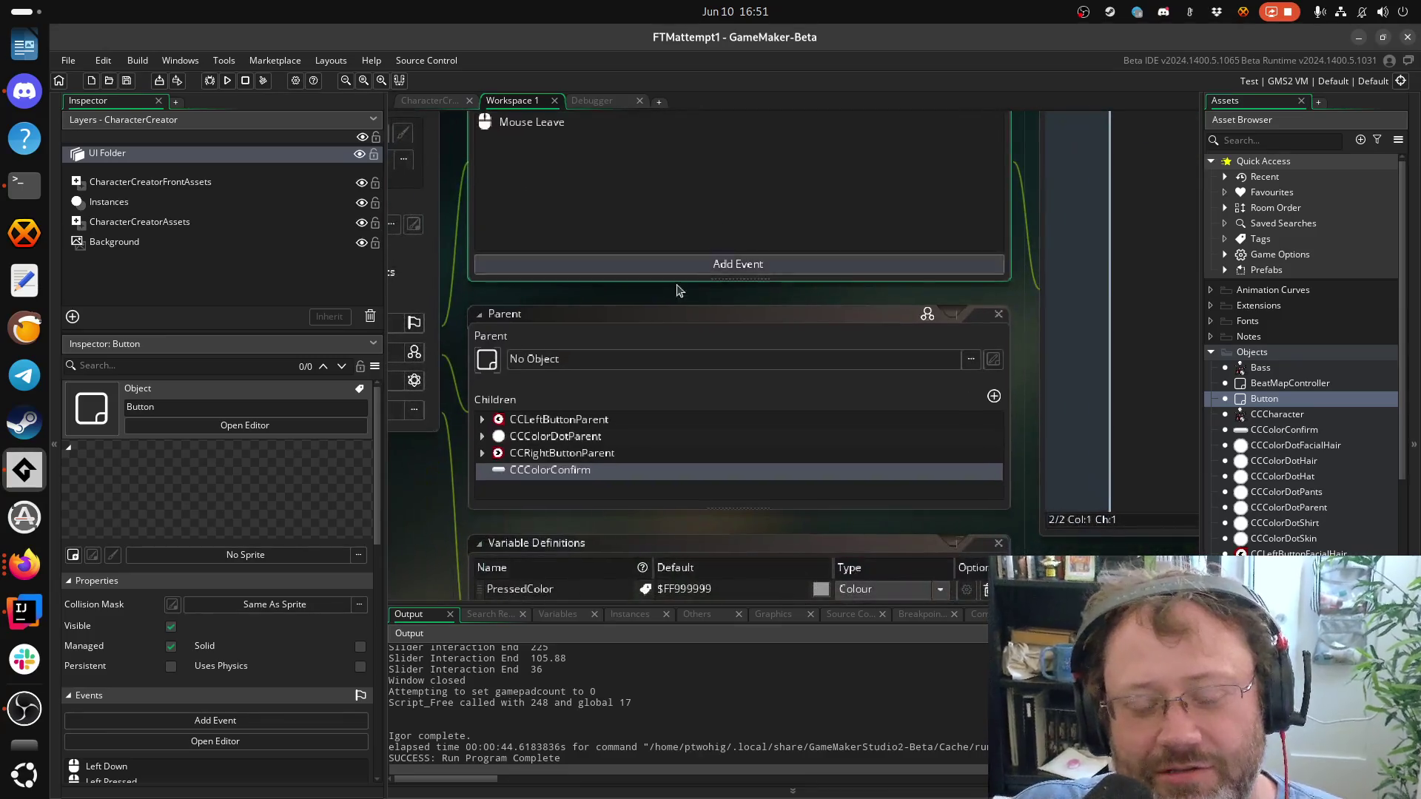
drag(736, 327, 674, 135)
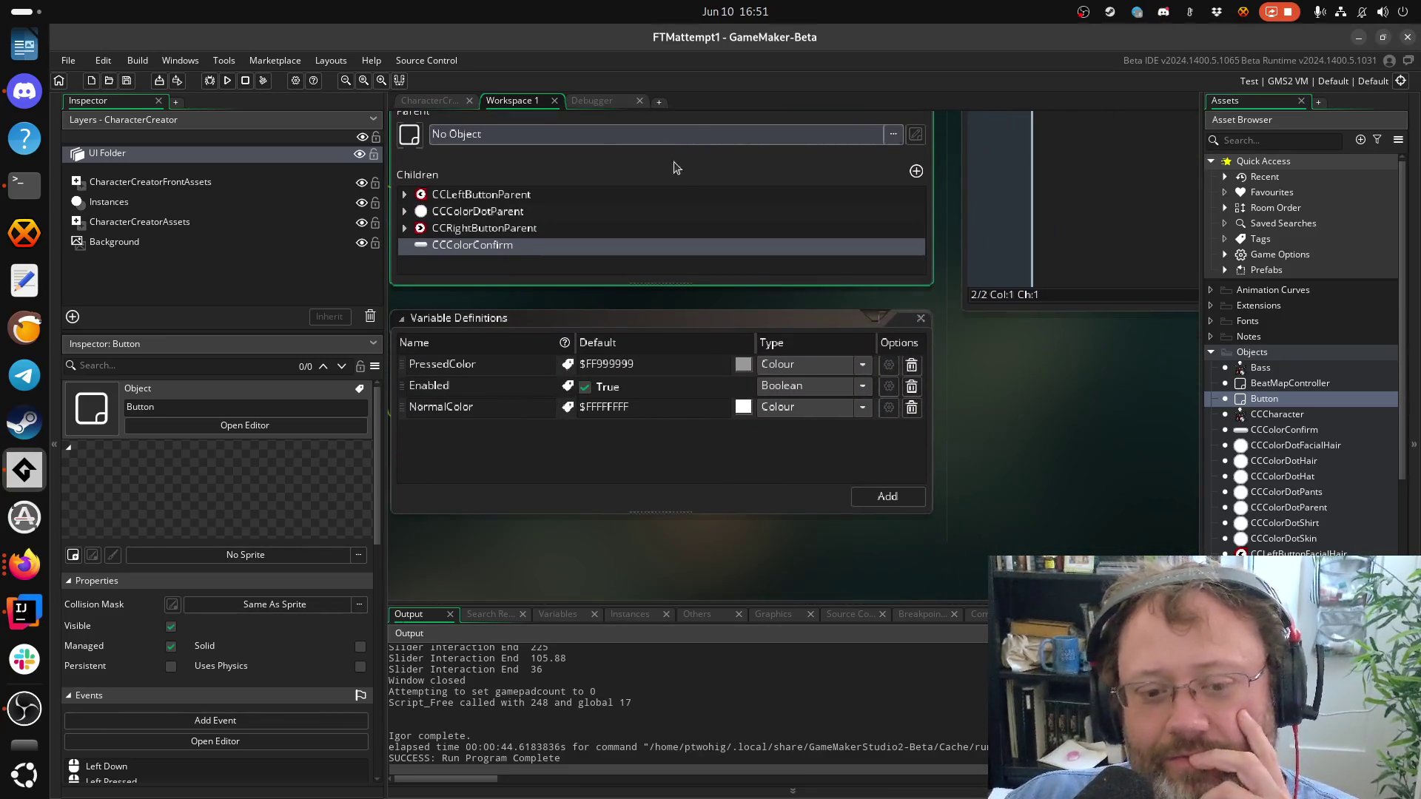
drag(1096, 311, 907, 500)
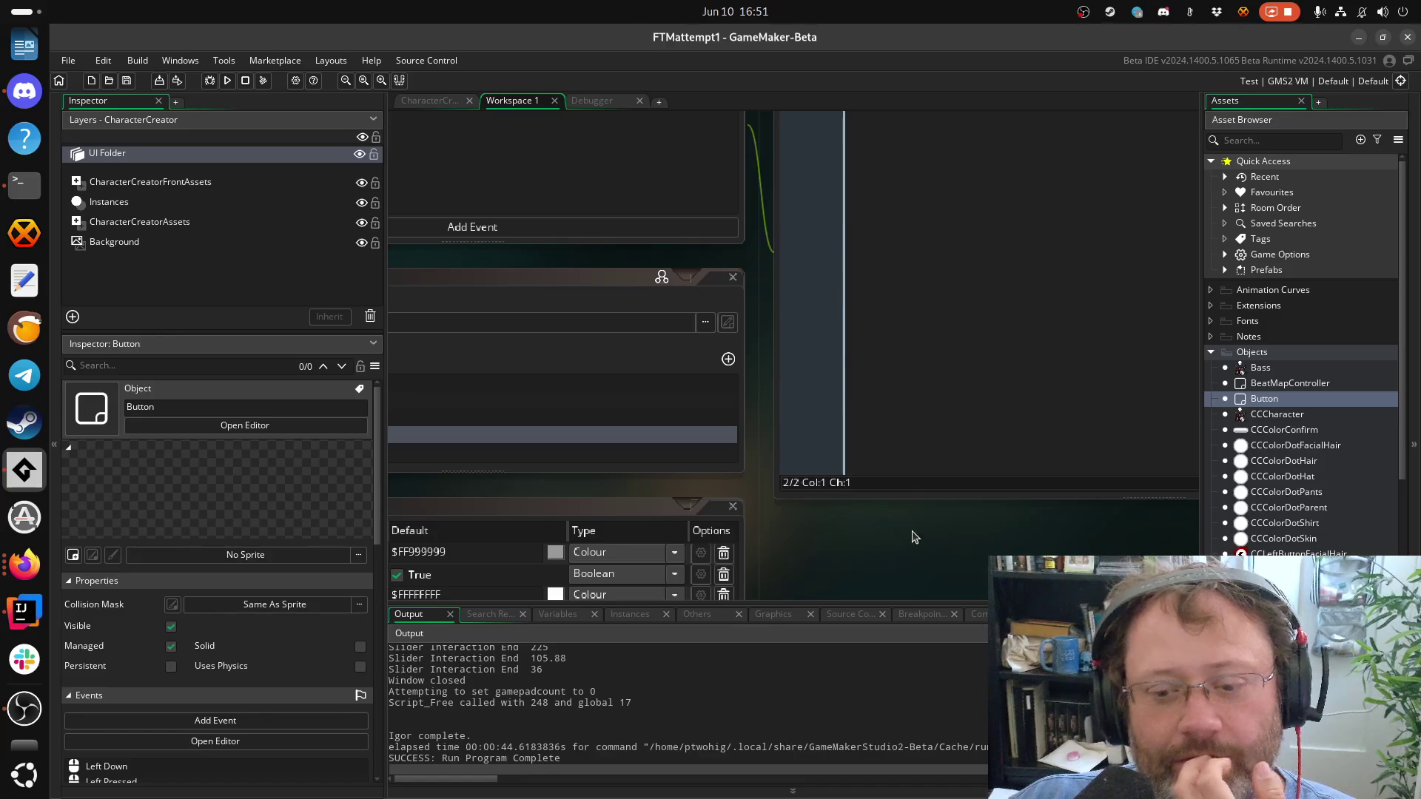
mouse_move(802, 569)
mouse_down()
mouse_move(961, 493)
mouse_move(1036, 318)
mouse_move(1060, 313)
mouse_move(966, 388)
mouse_move(891, 548)
mouse_move(763, 481)
mouse_up()
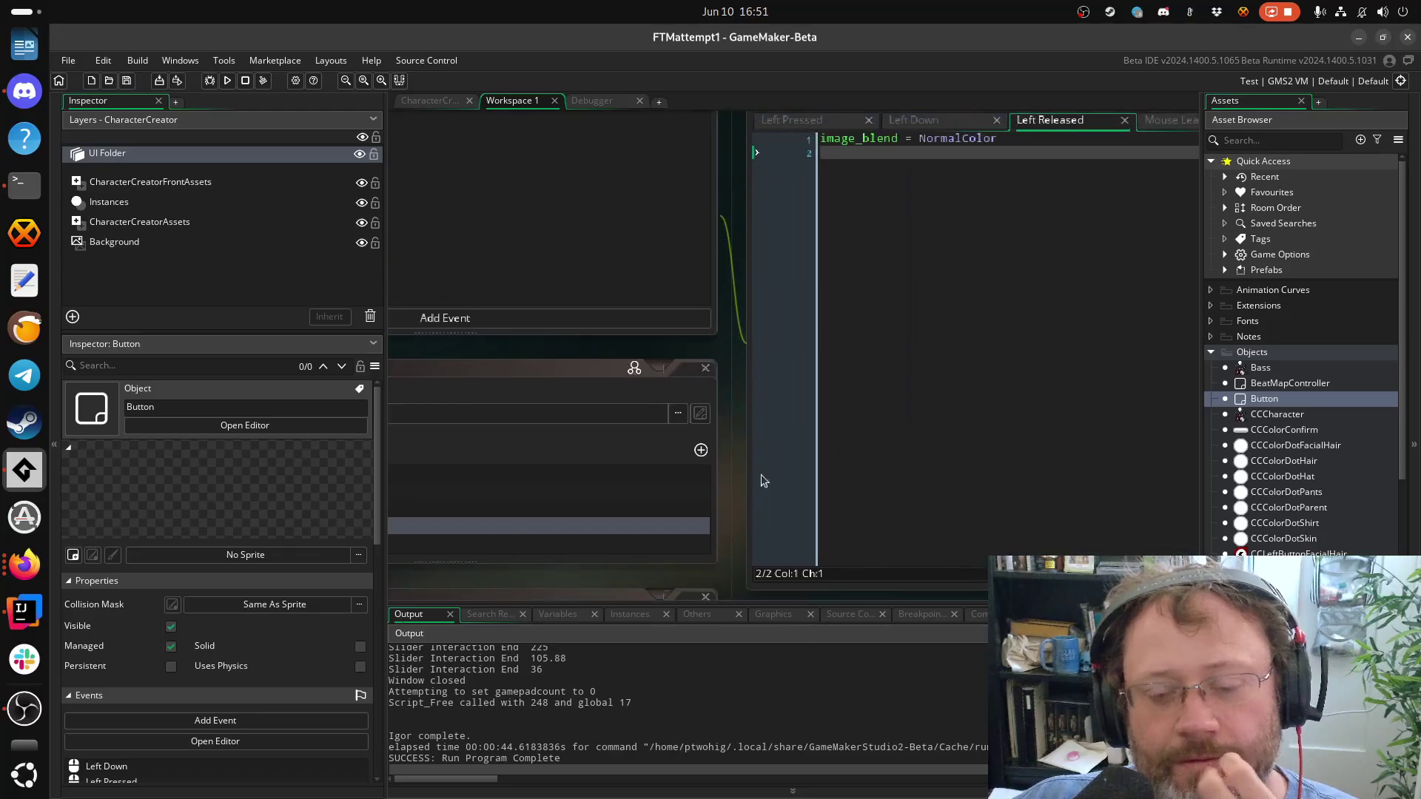
drag(737, 358, 774, 562)
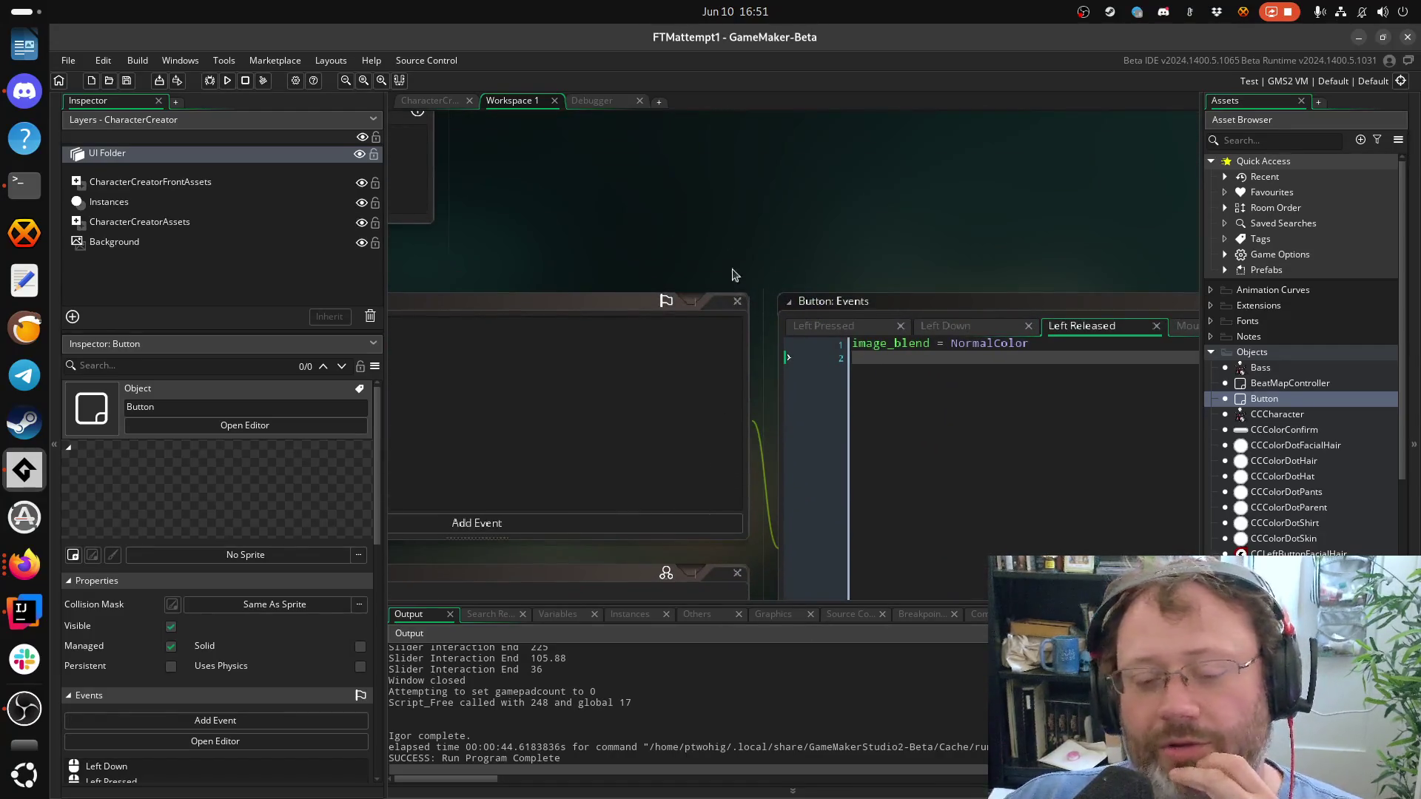
drag(733, 274, 942, 38)
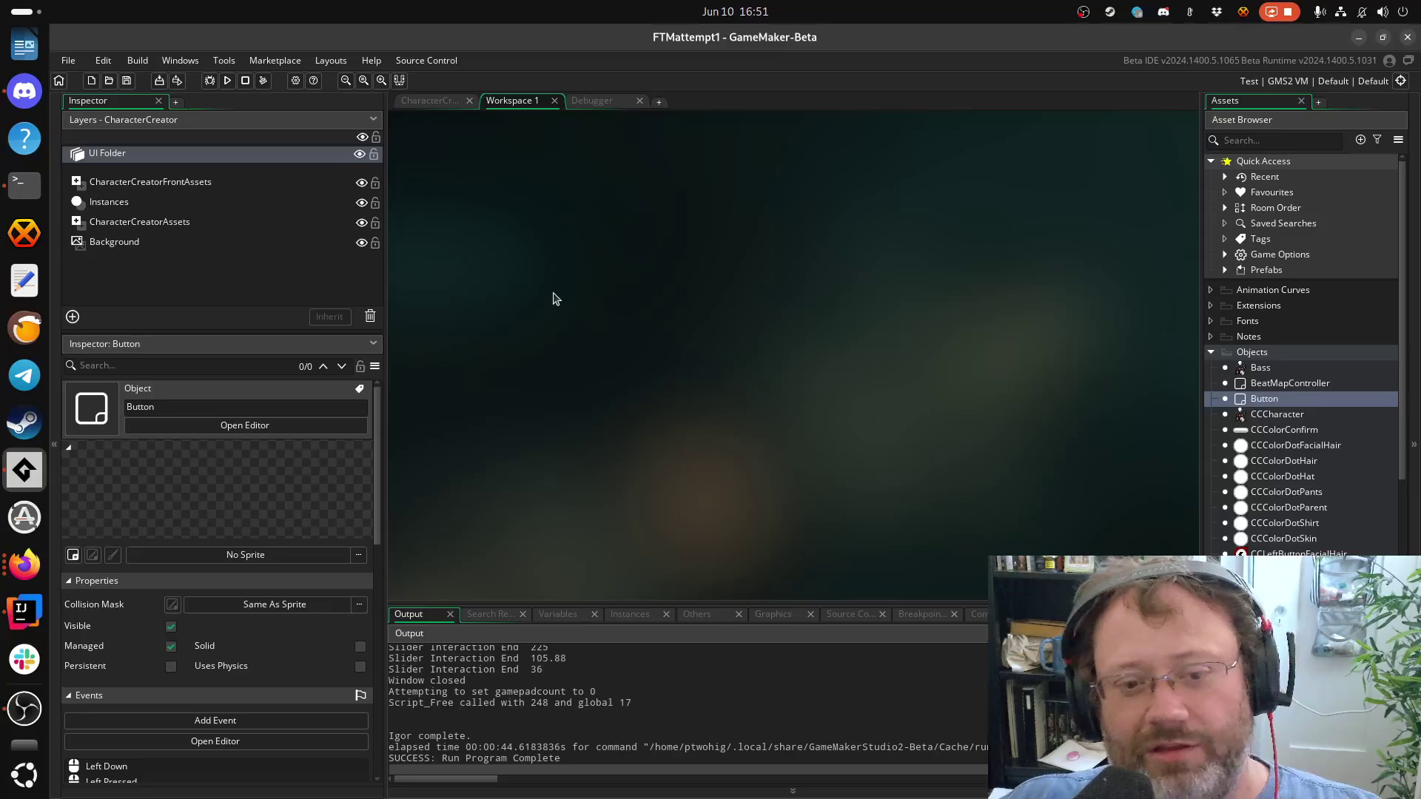
scroll(571, 299, down, 3)
double_click(1264, 401)
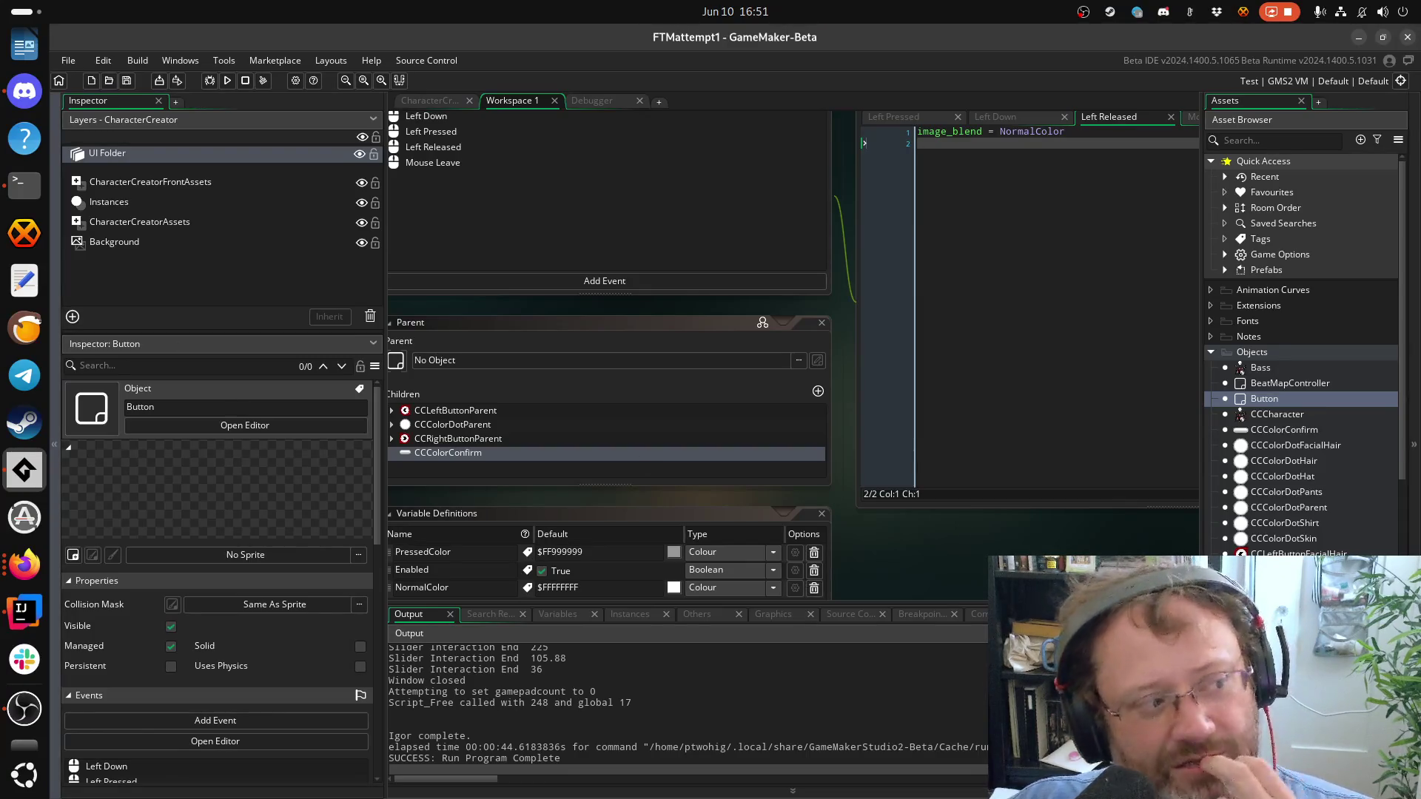
key(alt+Tab)
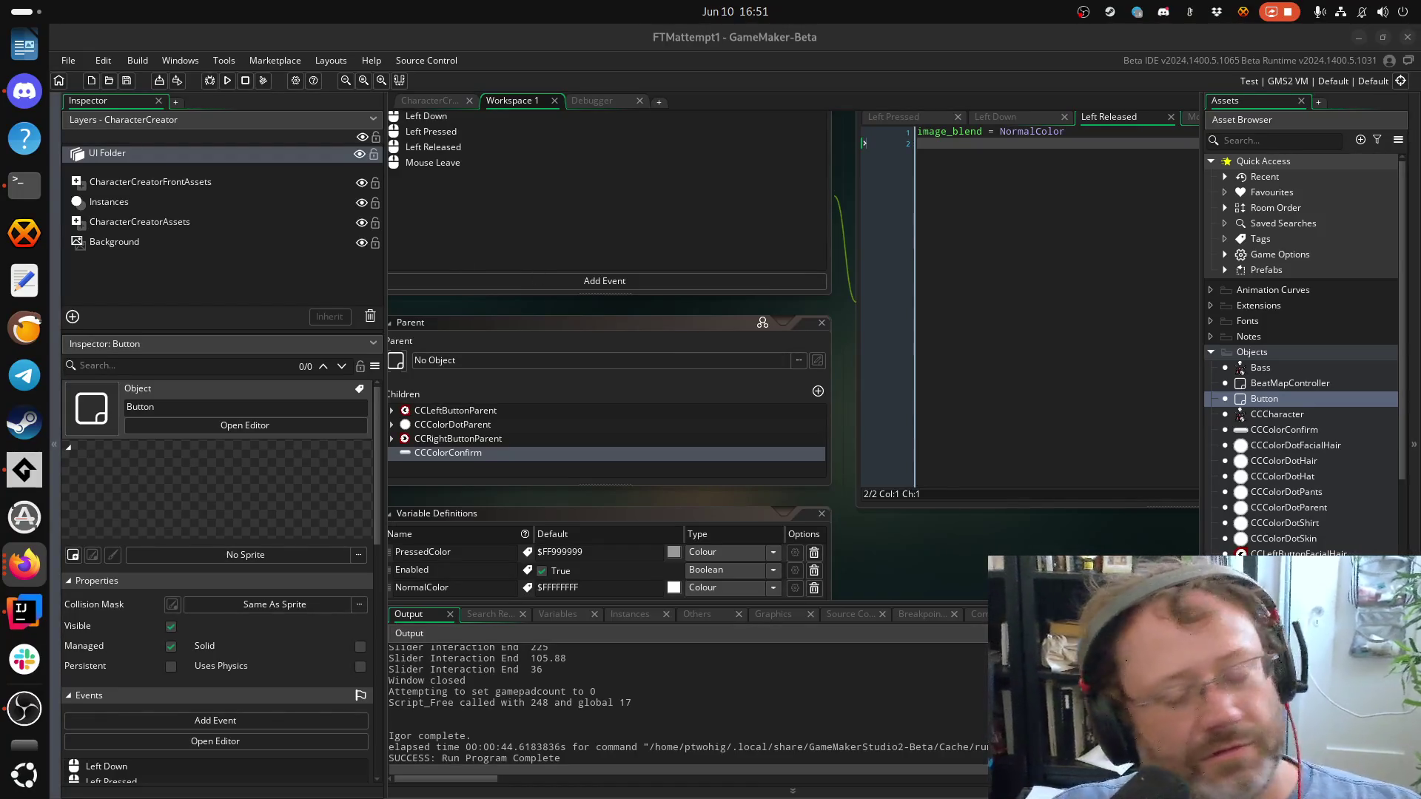
Recentre on the Button object editor showing its events and CCColorConfirm child
scroll(715, 510, down, 10)
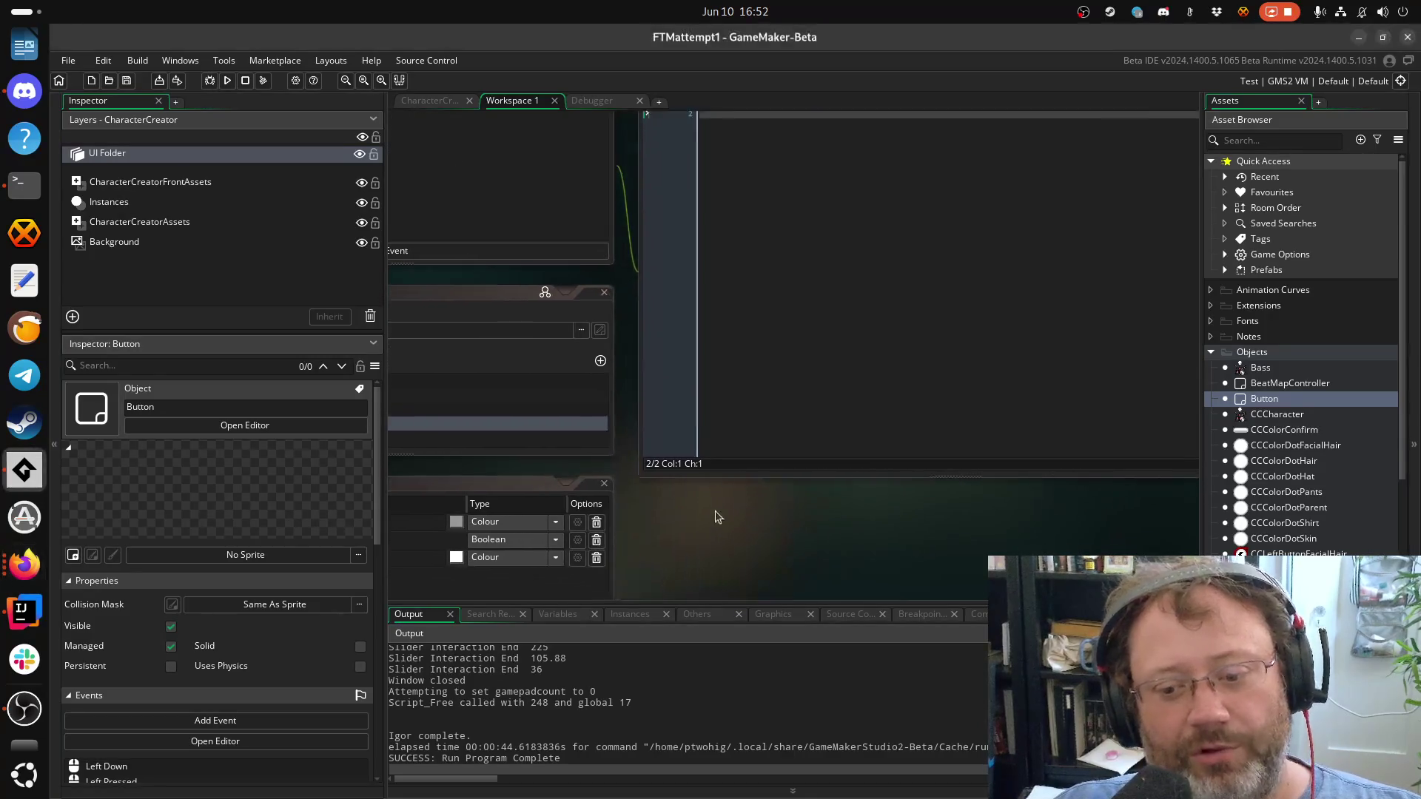
scroll(761, 492, up, 10)
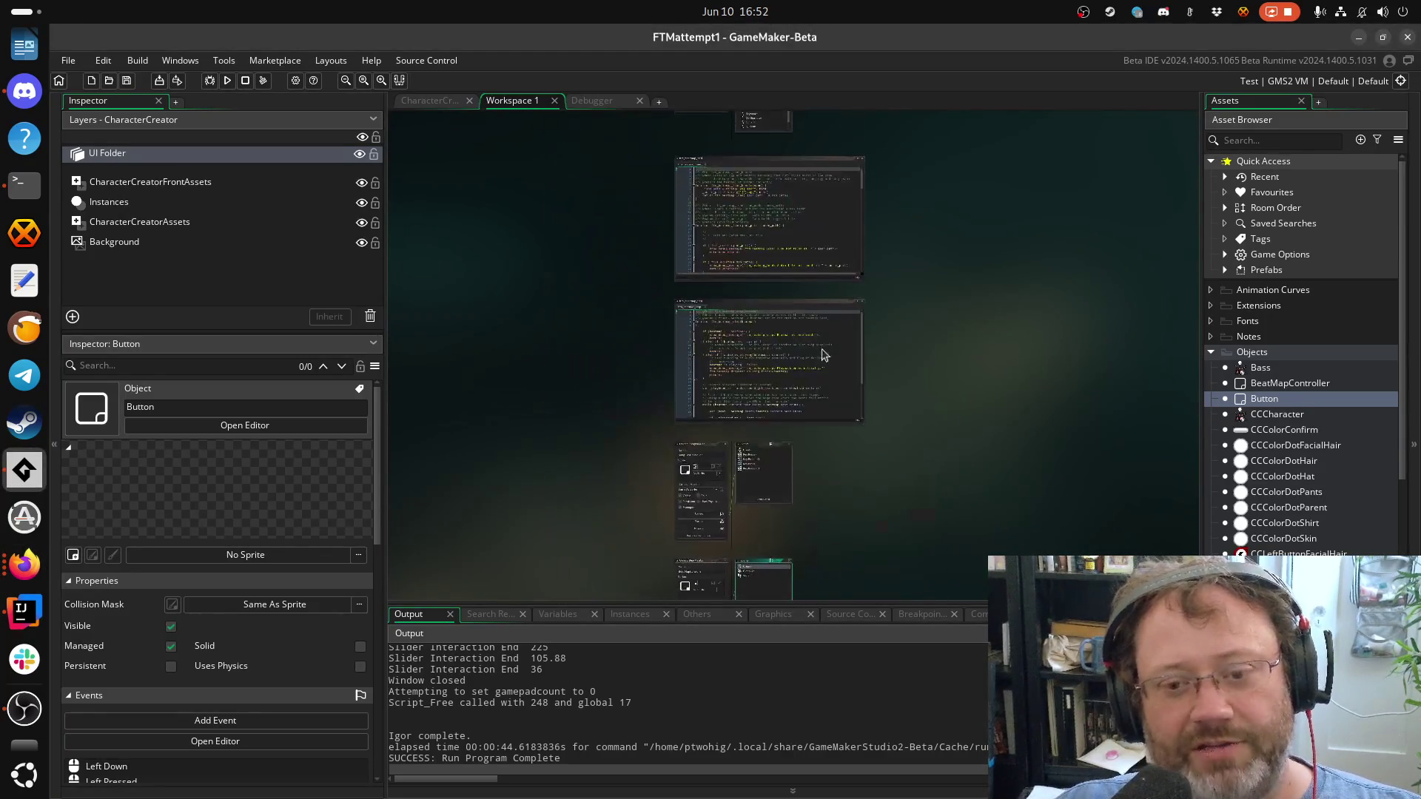
scroll(659, 400, down, 8)
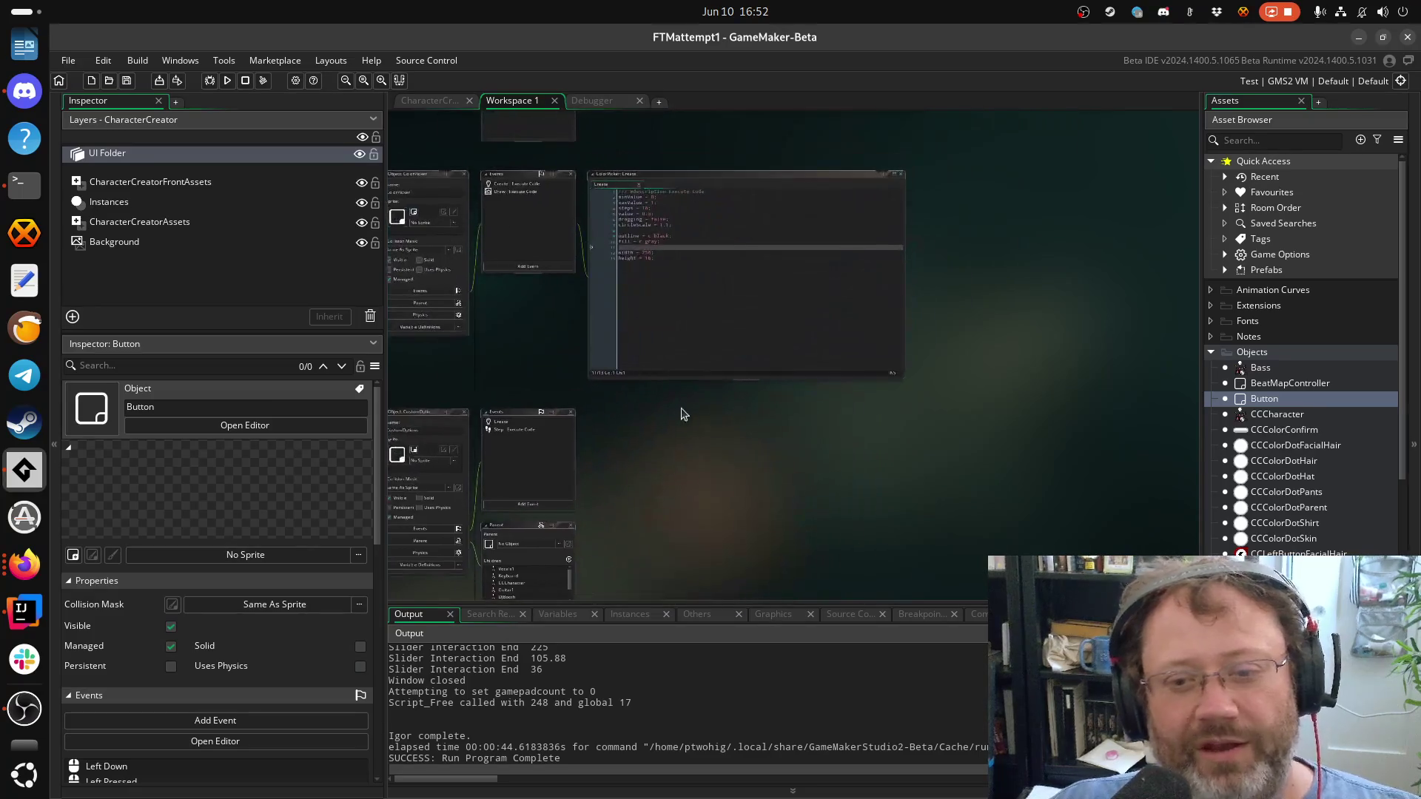
double_click(1256, 401)
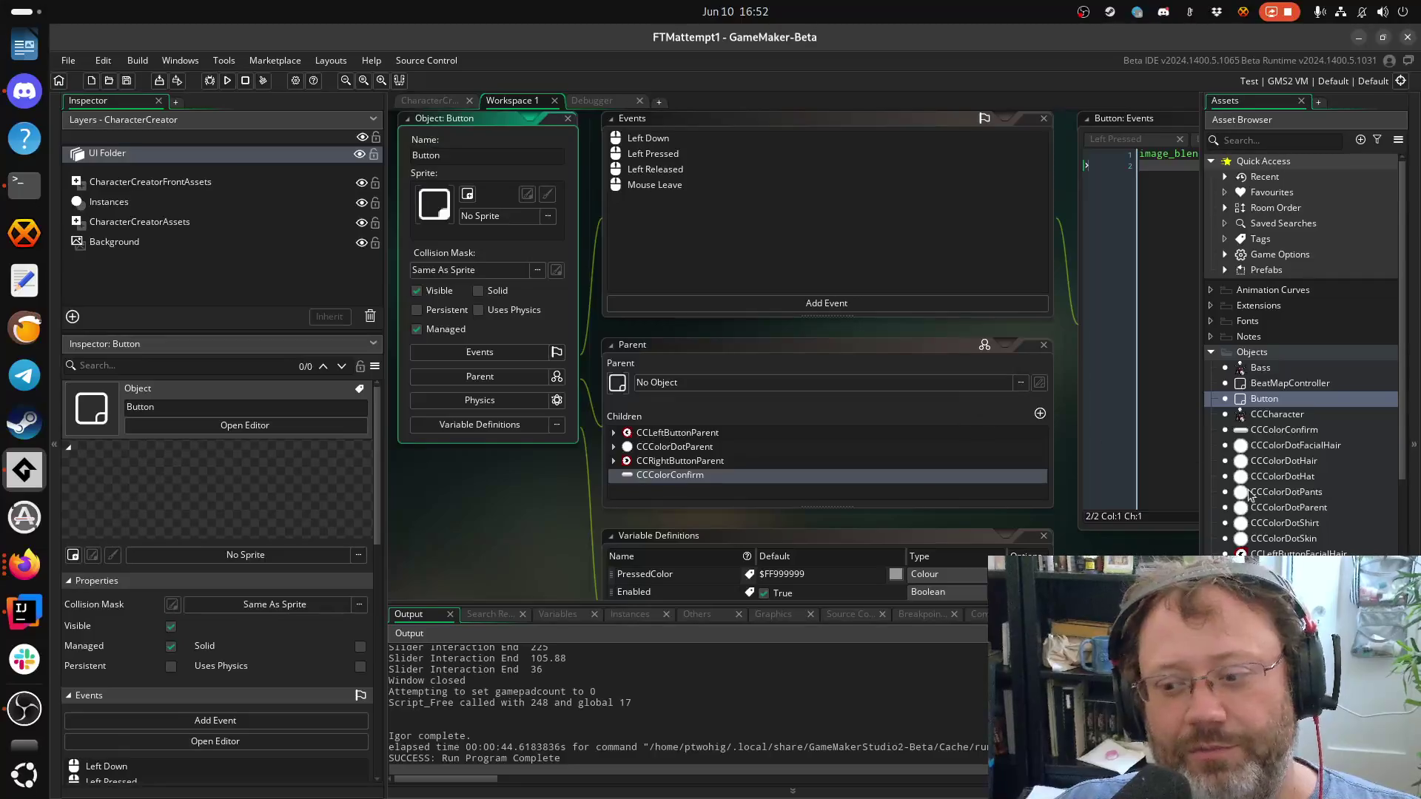
Open CCColorDotParent's Step code and start a new line after SelectedColor = color
double_click(1289, 506)
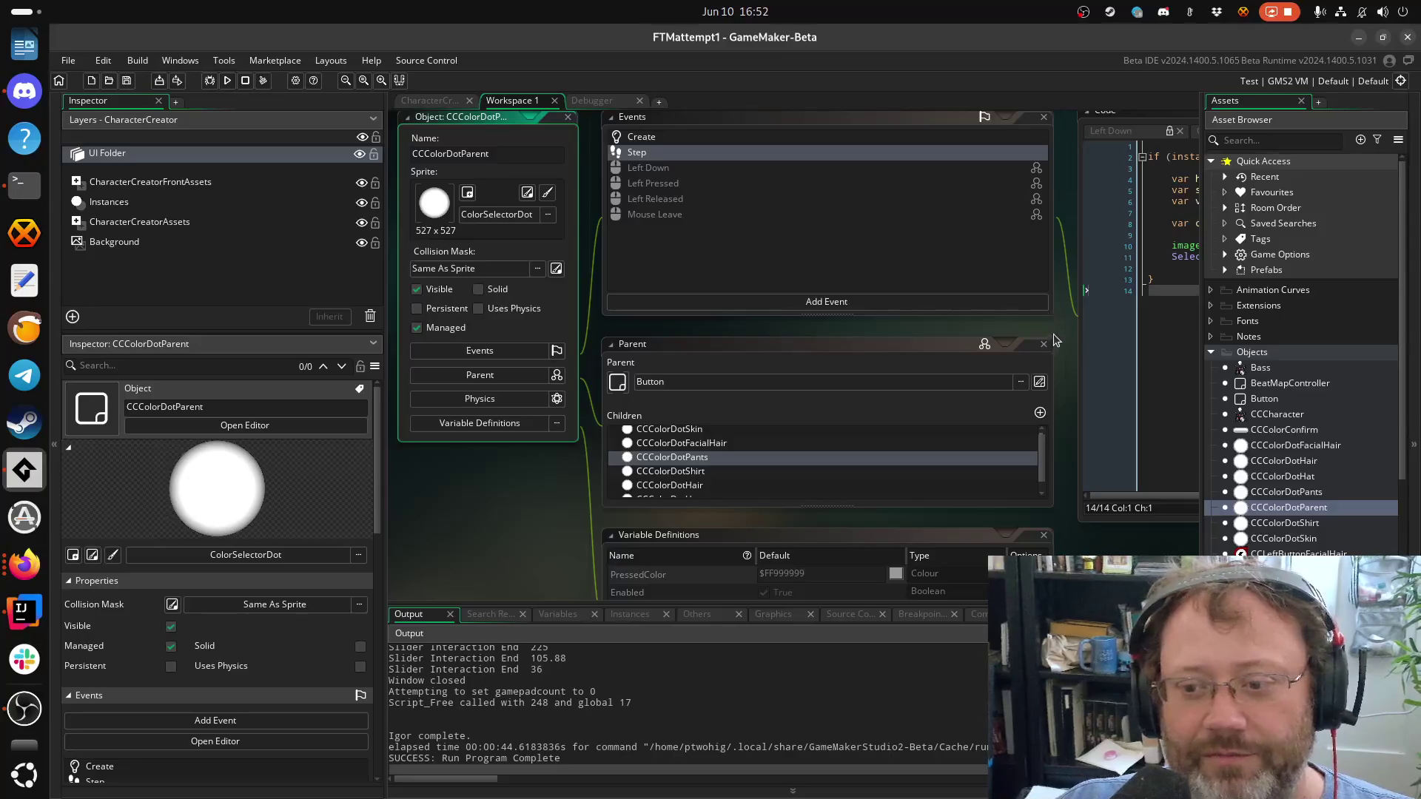
click(1155, 310)
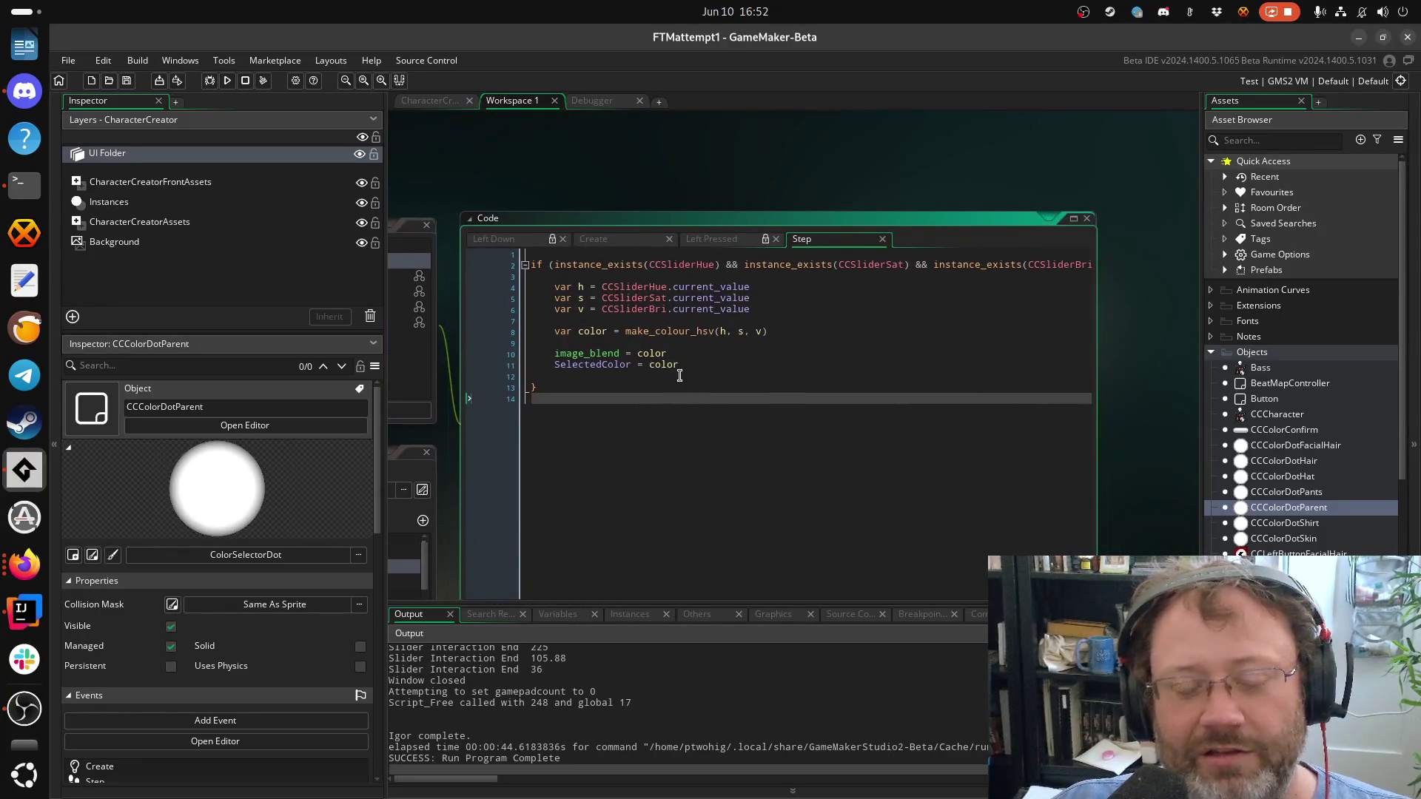
click(678, 374)
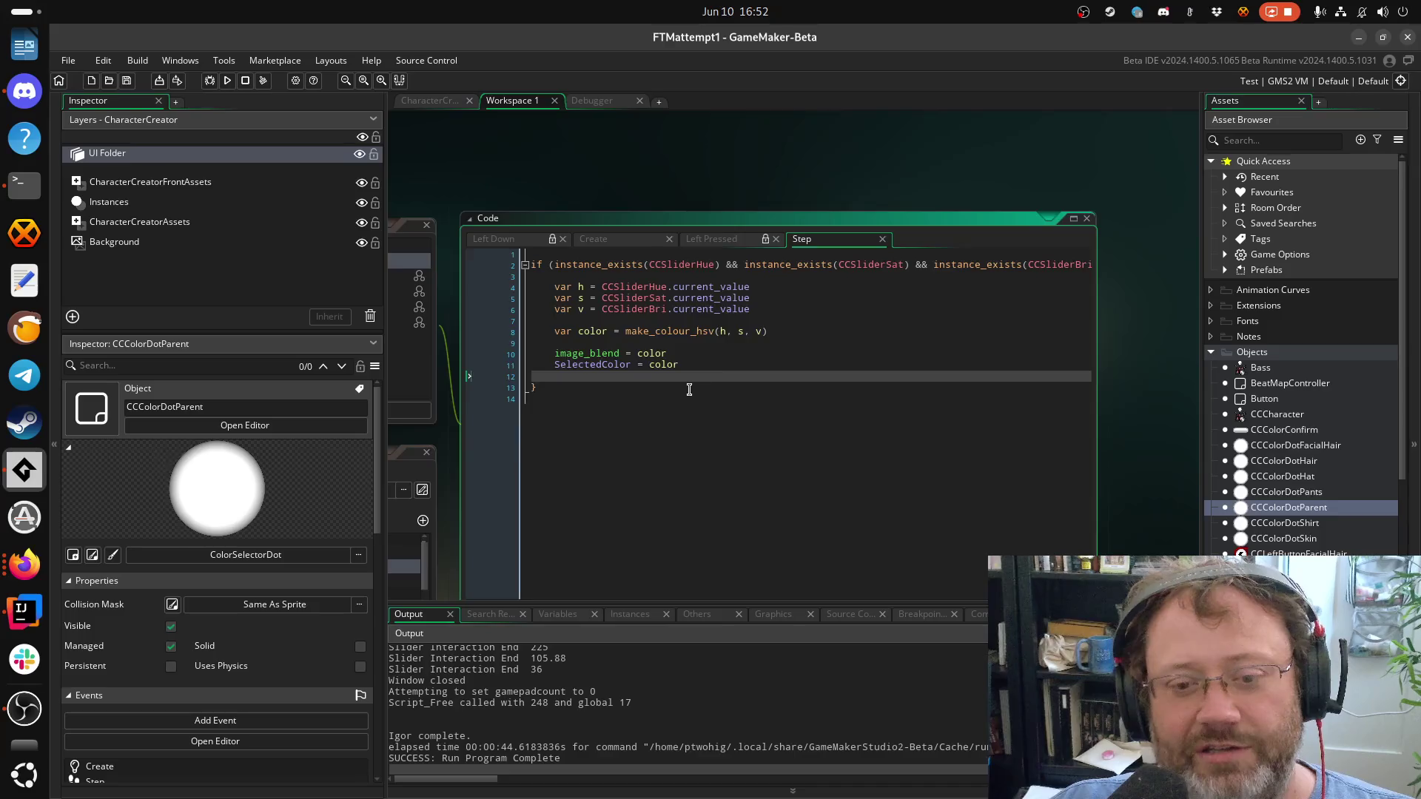
click(924, 303)
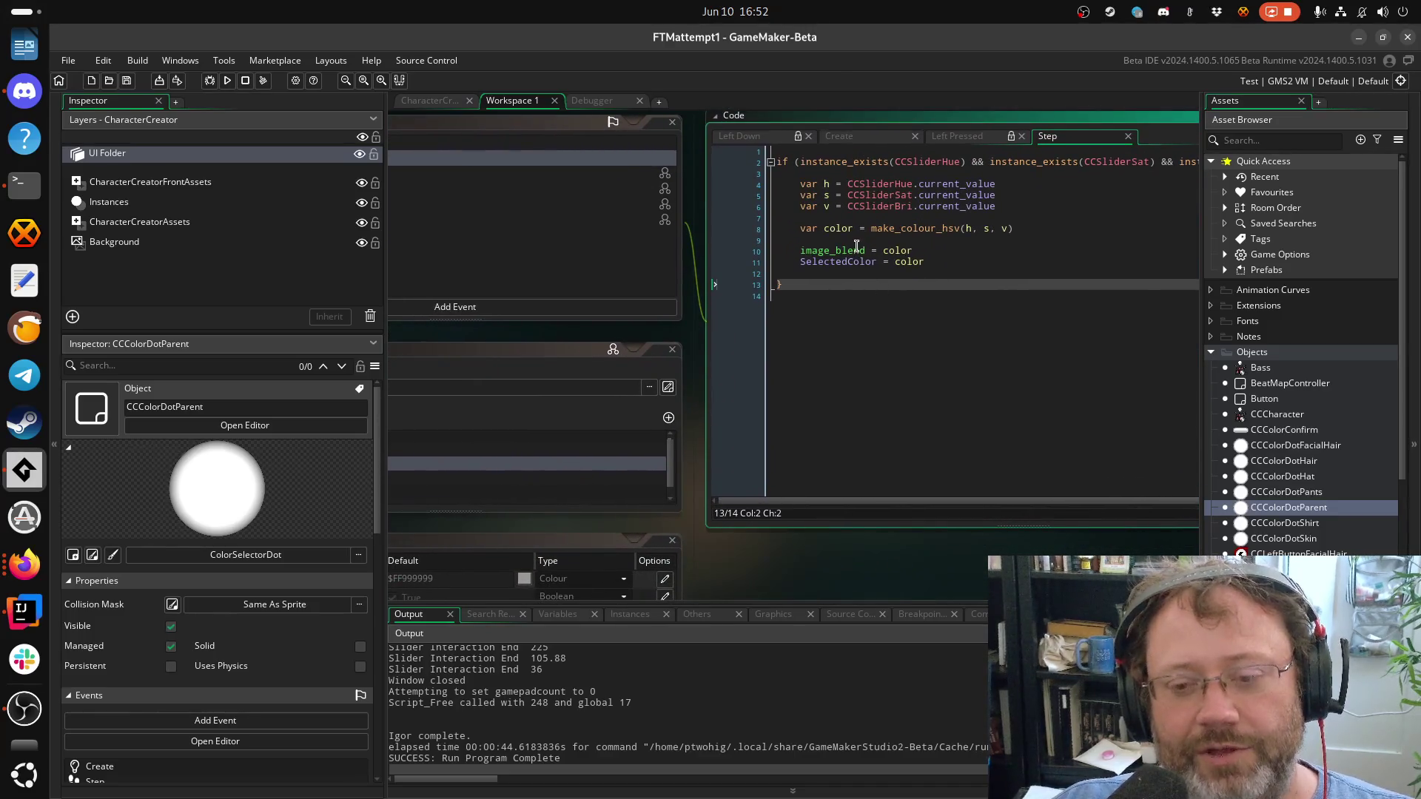
click(856, 246)
click(971, 289)
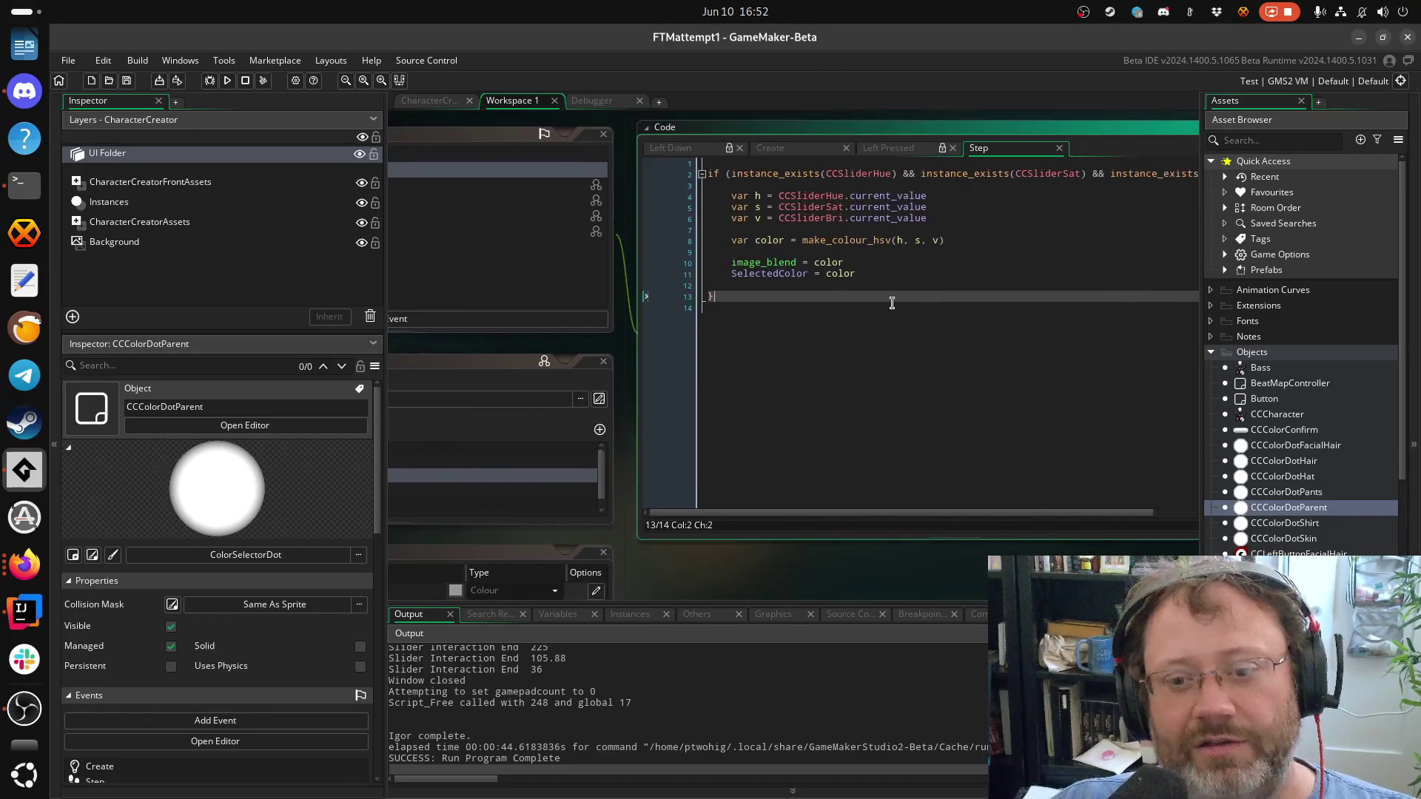
click(864, 253)
click(858, 267)
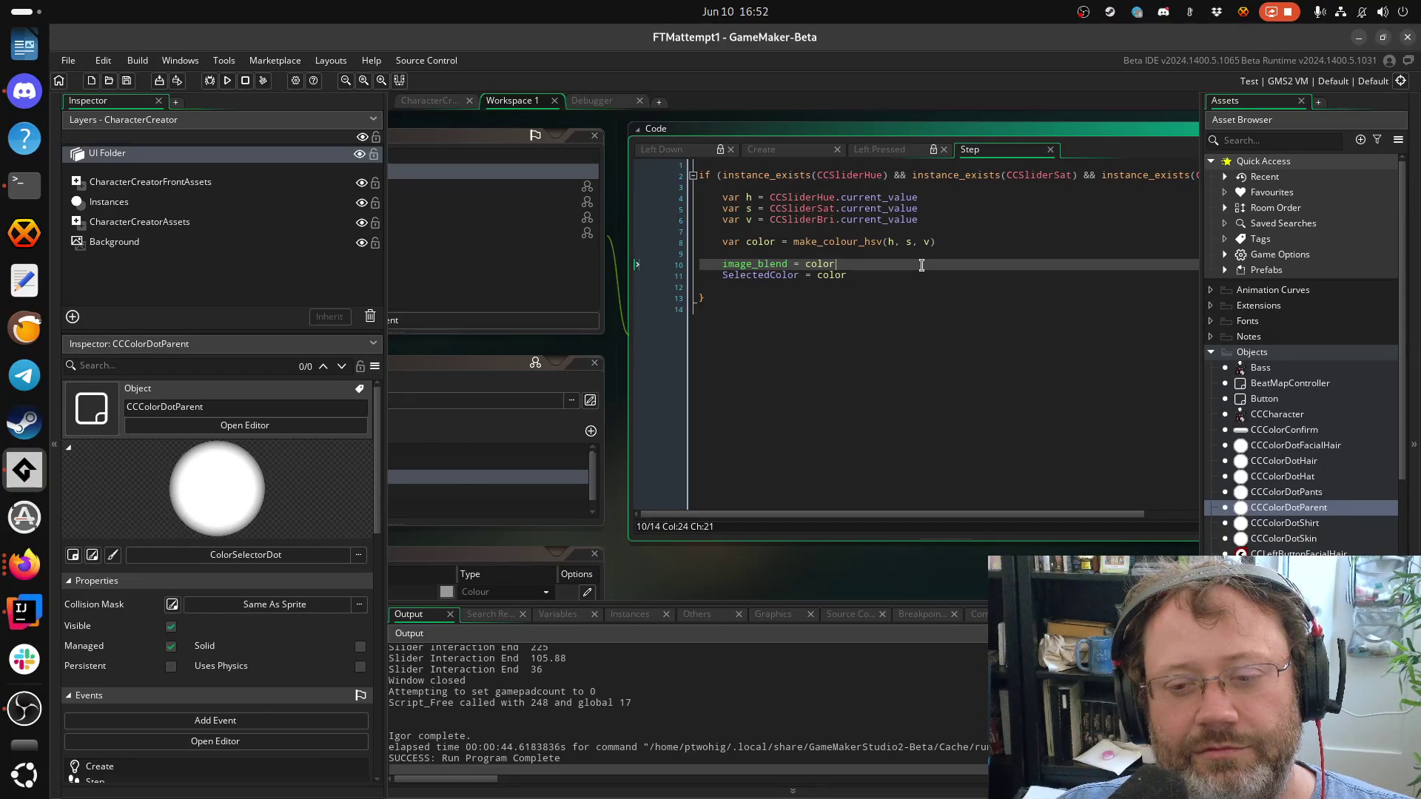
key(Down)
key(Right)
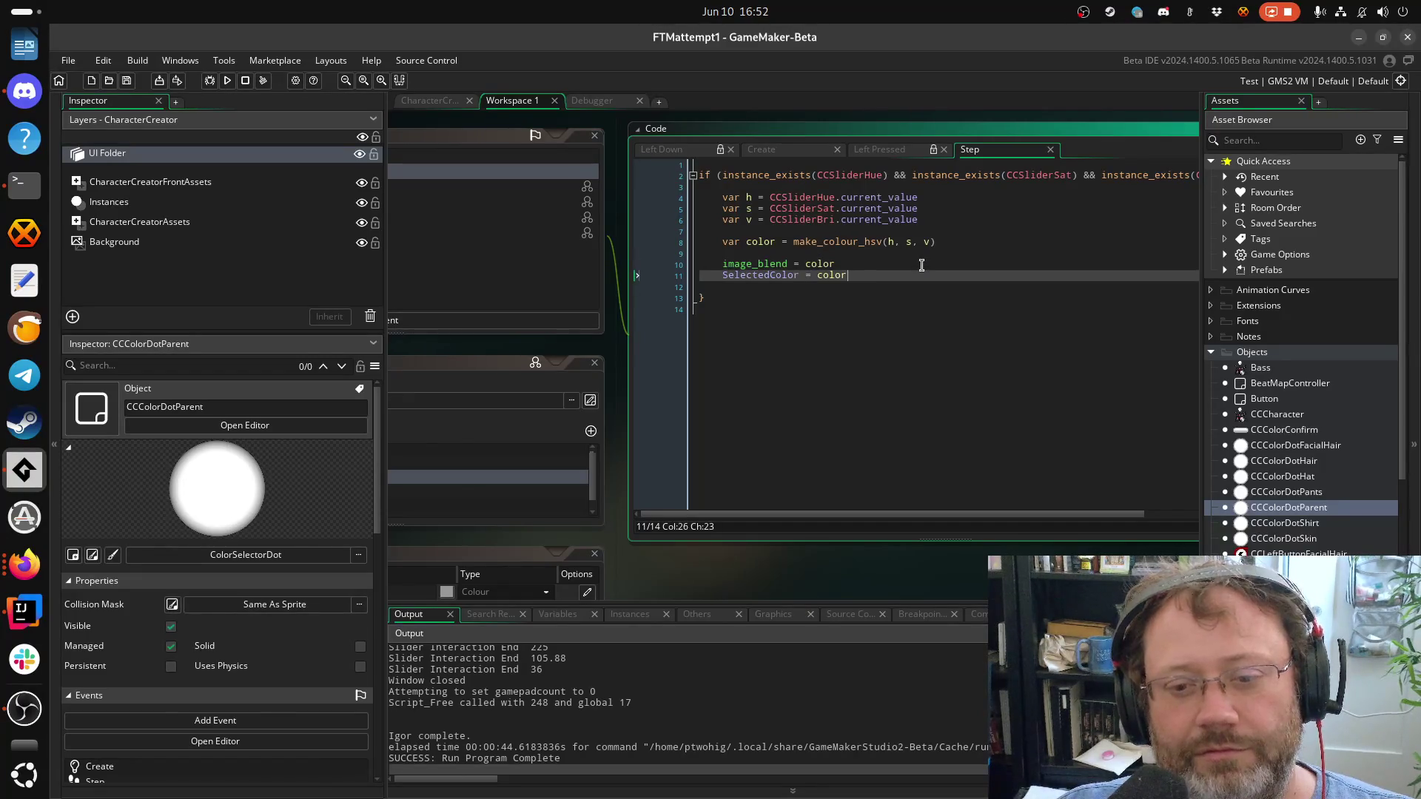
key(Return)
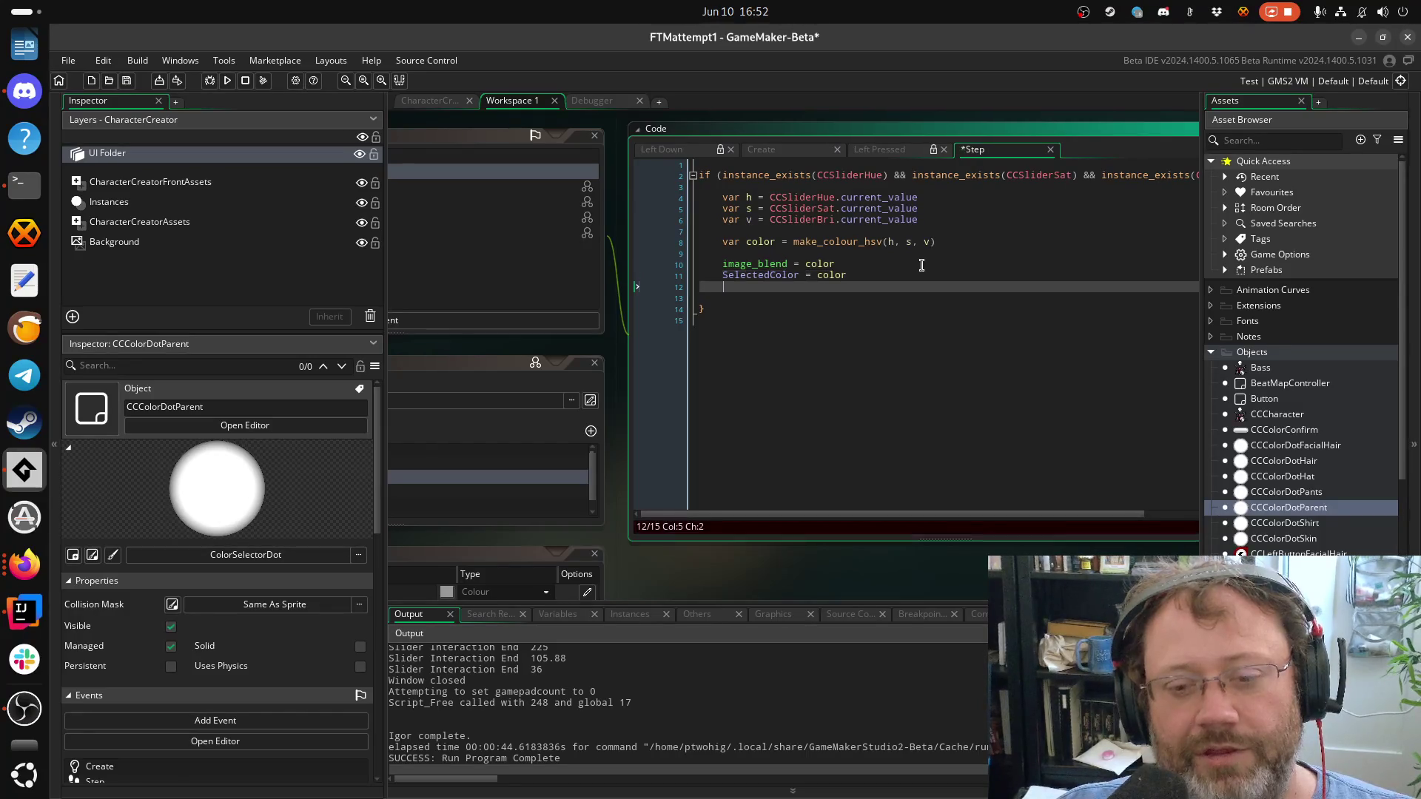
Add NormalColor = color above the SelectedColor line and save the Step code
text(No)
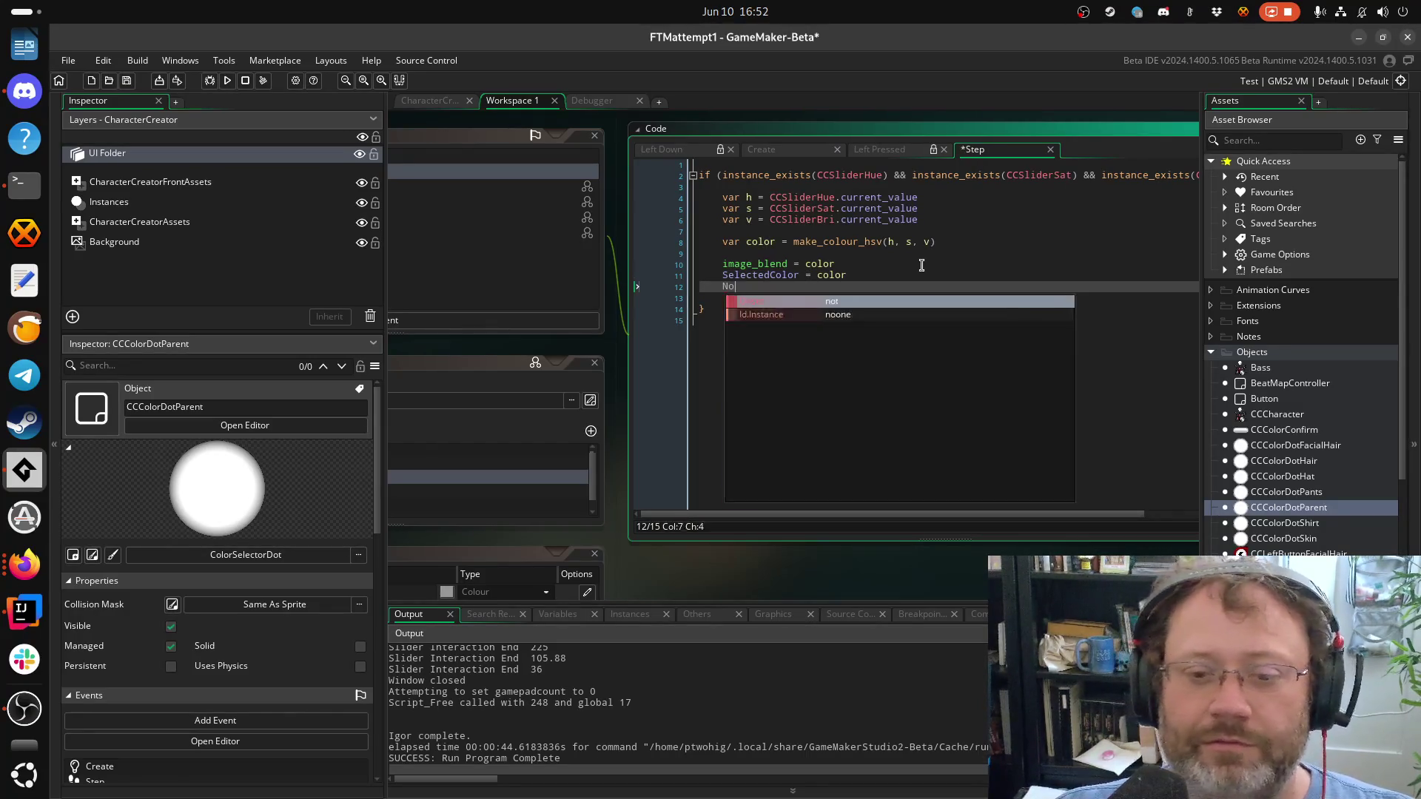
text(rmalC)
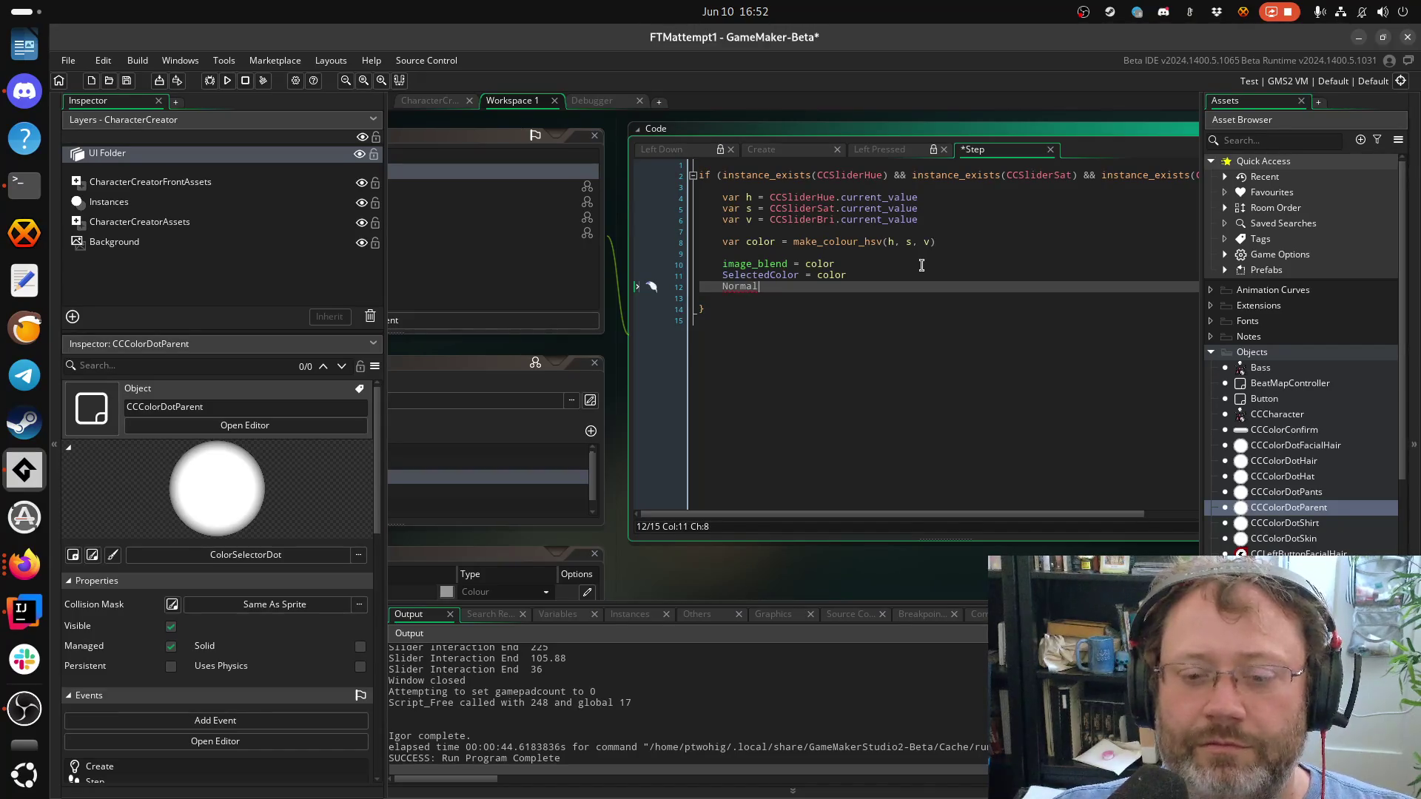
key(BackSpace)
key(BackSpace)
key(BackSpace)
text(ormalC)
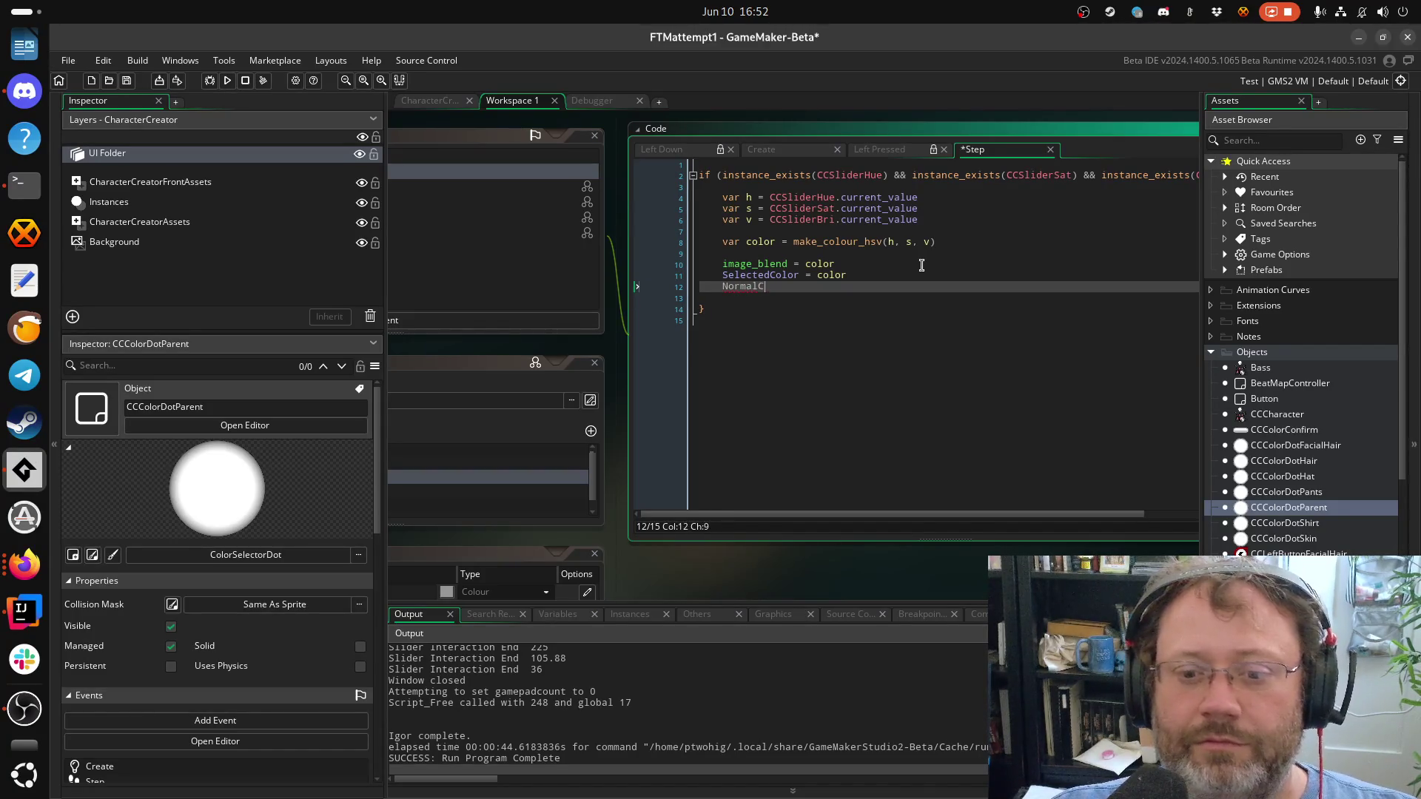
text(olor = )
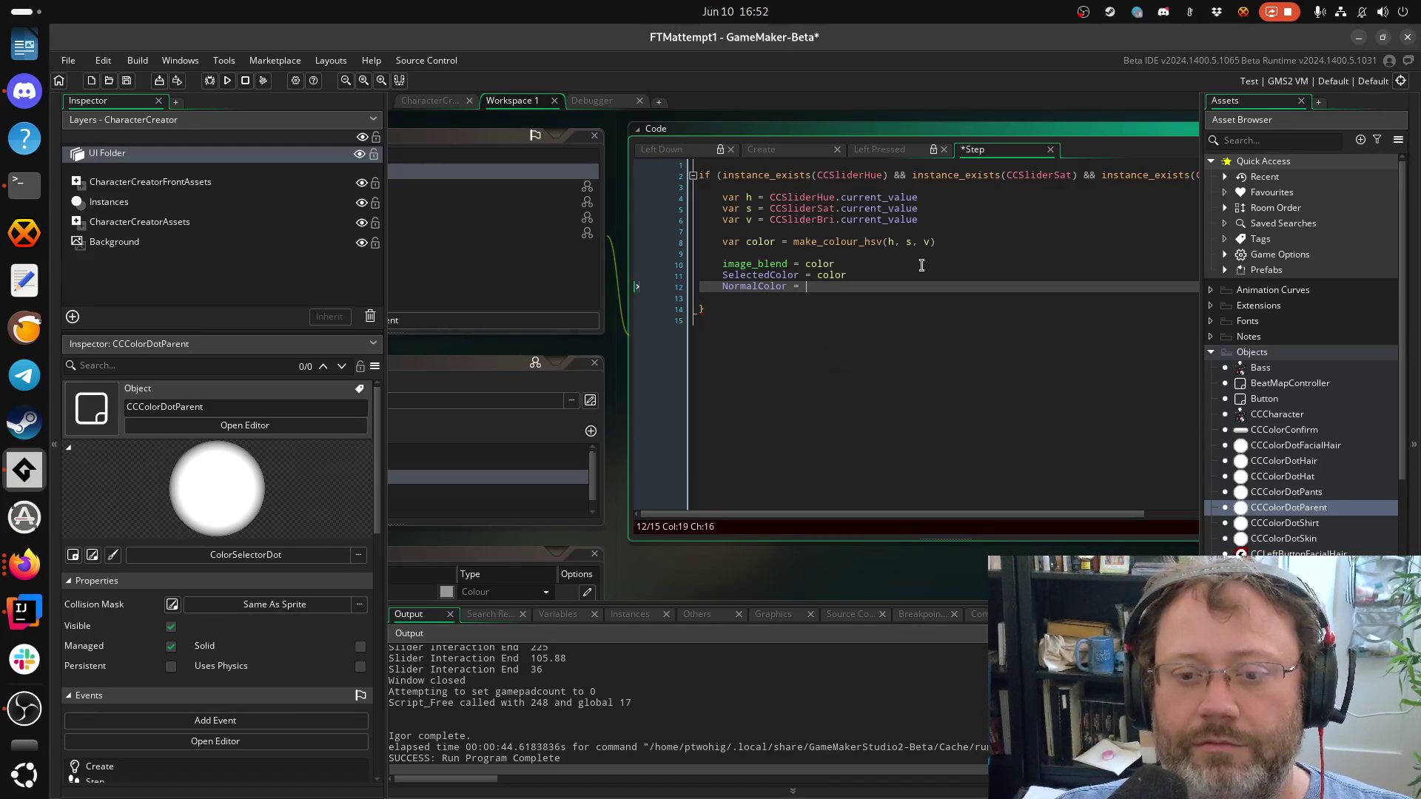
text(color)
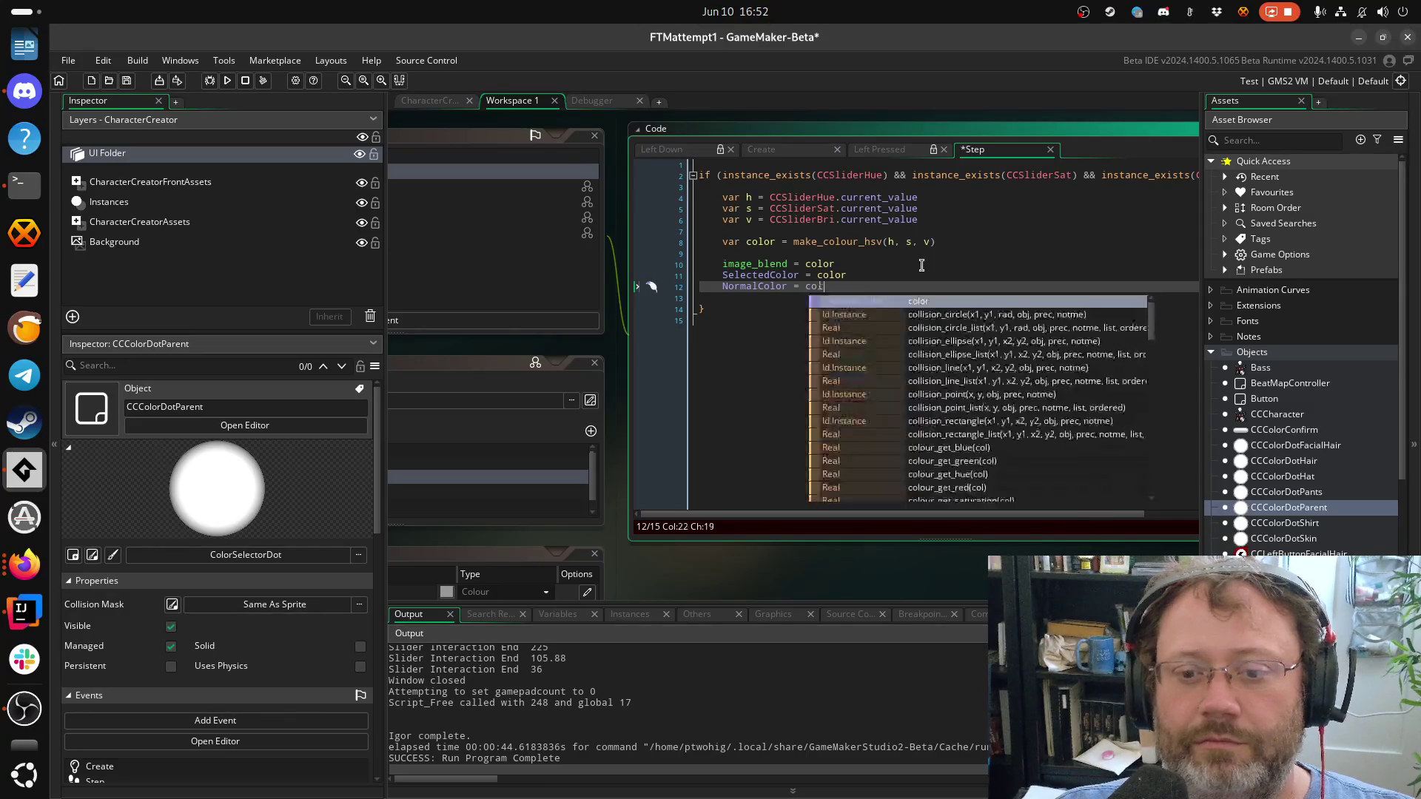
key(Down)
key(Up)
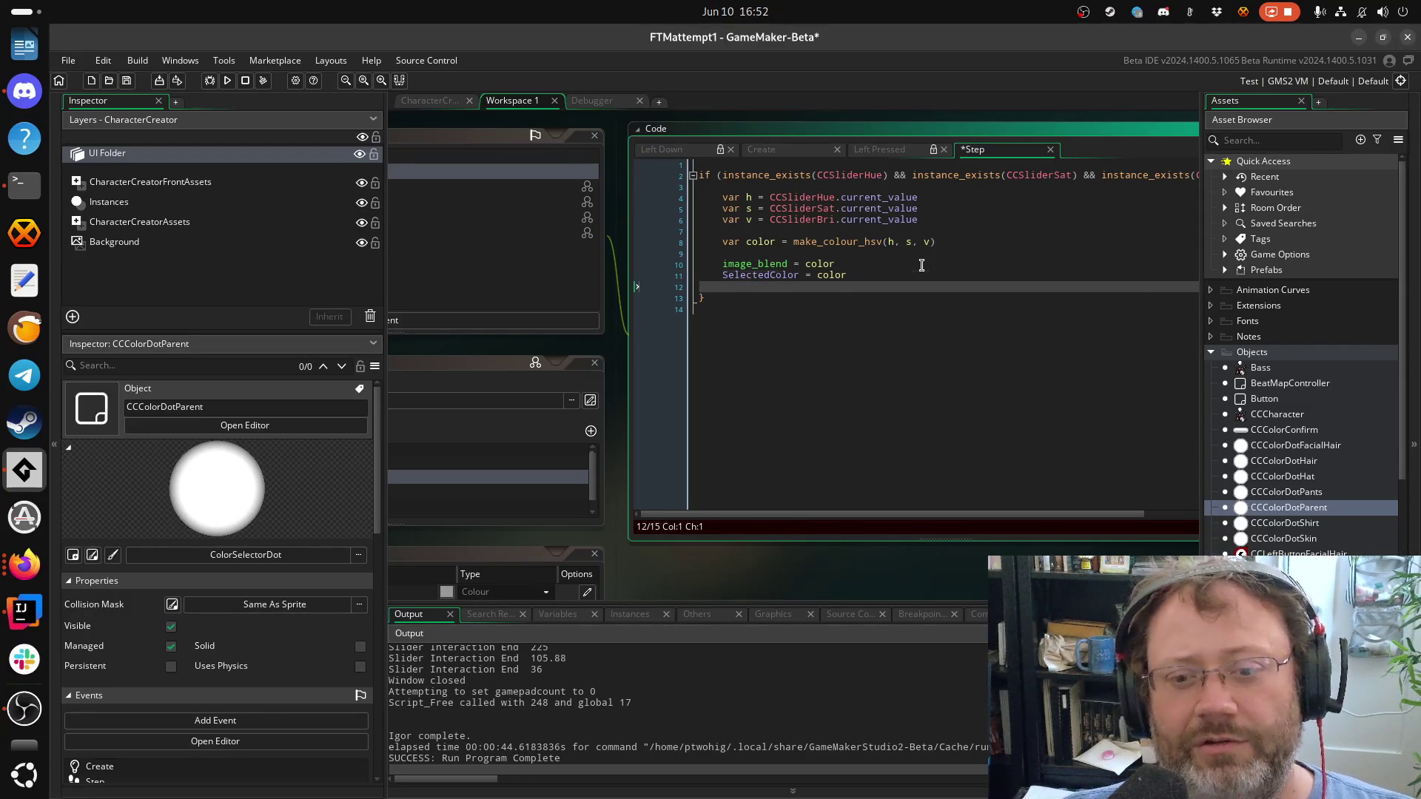
key(alt+Up)
key(ctrl+s)
key(Down)
key(Down)
key(Down)
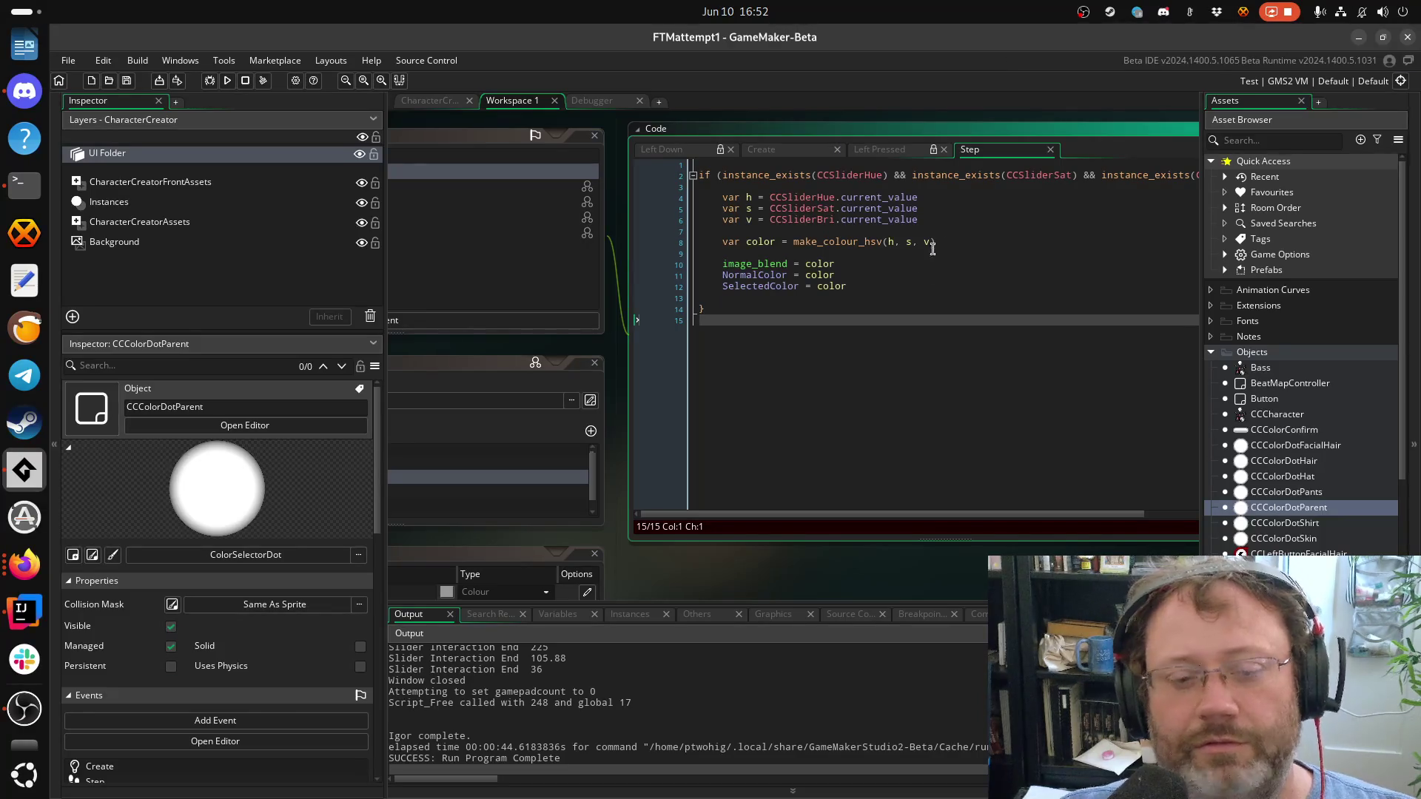
click(25, 565)
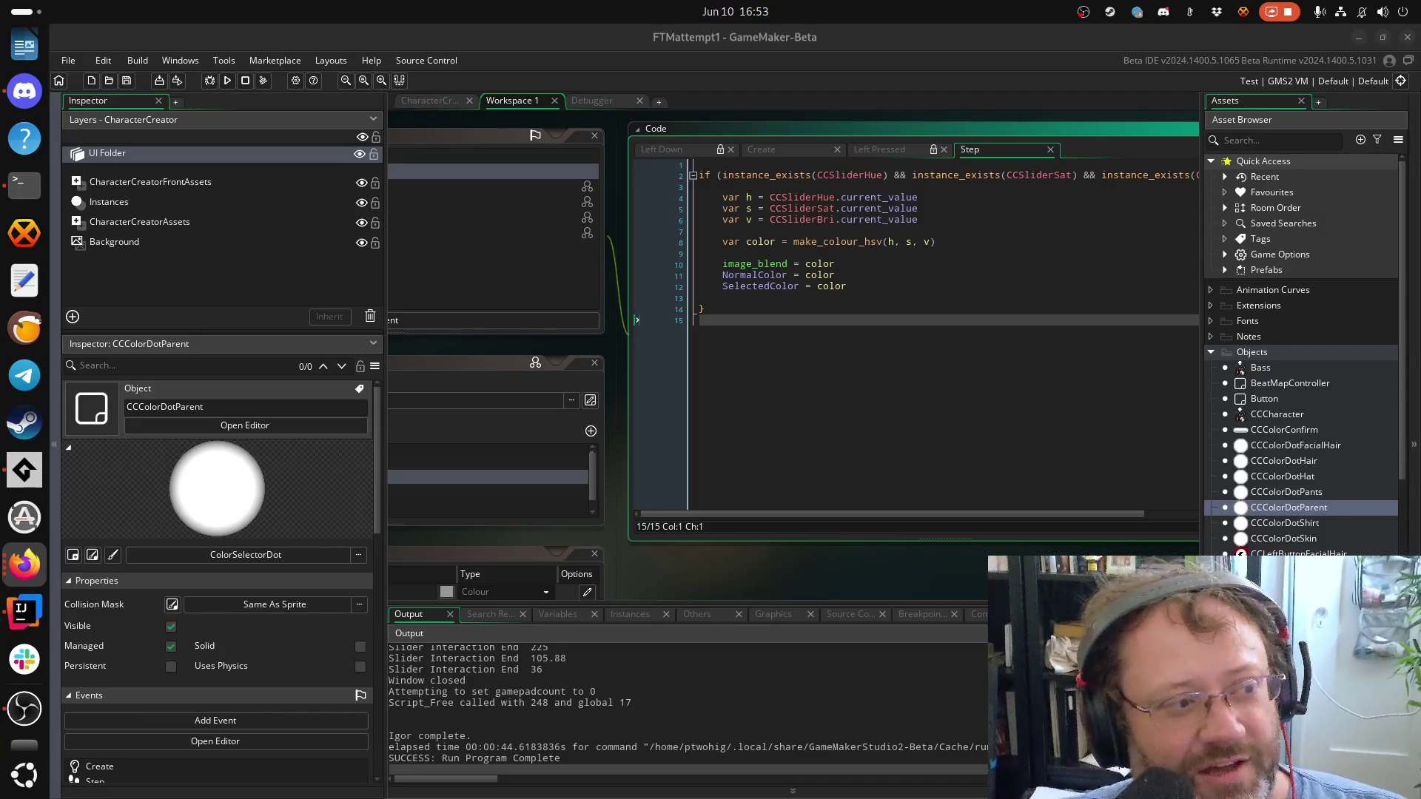
Run FTMattempt1 to open the character customization screen with its white colour swatches
click(825, 390)
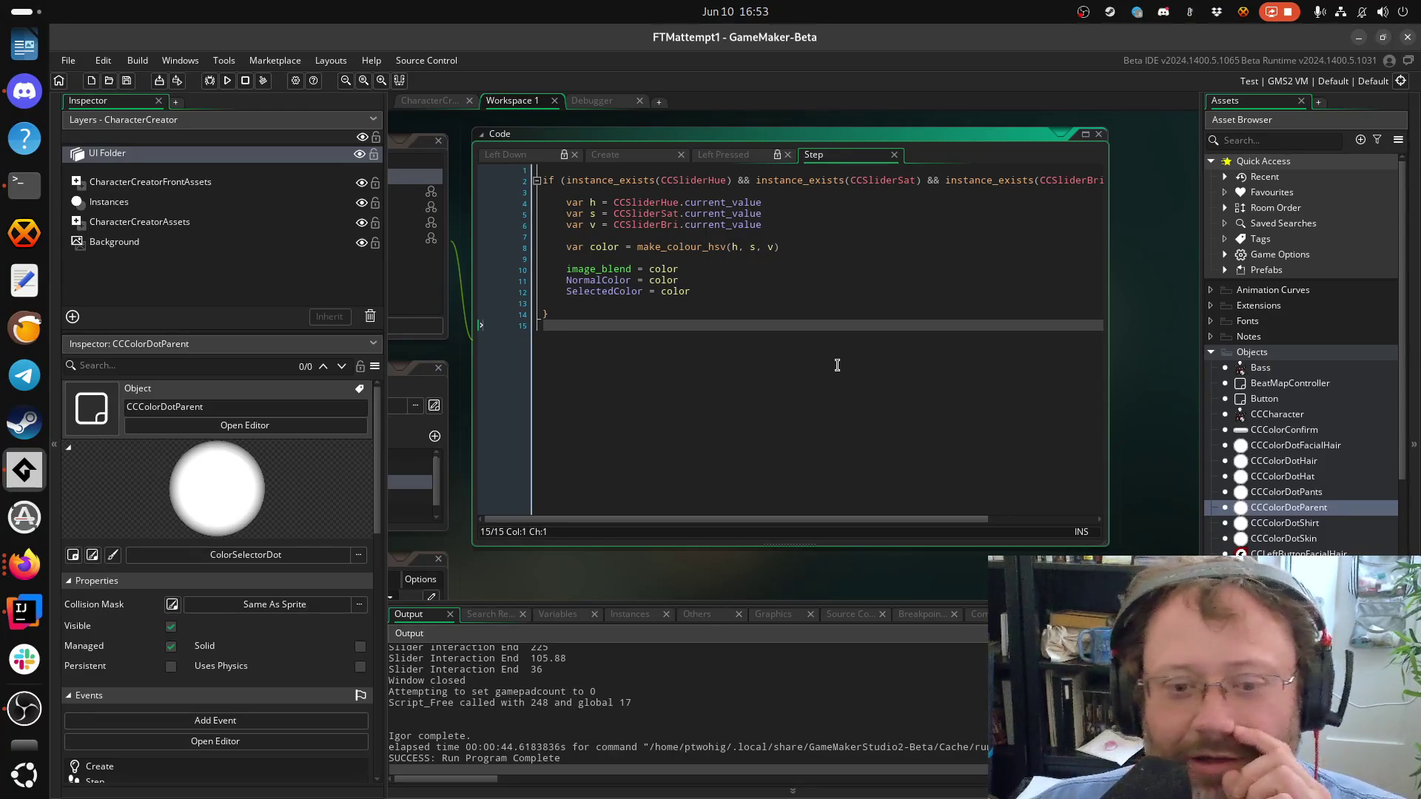
click(210, 81)
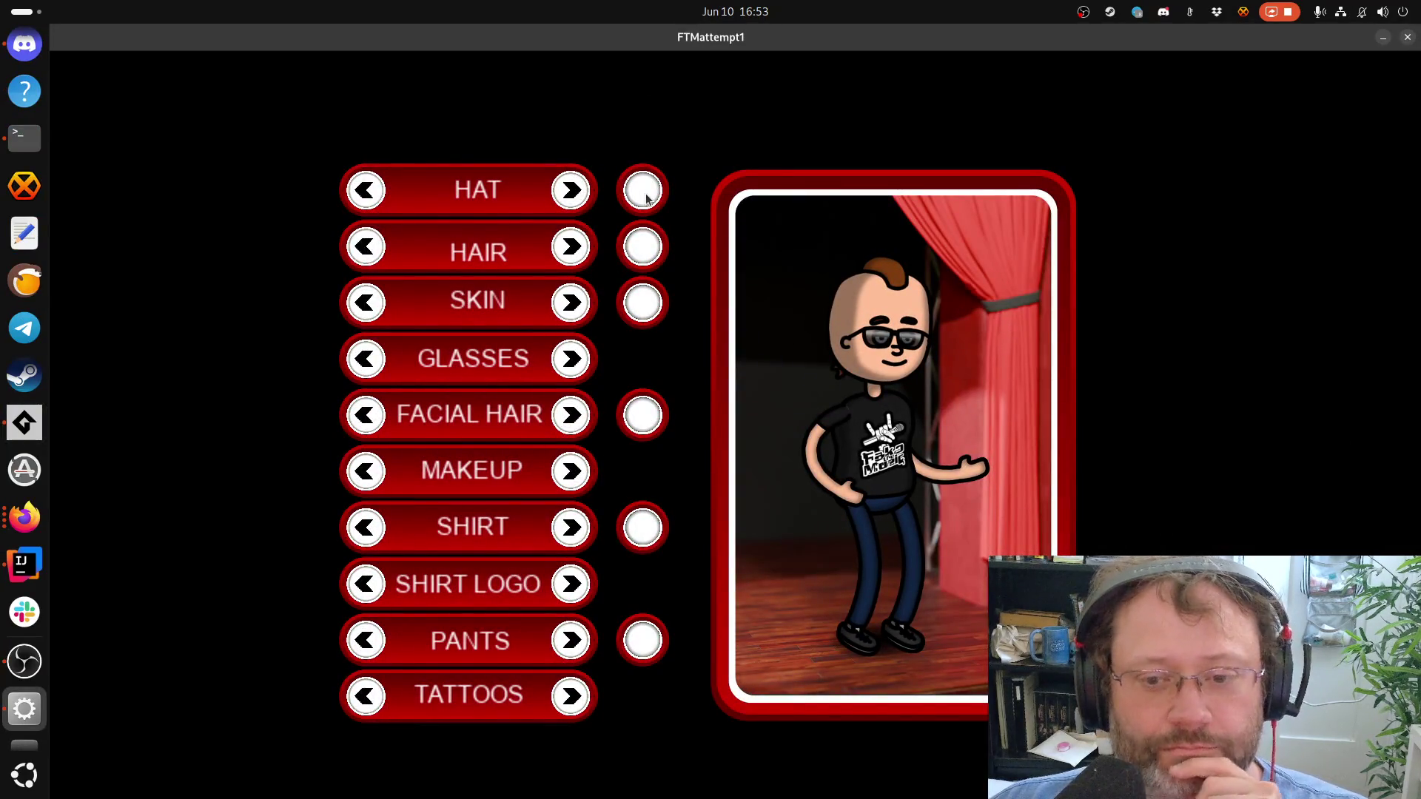
Return to GameMaker and close the Code Error about CCColorConfirm's unset Picking variable
key(super)
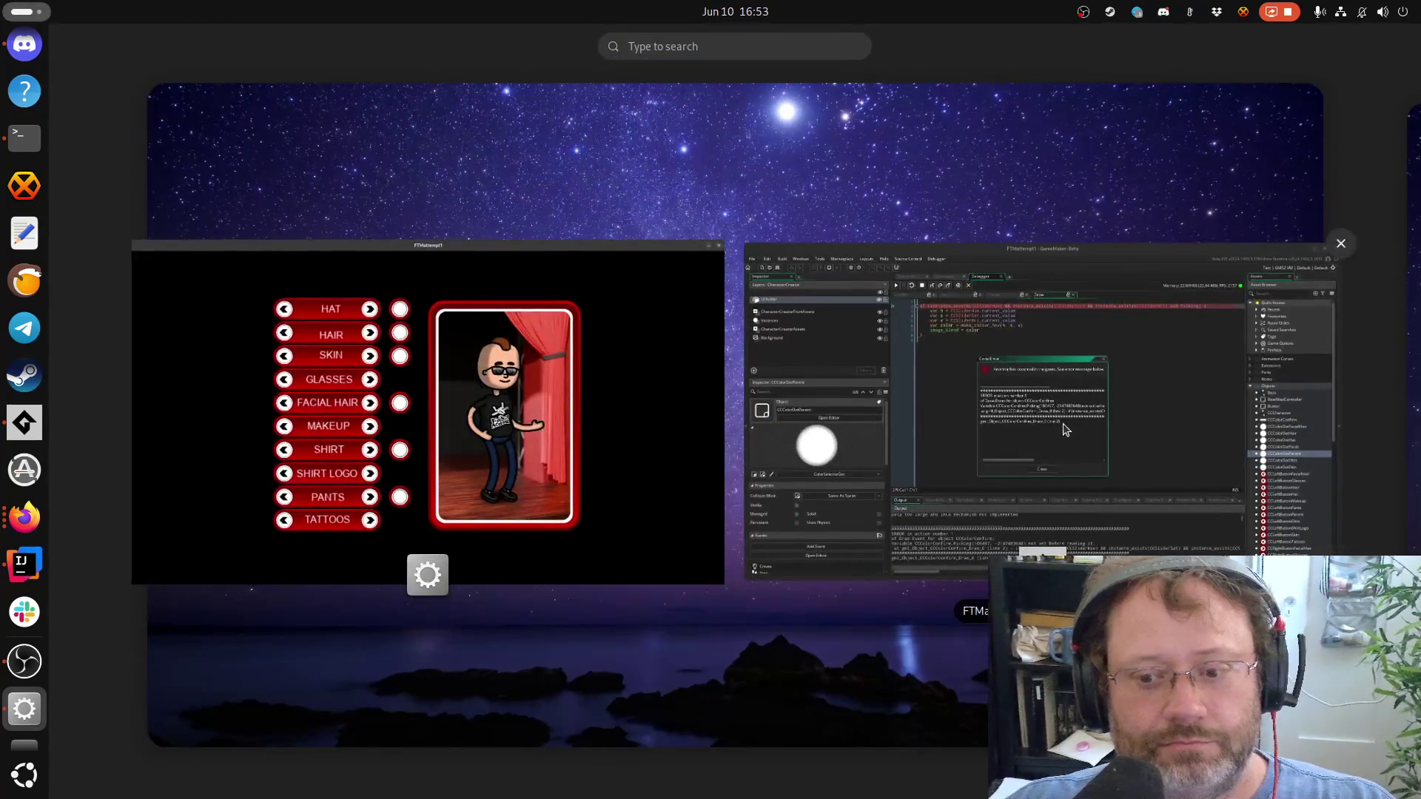
click(1065, 429)
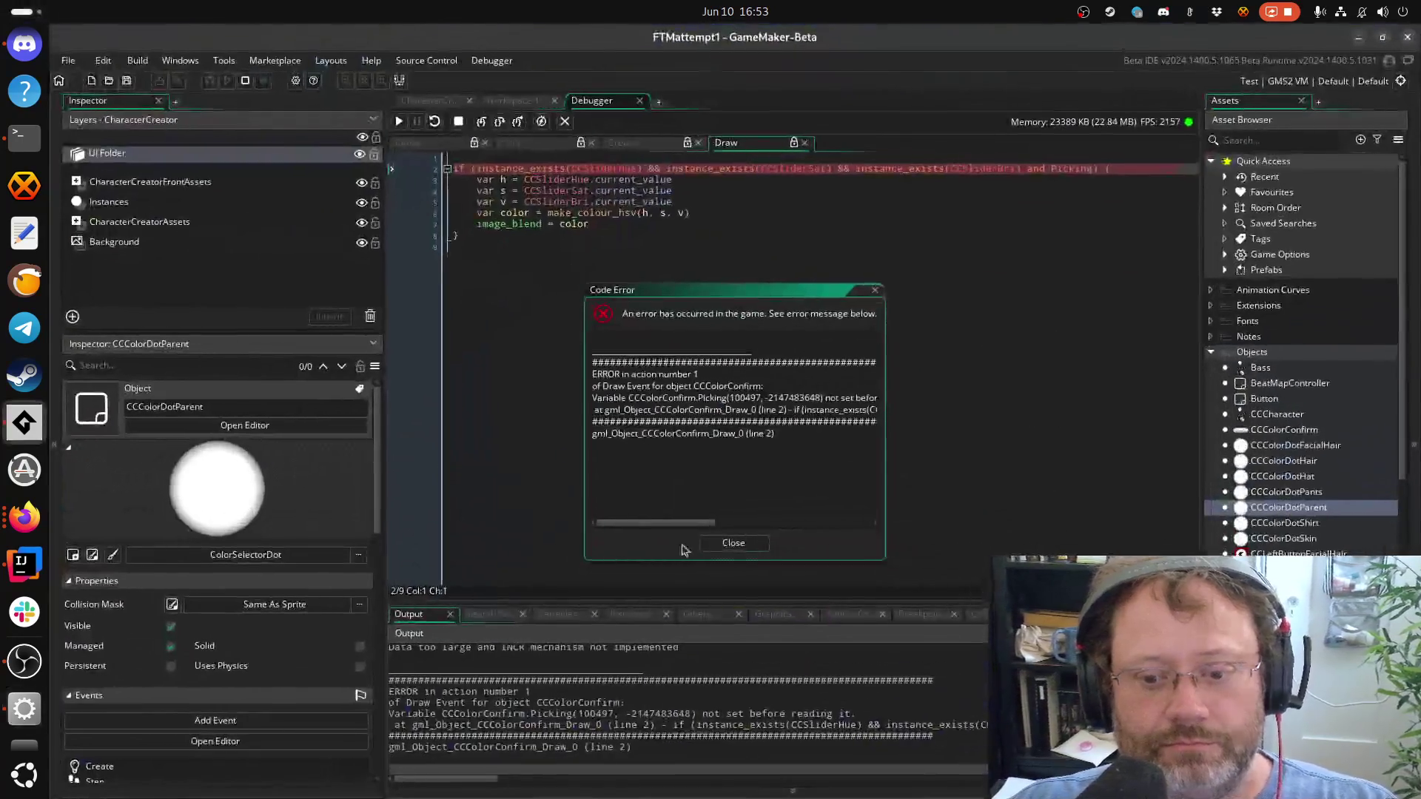
click(737, 543)
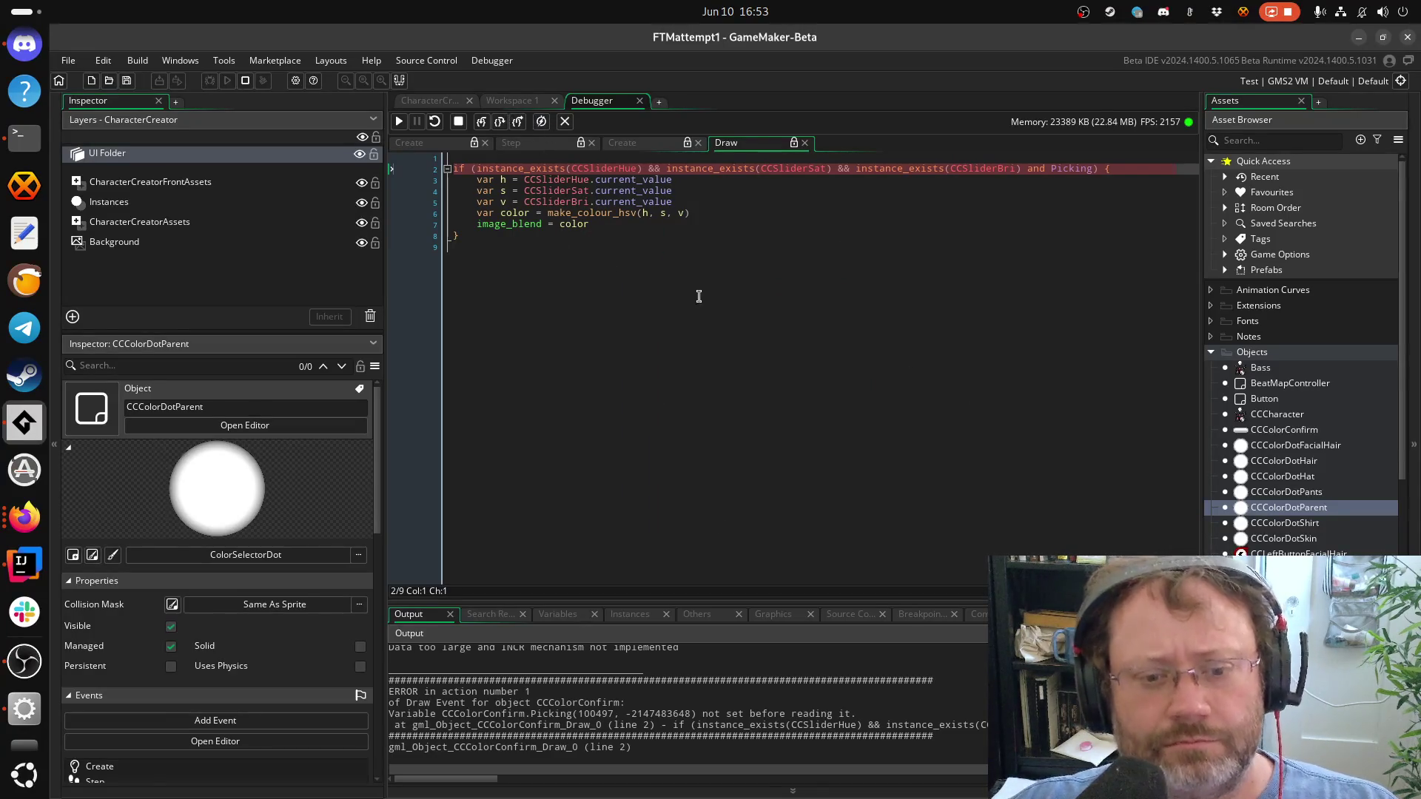
scroll(1241, 437, down, 3)
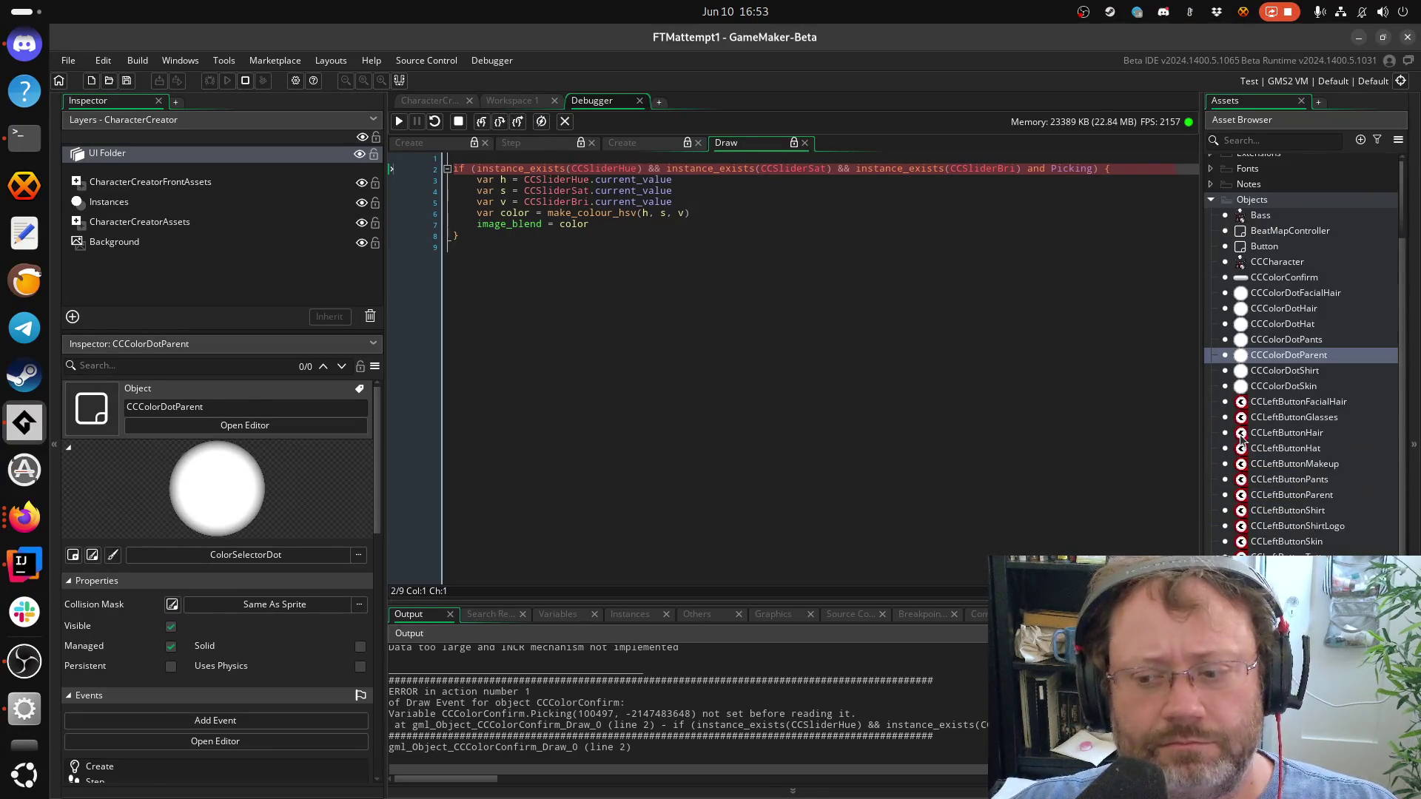
Check the Button object's NormalColor variable, then open the CCColorDotSkin object editor
double_click(1264, 246)
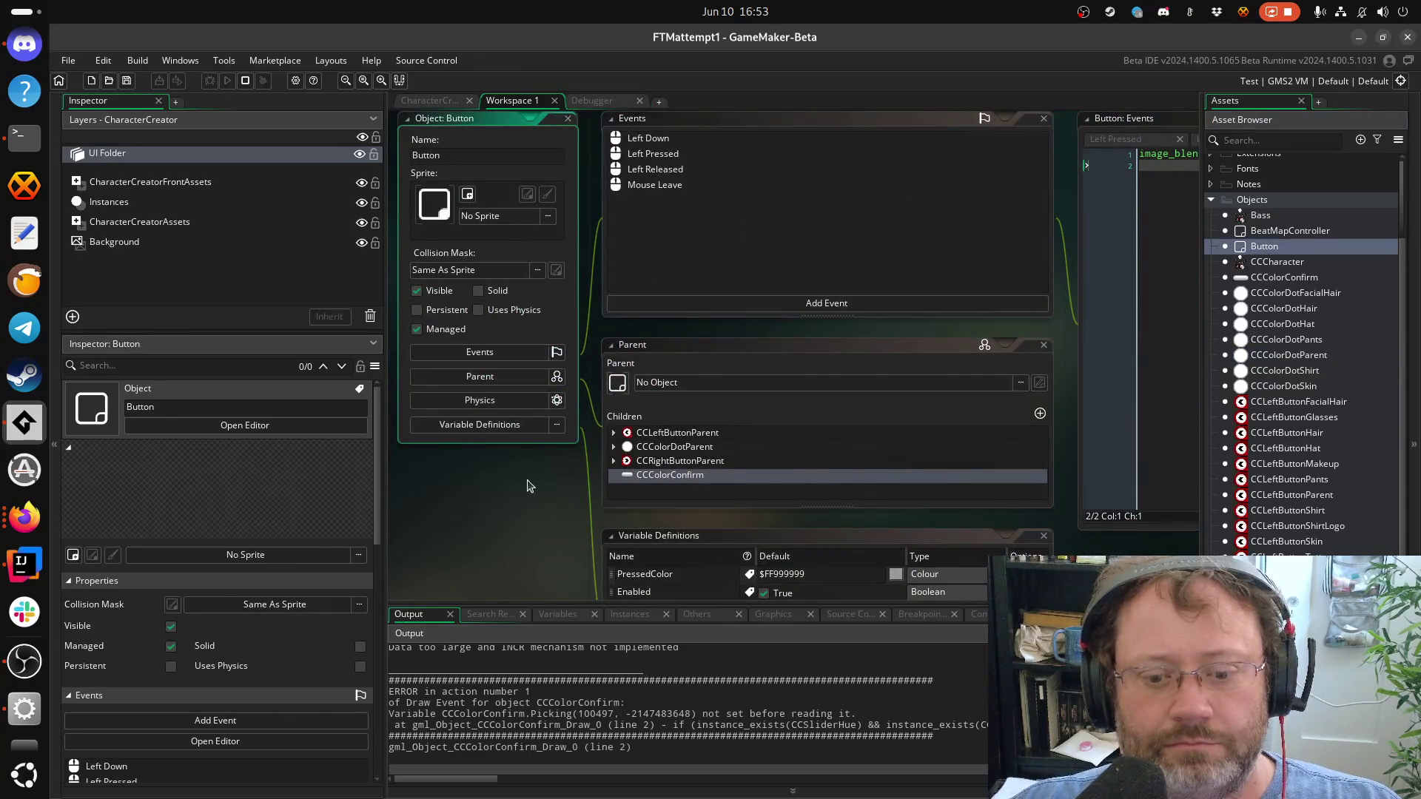
scroll(501, 311, down, 3)
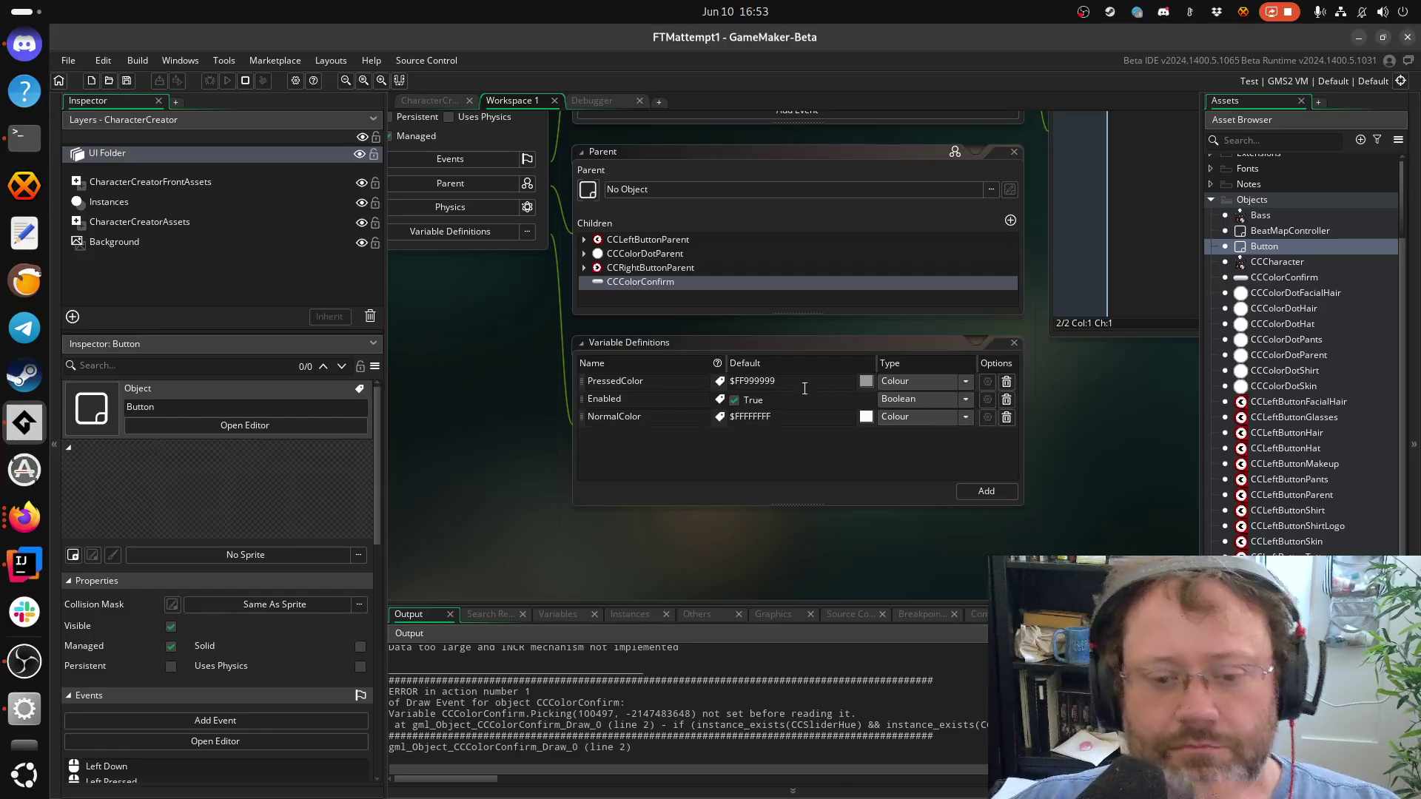
click(640, 417)
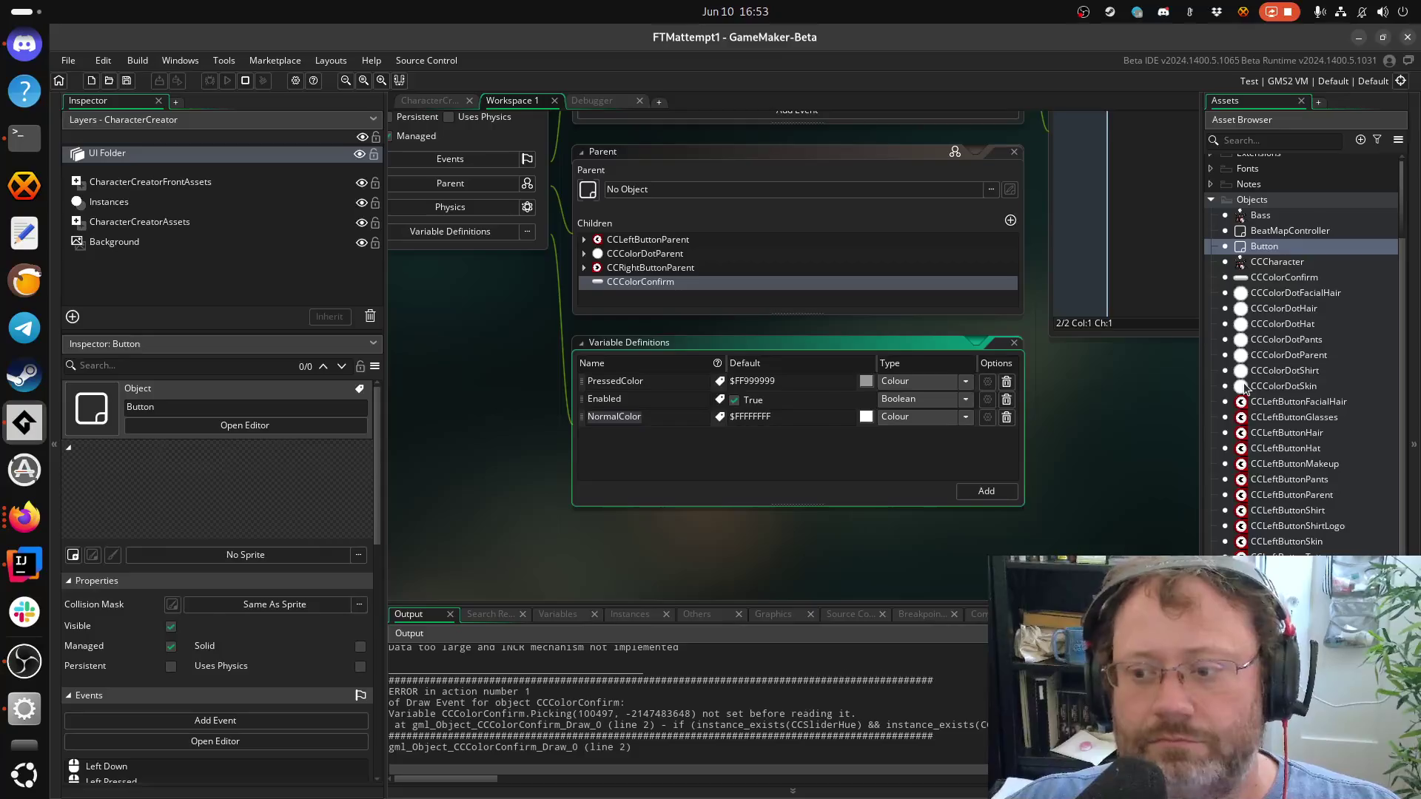
scroll(1247, 326, up, 3)
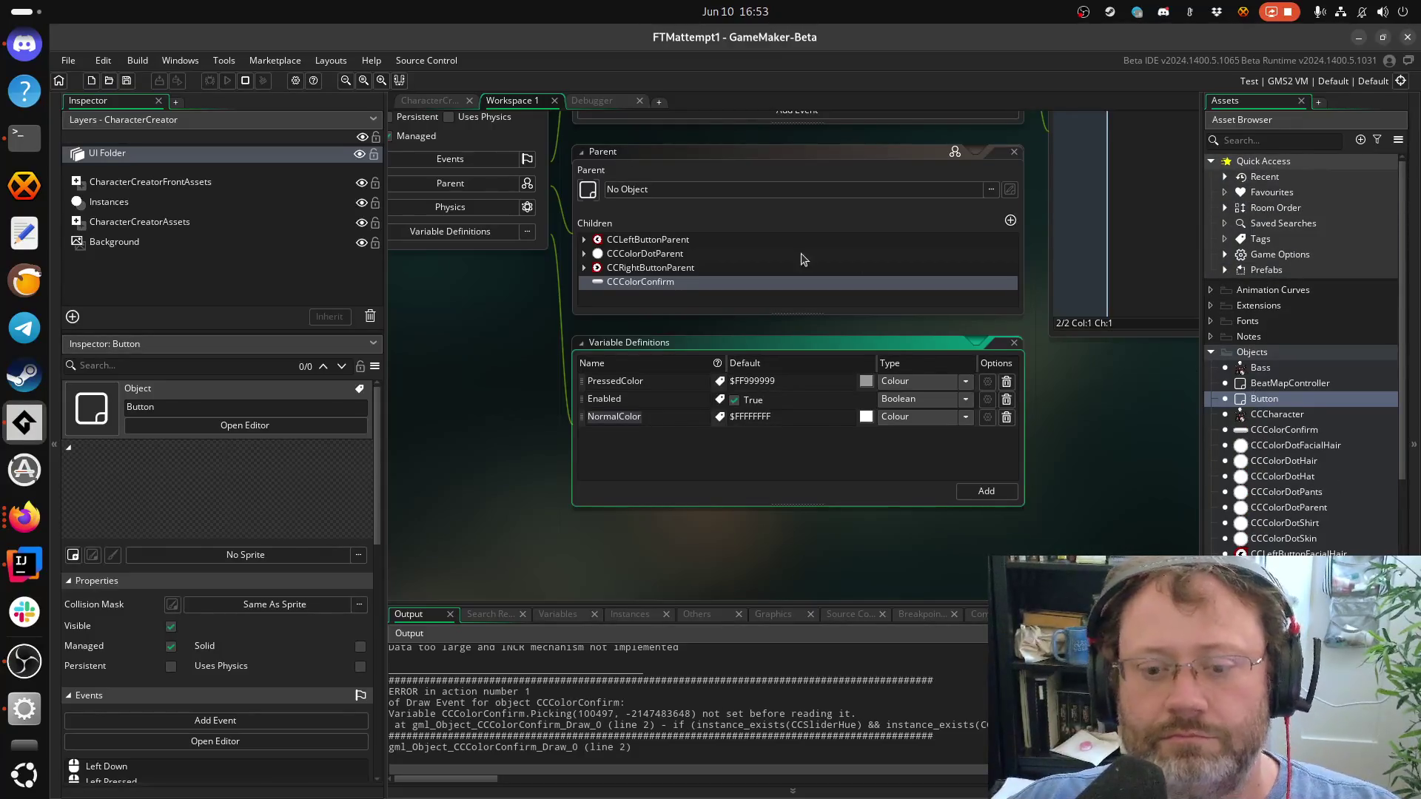
scroll(1003, 363, down, 5)
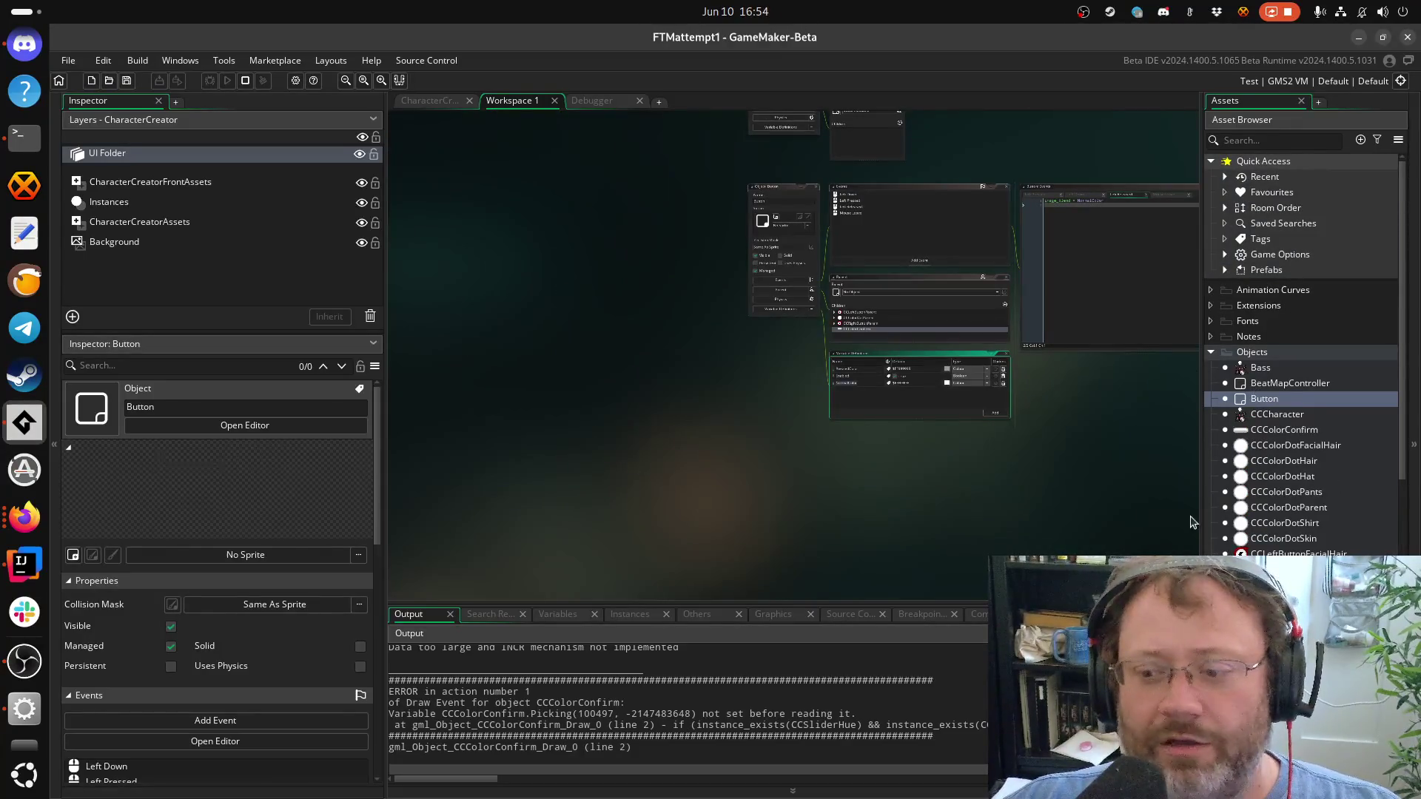
double_click(1291, 539)
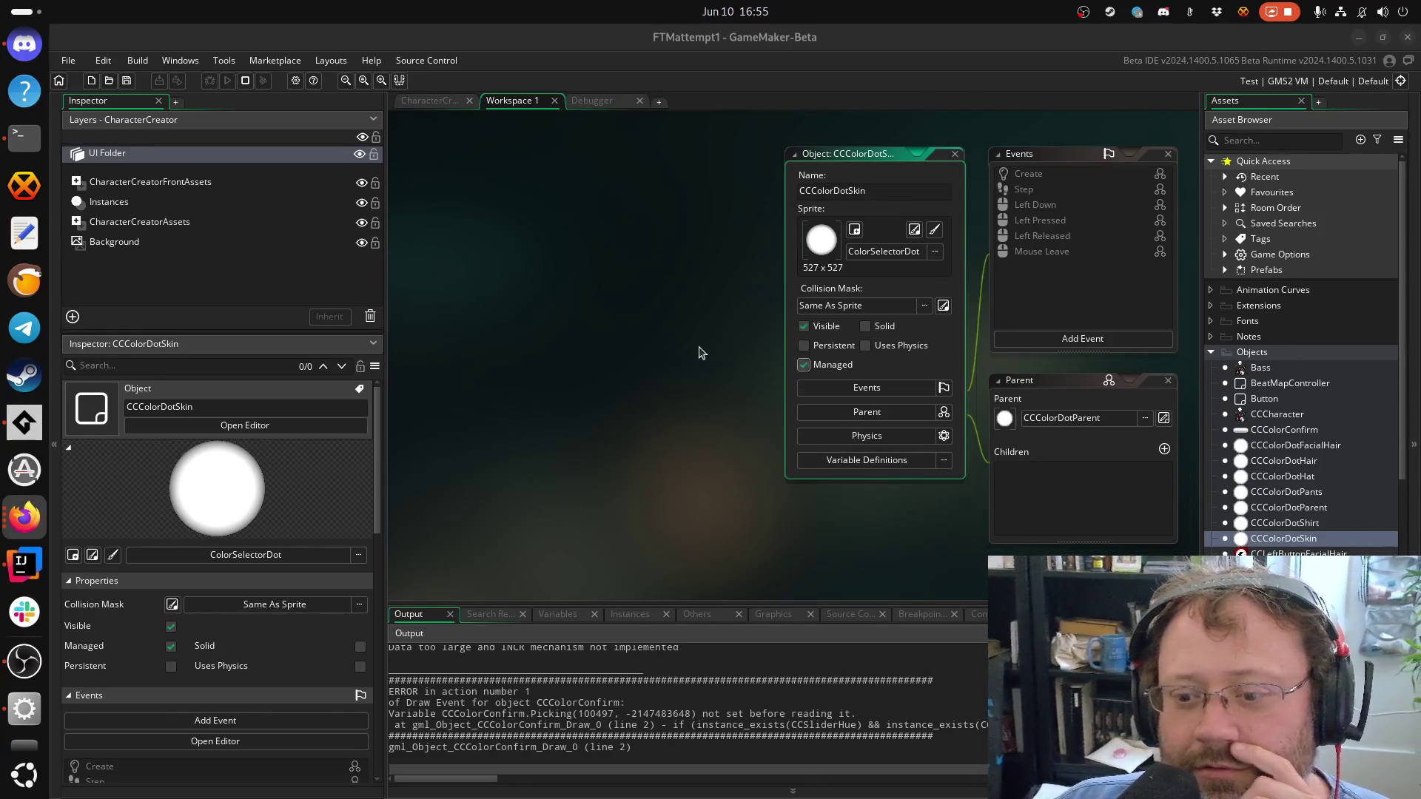
Open CCColorConfirm's editor and its Step code setting image_blend, NormalColor and SelectedColor
drag(698, 349, 472, 371)
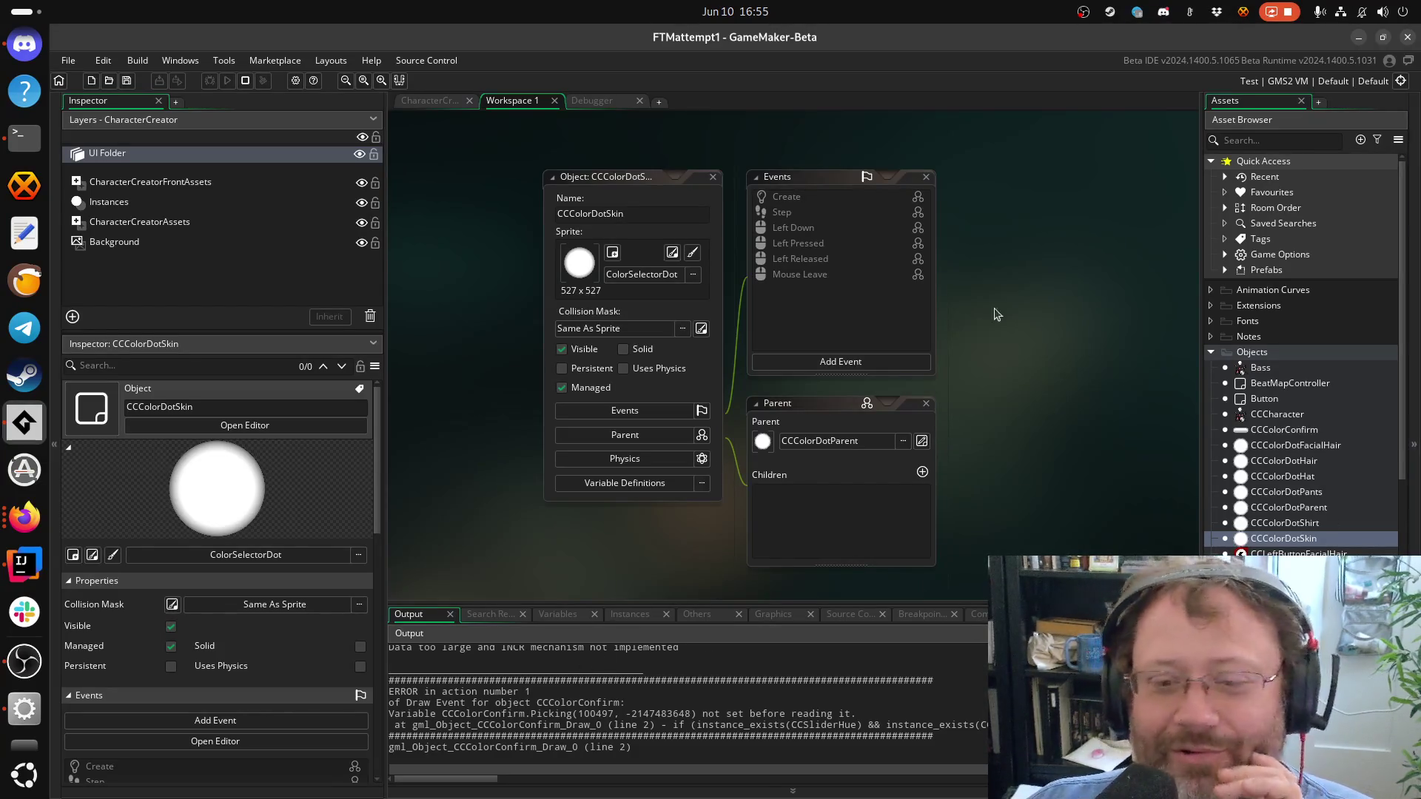
mouse_move(1011, 400)
mouse_down()
mouse_move(914, 392)
mouse_move(996, 354)
mouse_move(916, 393)
mouse_move(1012, 393)
mouse_up()
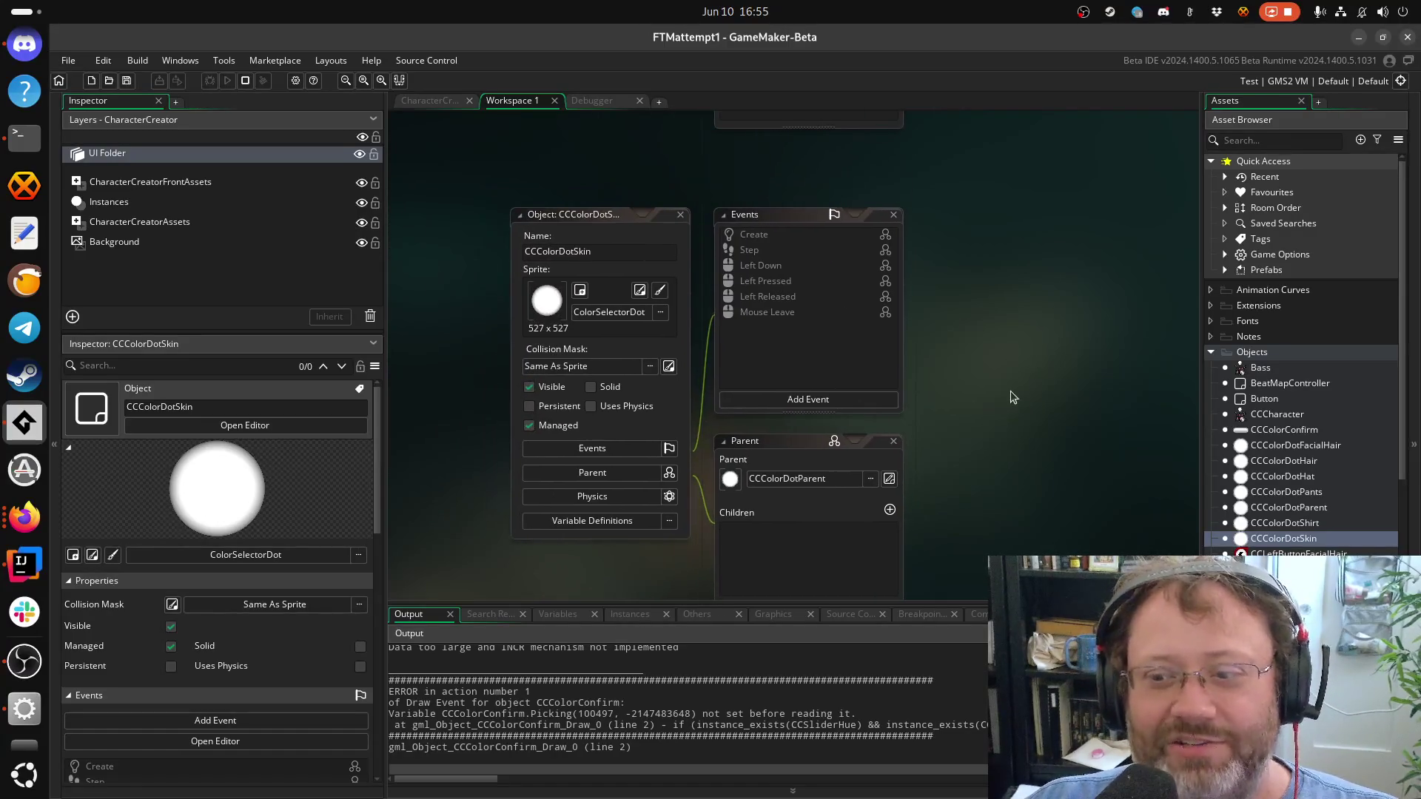
click(1296, 436)
double_click(1295, 438)
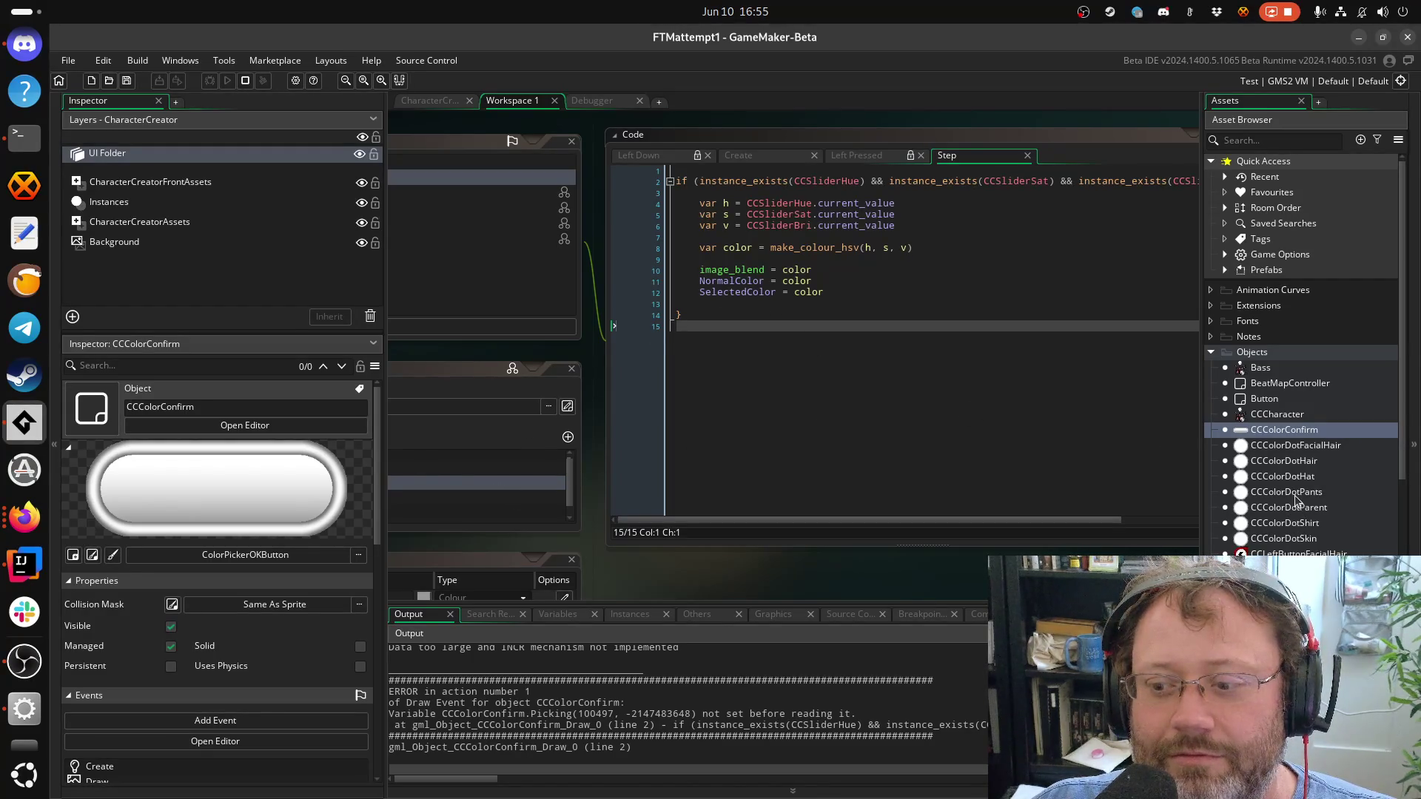
Highlight every use of the color variable in the NormalColor and image_blend lines
click(785, 274)
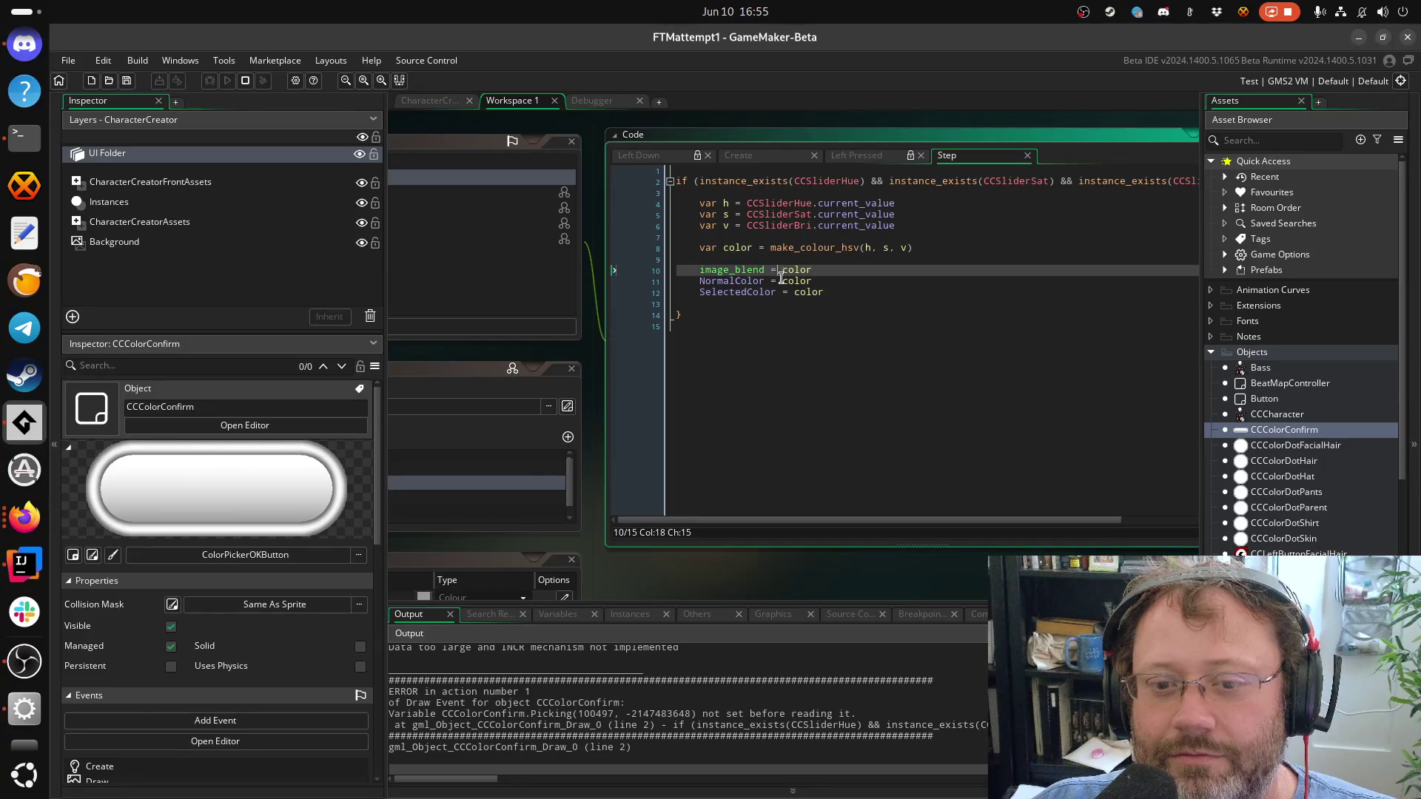
click(721, 272)
drag(717, 282, 814, 283)
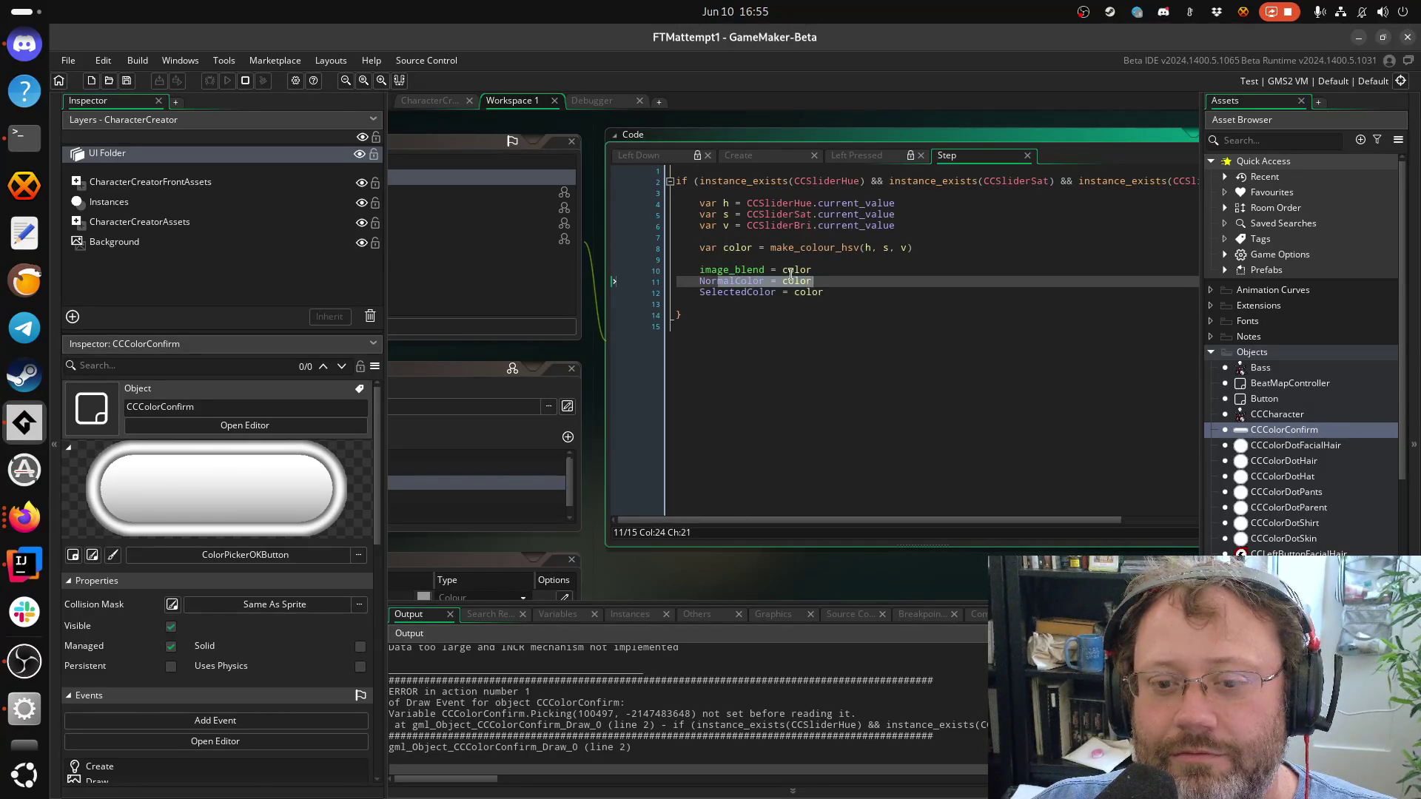
double_click(794, 282)
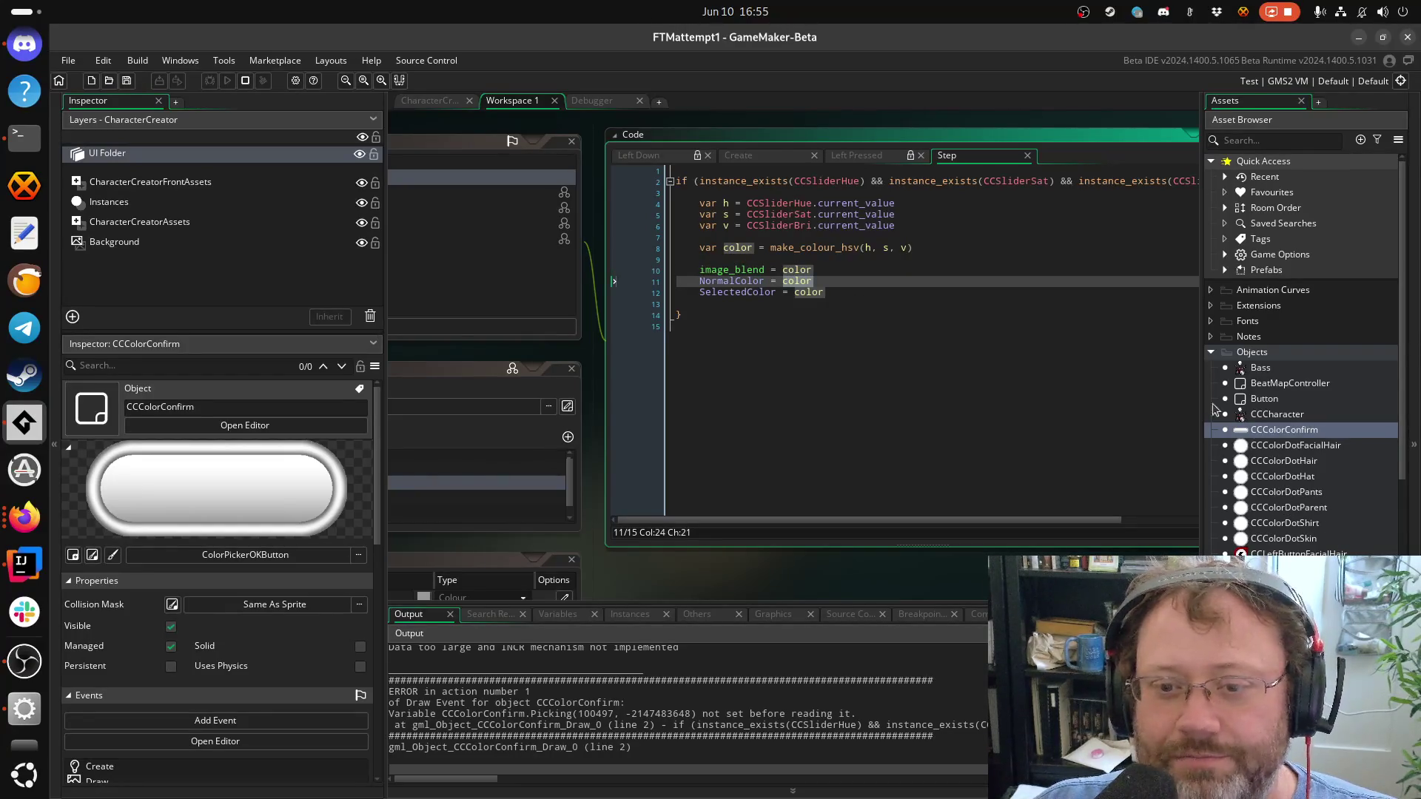
Select CCColorDotParent in the Asset Browser, then consult a reference page in Firefox
click(1282, 435)
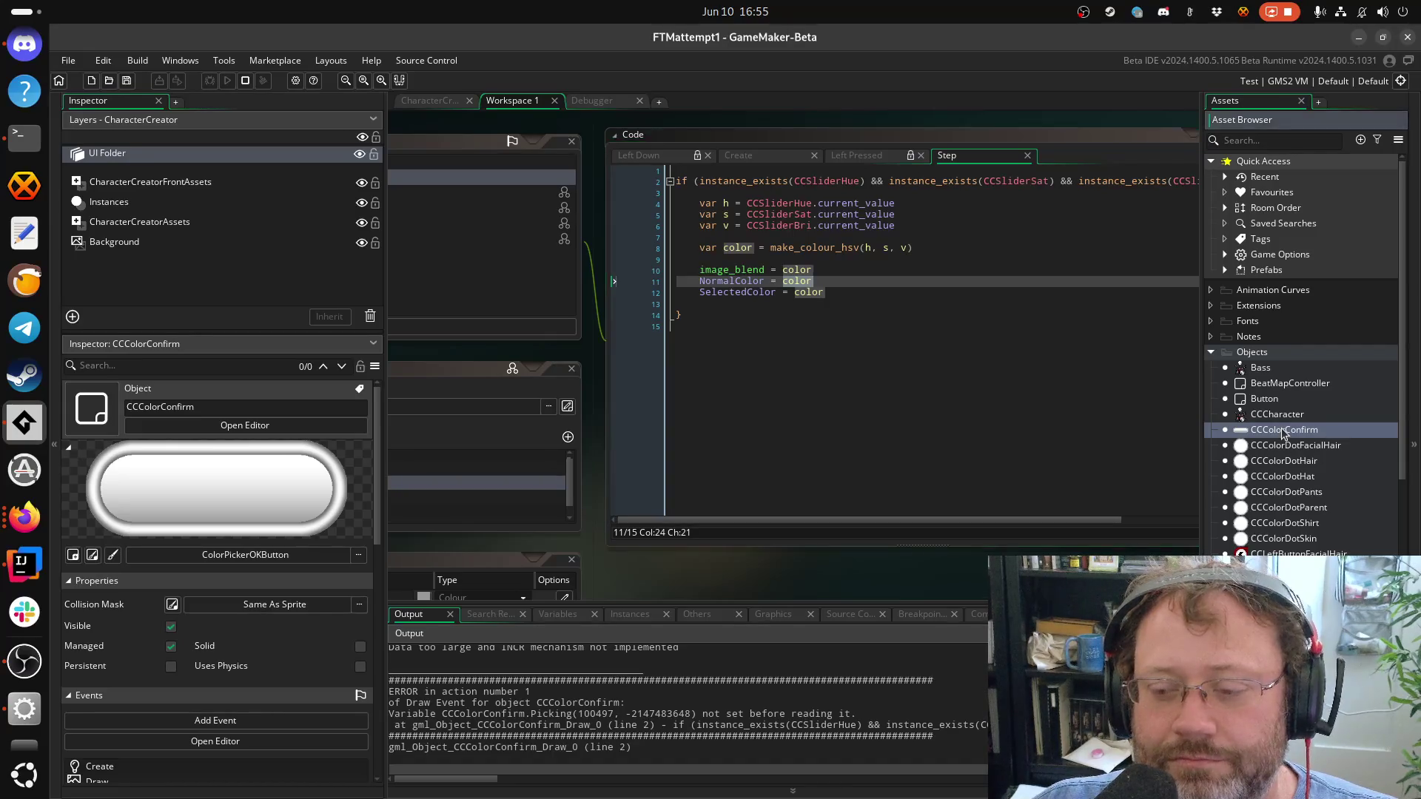
click(1298, 510)
scroll(1301, 518, down, 10)
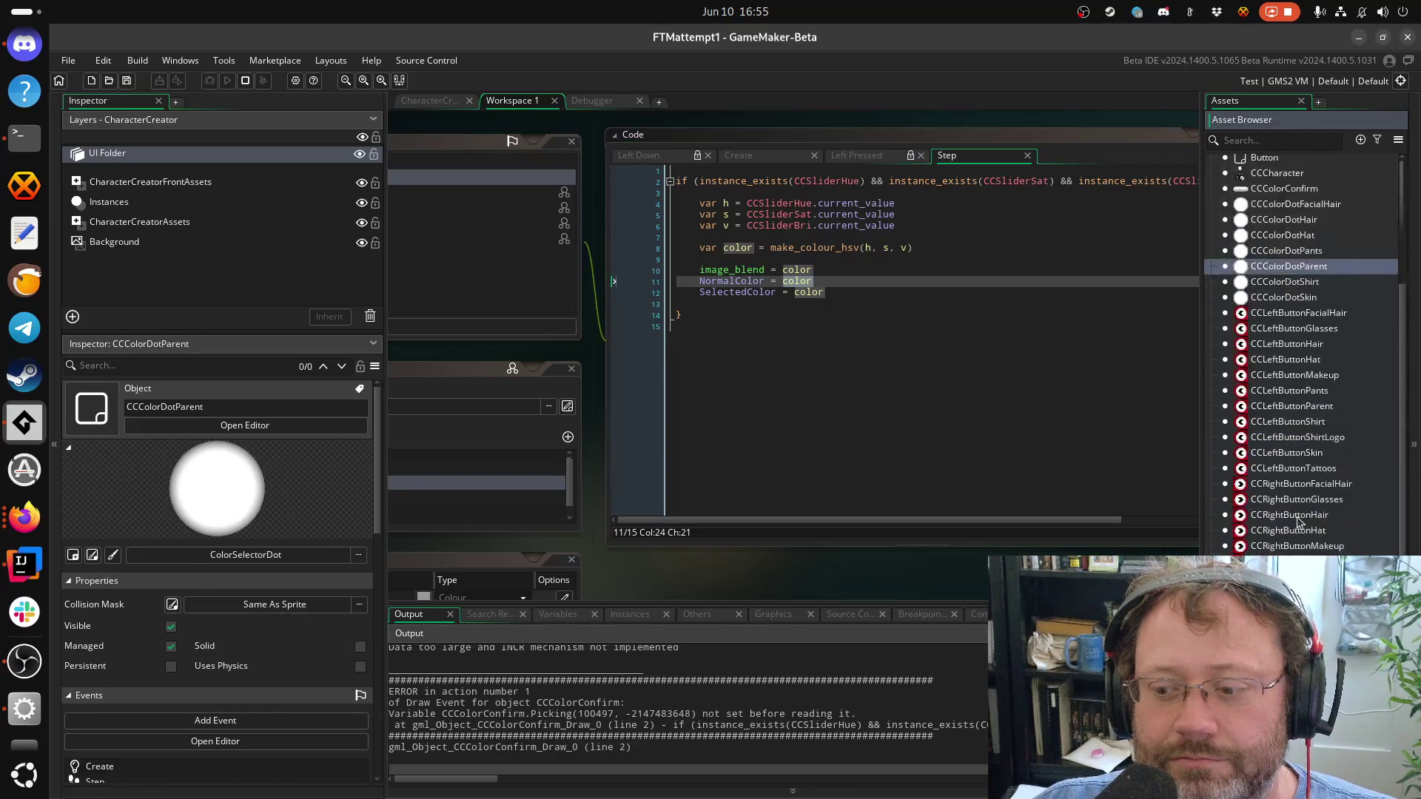
scroll(1295, 544, down, 3)
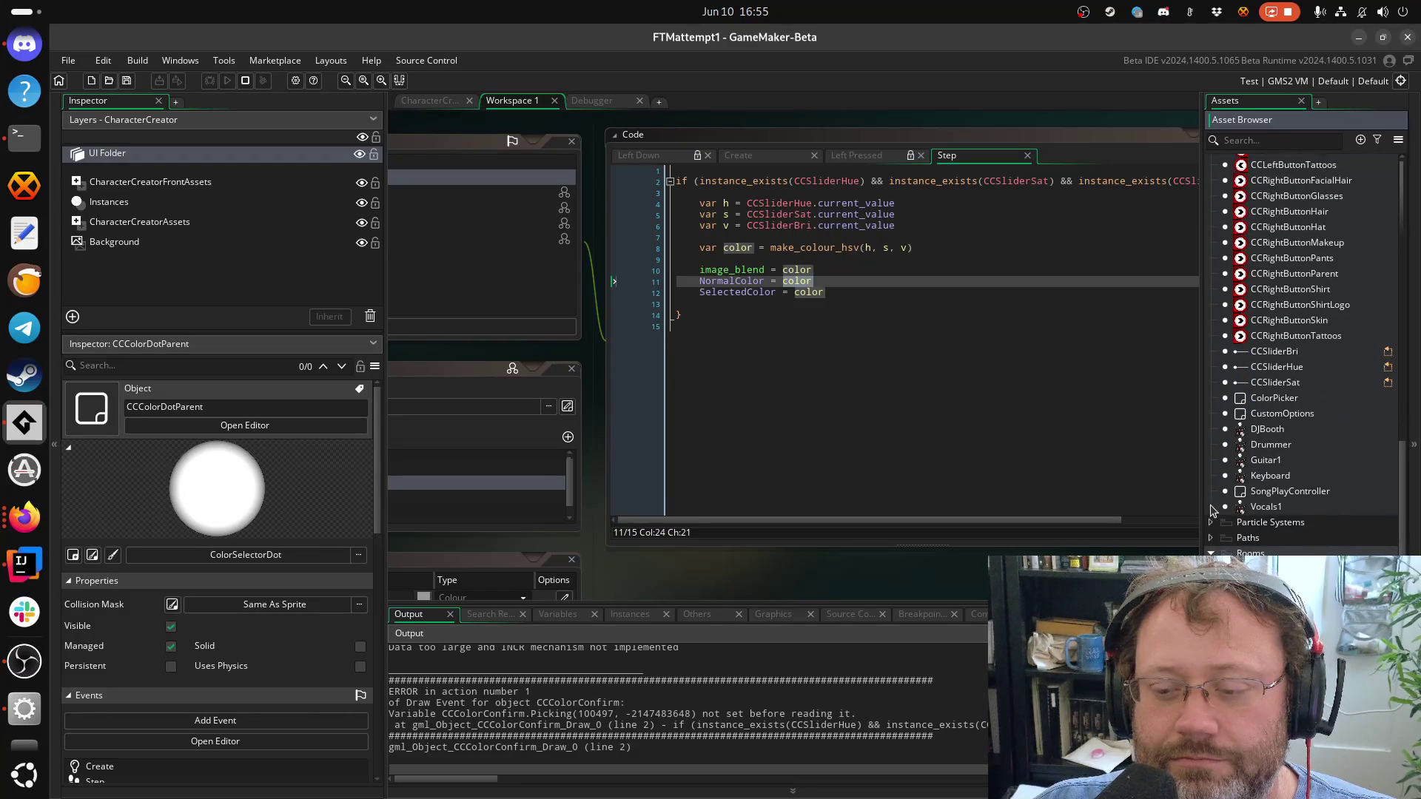
click(24, 518)
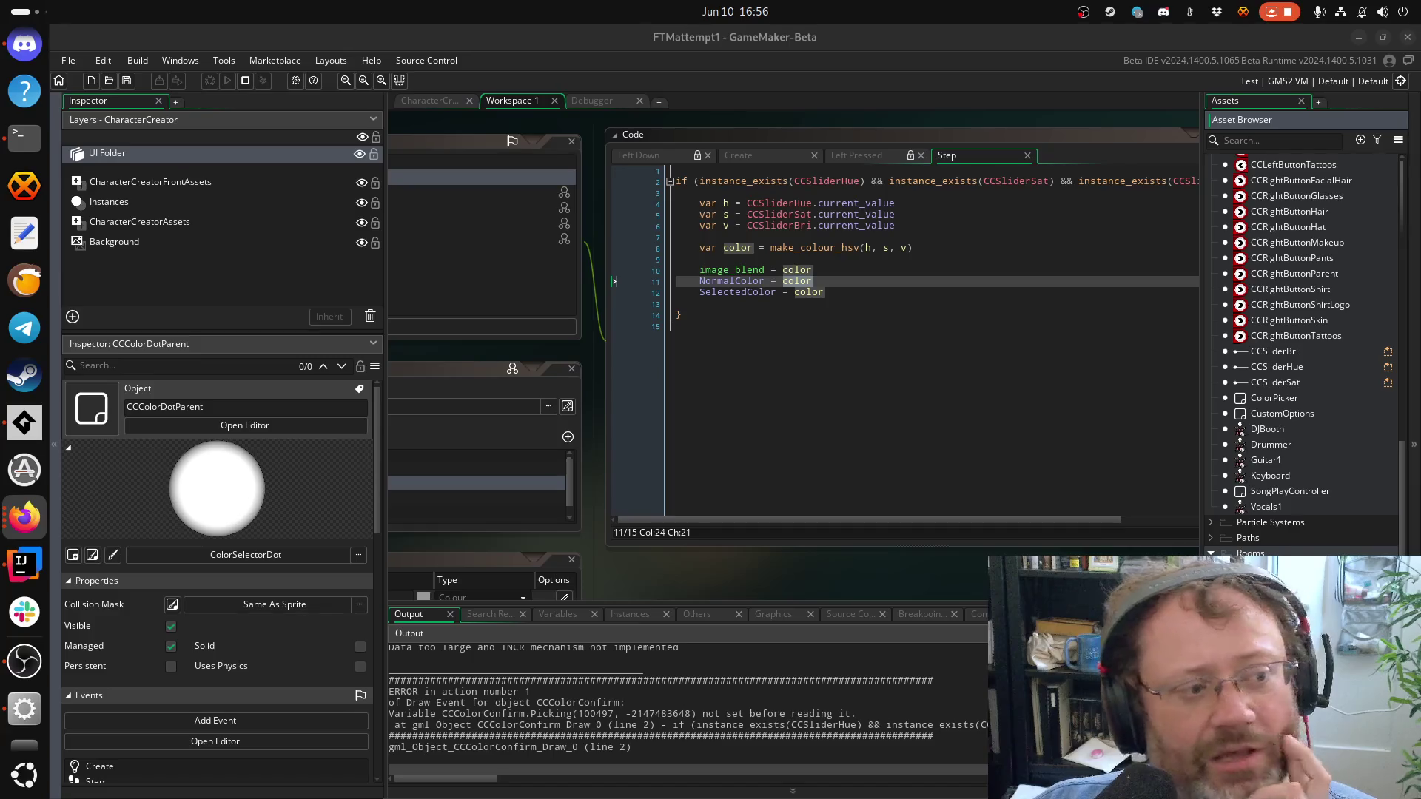
scroll(858, 403, down, 10)
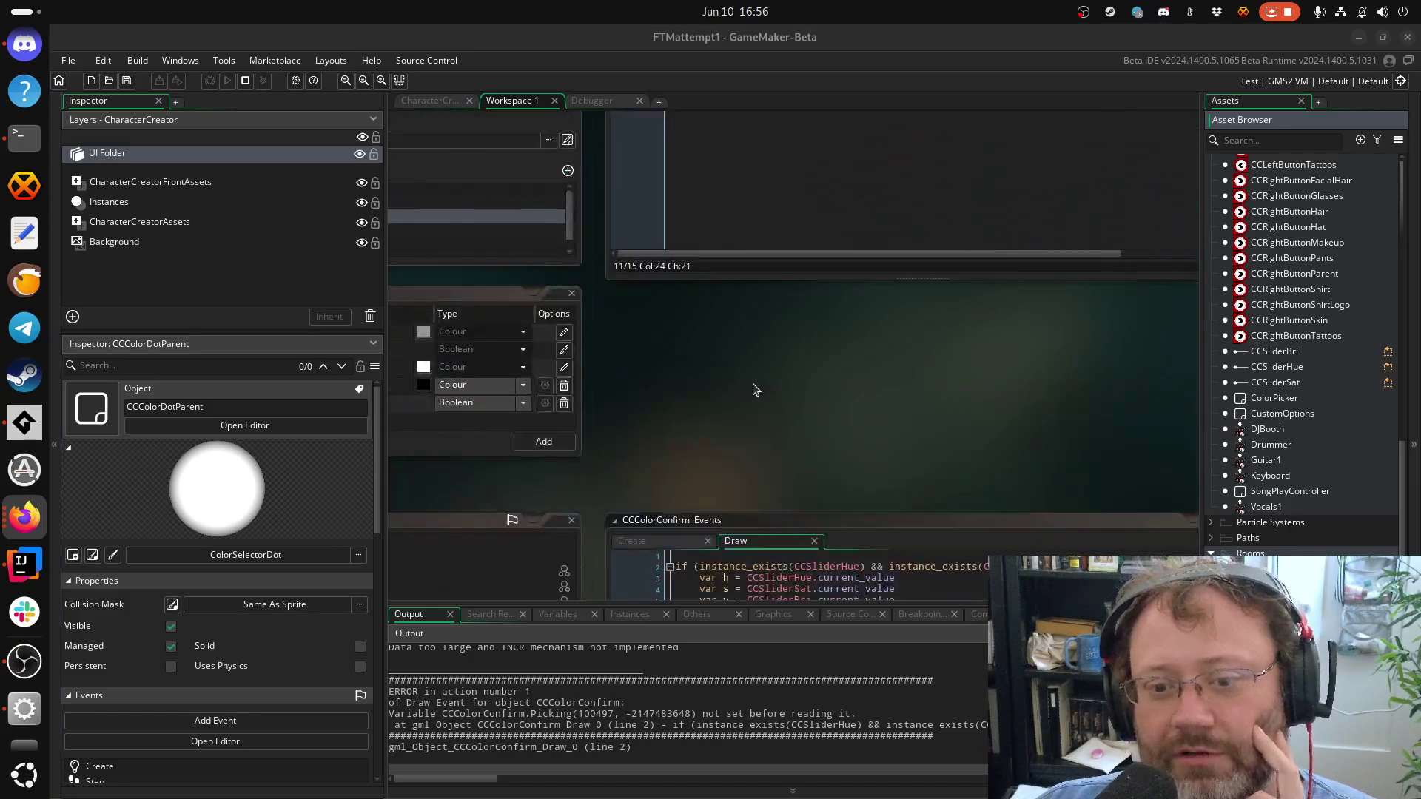
scroll(764, 350, up, 10)
scroll(1290, 310, up, 6)
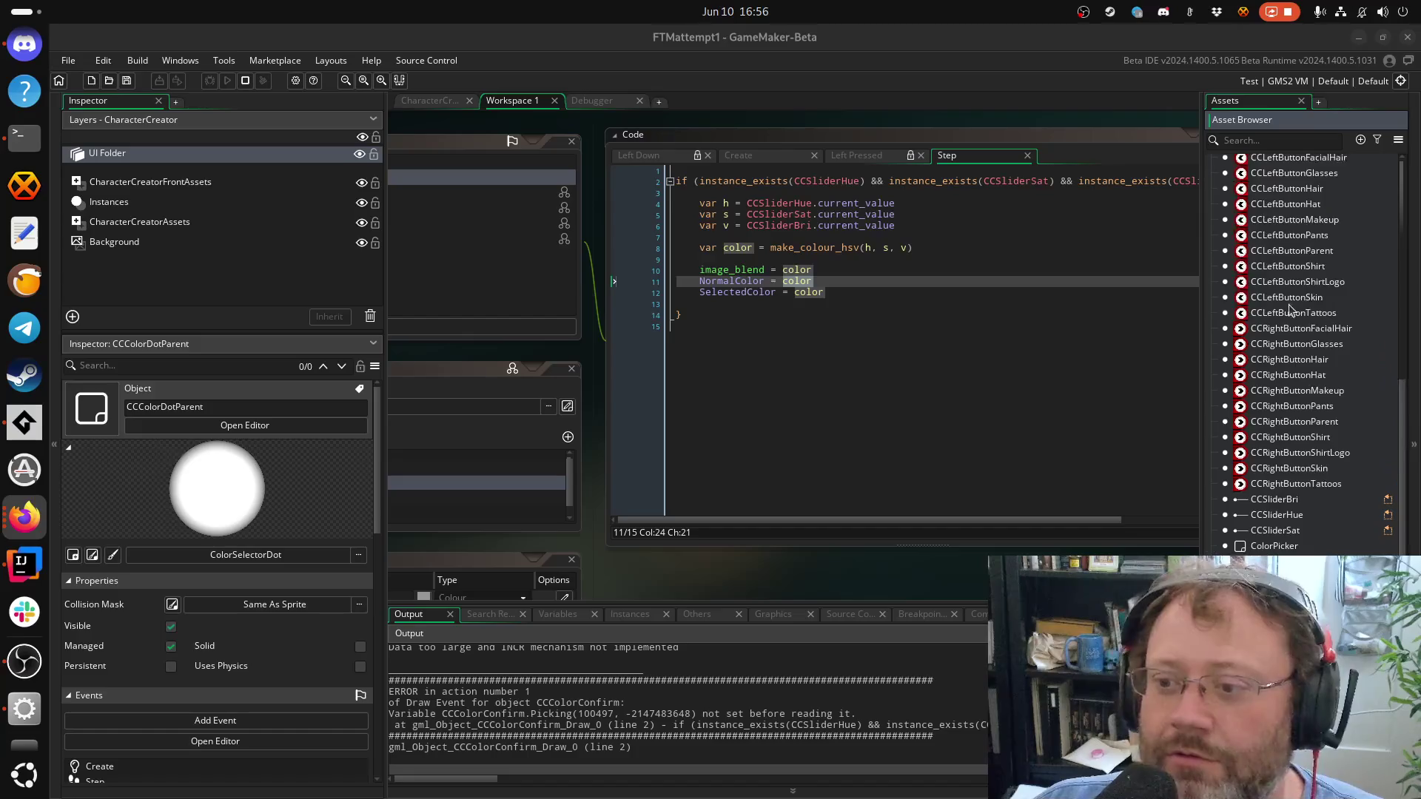
scroll(1290, 309, up, 2)
Open the Button editor, check its four children, and confirm the NormalColor variable definition
double_click(1264, 209)
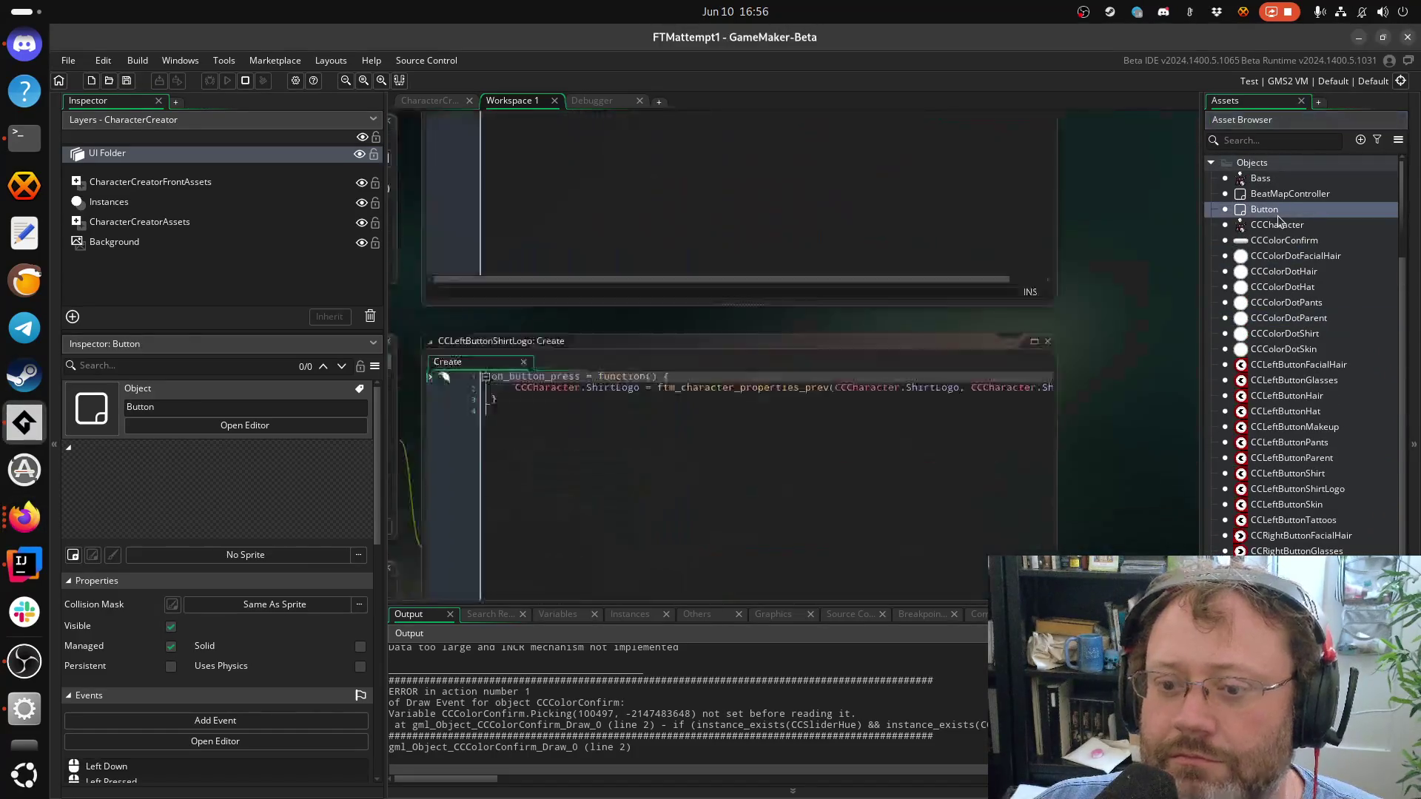
click(995, 460)
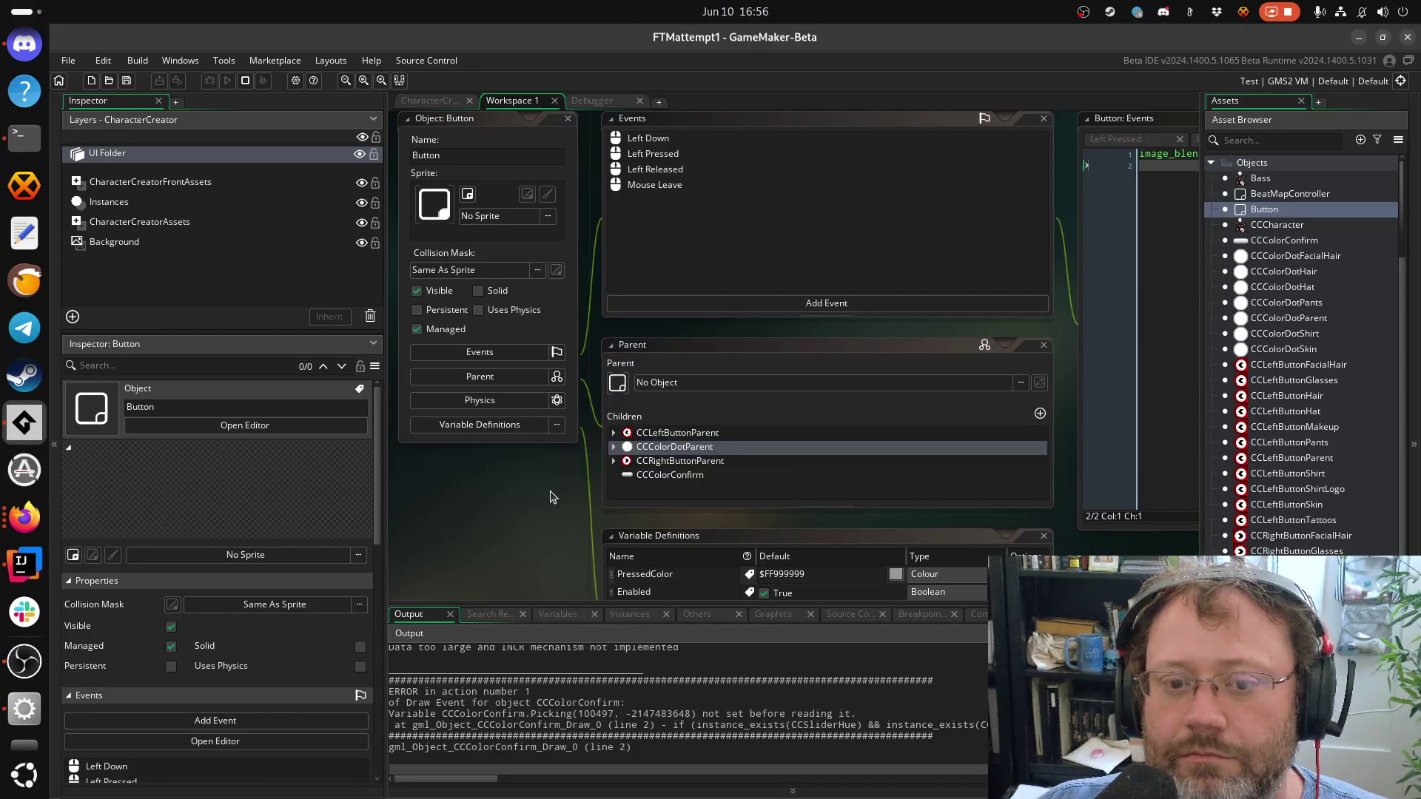
drag(544, 495, 426, 368)
click(525, 475)
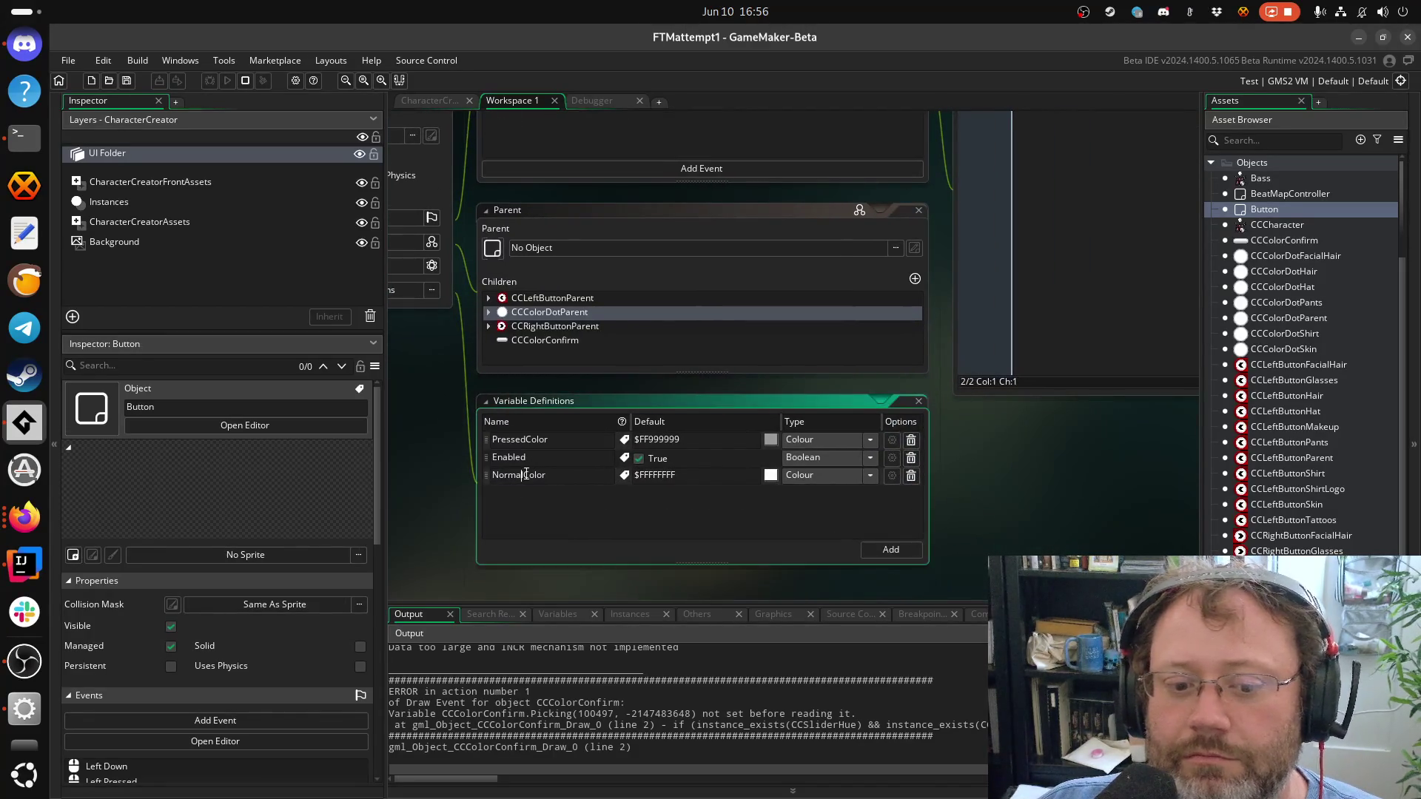
click(526, 474)
key(Return)
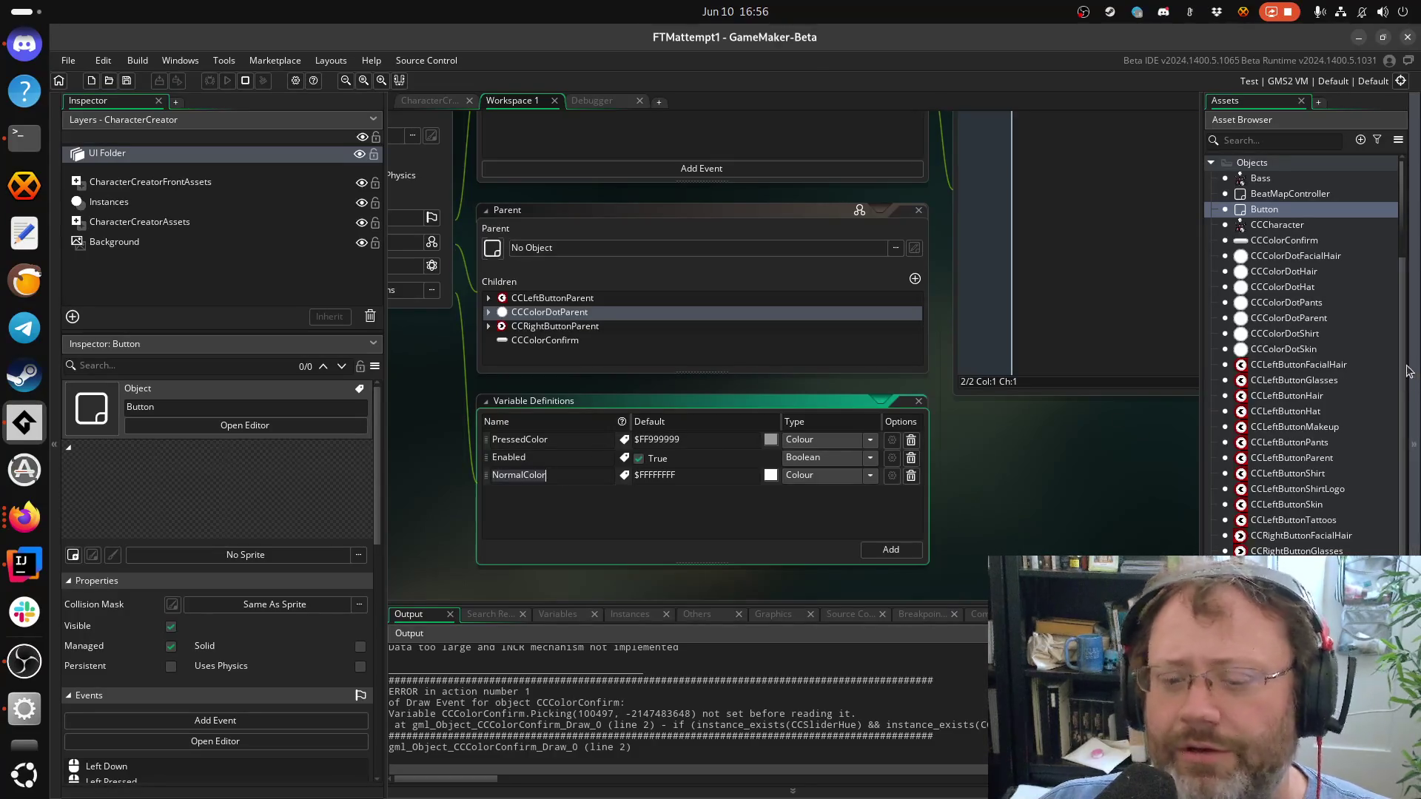
scroll(1302, 381, up, 5)
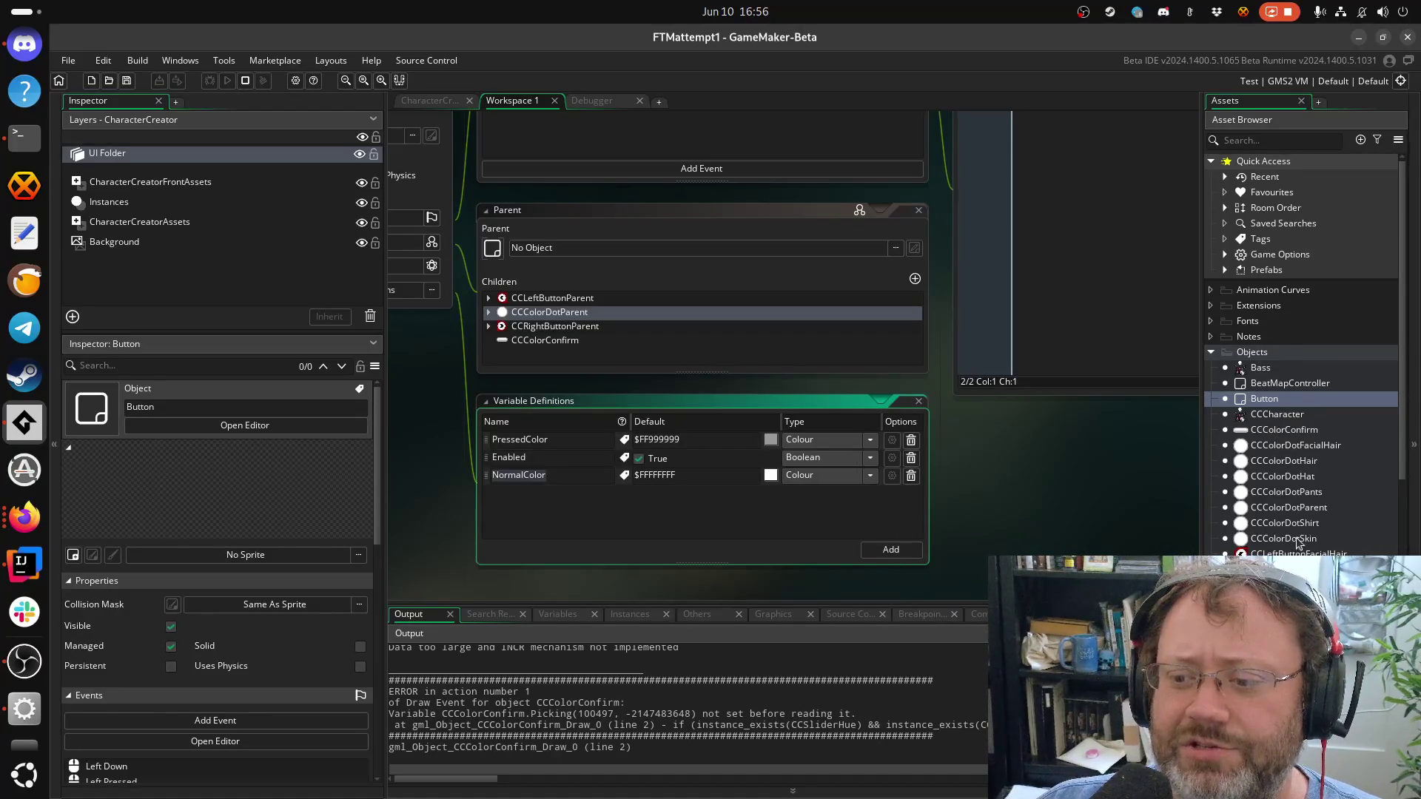
Open CCColorDotParent and inspect its Step code's SelectedColor reference
double_click(1301, 508)
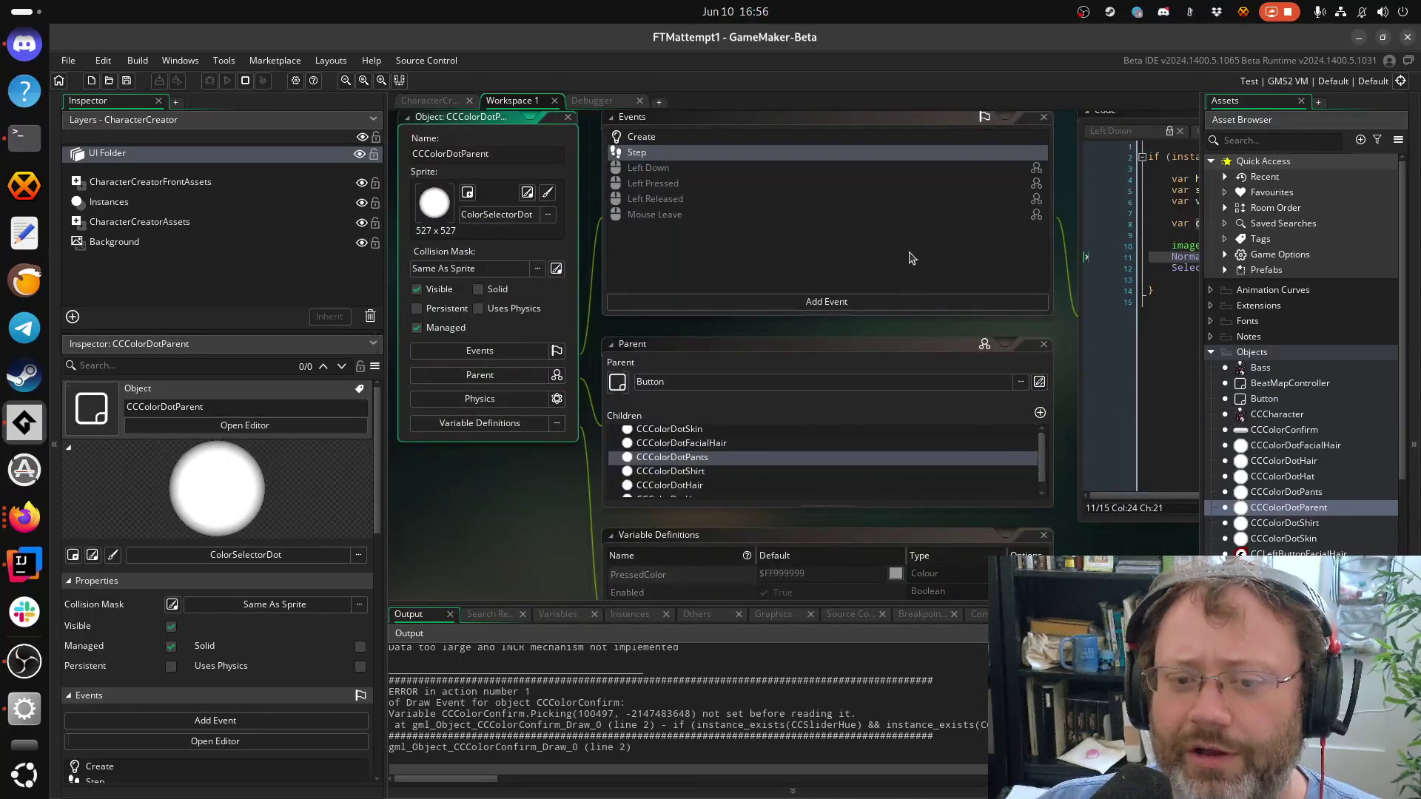
click(1081, 375)
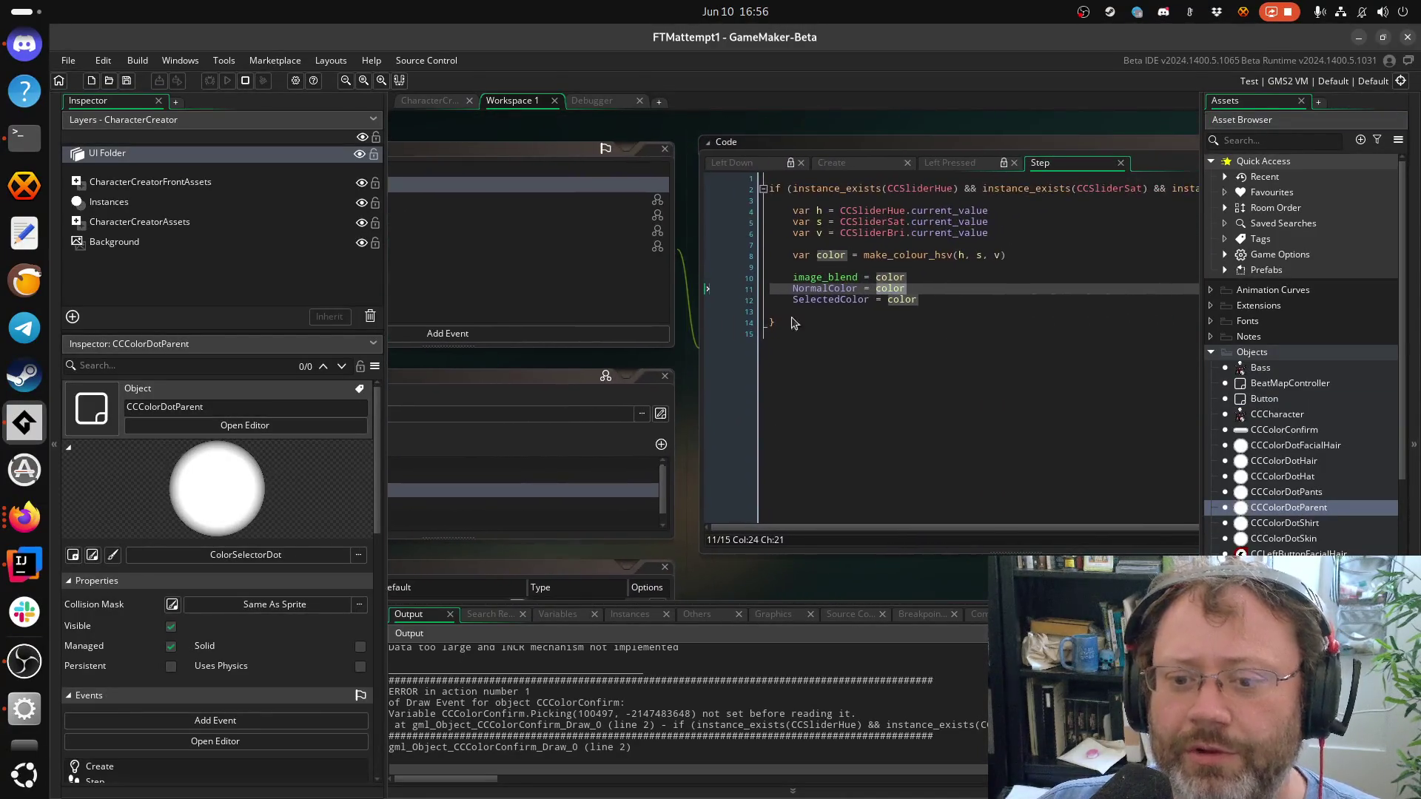
click(842, 301)
double_click(842, 302)
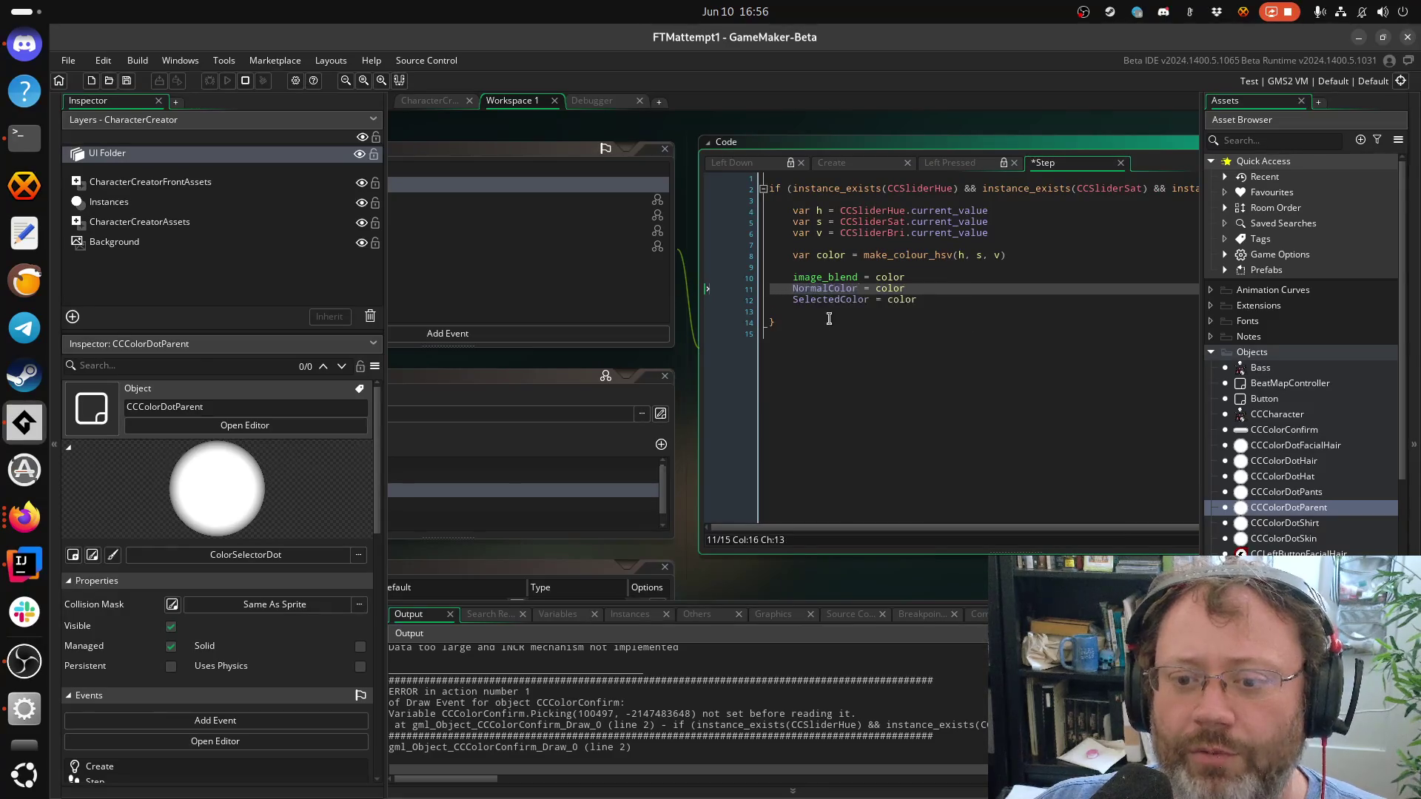
click(823, 345)
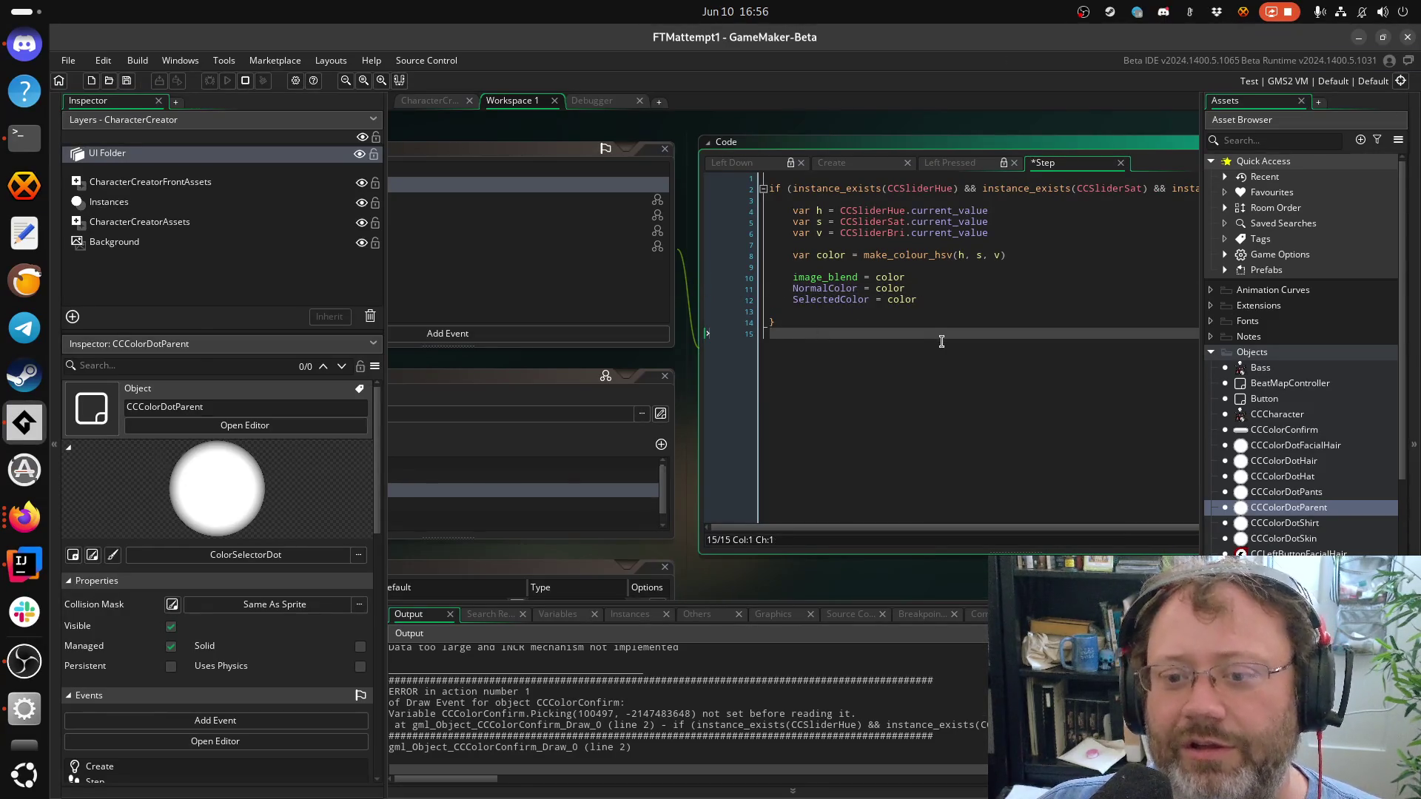
click(881, 348)
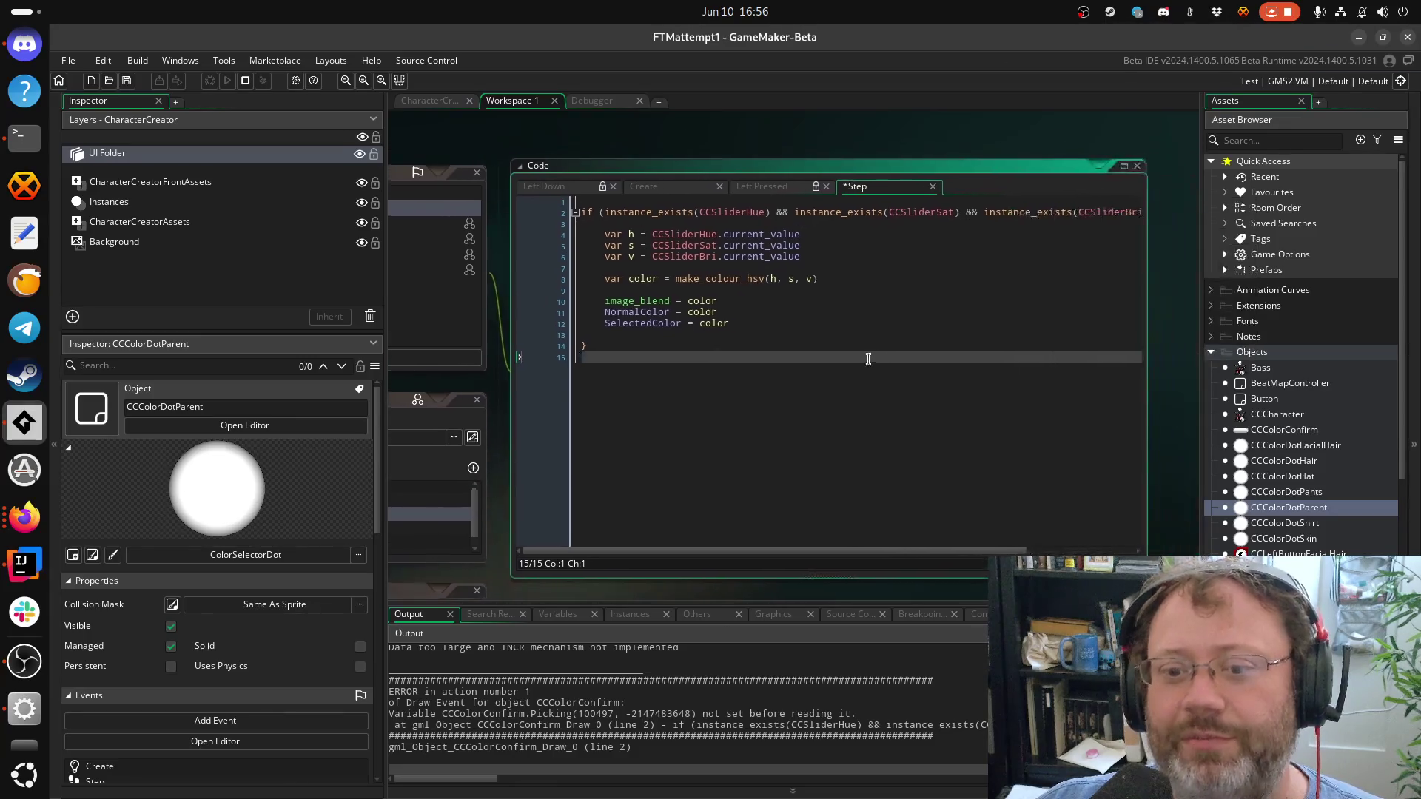
Stop and close the running game, then relaunch FTMattempt1 in debug mode
click(246, 87)
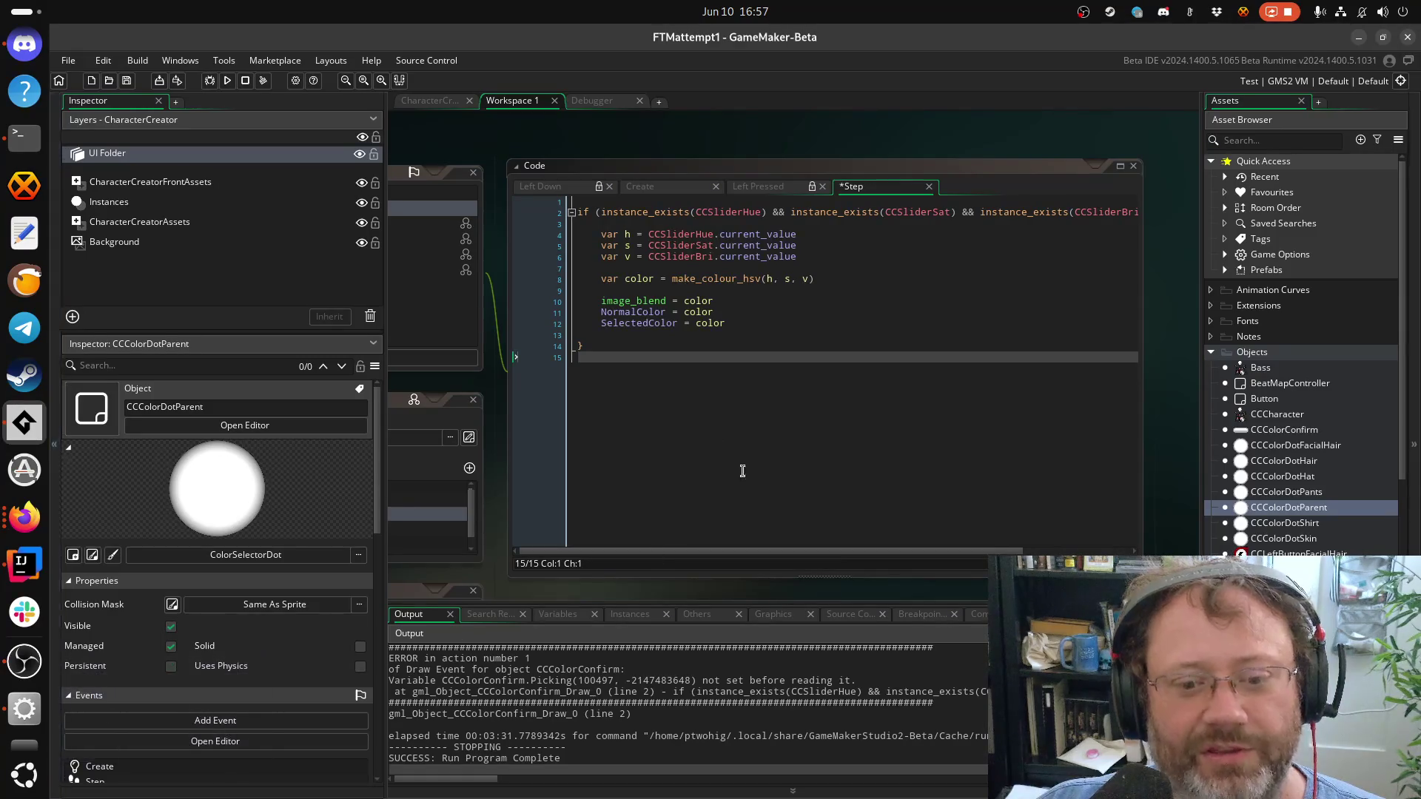
click(665, 312)
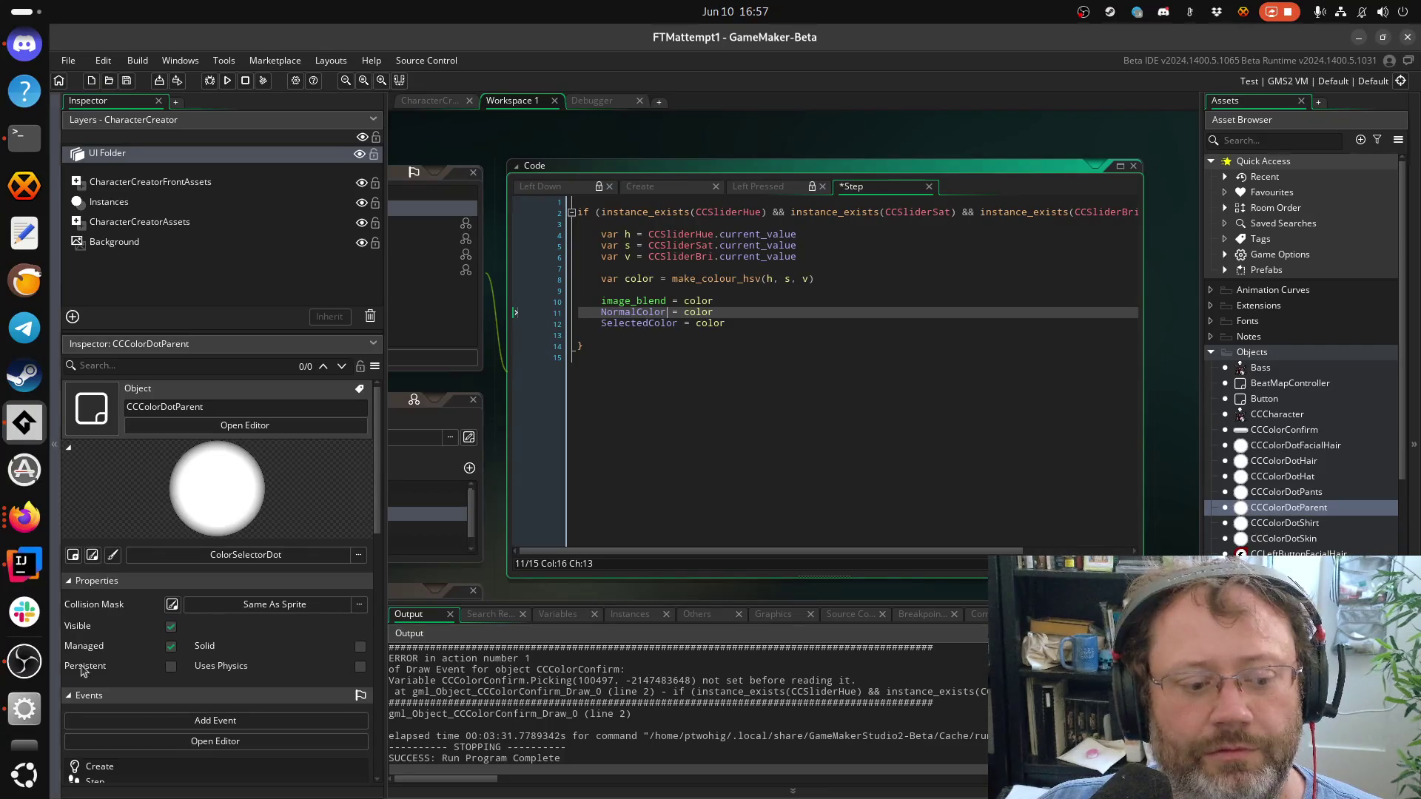
key(super)
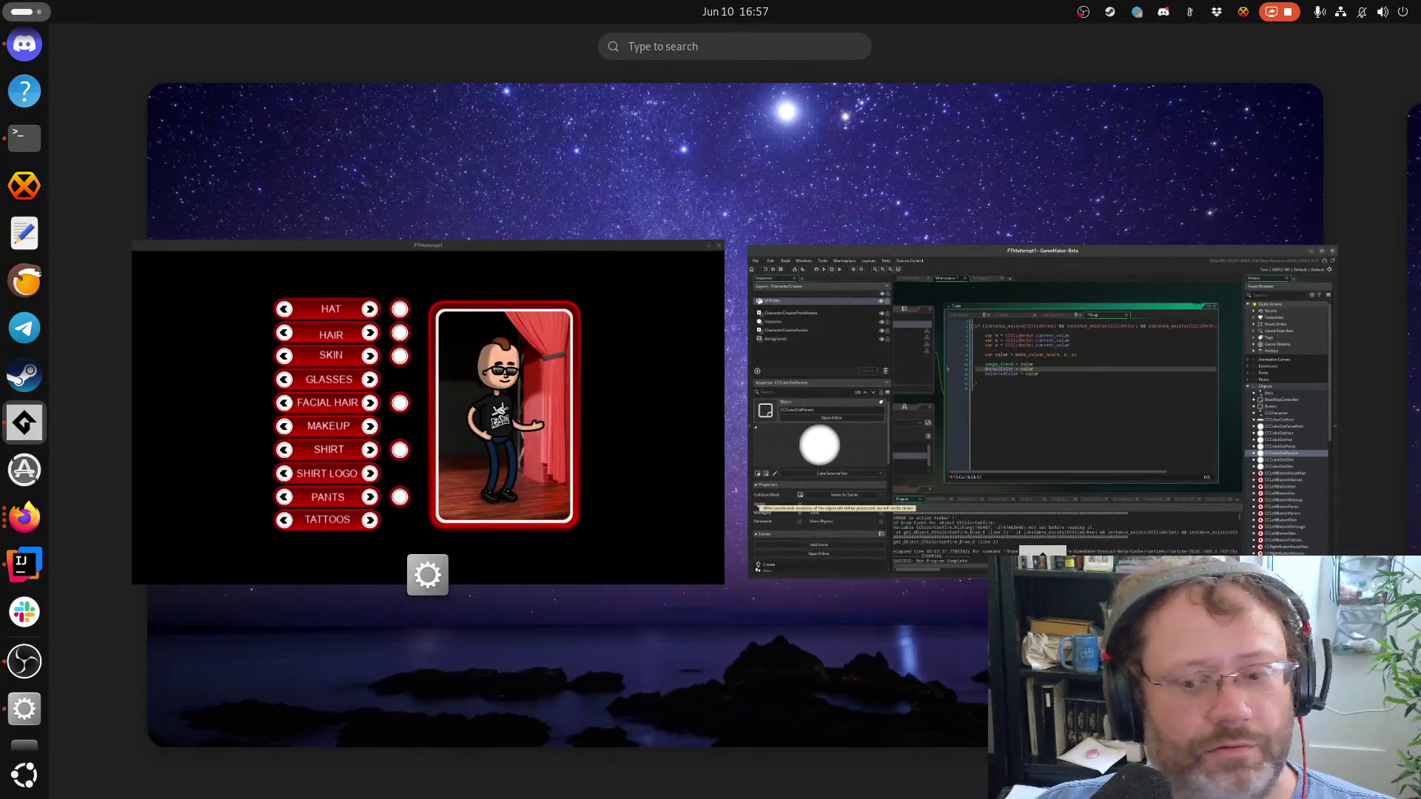
click(640, 307)
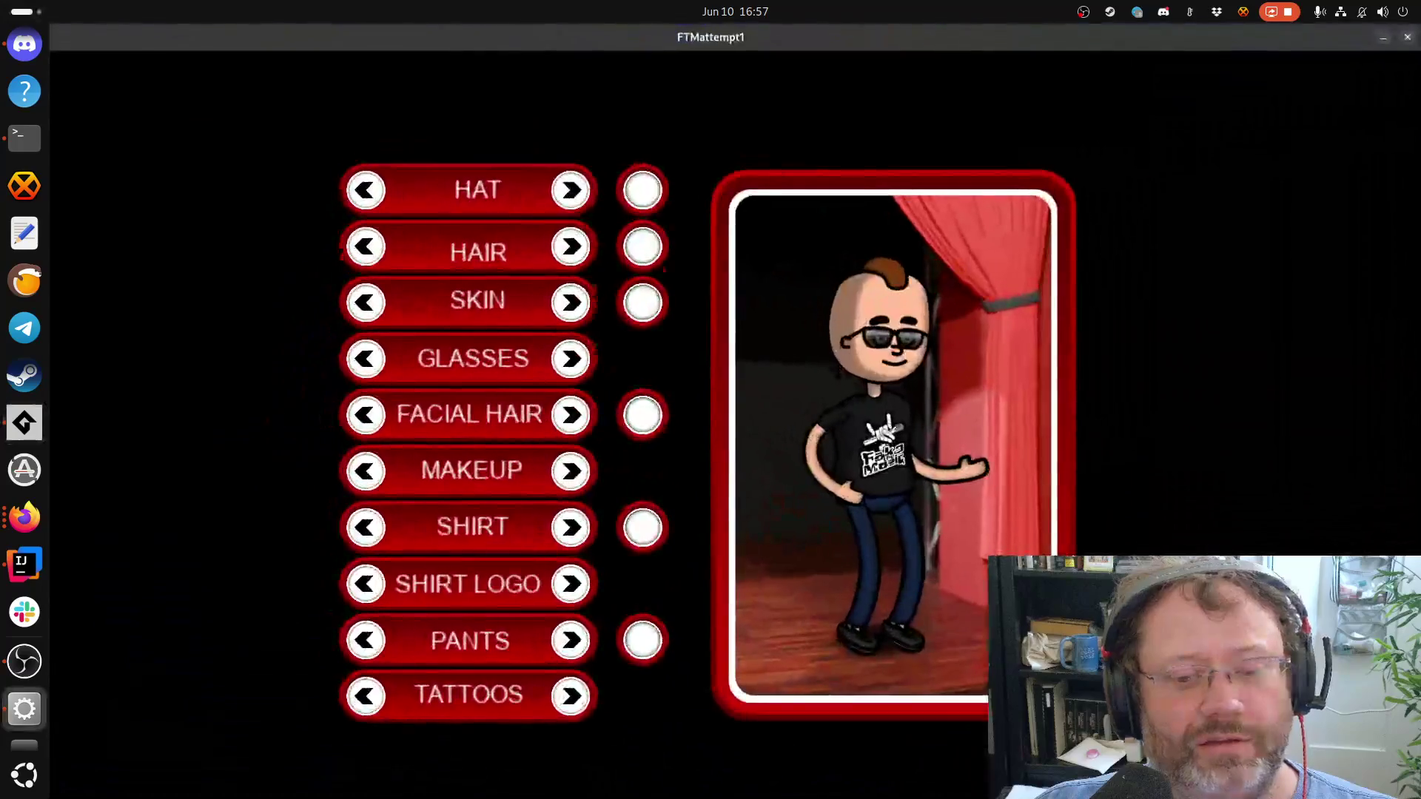
key(super)
key(super)
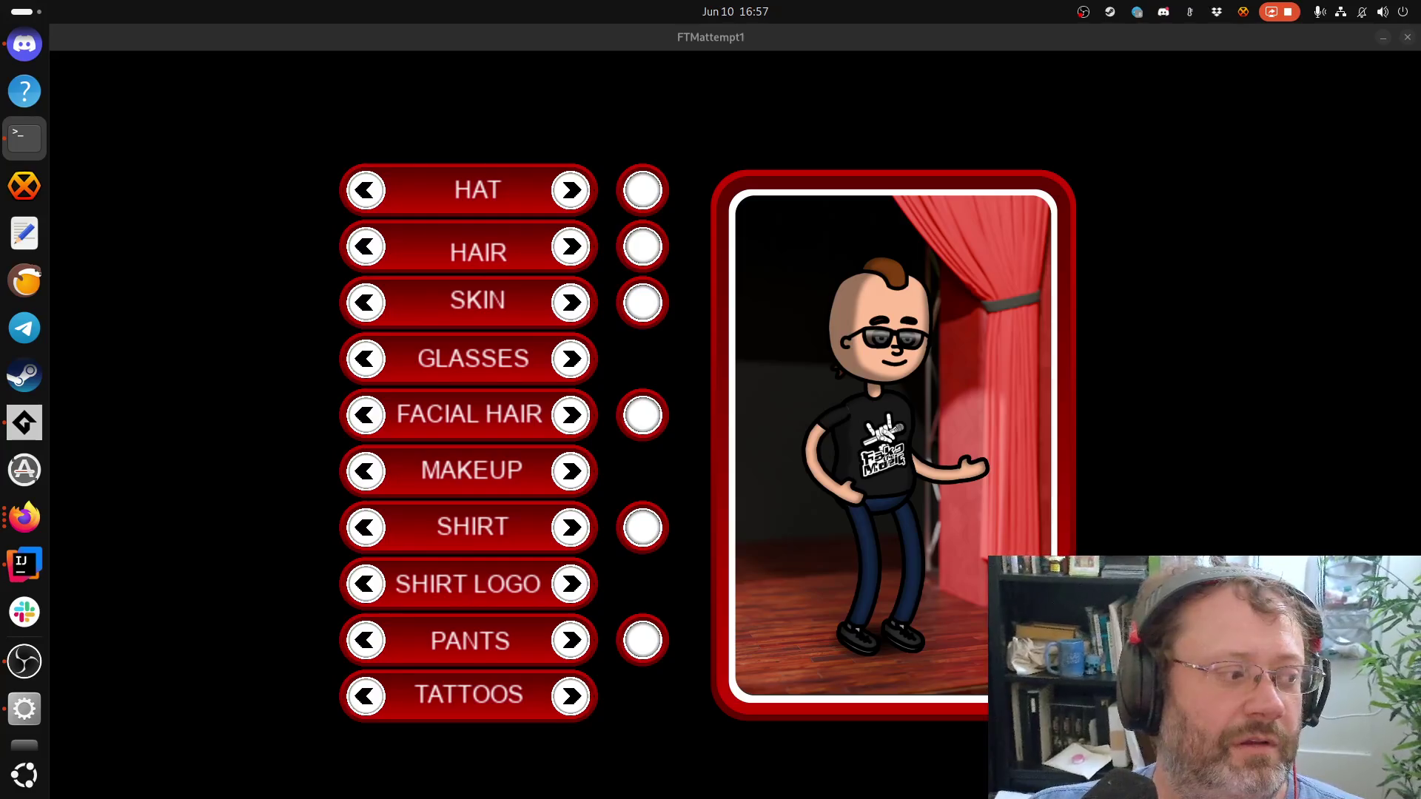
key(alt+F4)
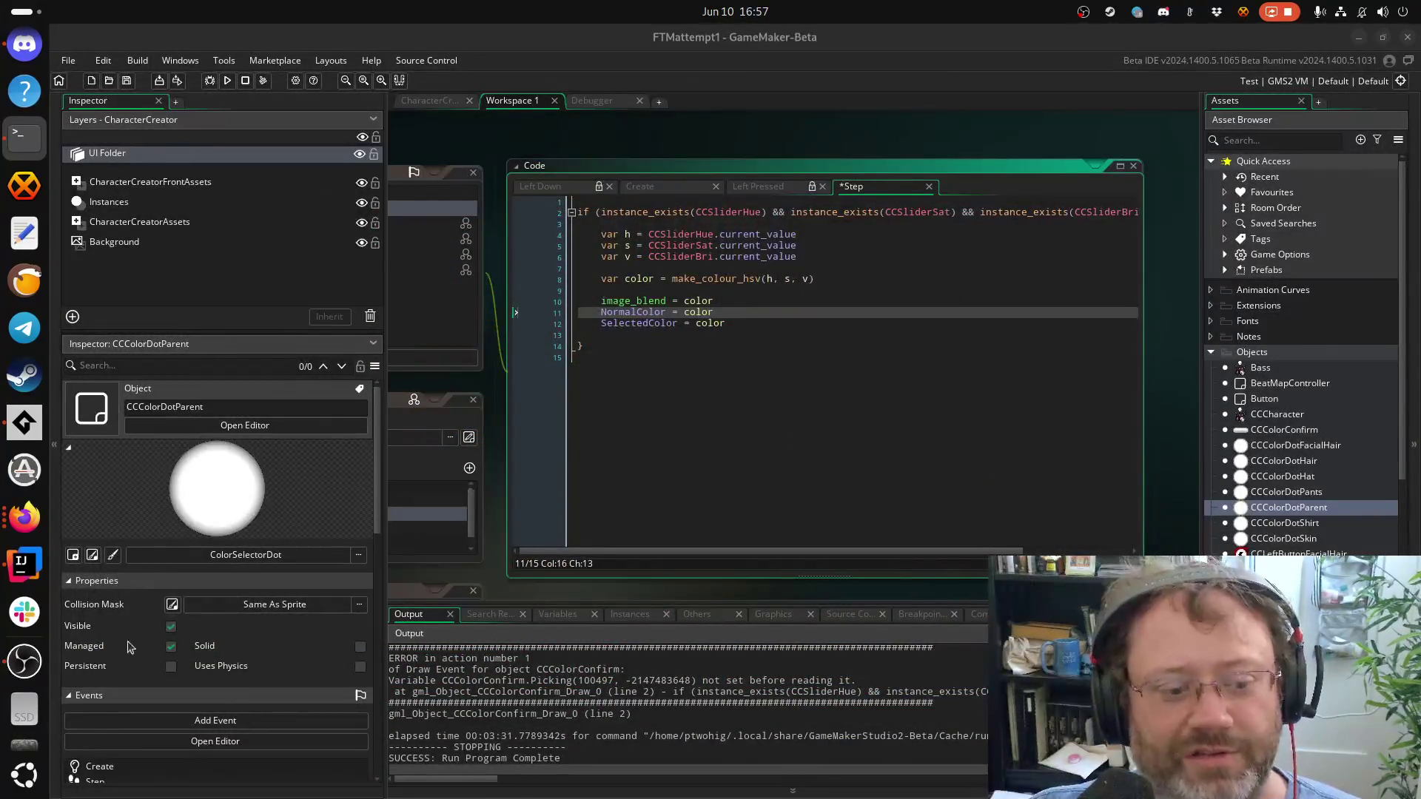
click(211, 81)
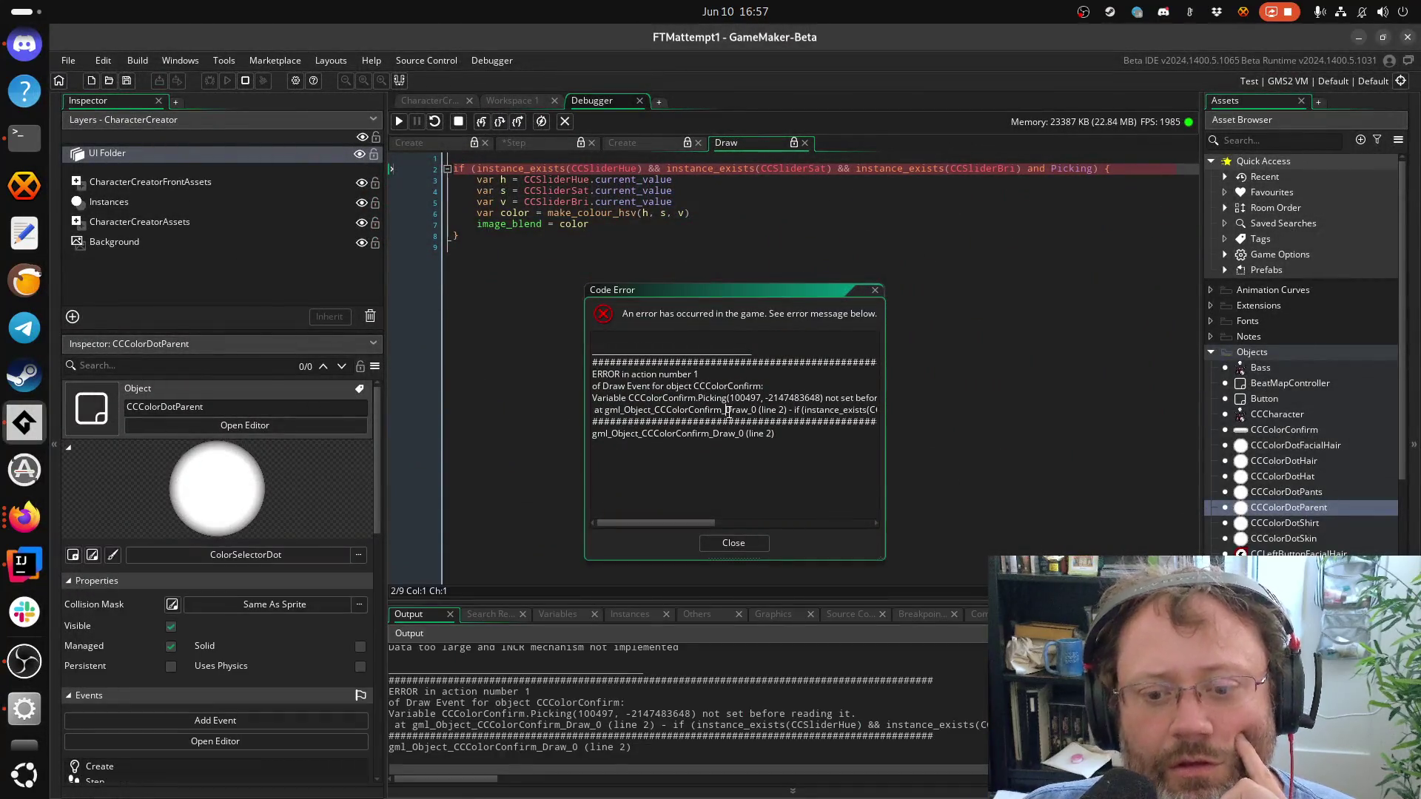
Dismiss the Picking code error, check the Draw code's image_blend line, and begin a project-wide search
drag(698, 524, 744, 524)
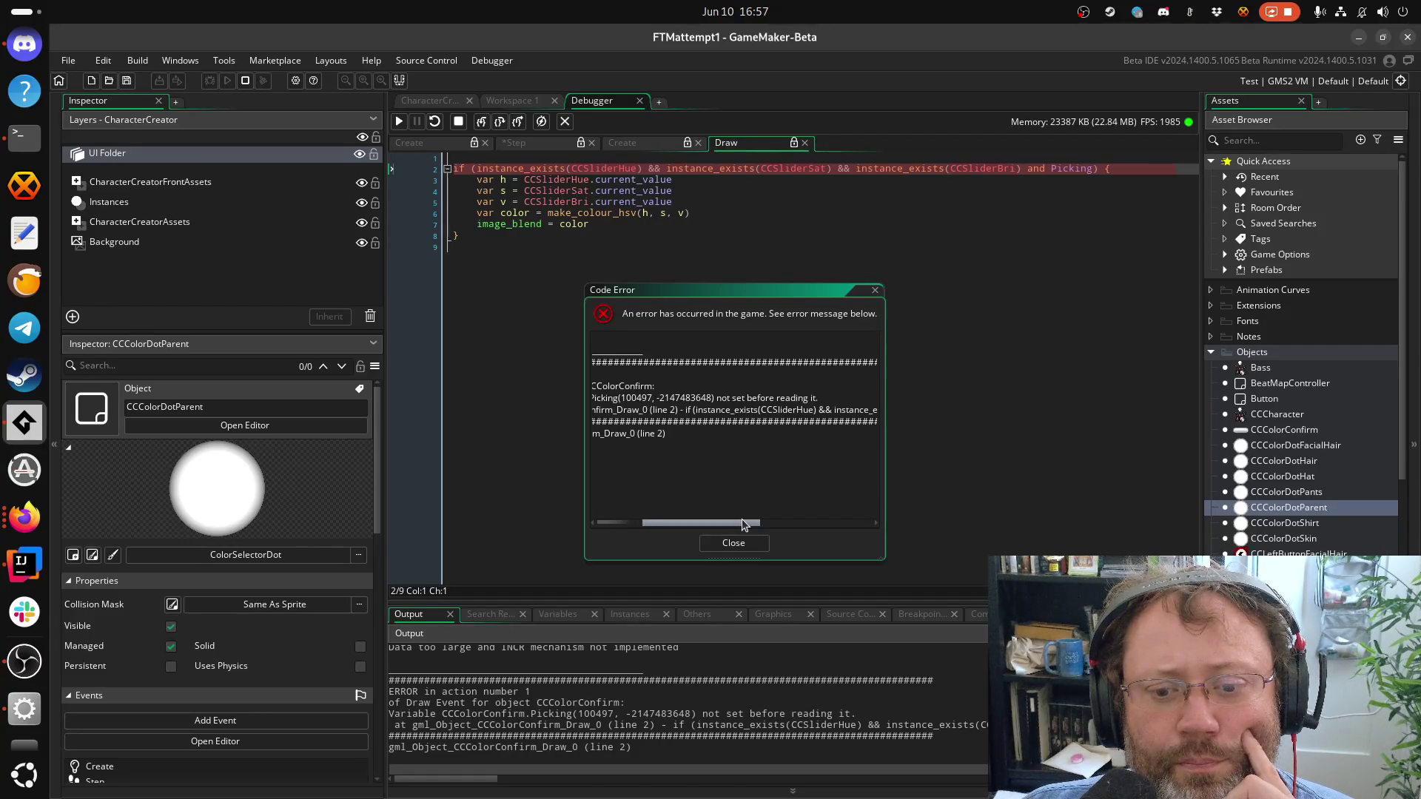
mouse_move(741, 518)
mouse_down()
mouse_move(675, 513)
mouse_move(865, 534)
mouse_move(643, 506)
mouse_move(705, 509)
mouse_move(681, 518)
mouse_up()
click(733, 542)
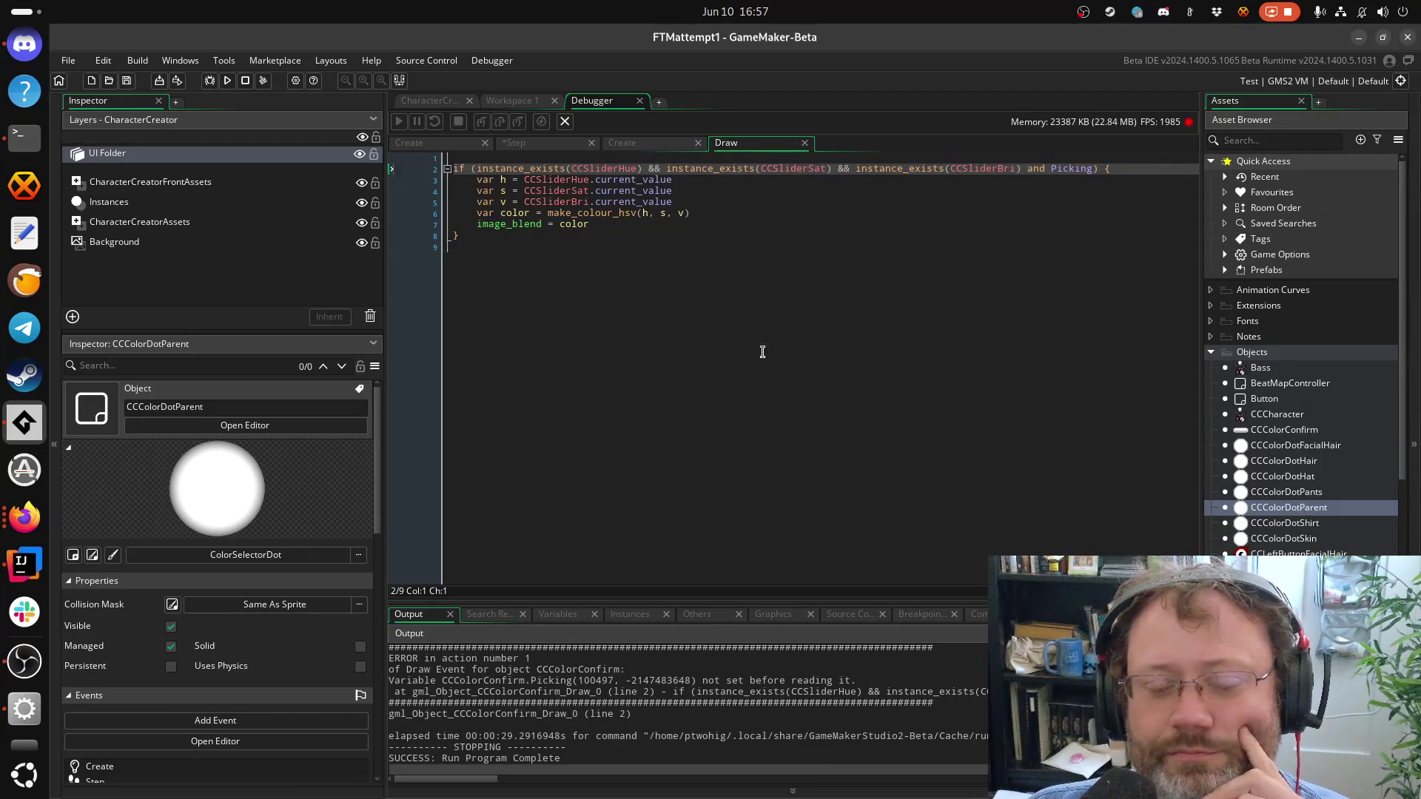
click(667, 223)
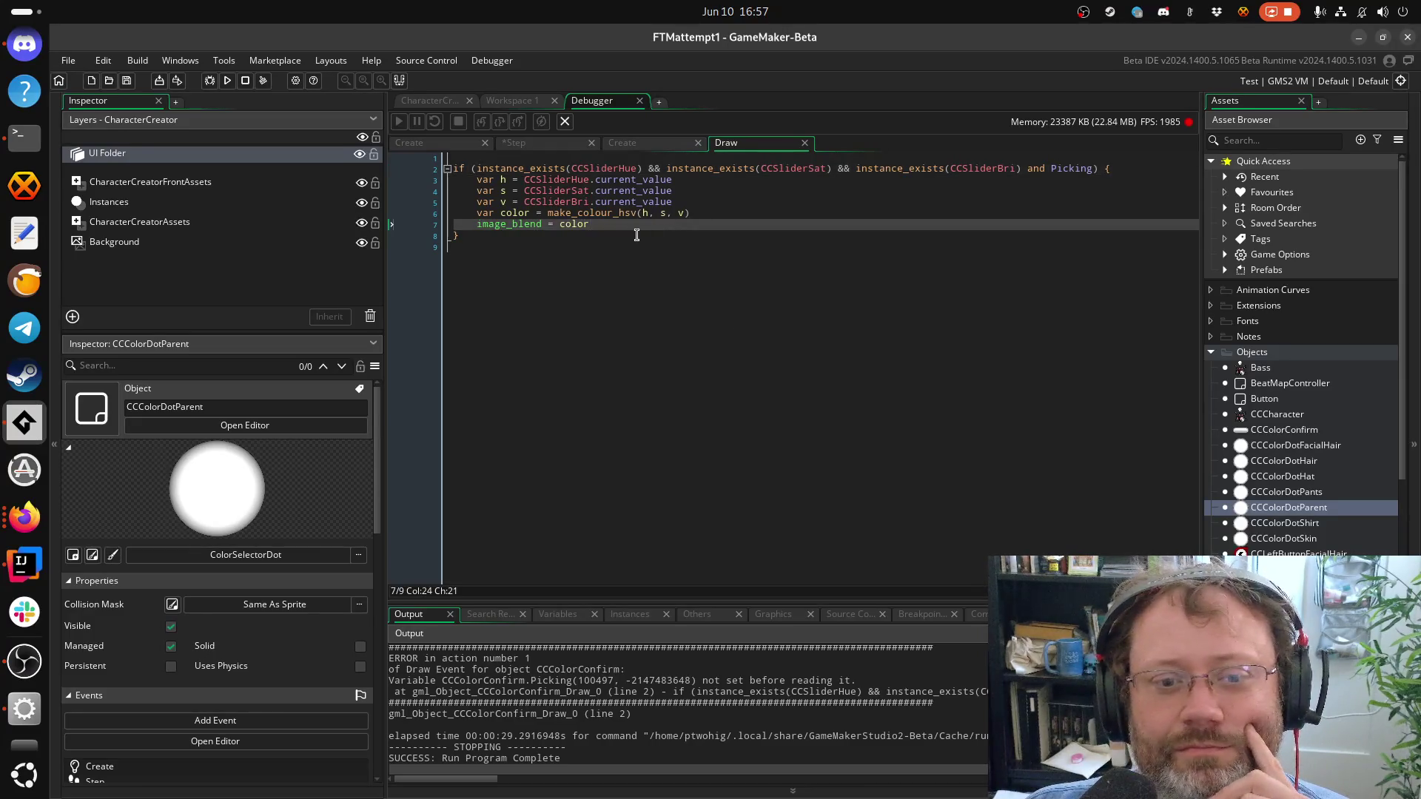
click(637, 235)
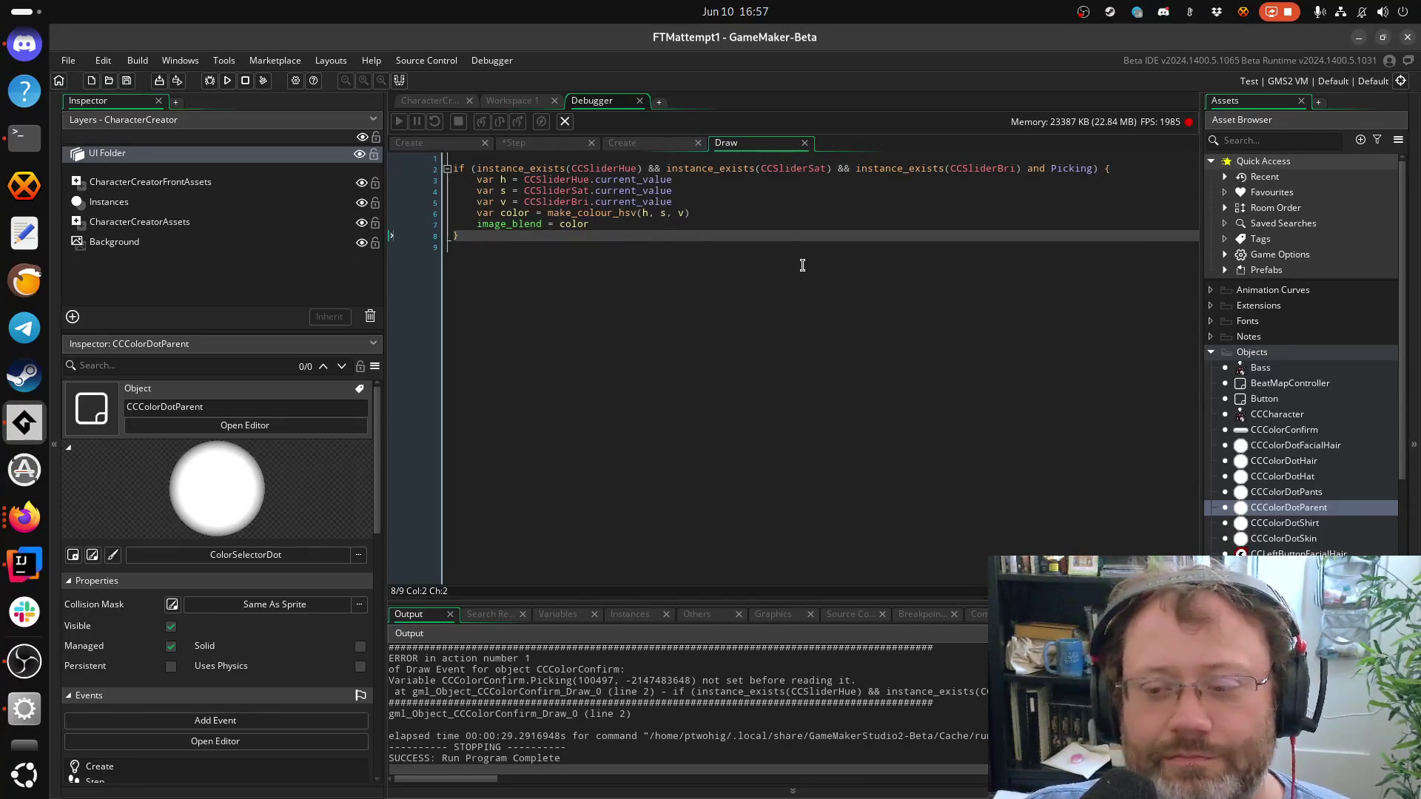
key(ctrl+shift+f)
text(CCColorC)
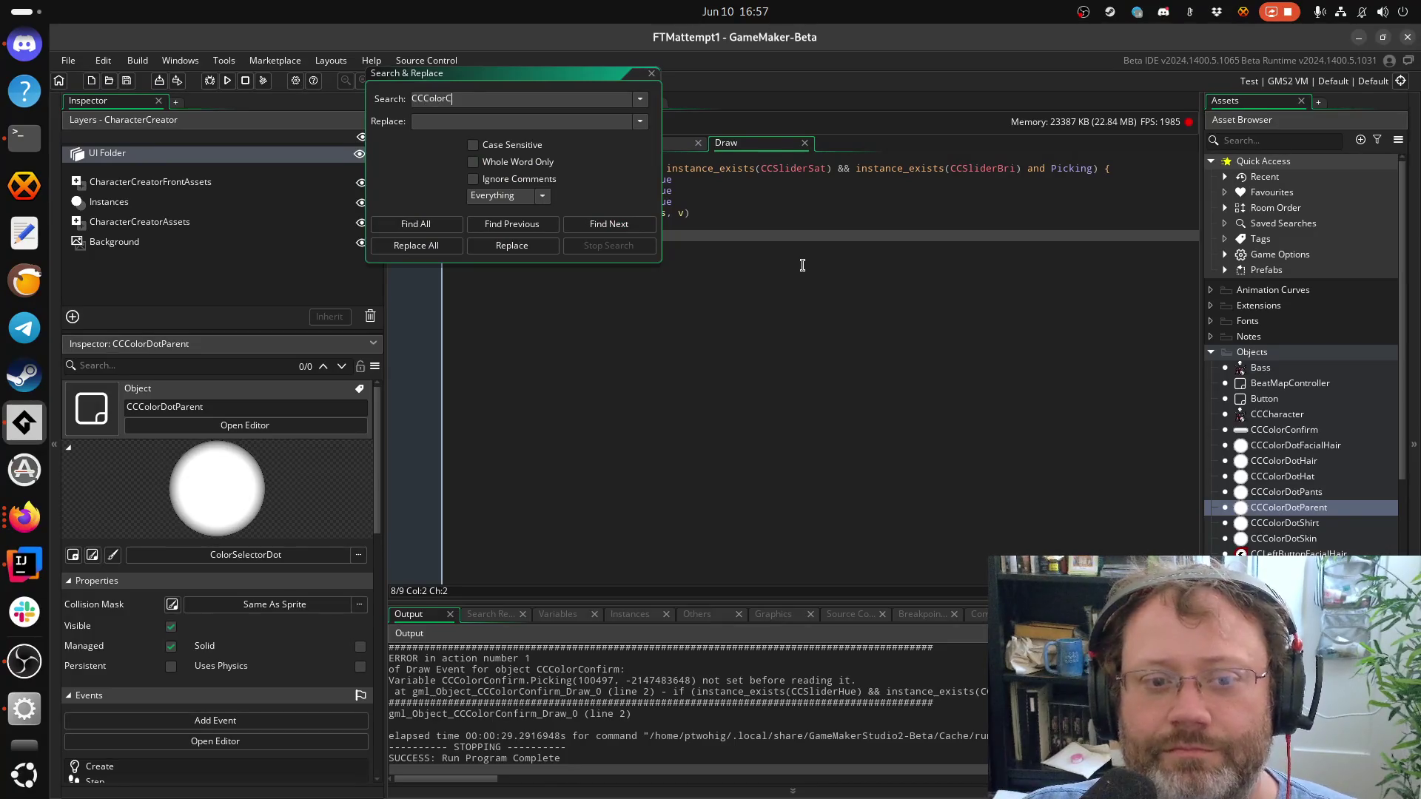
text(onfirm)
Search the project for CCColorConfirm, finding one hit at line 41 of CCColorDotParent's Create
key(Return)
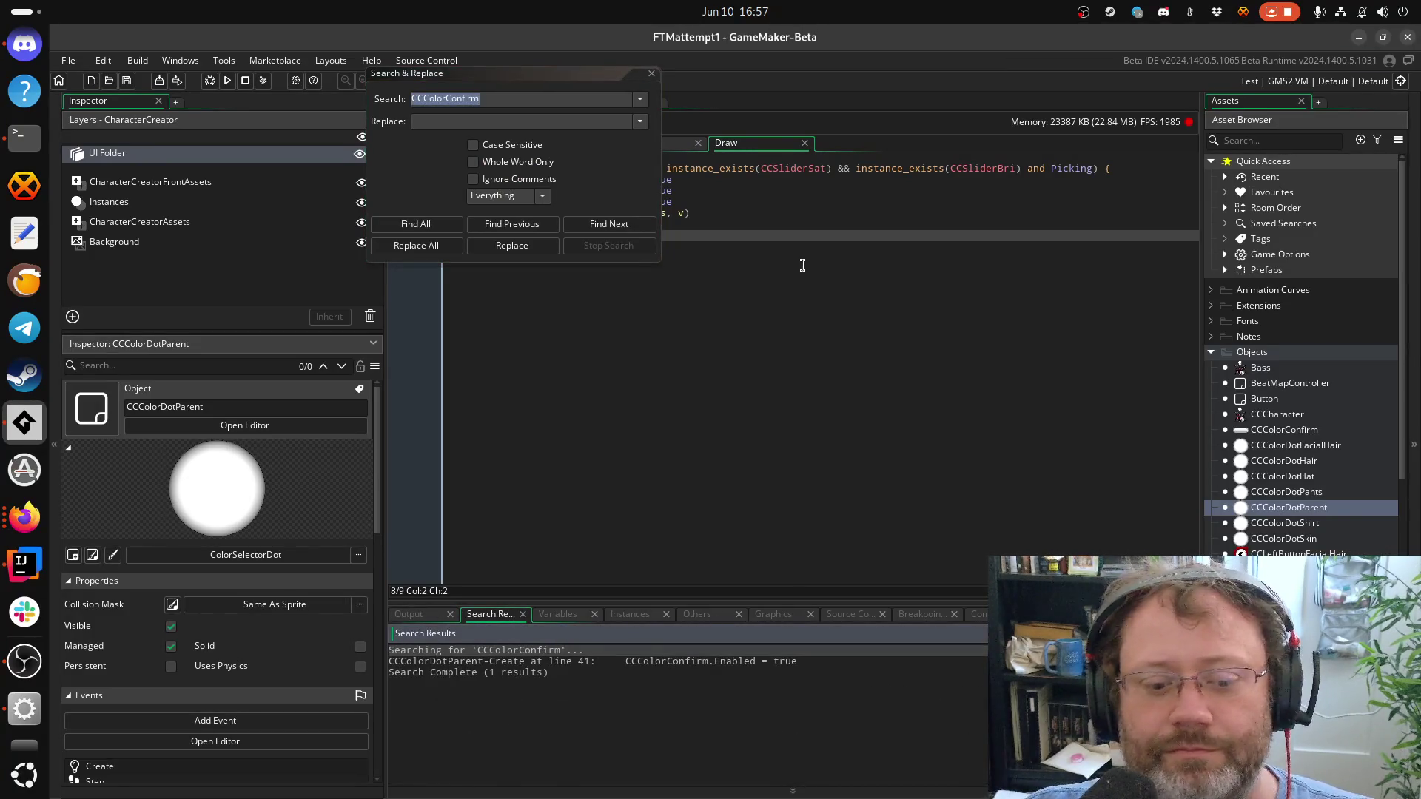
click(1258, 415)
double_click(1273, 461)
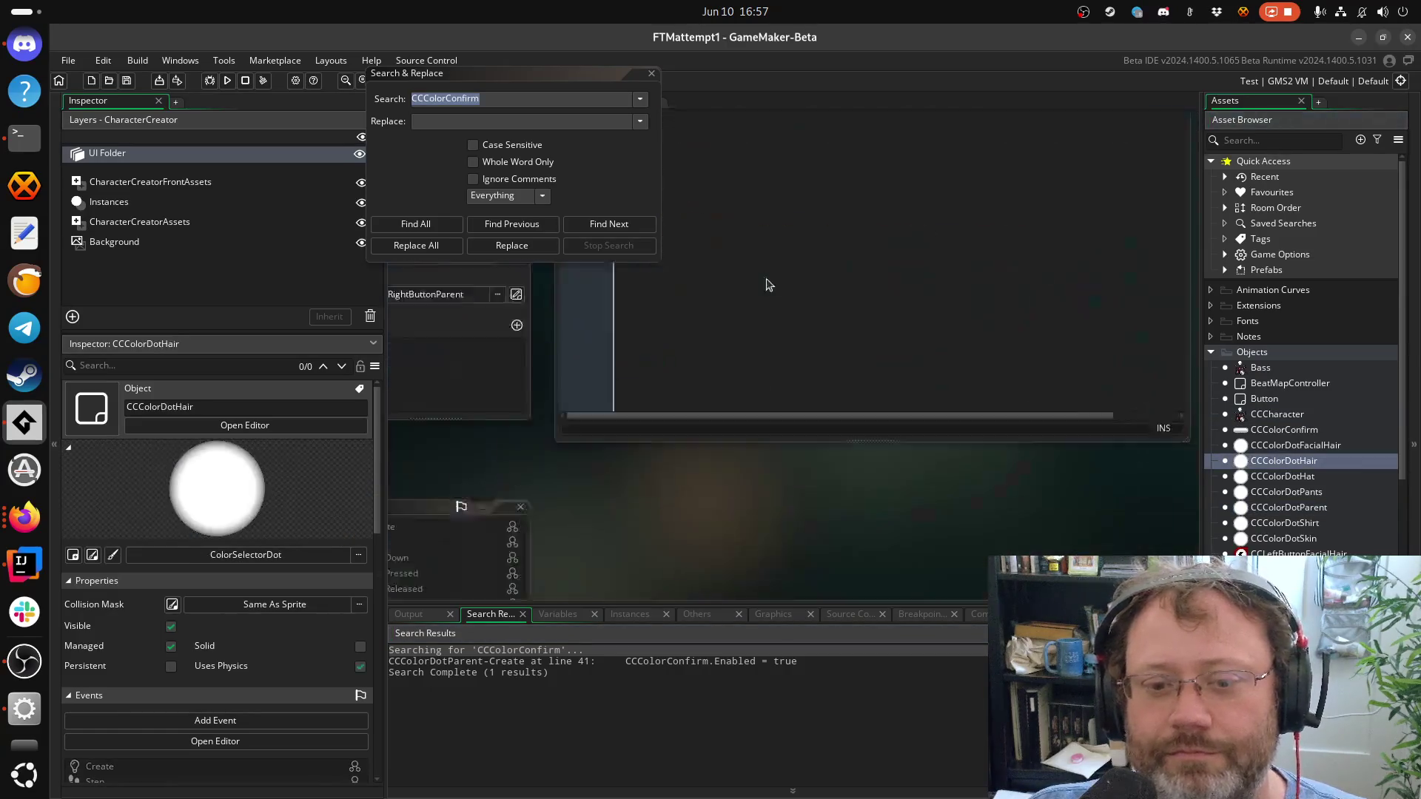
click(641, 86)
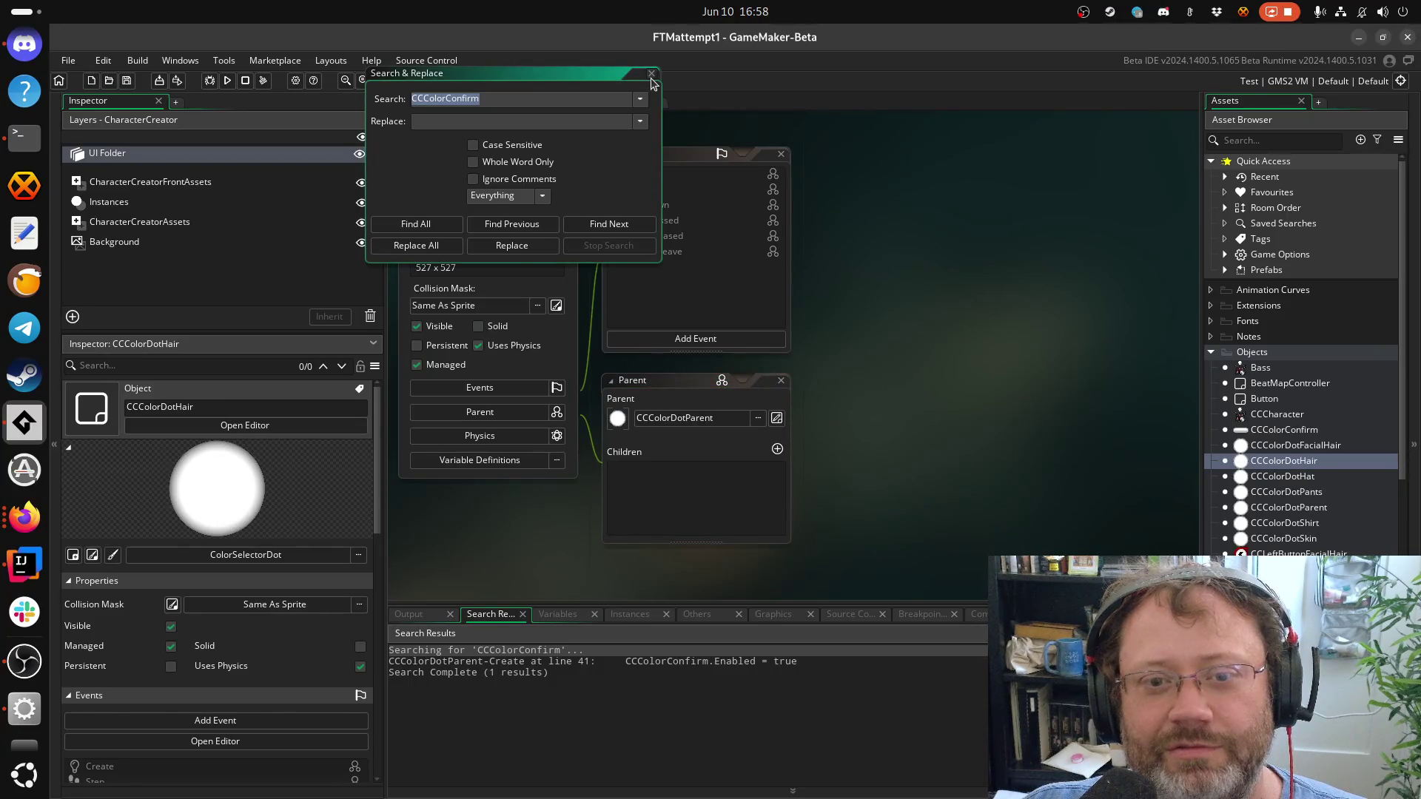
click(651, 75)
Browse the CCColorConfirm, ColorPicker and CustomOptions objects, then bring up the CharacterCreator room
scroll(1320, 534, down, 5)
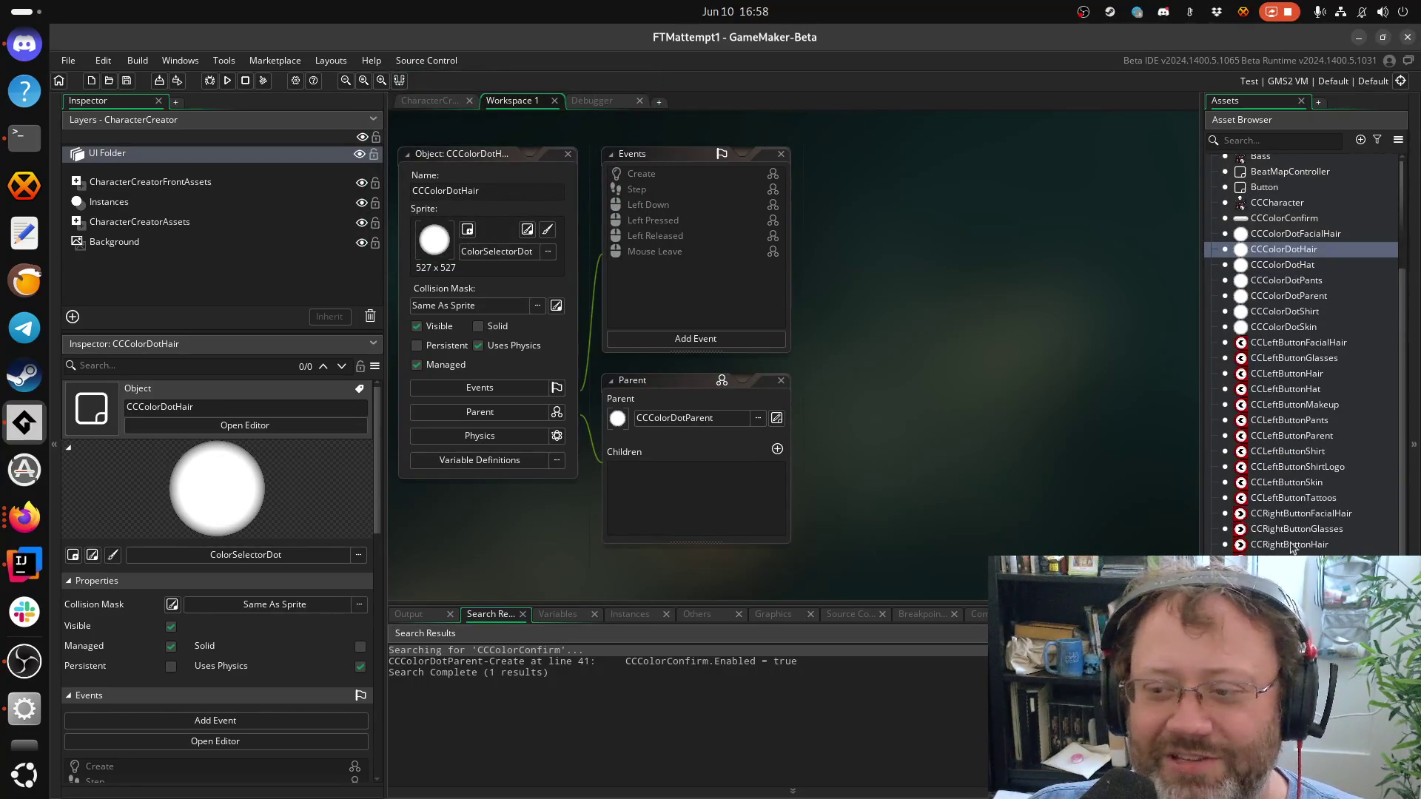
scroll(1286, 538, up, 5)
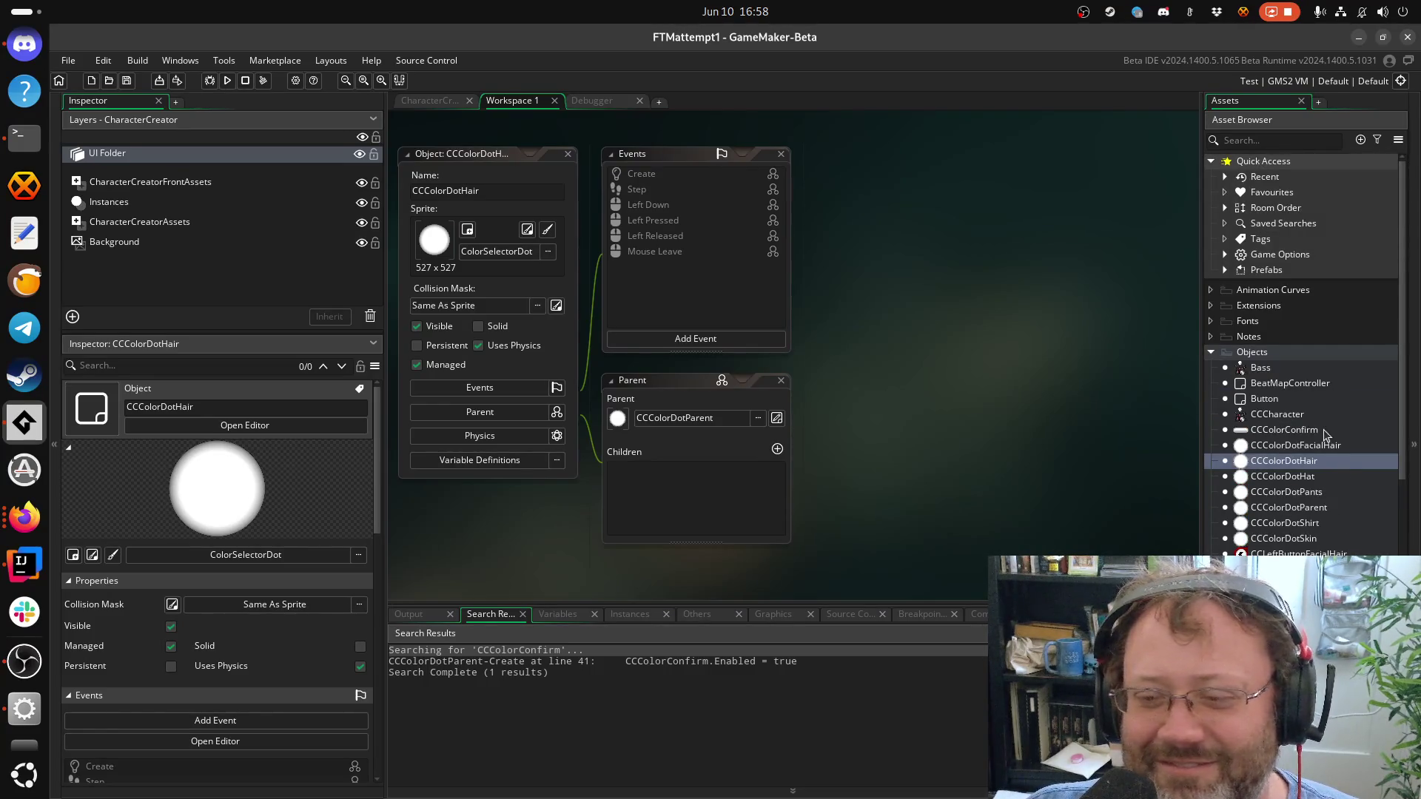
click(1286, 431)
click(1286, 431)
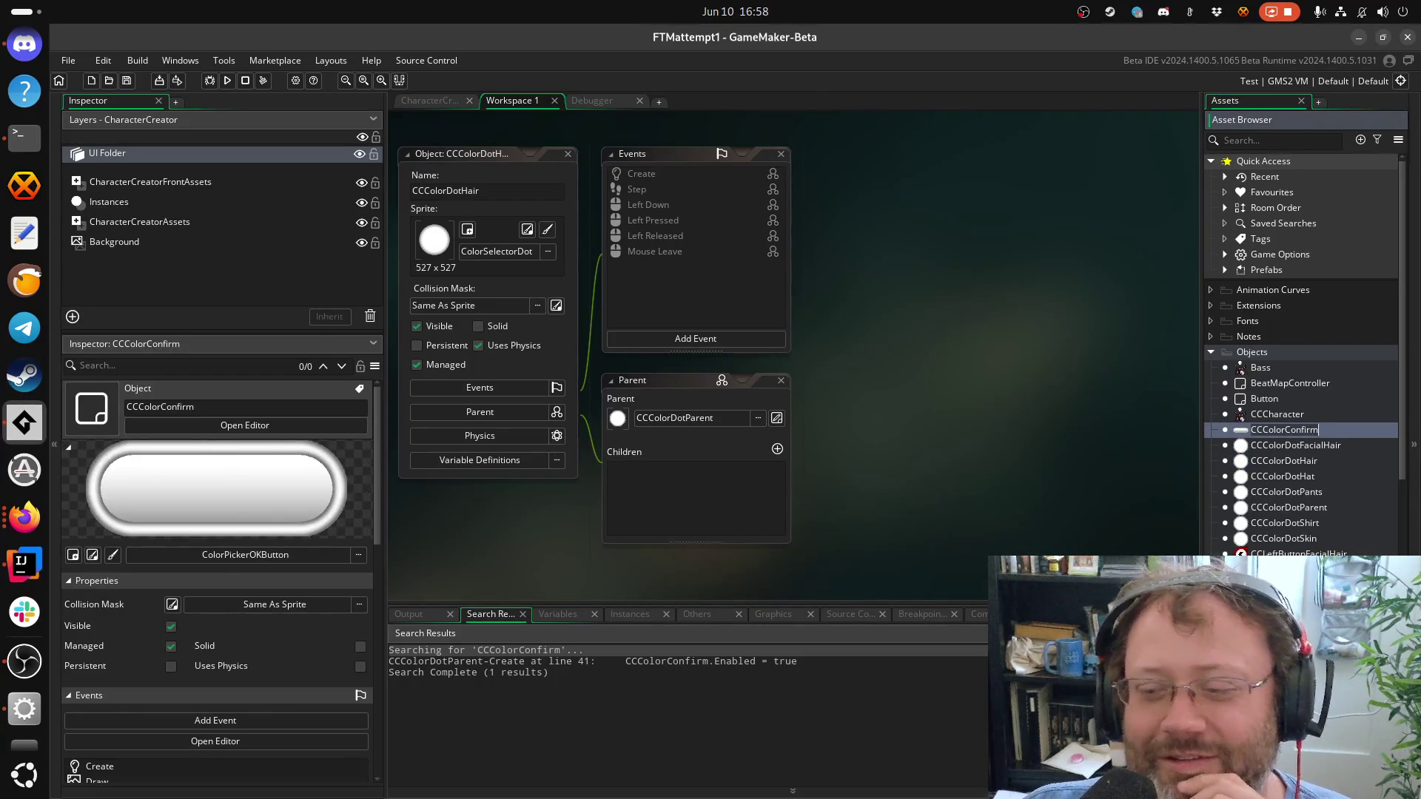
scroll(1302, 355, down, 5)
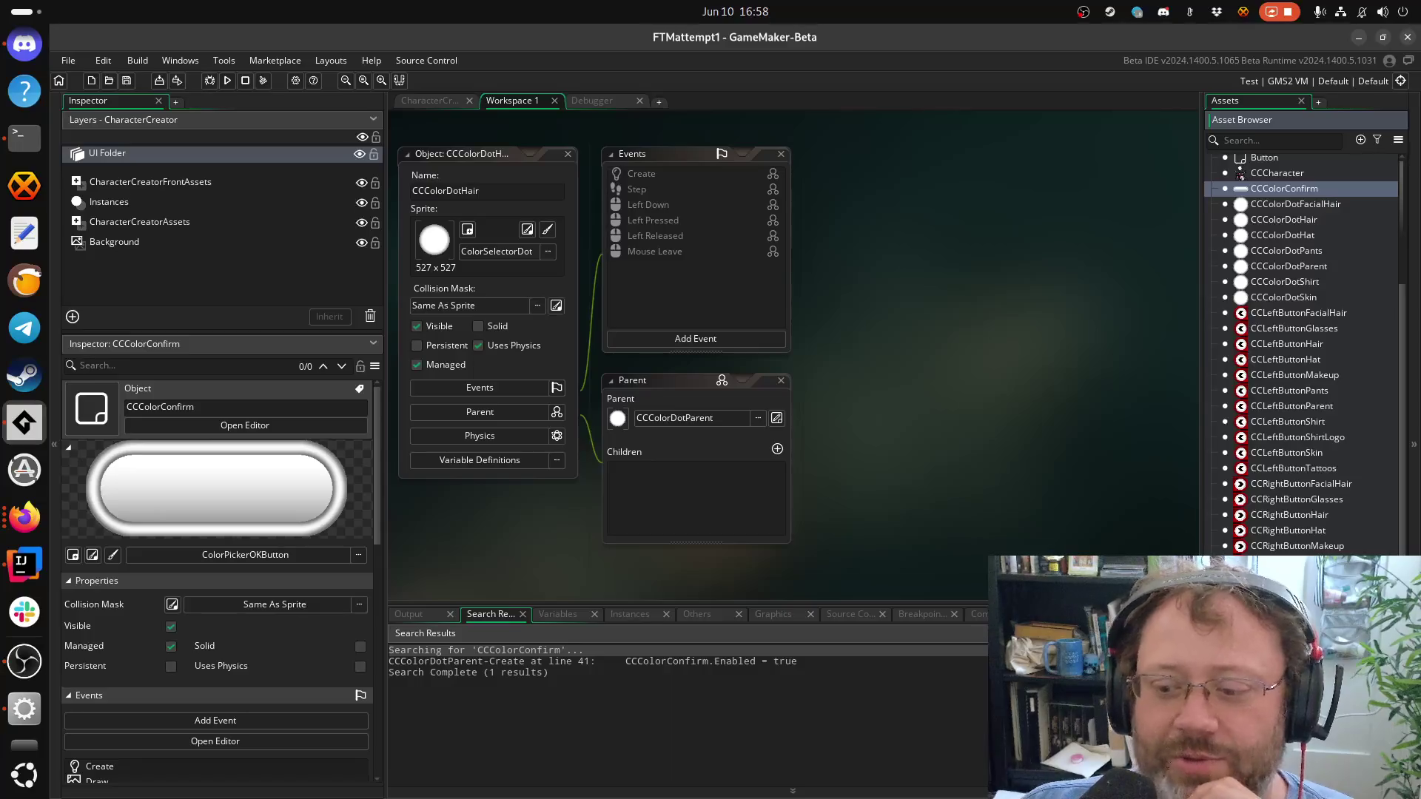
click(1288, 654)
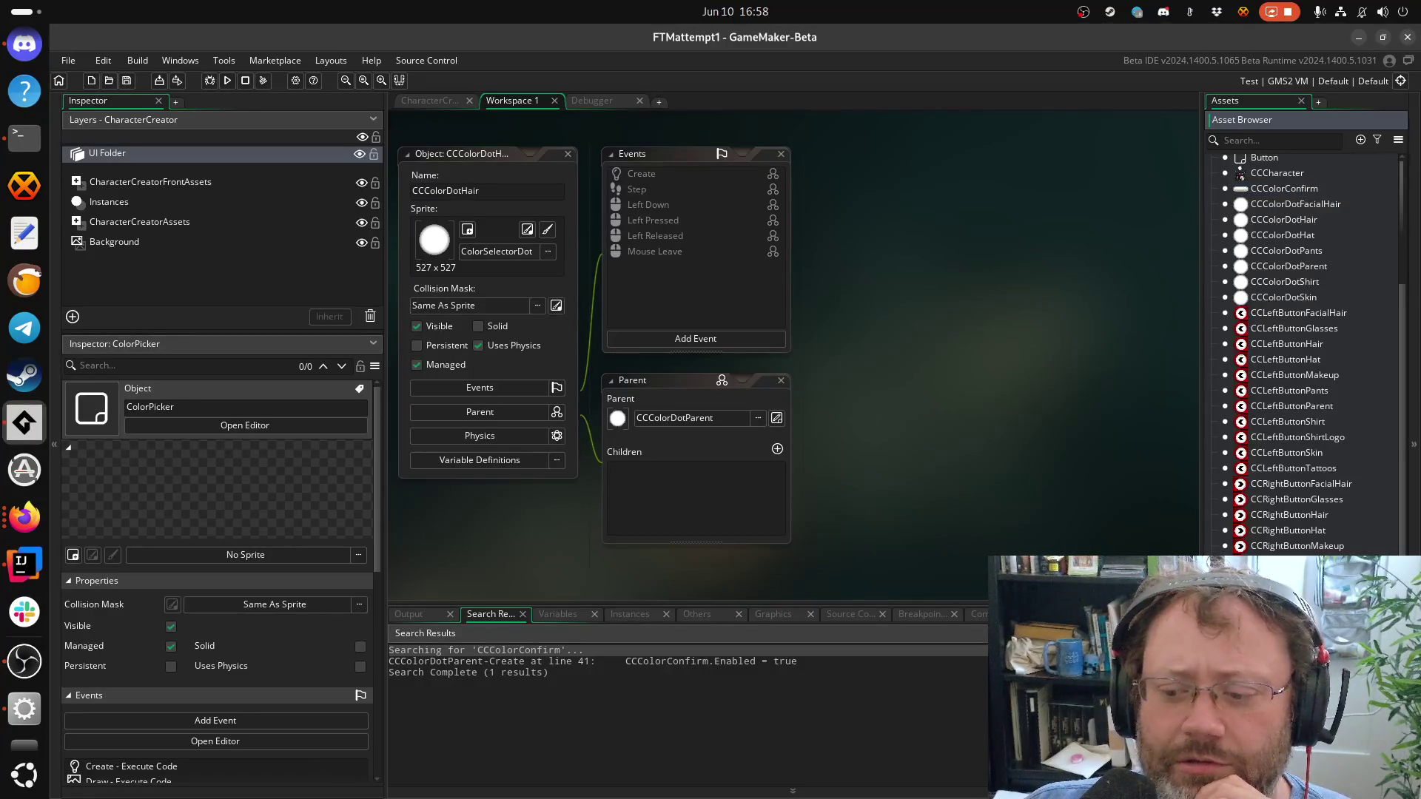
double_click(1288, 654)
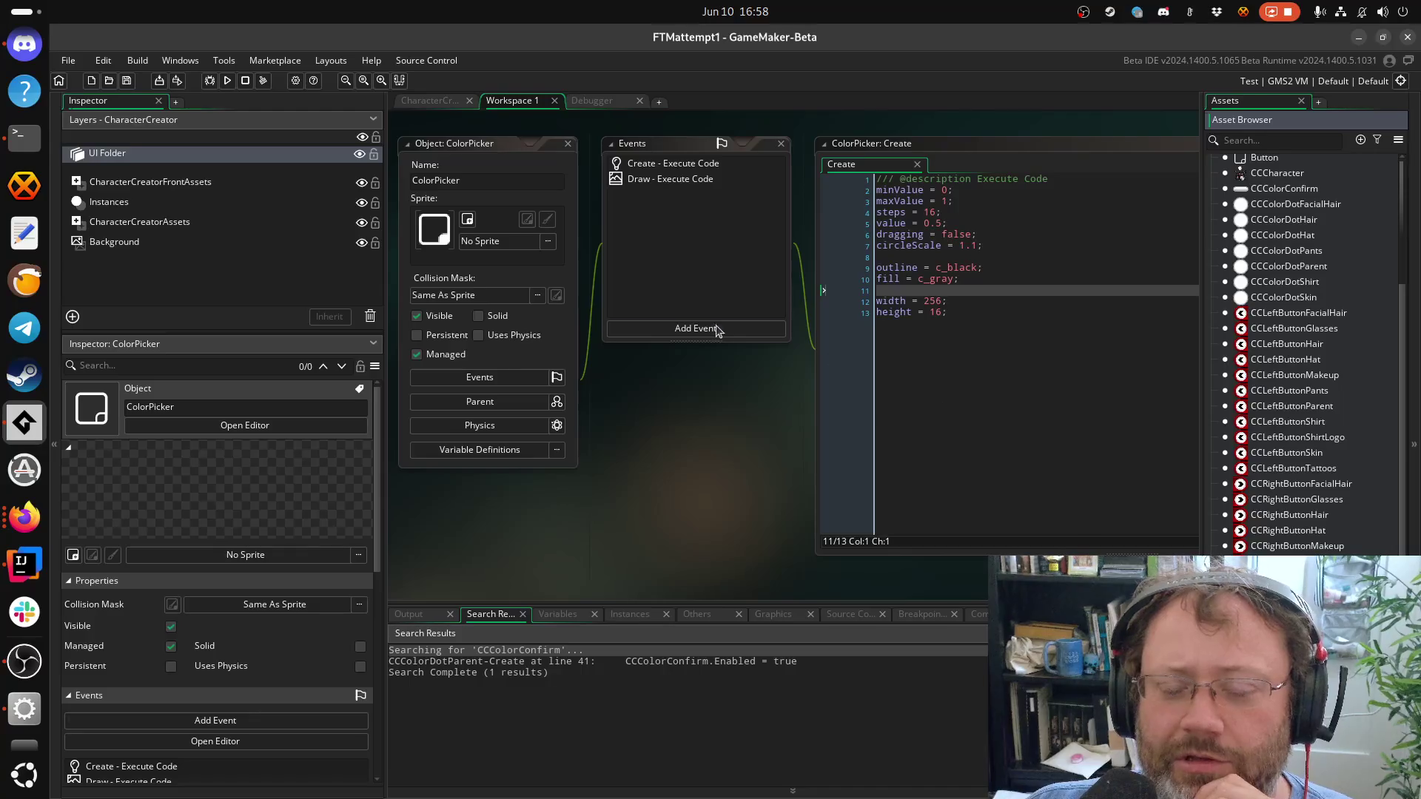
double_click(1288, 670)
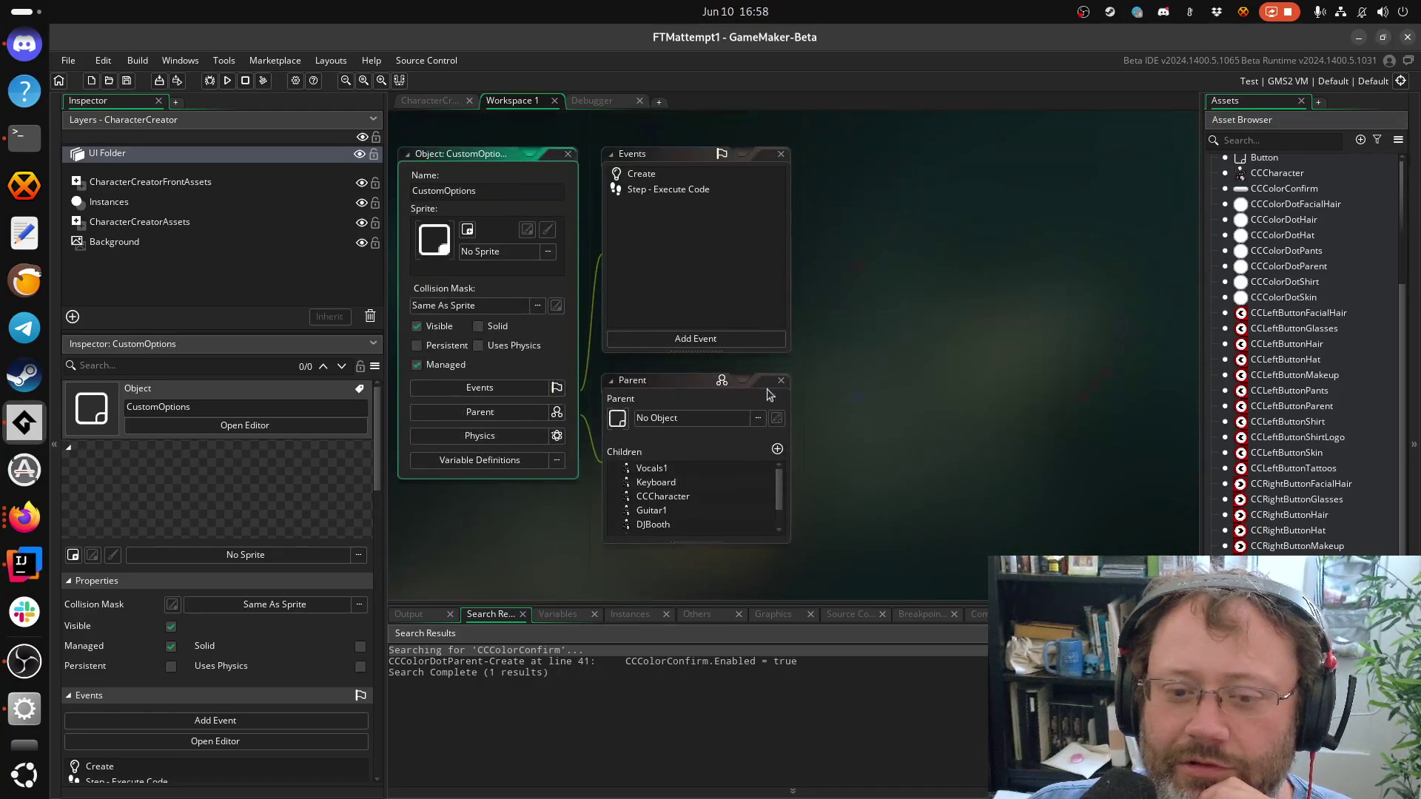
click(430, 100)
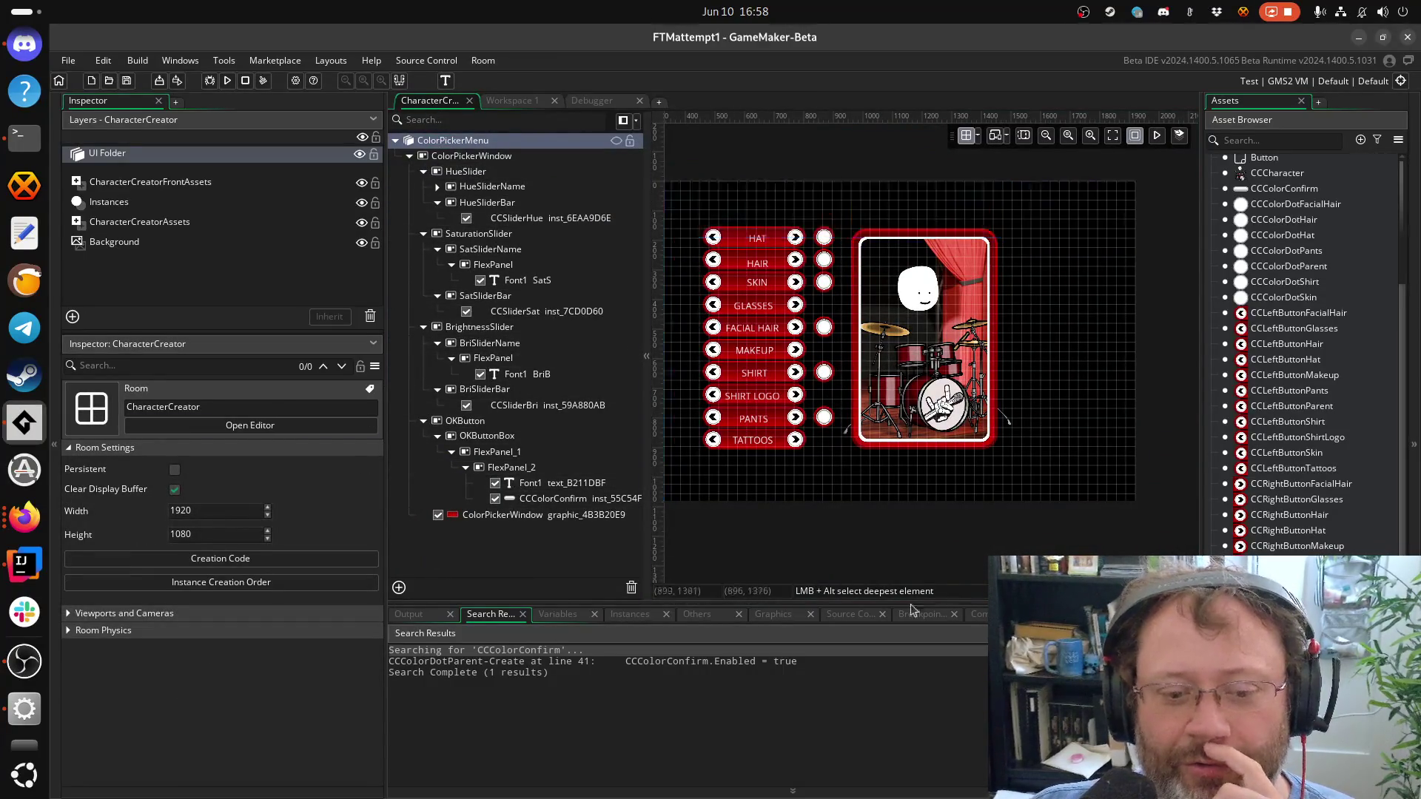
Read CCColorConfirm's Draw code, then reopen CCColorDotParent with its Step code
scroll(1263, 482, up, 3)
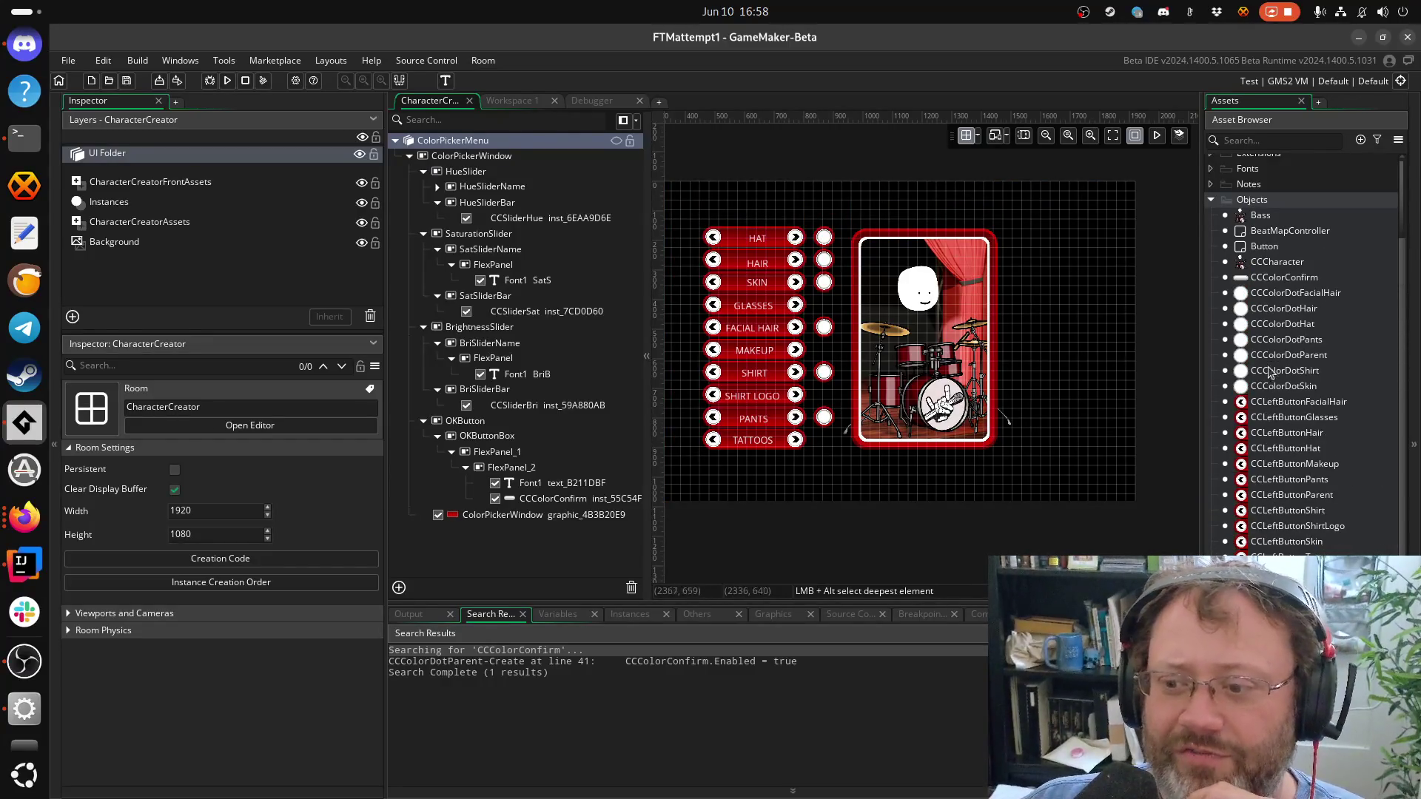
double_click(1284, 277)
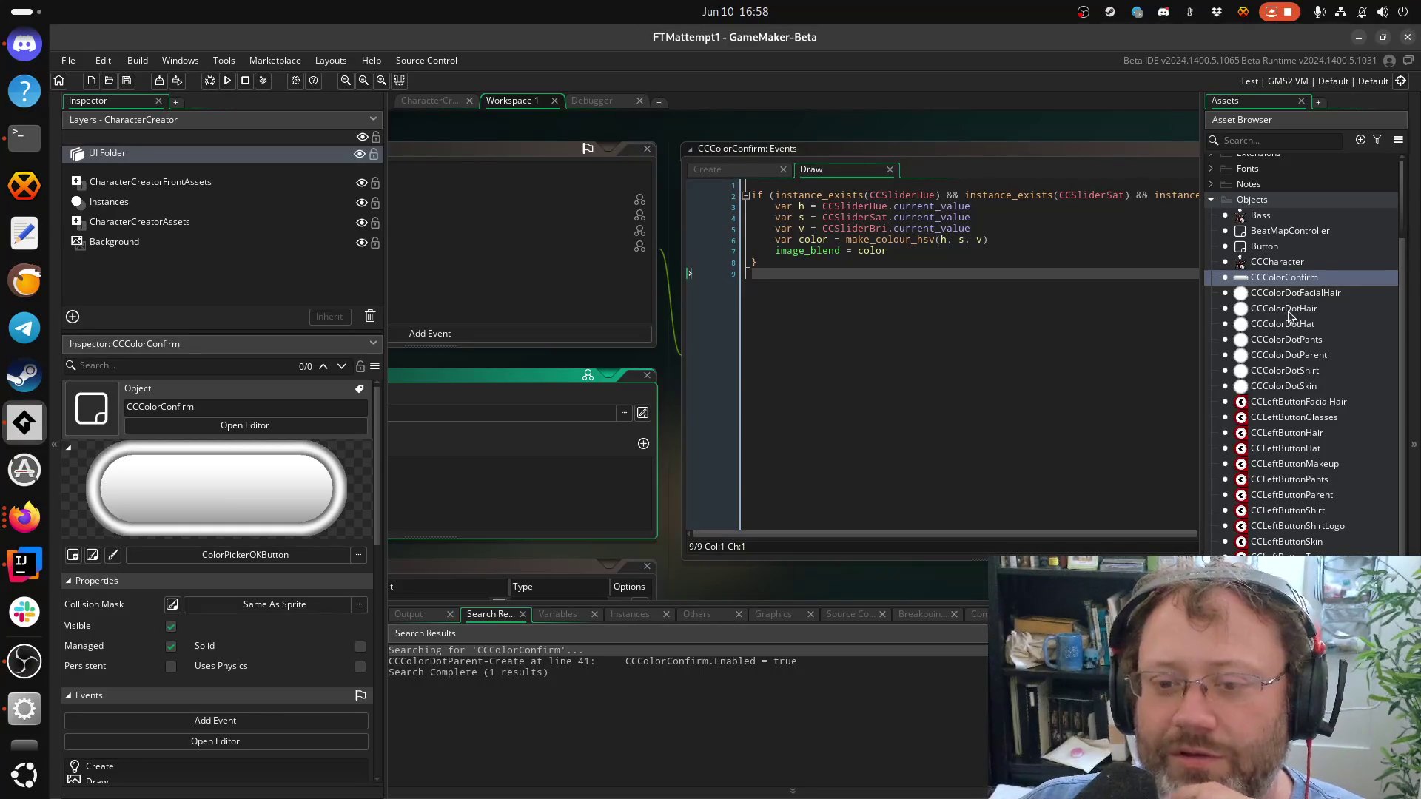
mouse_move(1092, 340)
mouse_down()
mouse_move(727, 405)
mouse_move(831, 336)
mouse_up()
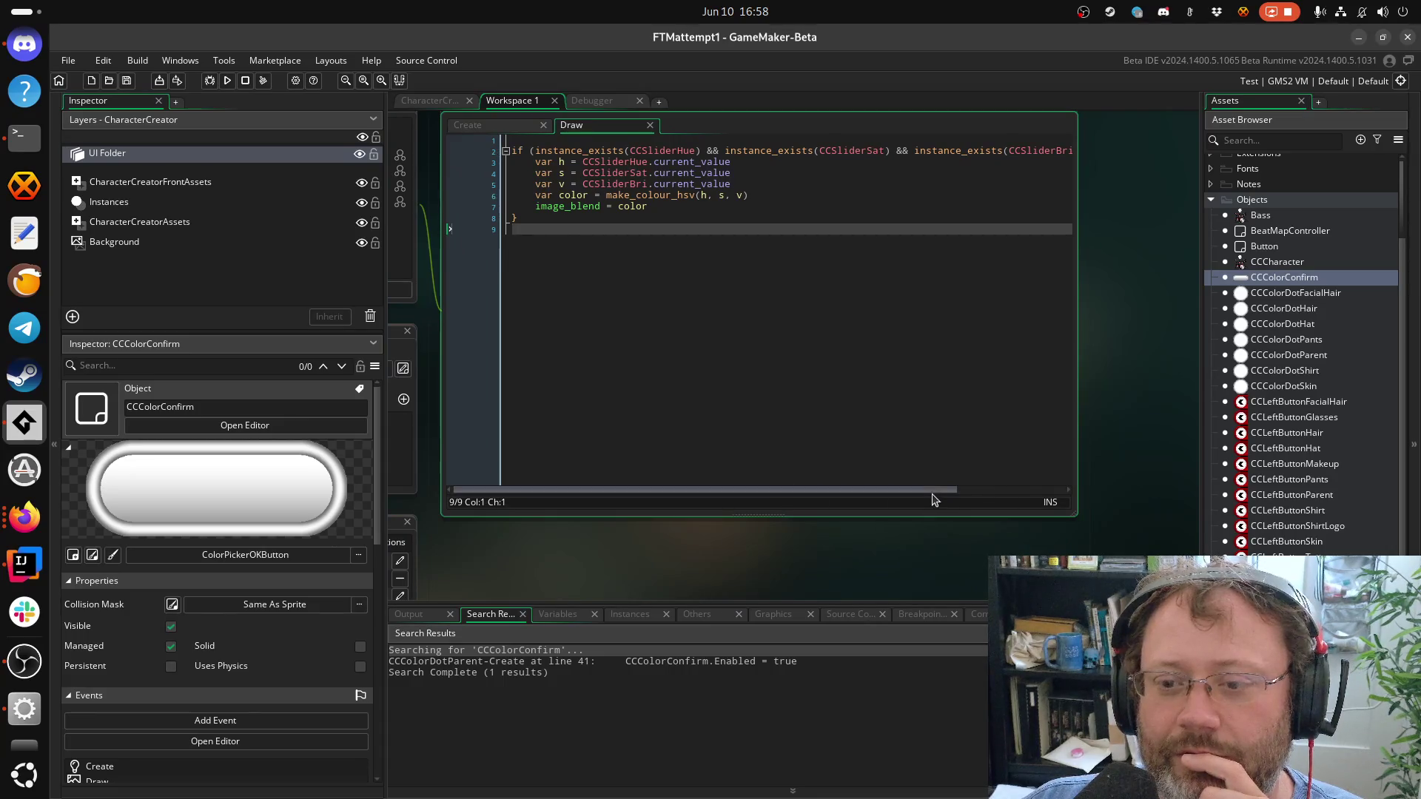
scroll(970, 498, right, 2)
mouse_move(968, 493)
mouse_down()
mouse_move(1096, 504)
mouse_move(681, 491)
mouse_up()
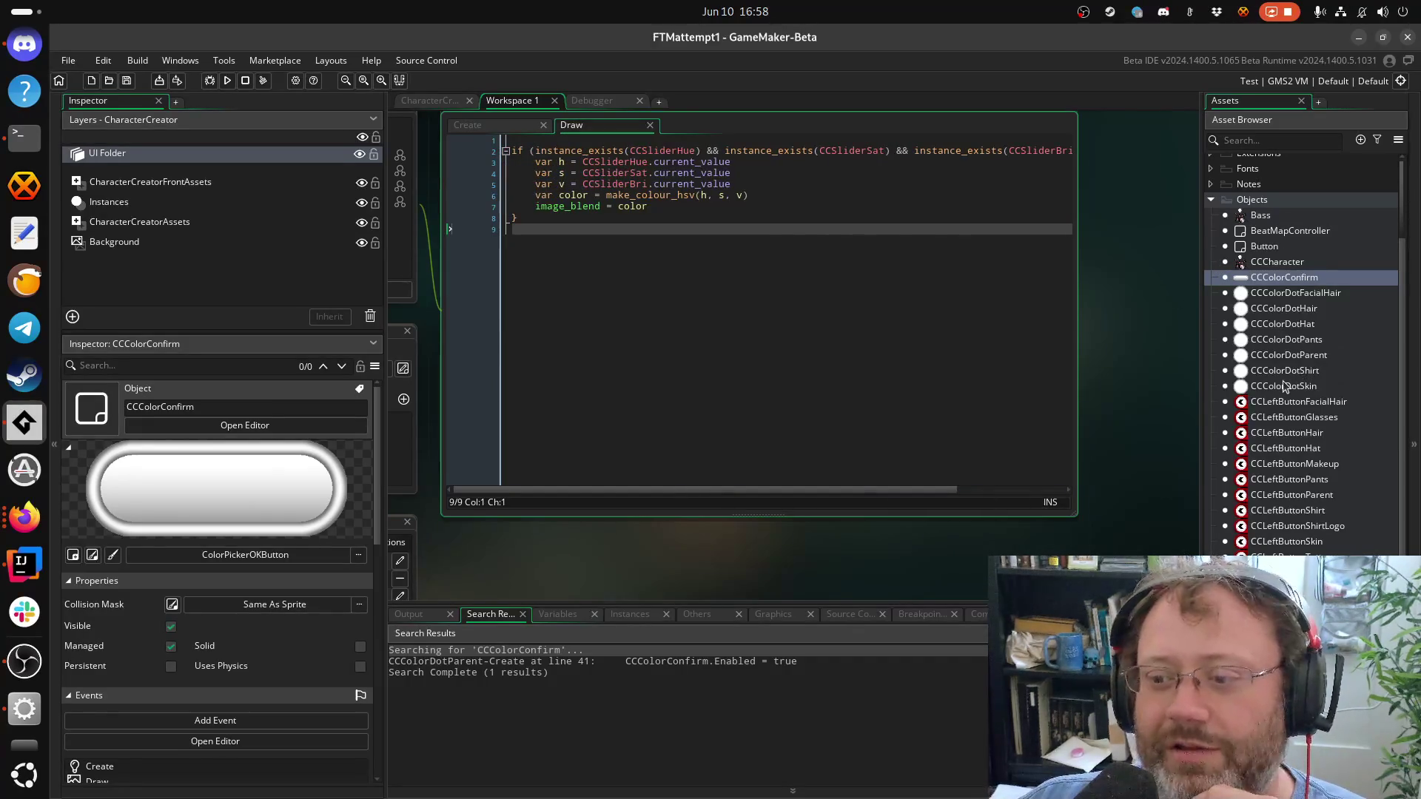
double_click(1292, 355)
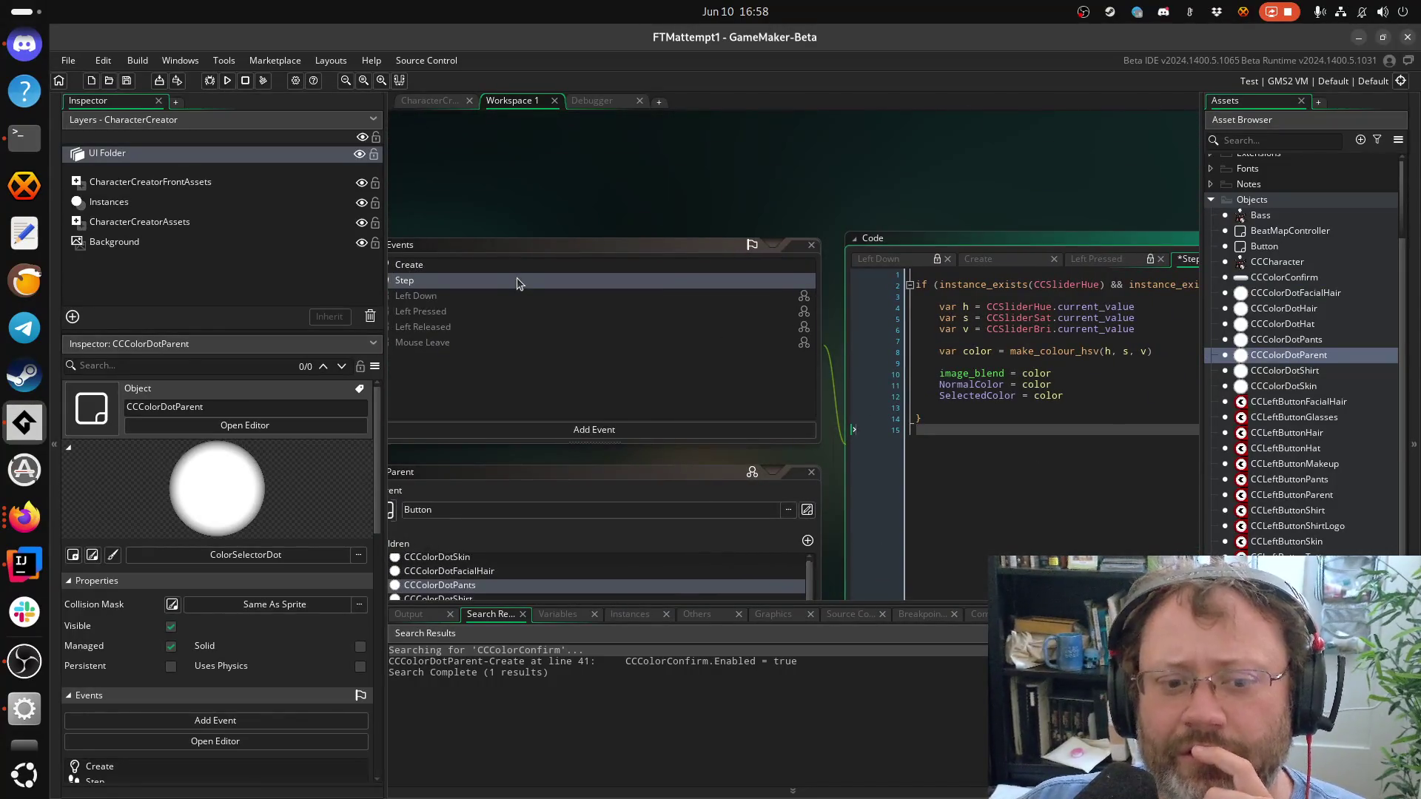
Start an if statement on a new line below the Dismiss Button comment in CCColorDotParent's Create code
click(518, 270)
click(955, 369)
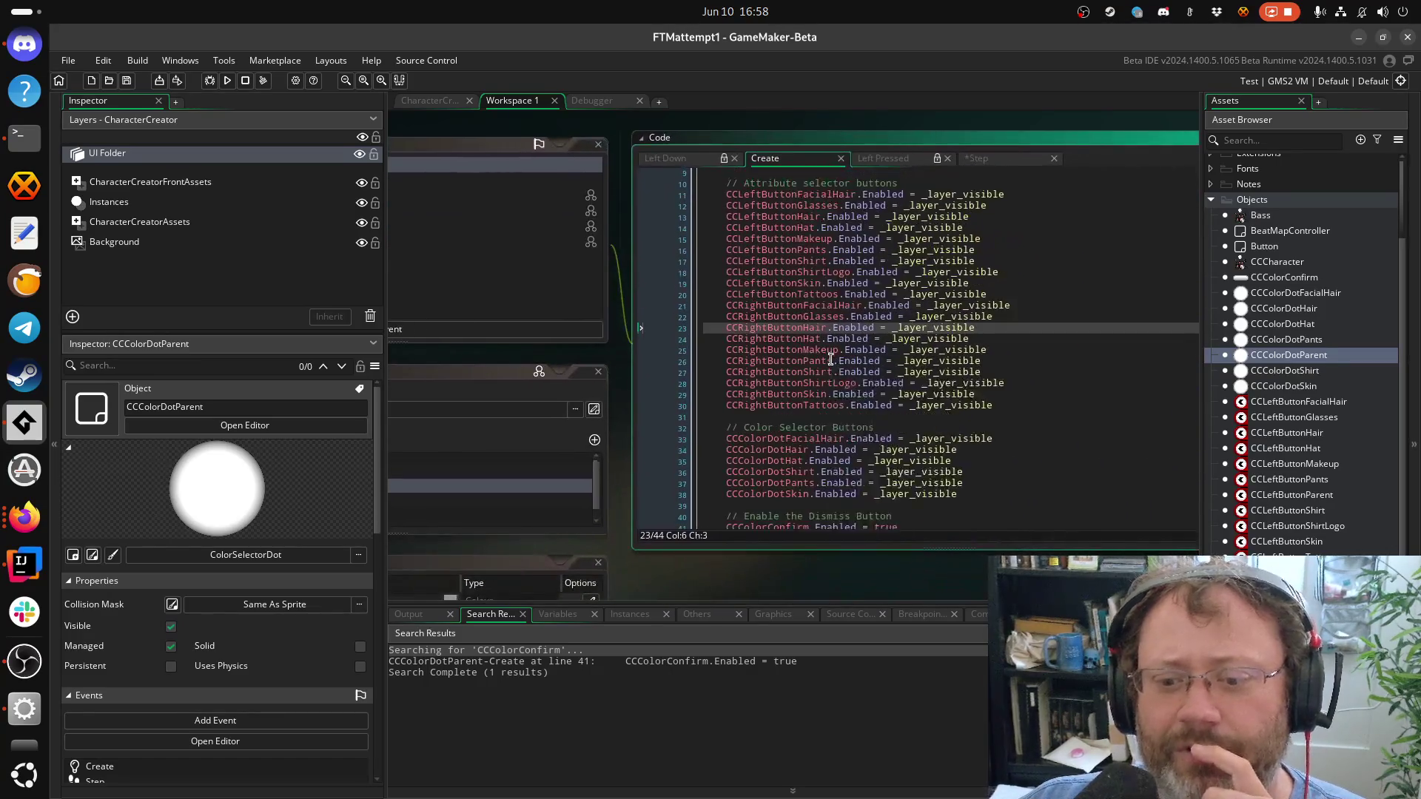
scroll(910, 482, up, 5)
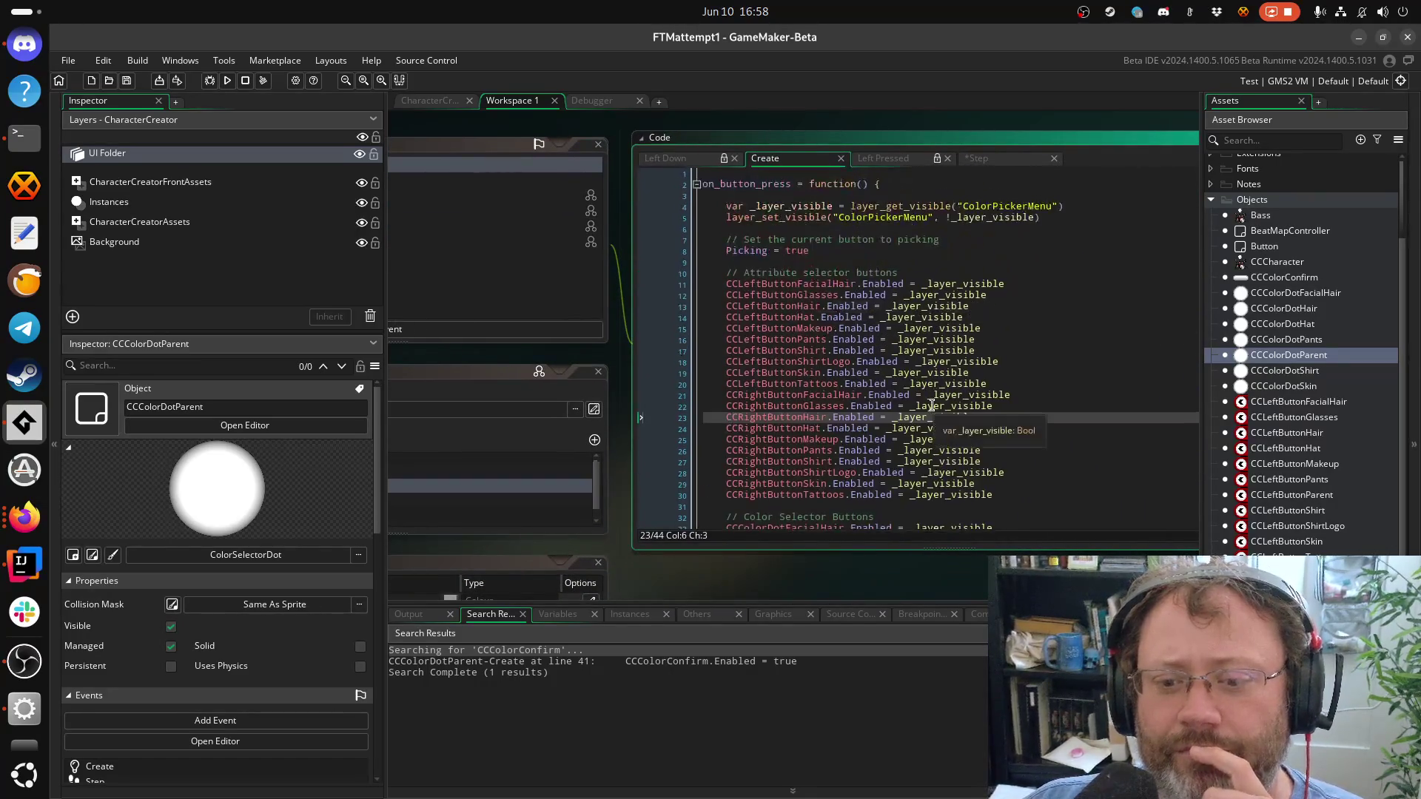
scroll(909, 483, down, 5)
click(861, 480)
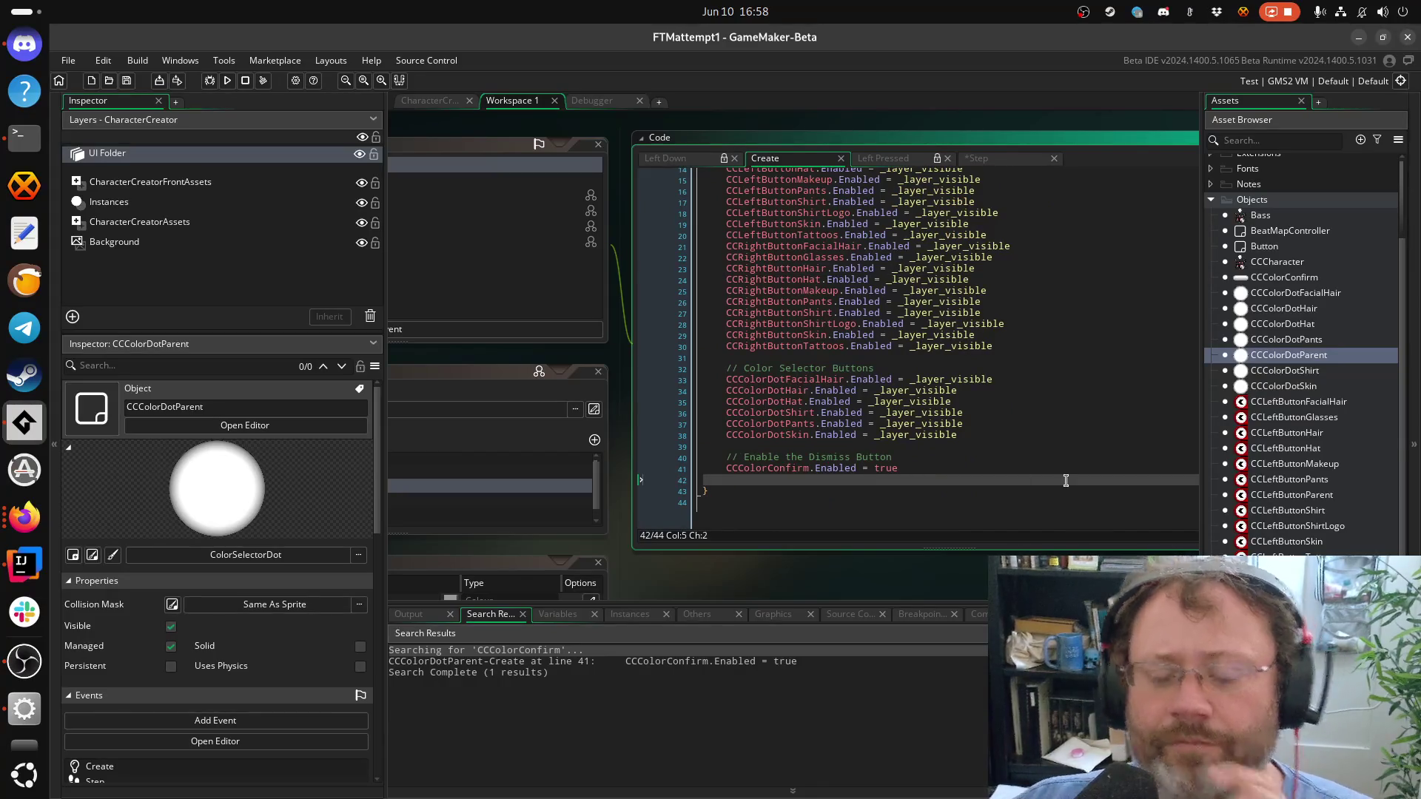
key(shift+Up)
key(shift+Up)
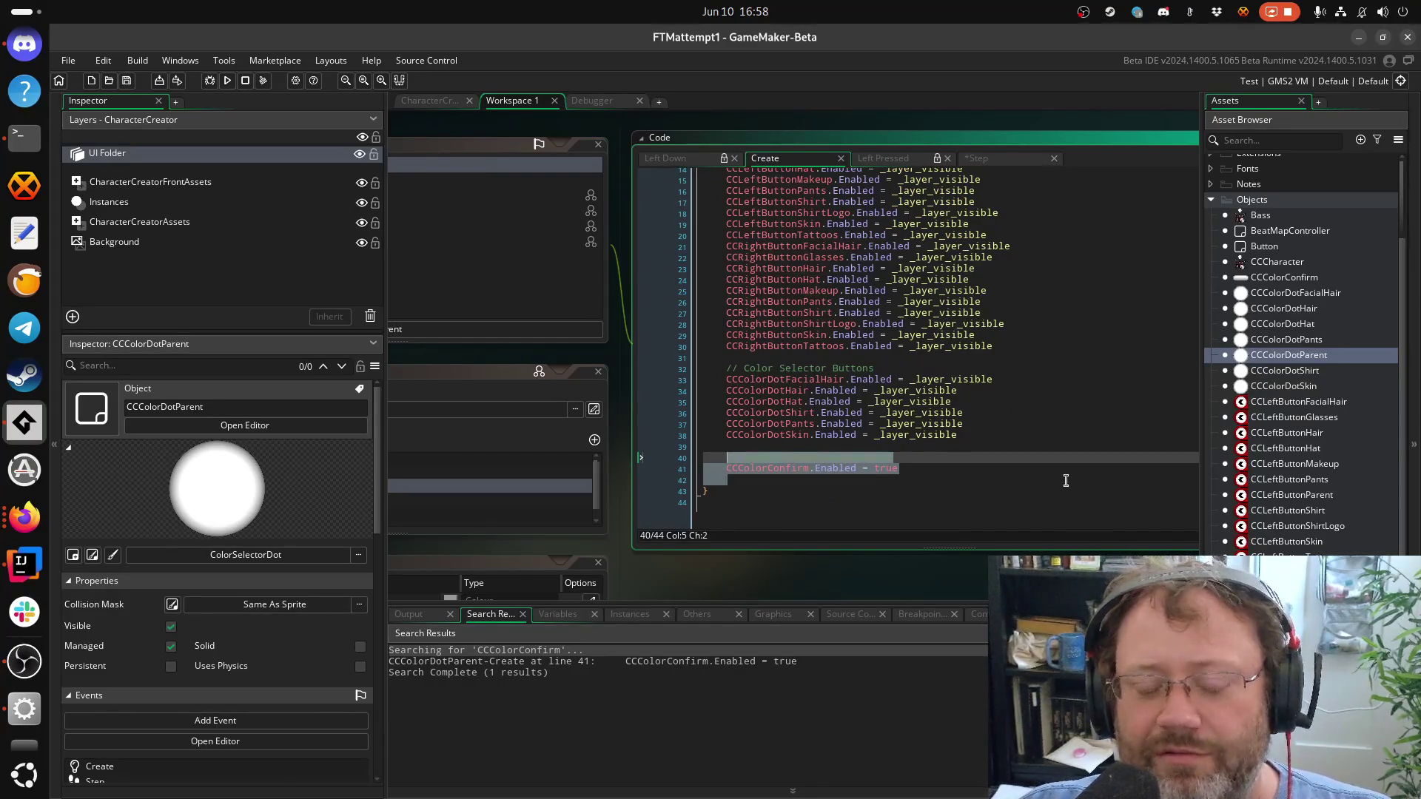
key(Home)
key(Down)
key(Up)
key(End)
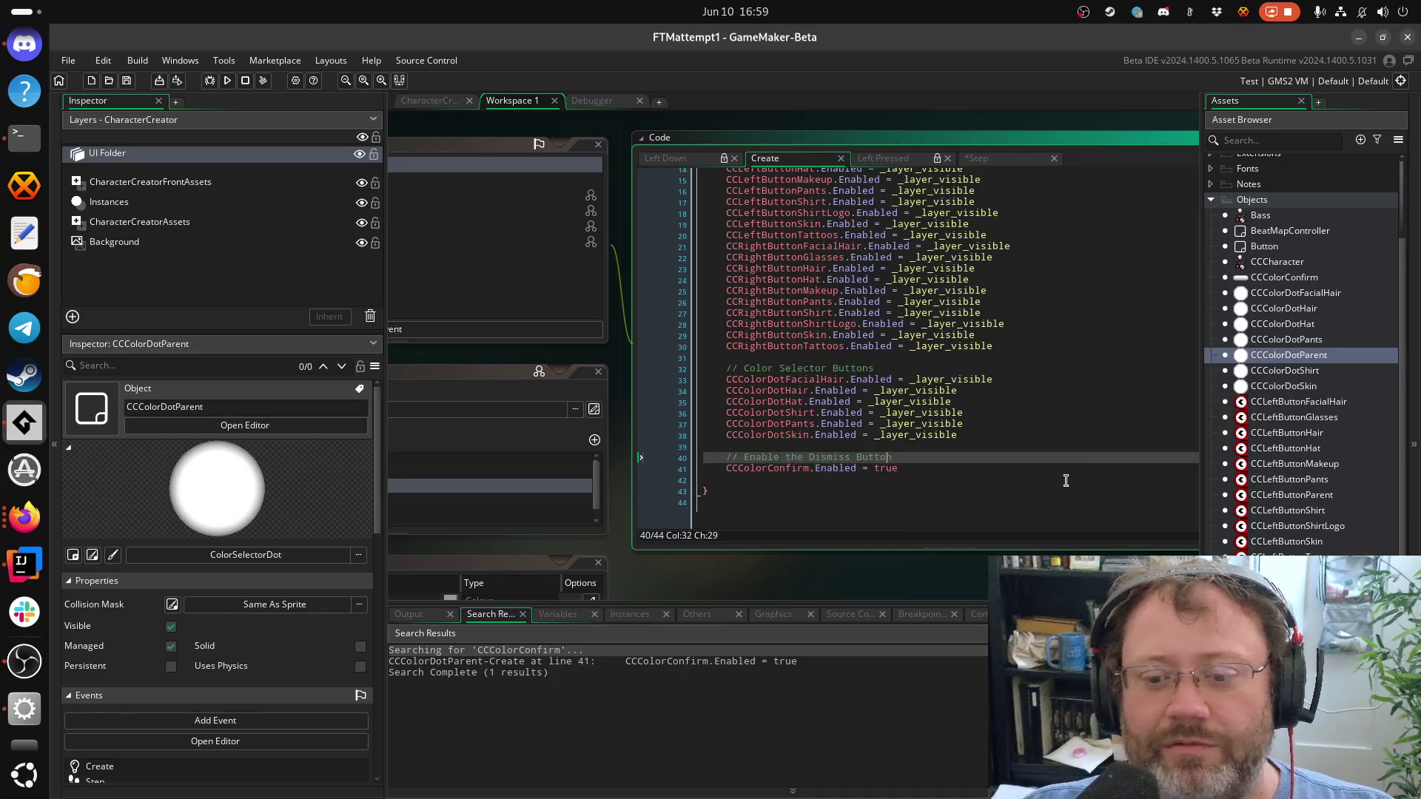
key(Return)
key(Return)
text(if ()
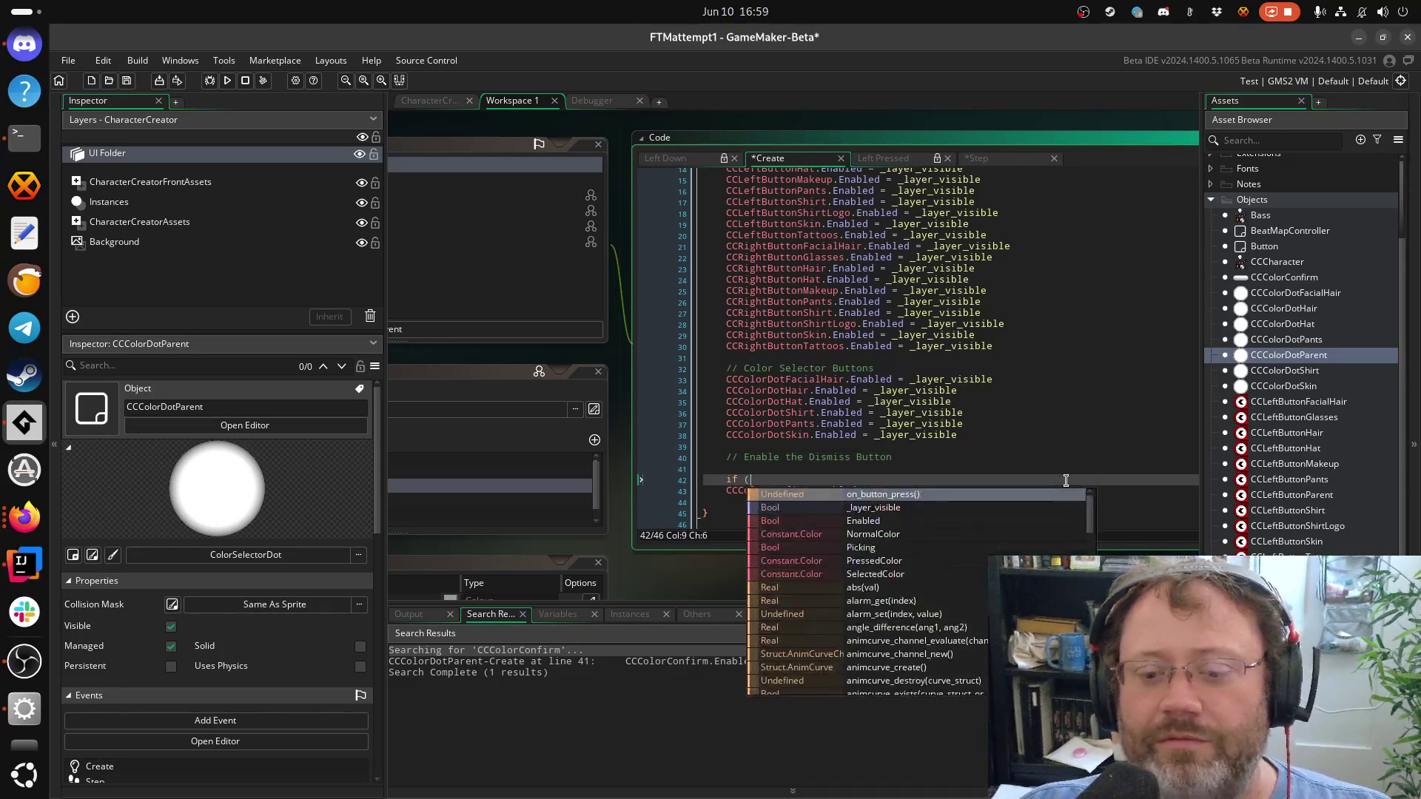
text(varia)
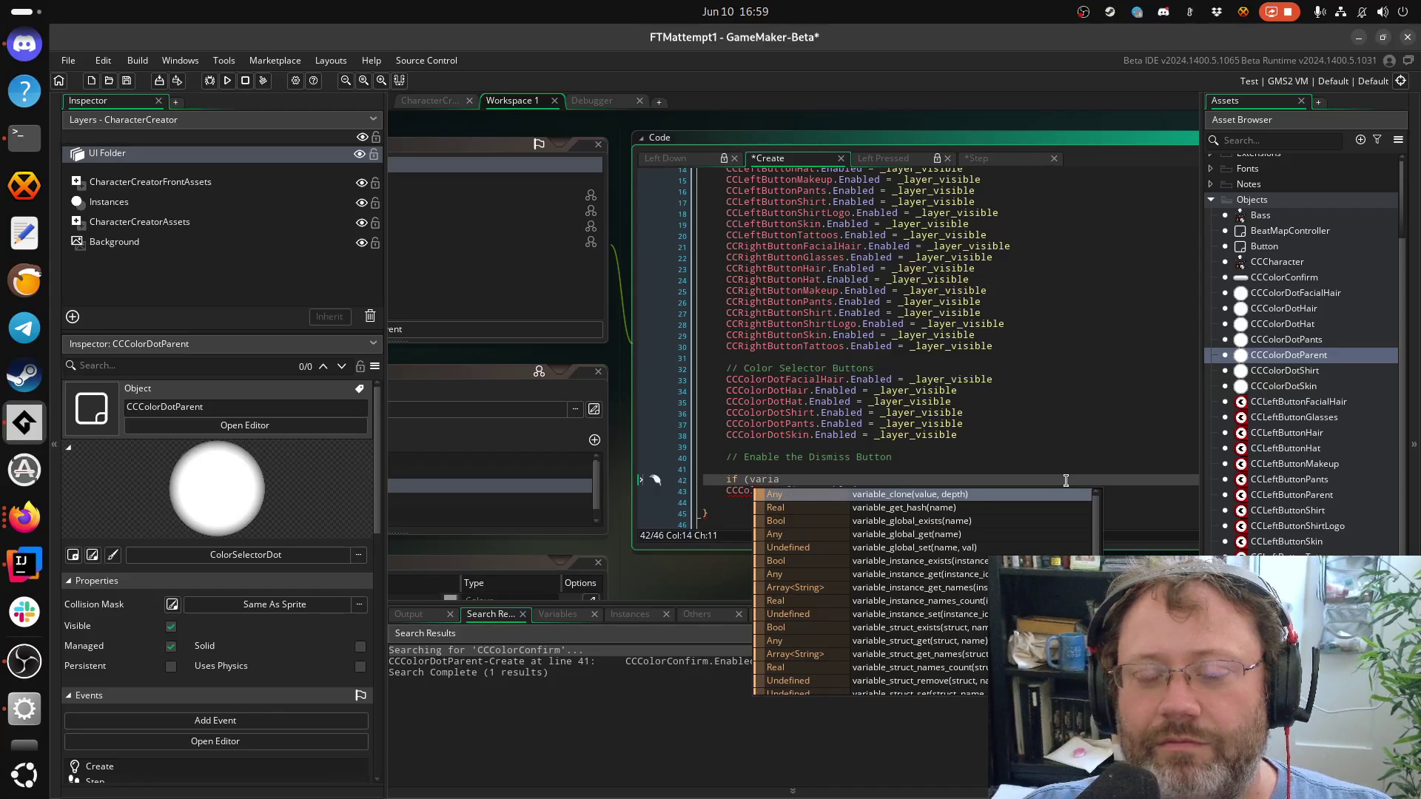
key(Escape)
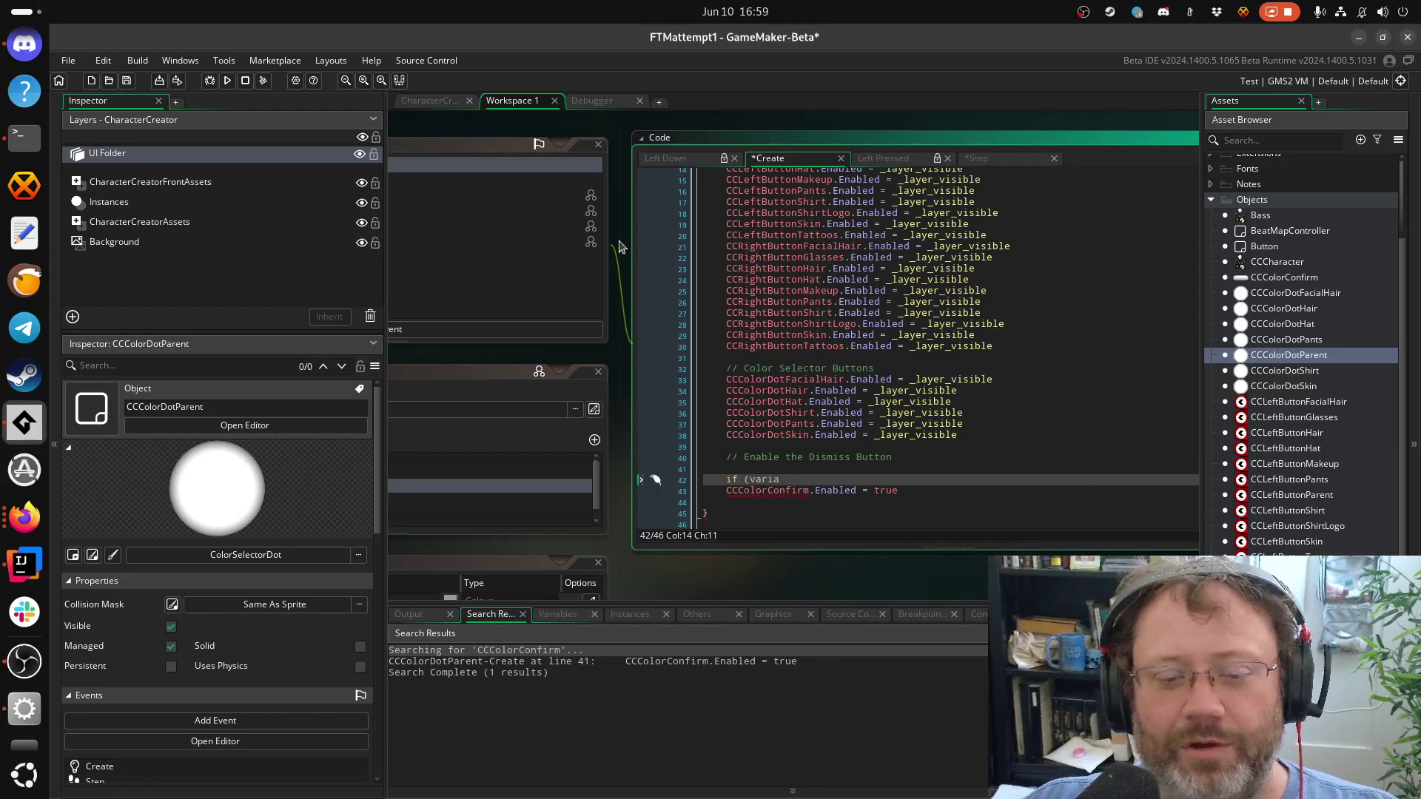
Look over the Step event code, then return to the unfinished if line in Create
click(592, 237)
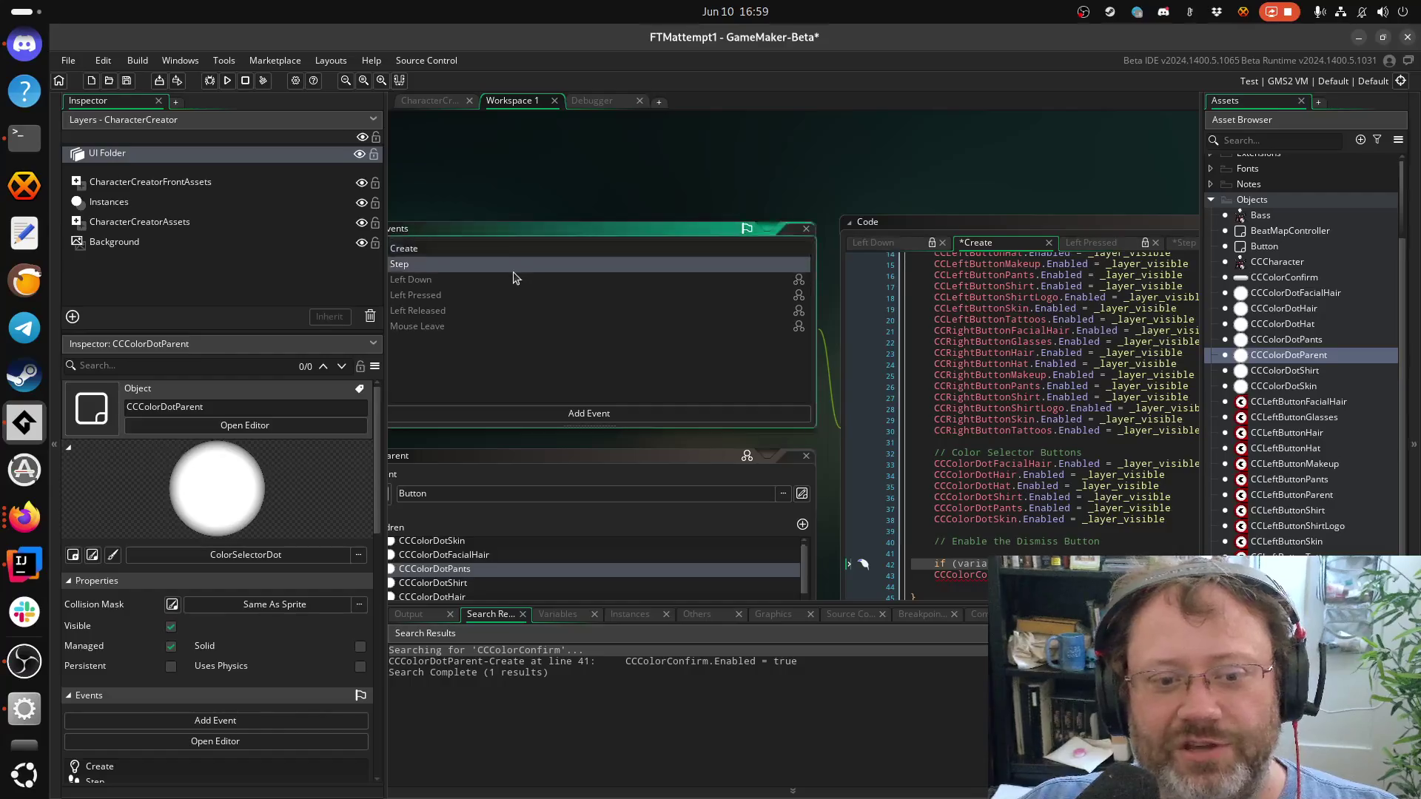
double_click(513, 264)
click(1023, 390)
click(459, 348)
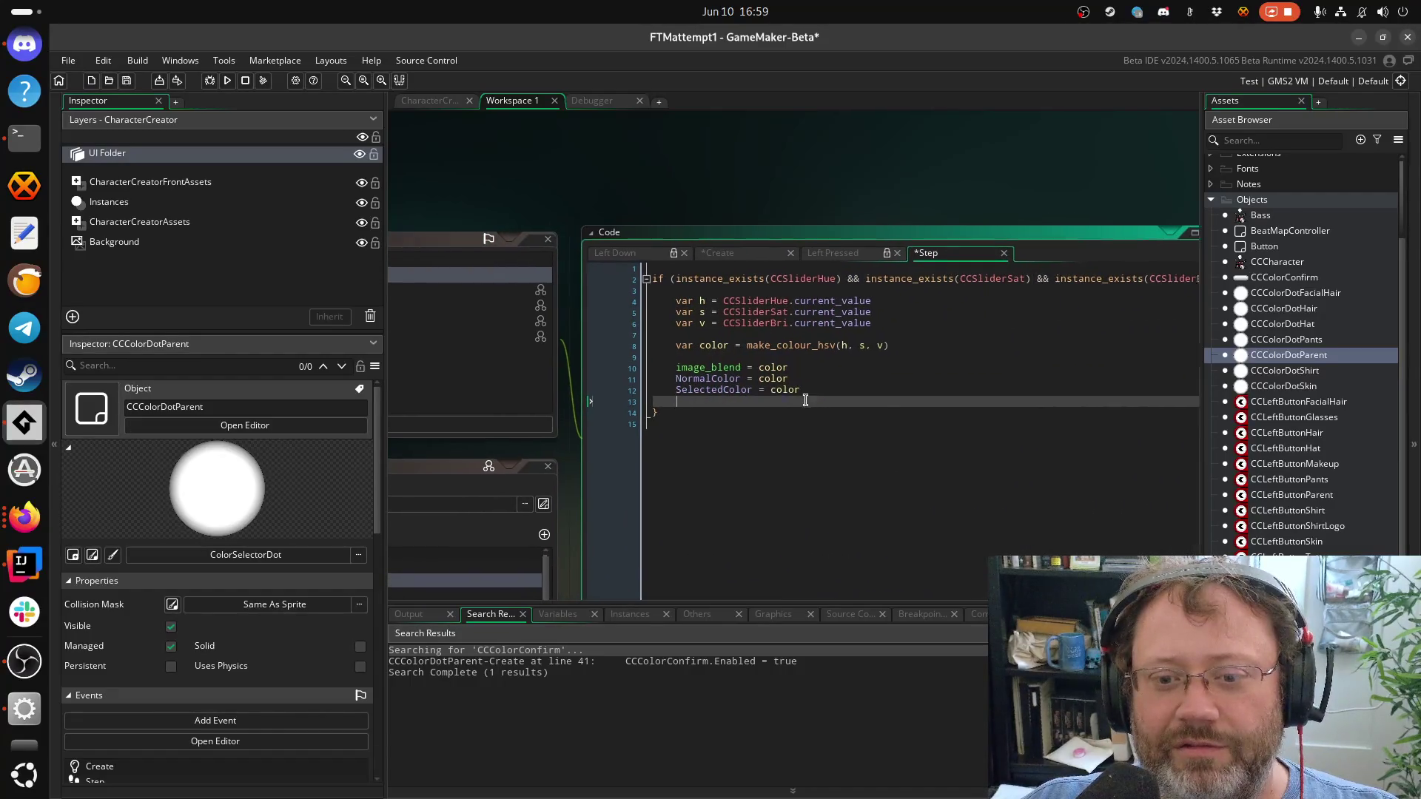
double_click(592, 278)
click(997, 345)
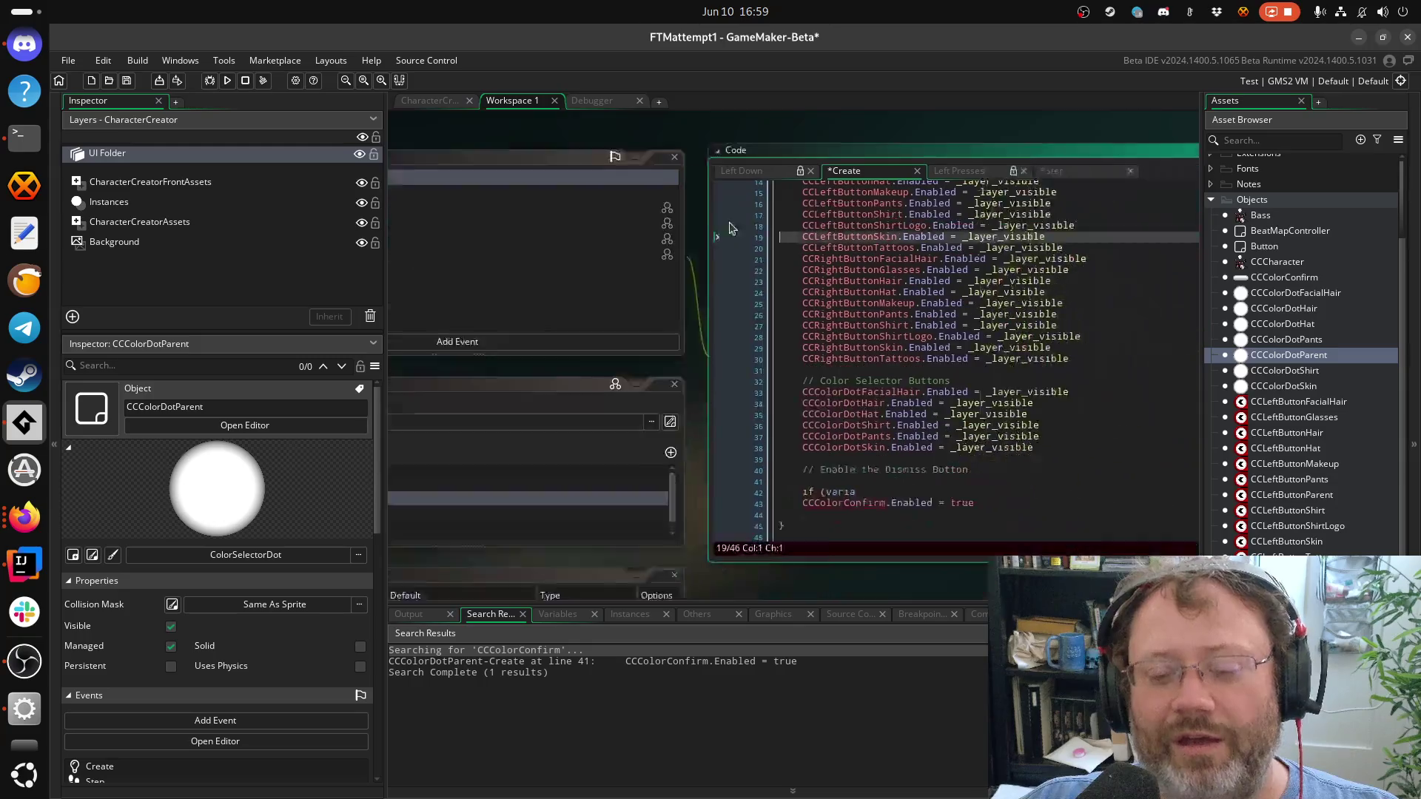
Make the condition instance_exists(CCColorConfirm) by moving the CCColorConfirm name into it
double_click(766, 460)
text(insta)
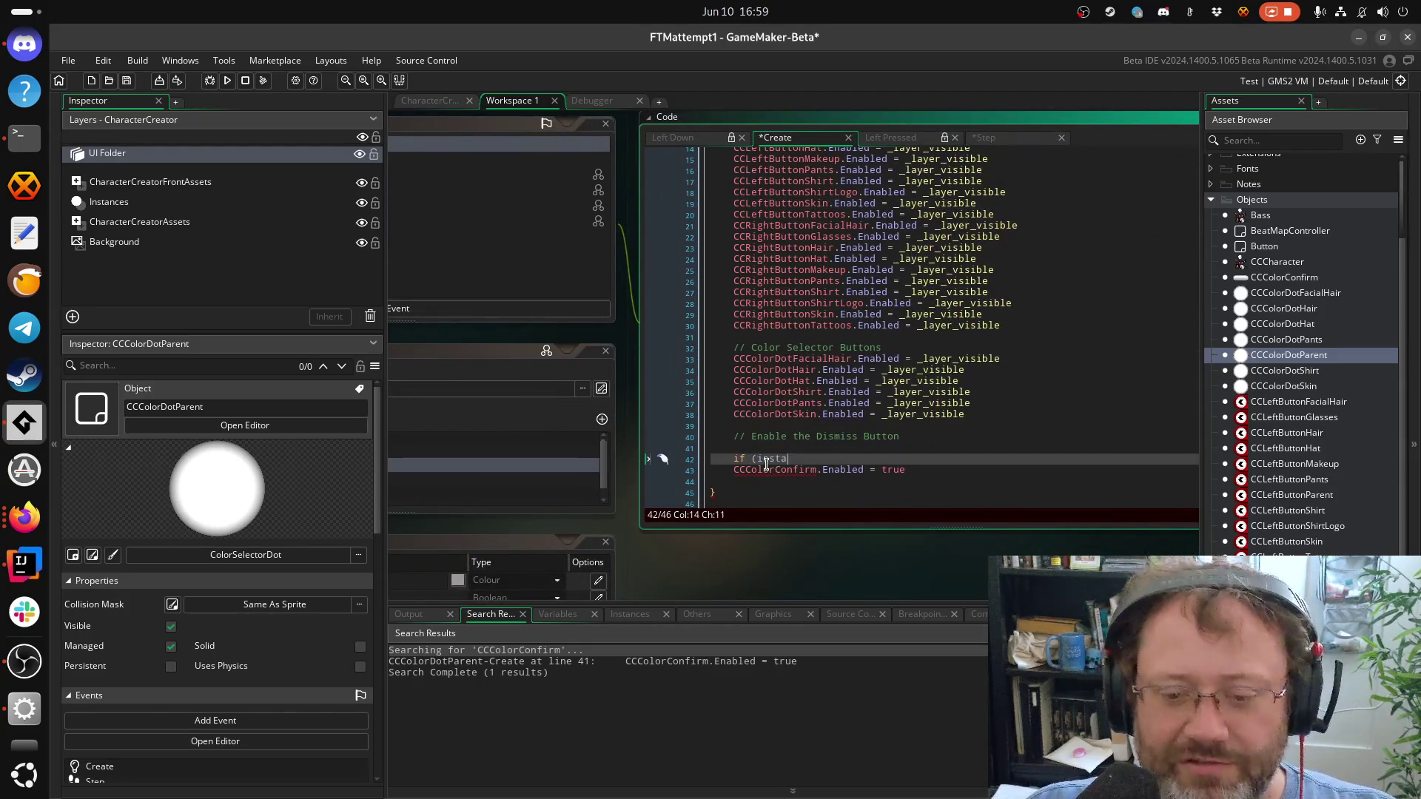
text(nce_exist)
key(Return)
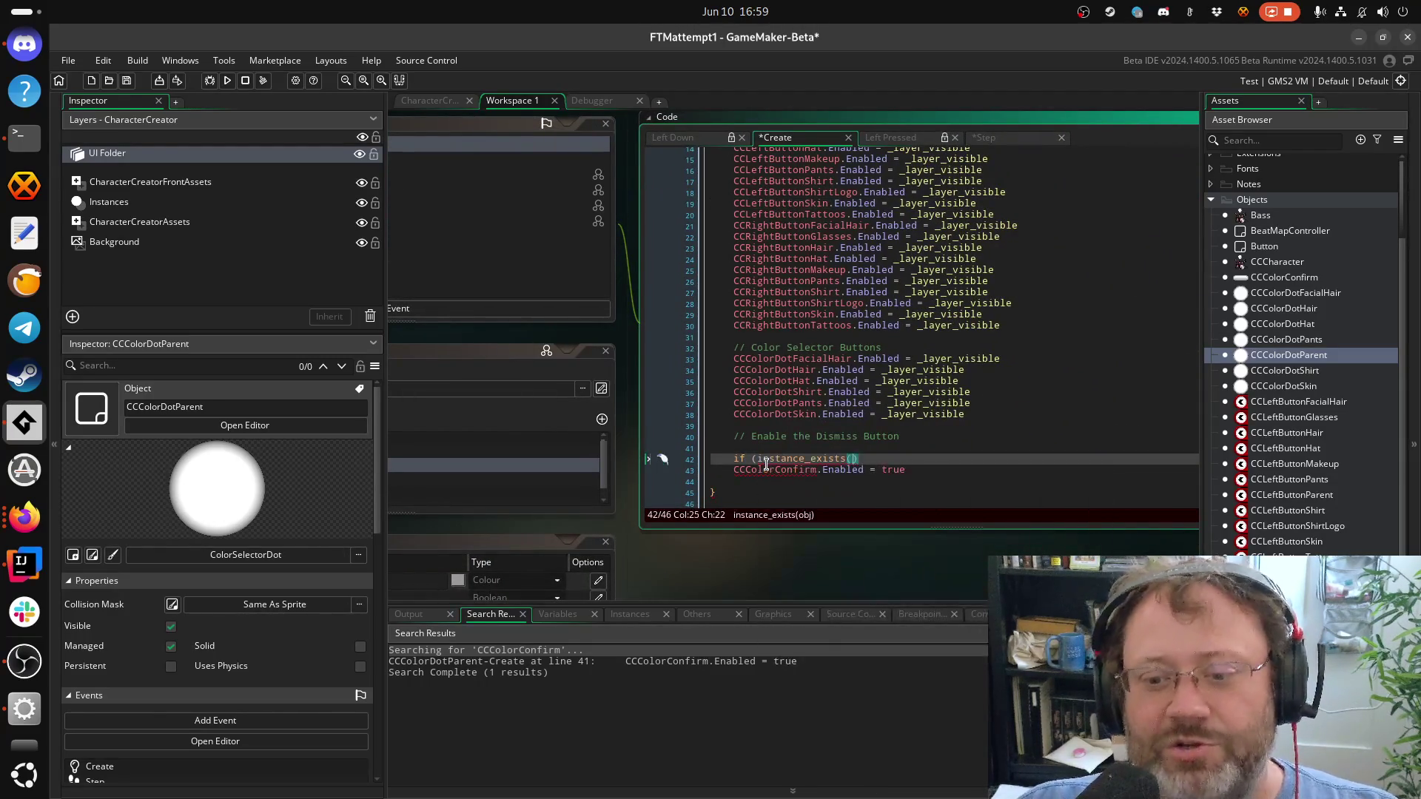
double_click(770, 469)
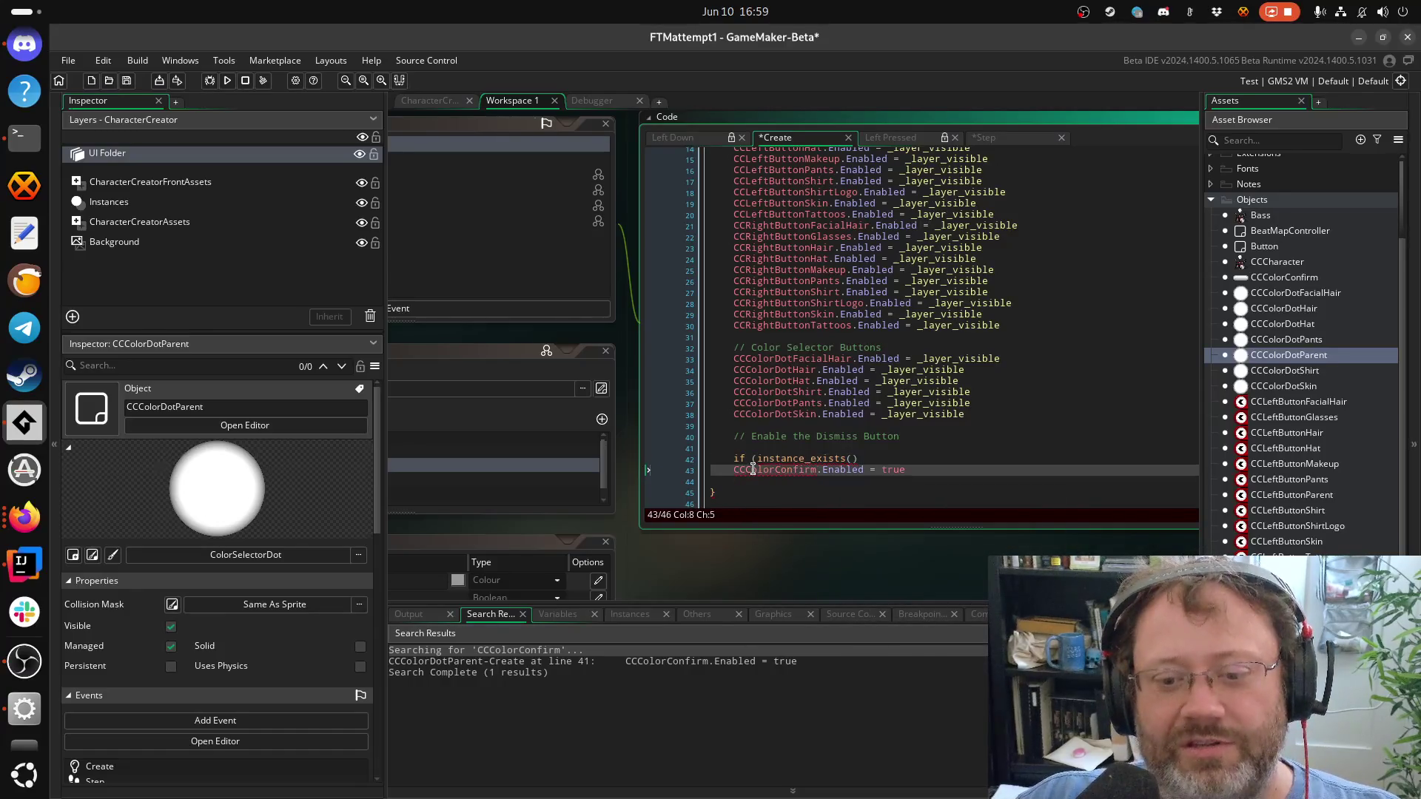
key(ctrl+x)
click(855, 460)
key(ctrl+v)
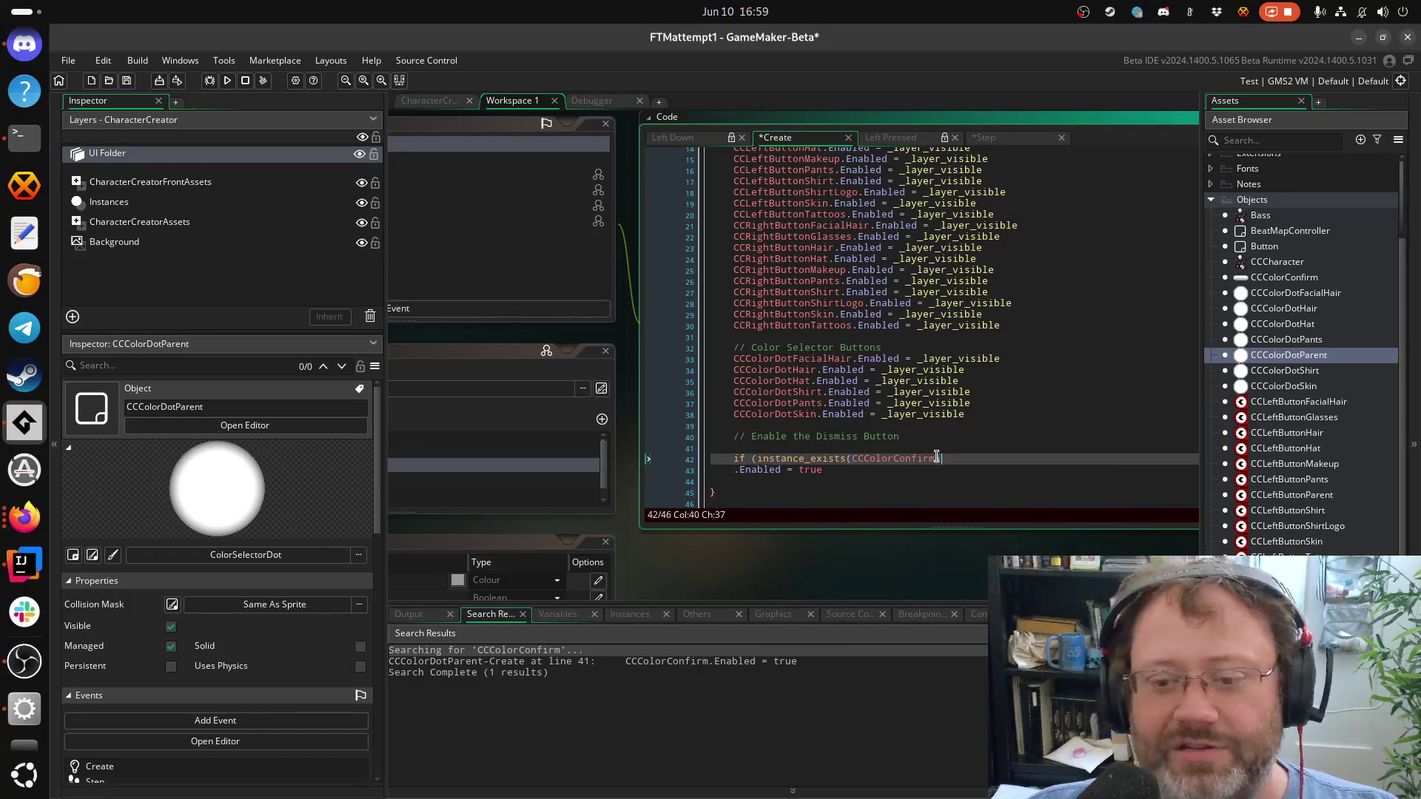
text({)
Move the CCColorConfirm.Enabled = true statement inside the new if block
key(Return)
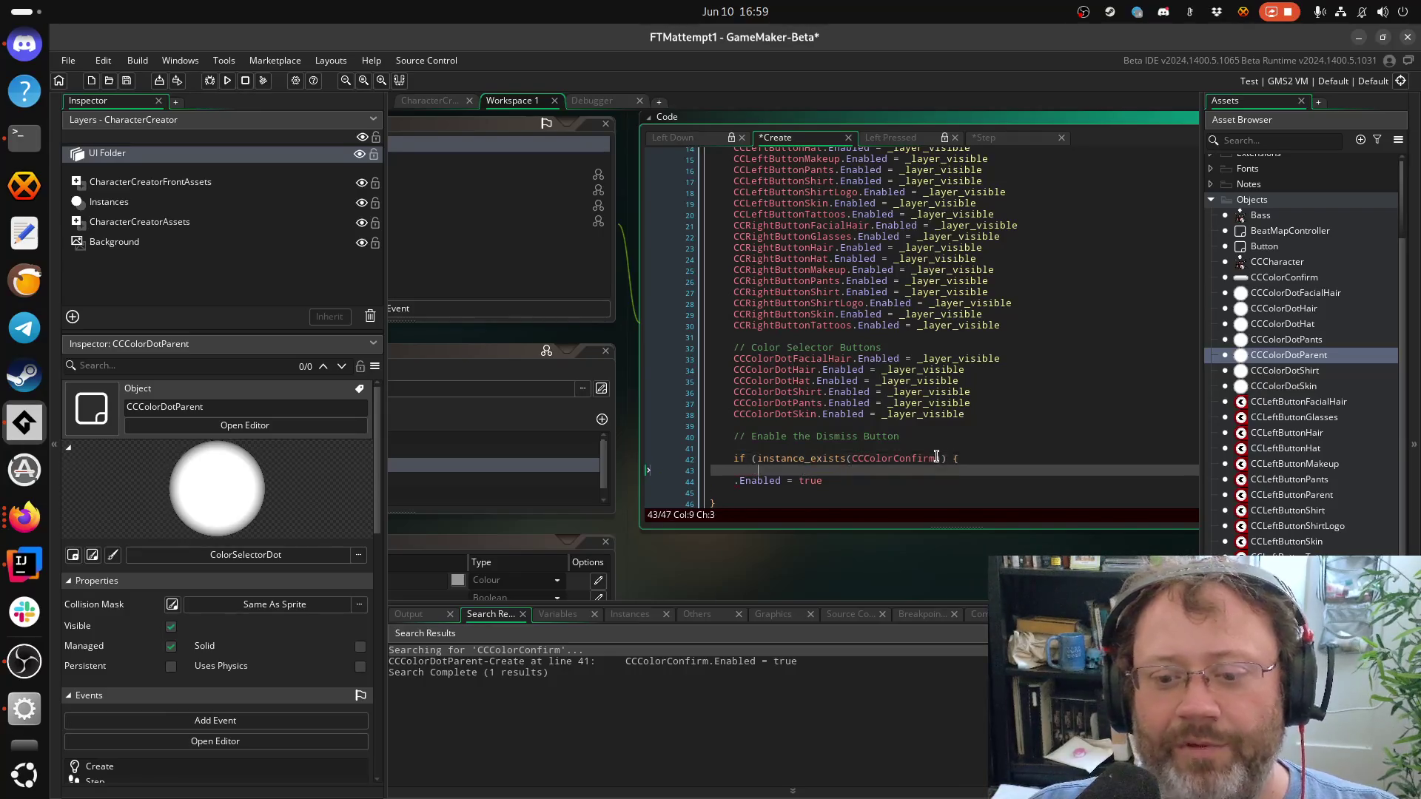
key(Down)
key(Down)
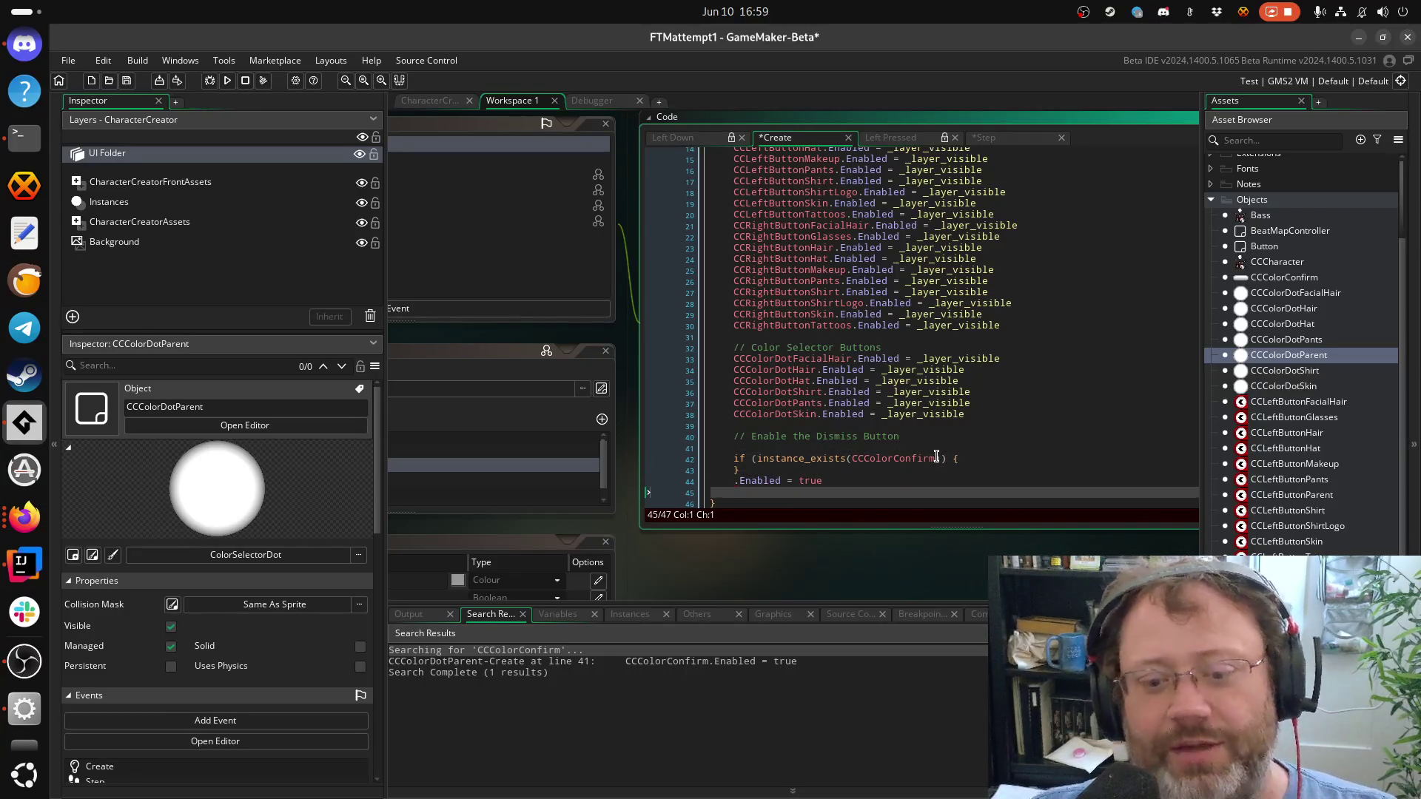
key(Up)
text(CC)
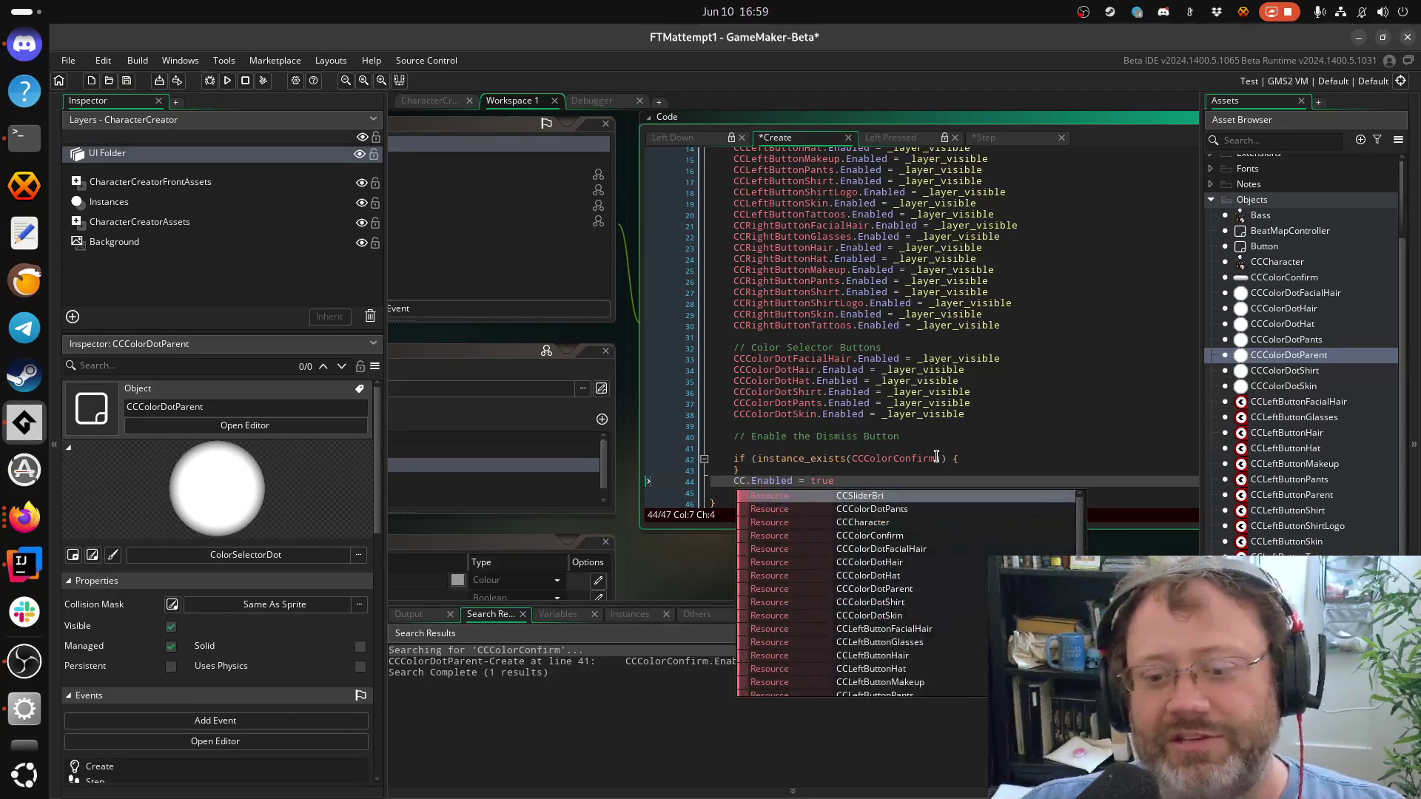
key(Down)
key(Down)
key(Down)
key(Return)
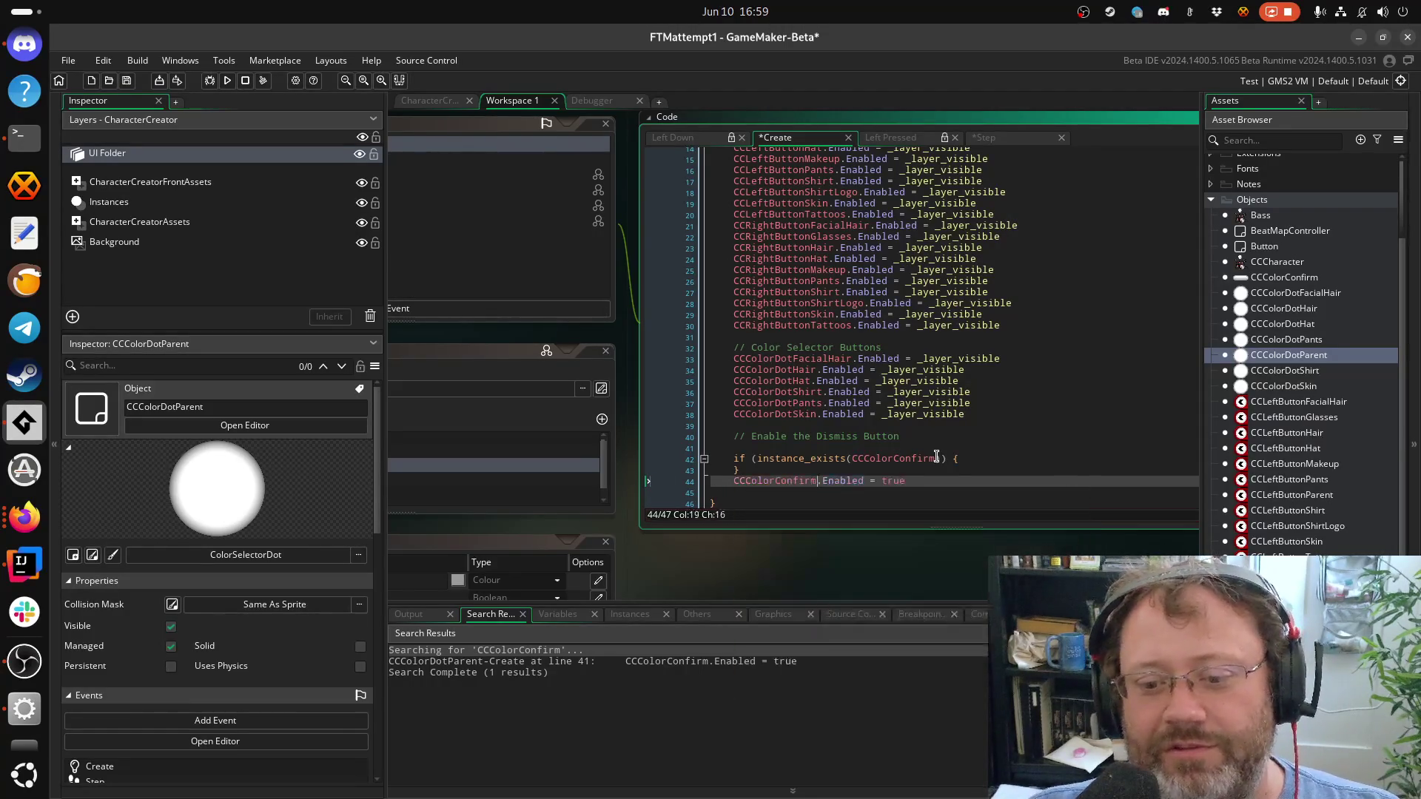
key(Down)
key(Up)
key(End)
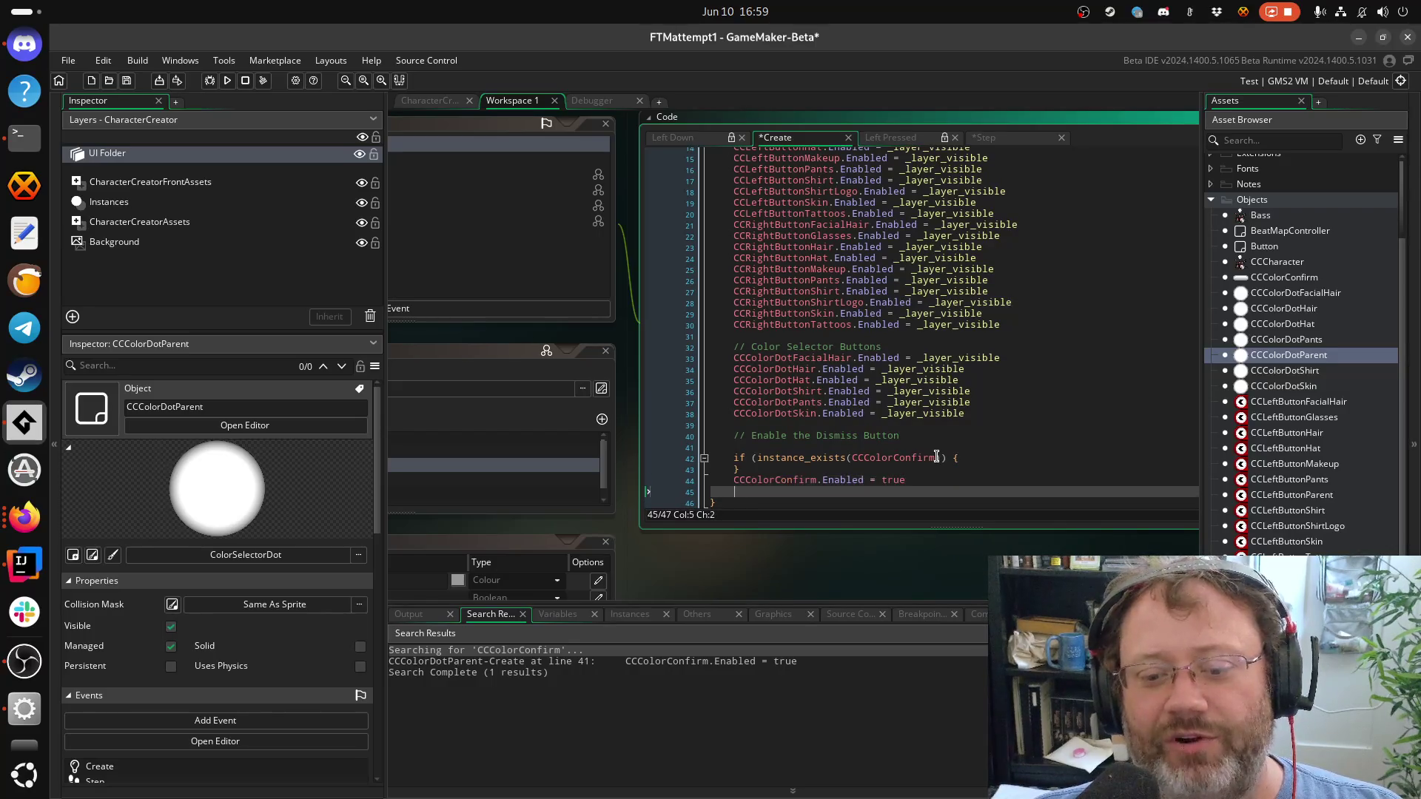
key(shift+Home)
key(ctrl+x)
key(BackSpace)
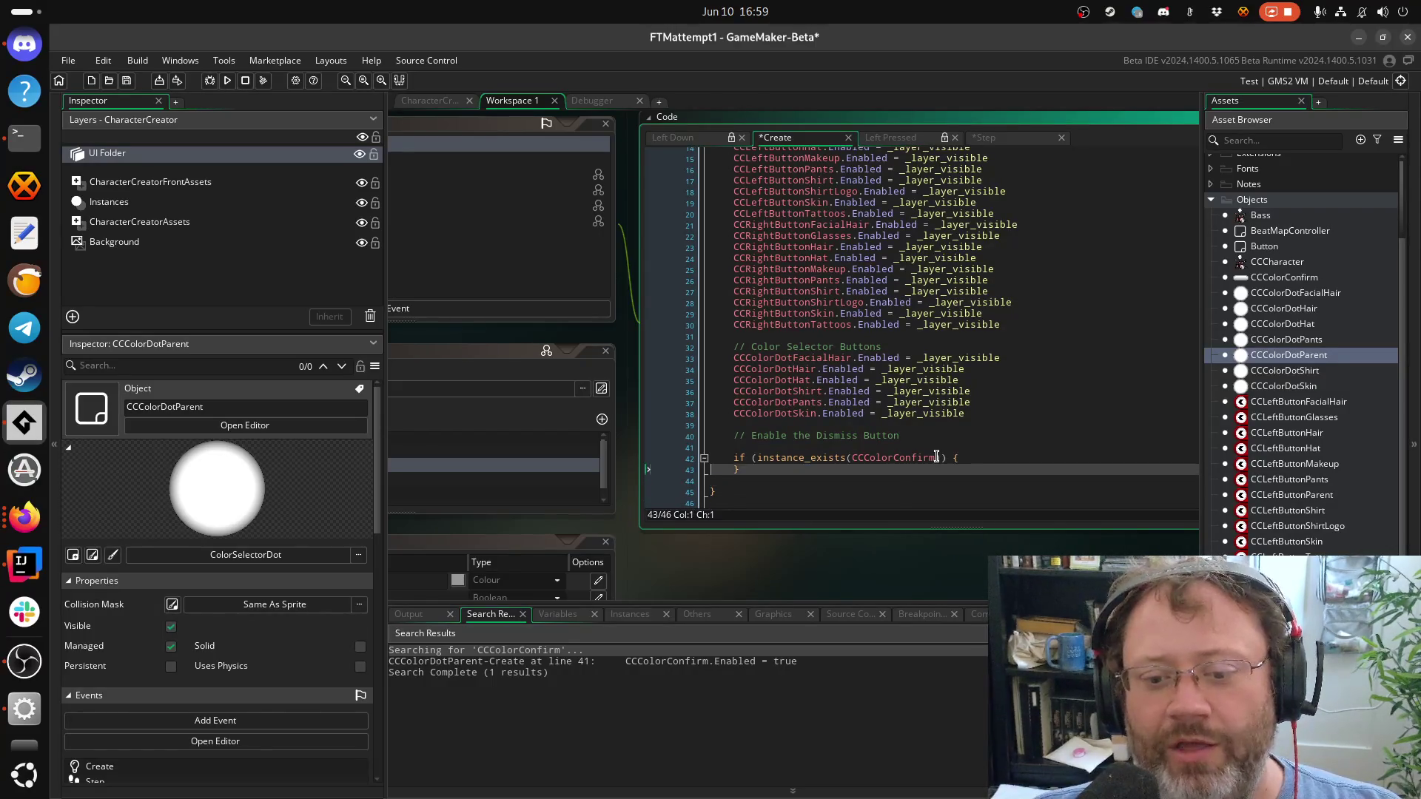
key(ctrl+v)
key(Return)
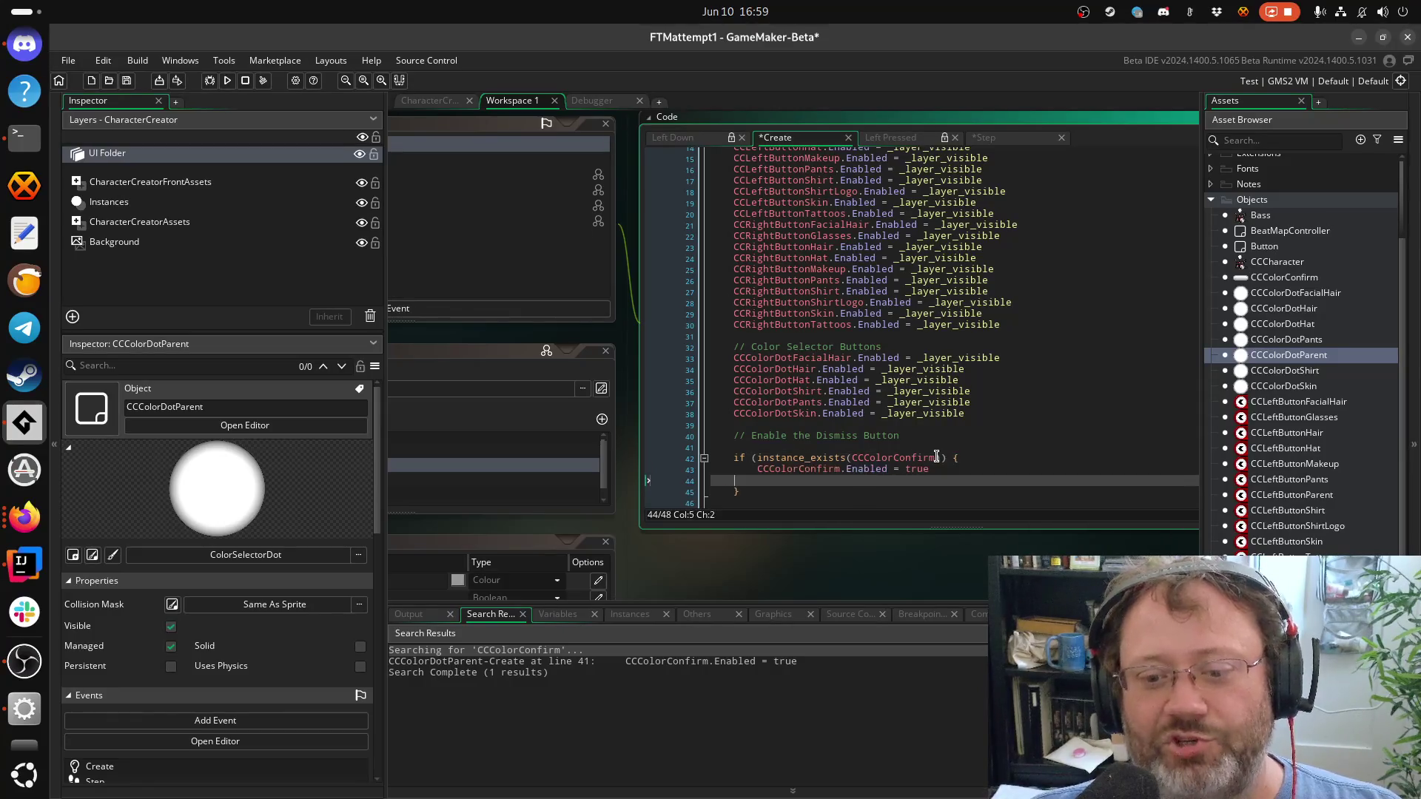
Remove the extra blank line and save the project
key(ctrl+s)
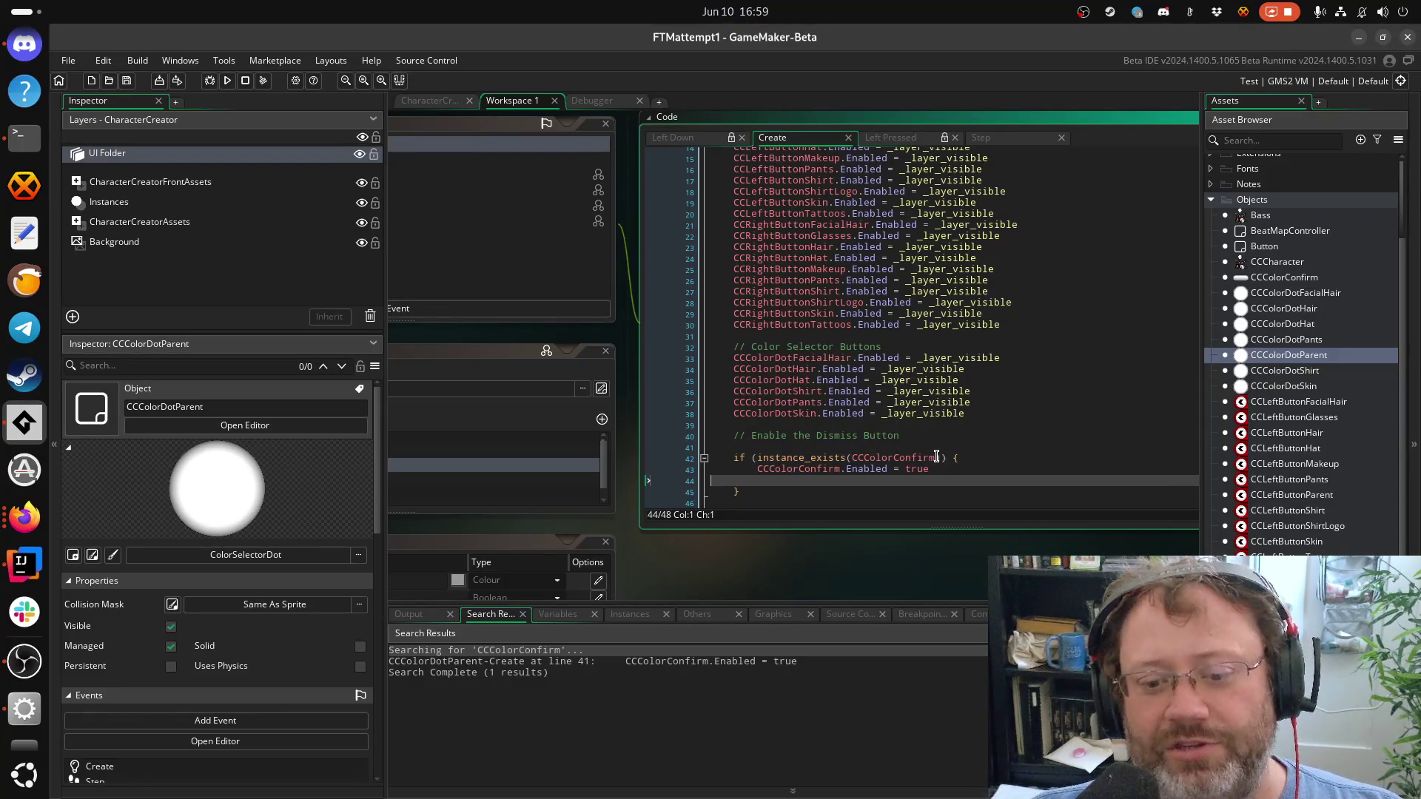
key(BackSpace)
key(Down)
key(Down)
key(Down)
key(ctrl+s)
key(Up)
key(Up)
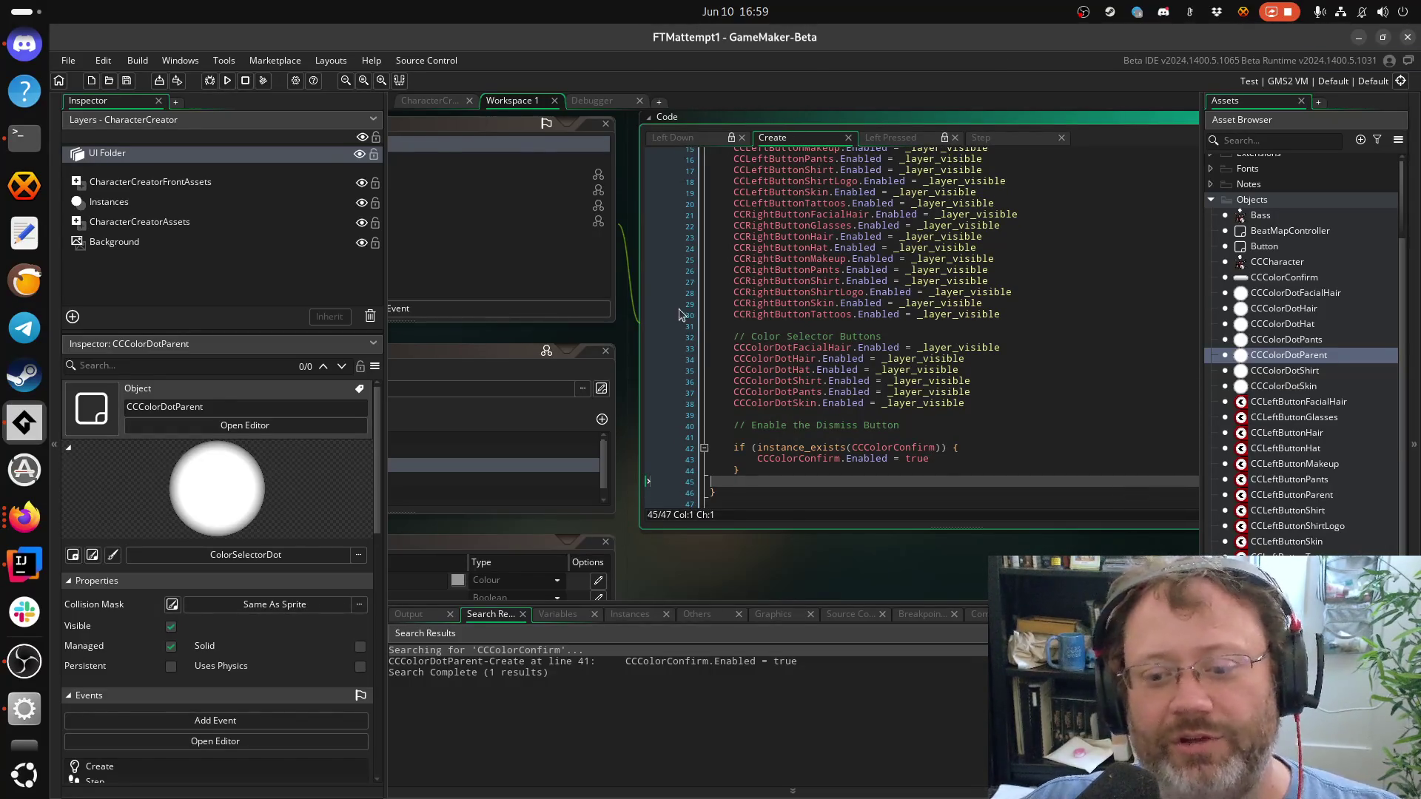
Debug-run the game, dismiss the Picking crash error, and open the CCColorConfirm object
click(213, 83)
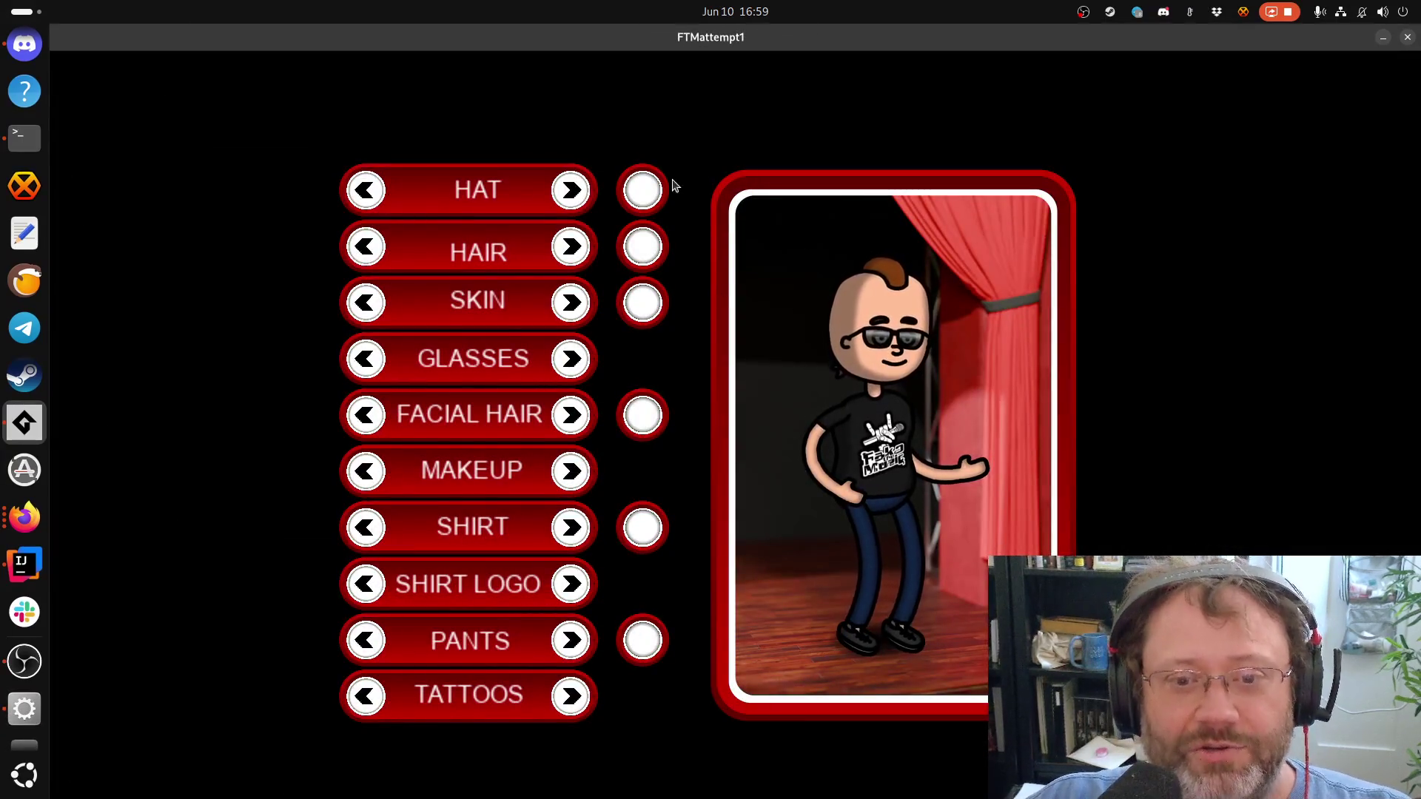
key(super)
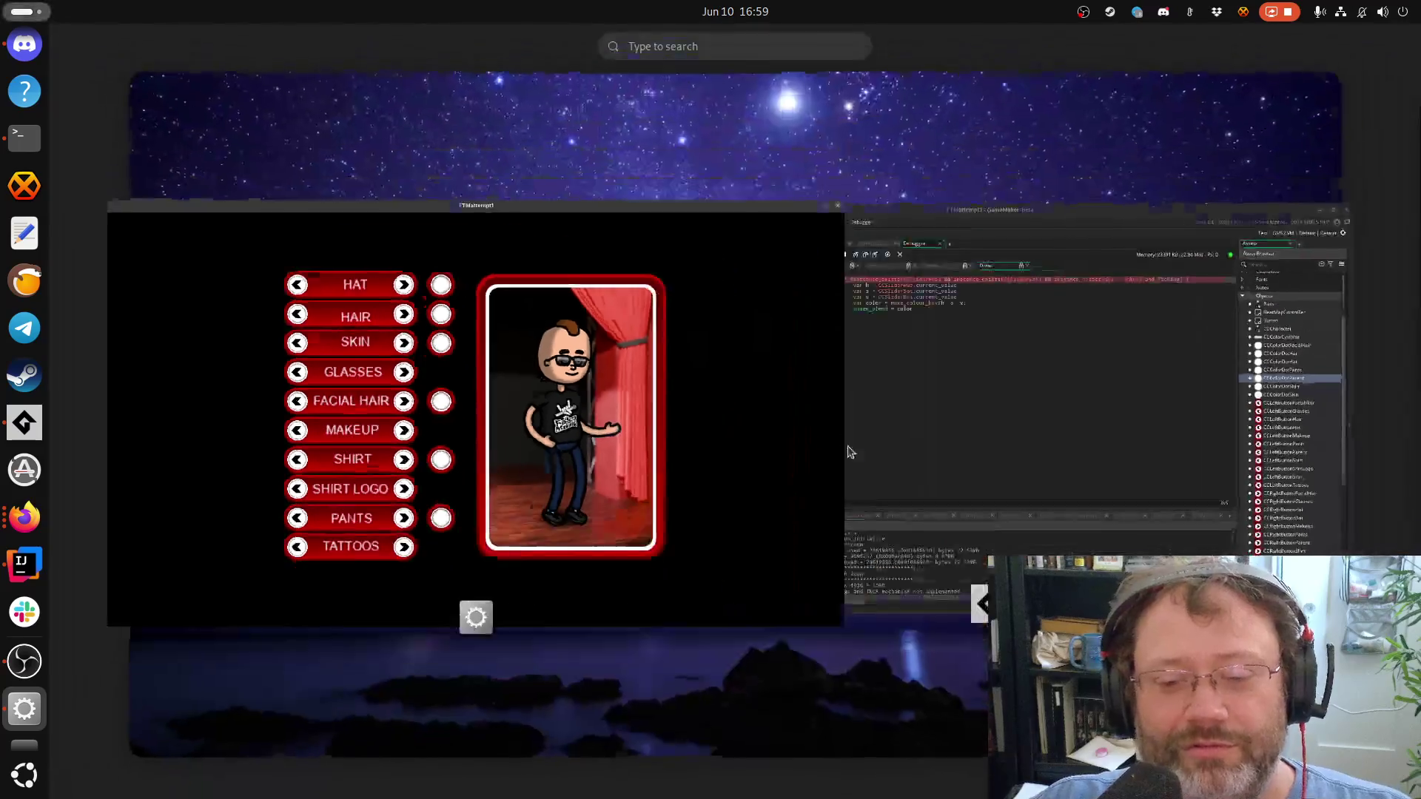
click(890, 489)
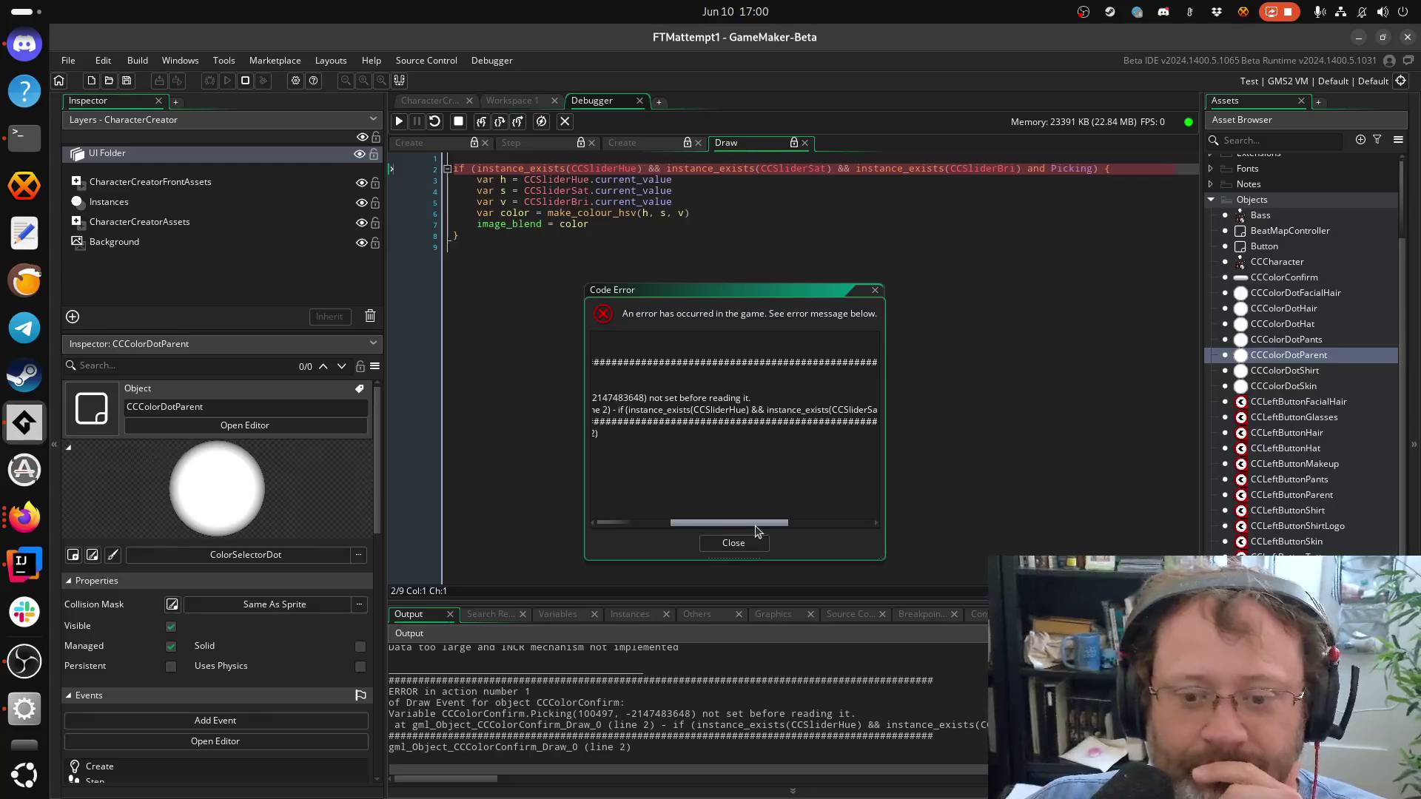
mouse_move(683, 524)
mouse_down()
mouse_move(709, 524)
mouse_move(652, 530)
mouse_up()
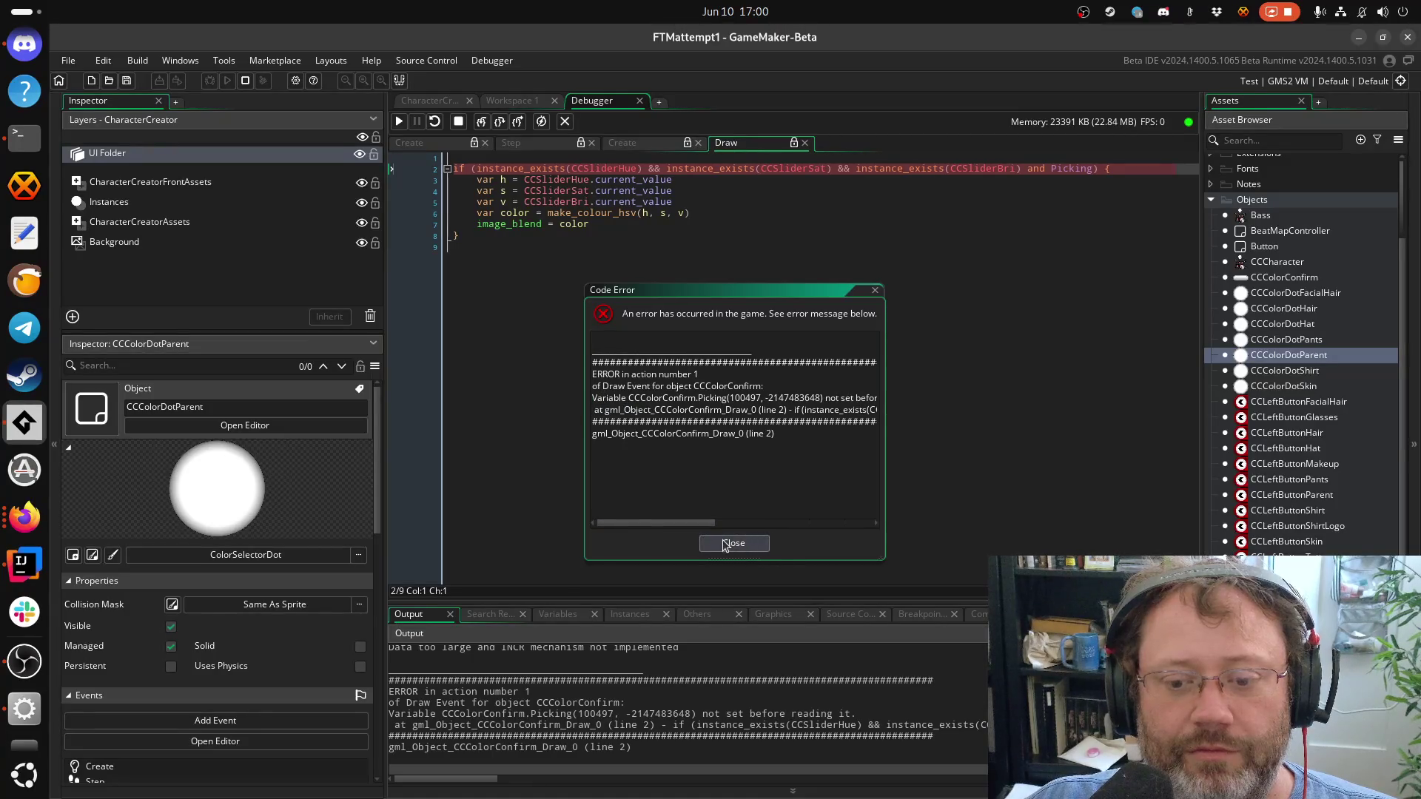
click(733, 545)
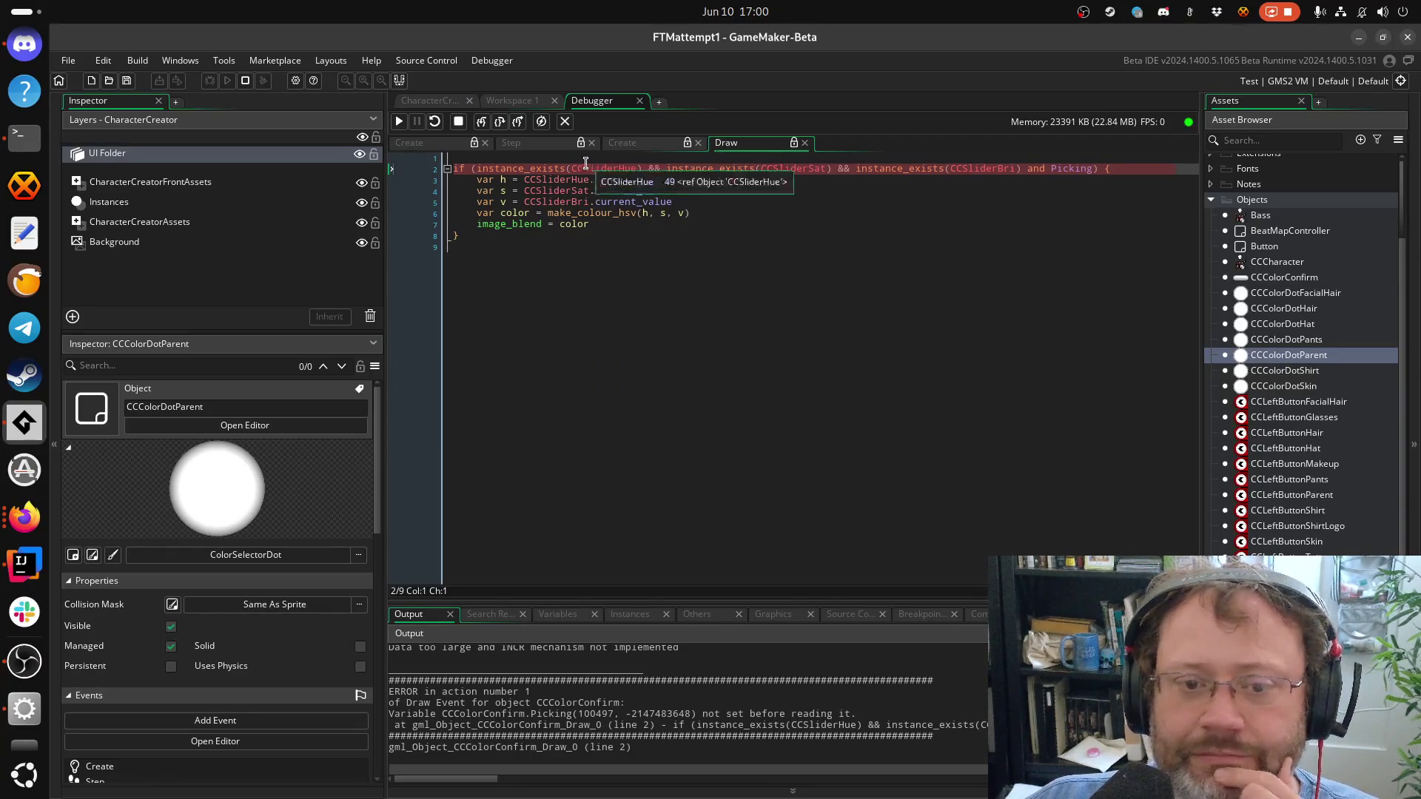
double_click(1269, 279)
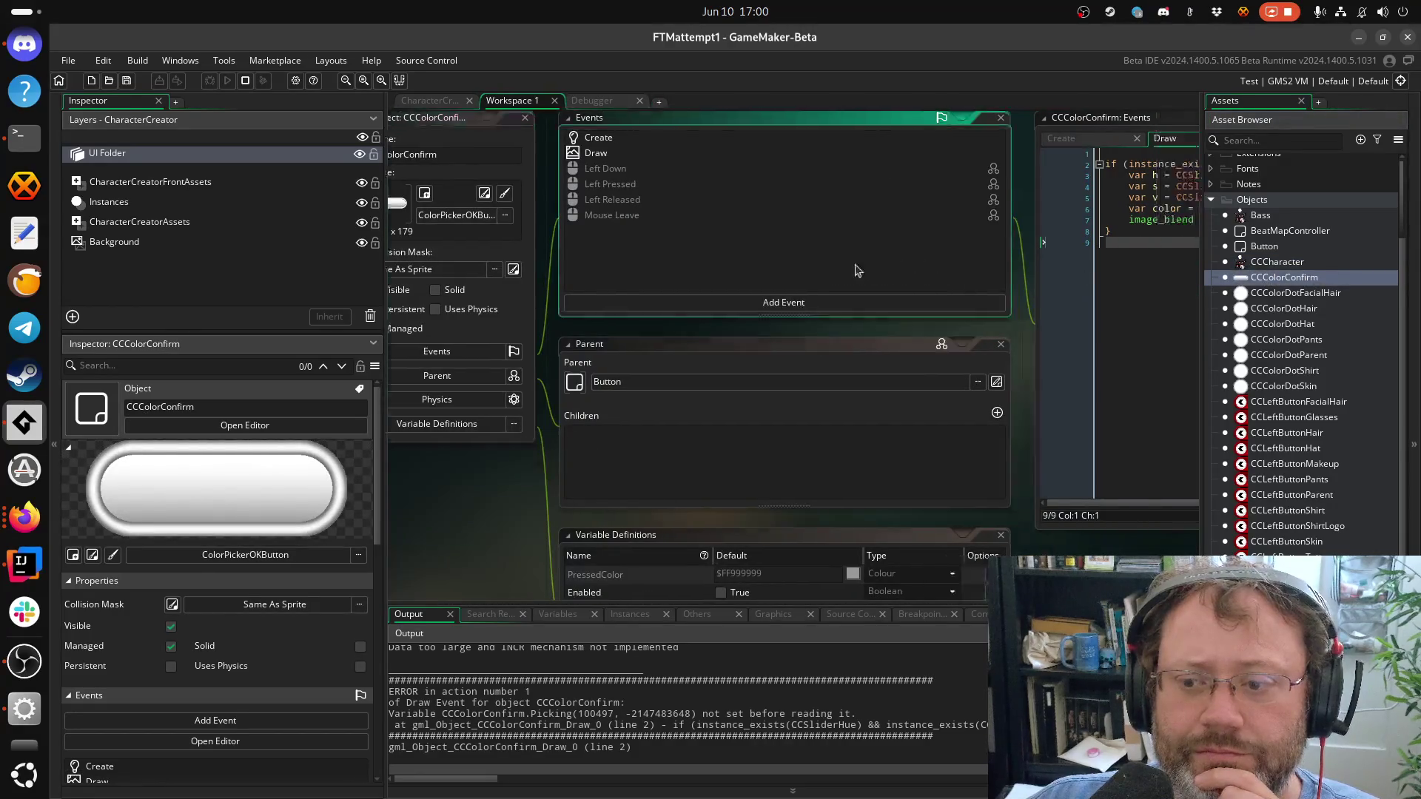
Review the saved Create code, then bring up CCColorConfirm's Draw event code
scroll(955, 326, up, 5)
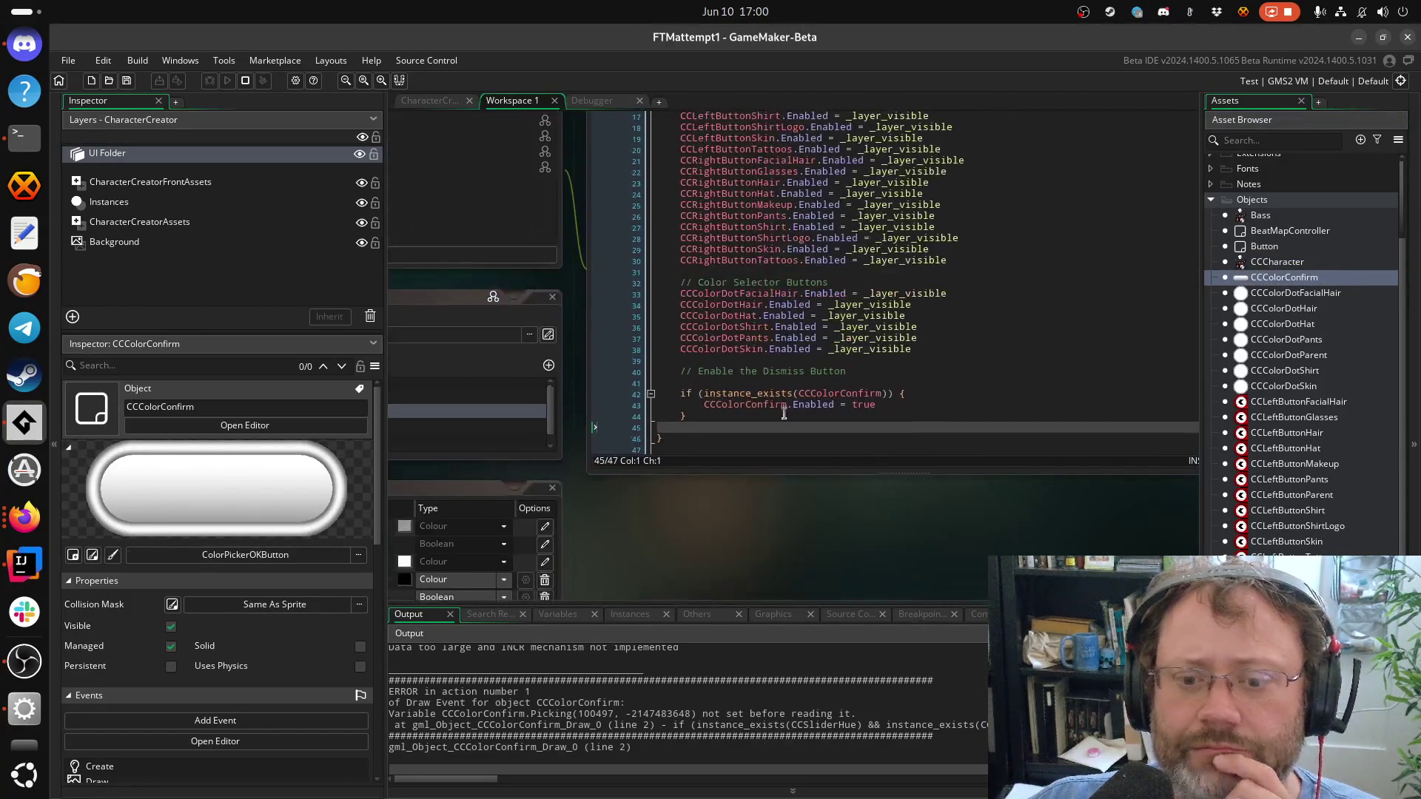
scroll(880, 404, up, 3)
click(839, 527)
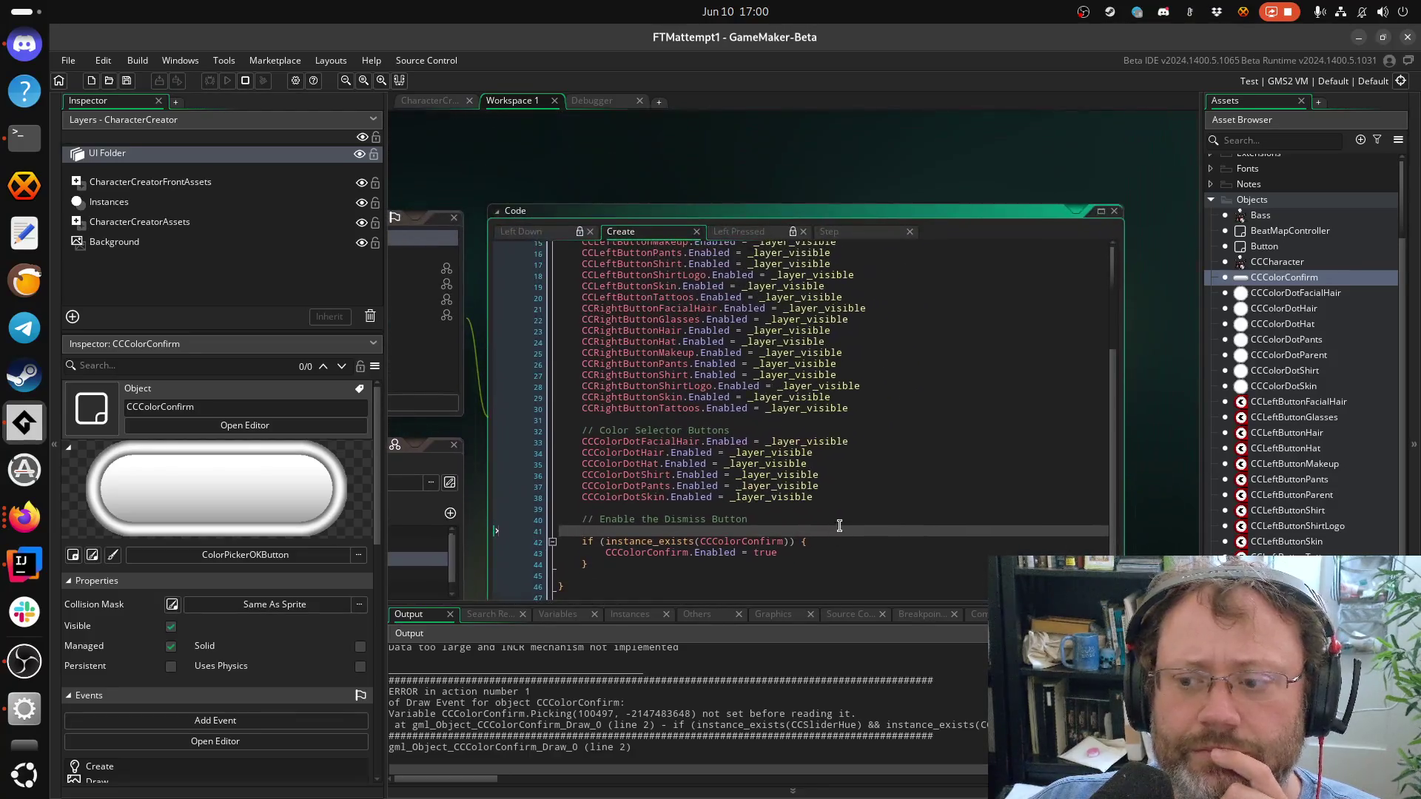
click(775, 393)
scroll(864, 296, up, 4)
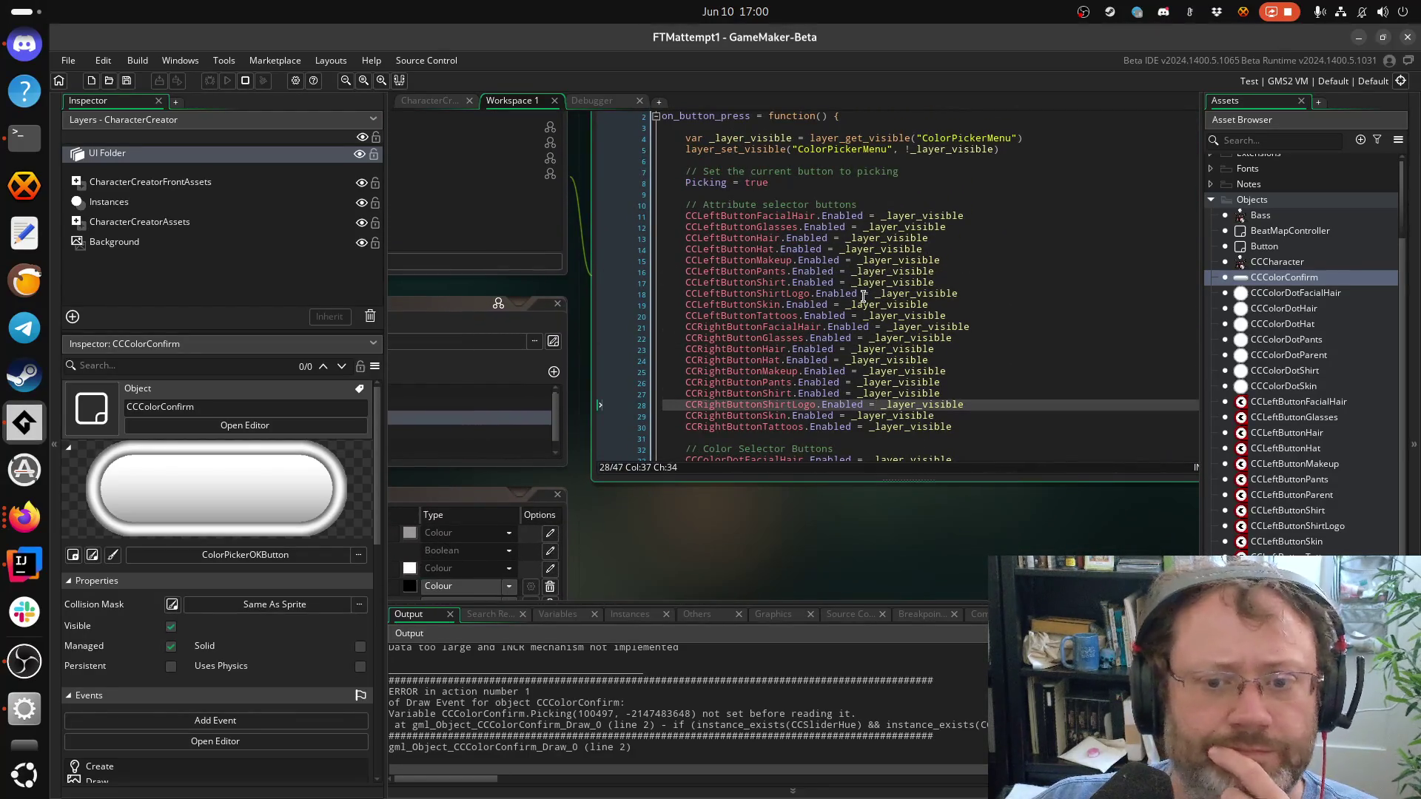
scroll(863, 296, down, 5)
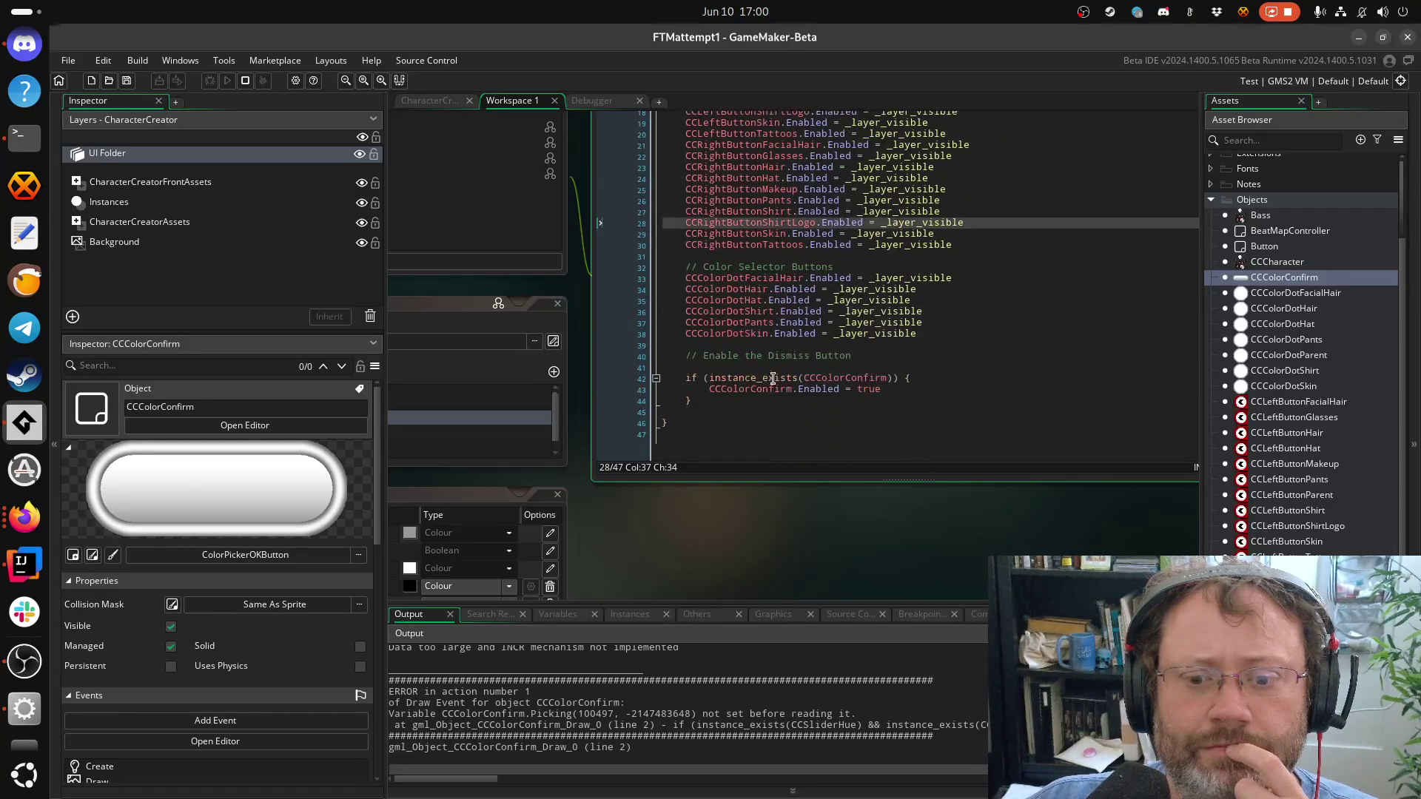
click(736, 399)
click(723, 415)
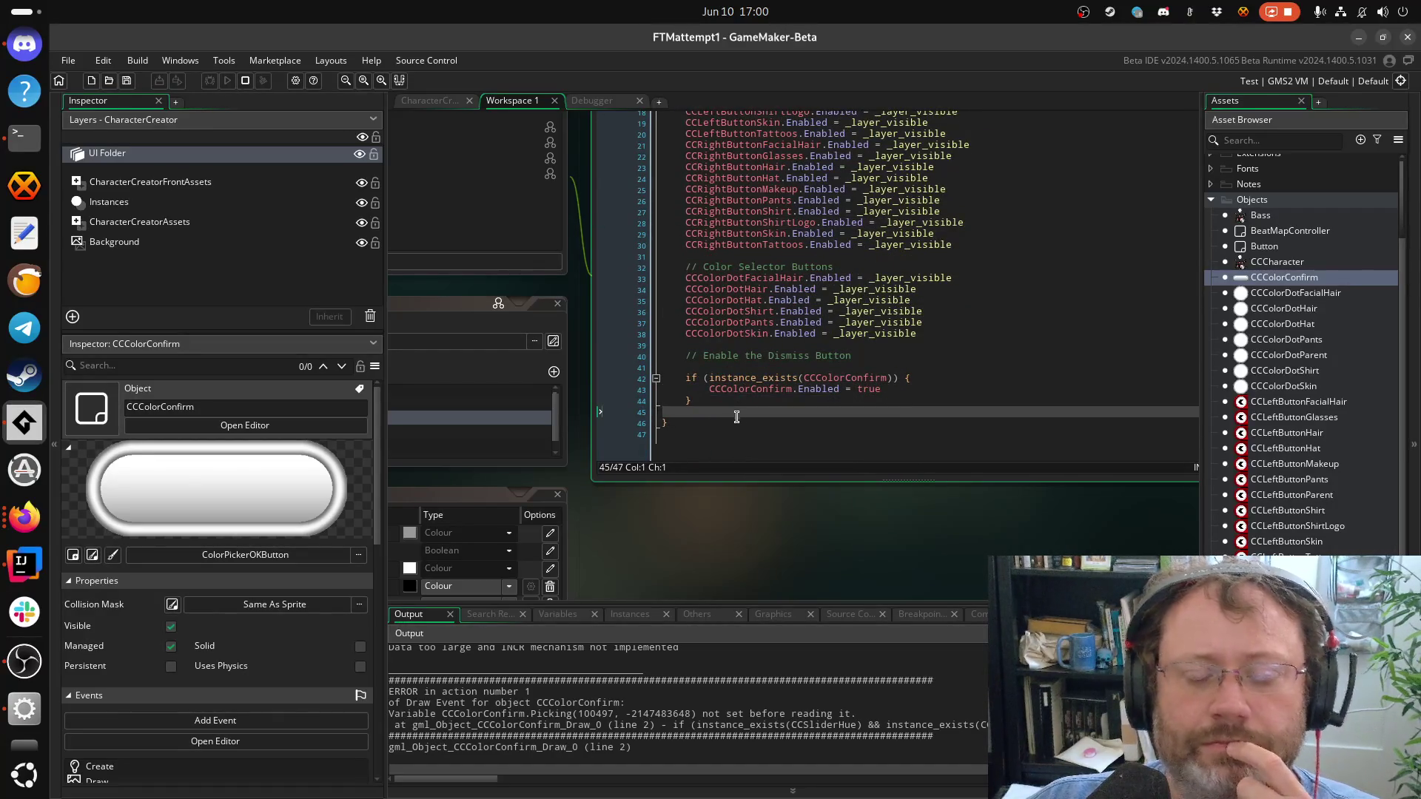
click(1267, 264)
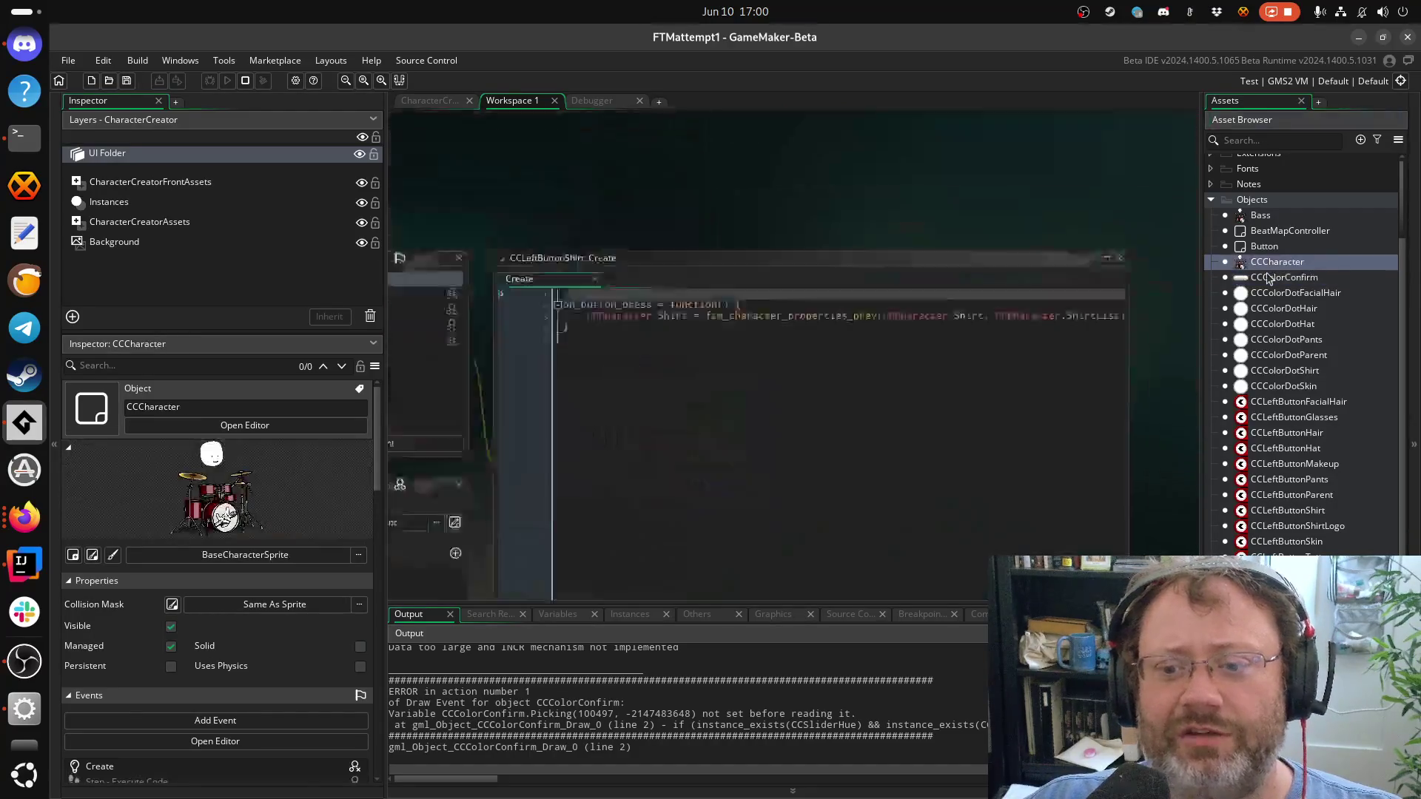
click(1266, 276)
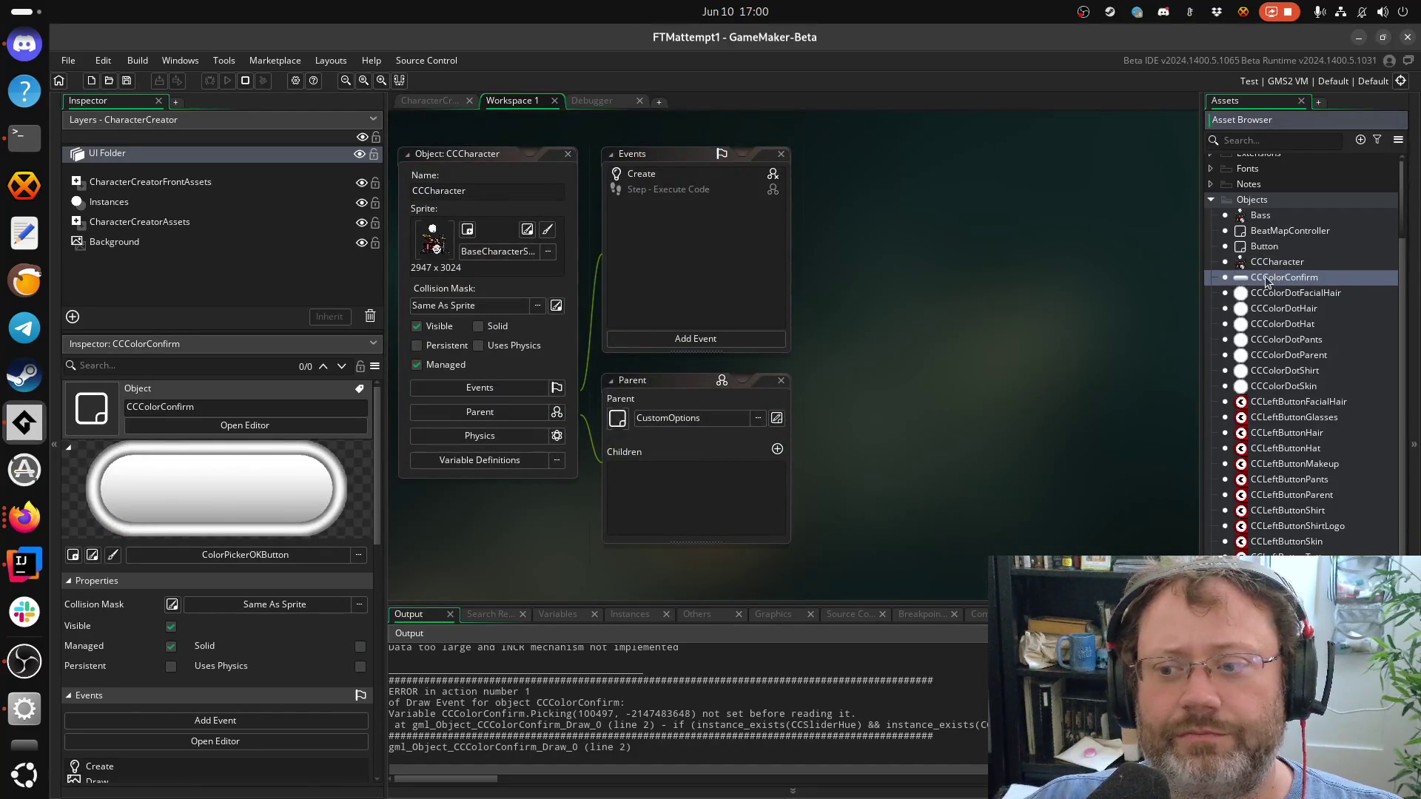
double_click(1267, 278)
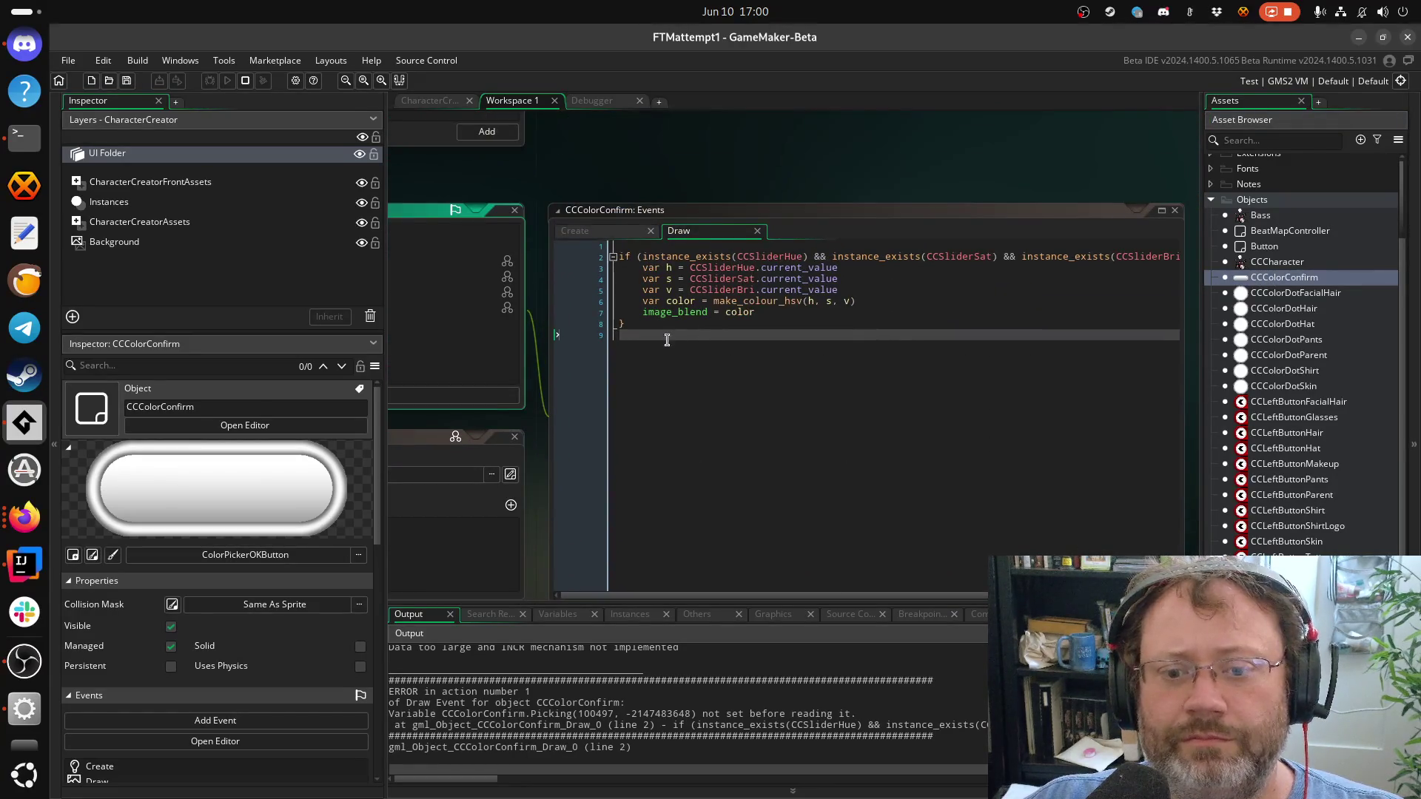
Delete ' and Picking' from the Draw if condition, confirm Source Modified, and stop the game
mouse_move(696, 354)
mouse_down()
mouse_move(1050, 341)
mouse_move(760, 313)
mouse_move(1037, 313)
mouse_move(495, 260)
mouse_move(895, 285)
mouse_up()
scroll(923, 531, right, 3)
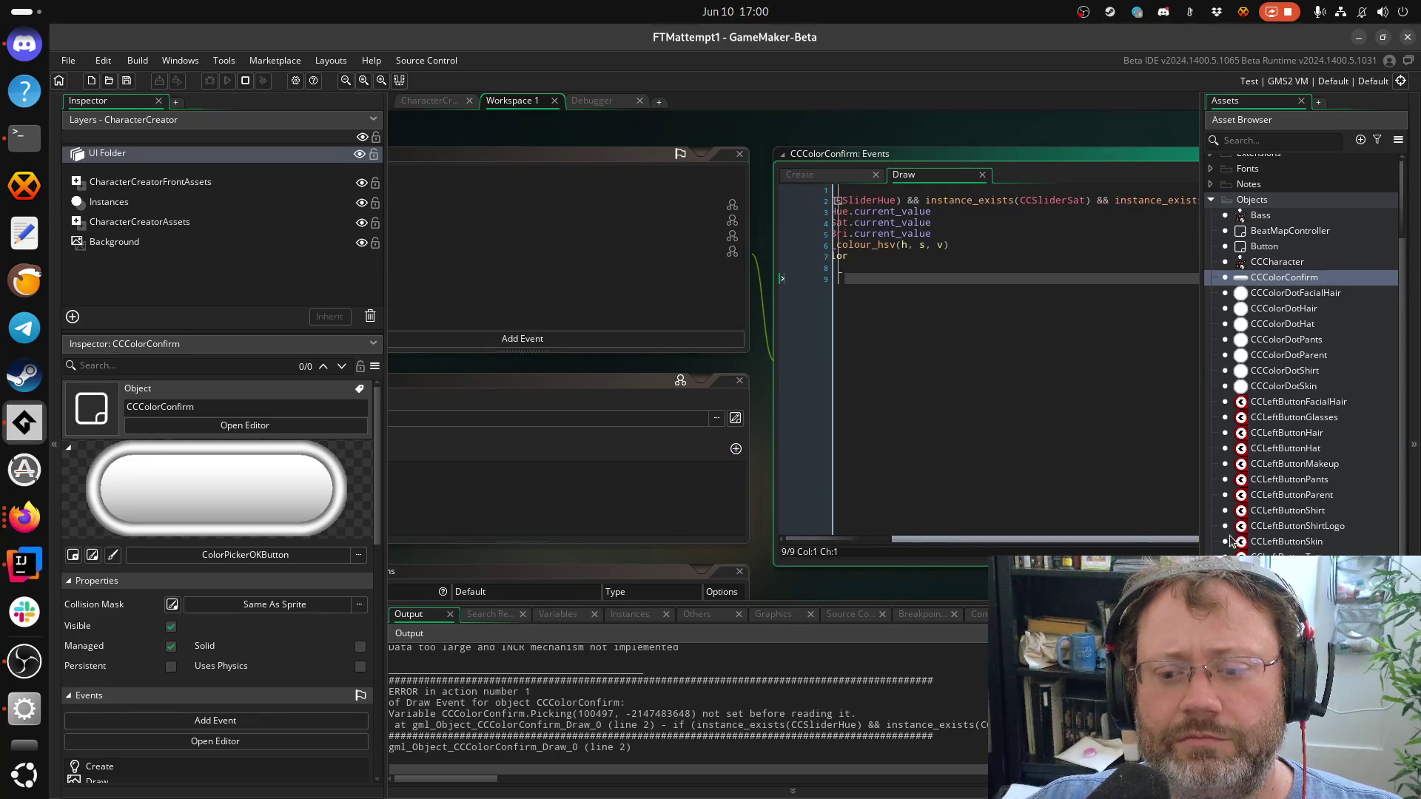
drag(928, 454, 679, 498)
triple_click(882, 240)
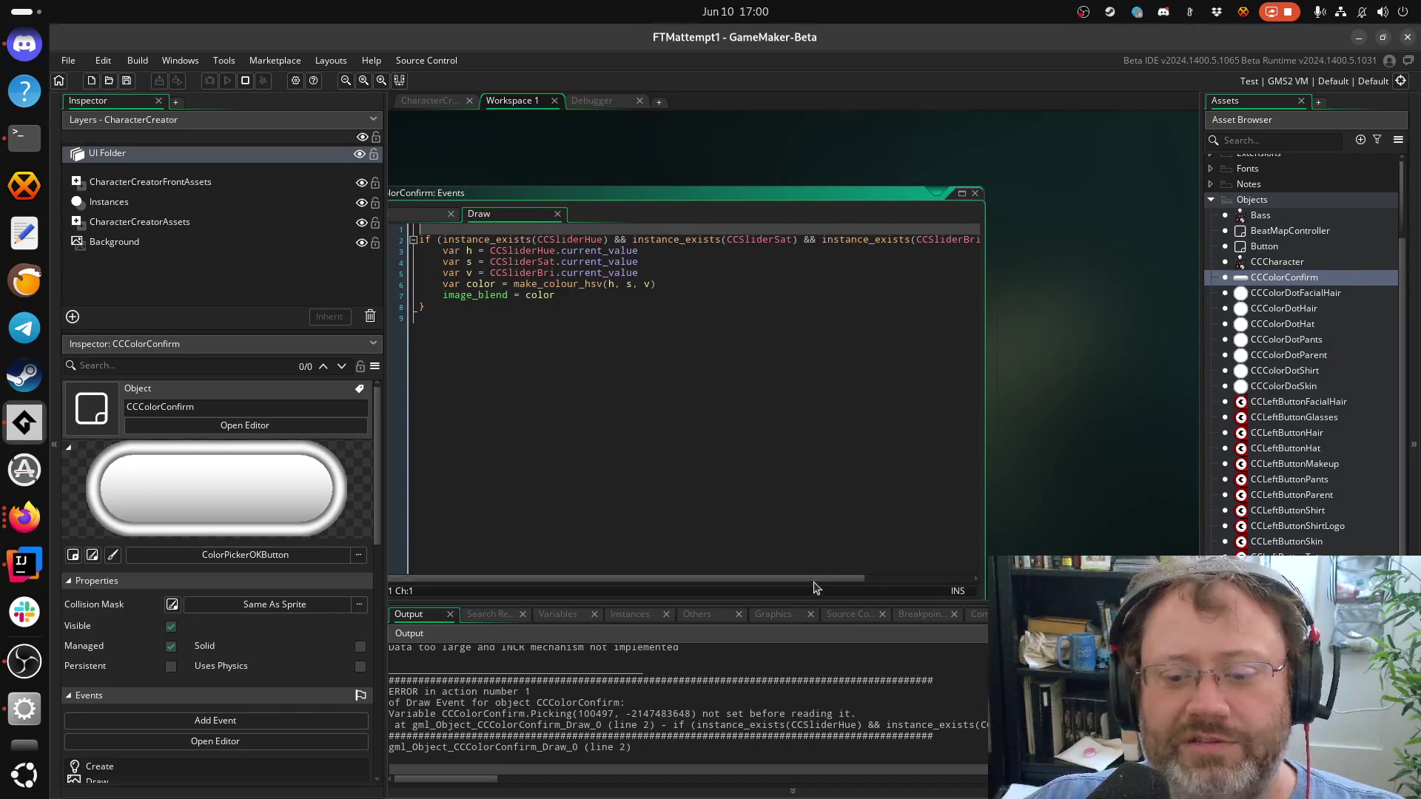
drag(818, 583, 928, 583)
click(921, 240)
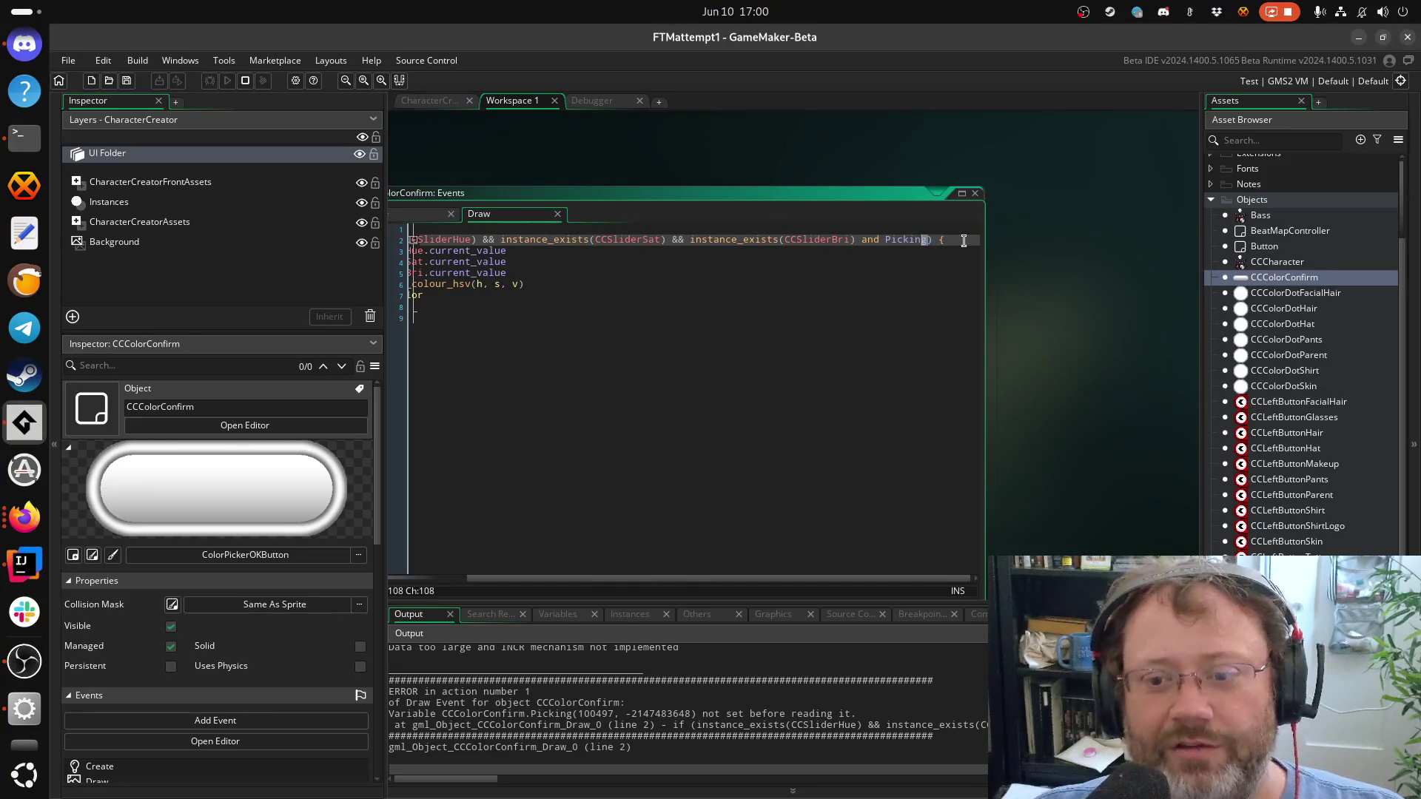
key(BackSpace)
key(BackSpace)
key(BackSpace)
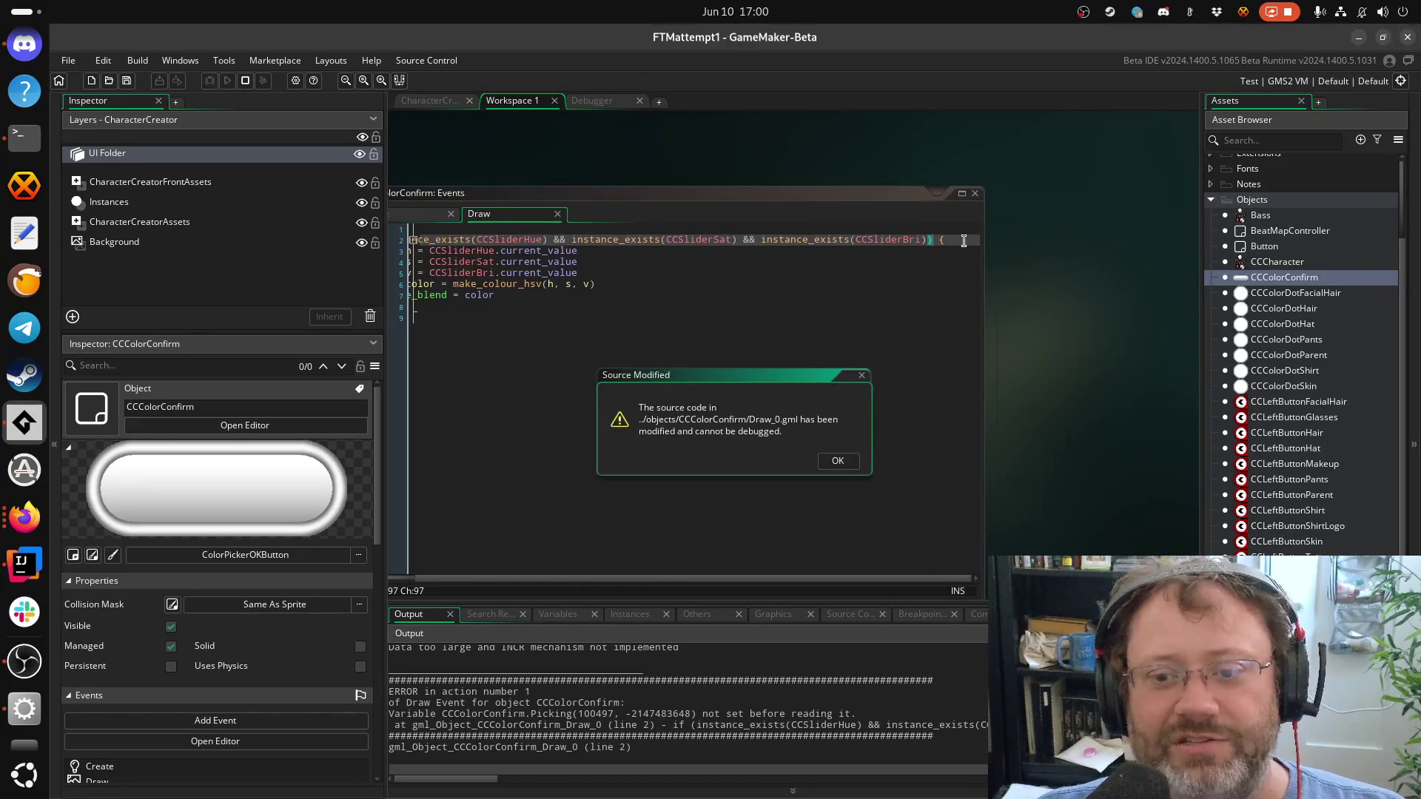
click(837, 460)
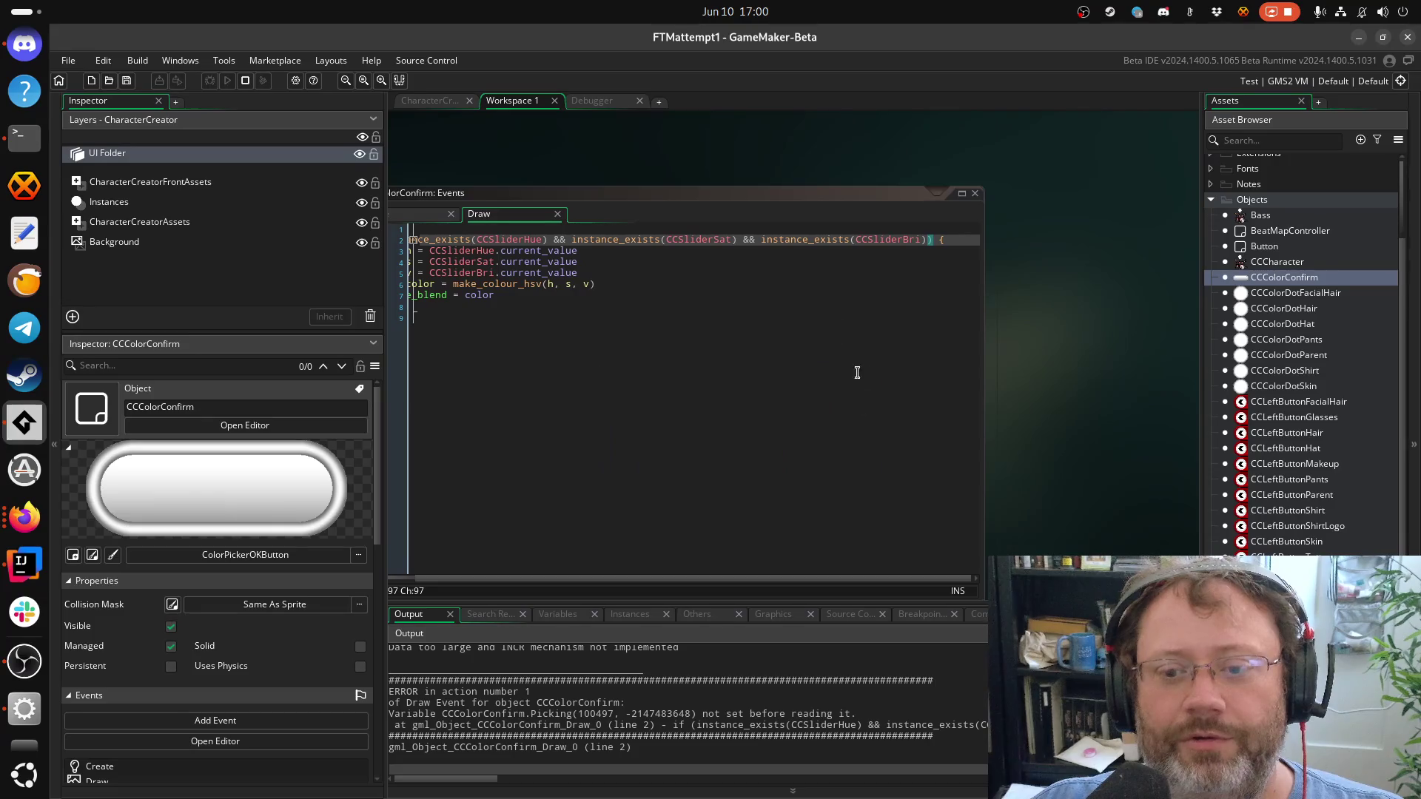
click(245, 80)
right_click(25, 746)
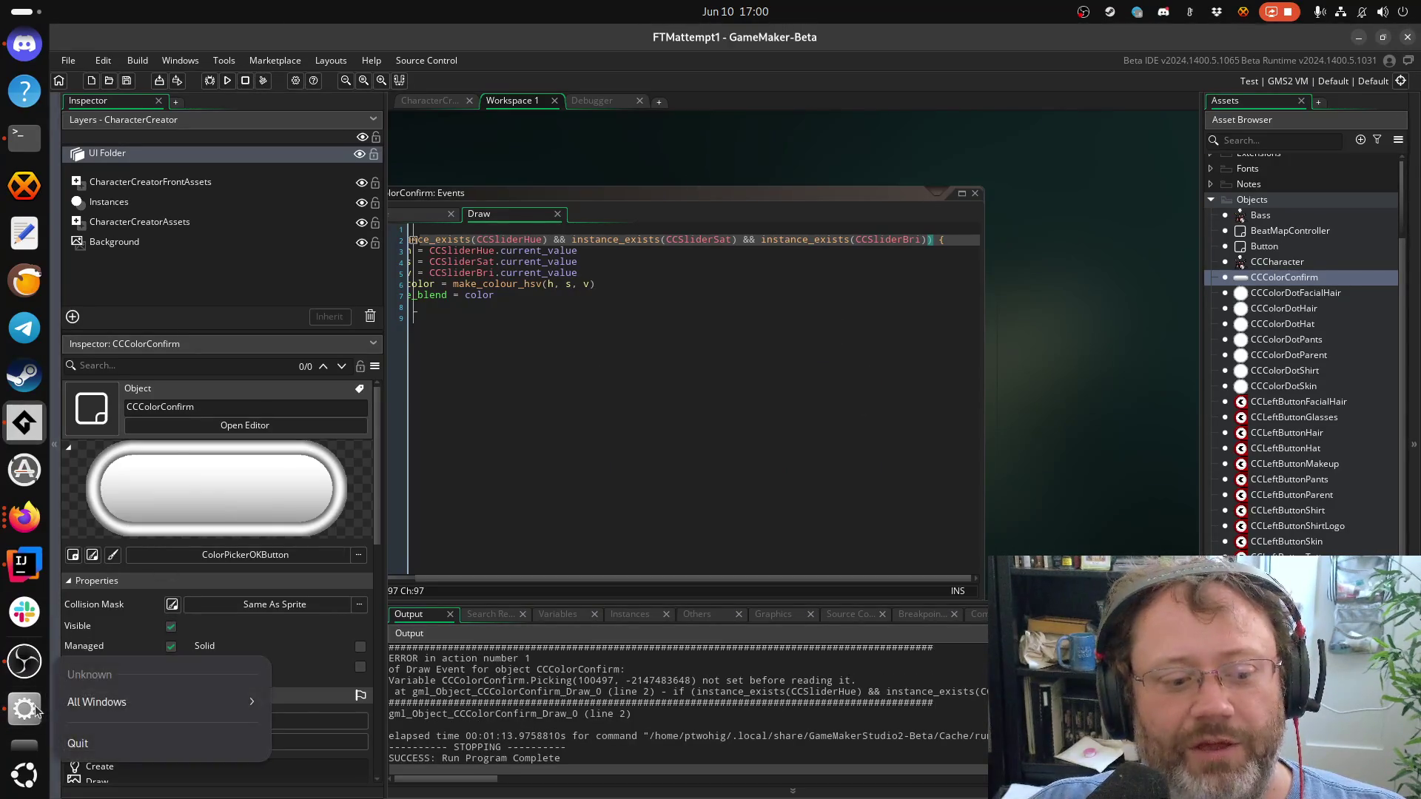
Close the FTMattempt1 game window and review the edited Draw code line by line
click(79, 745)
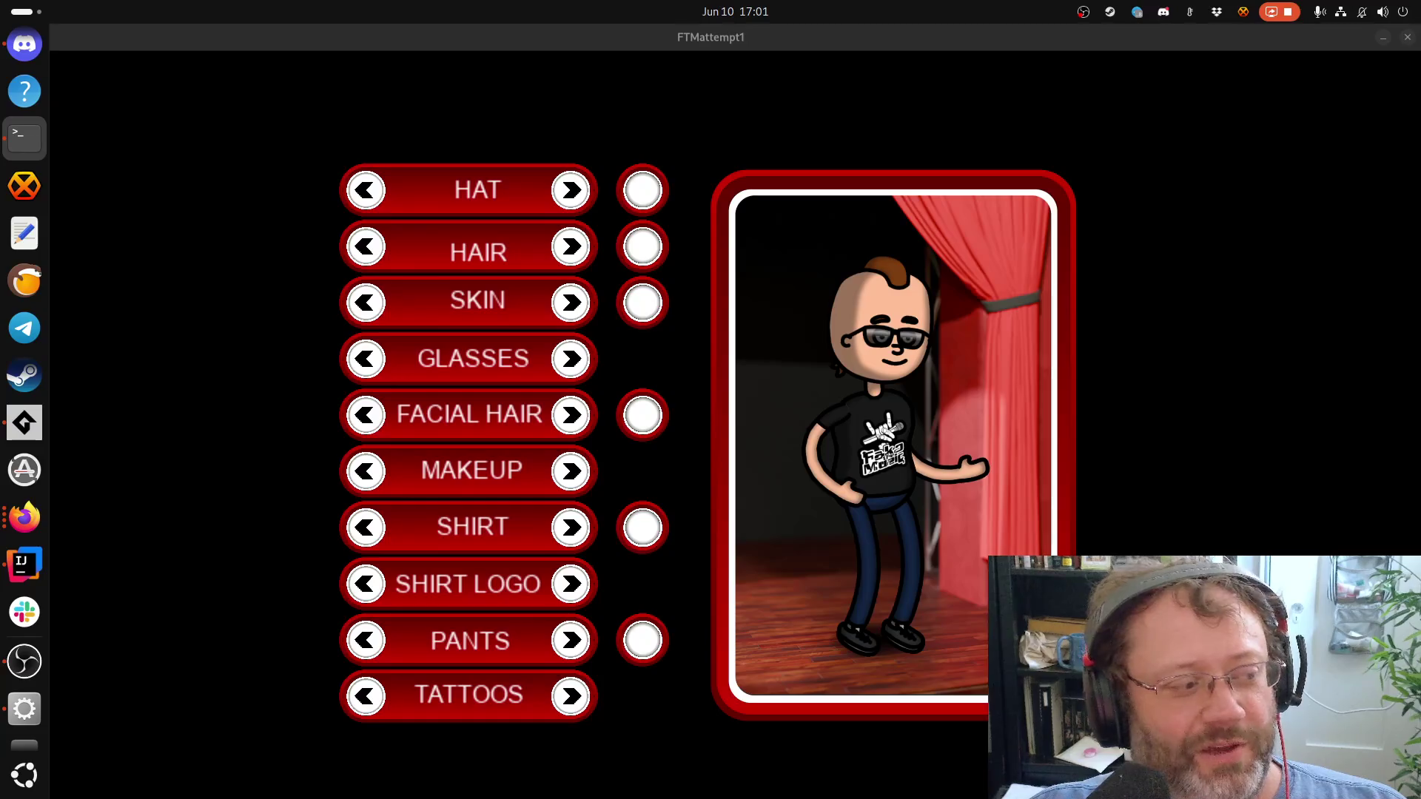
key(Escape)
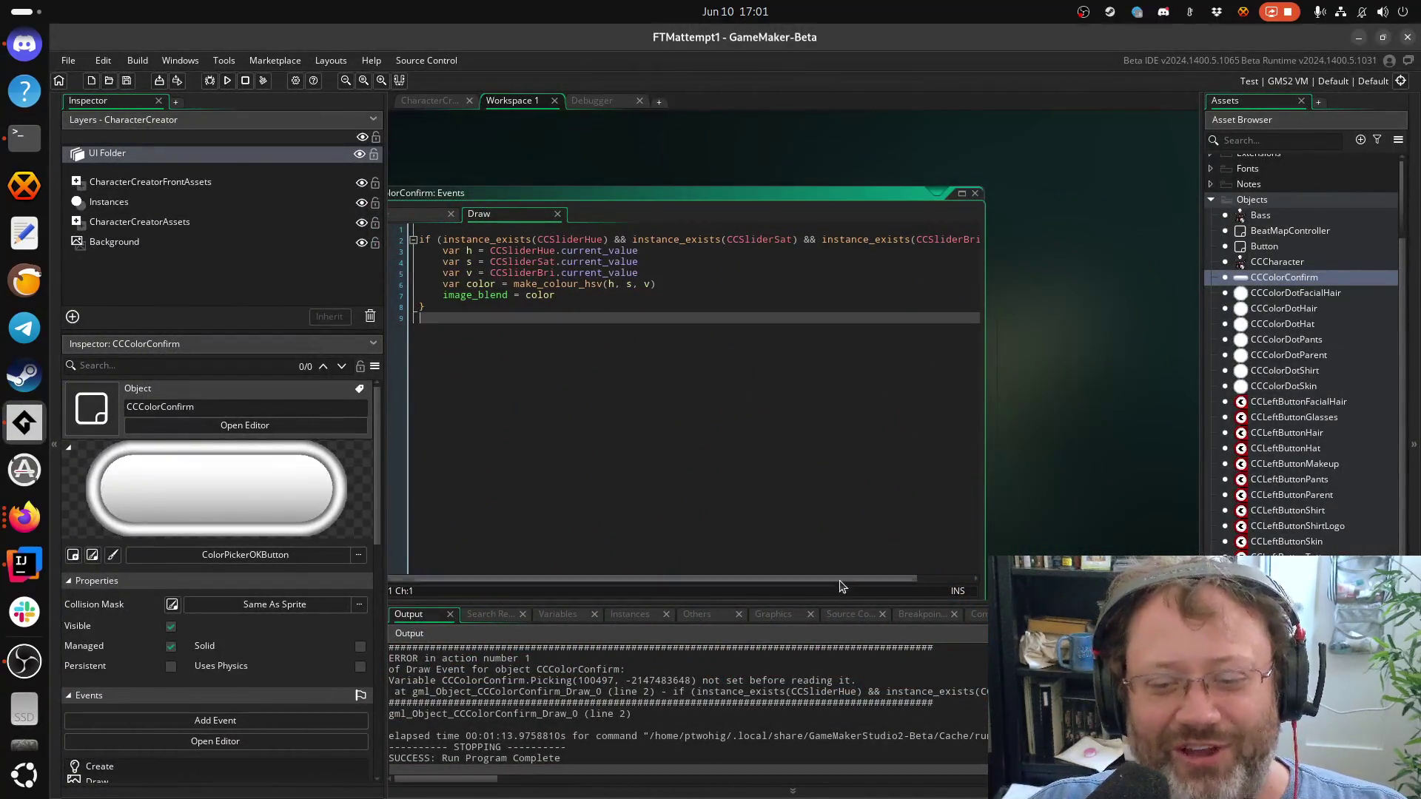
scroll(970, 453, right, 3)
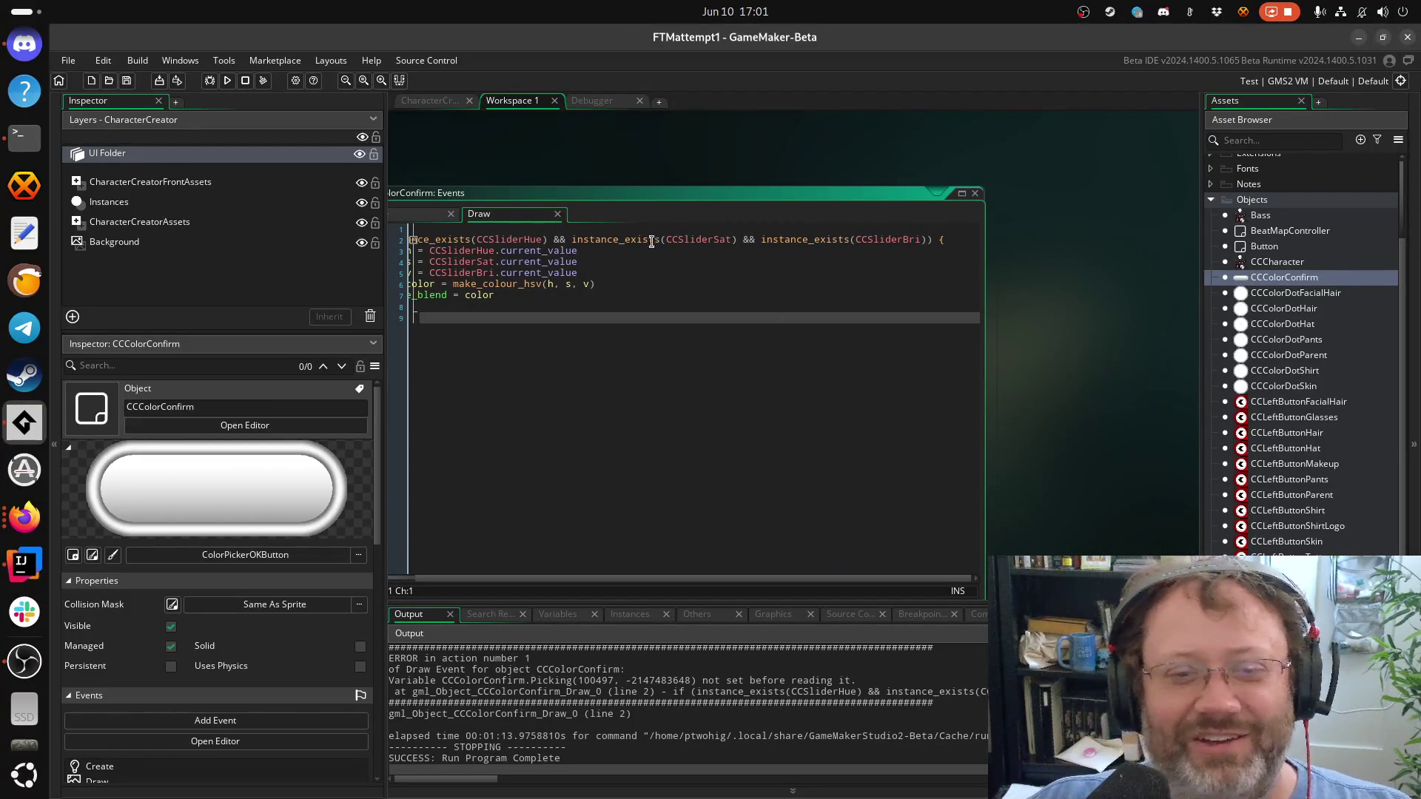
click(770, 237)
click(651, 264)
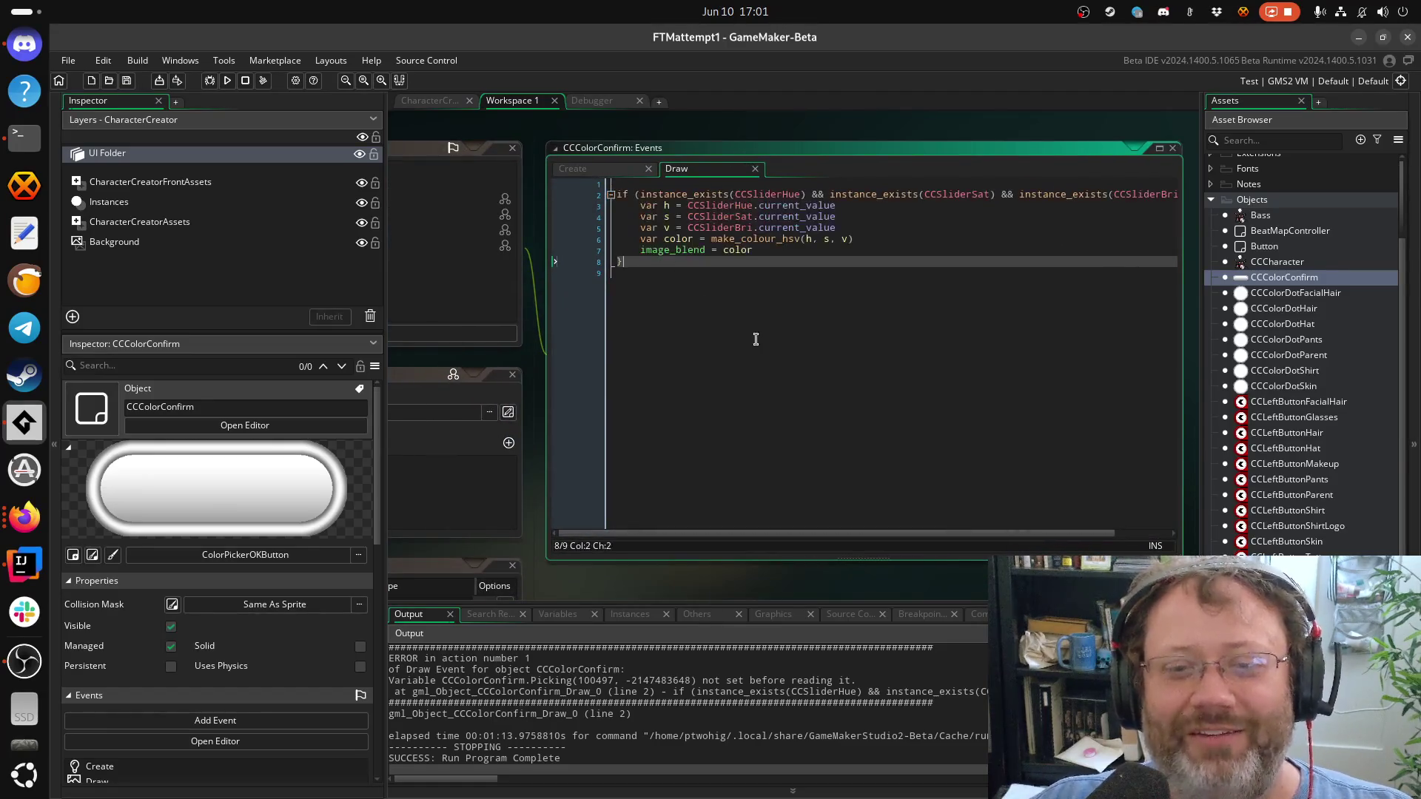
key(Down)
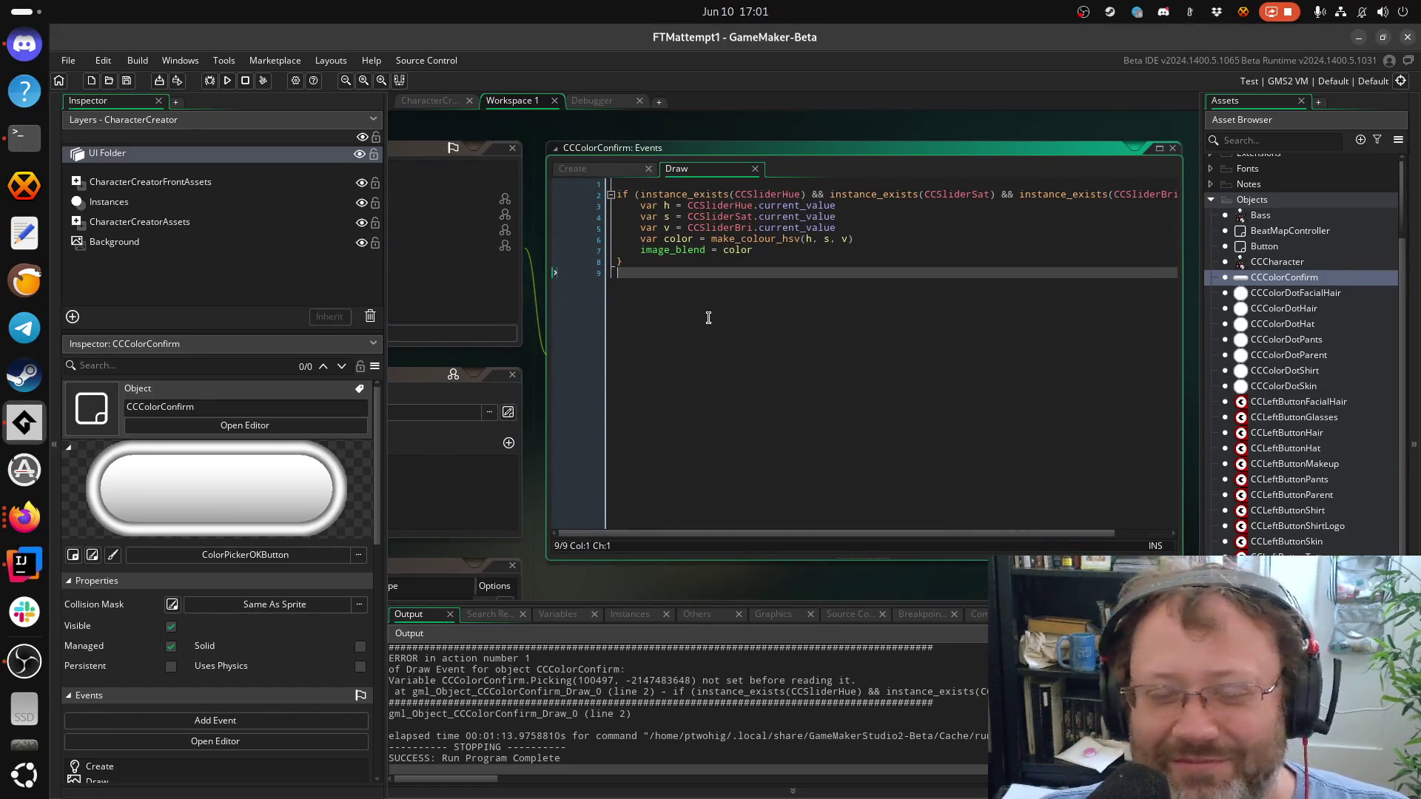
key(Up)
key(Up)
key(Up)
key(Down)
key(Down)
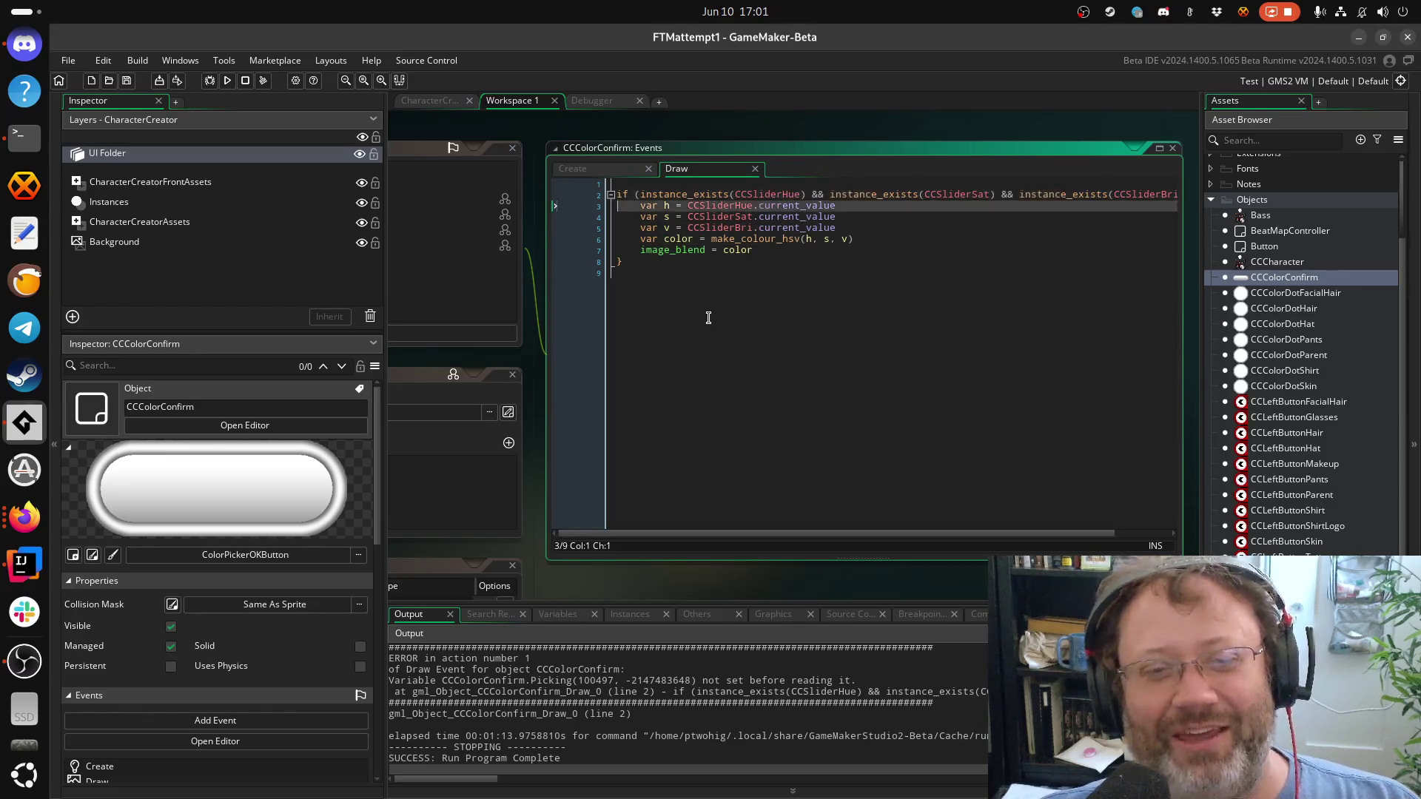
key(End)
key(Down)
key(Down)
key(Down)
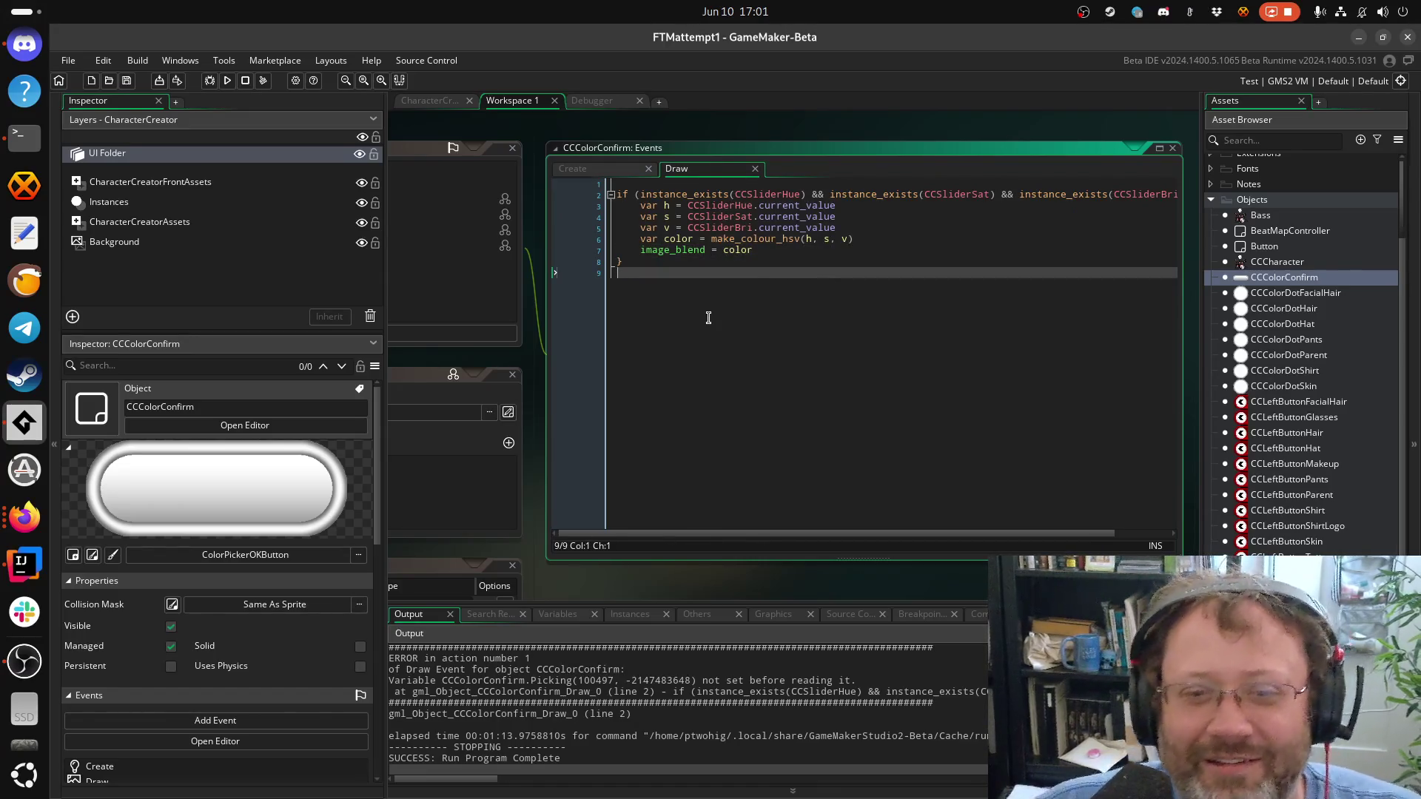
key(Up)
key(Up)
key(Up)
key(Right)
key(Up)
key(Up)
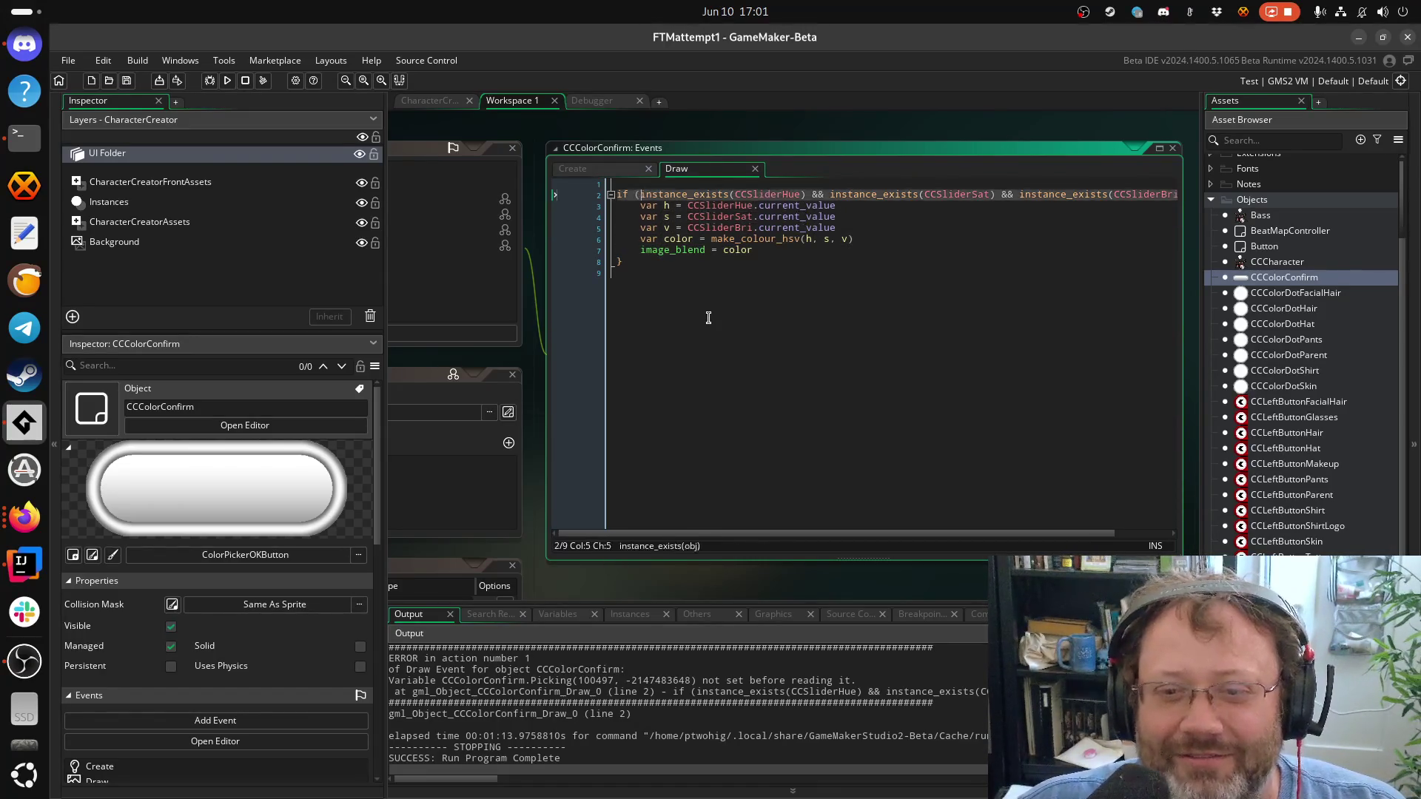
key(End)
key(Down)
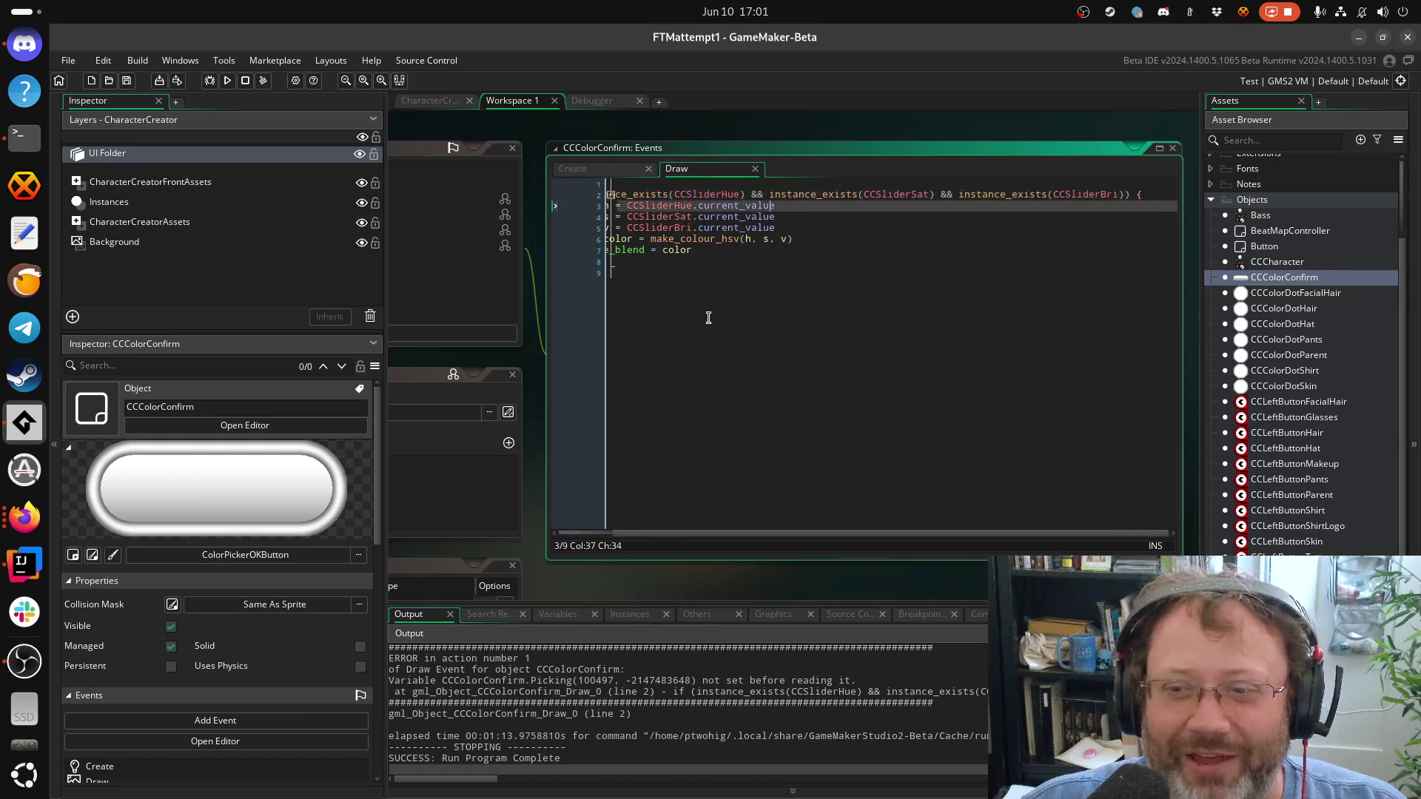
key(Up)
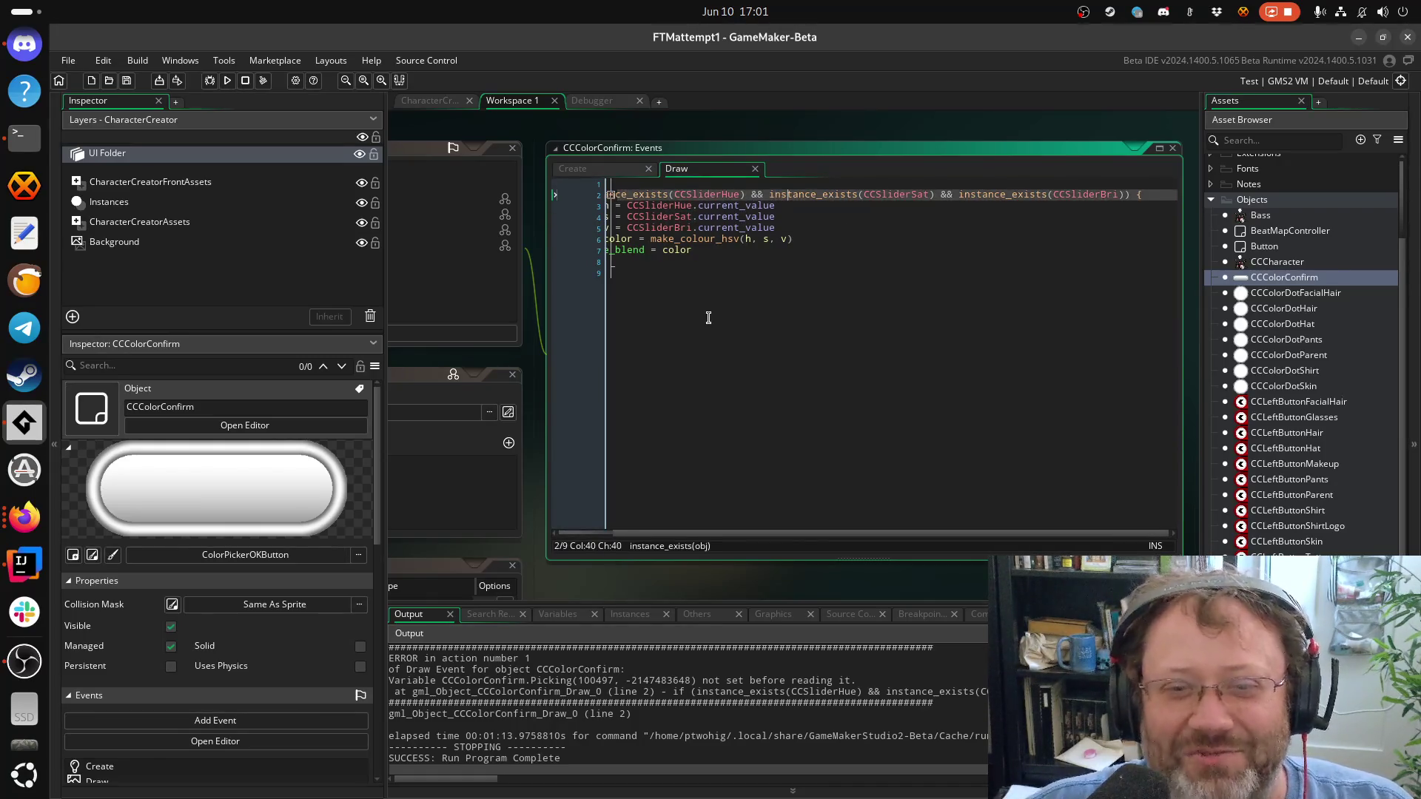
key(Right)
key(Right)
key(Right)
key(Home)
key(Down)
key(Down)
key(Down)
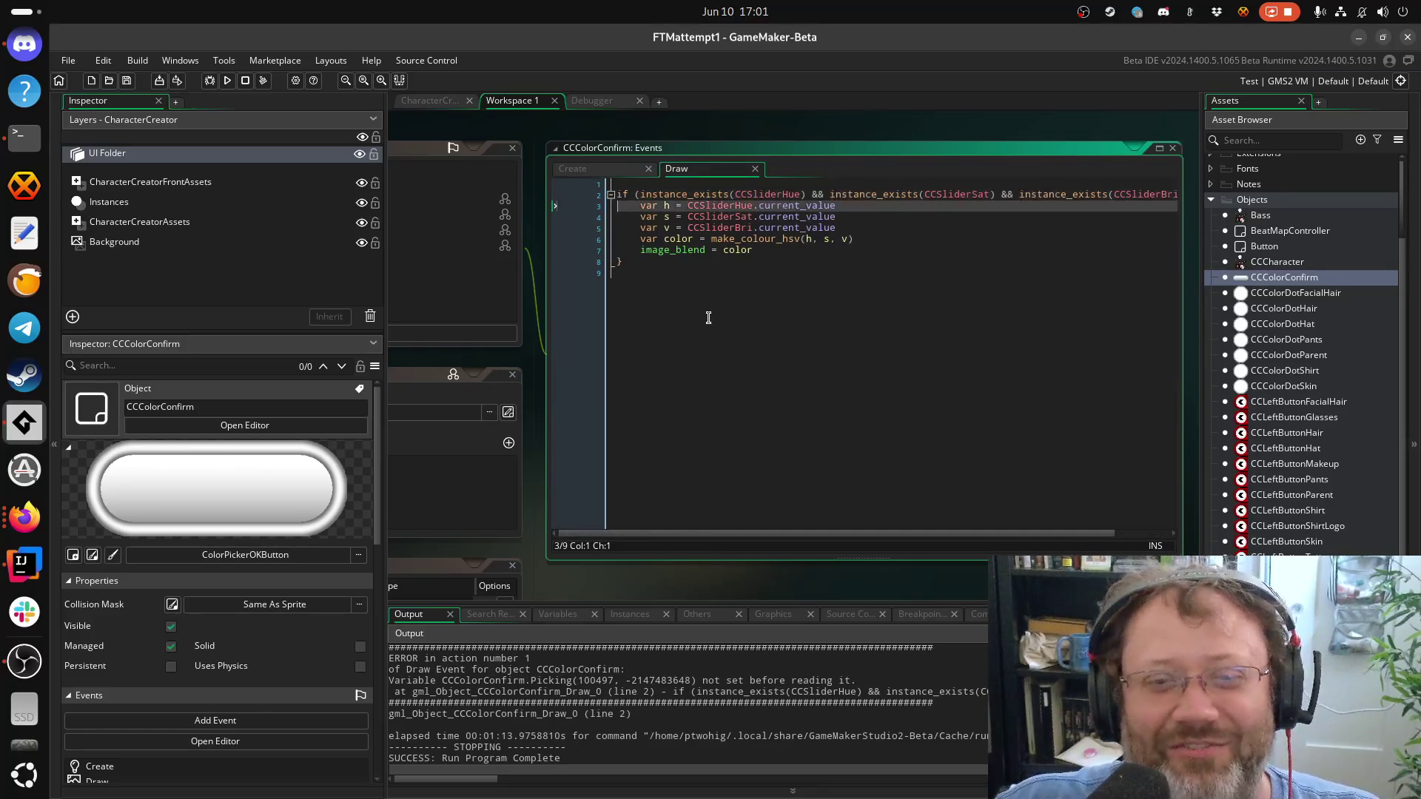
key(Down)
key(Down)
key(Down)
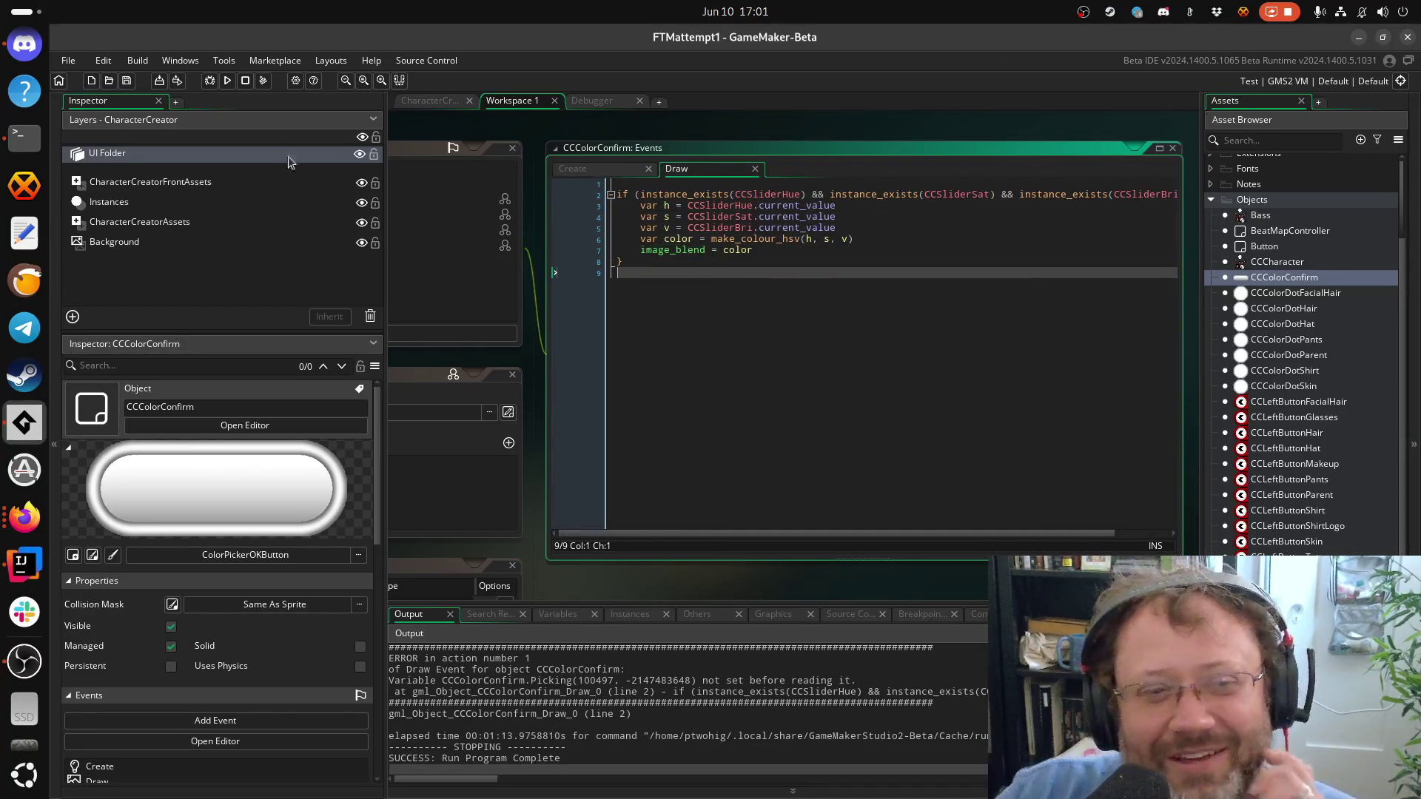
Start a fresh debug run of the character creator
key(super)
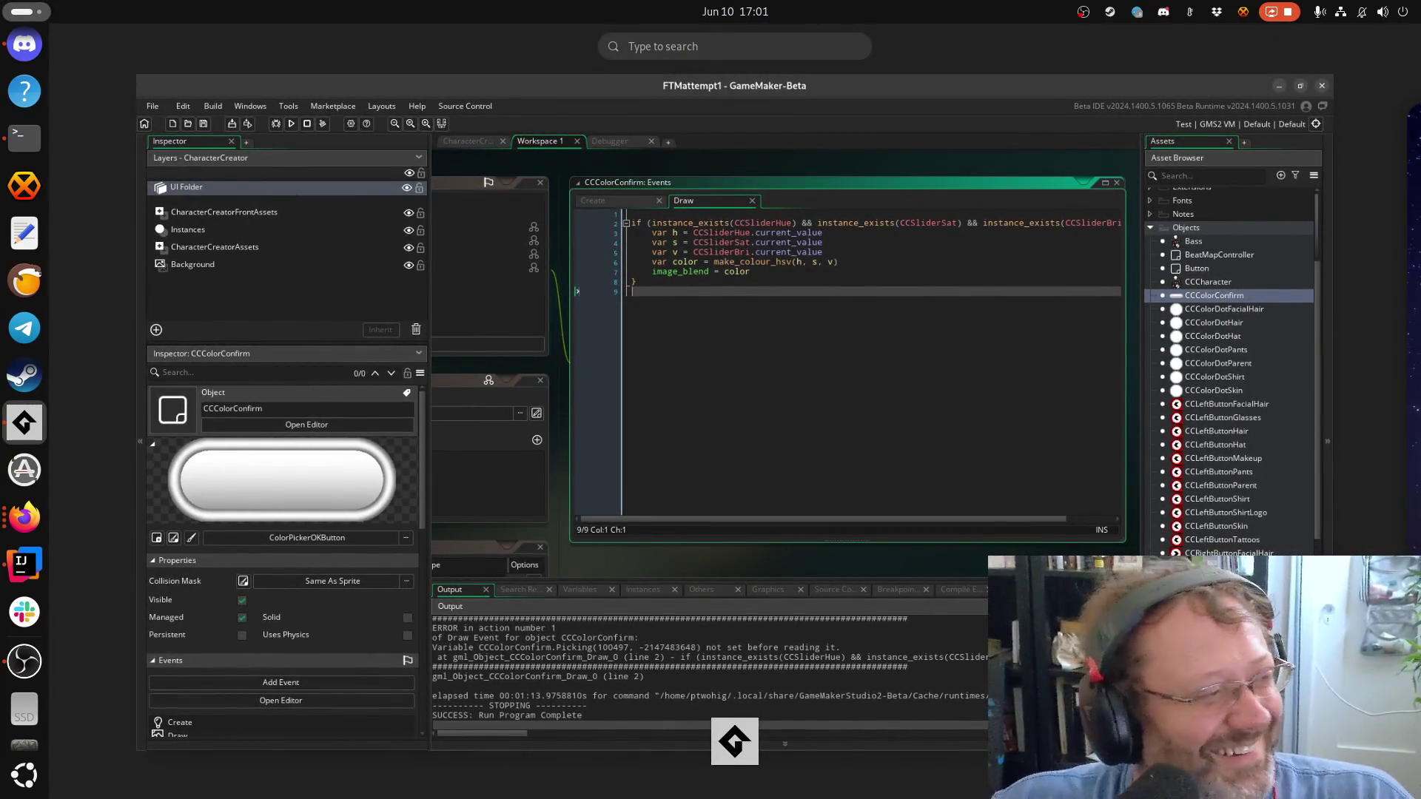
key(super)
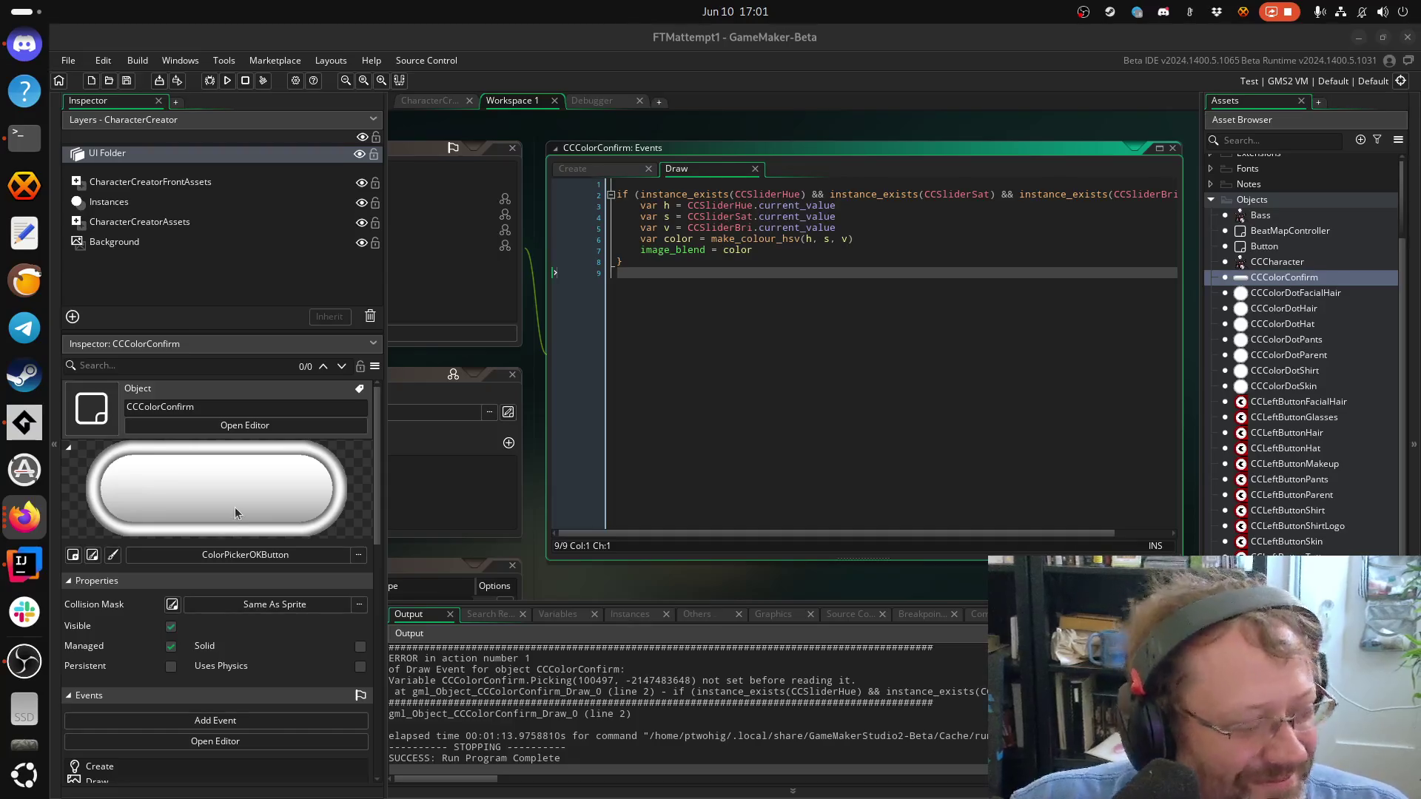
click(227, 79)
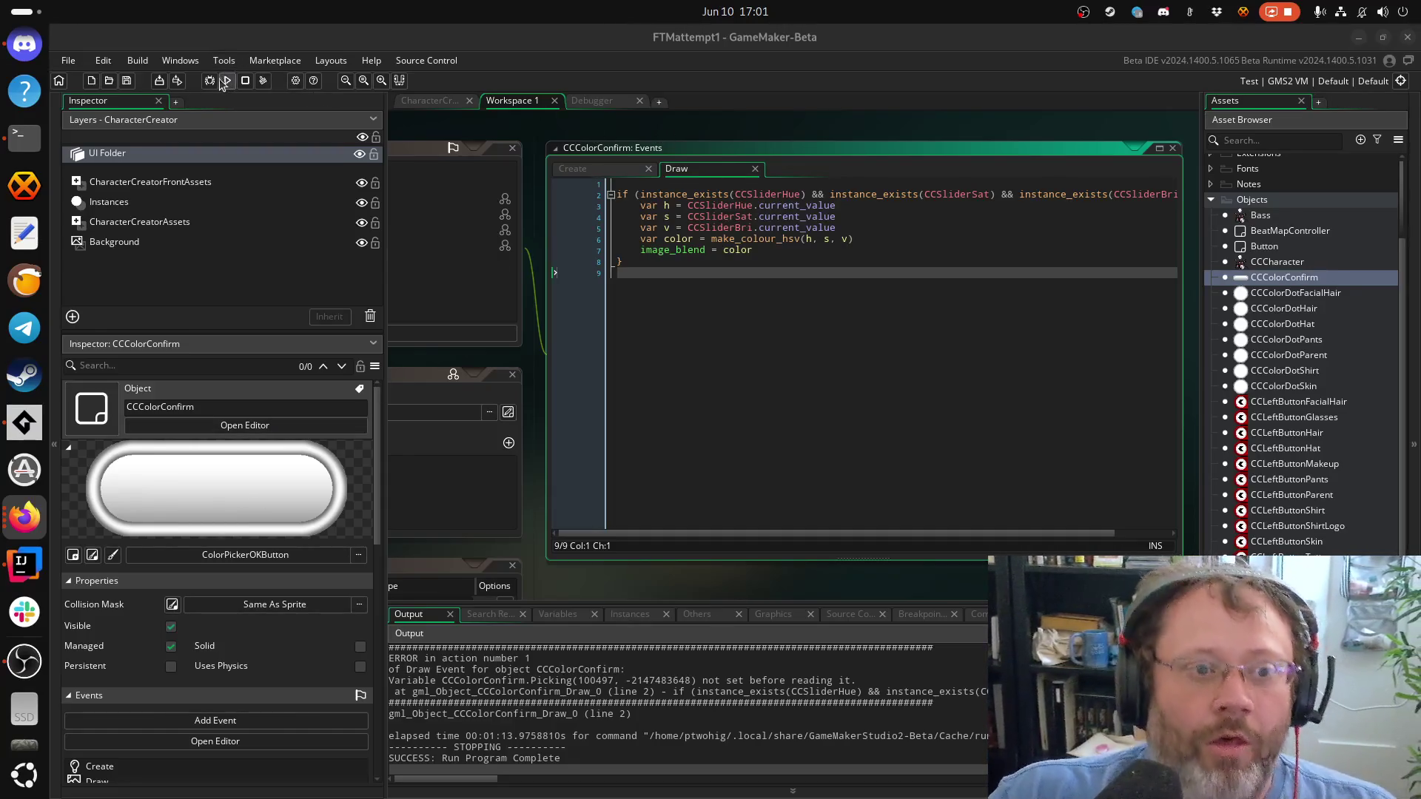
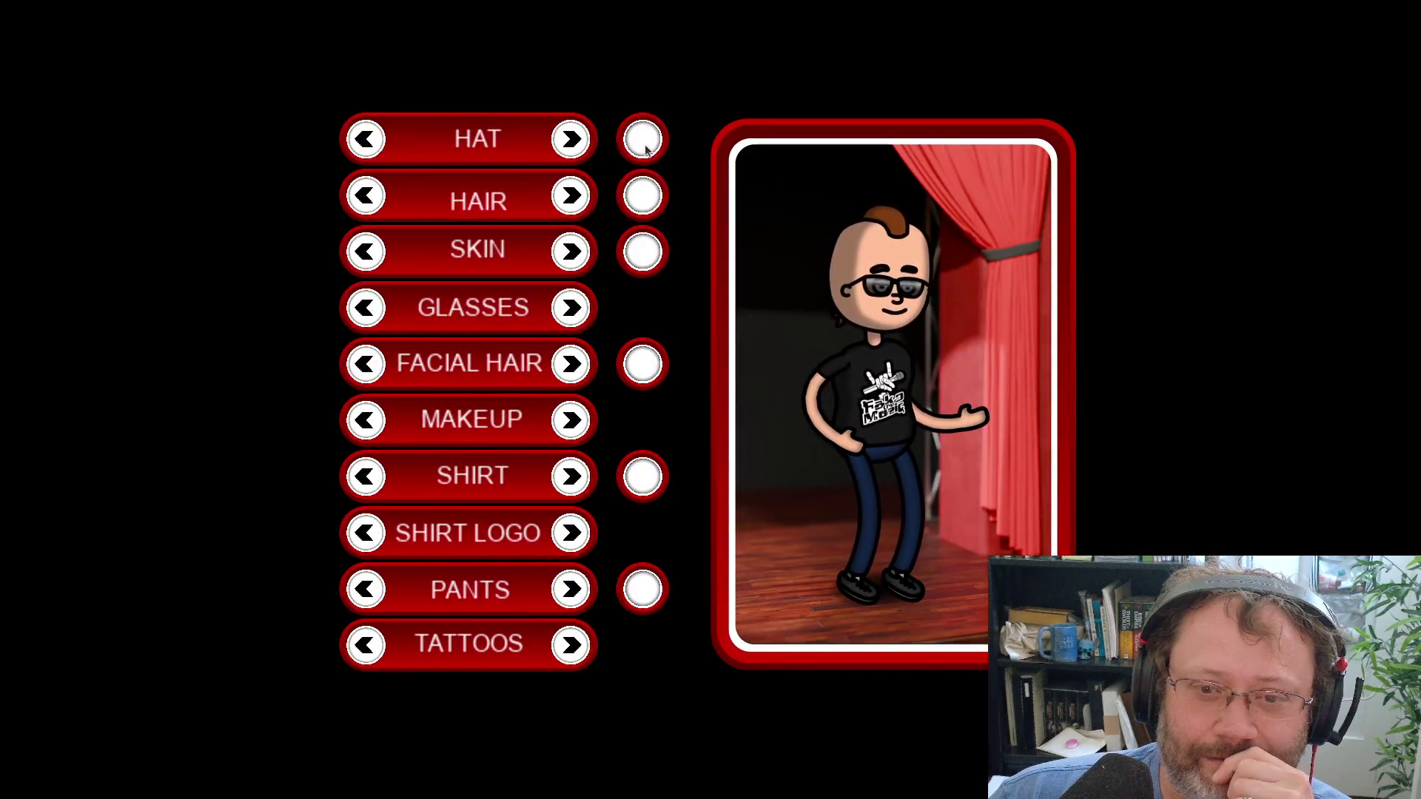
Confirm a hat colour, then shift the hair hue toward teal and confirm it with ROCK ON
click(646, 148)
click(482, 490)
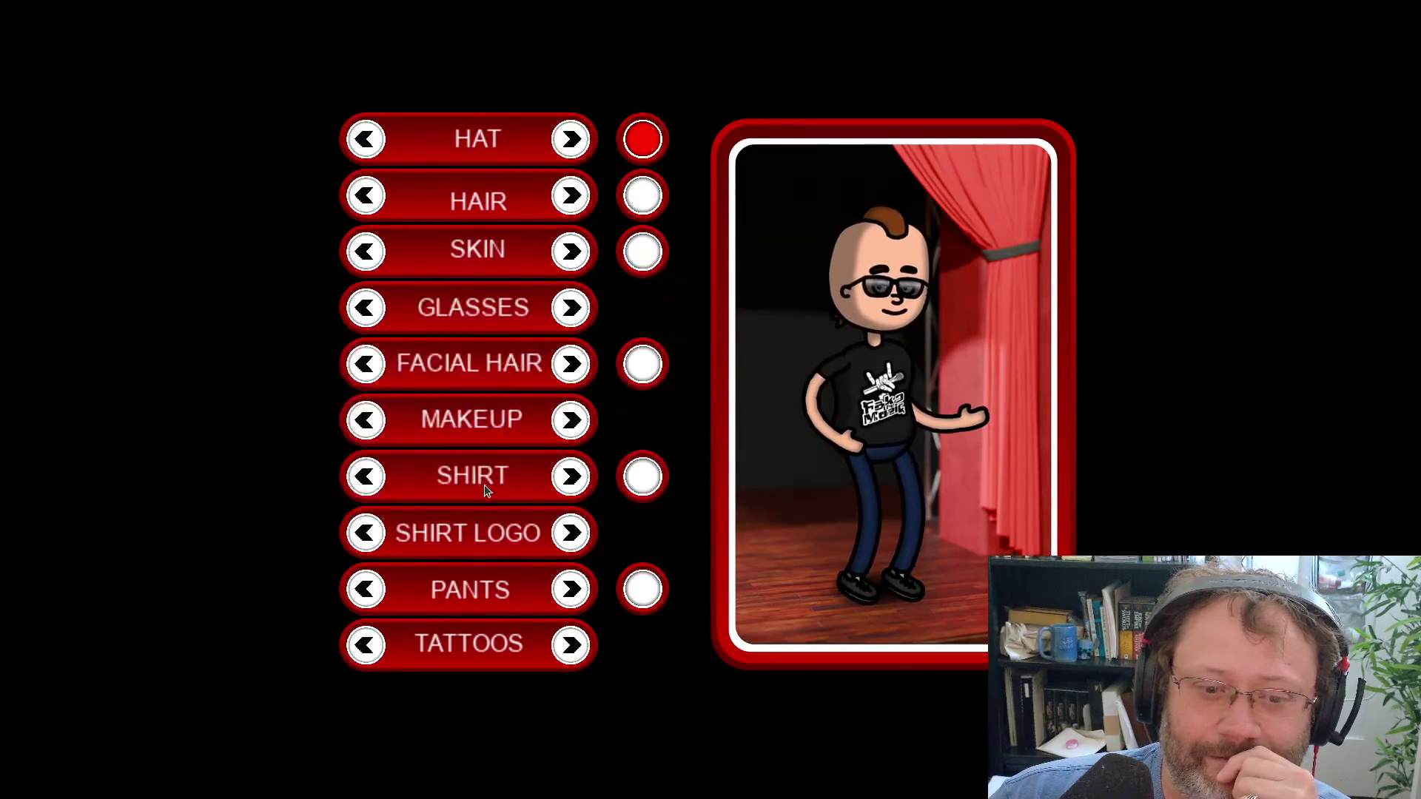
click(650, 147)
click(497, 497)
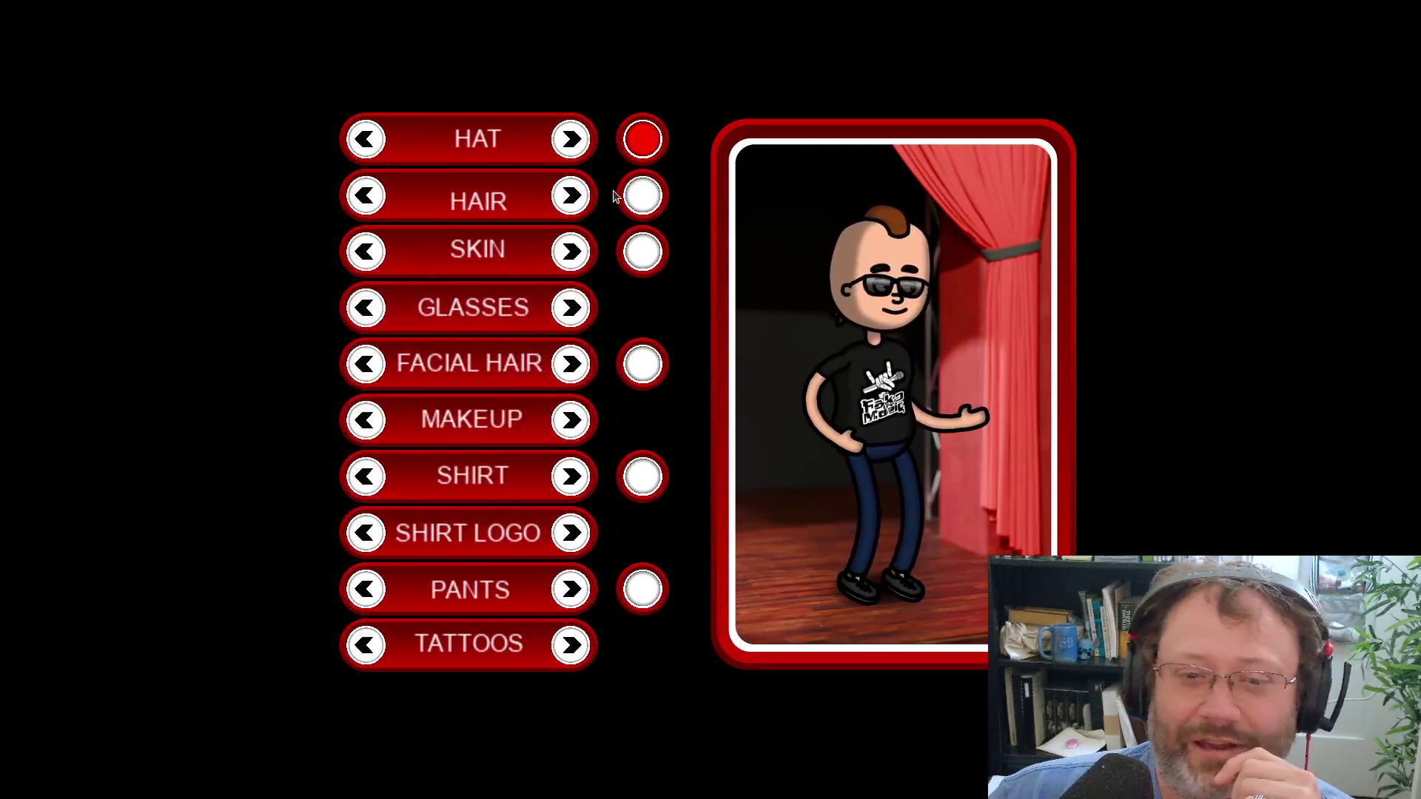
click(648, 201)
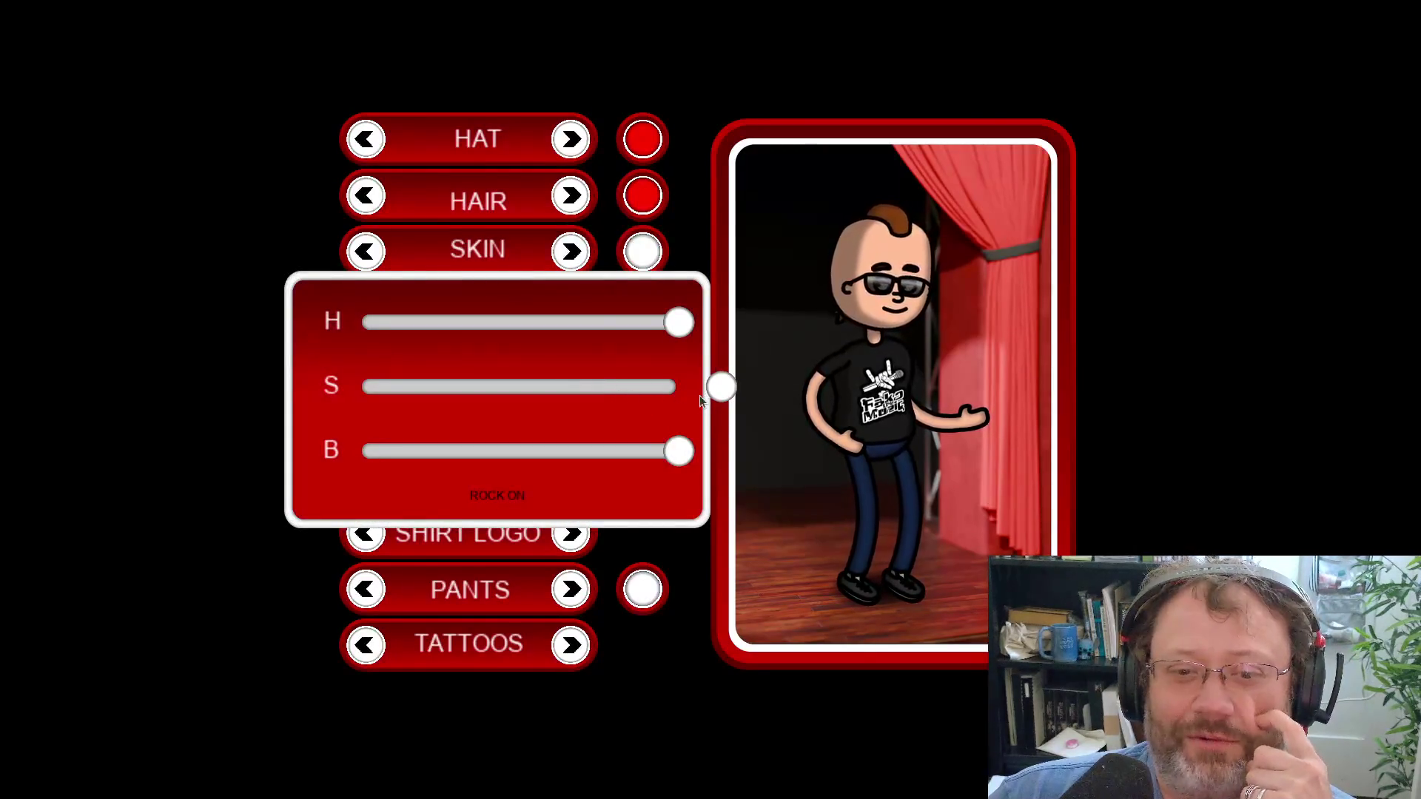
mouse_move(699, 399)
mouse_down()
mouse_move(679, 387)
mouse_move(425, 386)
mouse_move(736, 381)
mouse_up()
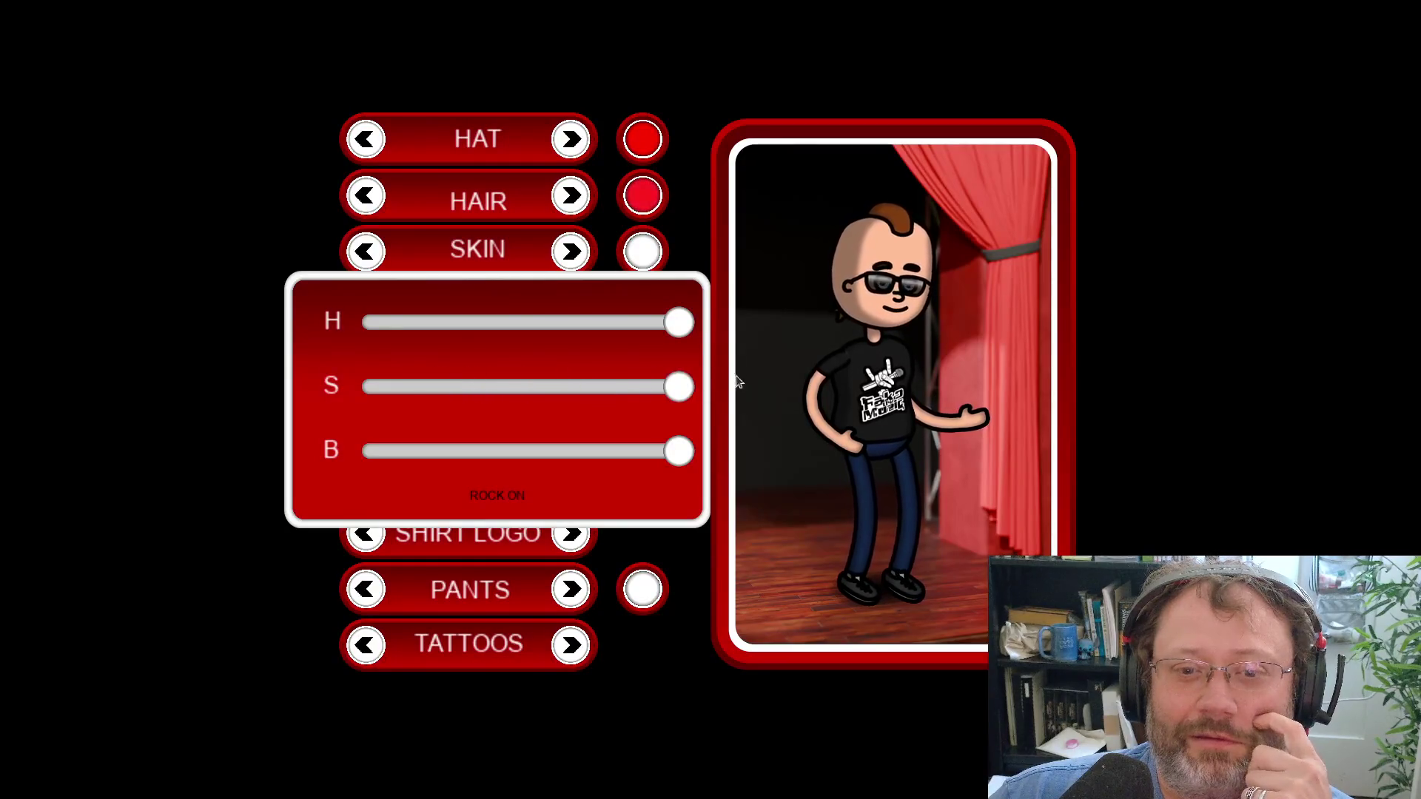
drag(685, 323, 507, 324)
click(498, 497)
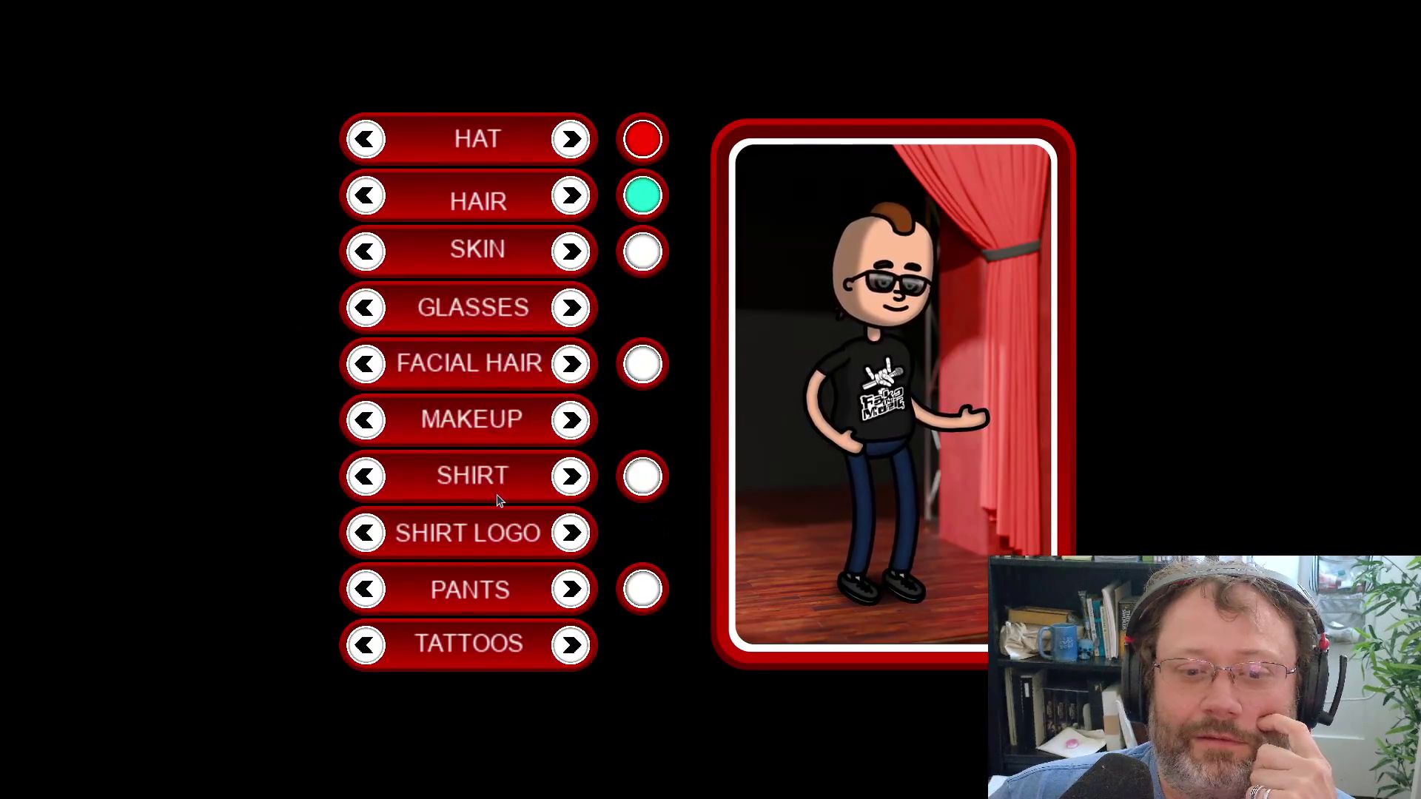
Lower the facial hair saturation and raise the shirt saturation, confirming each colour
click(643, 365)
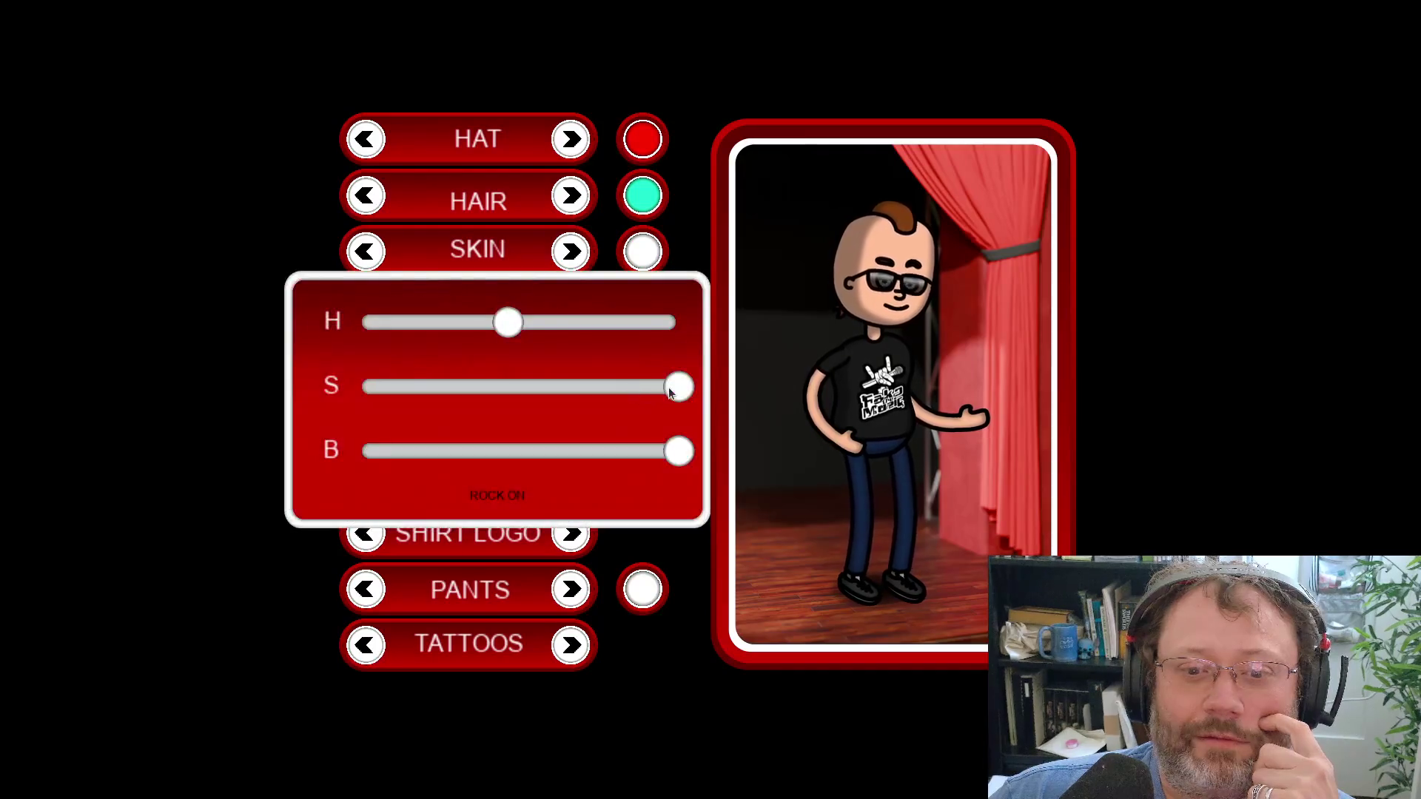
drag(668, 388, 505, 386)
click(497, 496)
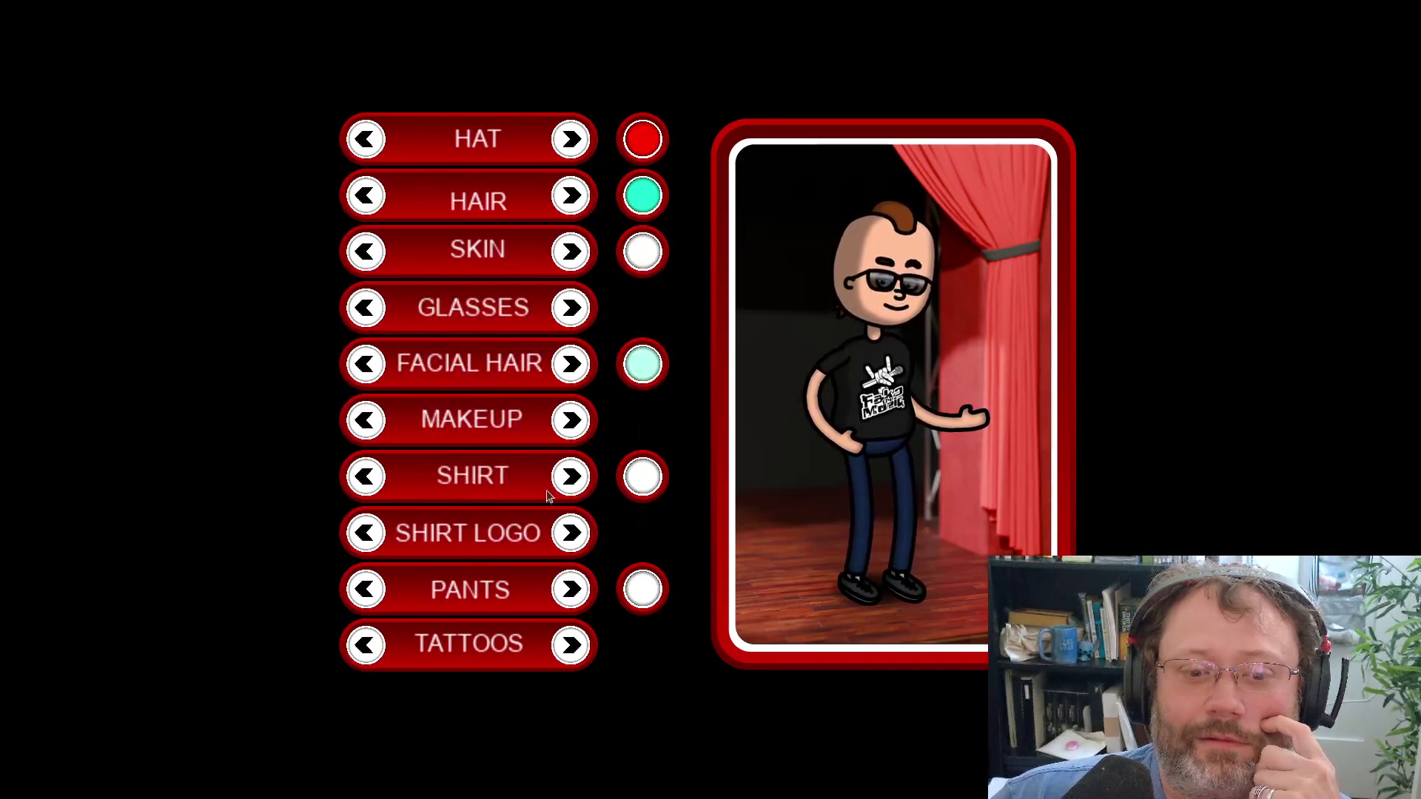
click(643, 476)
mouse_move(470, 387)
mouse_down()
mouse_move(629, 386)
mouse_move(671, 481)
mouse_up()
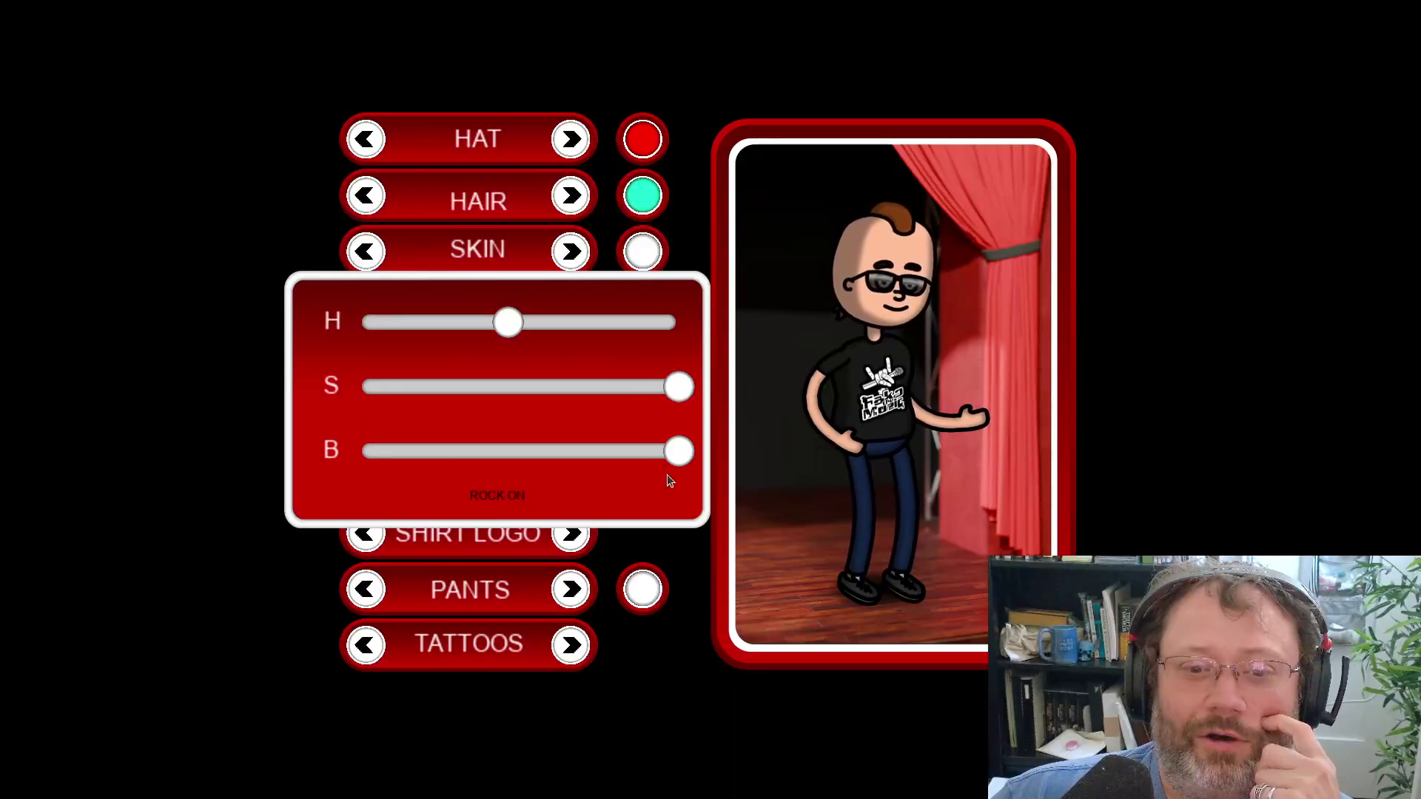
click(498, 496)
Set the pants hue to red, then reopen the pants colour and shift it toward blue
click(643, 589)
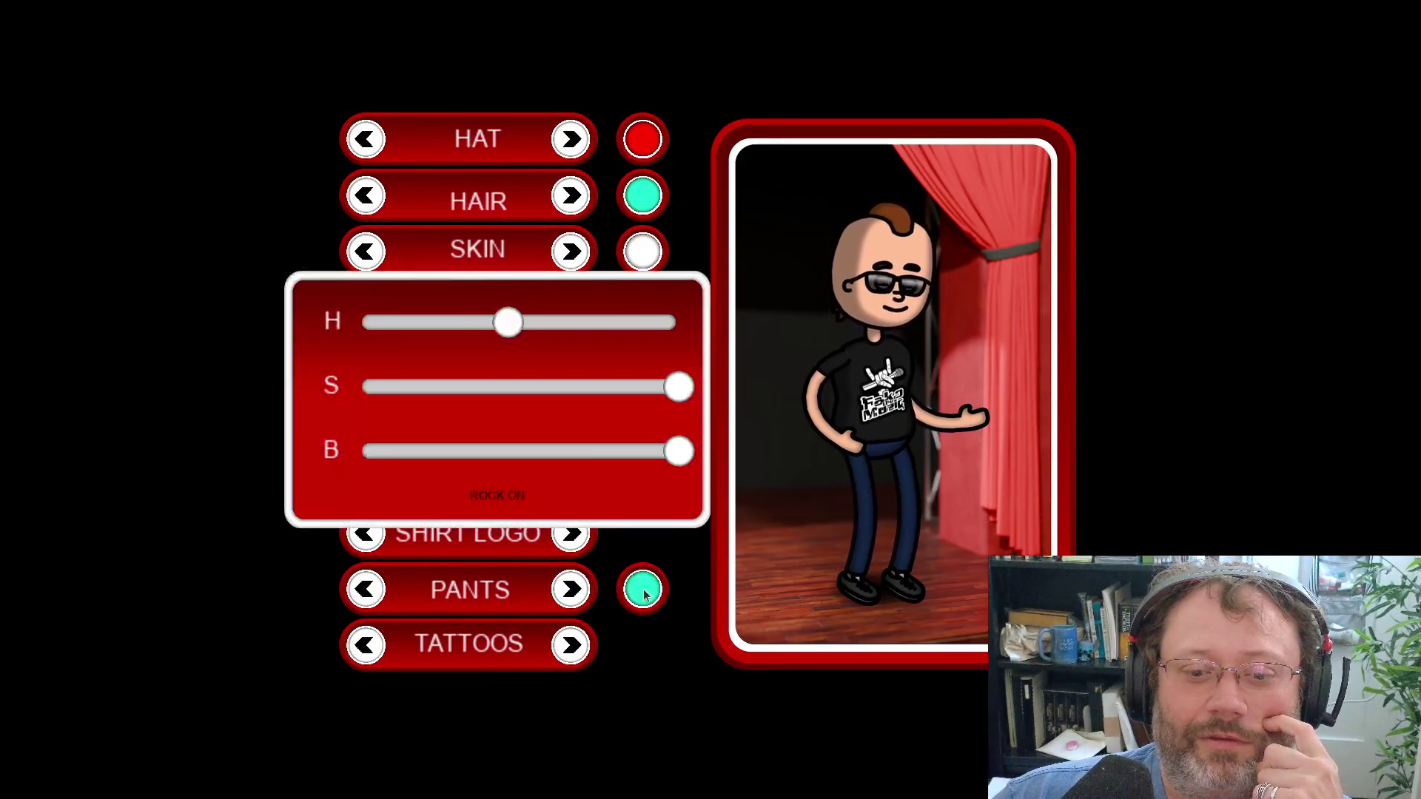
drag(508, 321, 725, 354)
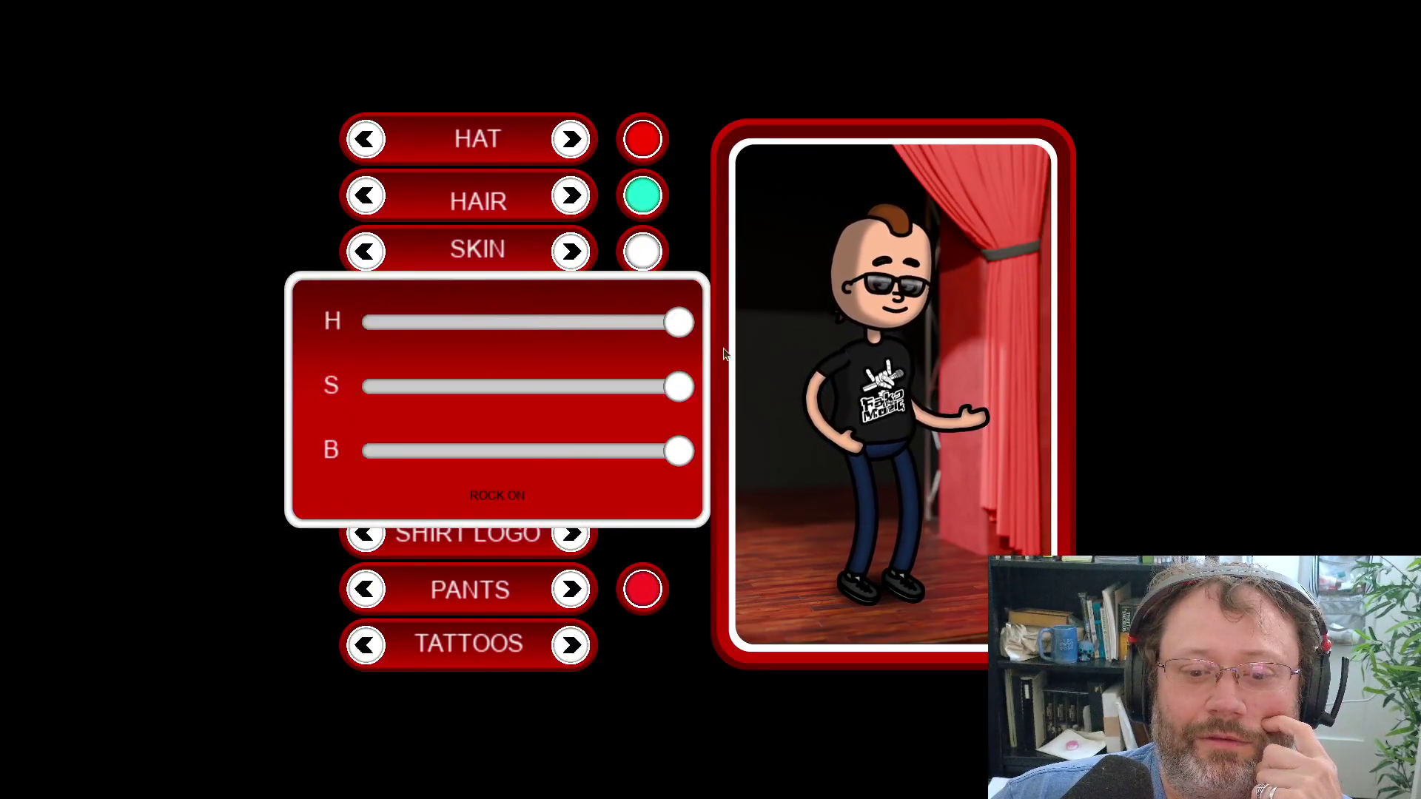
click(513, 498)
click(646, 581)
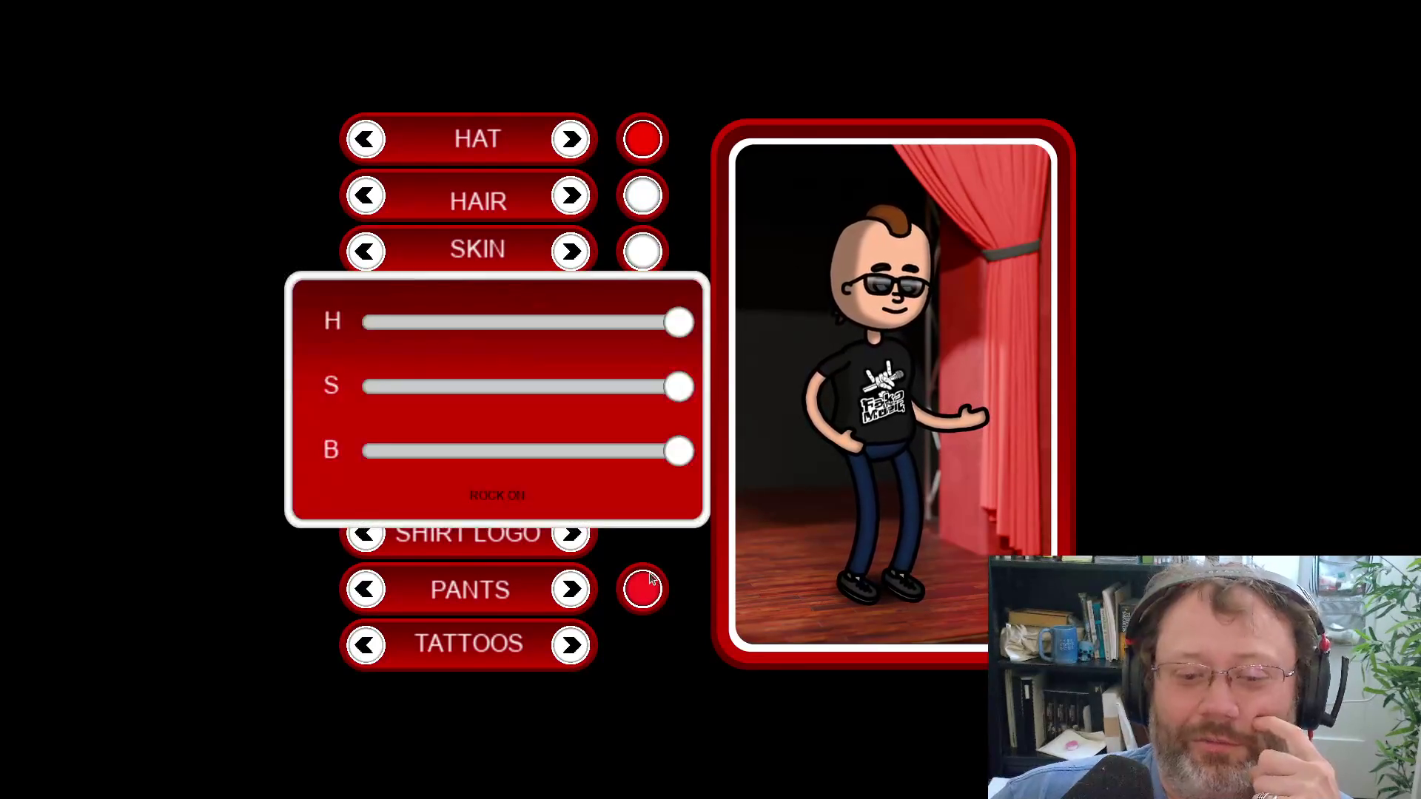
drag(682, 332, 576, 347)
click(510, 497)
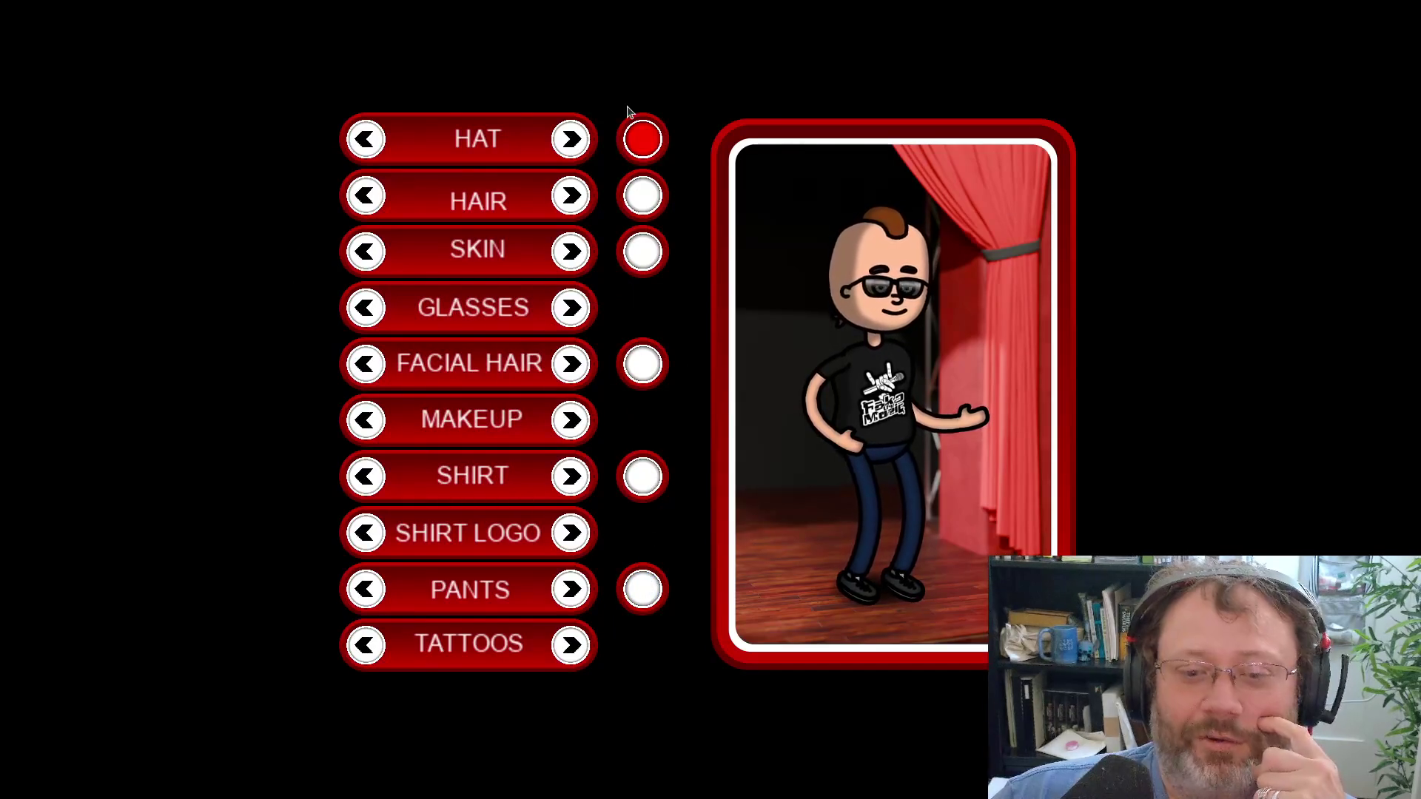
Stop the run, show the colour dot's Step code, and put the caret on the NormalColor line
key(alt+Tab)
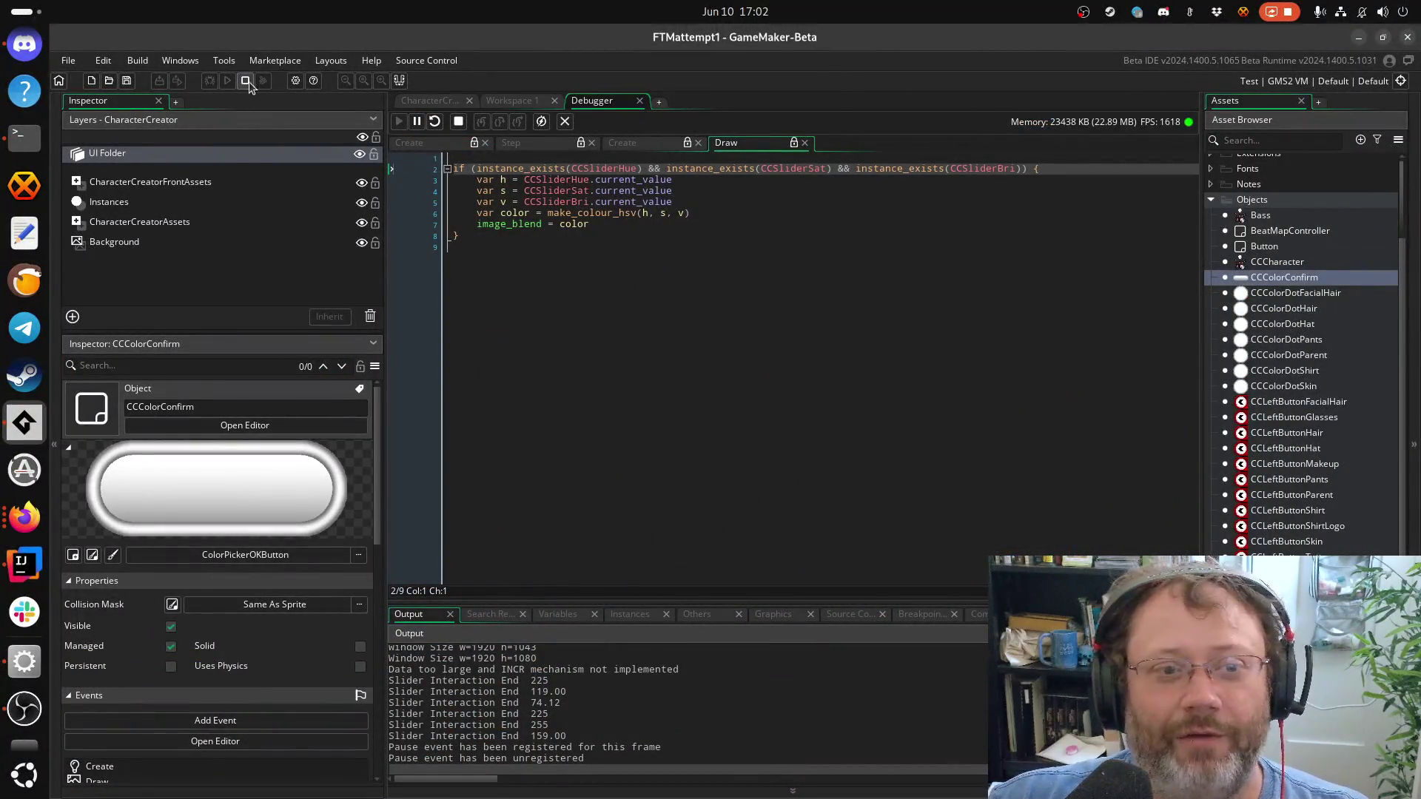
click(625, 143)
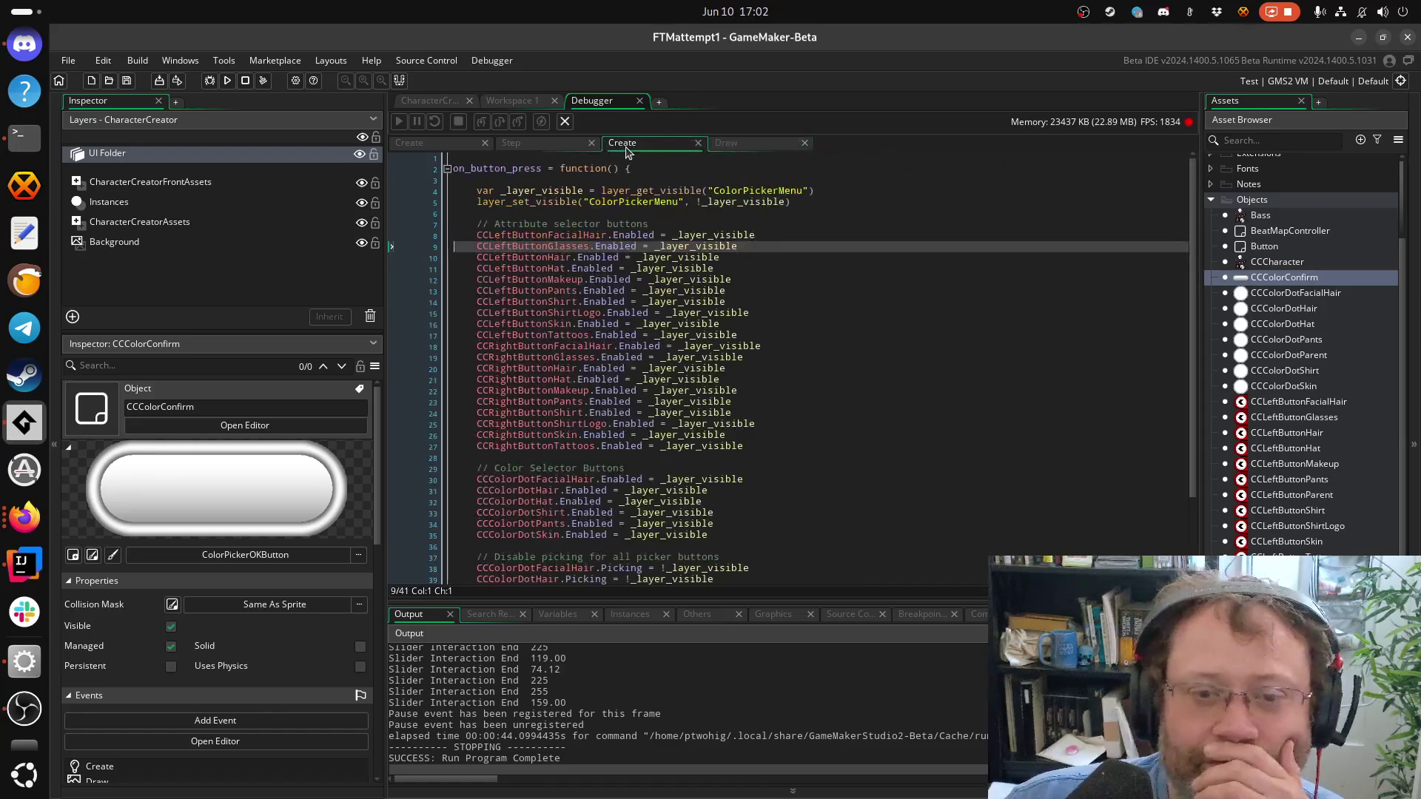
click(546, 144)
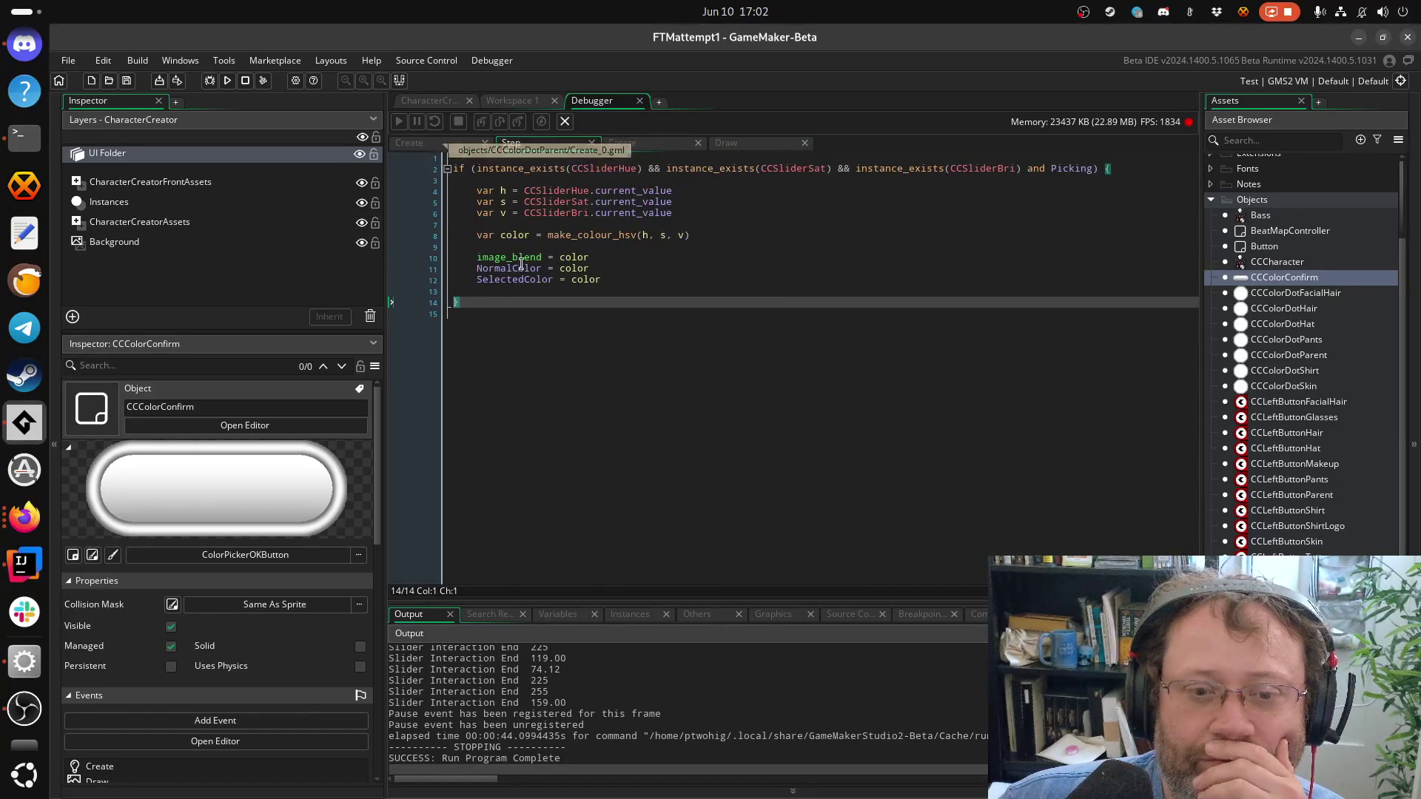
click(617, 360)
click(554, 291)
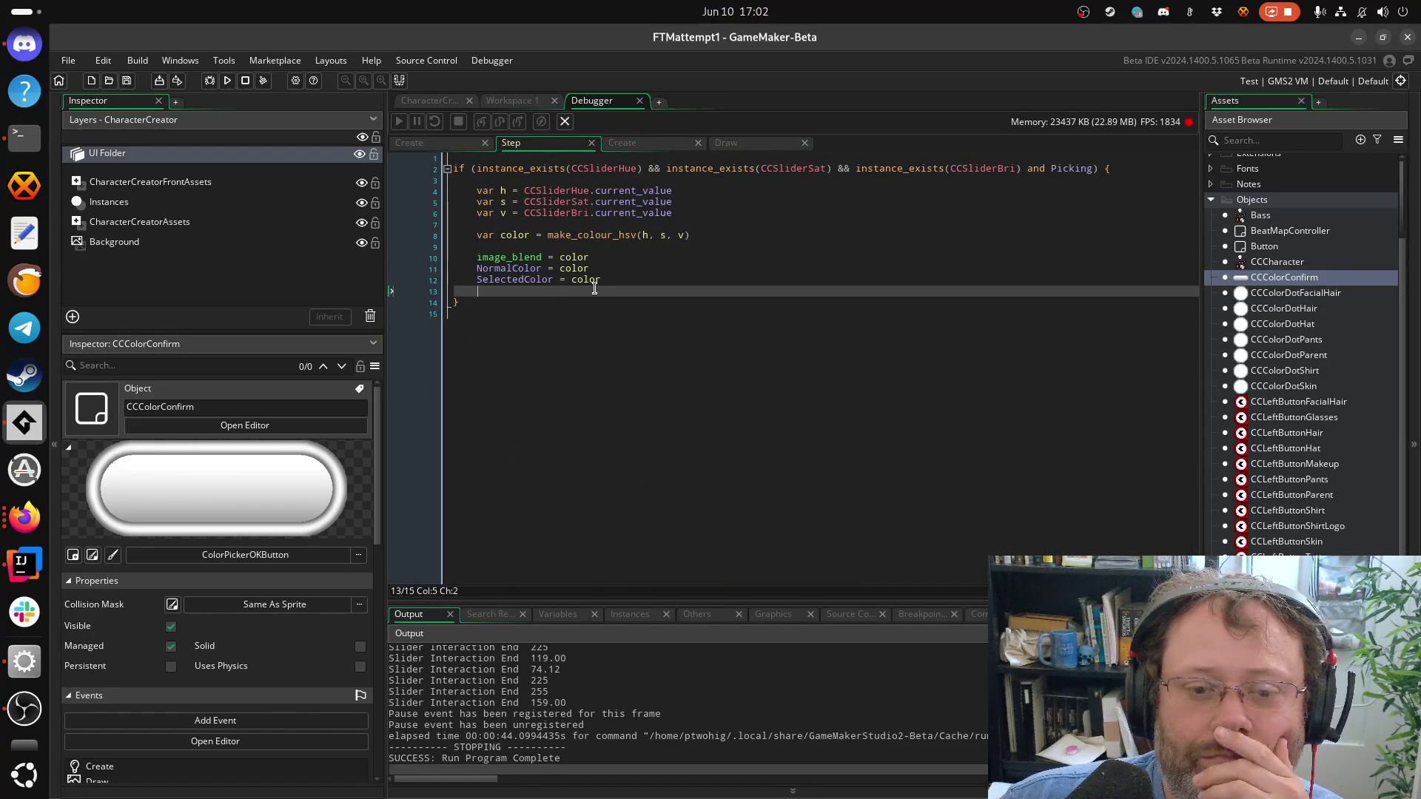
key(BackSpace)
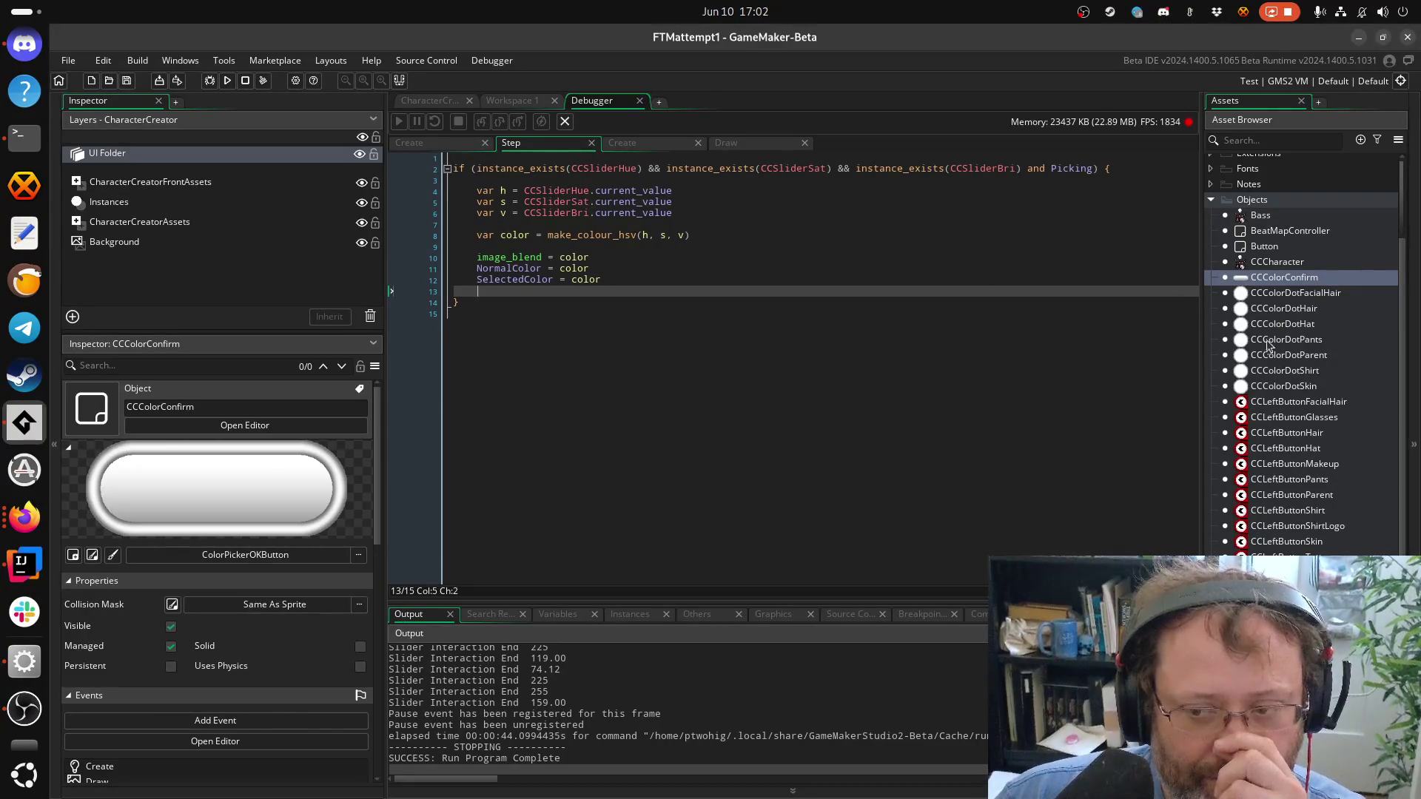
click(646, 393)
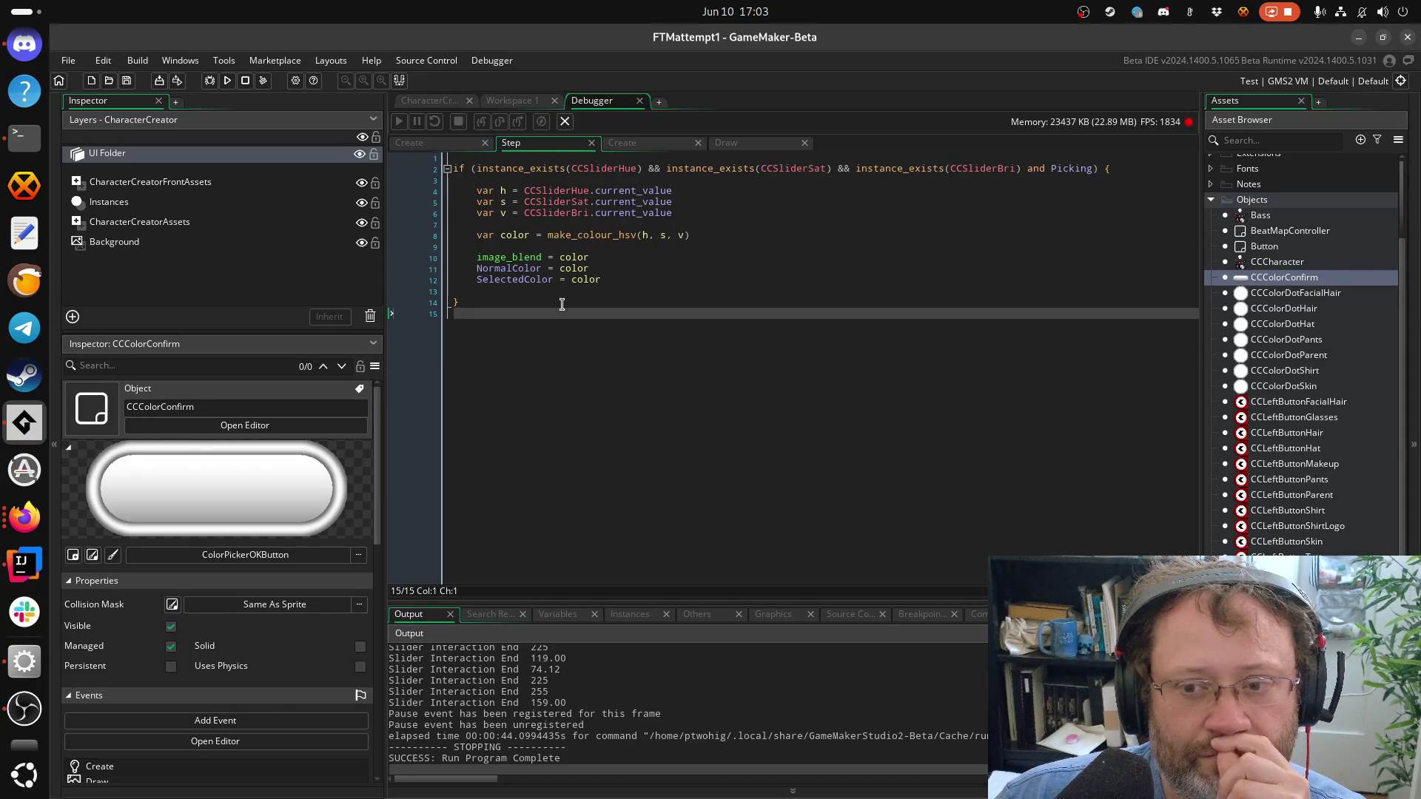
click(701, 272)
Cut the NormalColor = color line, try pasting it at the top, then undo the paste
triple_click(702, 273)
key(ctrl+c)
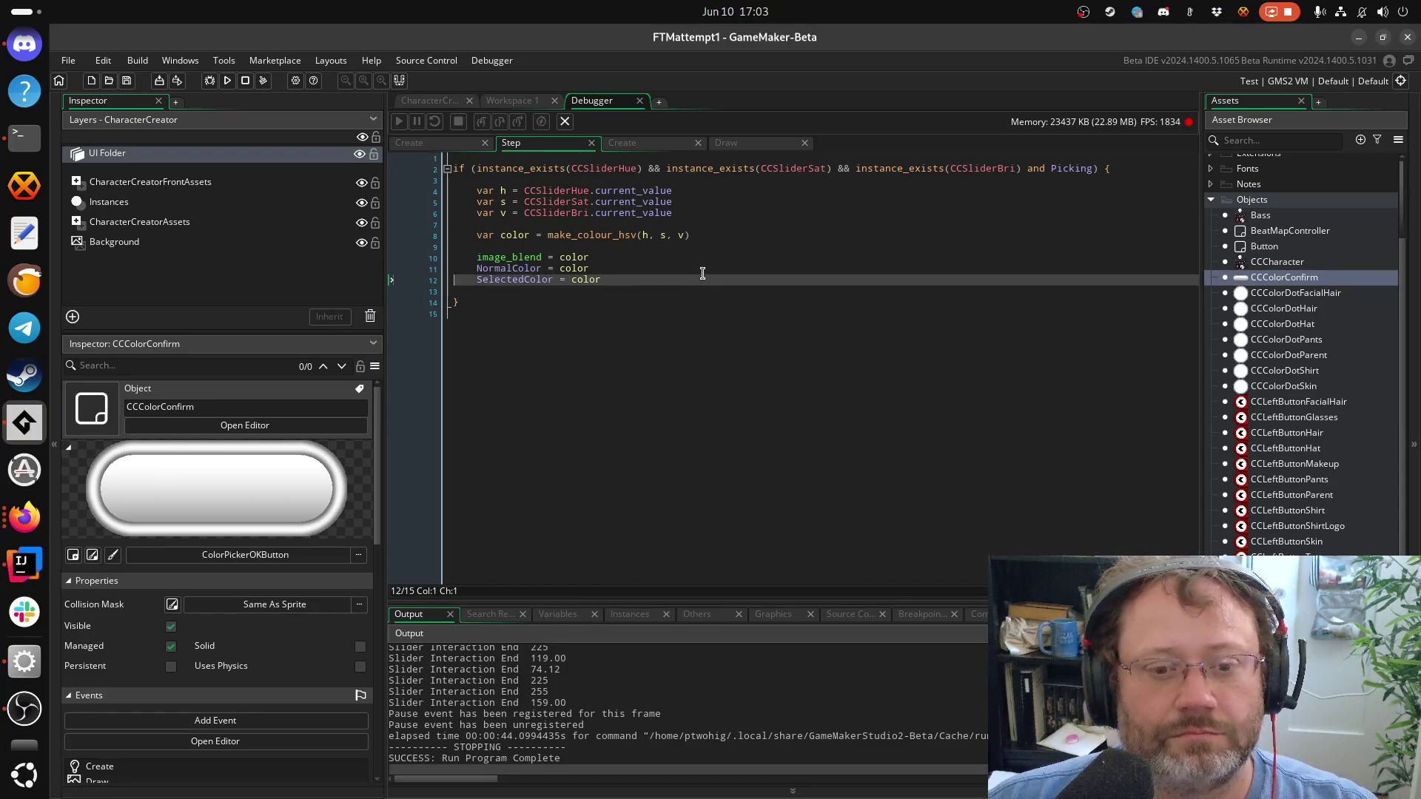
key(Delete)
key(Up)
key(Up)
key(Up)
key(Up)
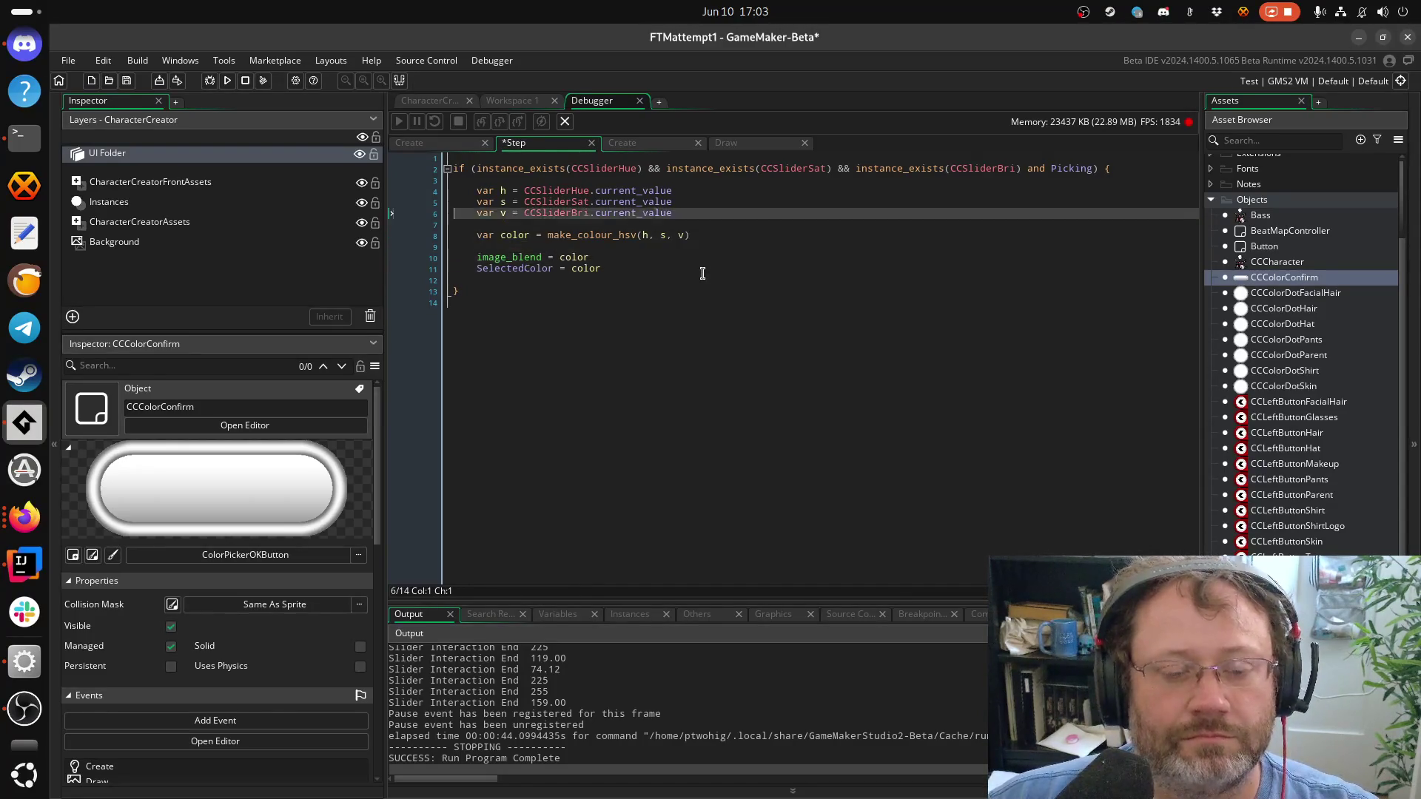
key(Return)
key(Return)
key(ctrl+v)
key(Up)
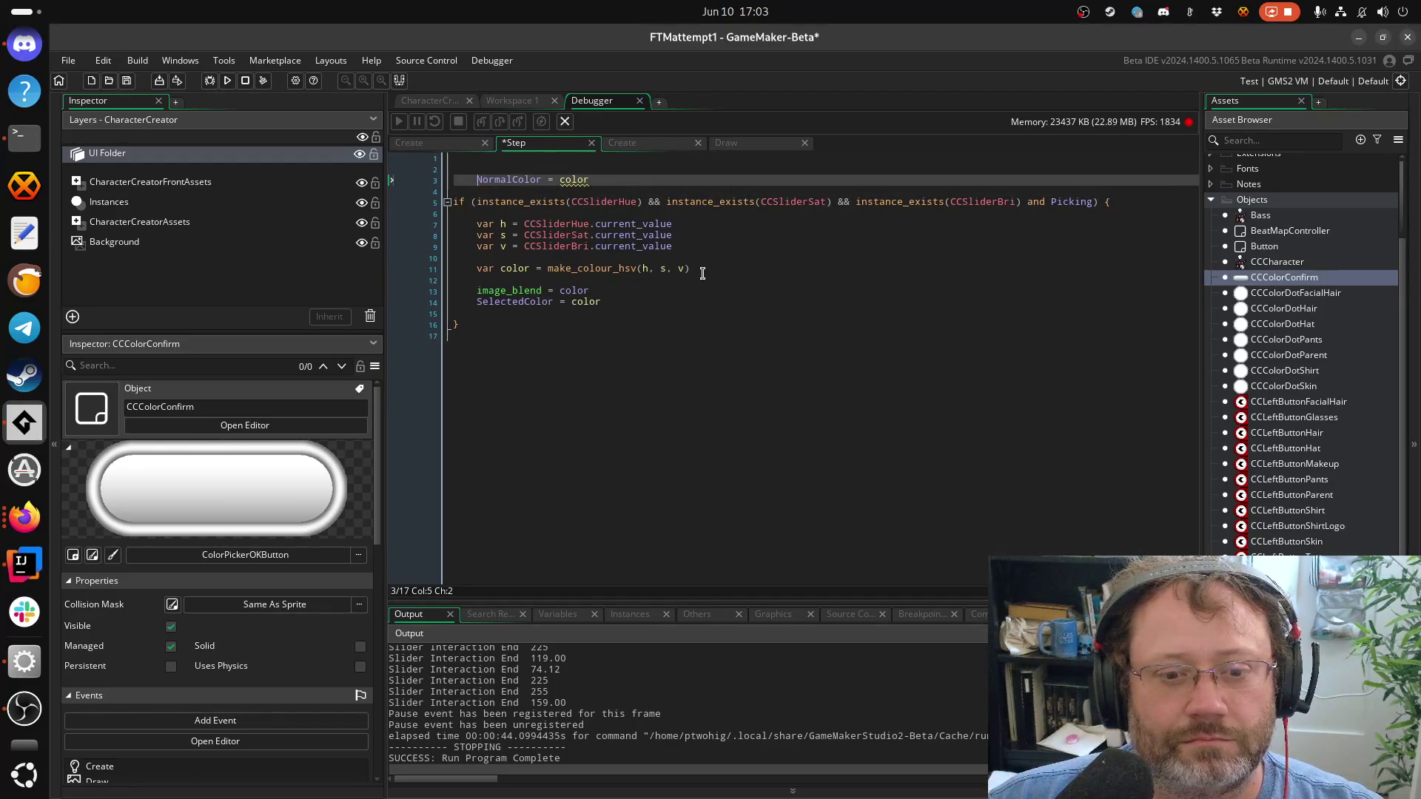
key(ctrl+z)
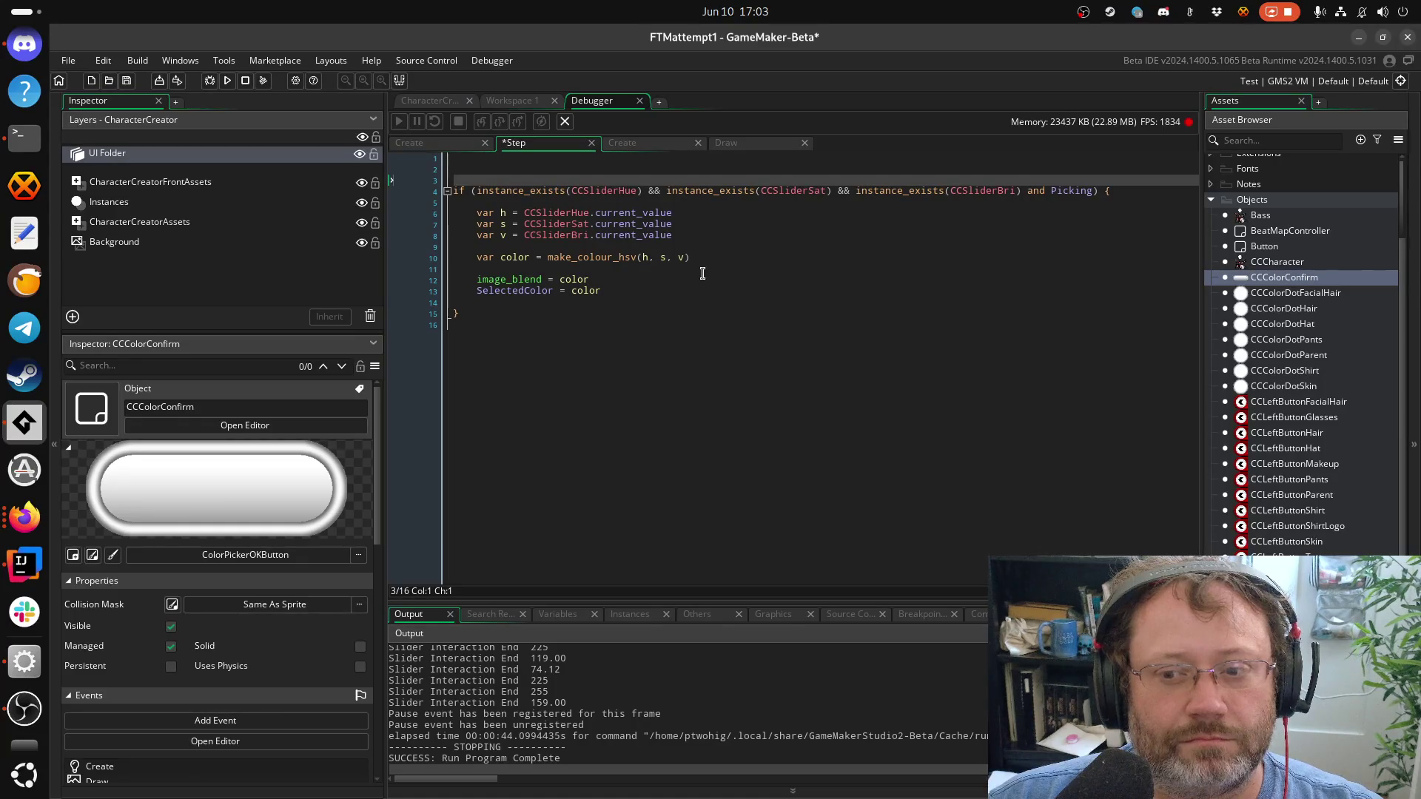
key(Down)
key(Down)
key(Down)
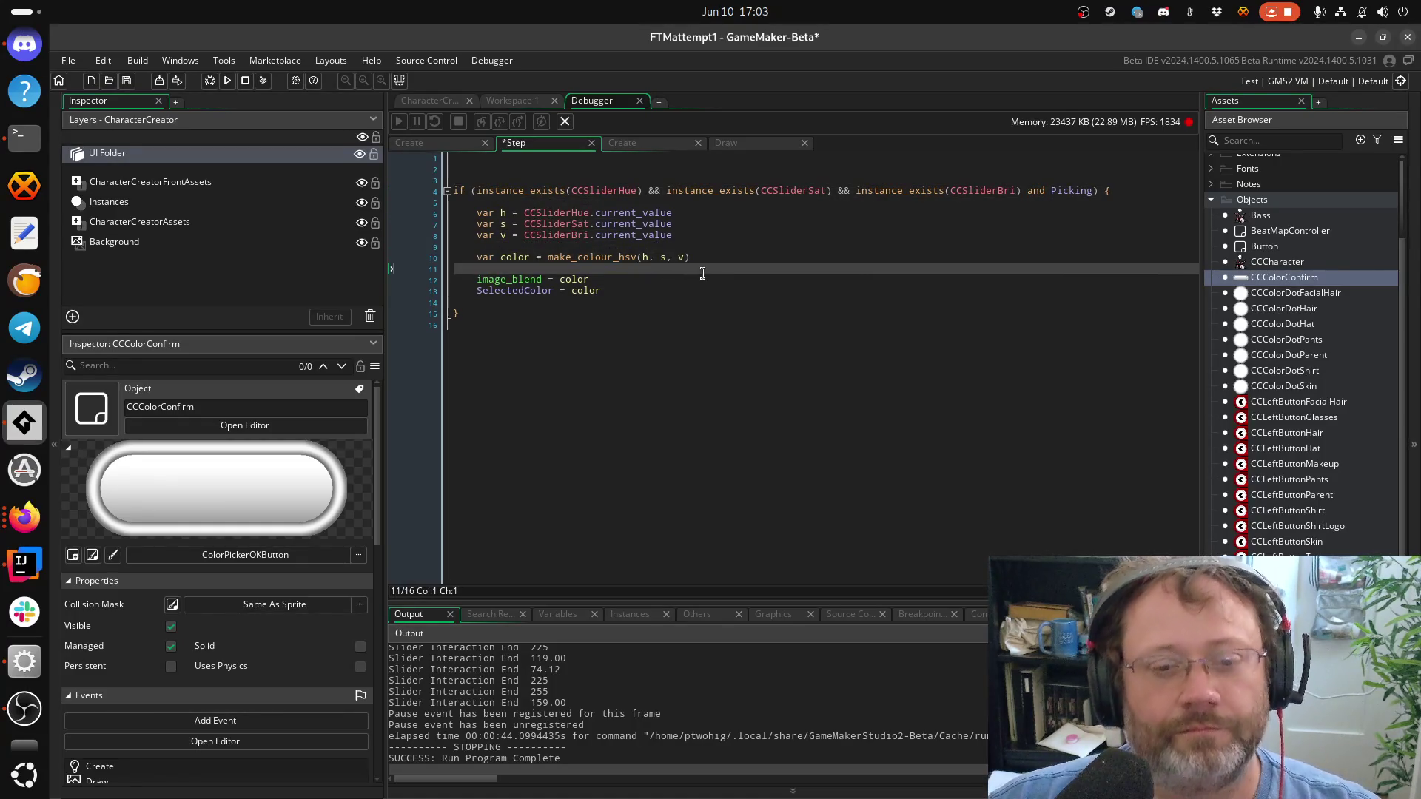
key(Up)
key(Up)
key(Up)
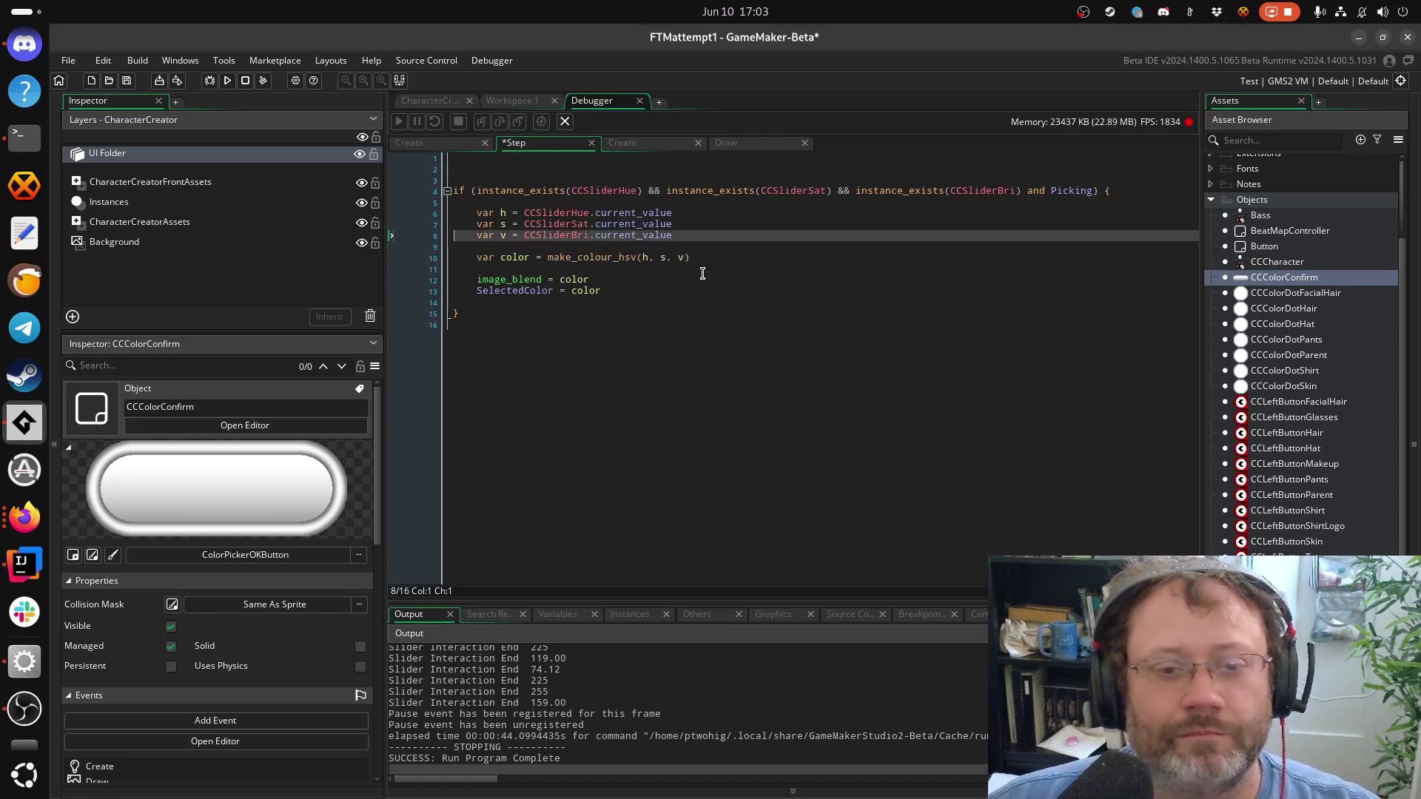
Wrap SelectedColor in an if (Picking) block, unindent NormalColor after image_blend, and save
click(643, 260)
key(End)
key(Return)
key(Return)
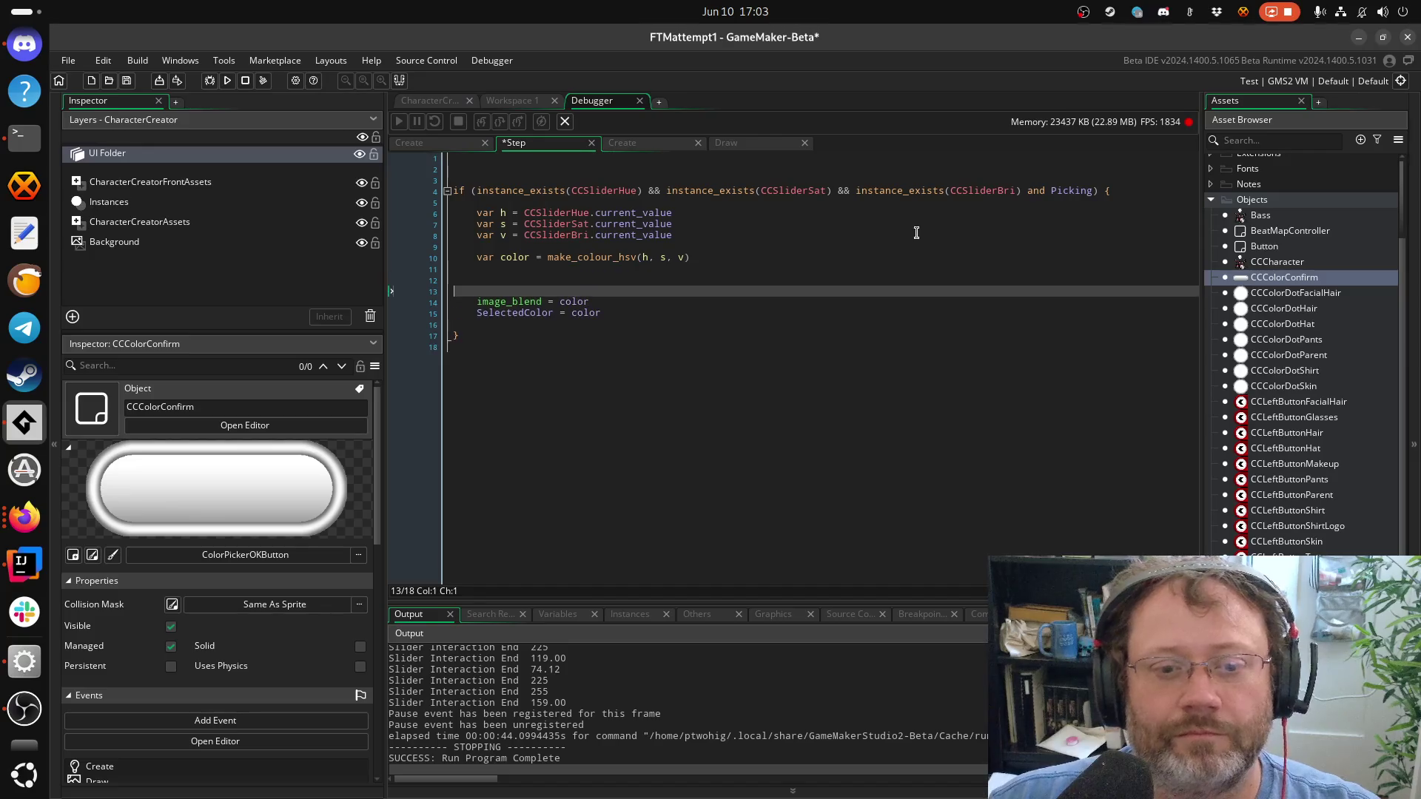
text(if (Picking) {)
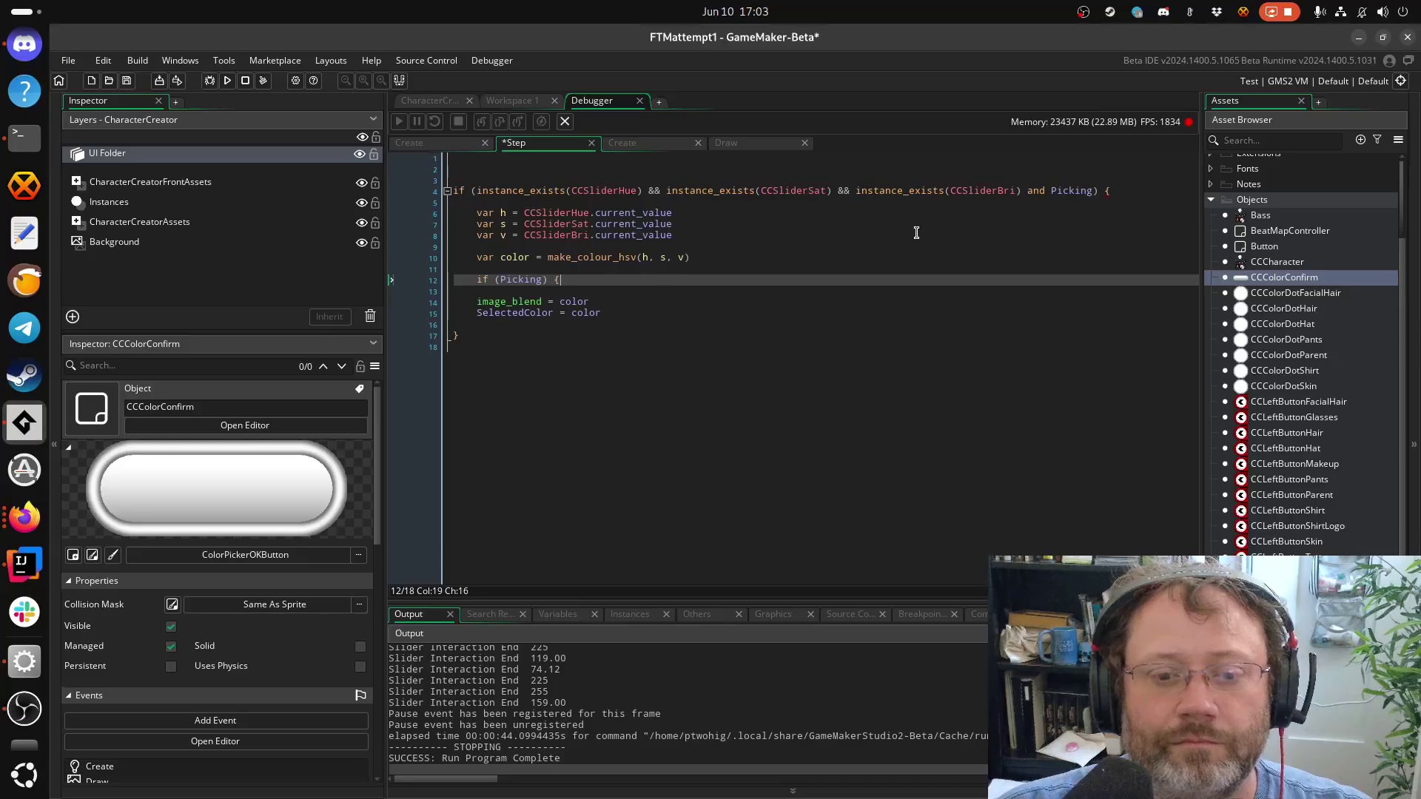
key(Return)
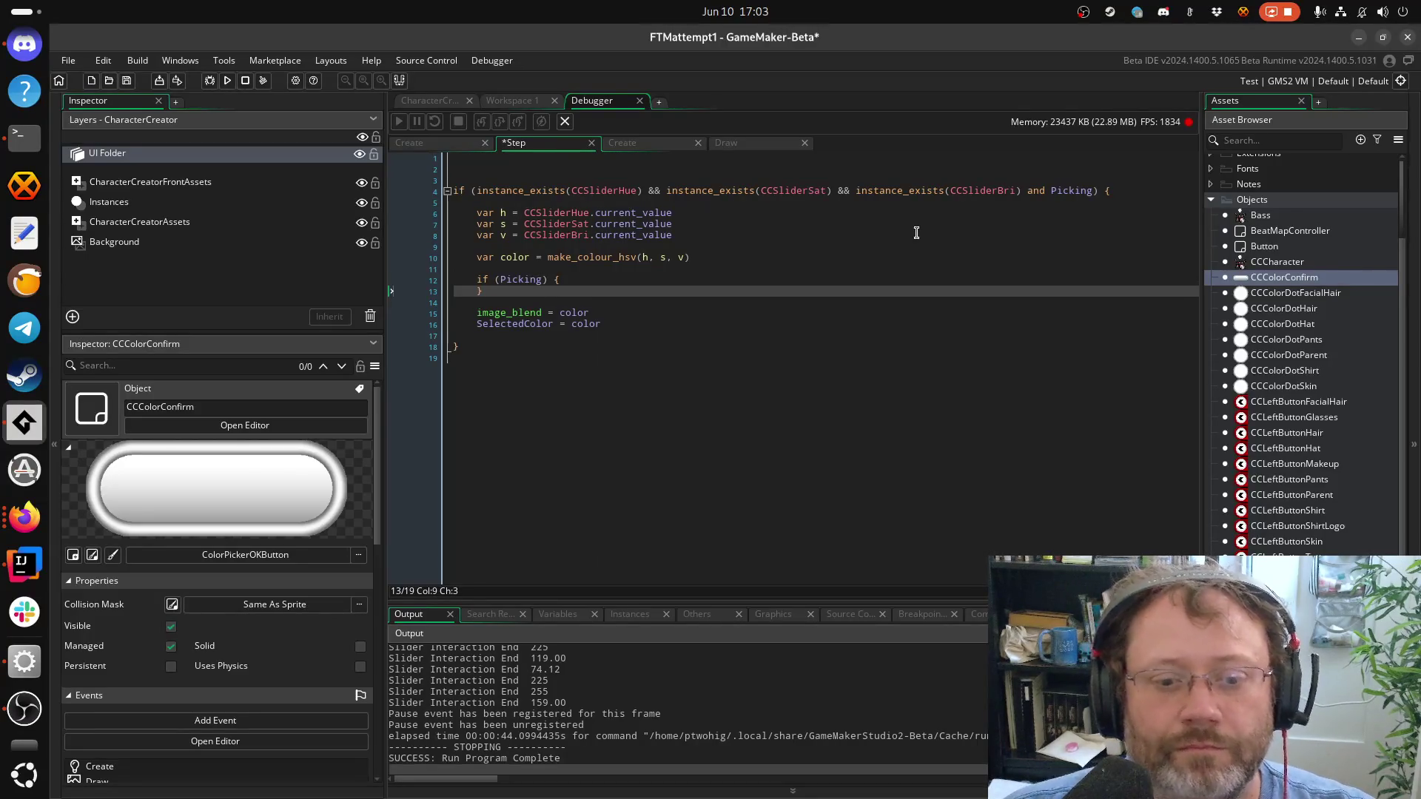
key(Down)
key(Down)
key(Down)
key(ctrl+z)
key(ctrl+z)
key(ctrl+z)
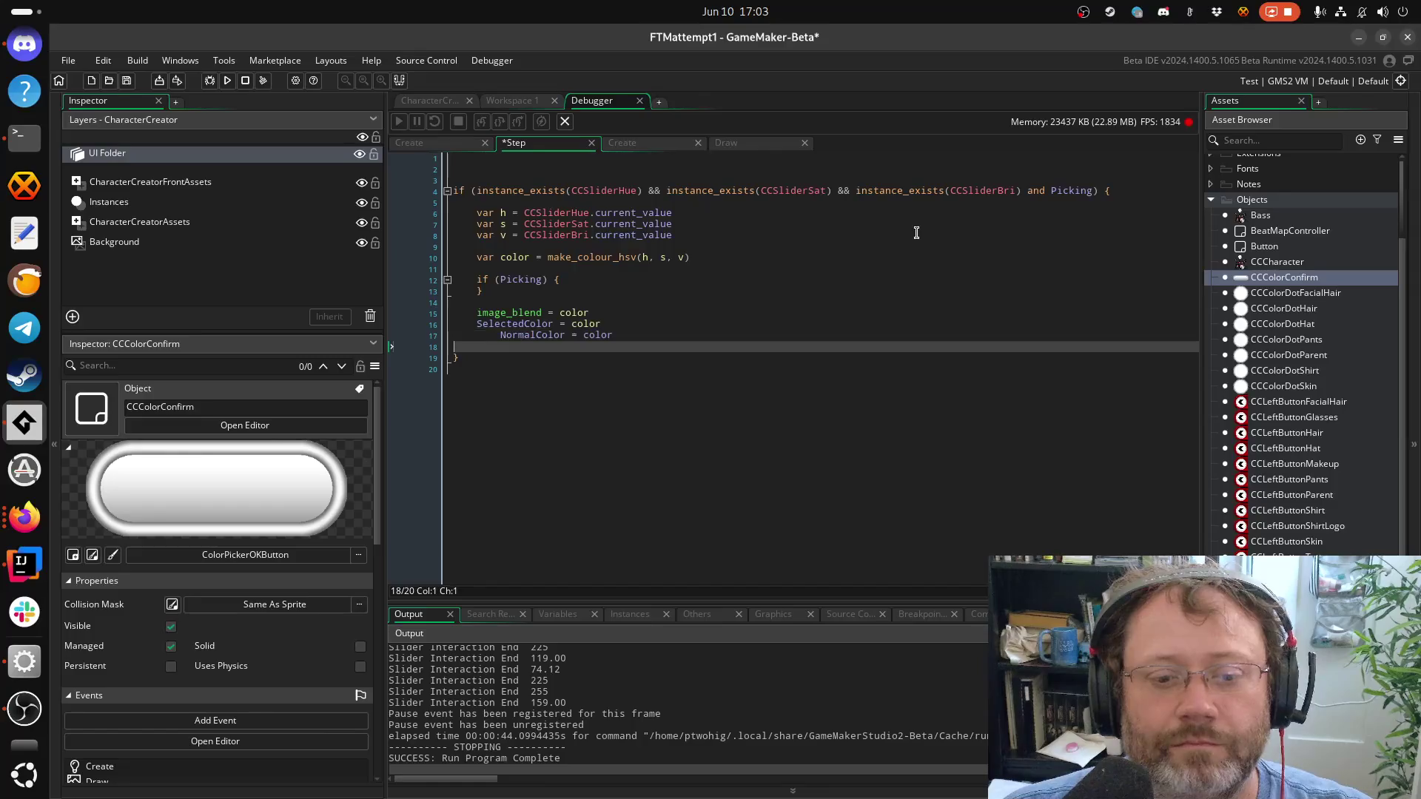
key(ctrl+y)
key(ctrl+y)
key(ctrl+y)
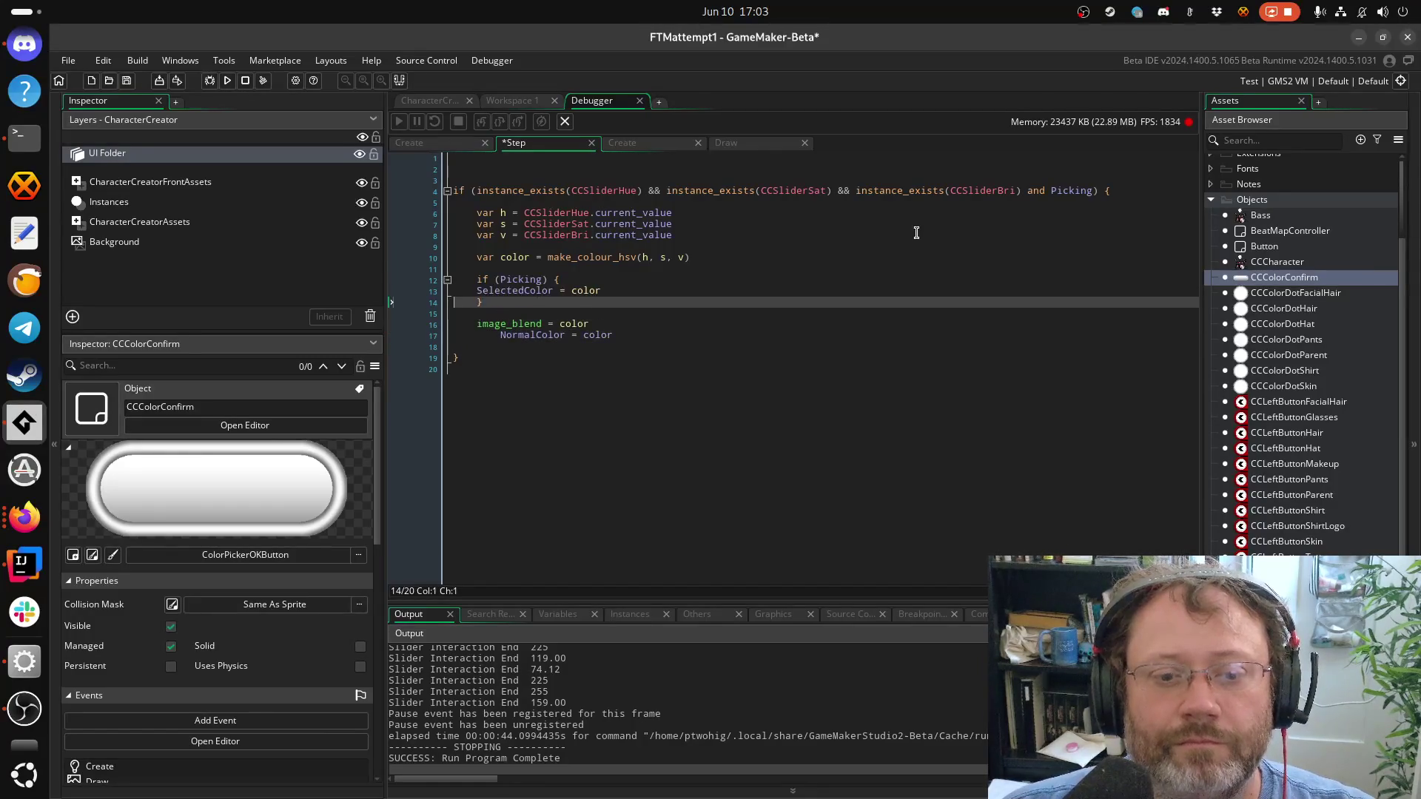
key(Down)
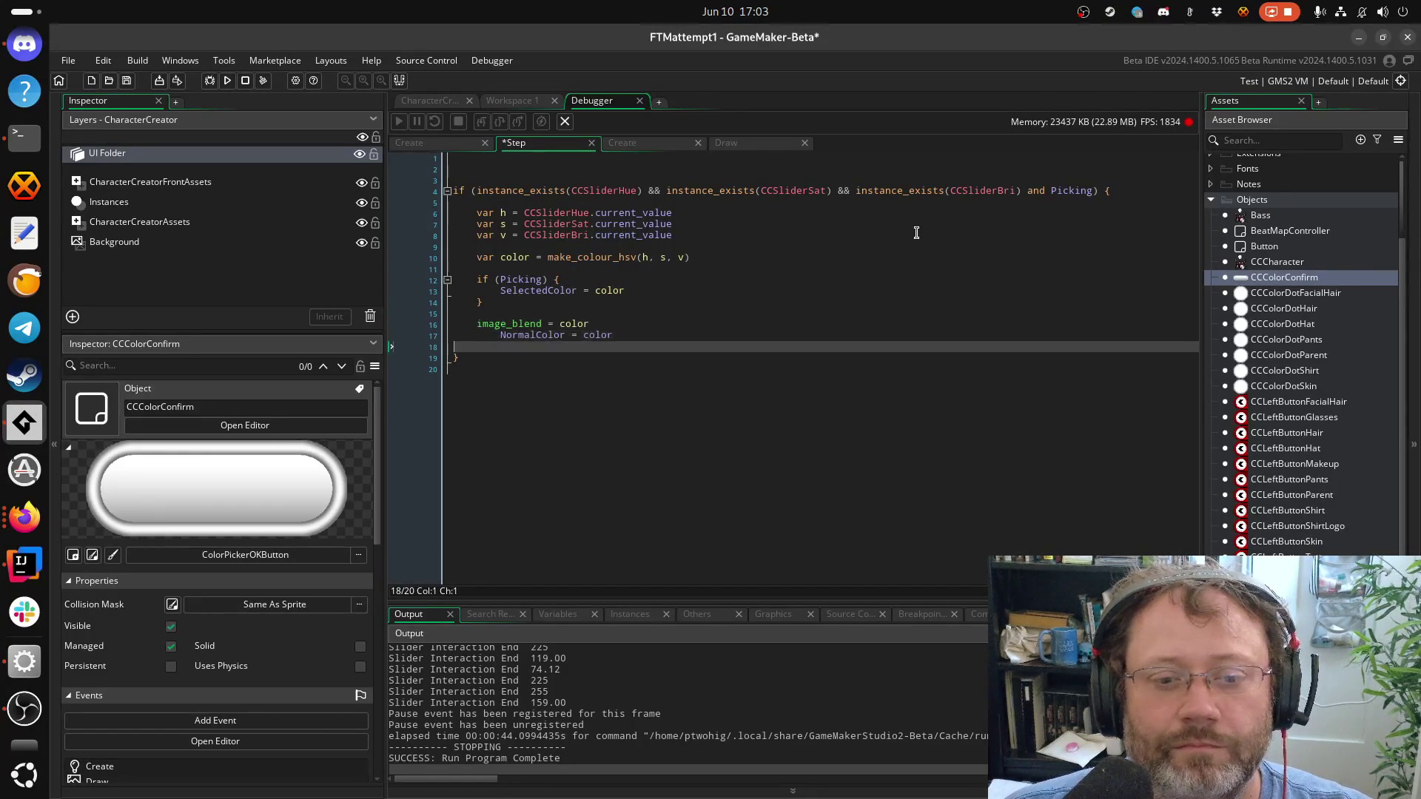
key(shift+Tab)
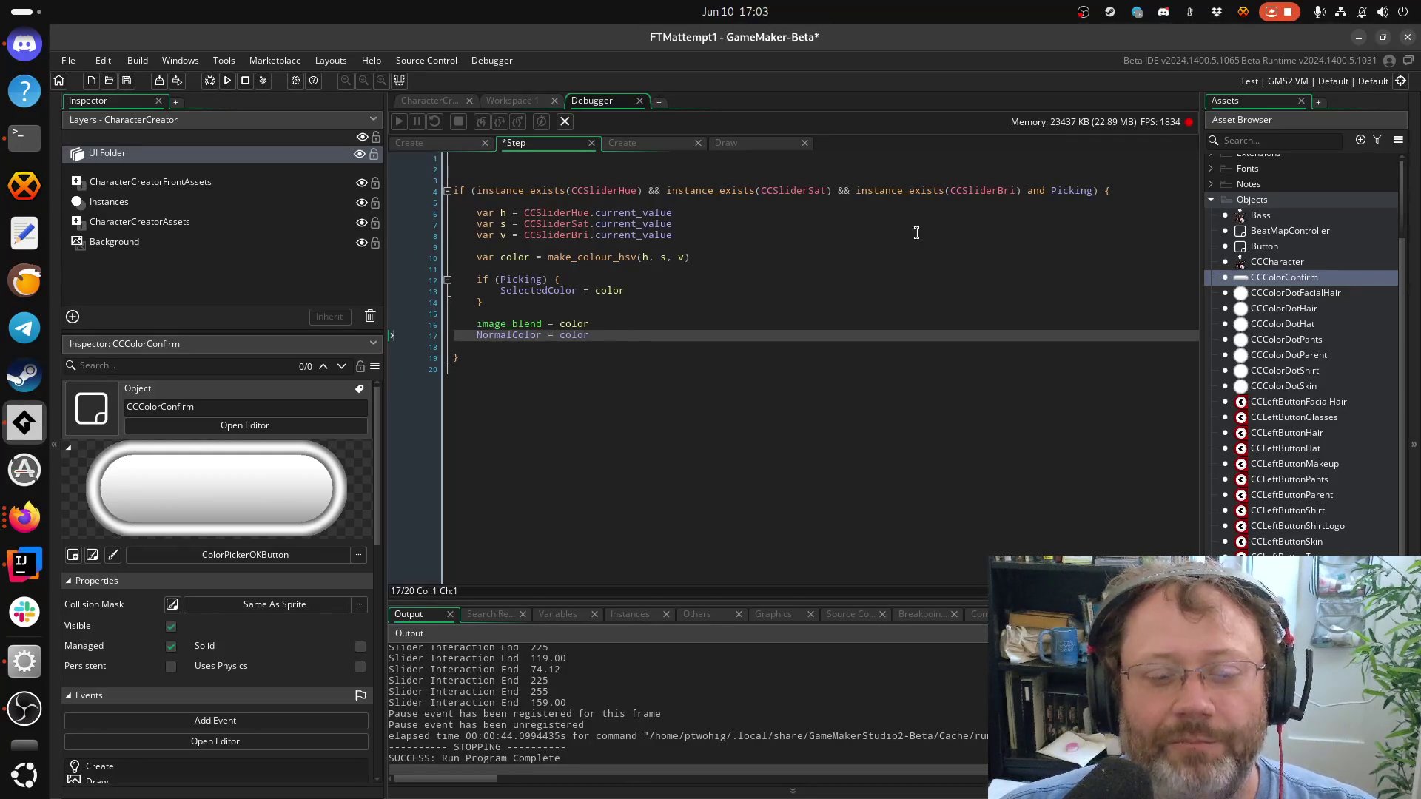
key(Down)
key(ctrl+s)
Move image_blend into the if (Picking) block, indent it, and save
key(shift+Up)
key(shift+Up)
key(alt+Up)
key(alt+Up)
key(alt+Up)
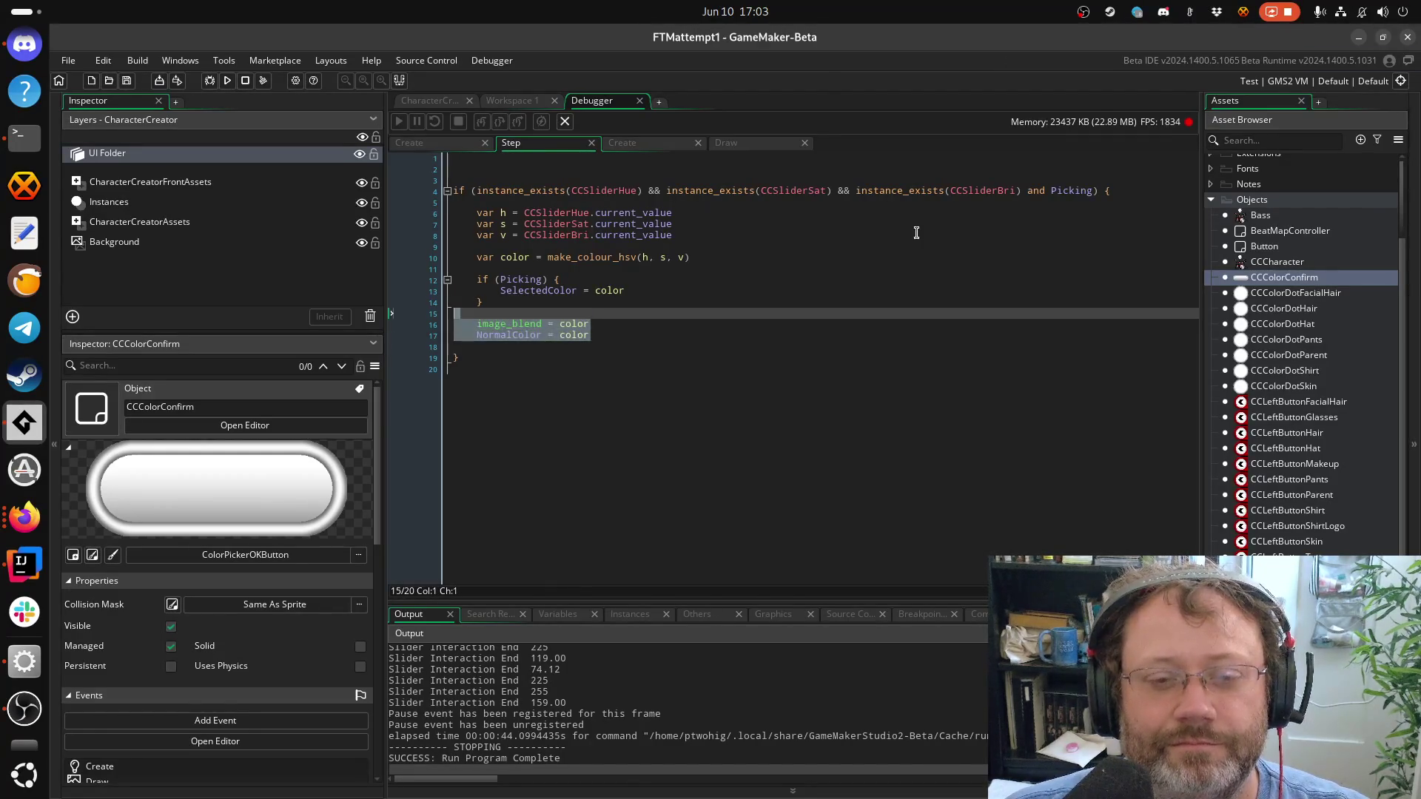
key(ctrl+s)
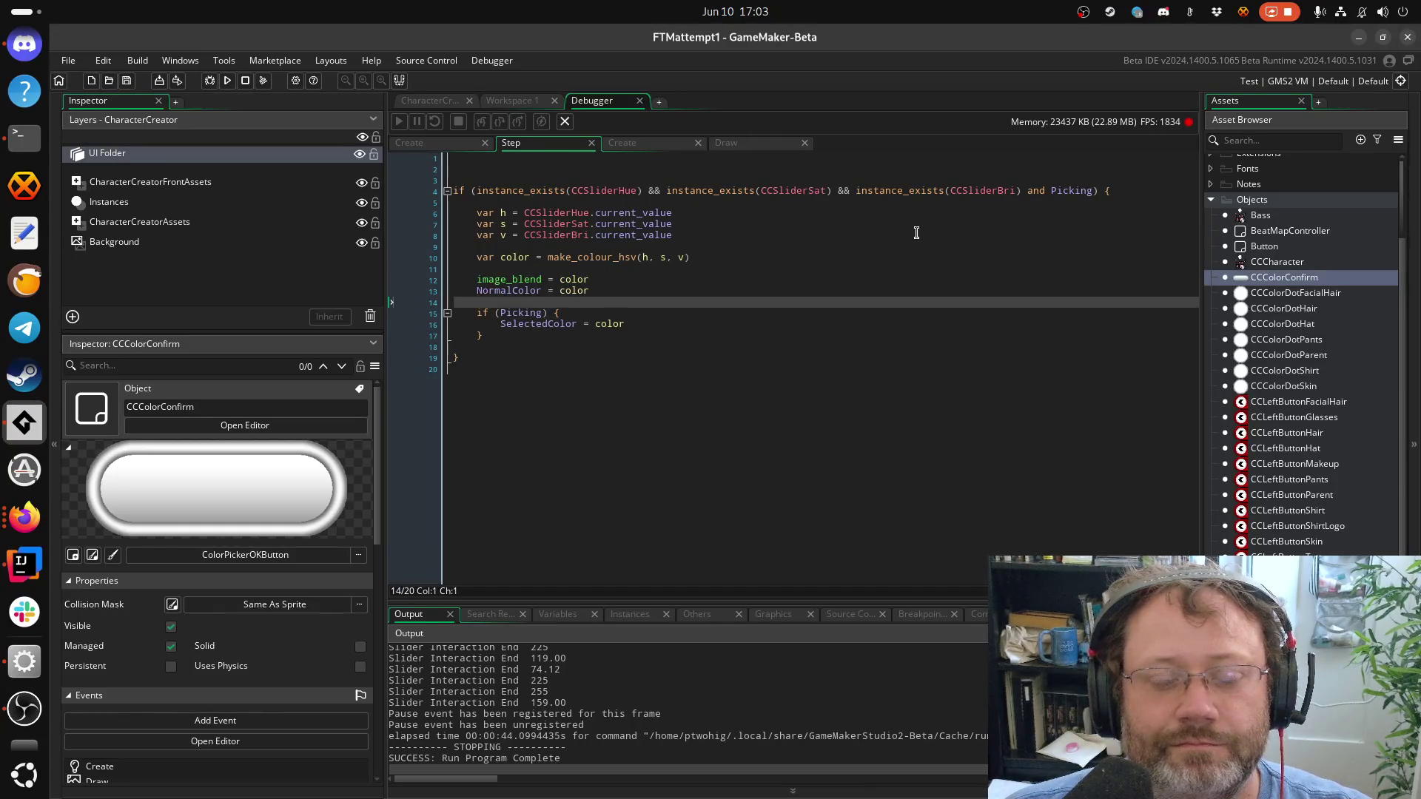
key(Up)
key(Up)
key(Down)
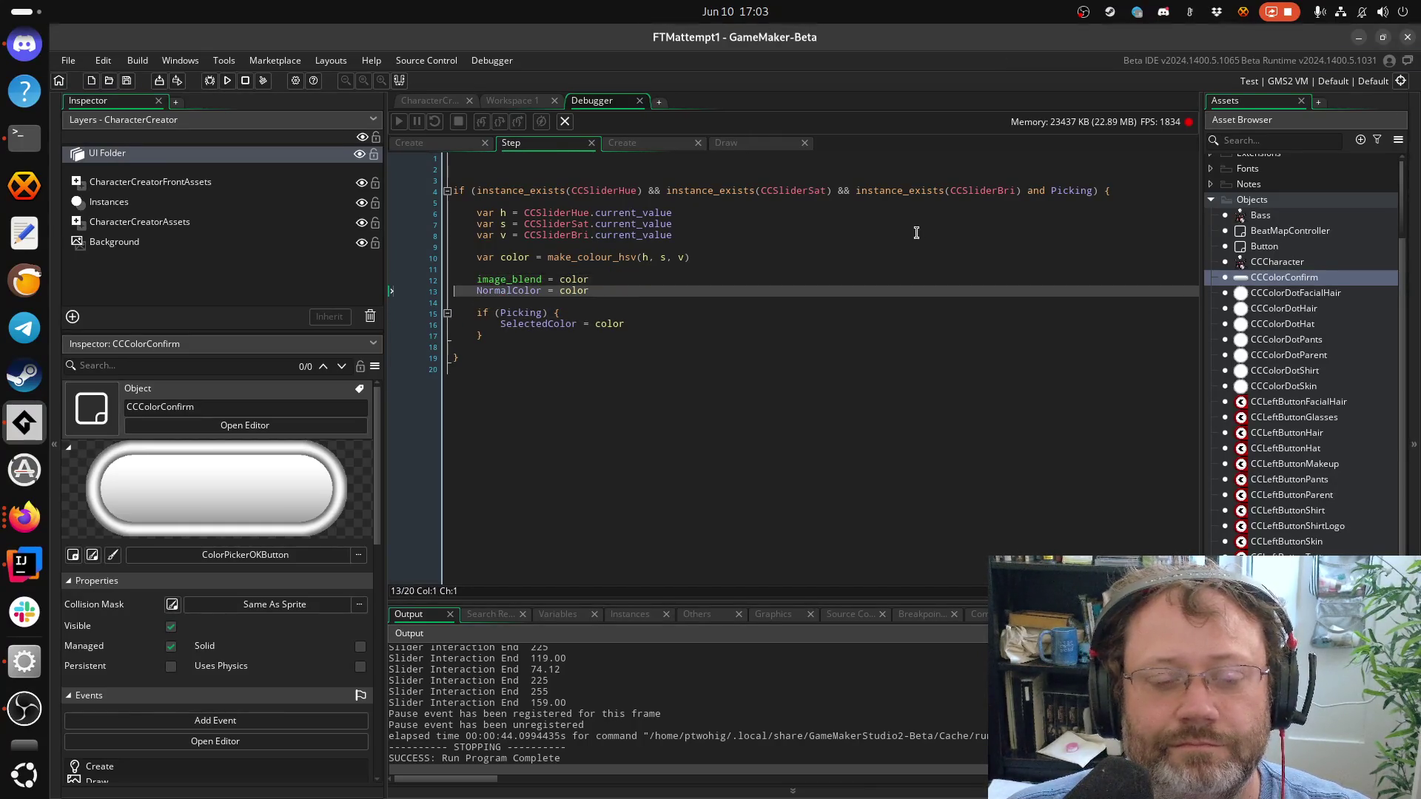
key(alt+Up)
key(Down)
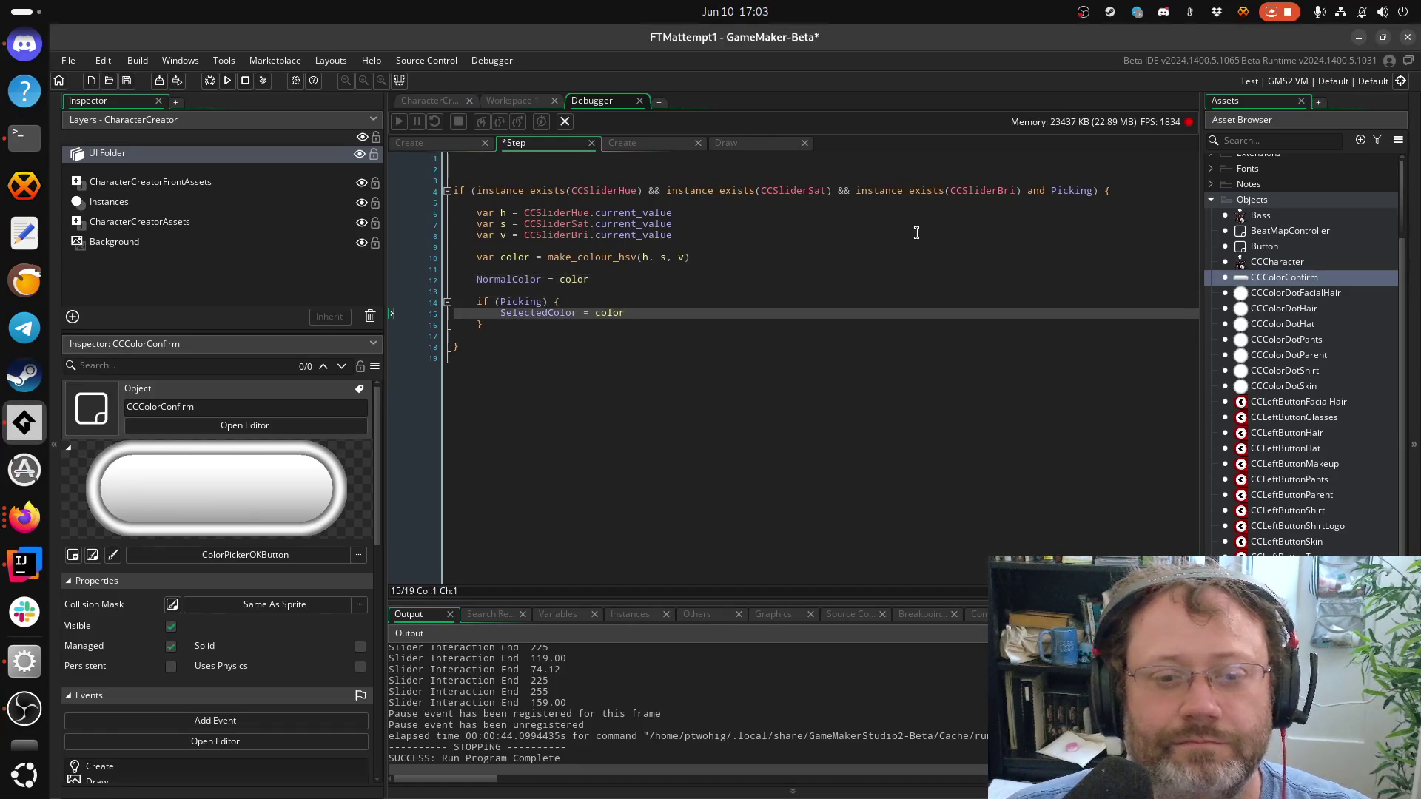
key(alt+Down)
key(alt+Down)
key(Down)
key(Up)
key(Tab)
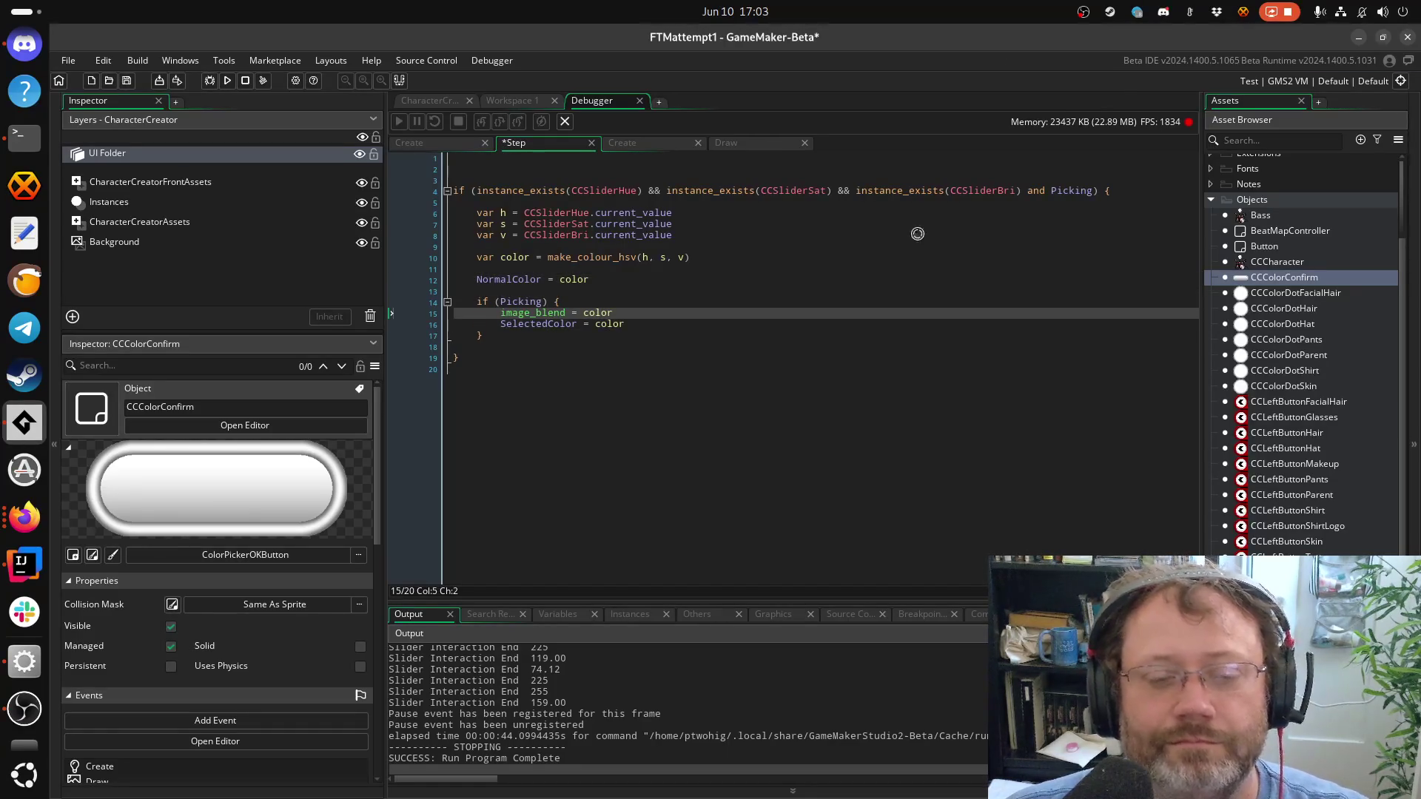
key(ctrl+s)
Change the assignment to NormalColor = SelectedColor and cut that line out of the block
key(Down)
key(Up)
key(Up)
key(Up)
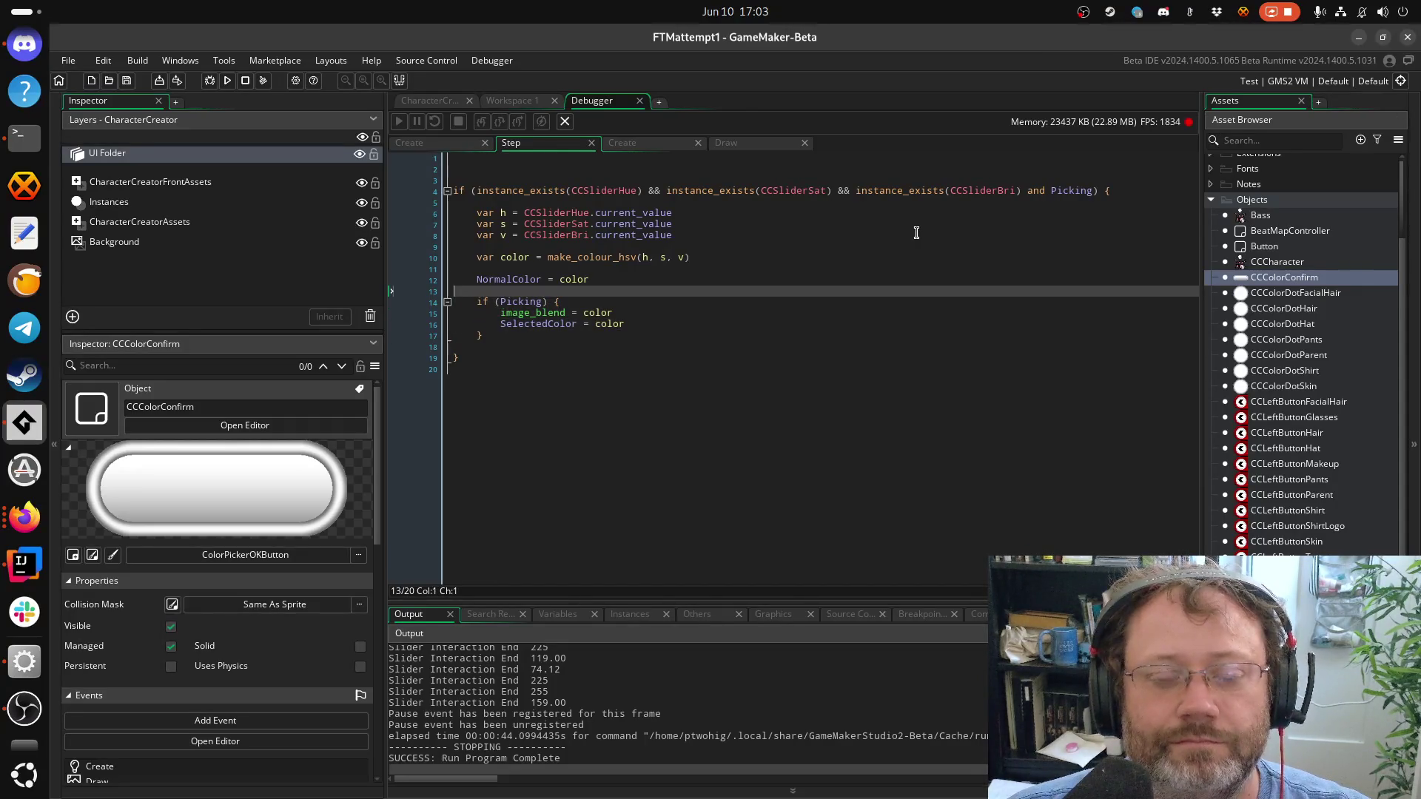
key(Left)
key(shift+Left)
key(shift+Left)
key(shift+Left)
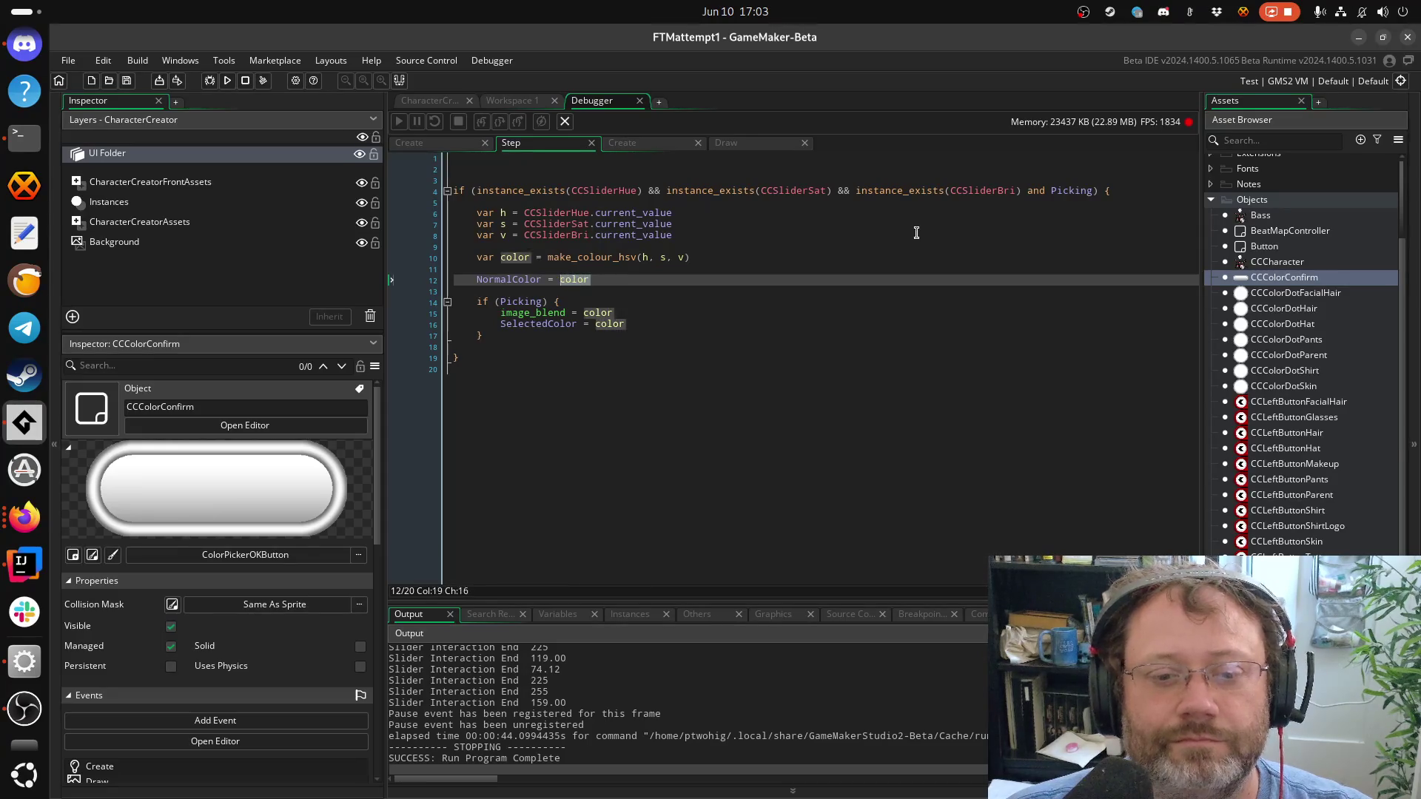
text(Sele)
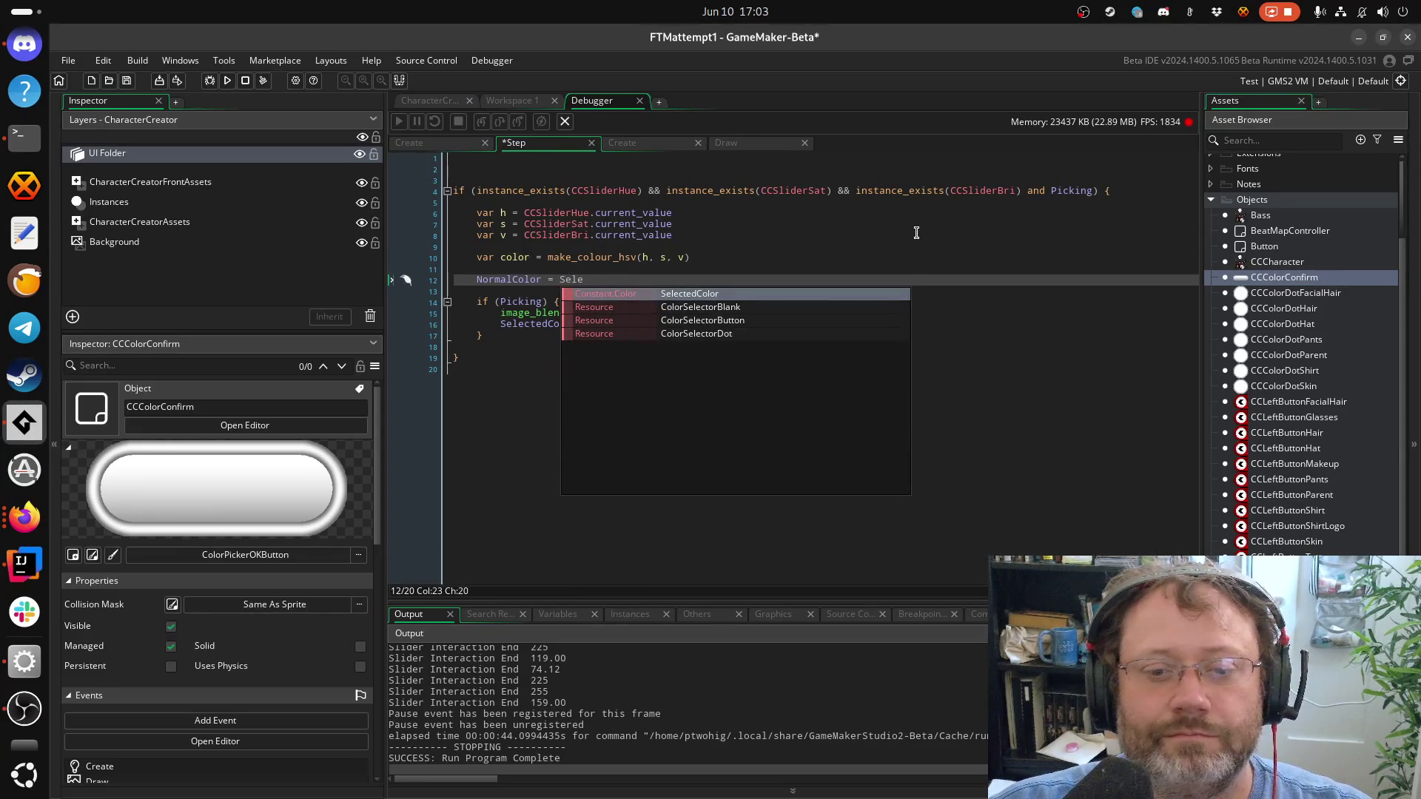
key(Escape)
key(shift+Up)
key(BackSpace)
key(Delete)
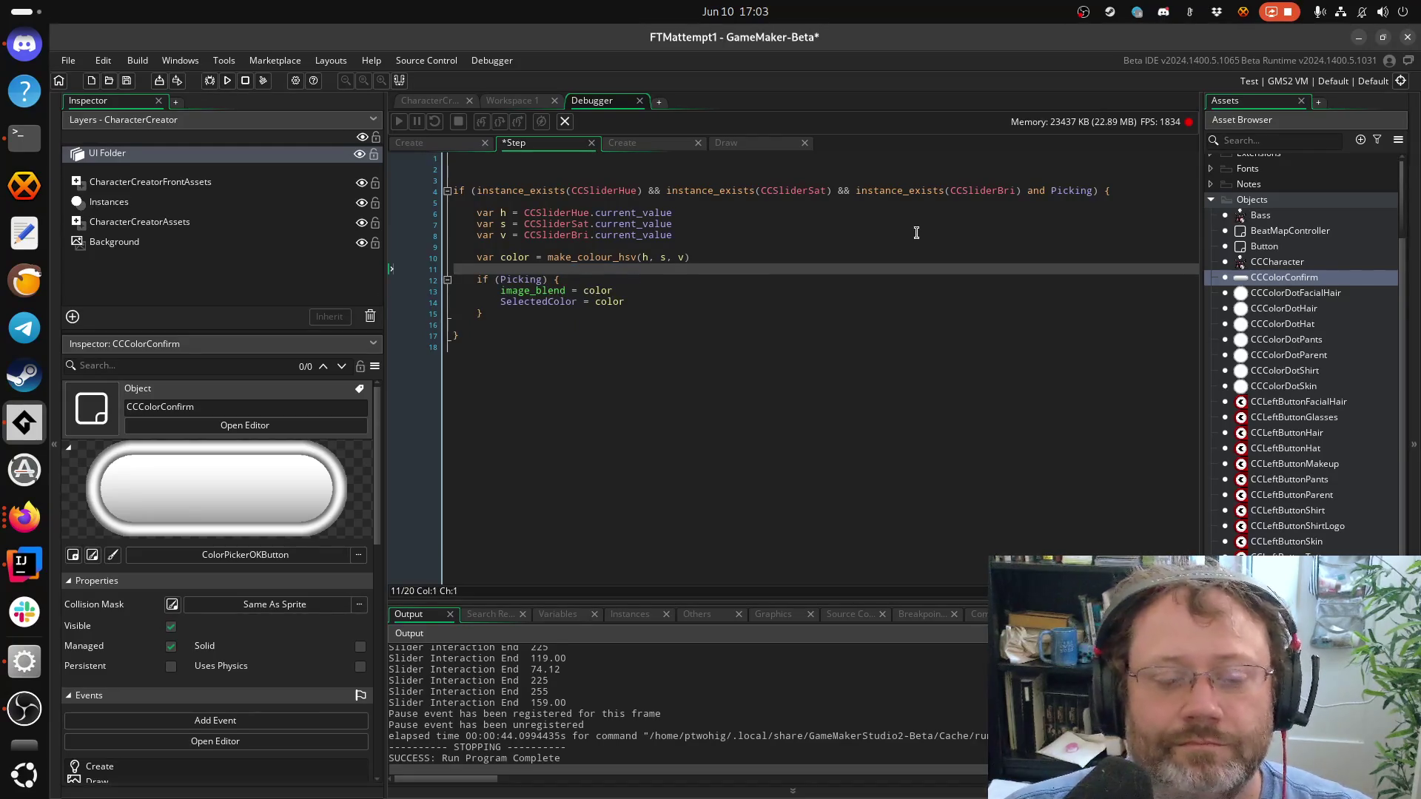
Paste NormalColor = SelectedColor after the slider block, unindent it, and save
key(Up)
key(Up)
key(Up)
key(ctrl+v)
key(Up)
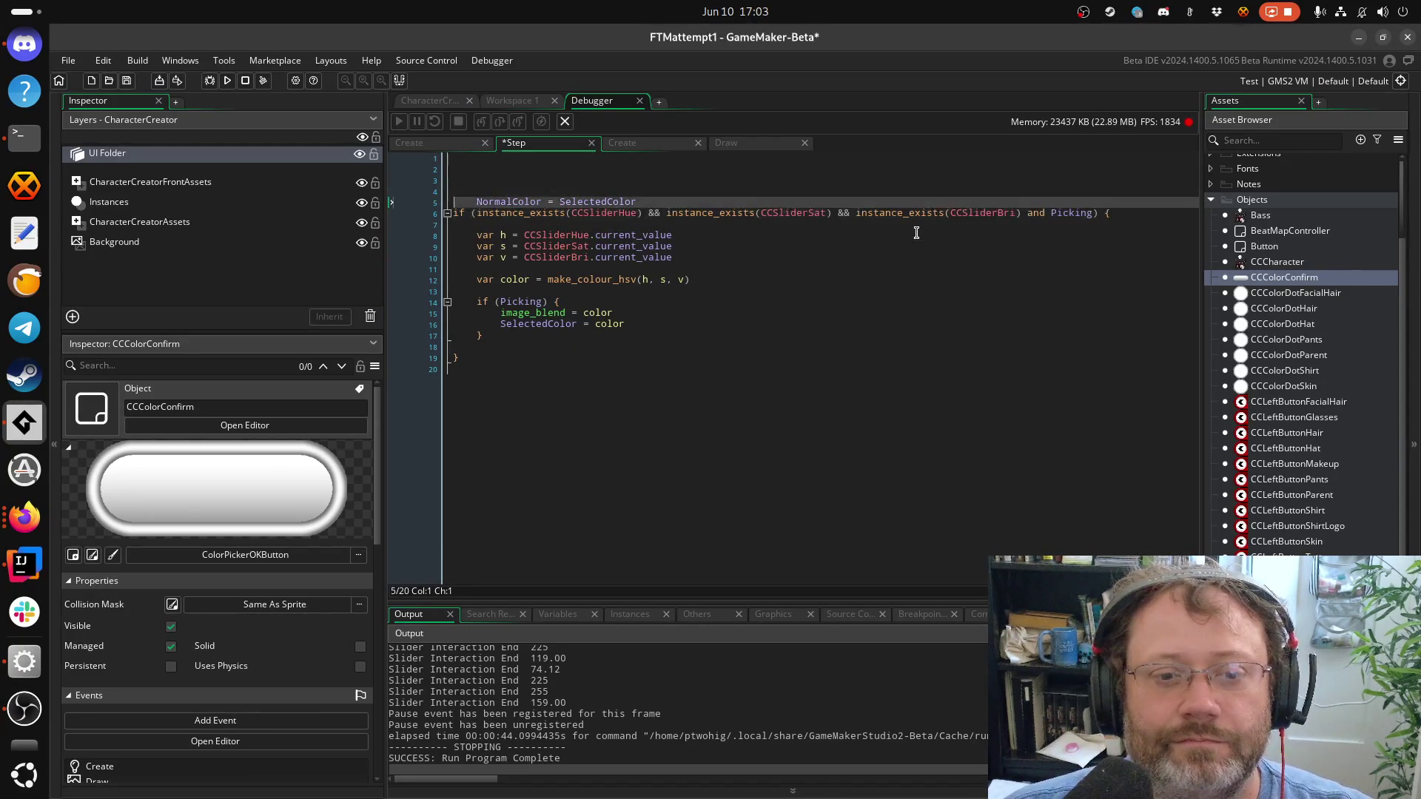
key(Down)
key(Return)
key(Up)
key(Up)
key(shift+Down)
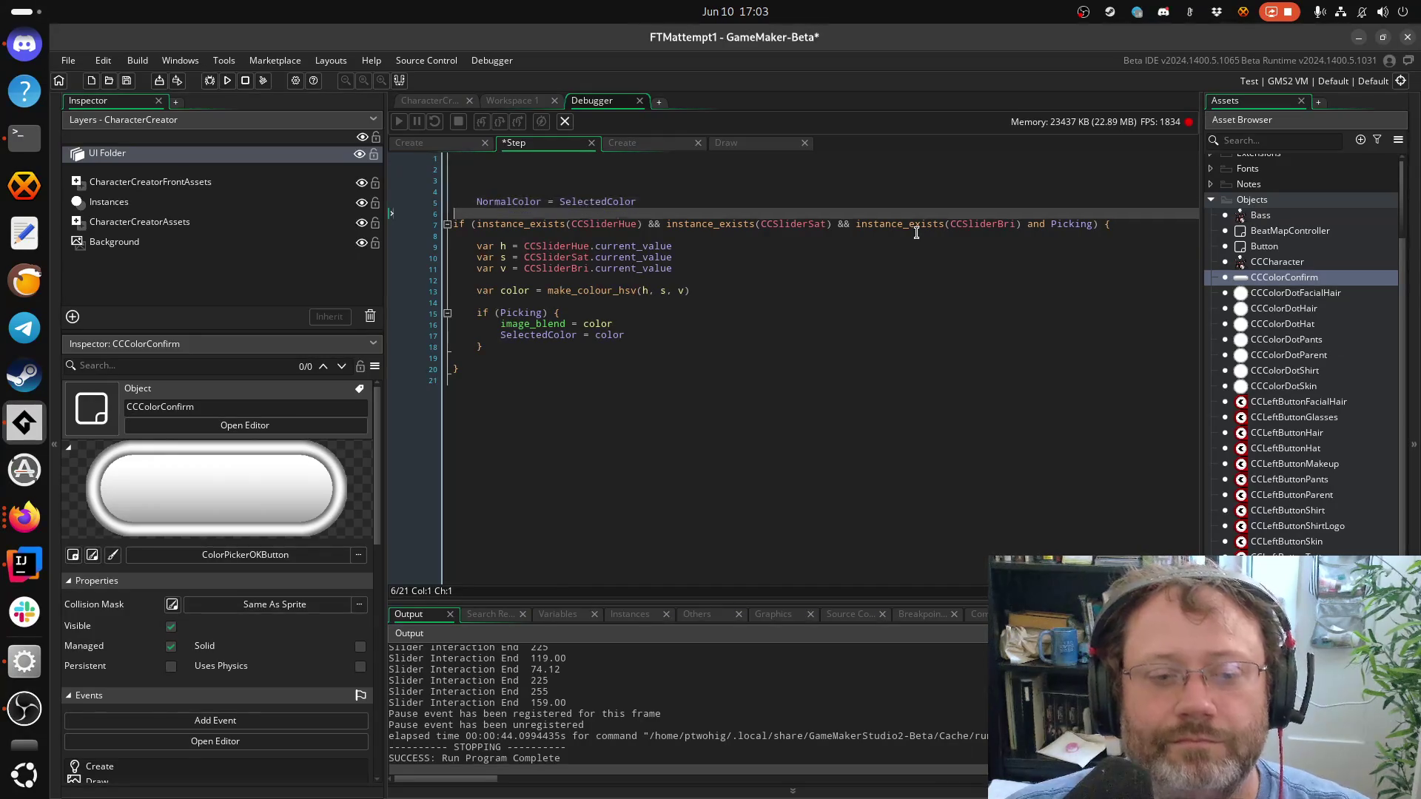
key(BackSpace)
key(BackSpace)
key(BackSpace)
key(BackSpace)
key(BackSpace)
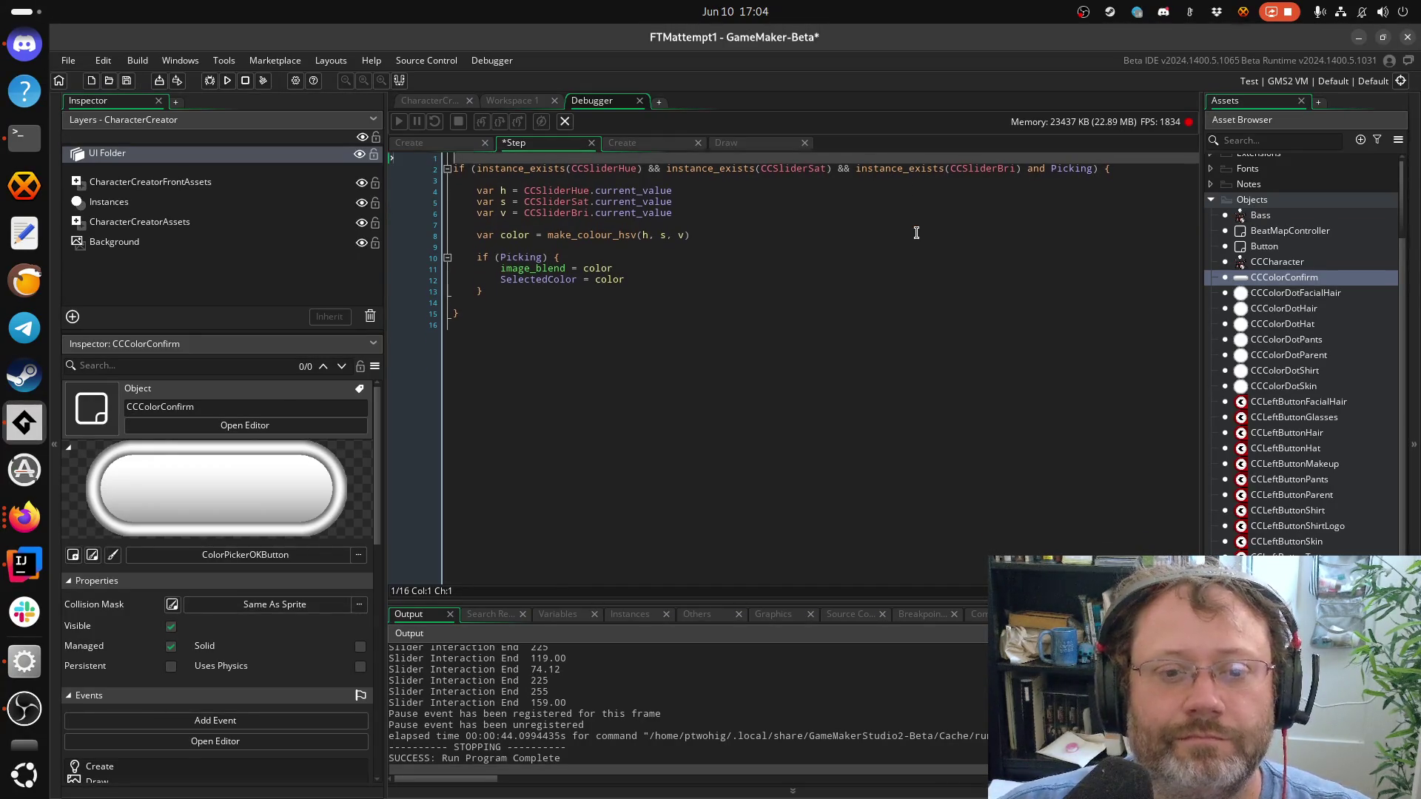
key(Down)
key(Down)
key(Down)
key(Down)
key(Down)
key(Return)
key(ctrl+v)
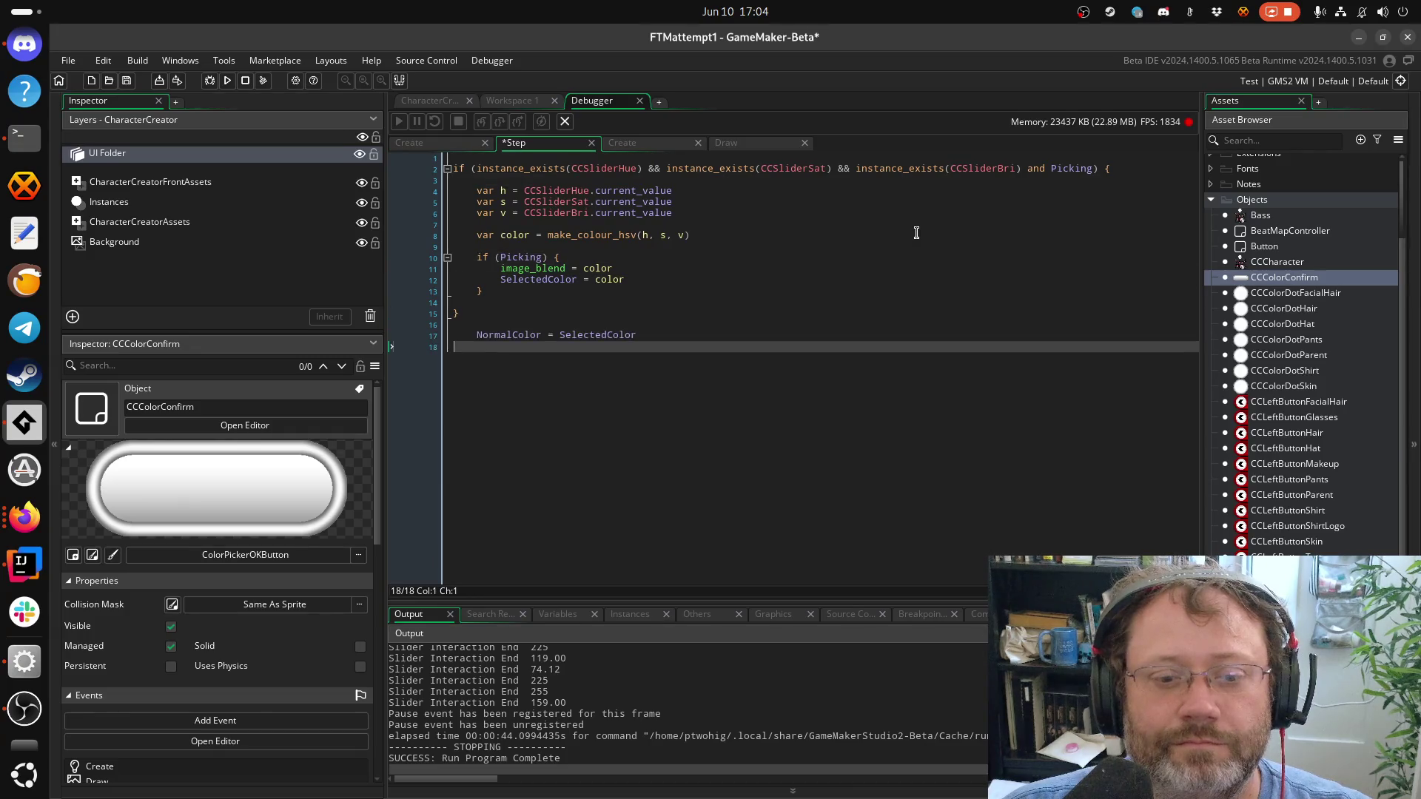
key(Up)
key(shift+Tab)
key(Down)
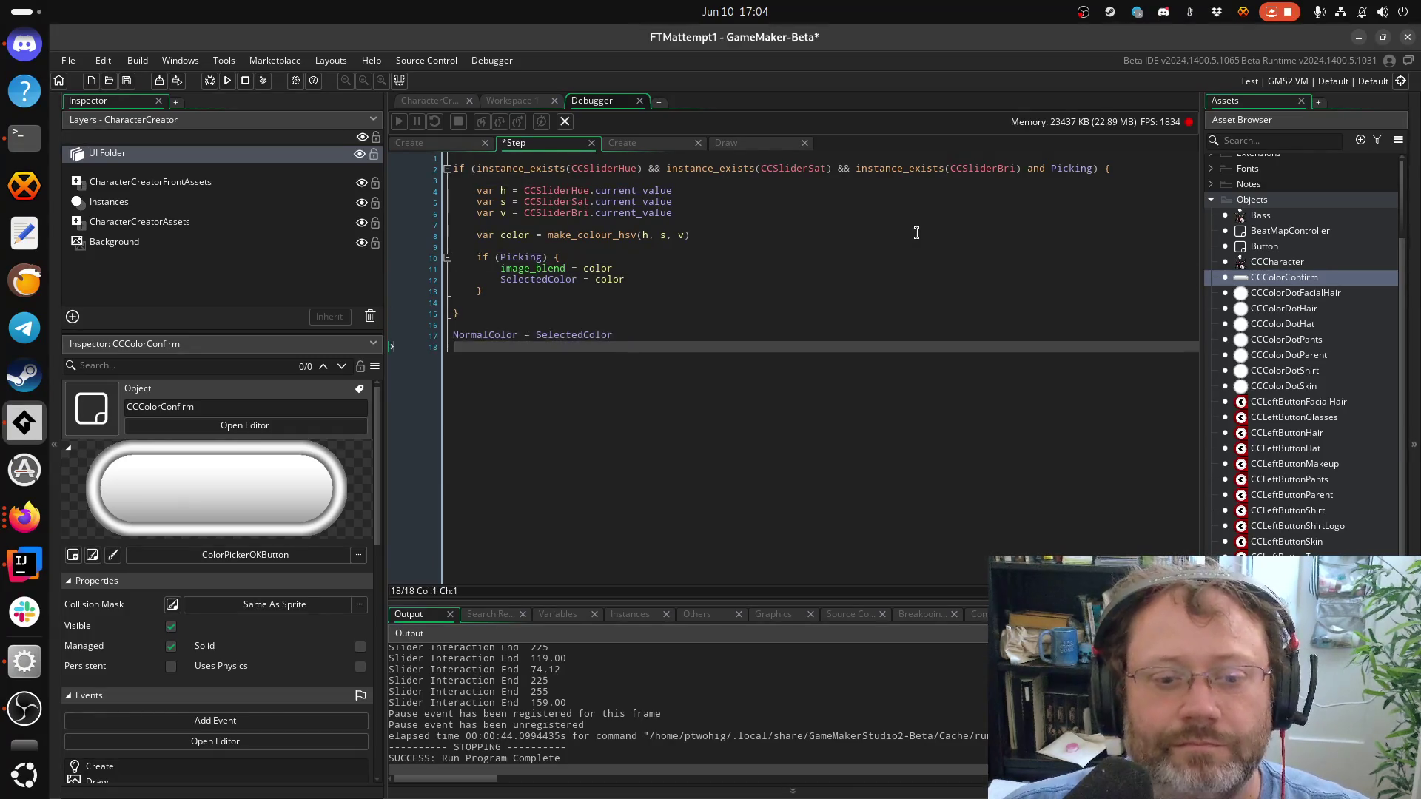
key(ctrl+s)
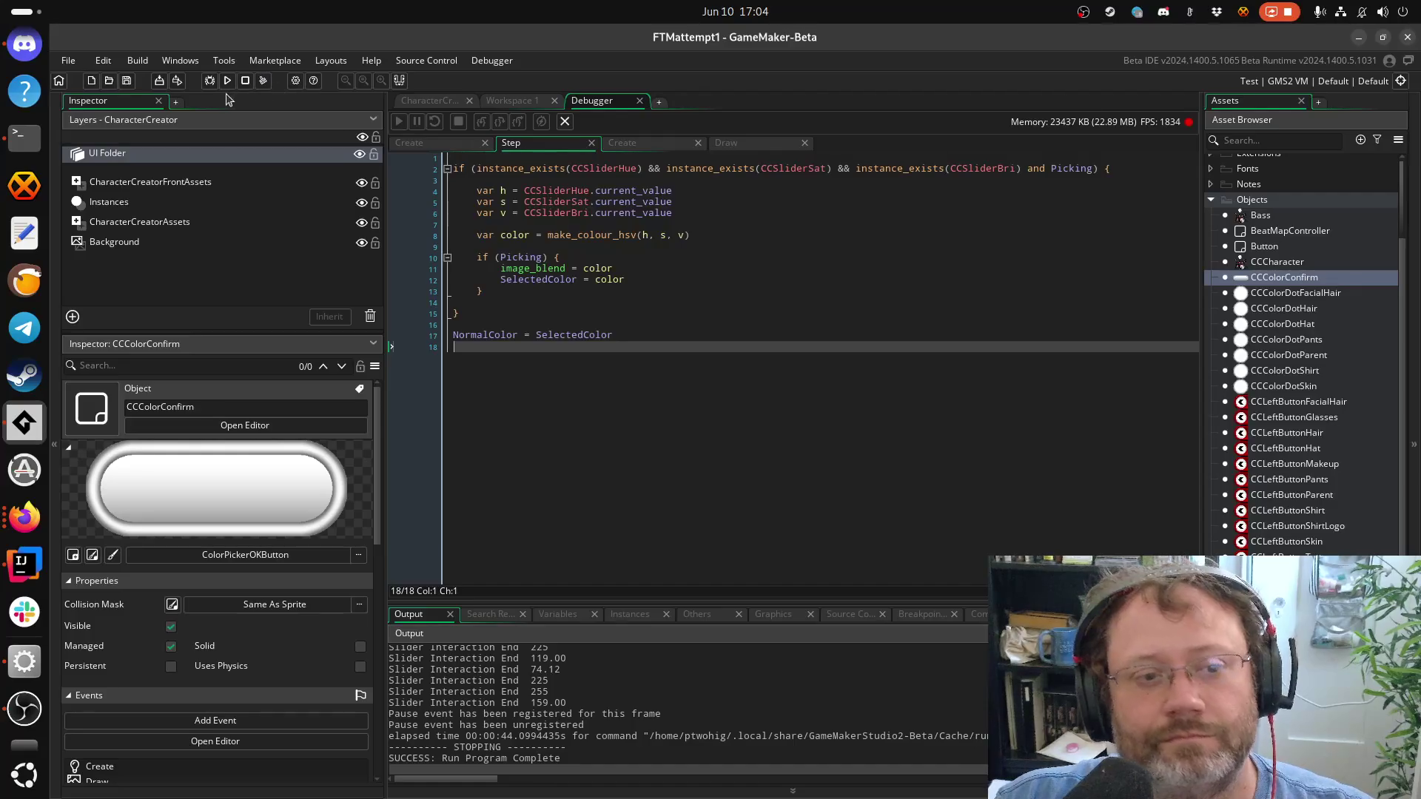
click(209, 80)
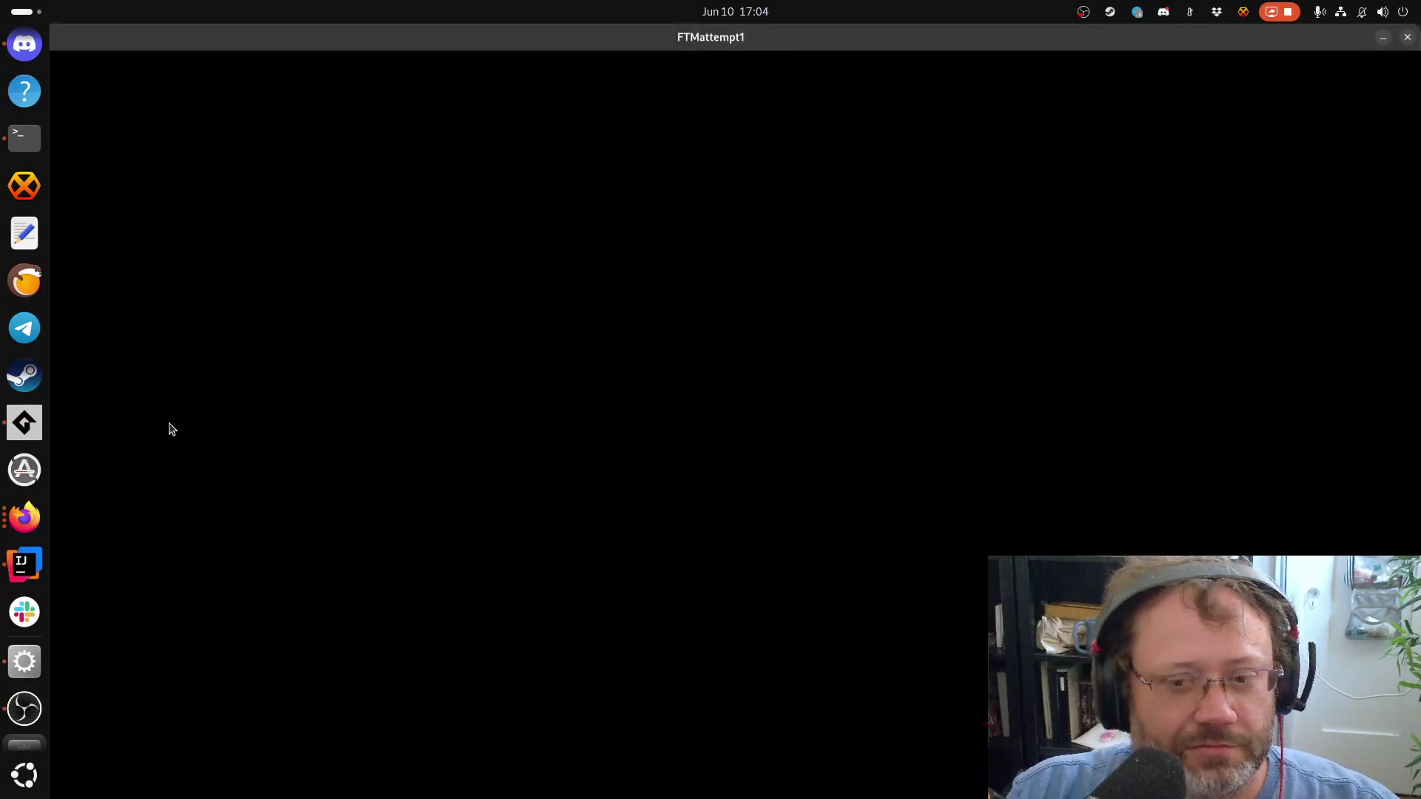
click(642, 191)
mouse_move(676, 374)
mouse_down()
mouse_move(525, 384)
mouse_move(616, 379)
mouse_up()
click(502, 547)
click(639, 191)
click(503, 547)
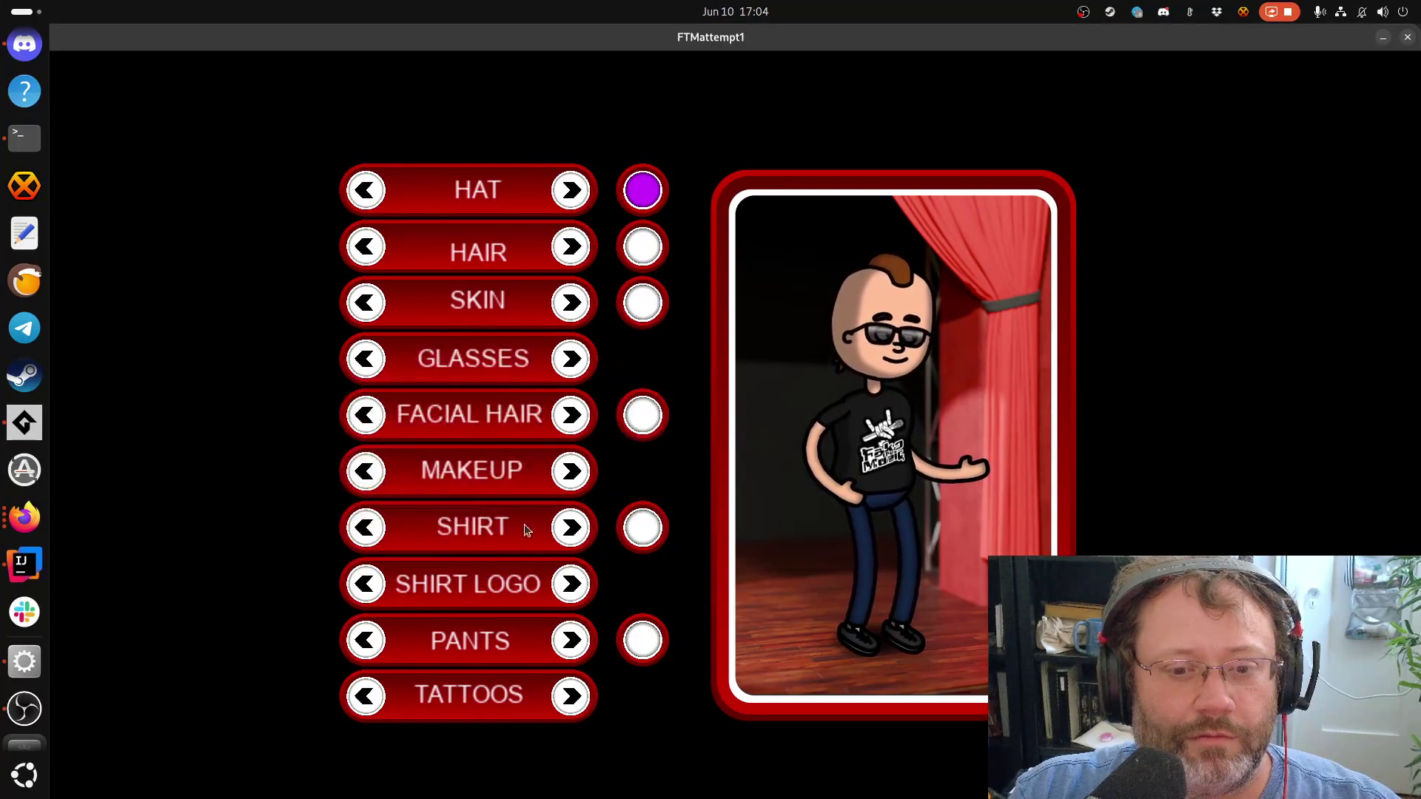
click(641, 213)
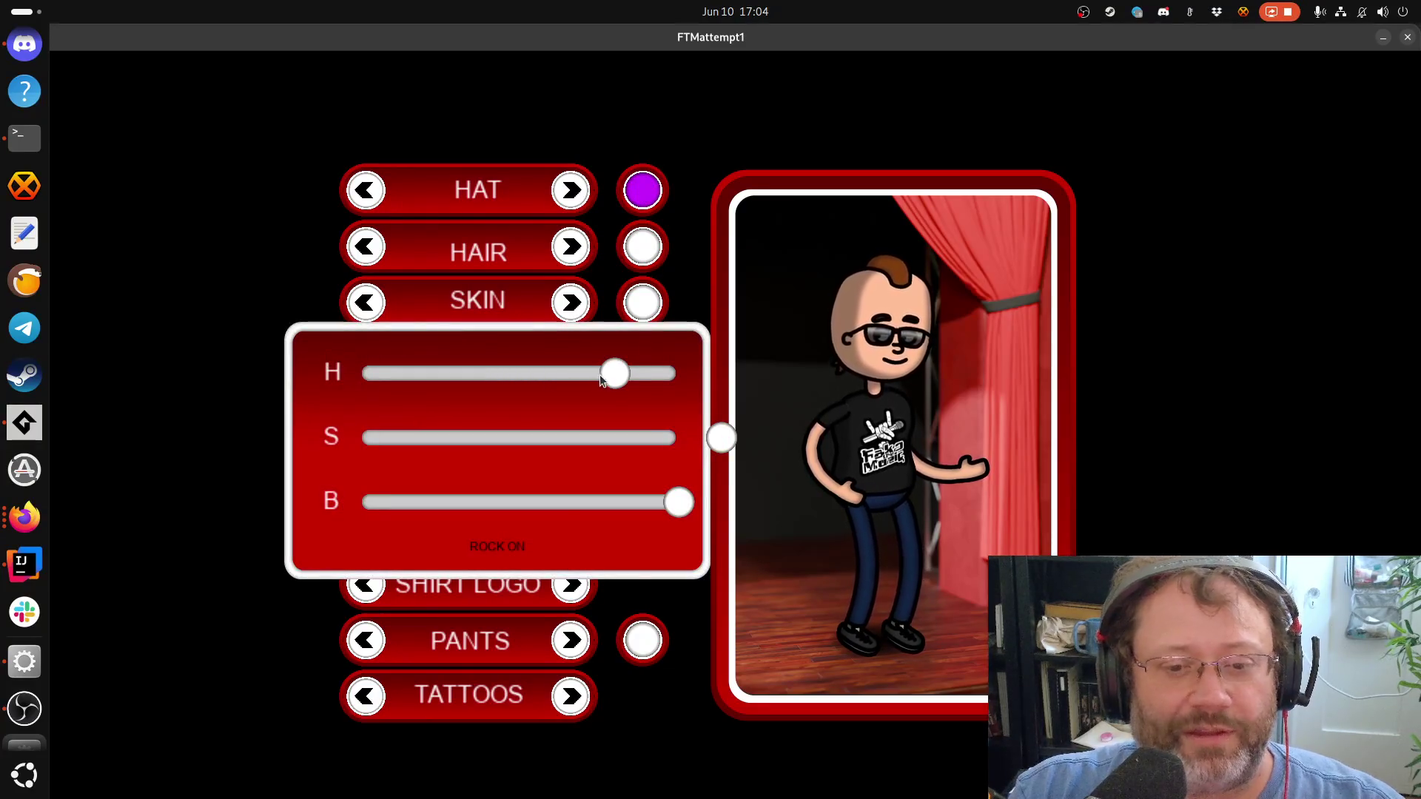
mouse_move(601, 380)
mouse_down()
mouse_move(513, 374)
mouse_move(634, 395)
mouse_up()
click(495, 553)
click(656, 250)
click(498, 544)
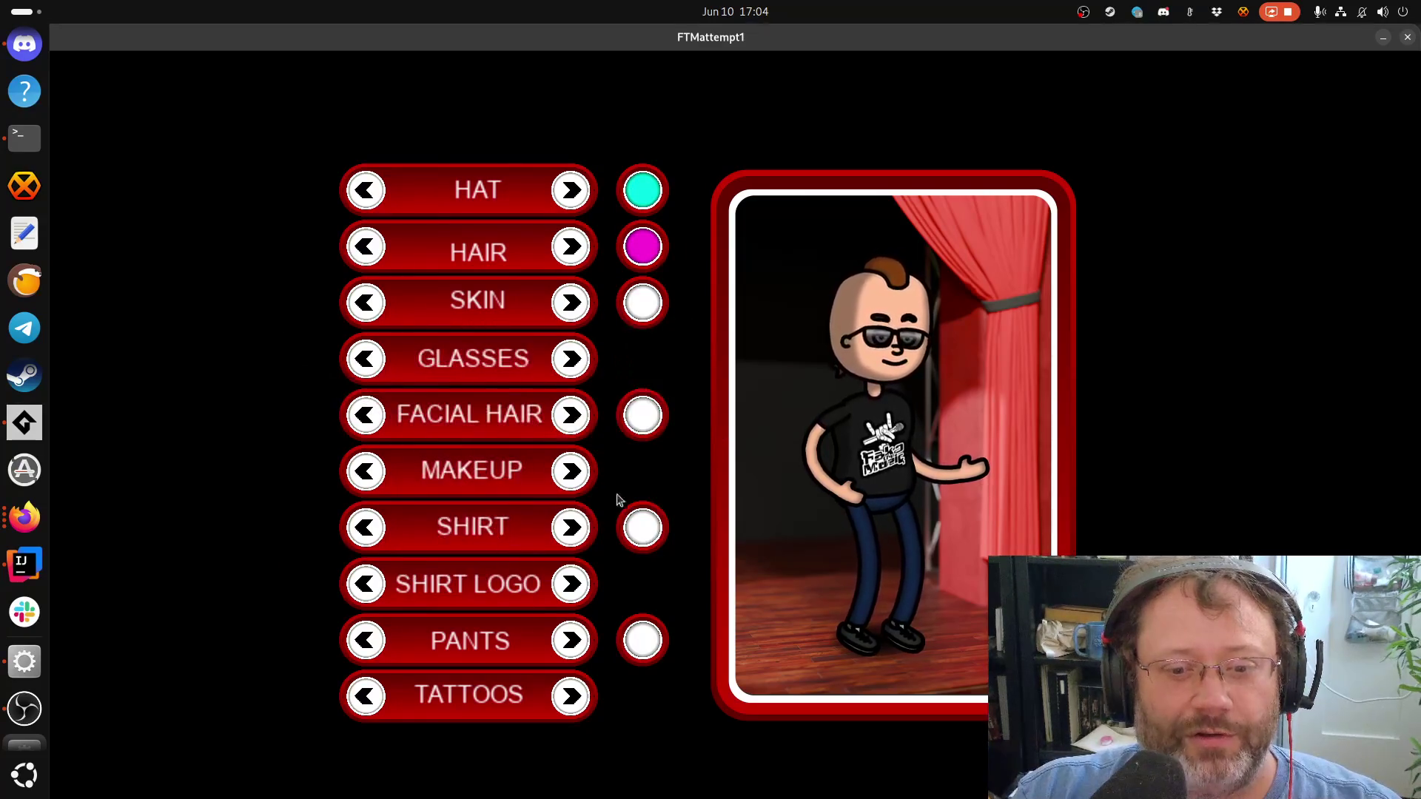
click(647, 414)
drag(640, 378, 471, 374)
drag(721, 438, 566, 440)
click(507, 548)
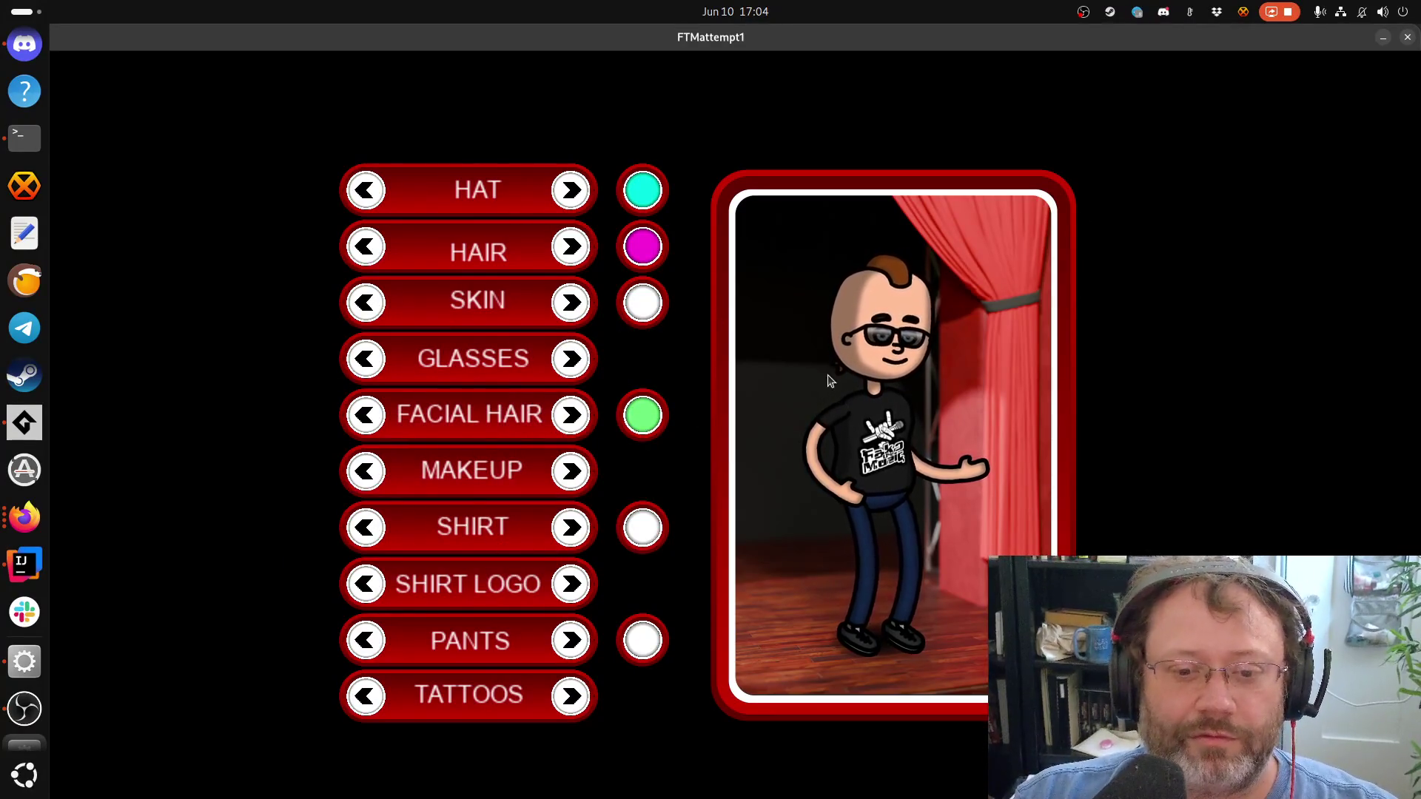
click(656, 415)
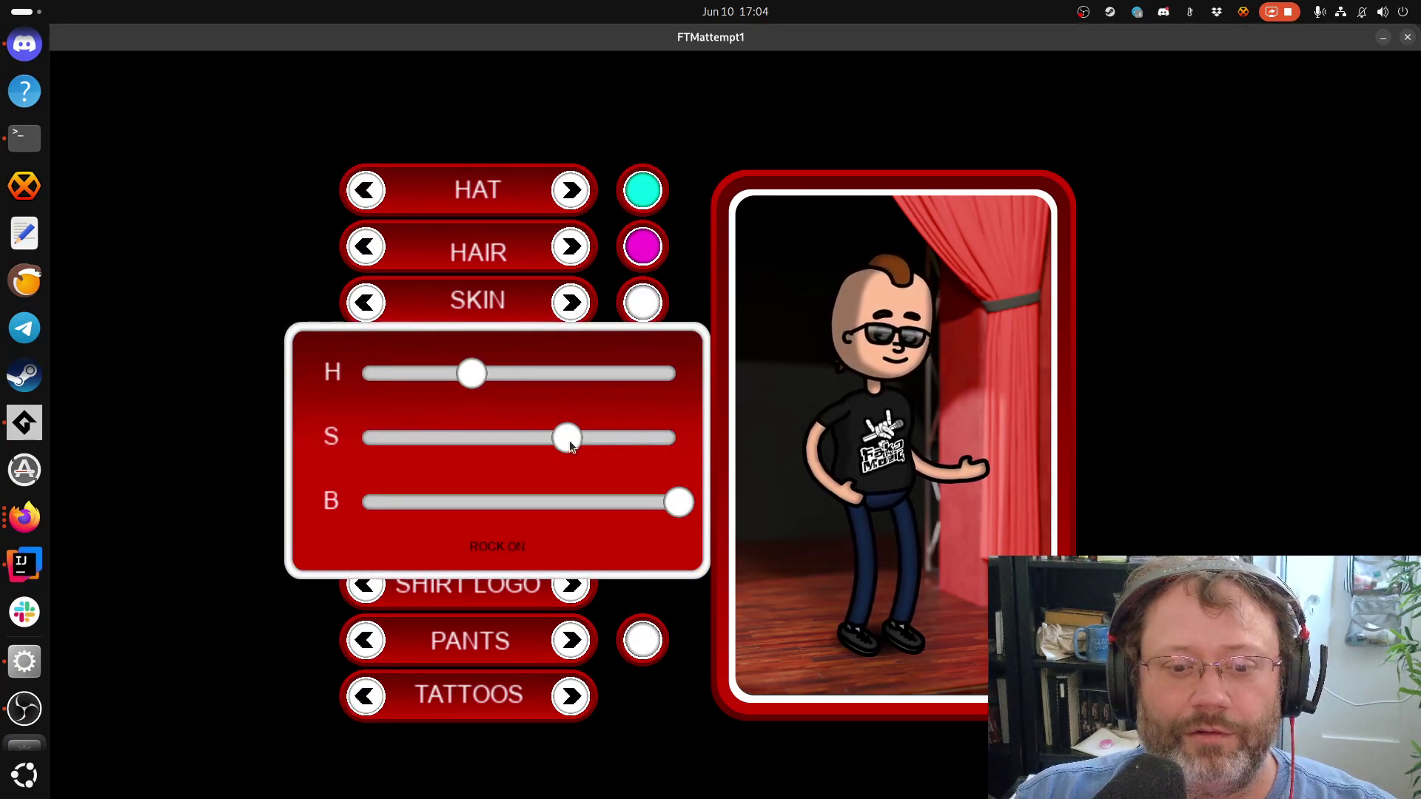
drag(567, 441, 762, 468)
drag(489, 392, 689, 382)
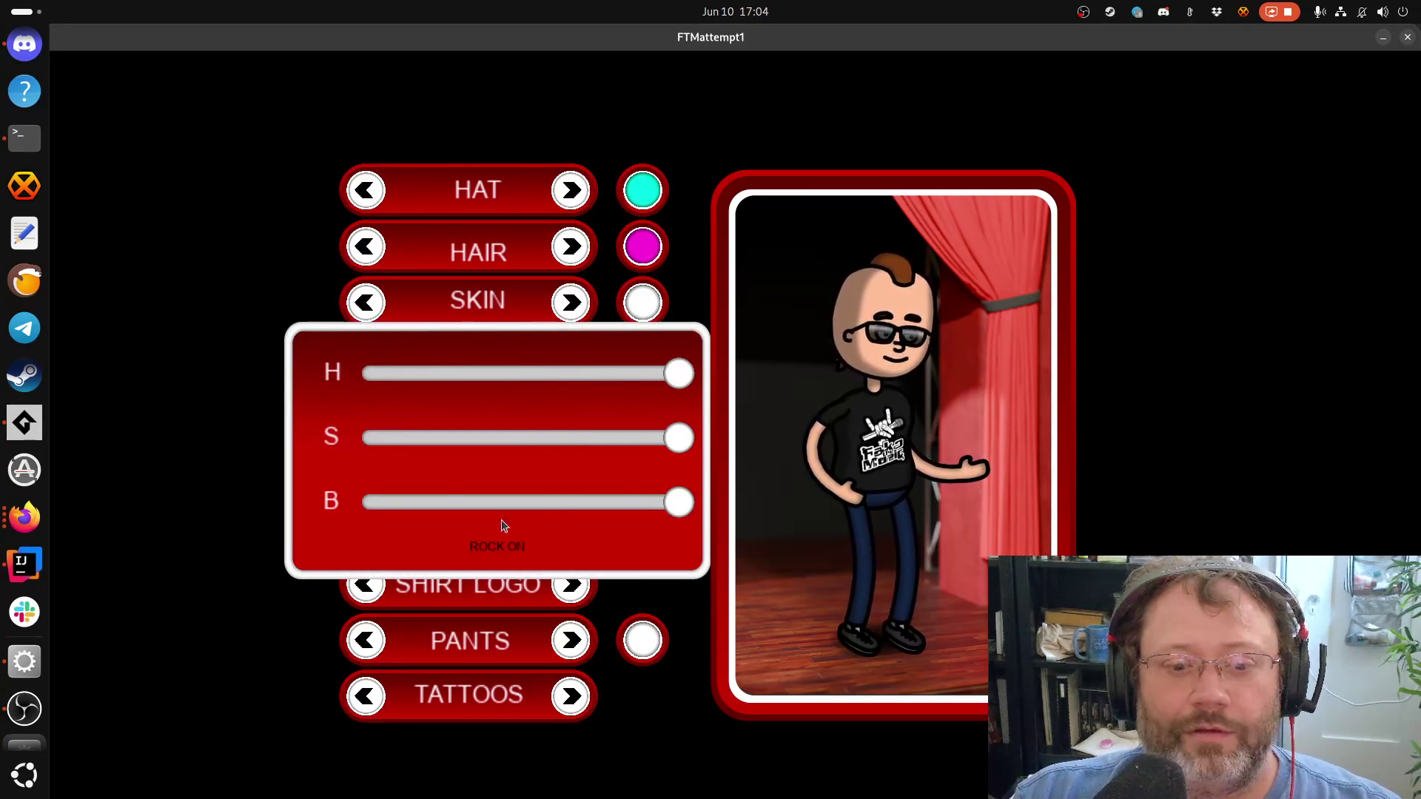
click(503, 547)
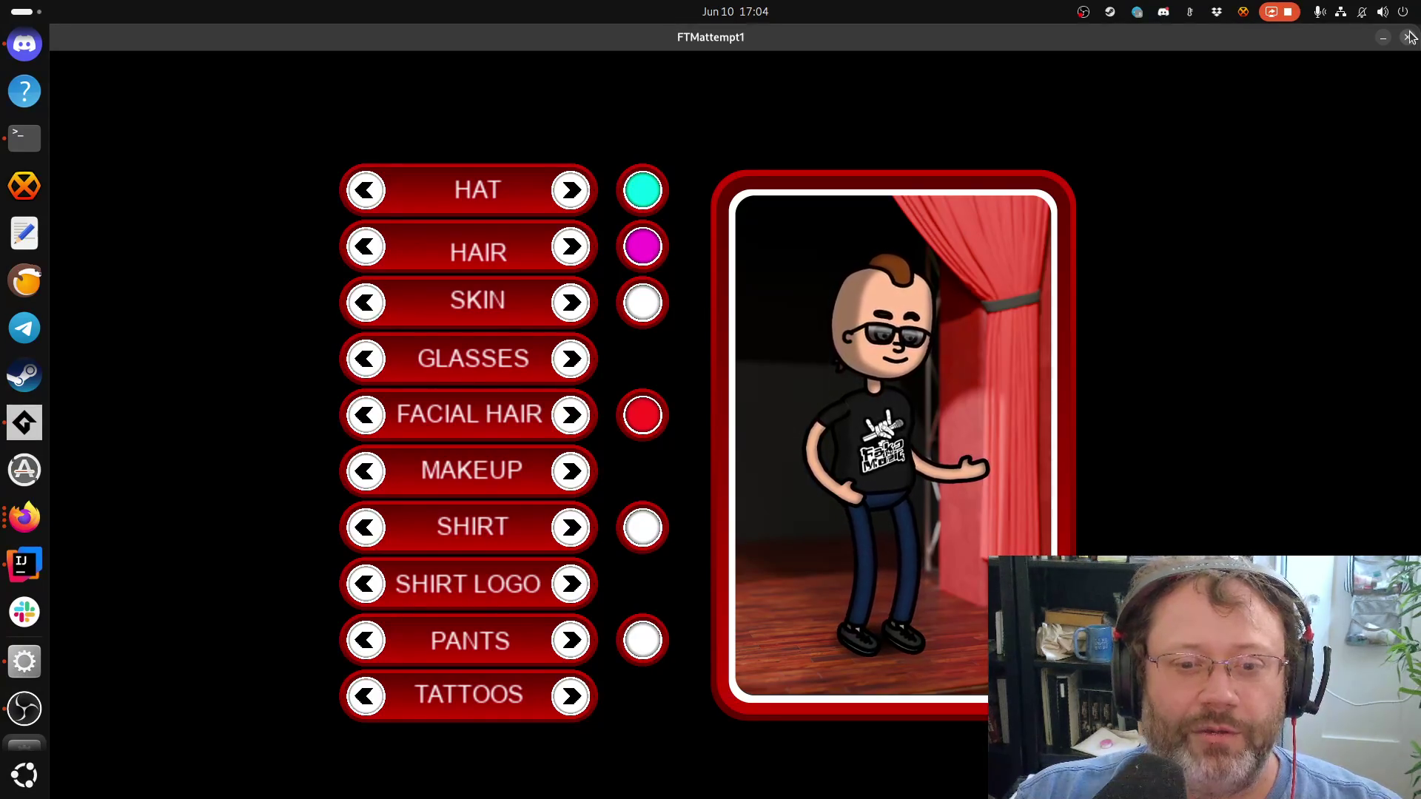
click(651, 250)
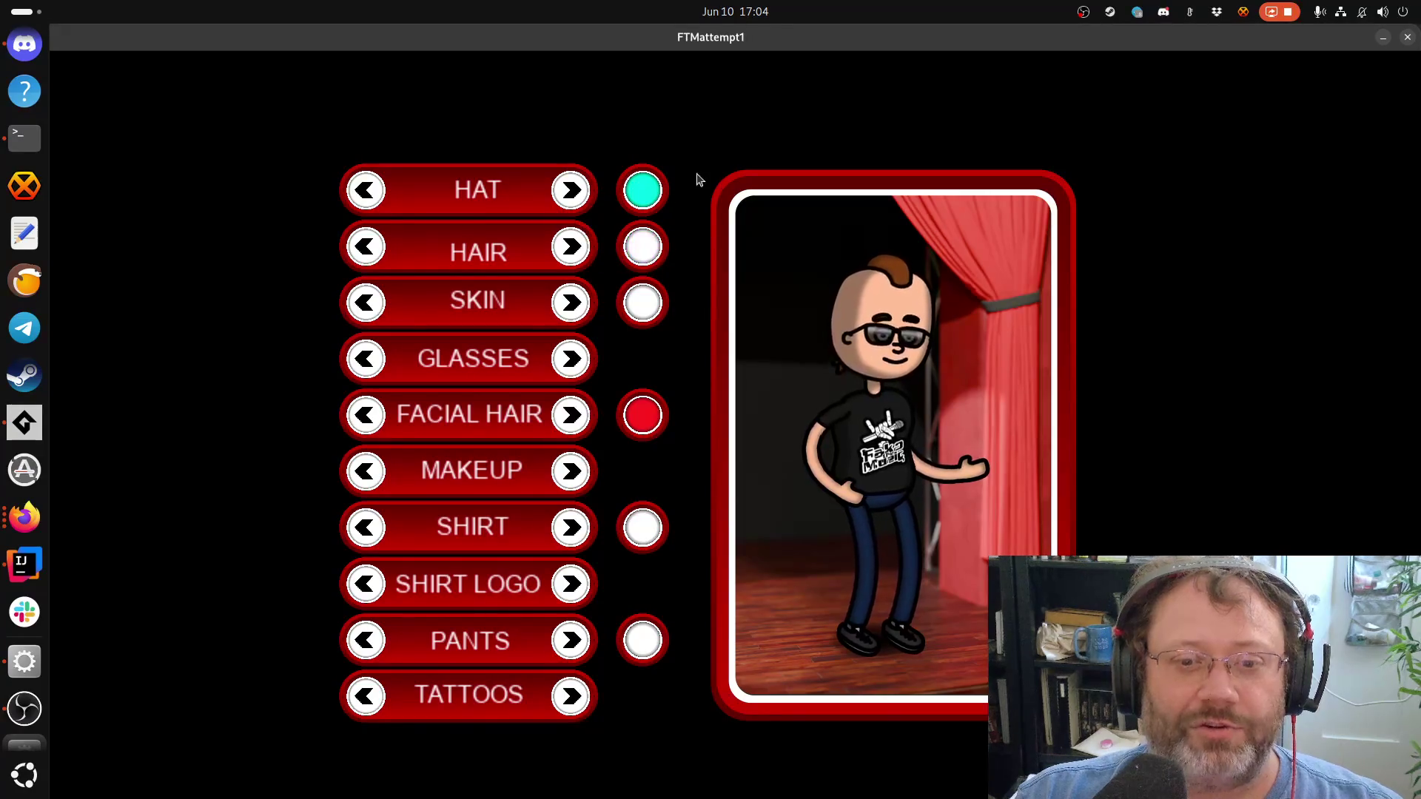
click(627, 205)
click(1407, 37)
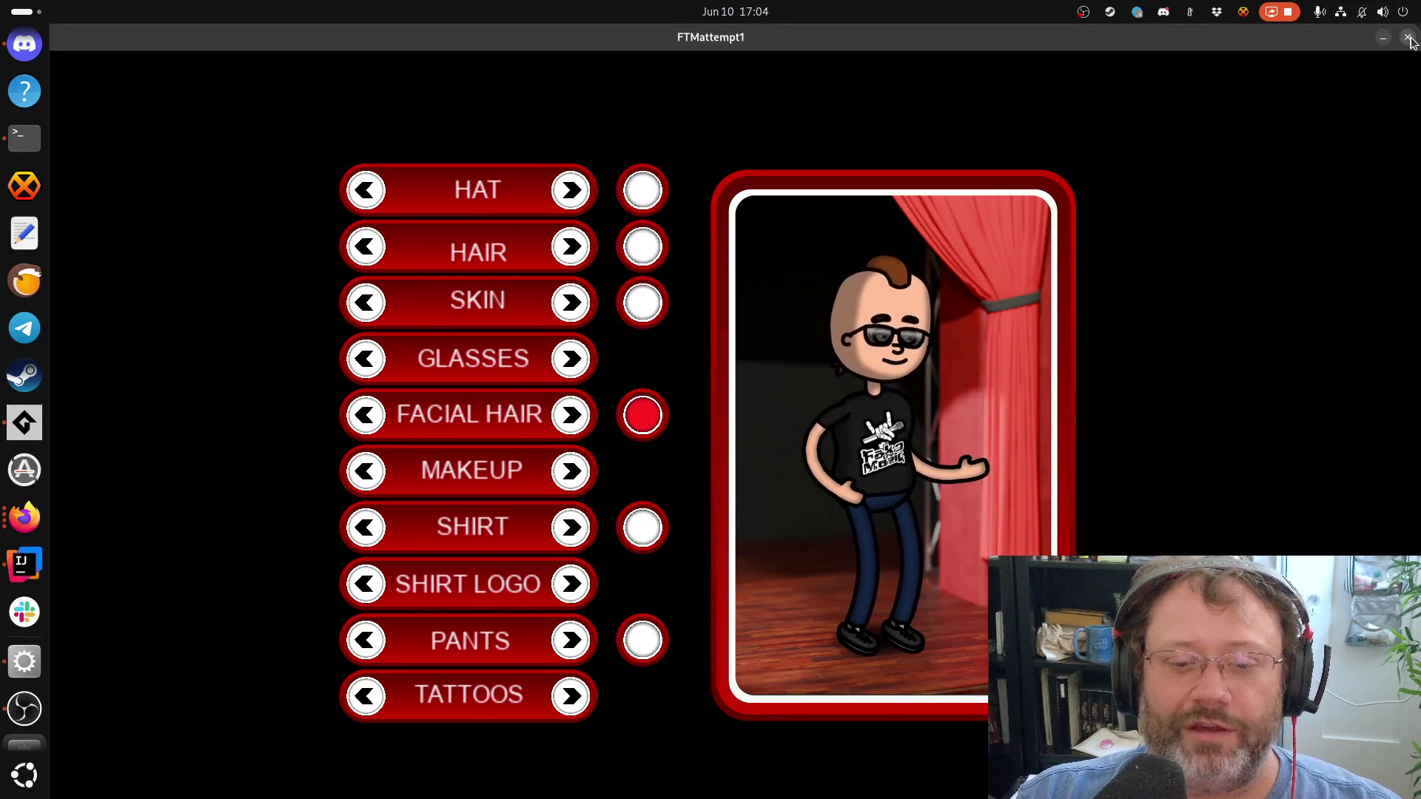
click(588, 316)
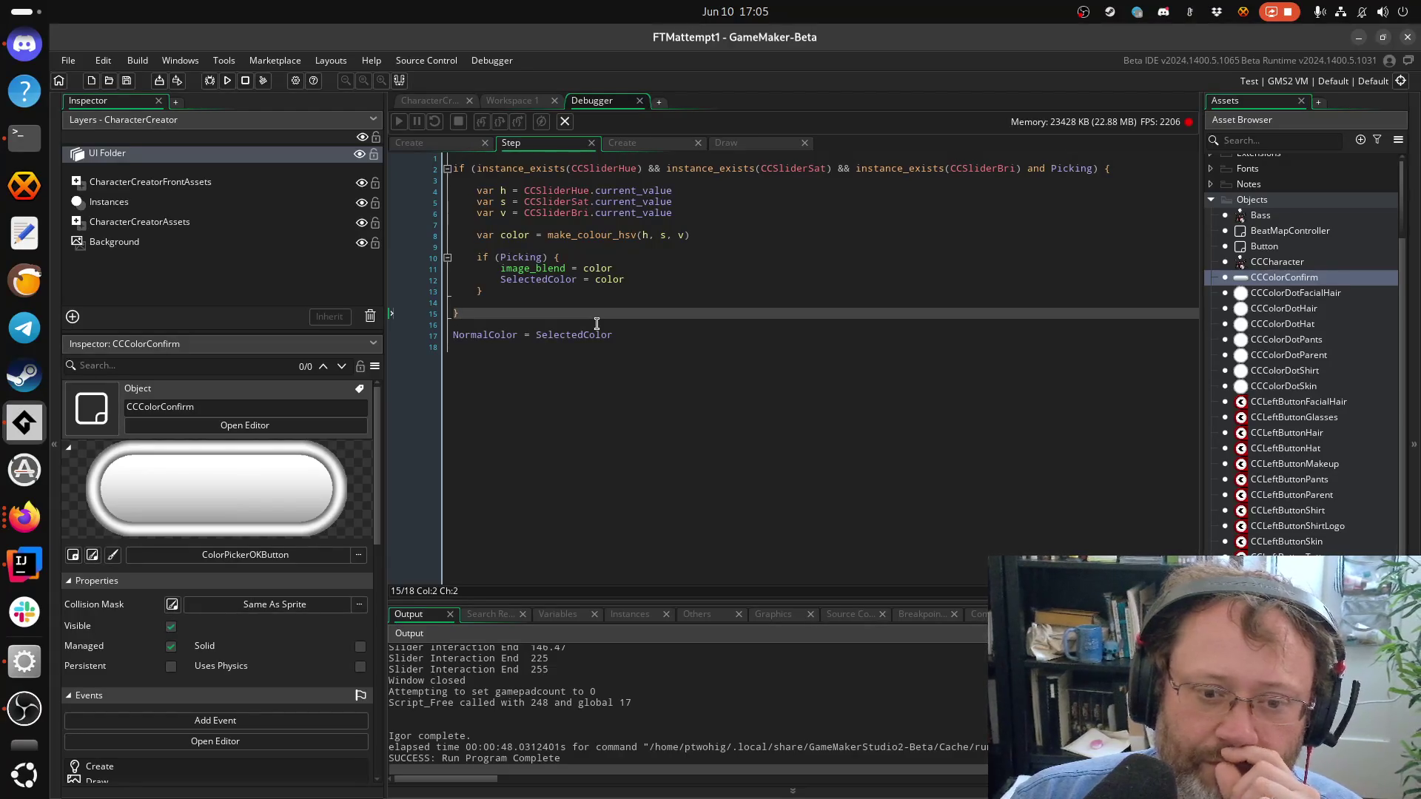
Go to the NormalColor line and try cutting the two colour assignment lines, then undo
mouse_move(596, 330)
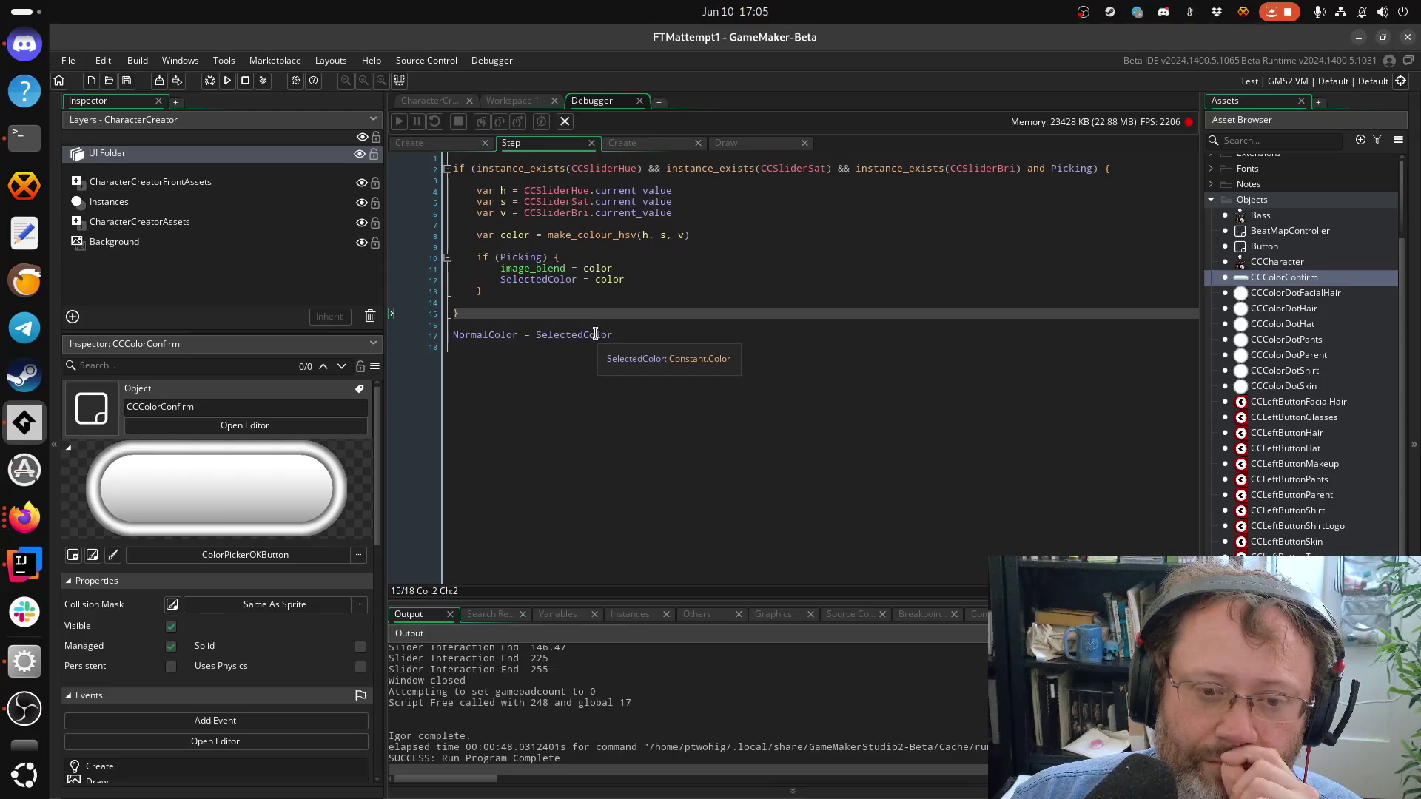
click(588, 346)
click(581, 334)
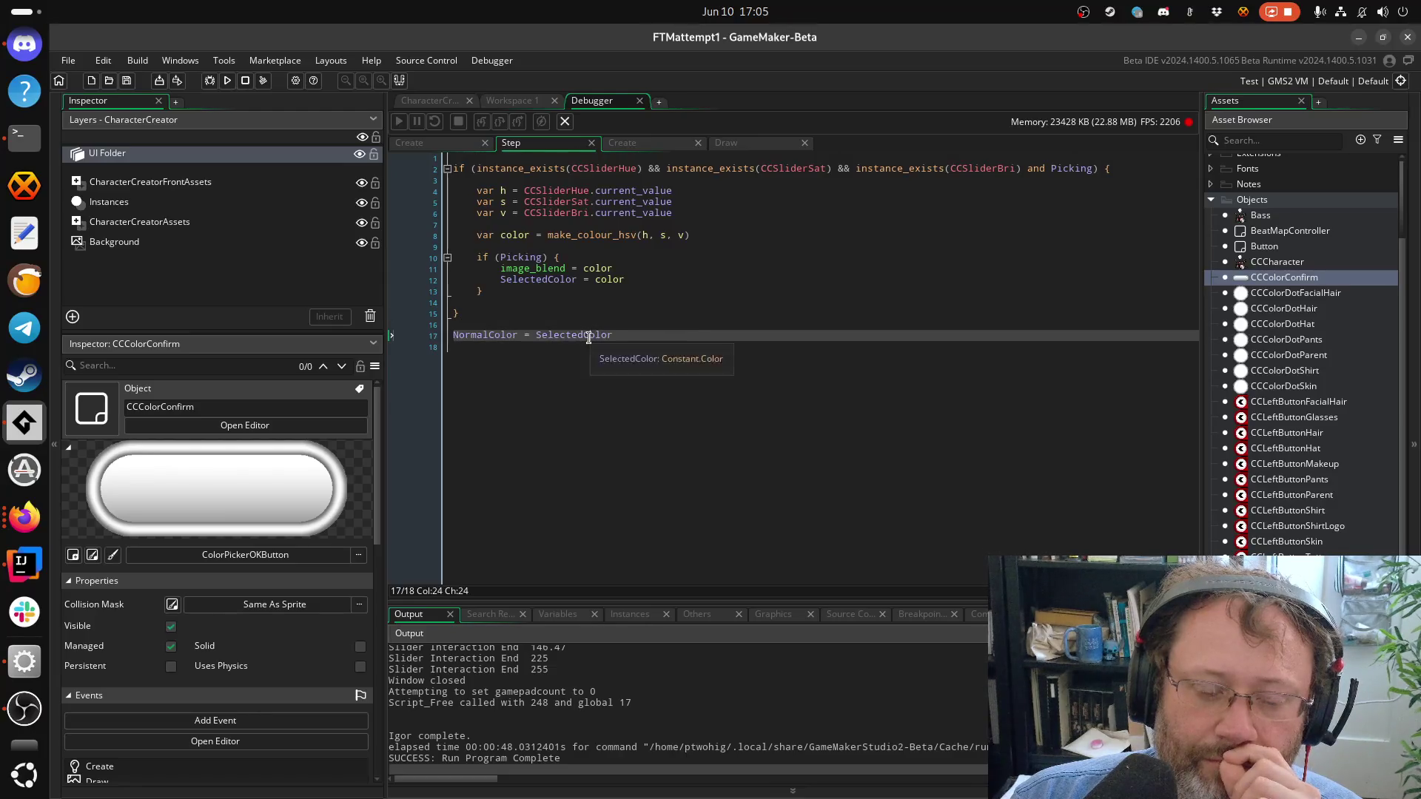
click(516, 335)
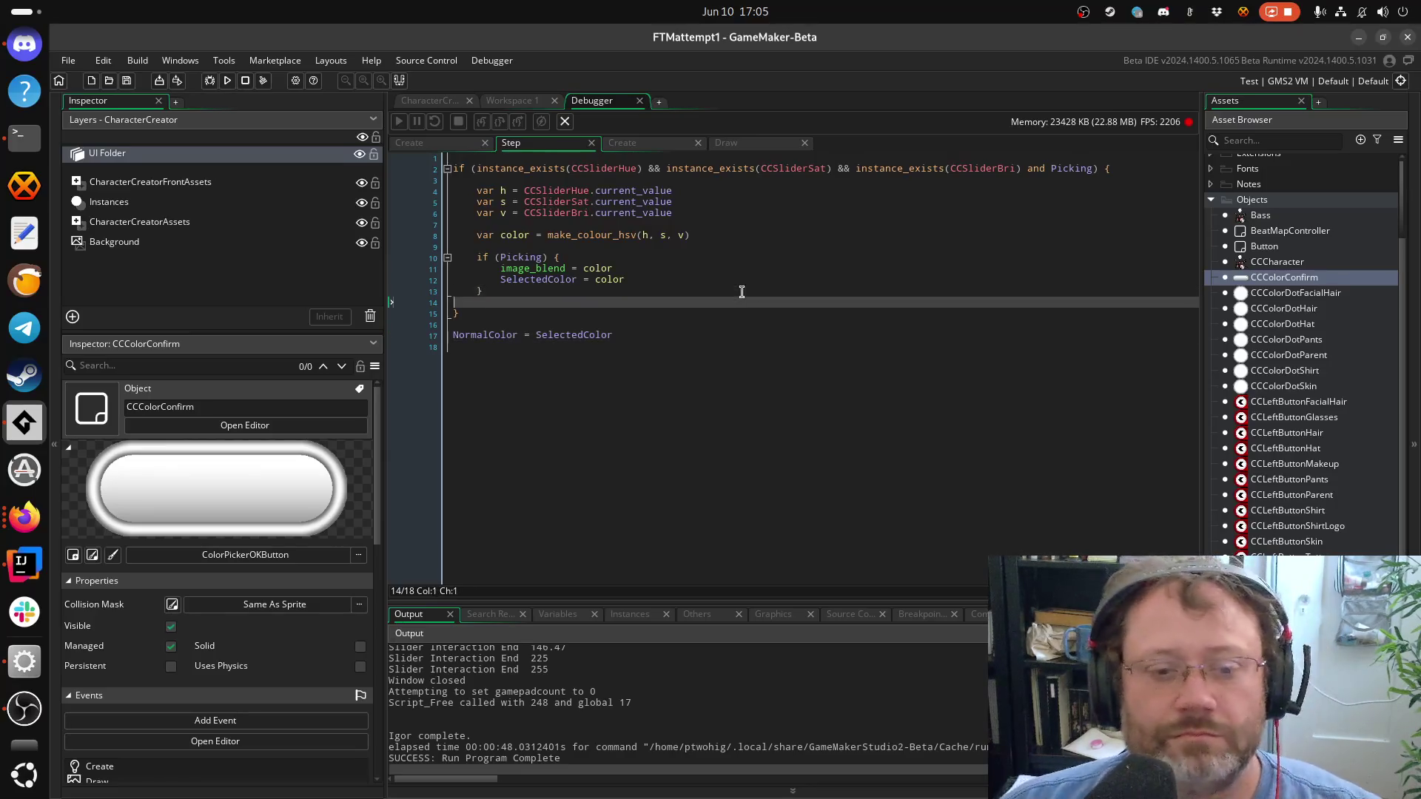
key(ctrl+l)
key(ctrl+l)
key(ctrl+z)
key(ctrl+z)
key(ctrl+z)
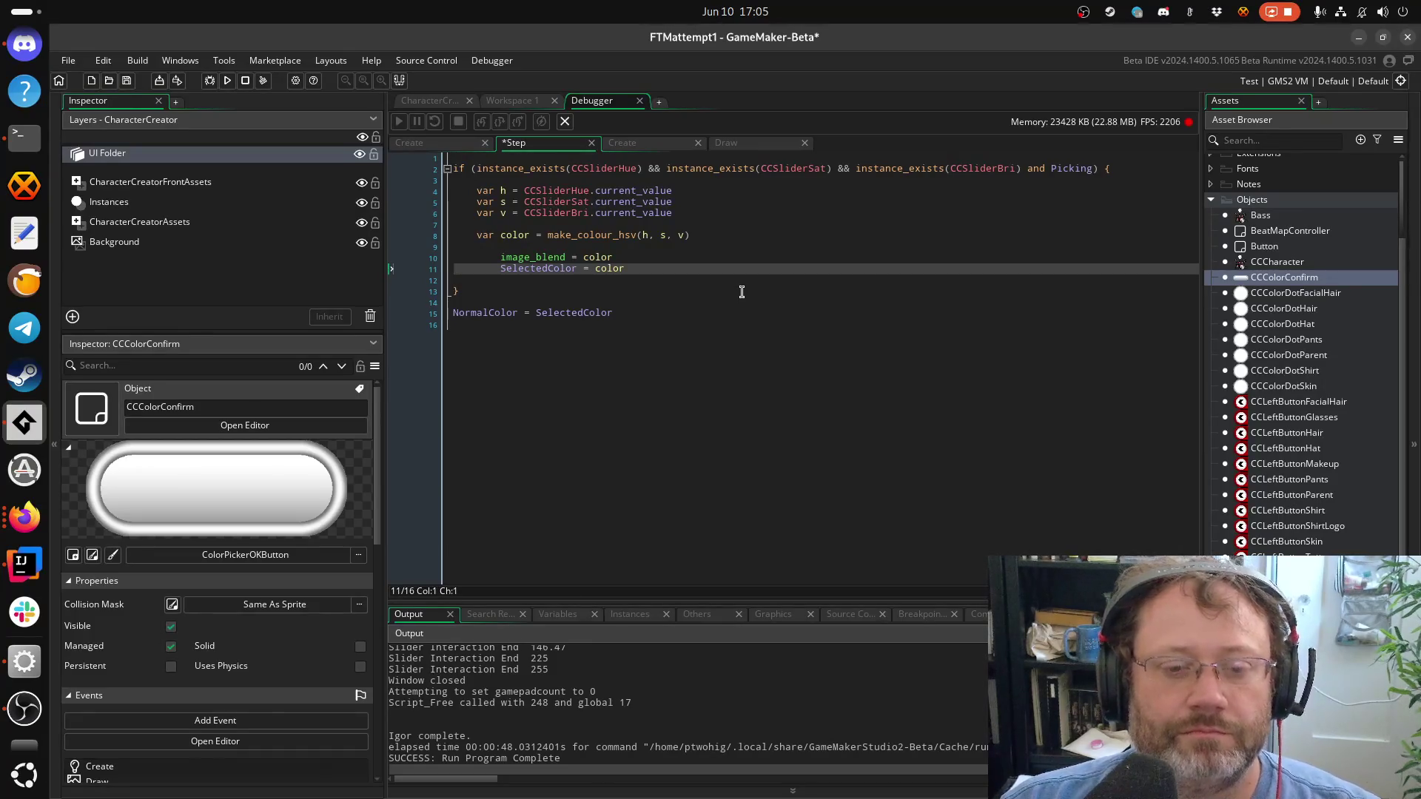
Remove the inner Picking check, unindent image_blend and SelectedColor assignments, and save
key(Up)
key(BackSpace)
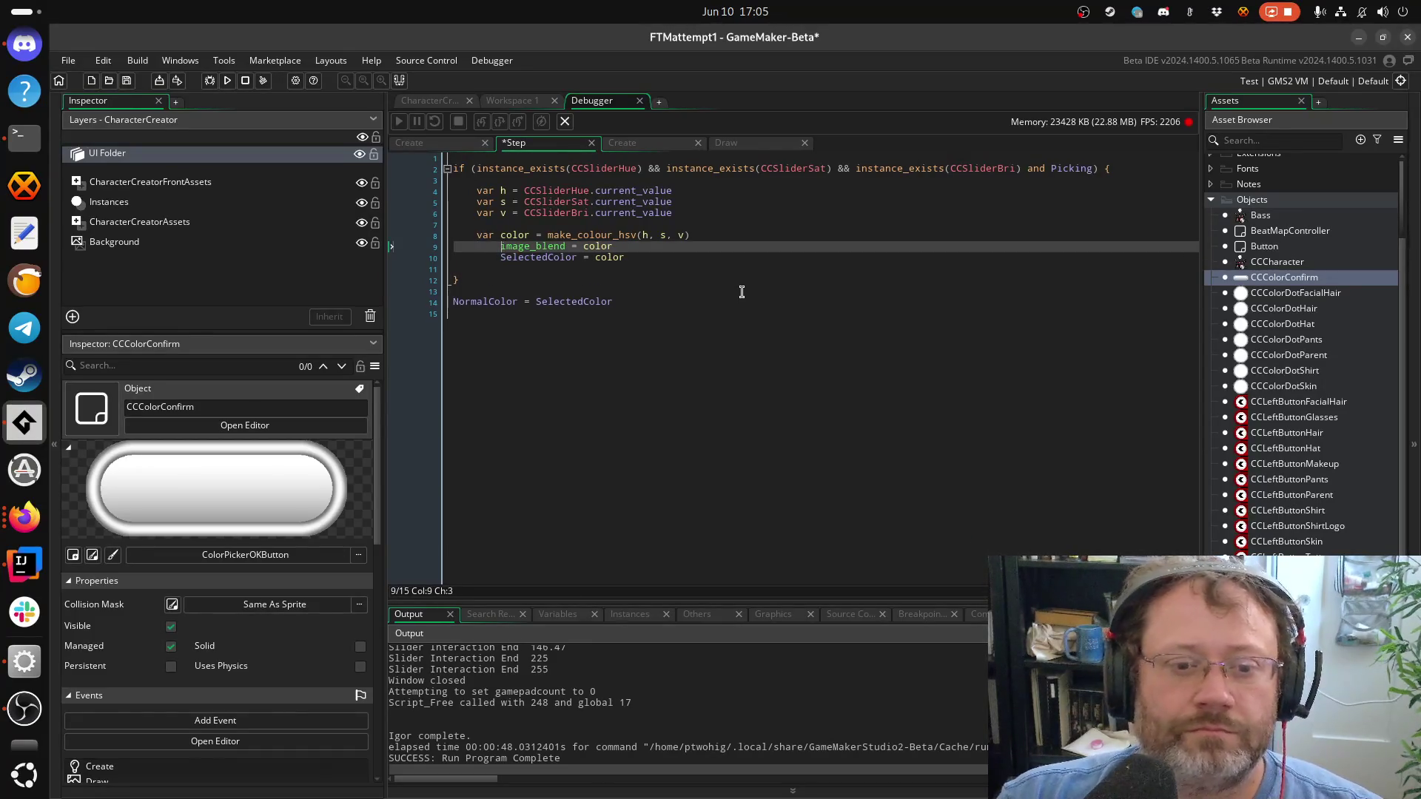
key(shift+Down)
key(shift+Down)
key(shift+Tab)
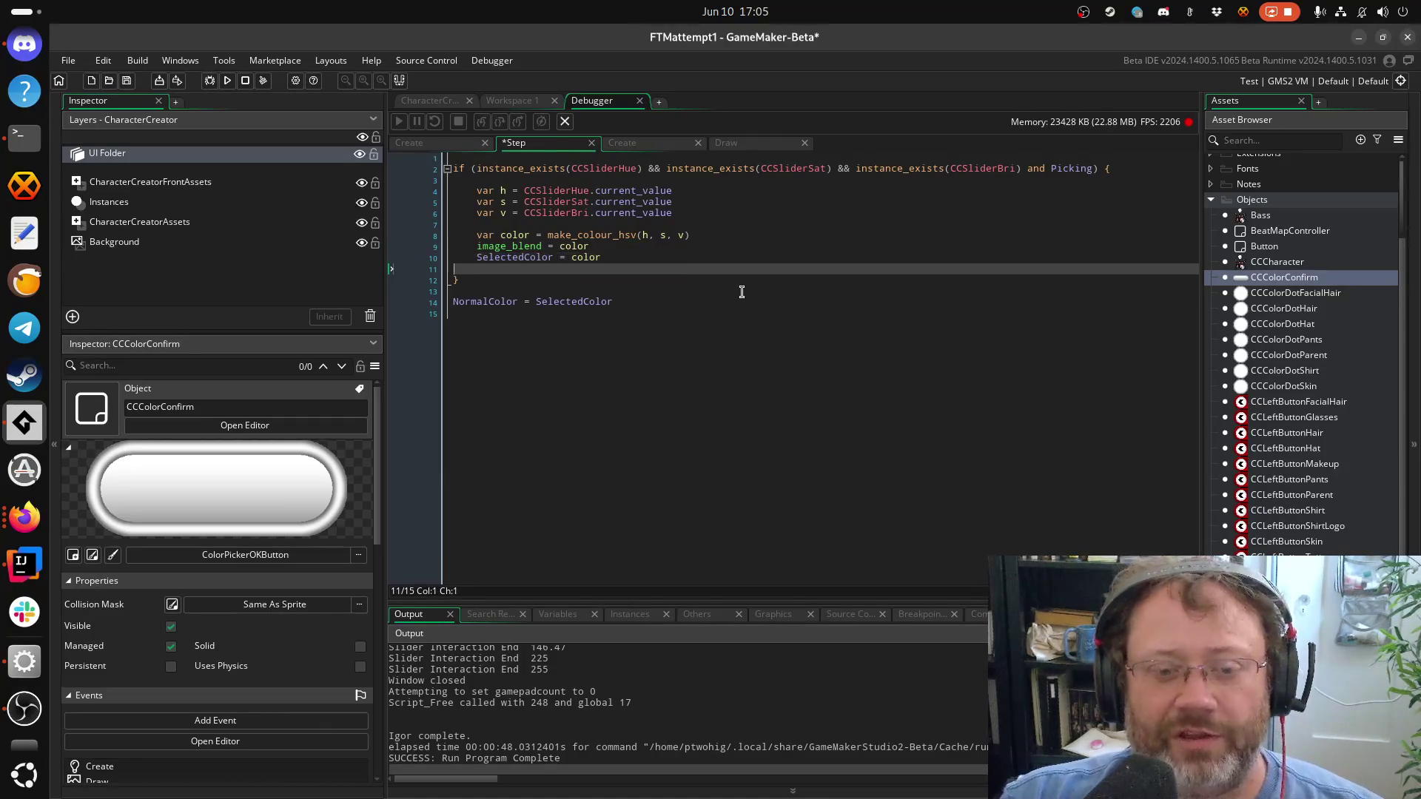
key(ctrl+s)
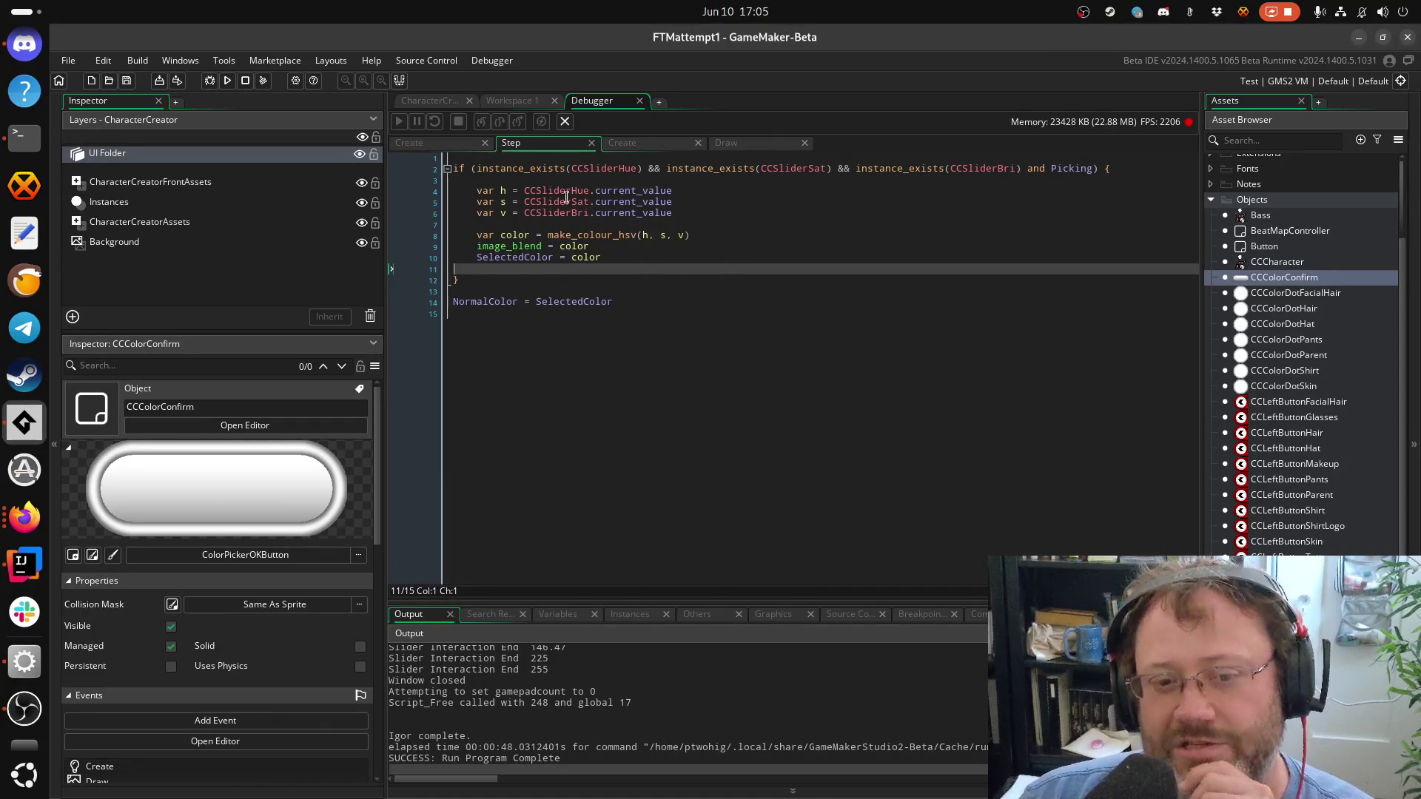
click(738, 157)
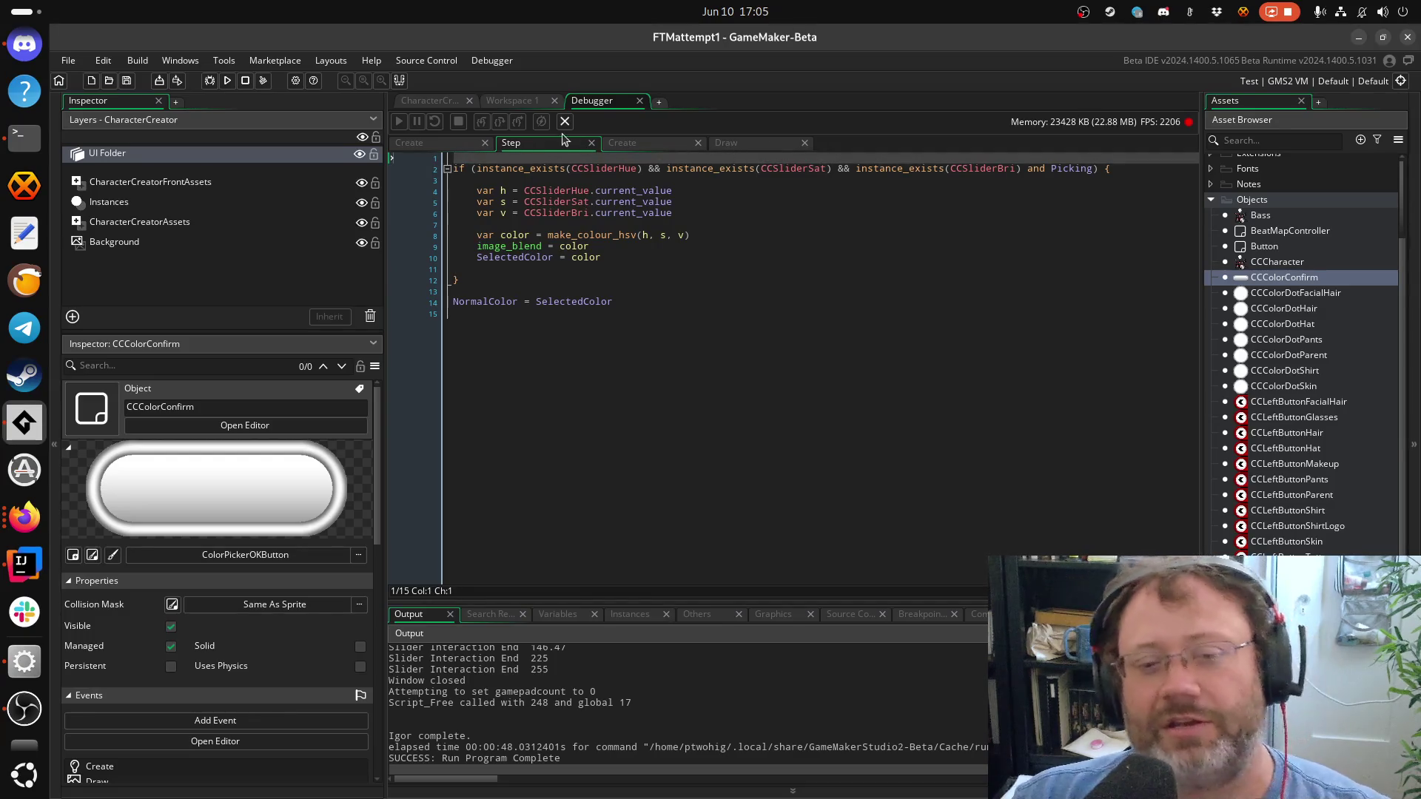
scroll(1203, 351, down, 3)
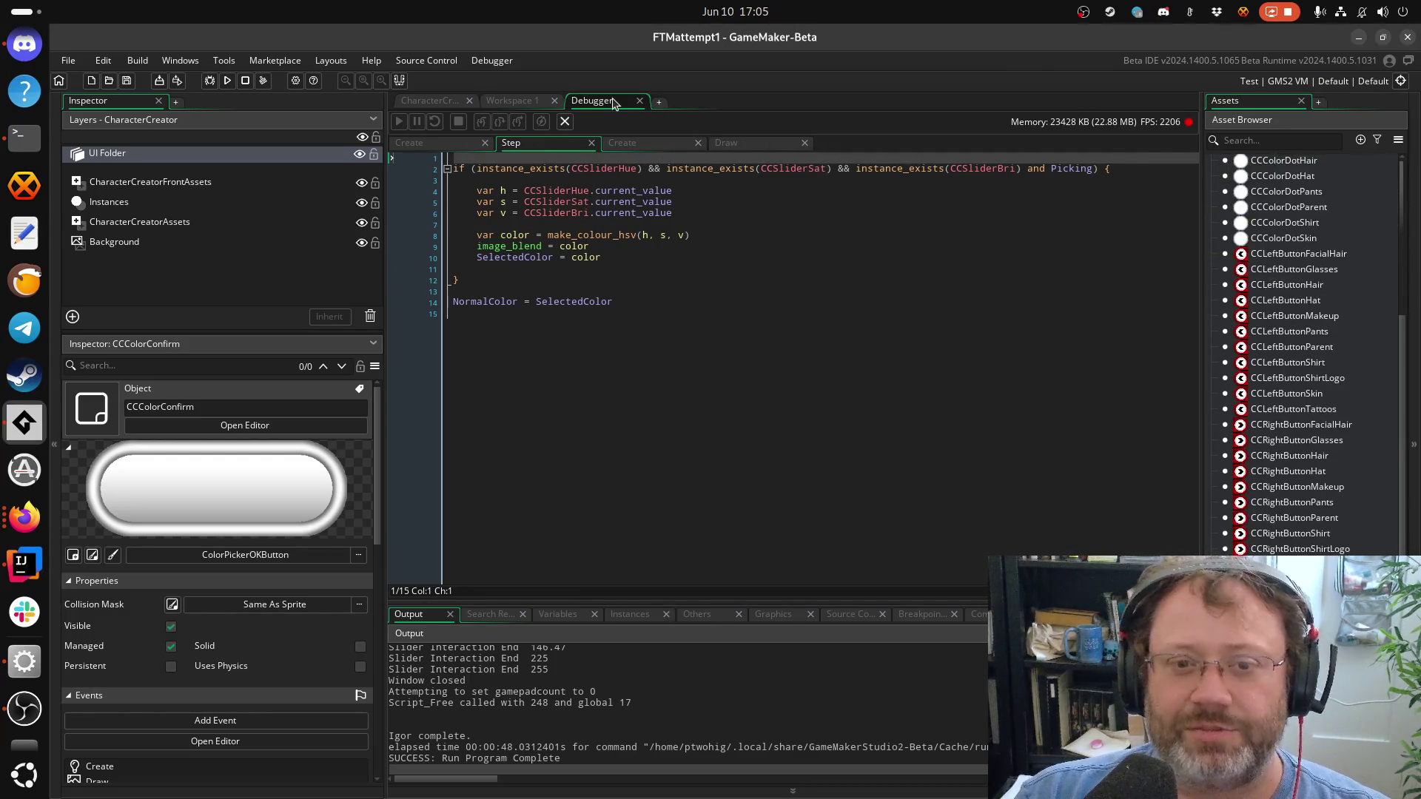
Close the CCColorConfirm workspace and open the CCCharacter object from Assets
click(516, 106)
middle_click(516, 106)
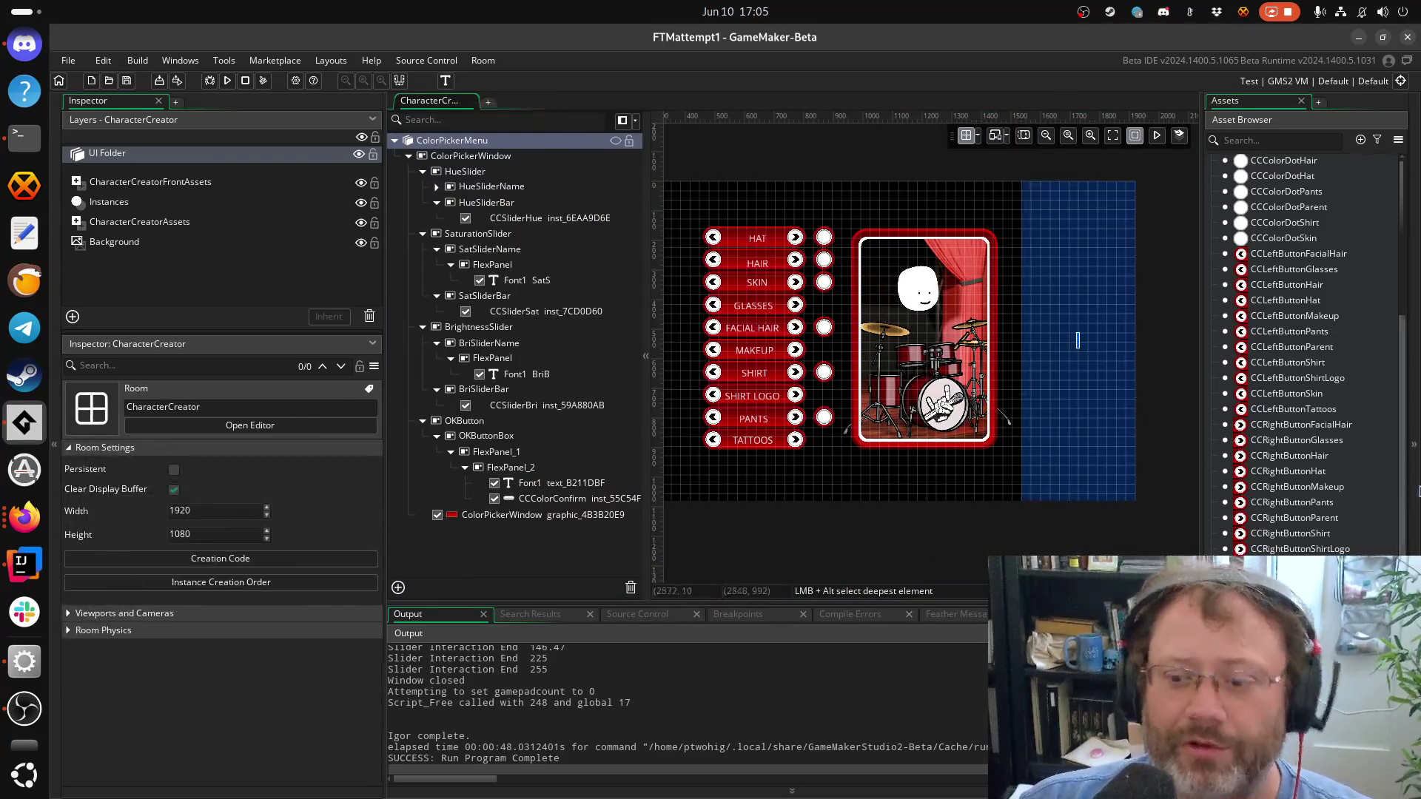
scroll(1376, 533, down, 1)
scroll(1369, 533, down, 5)
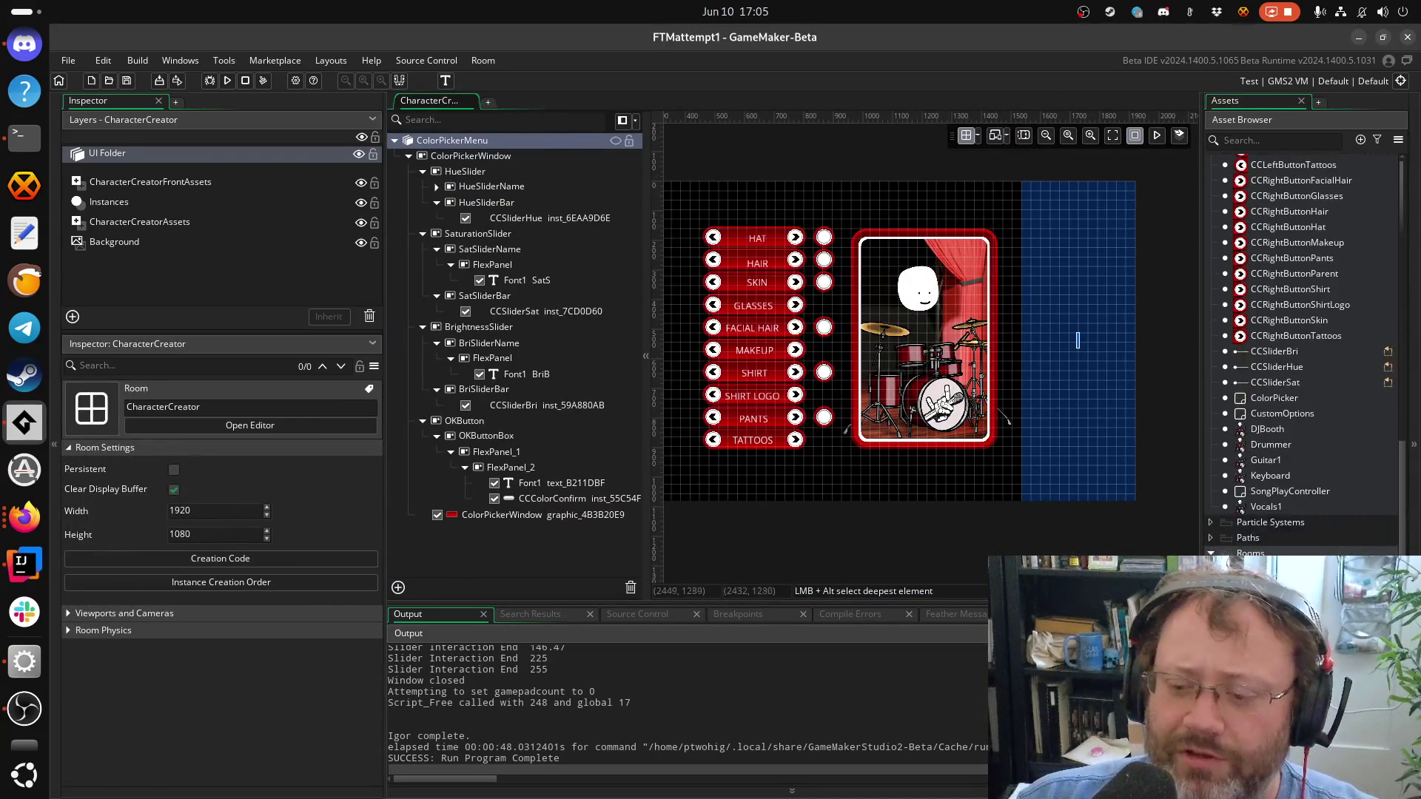
scroll(1276, 400, up, 10)
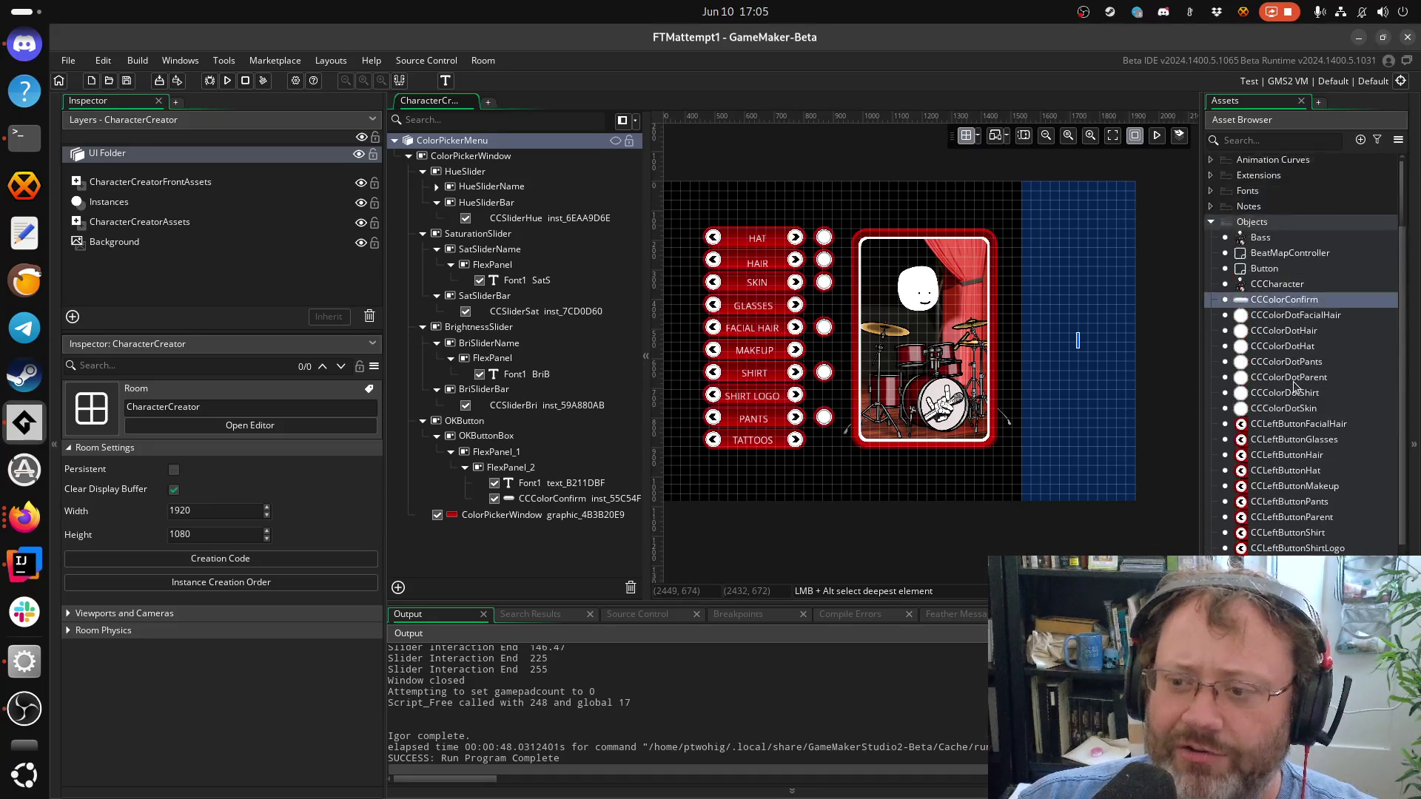
double_click(1268, 319)
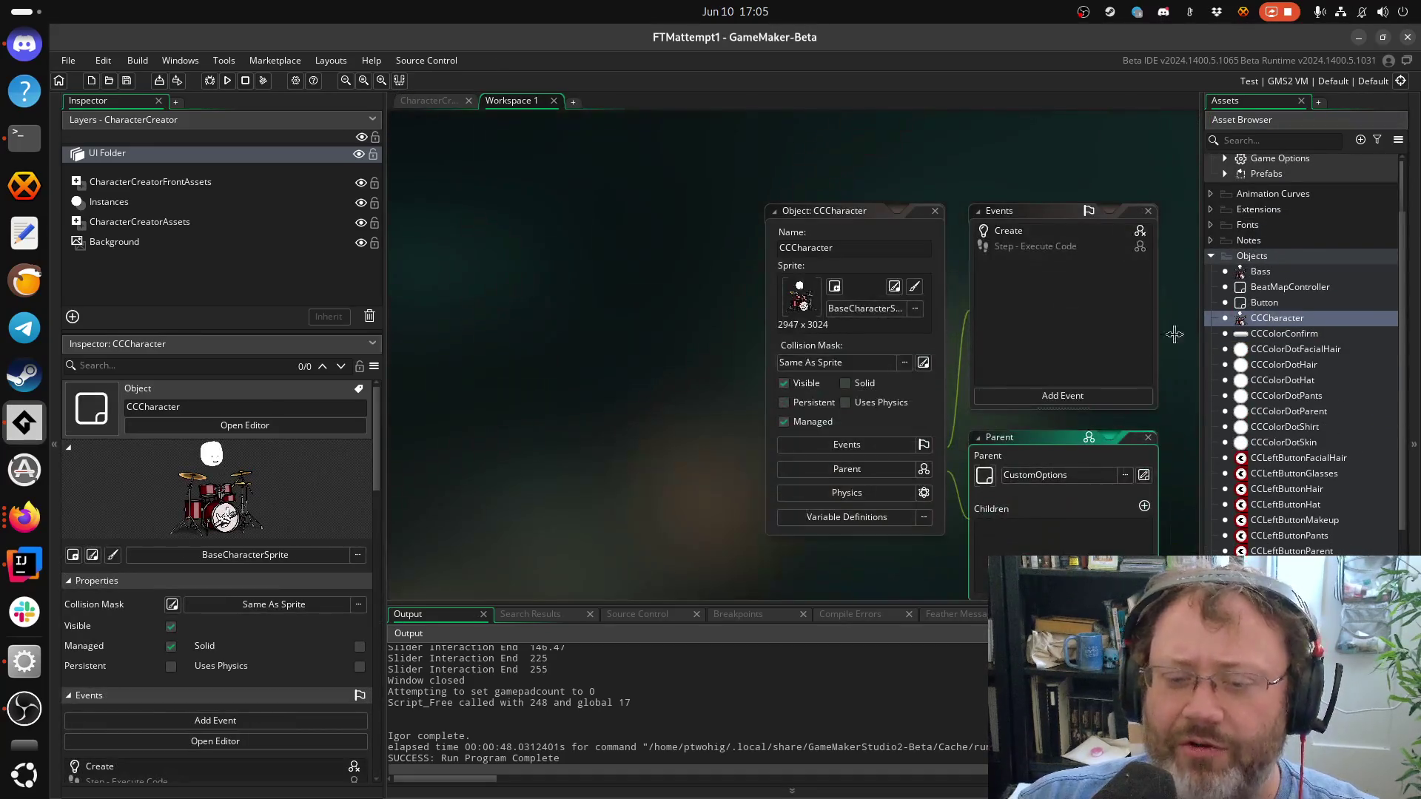
Open CCCharacter's Create event code and add an empty line after the skeleton animations
drag(689, 267, 412, 206)
drag(898, 301, 830, 358)
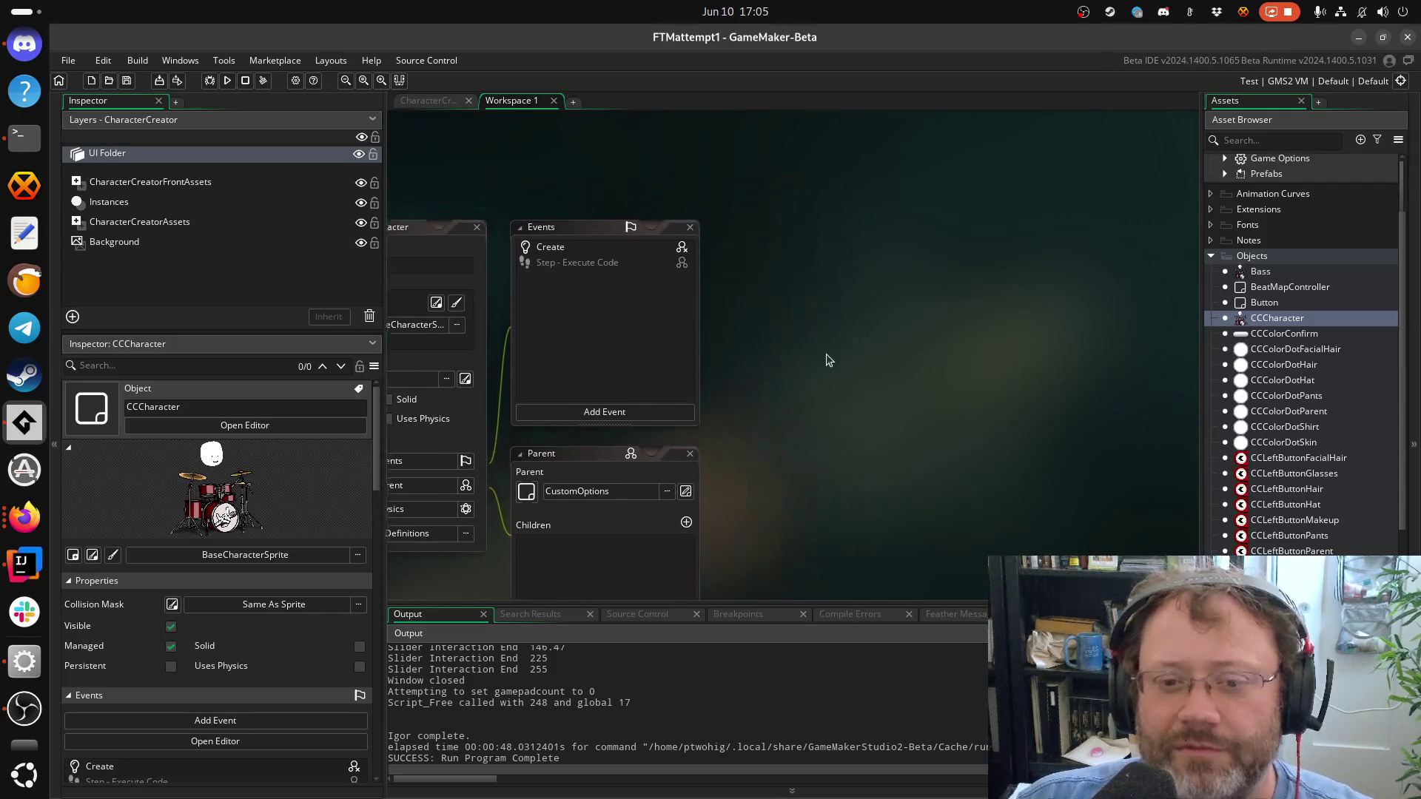
click(558, 254)
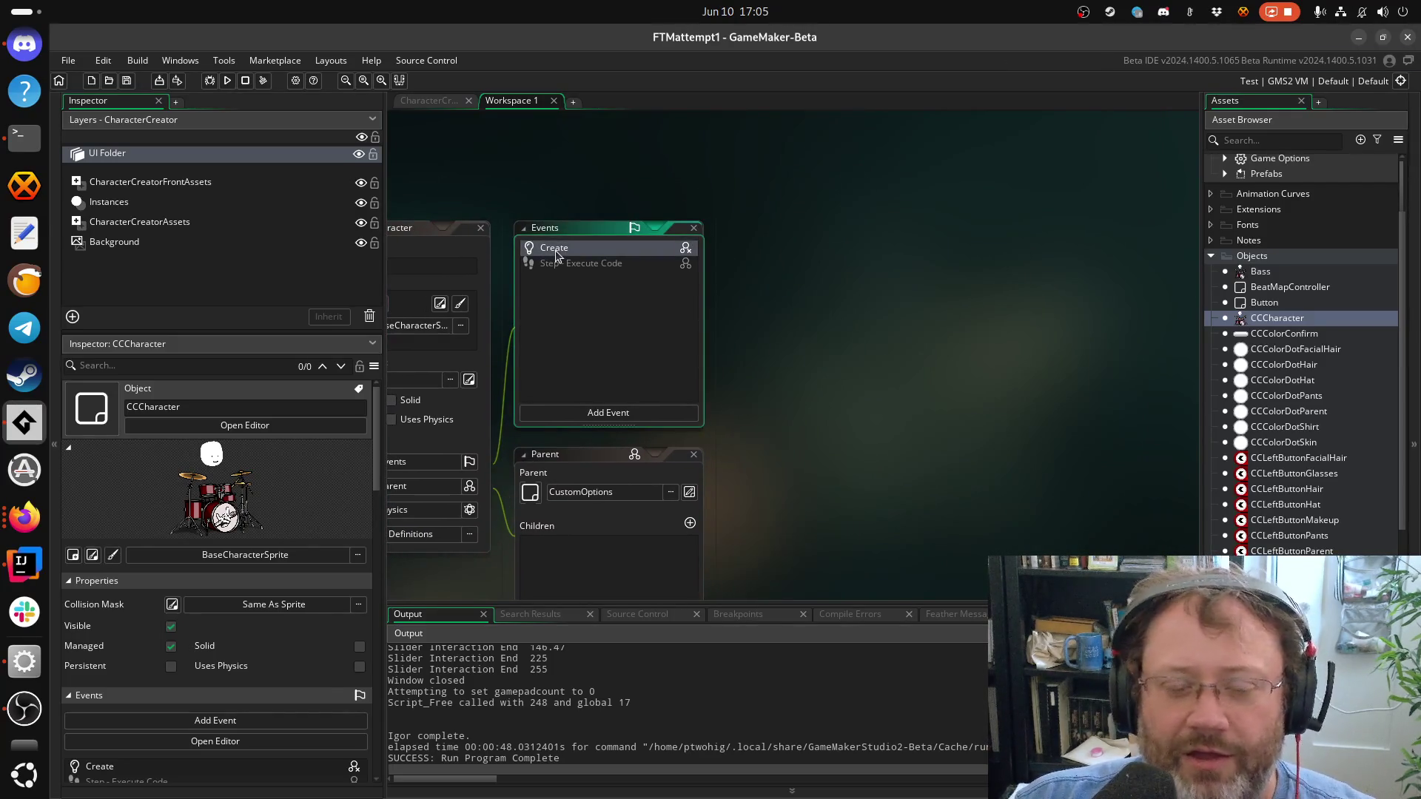
double_click(555, 249)
drag(999, 387, 864, 293)
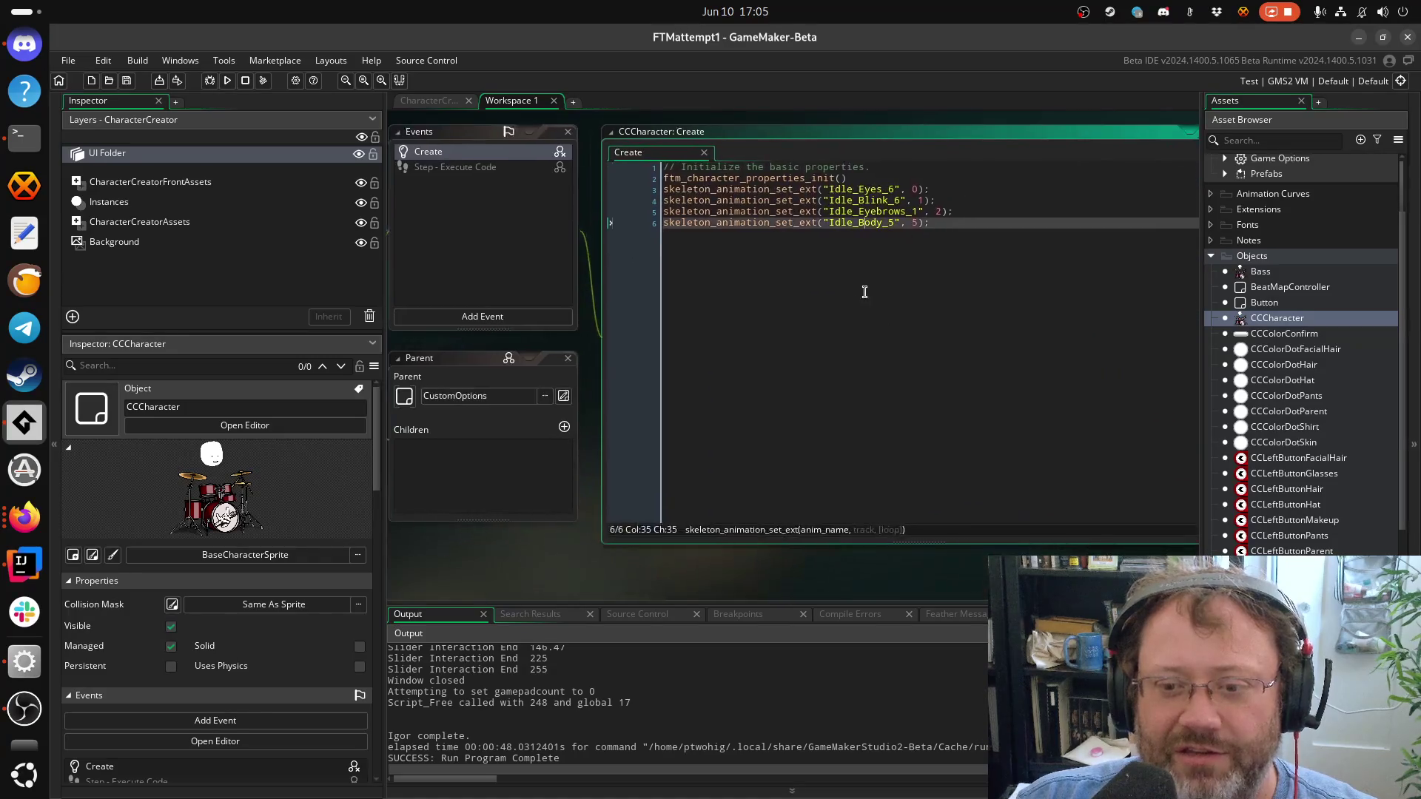
key(Return)
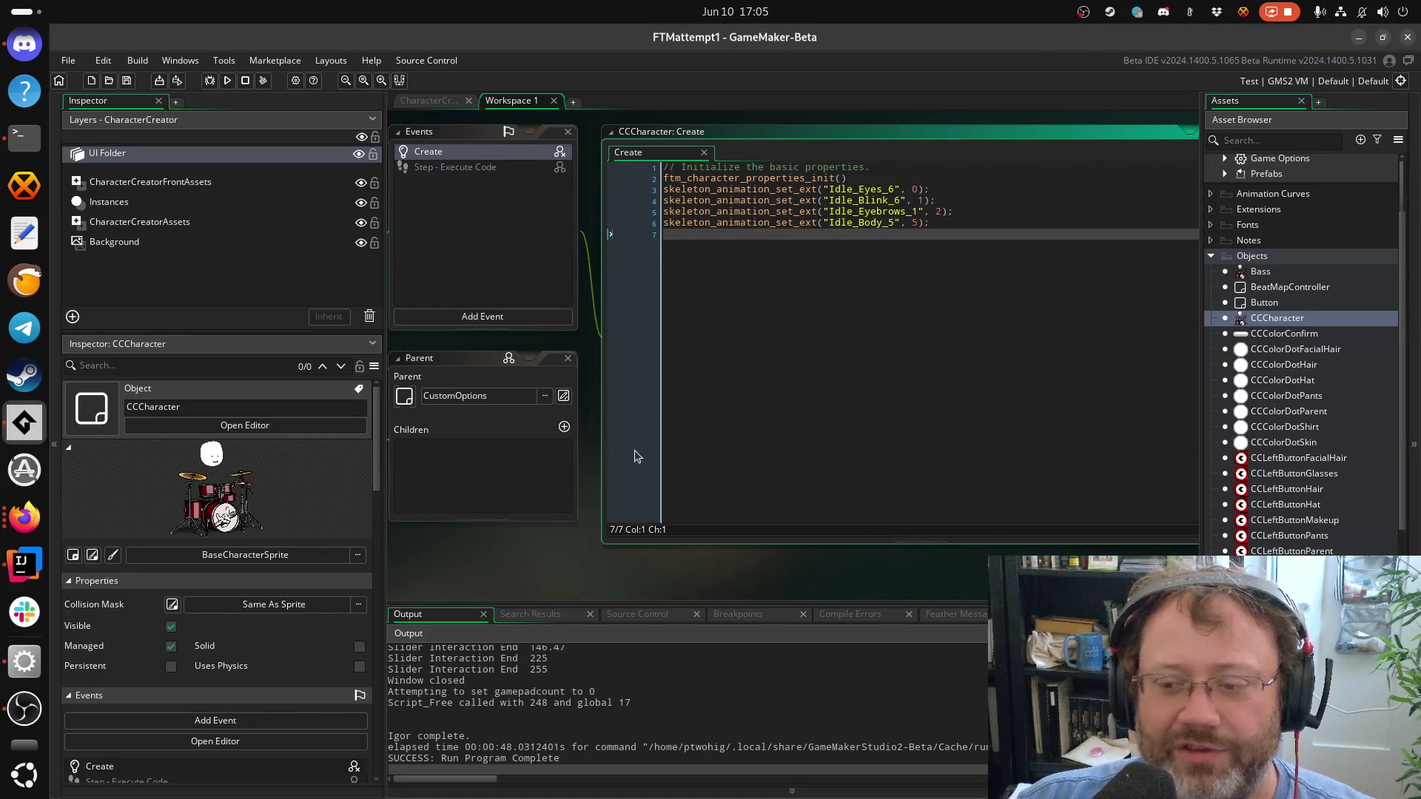
mouse_move(592, 555)
mouse_down()
mouse_move(871, 406)
mouse_move(793, 487)
mouse_up()
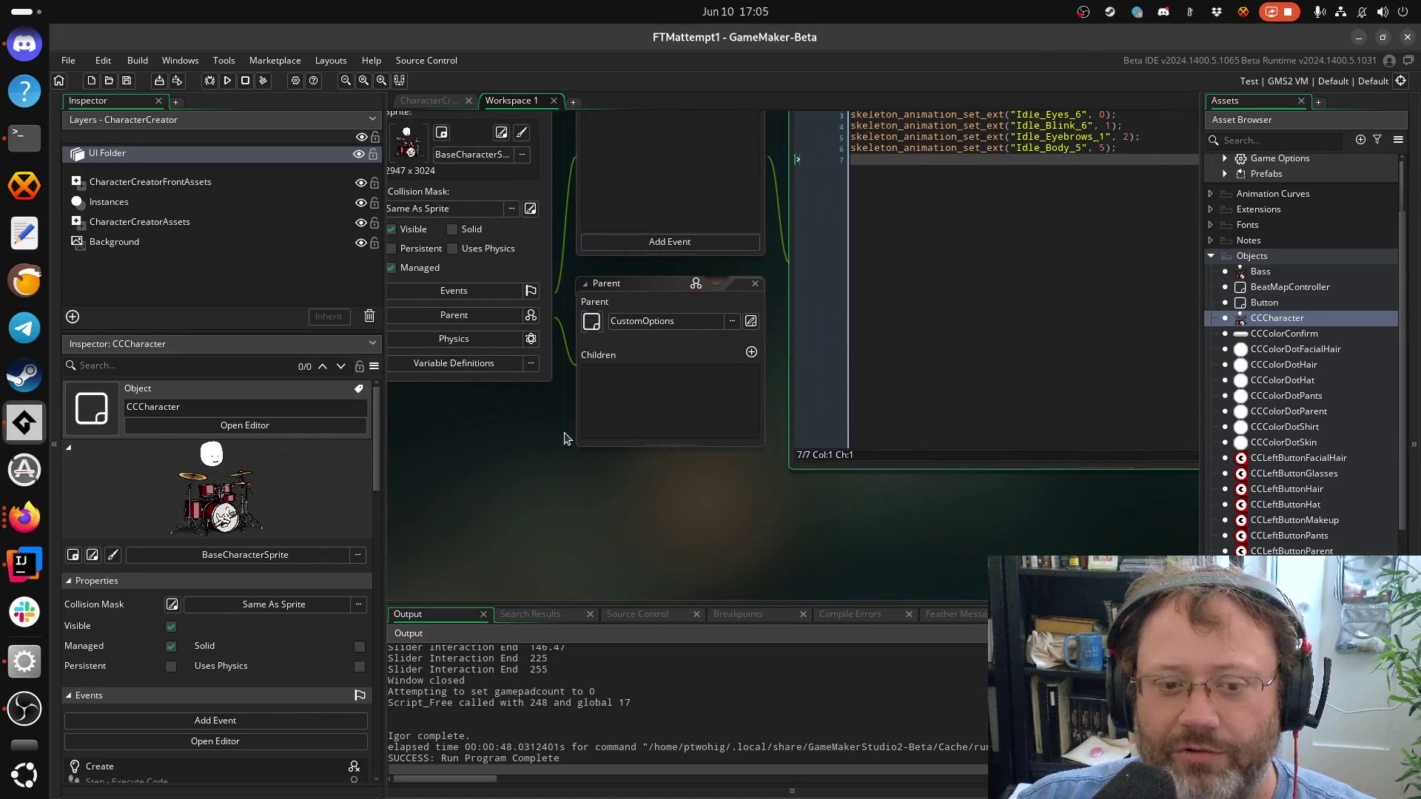
Show CCCharacter's Variable Definitions with SkinColor, HairColor and ShirtColor, and look them over
click(462, 364)
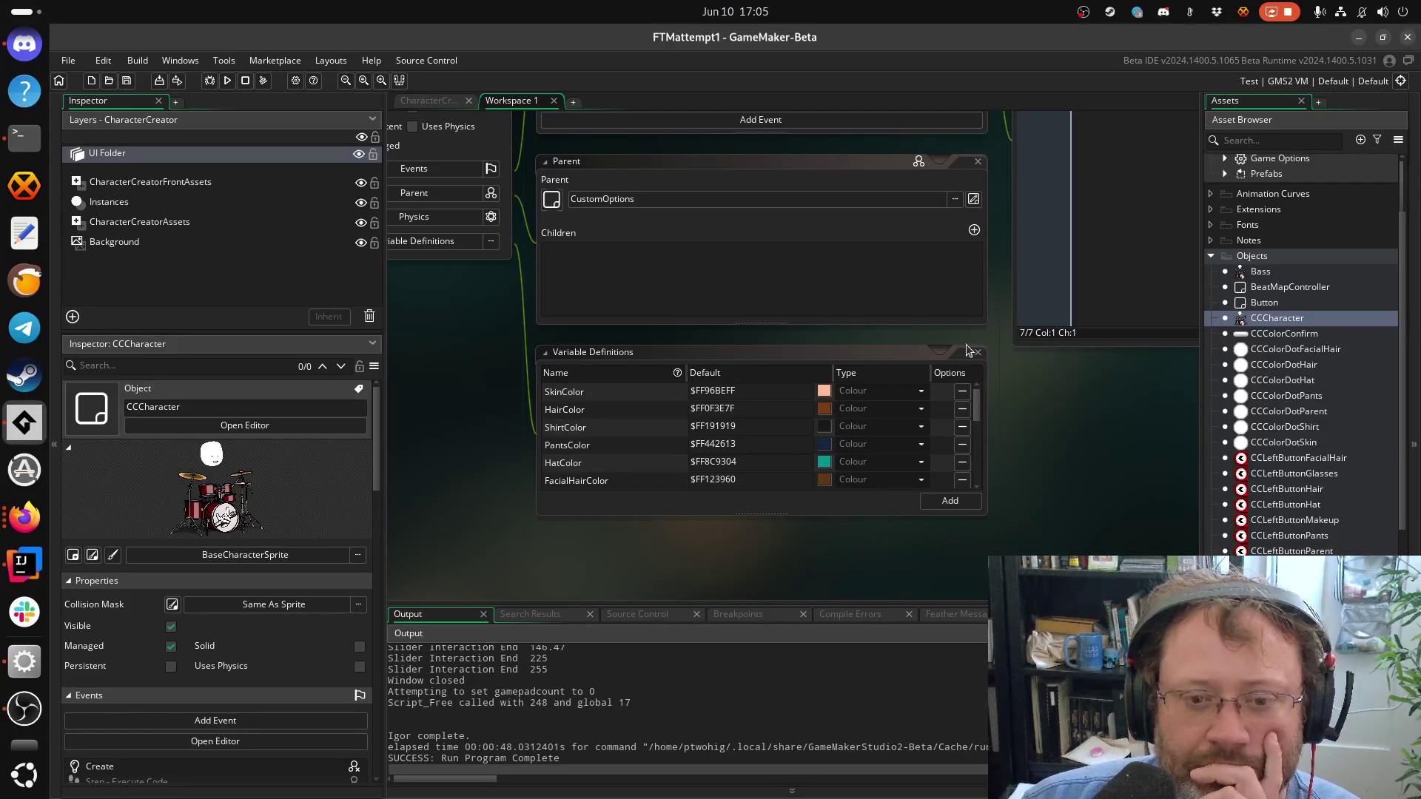
mouse_move(946, 494)
mouse_down()
mouse_move(885, 502)
mouse_move(912, 438)
mouse_move(994, 484)
mouse_move(935, 476)
mouse_move(935, 441)
mouse_move(936, 464)
mouse_up()
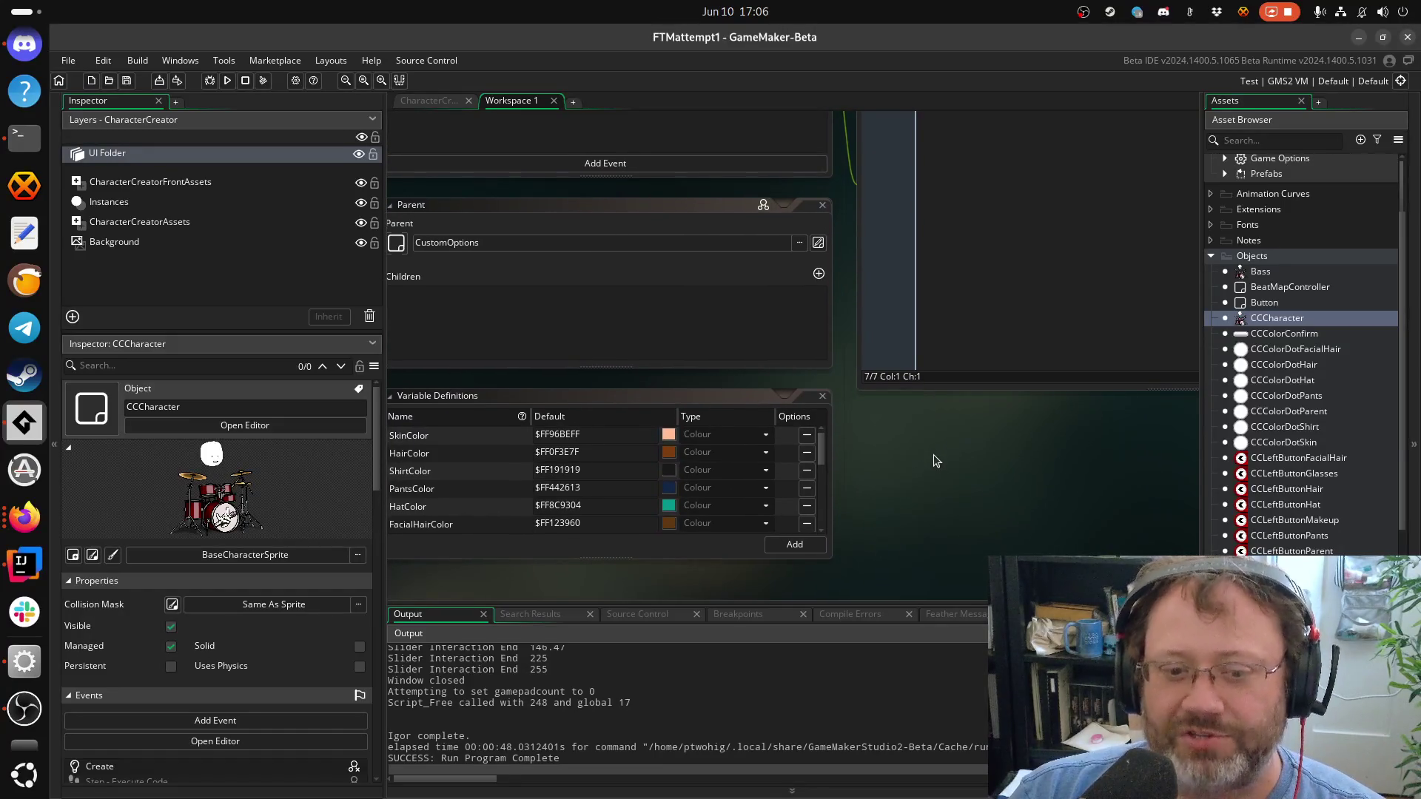
scroll(832, 480, up, 5)
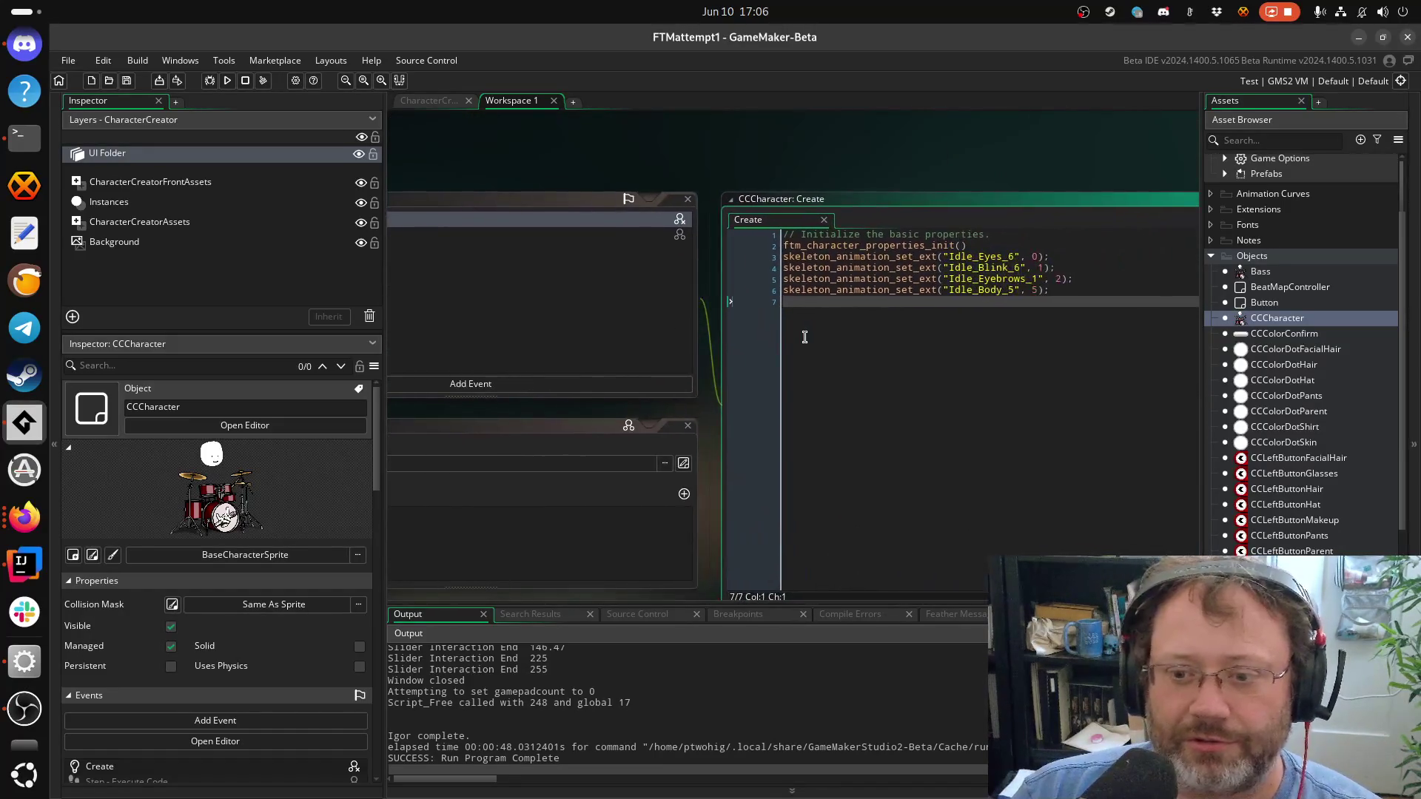
Locate the ftm_character_properties_init call in CCCharacter's Create code
drag(805, 336, 1007, 402)
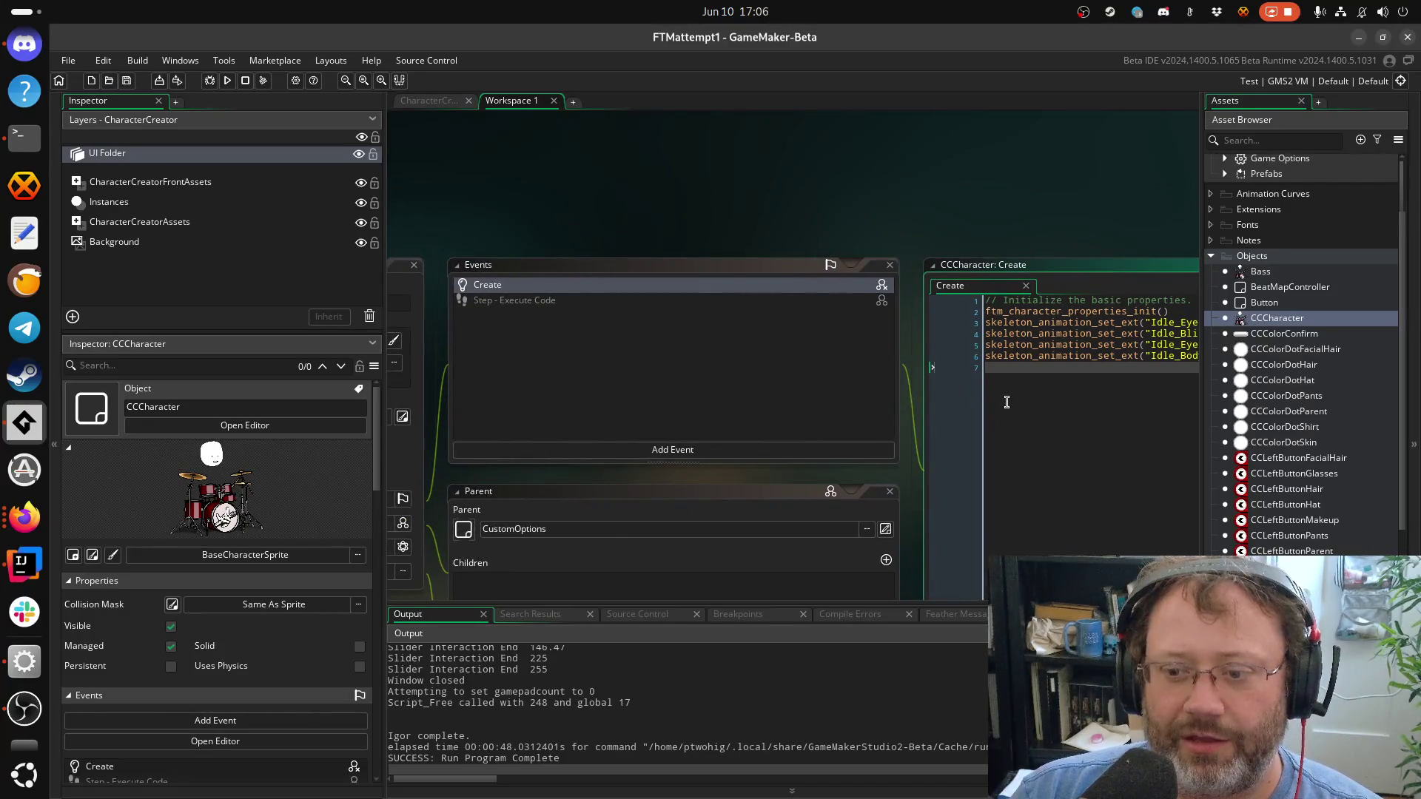
click(1082, 312)
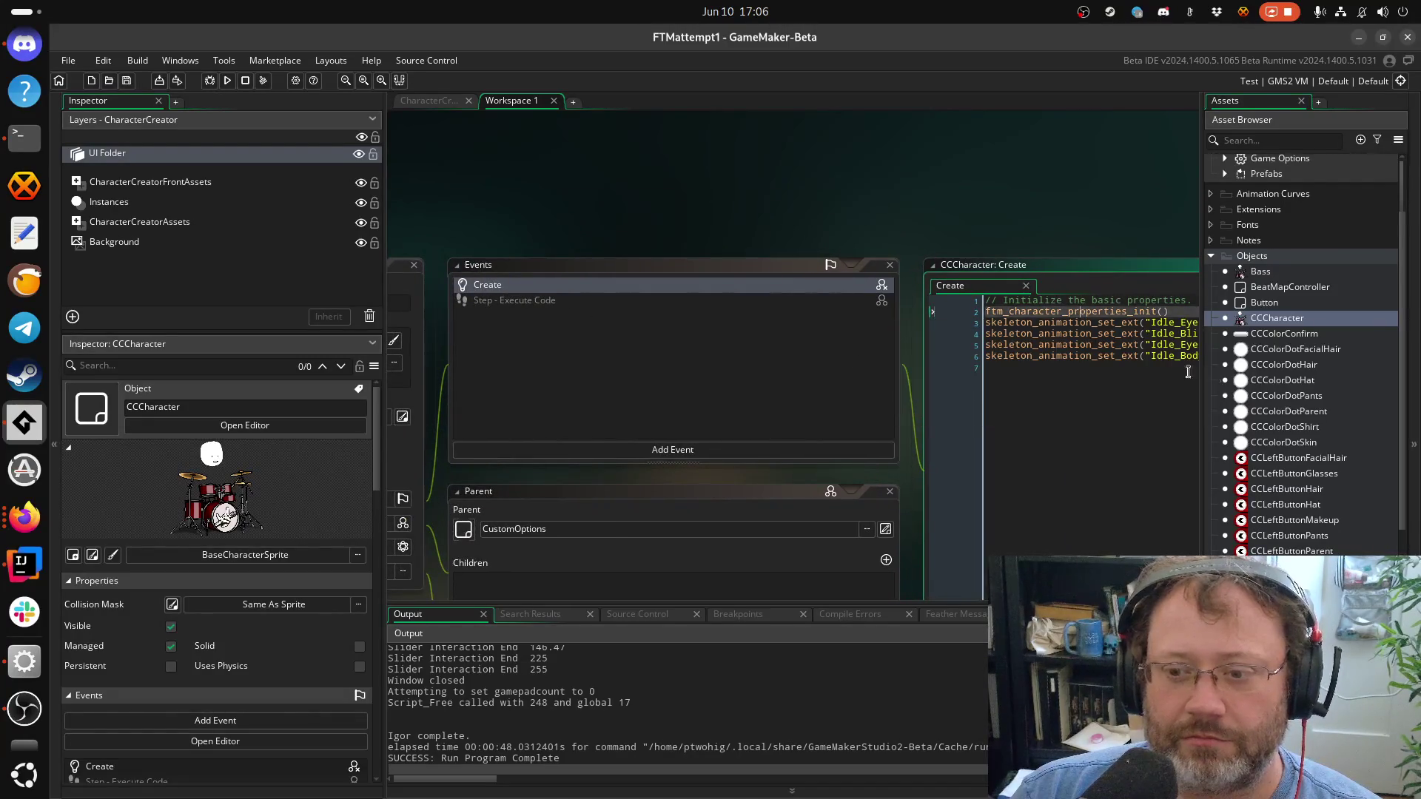
scroll(1302, 355, down, 10)
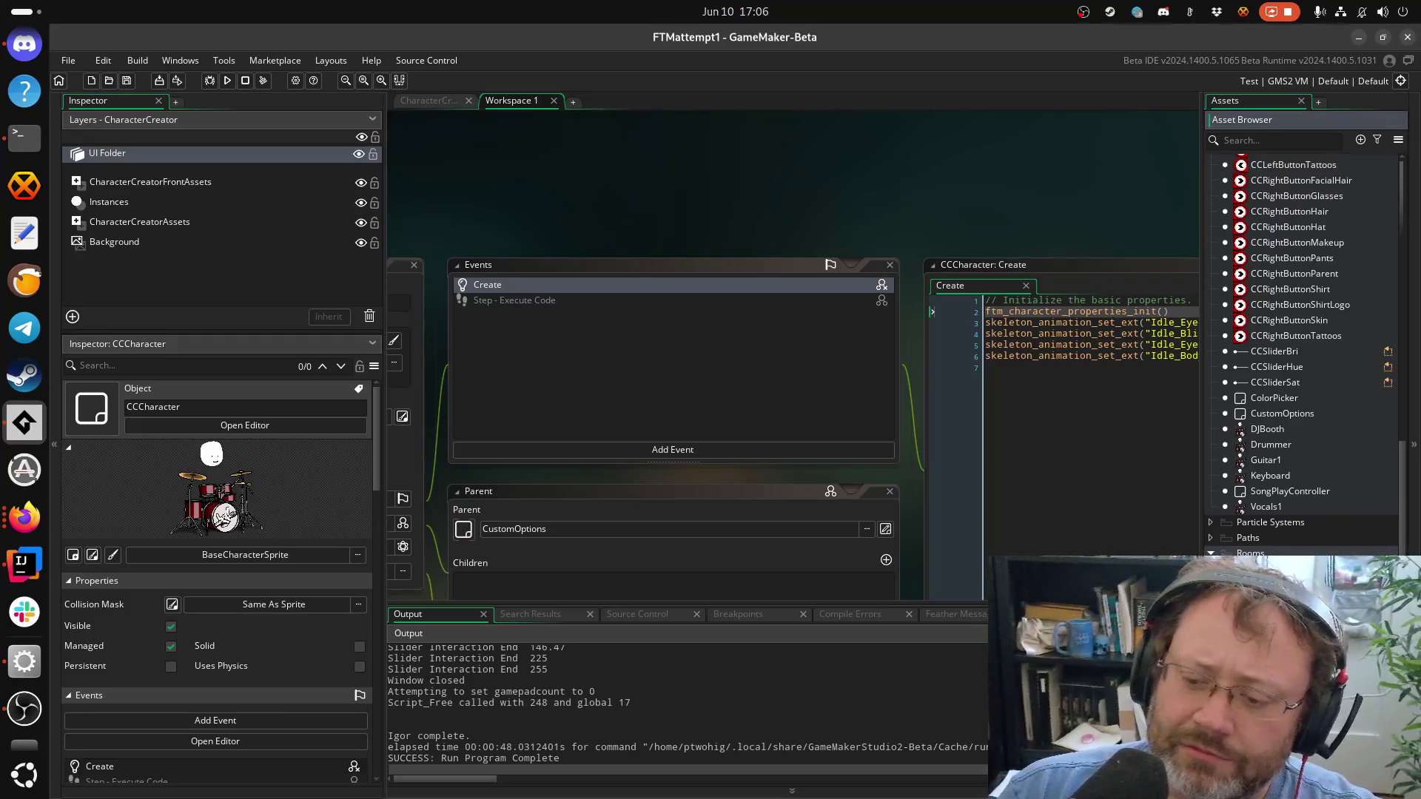
scroll(1303, 355, down, 5)
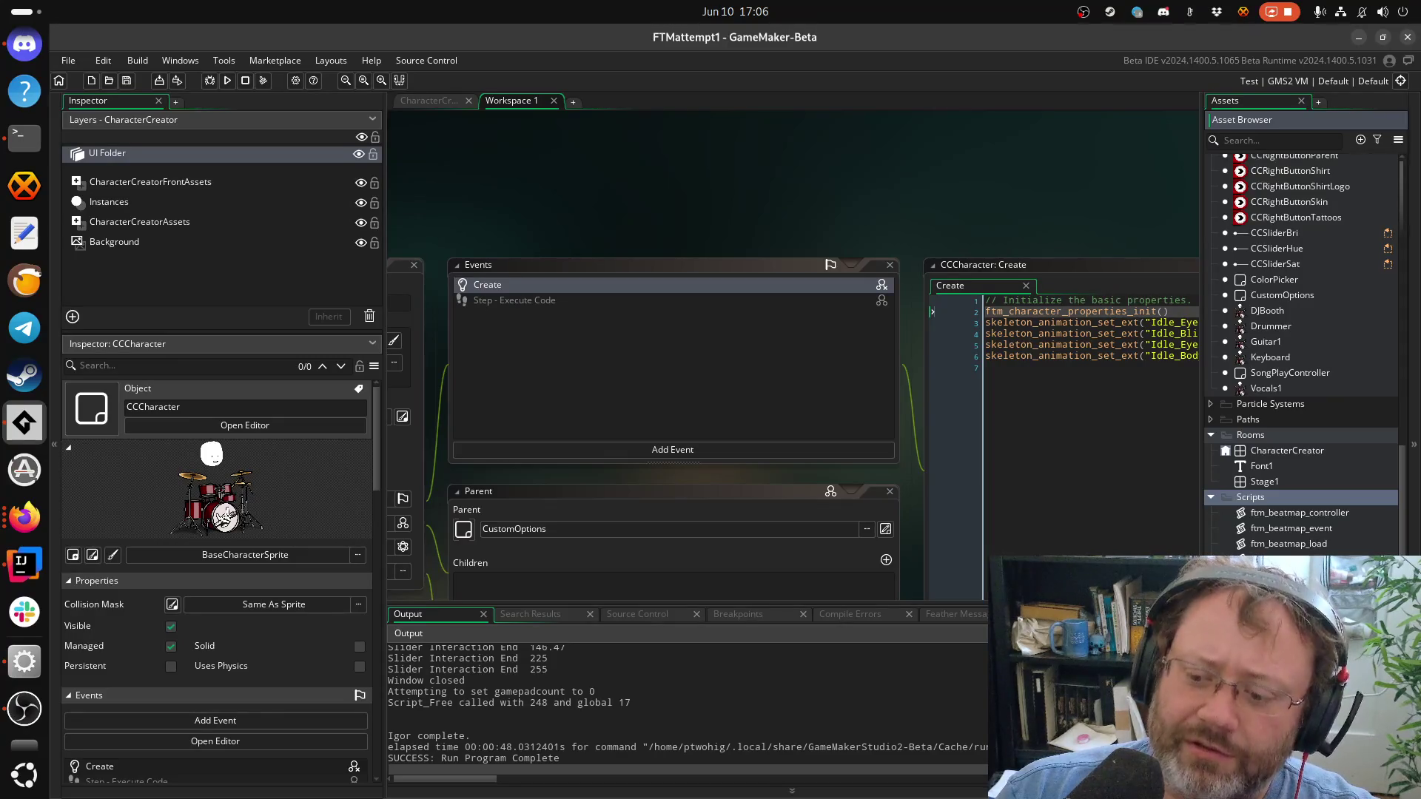
Open the ftm_character_properties_init script and scroll through its watched properties and haircut sprites
middle_click(1068, 311)
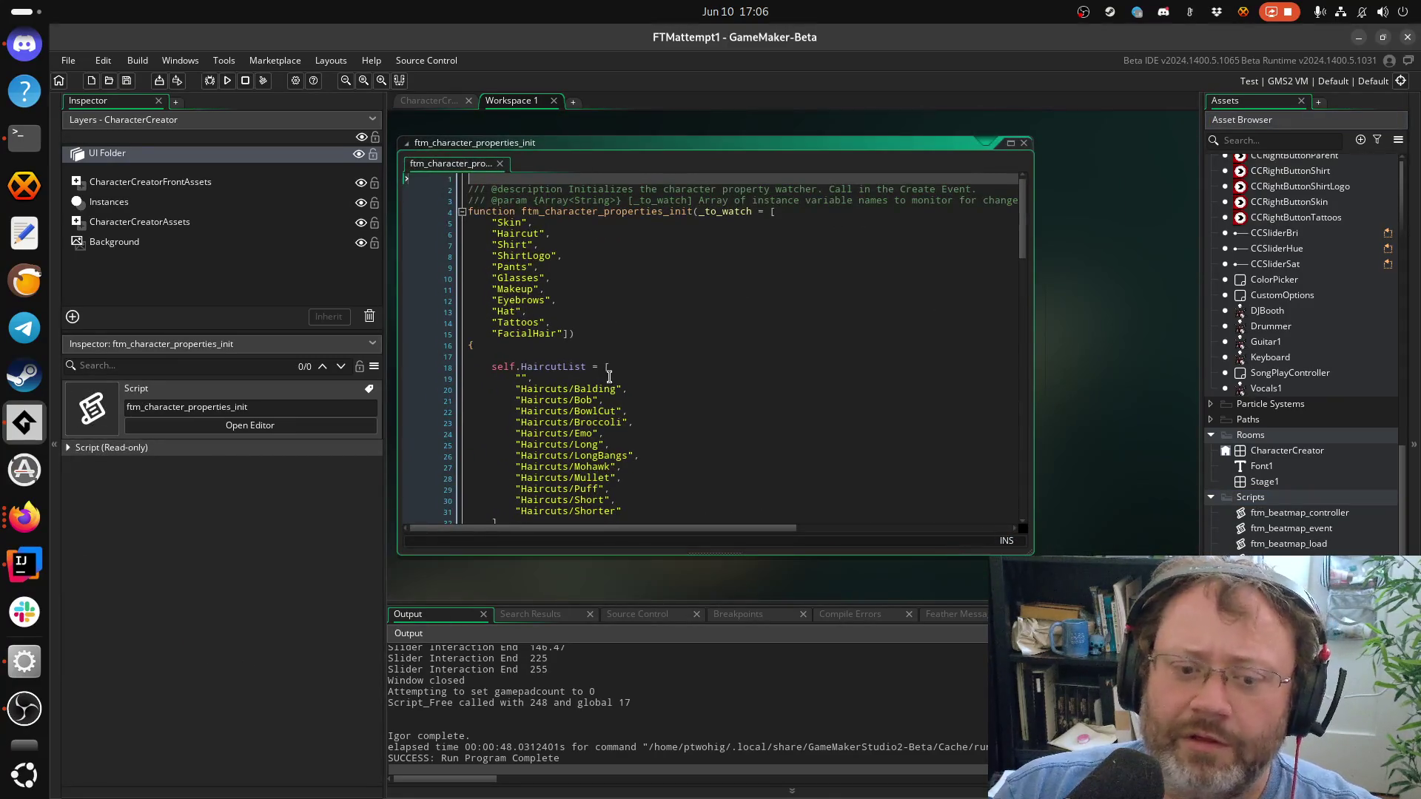
scroll(609, 376, down, 20)
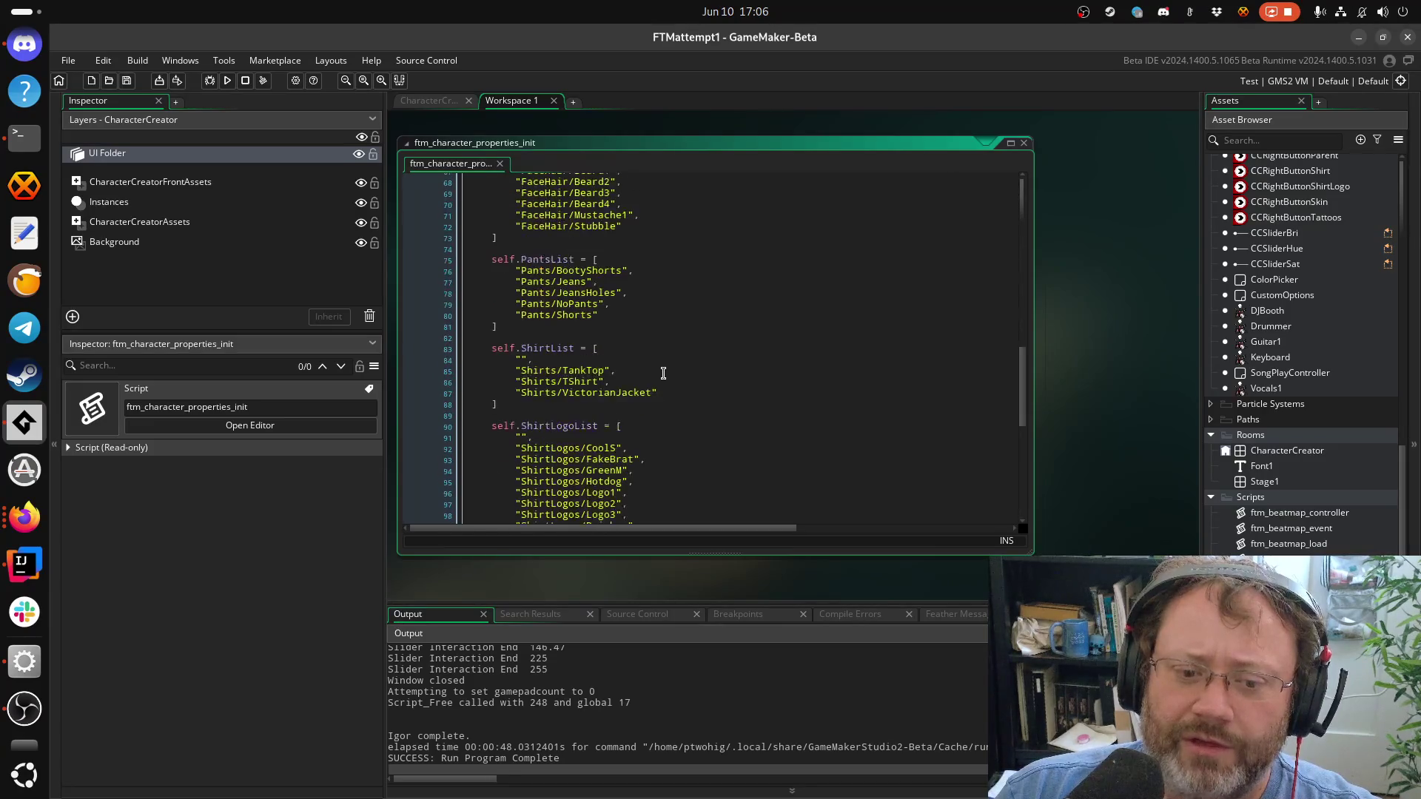
scroll(663, 373, down, 12)
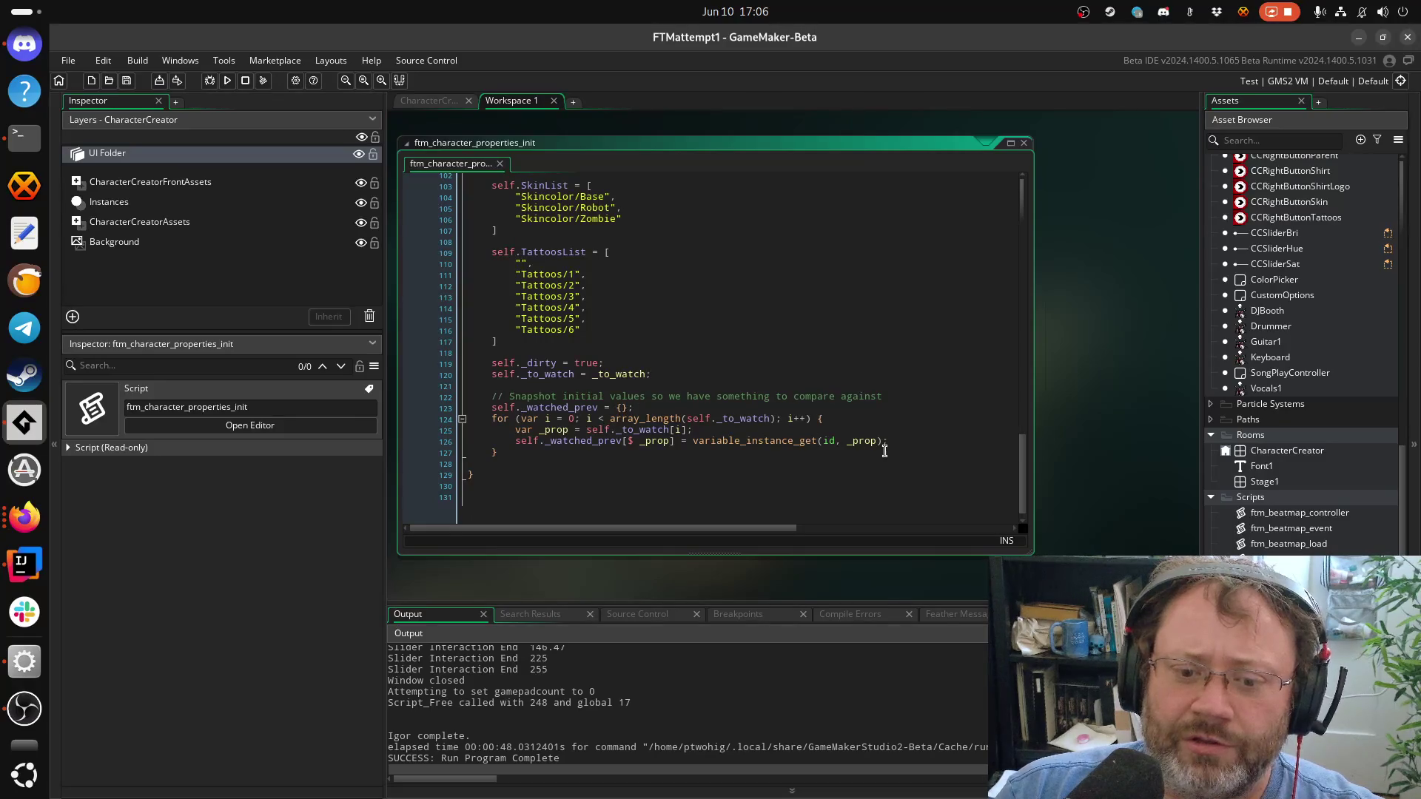
scroll(713, 410, up, 3)
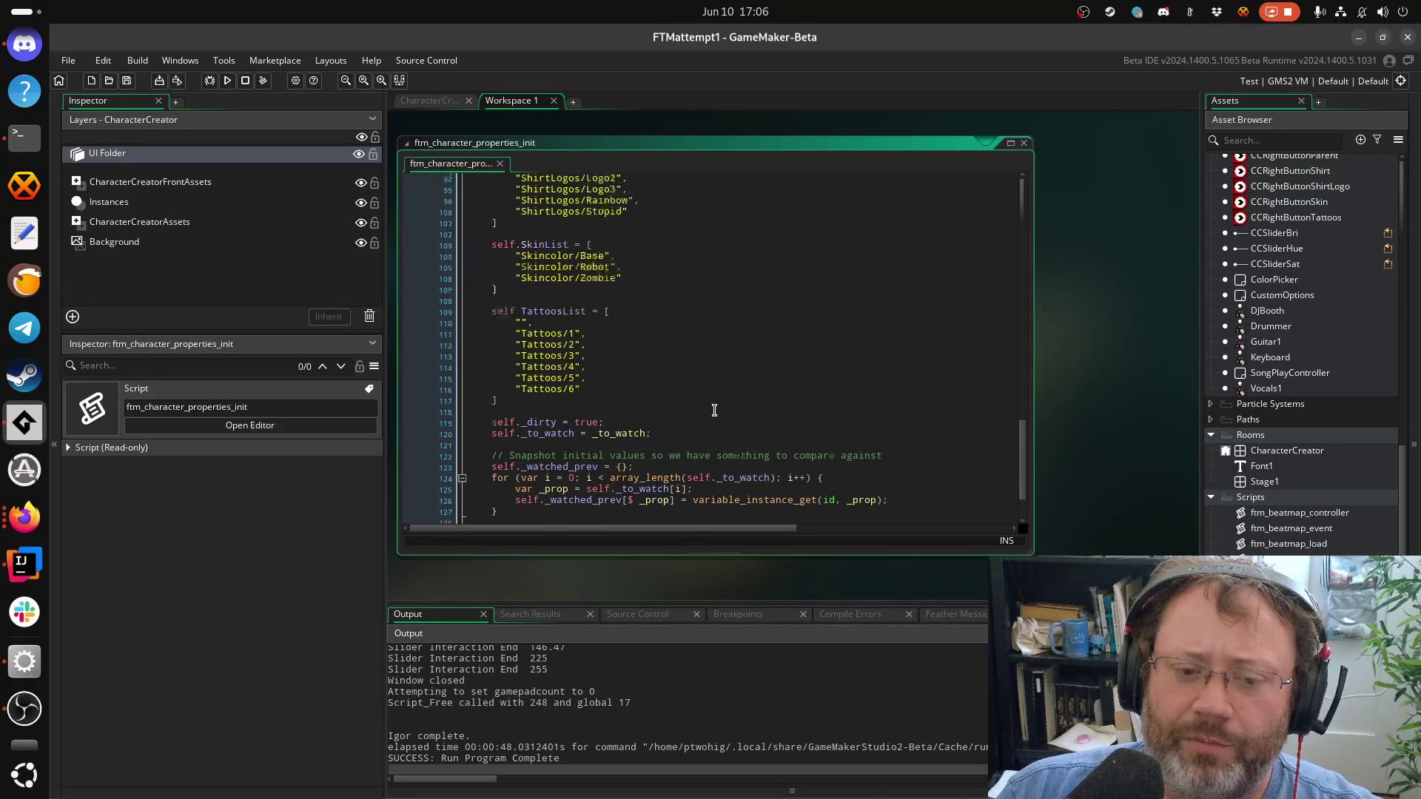
scroll(710, 411, up, 4)
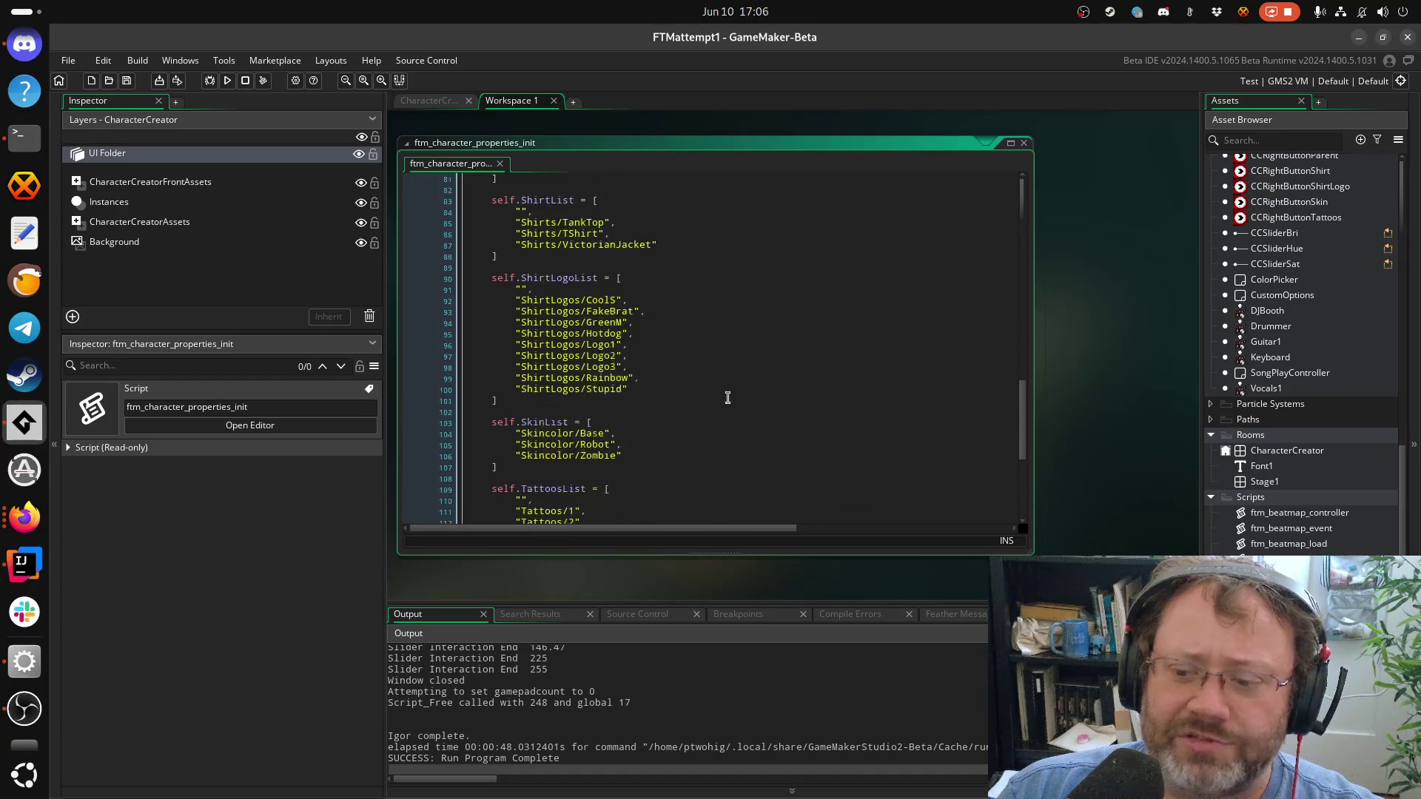
scroll(732, 377, down, 7)
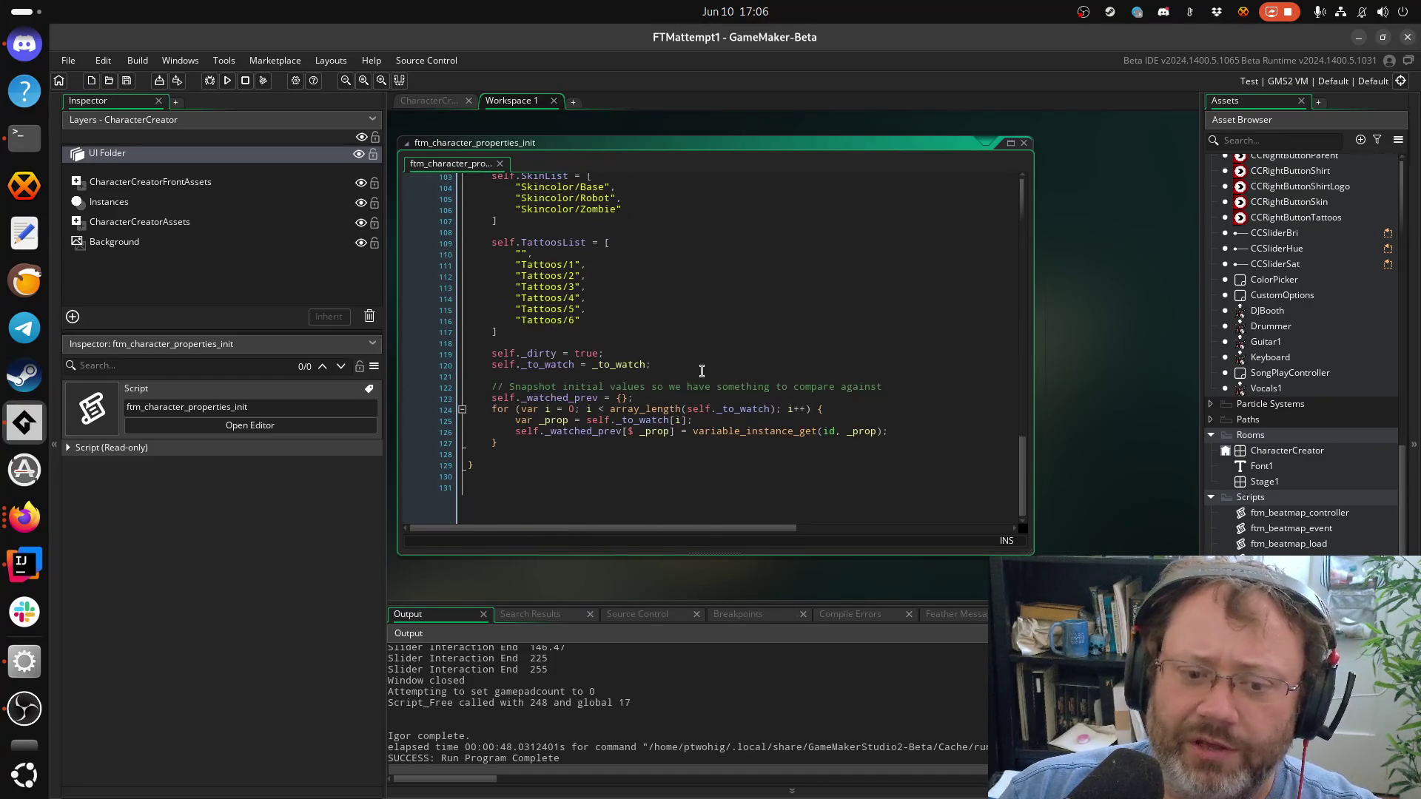
scroll(696, 370, up, 20)
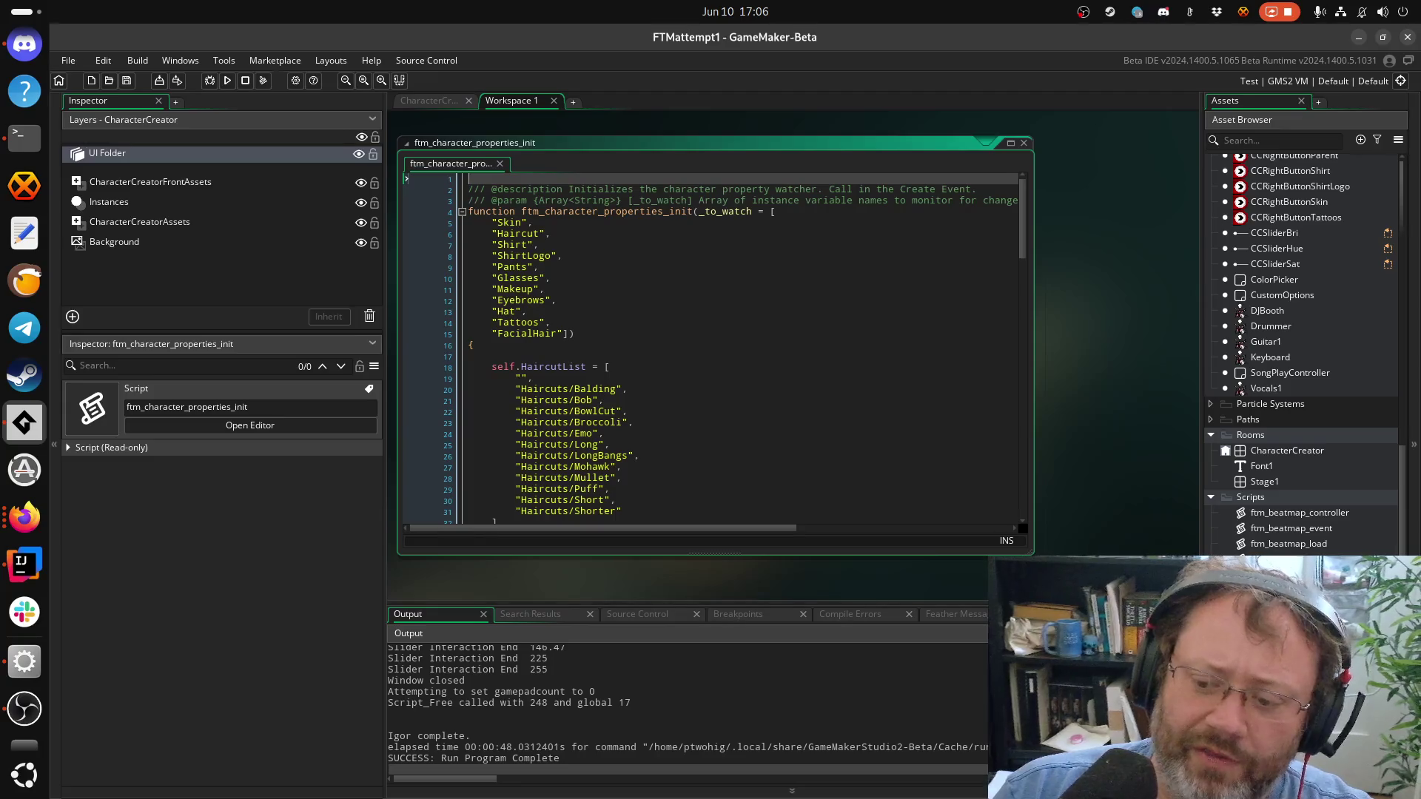
scroll(994, 535, down, 5)
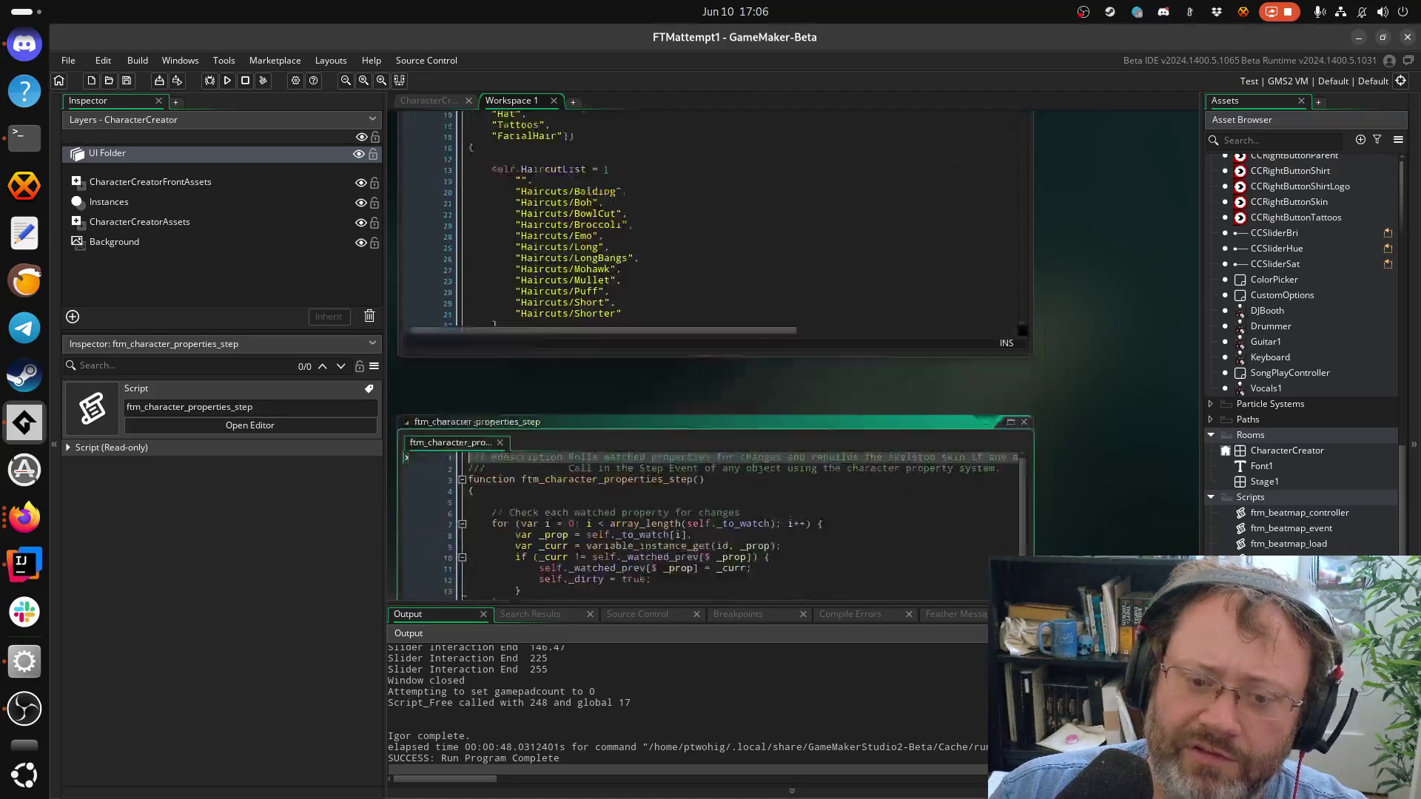
scroll(838, 397, down, 6)
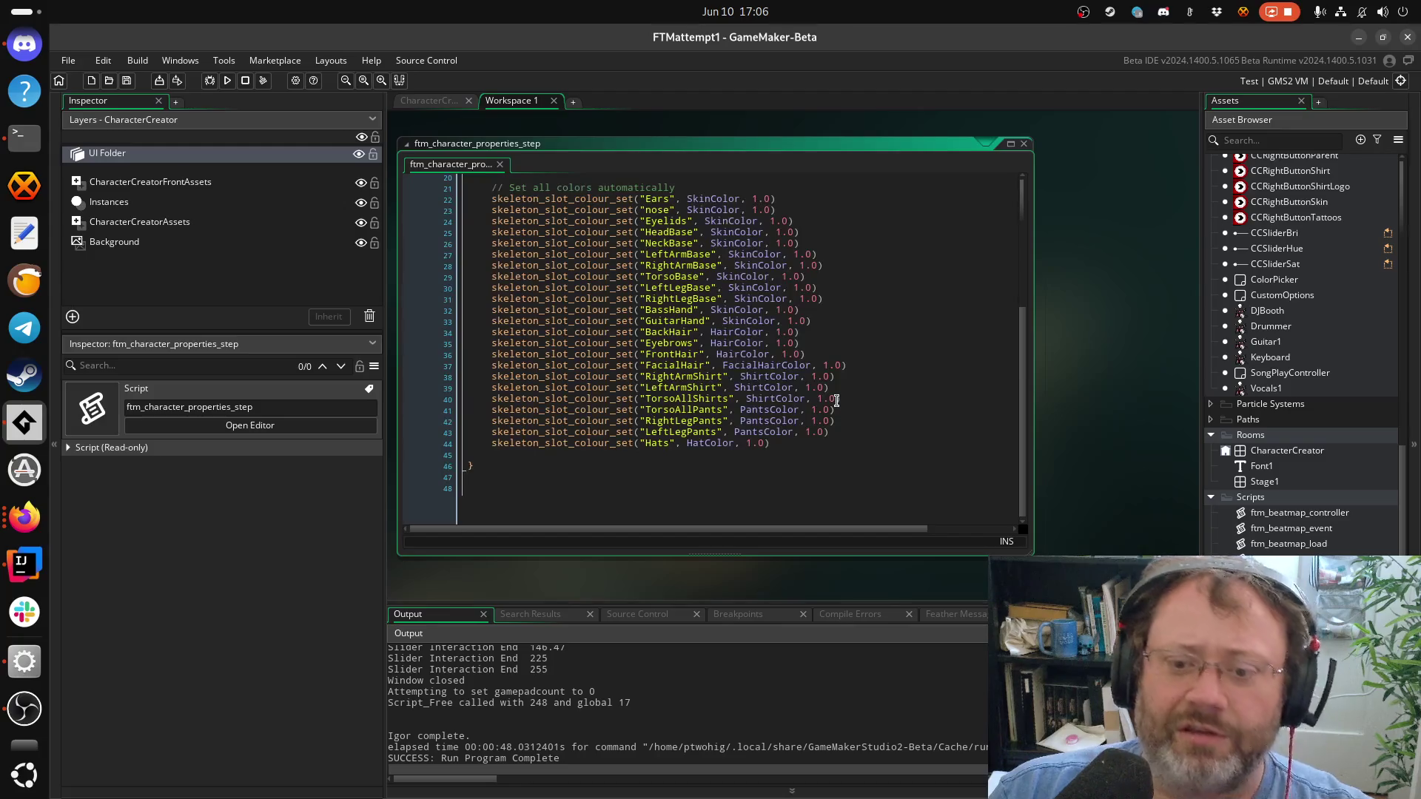
scroll(704, 411, up, 5)
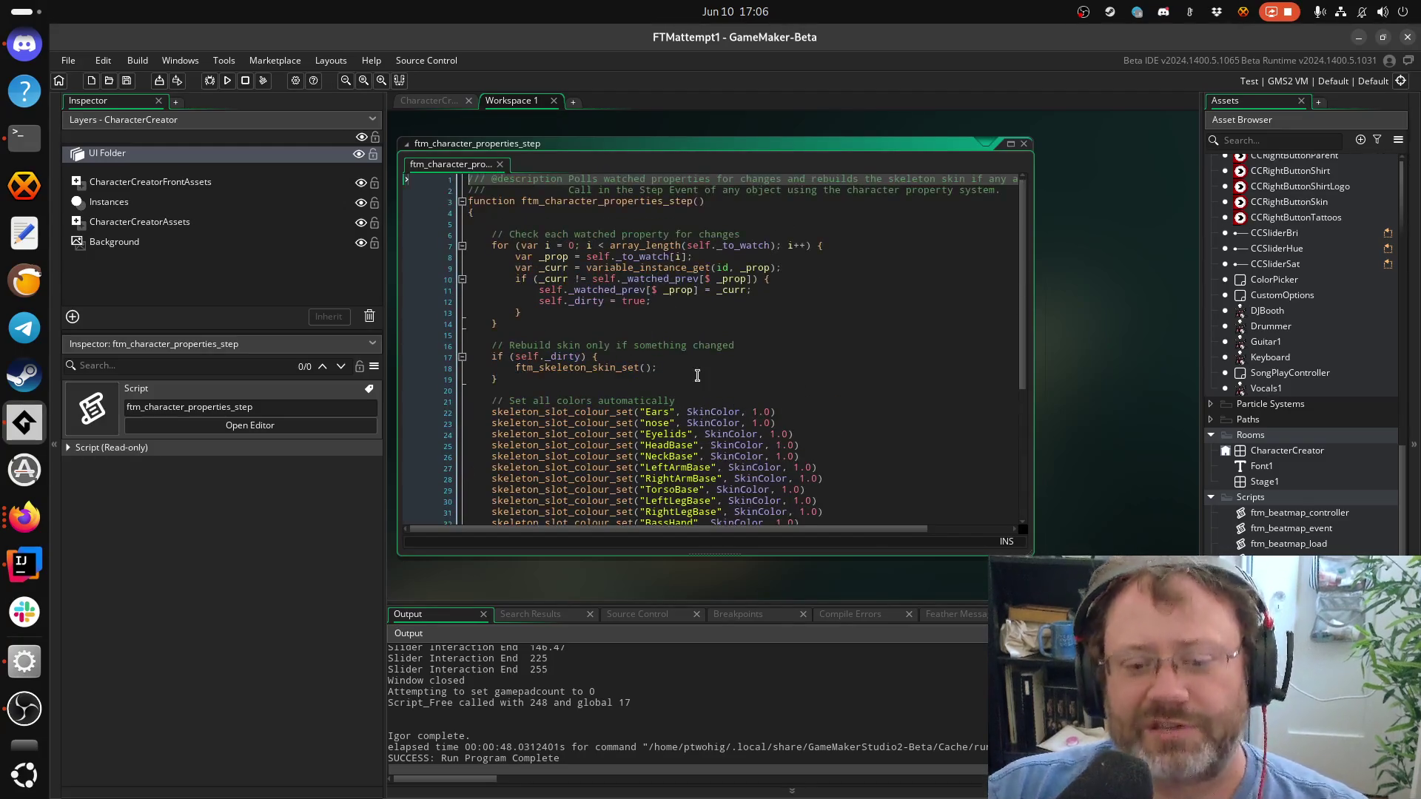
click(433, 101)
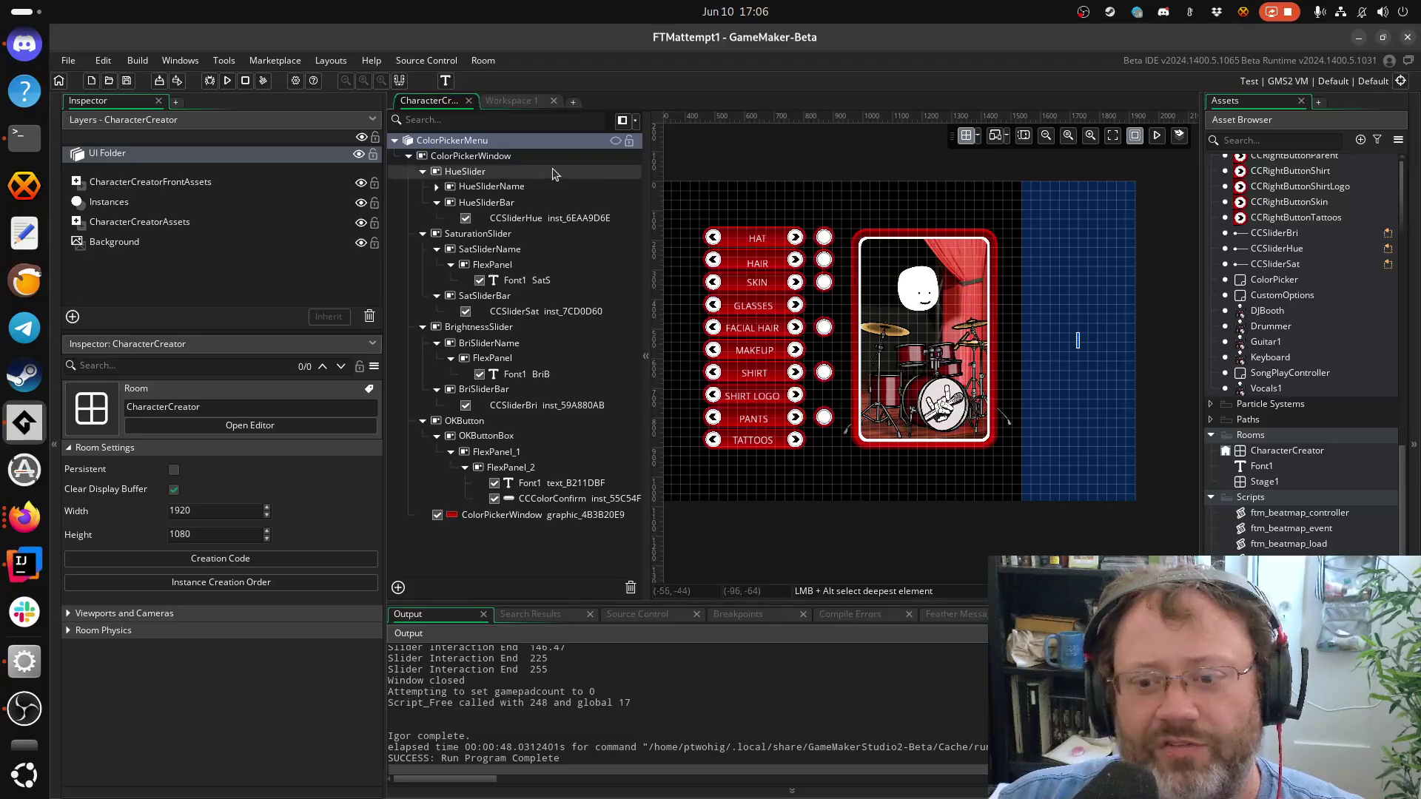
click(498, 100)
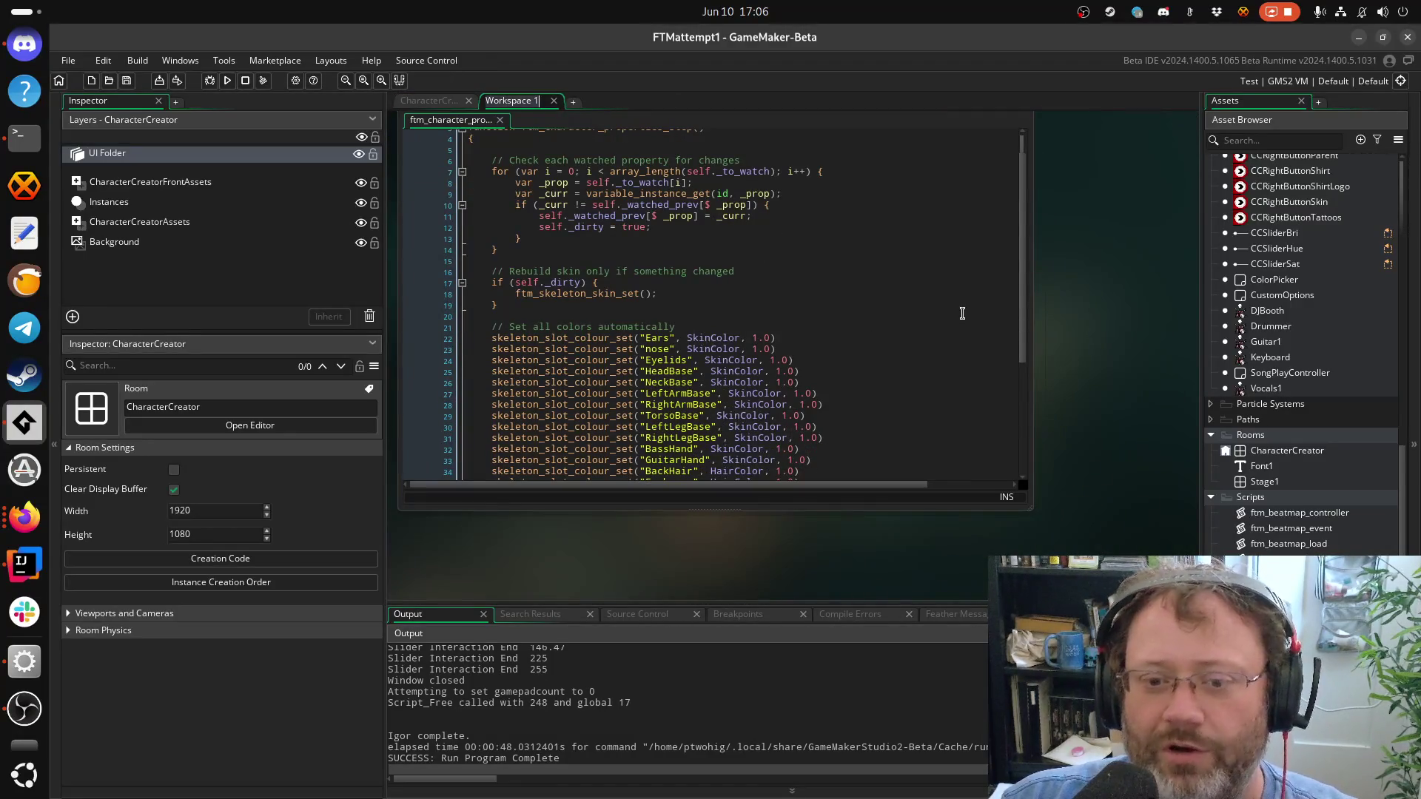
scroll(962, 313, down, 5)
scroll(1043, 362, down, 3)
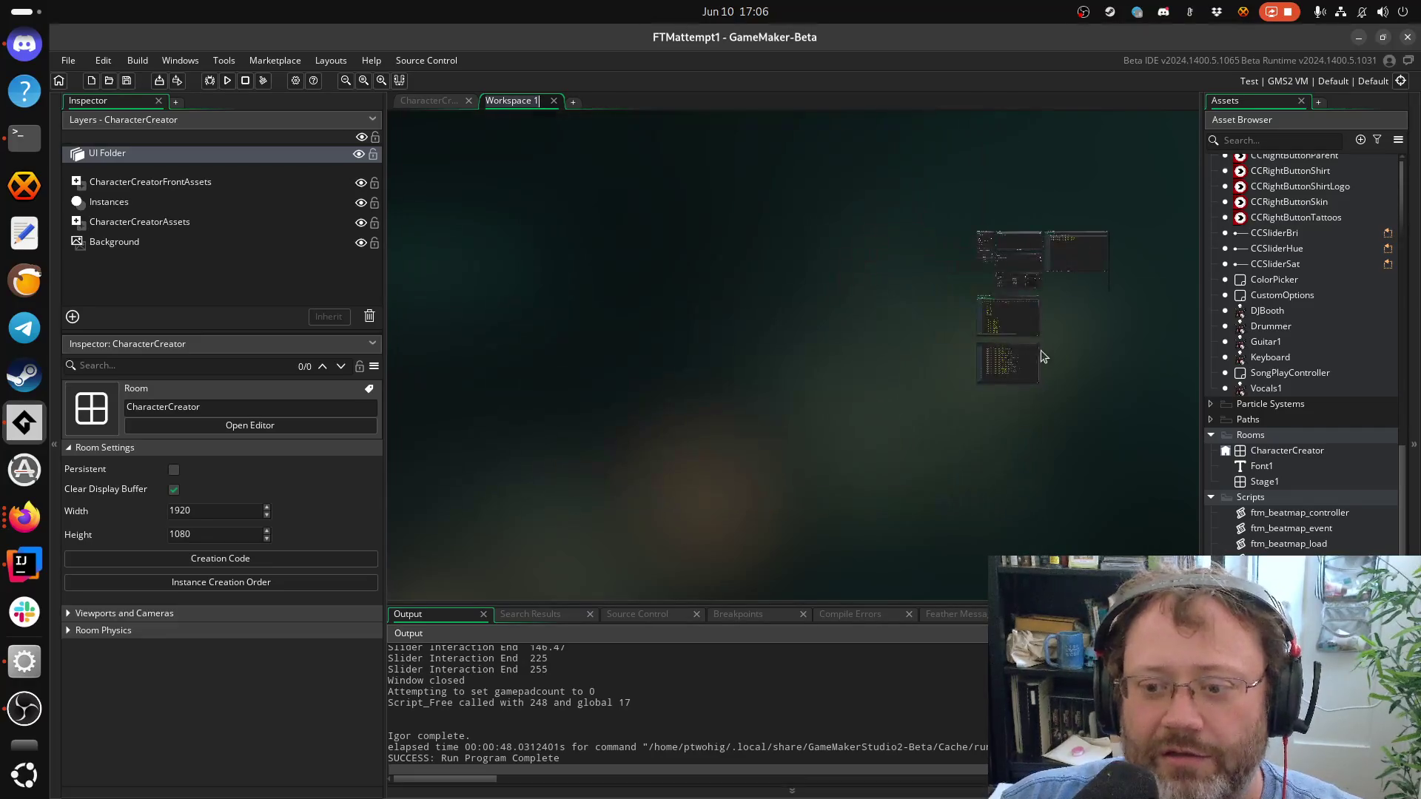
scroll(1255, 339, down, 3)
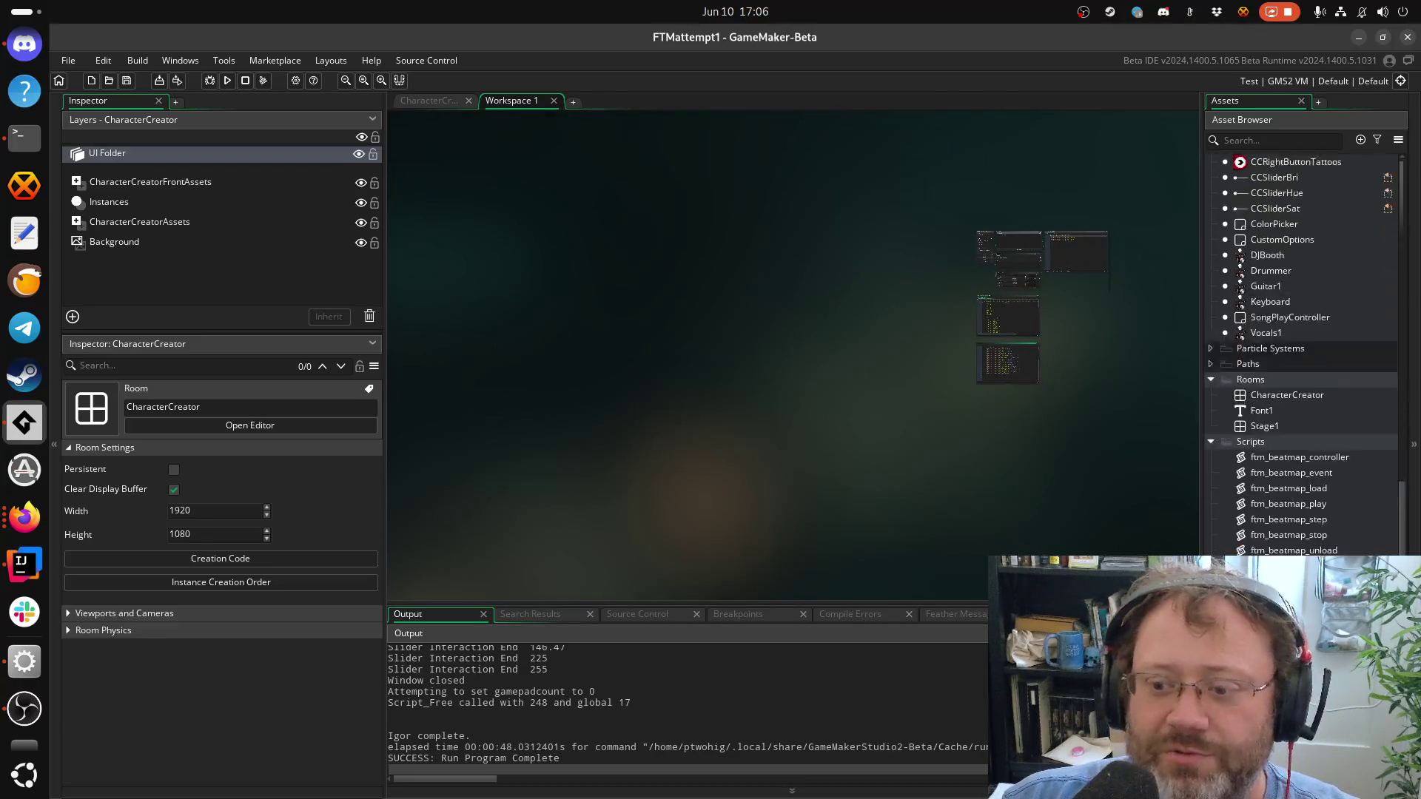
scroll(1302, 355, down, 3)
scroll(1278, 530, up, 15)
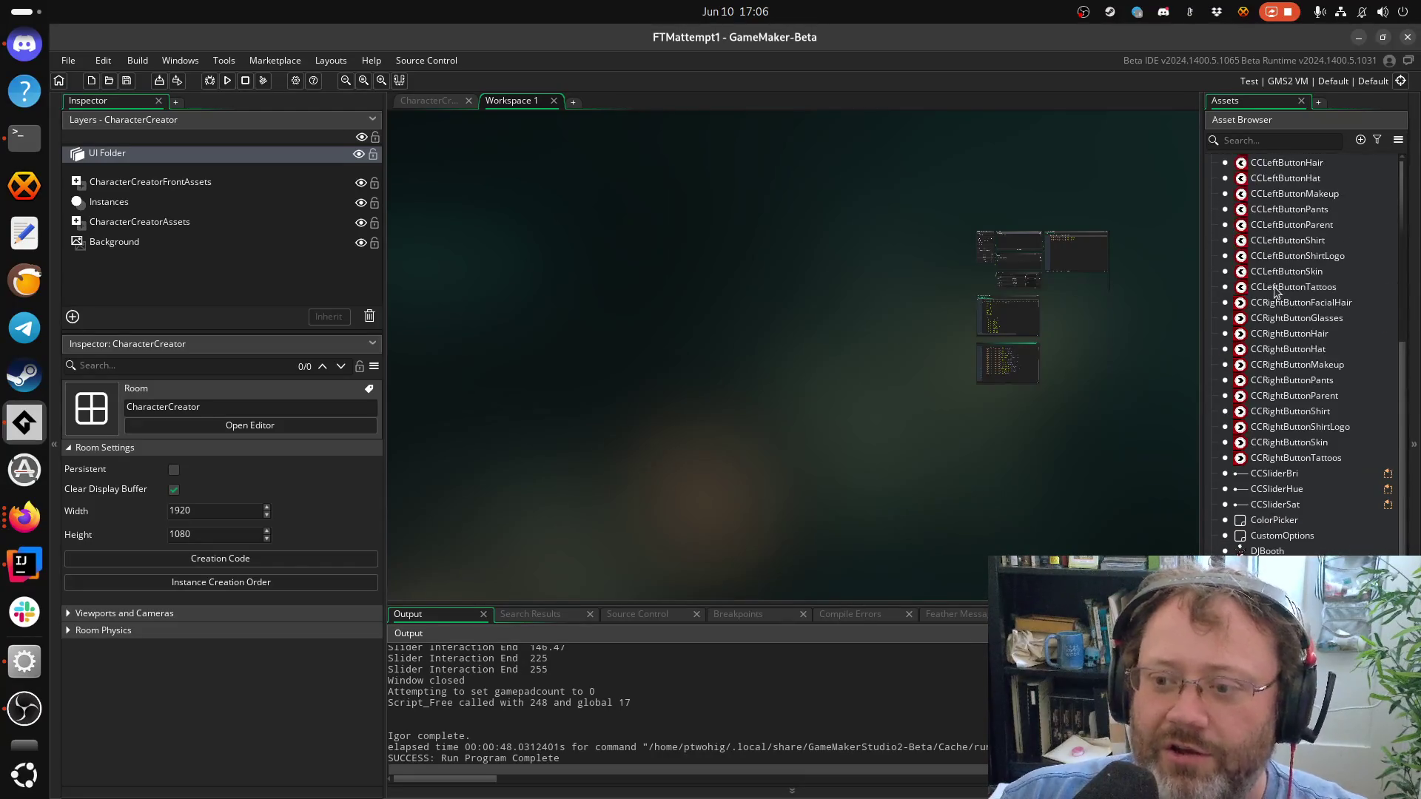
scroll(1269, 370, up, 10)
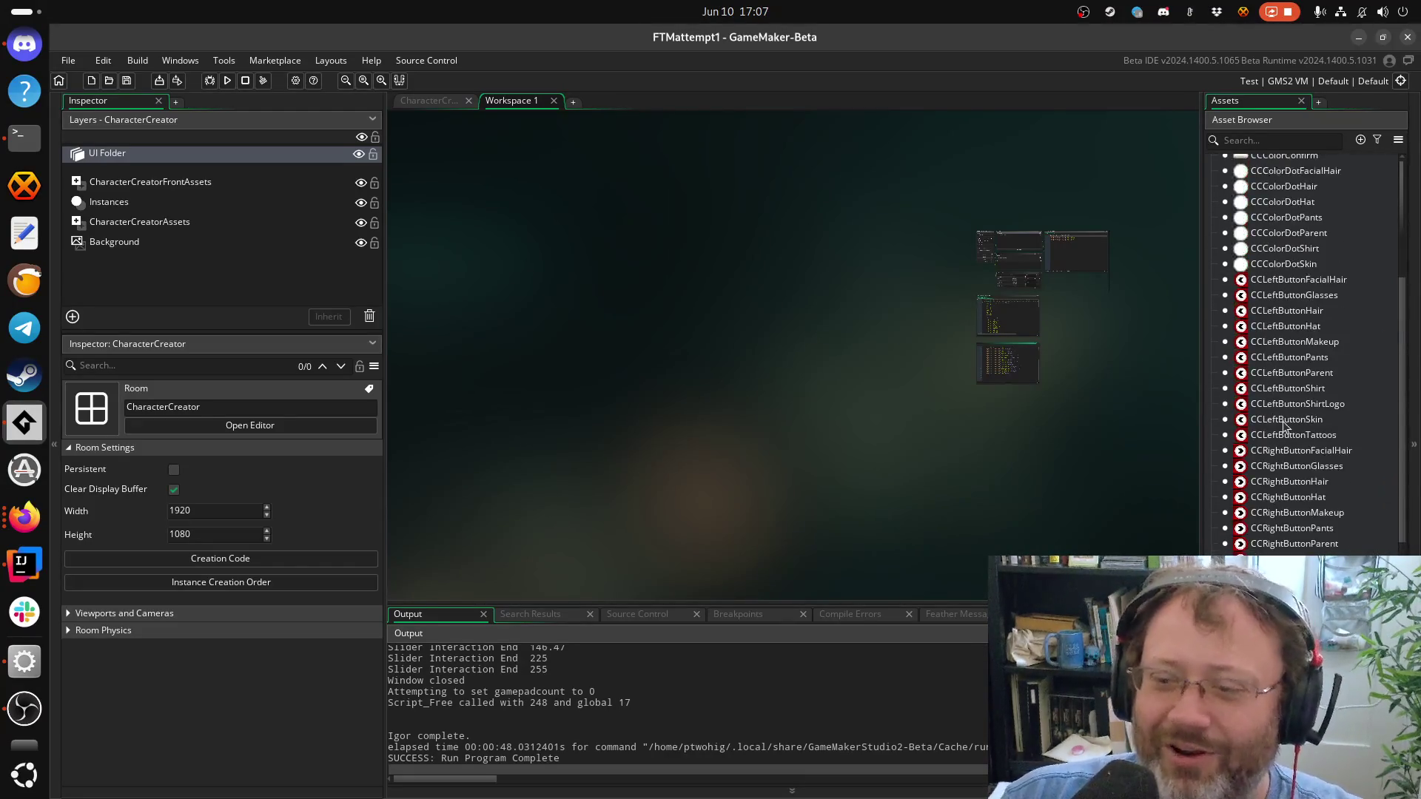
Open CCCharacter's Create code and start a new line at its end
double_click(1286, 259)
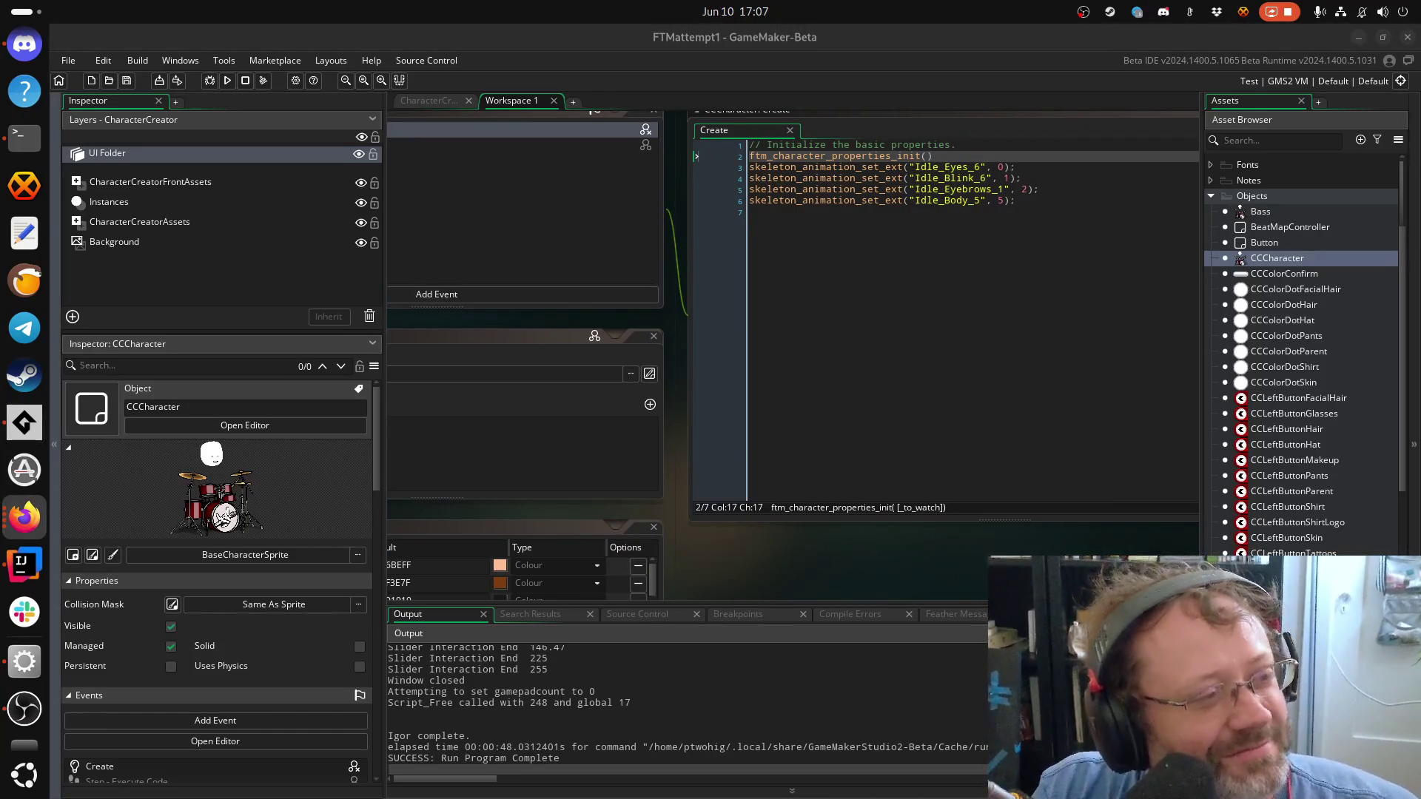
click(884, 353)
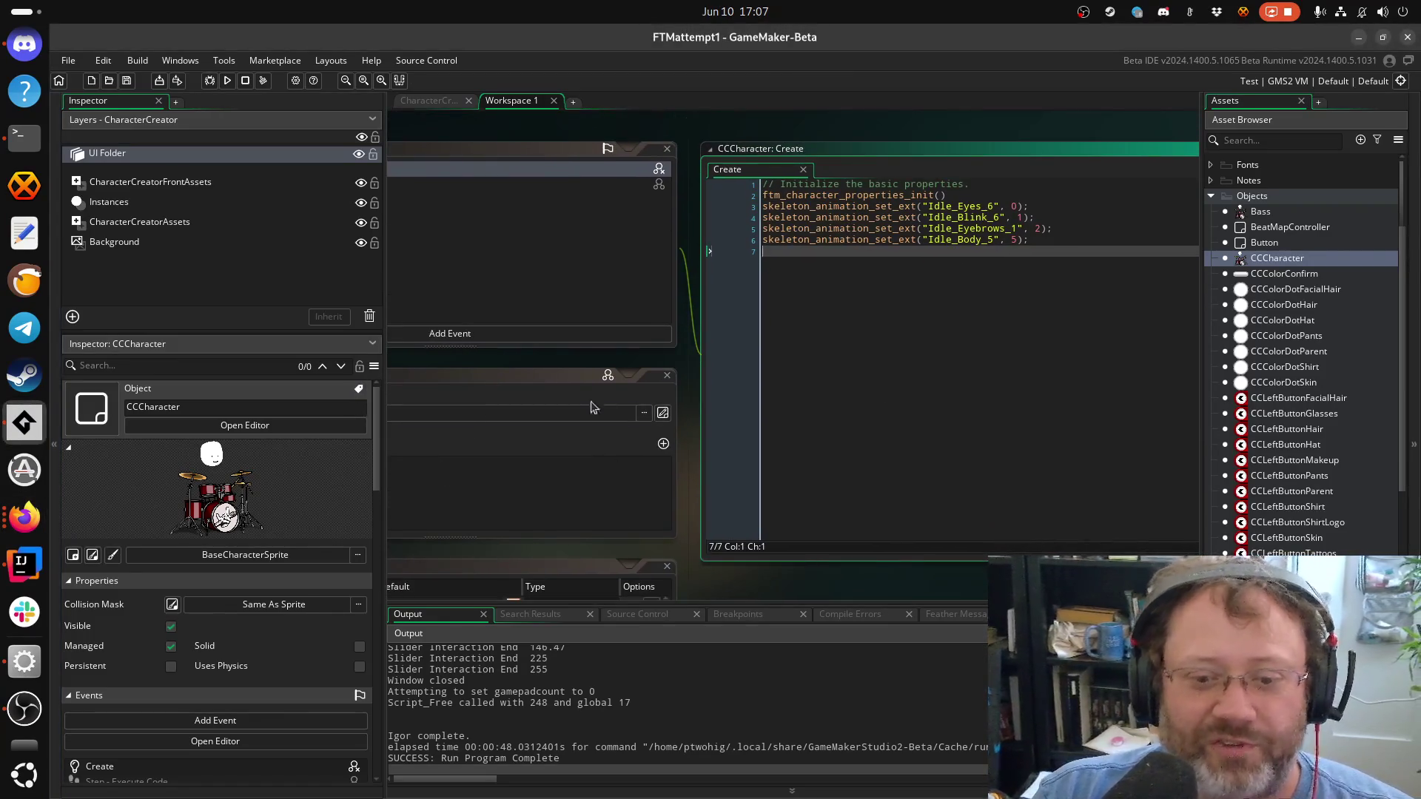
key(Return)
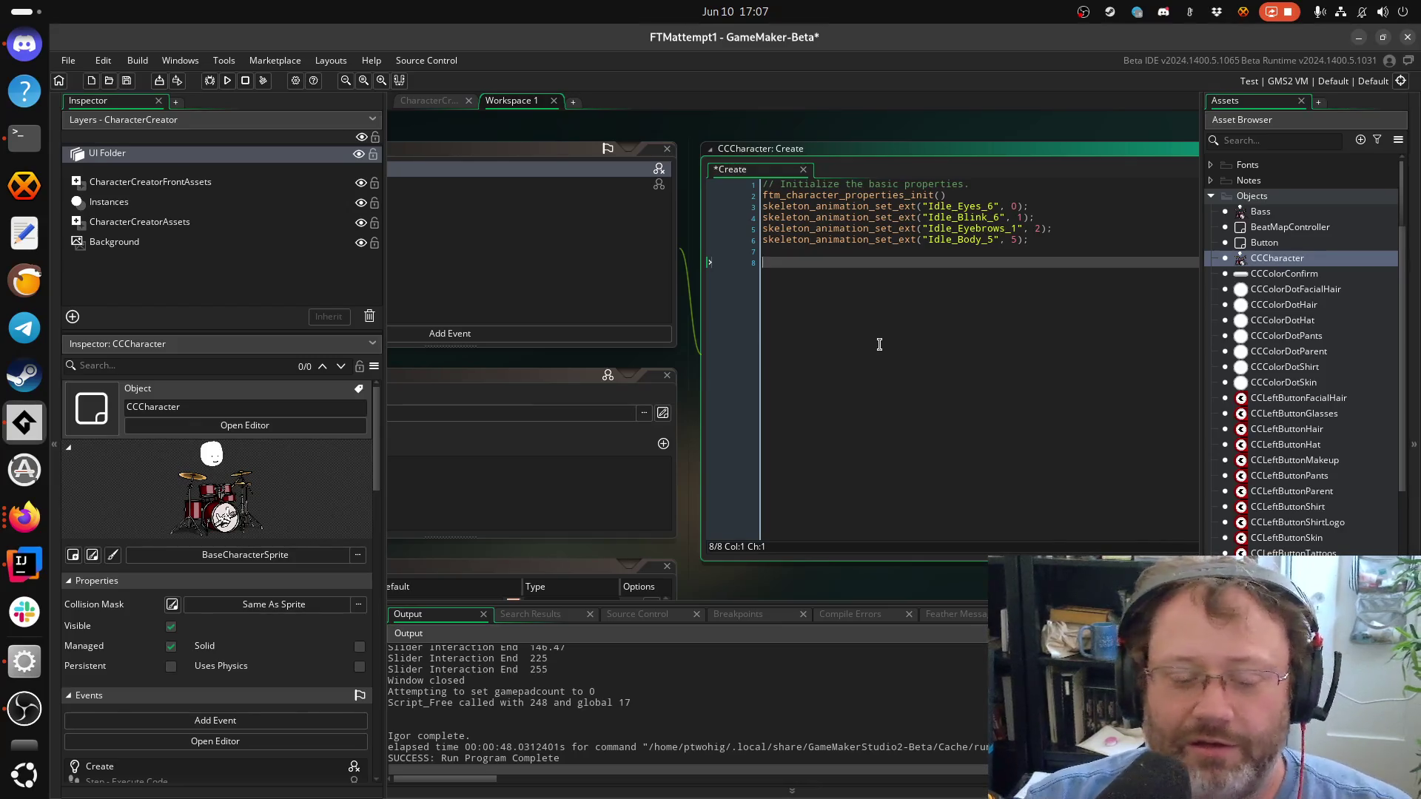
Add the line SkinColor = CCColorDotSkin.SelectedColor using autocomplete
text(Skin)
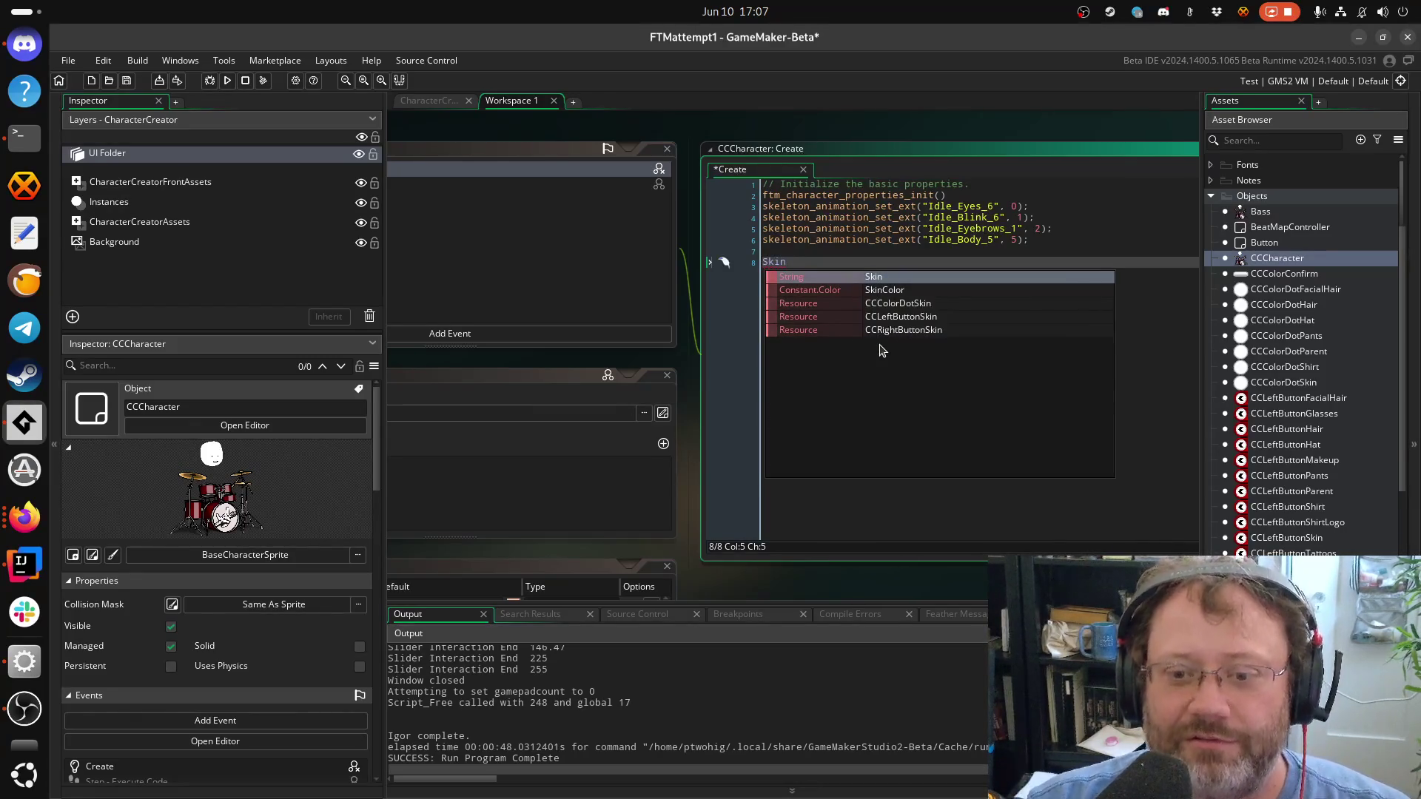
key(Down)
key(Return)
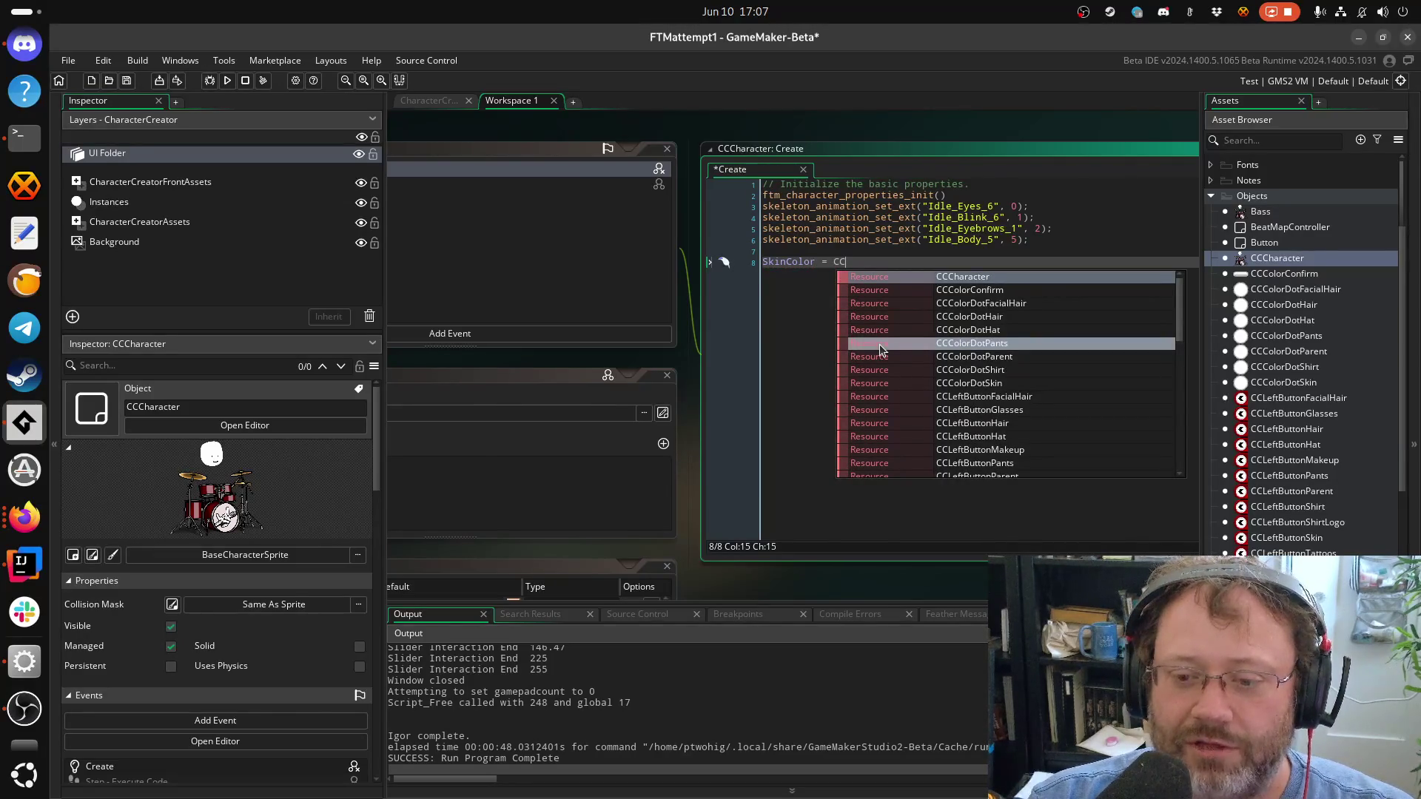
text(ColorD)
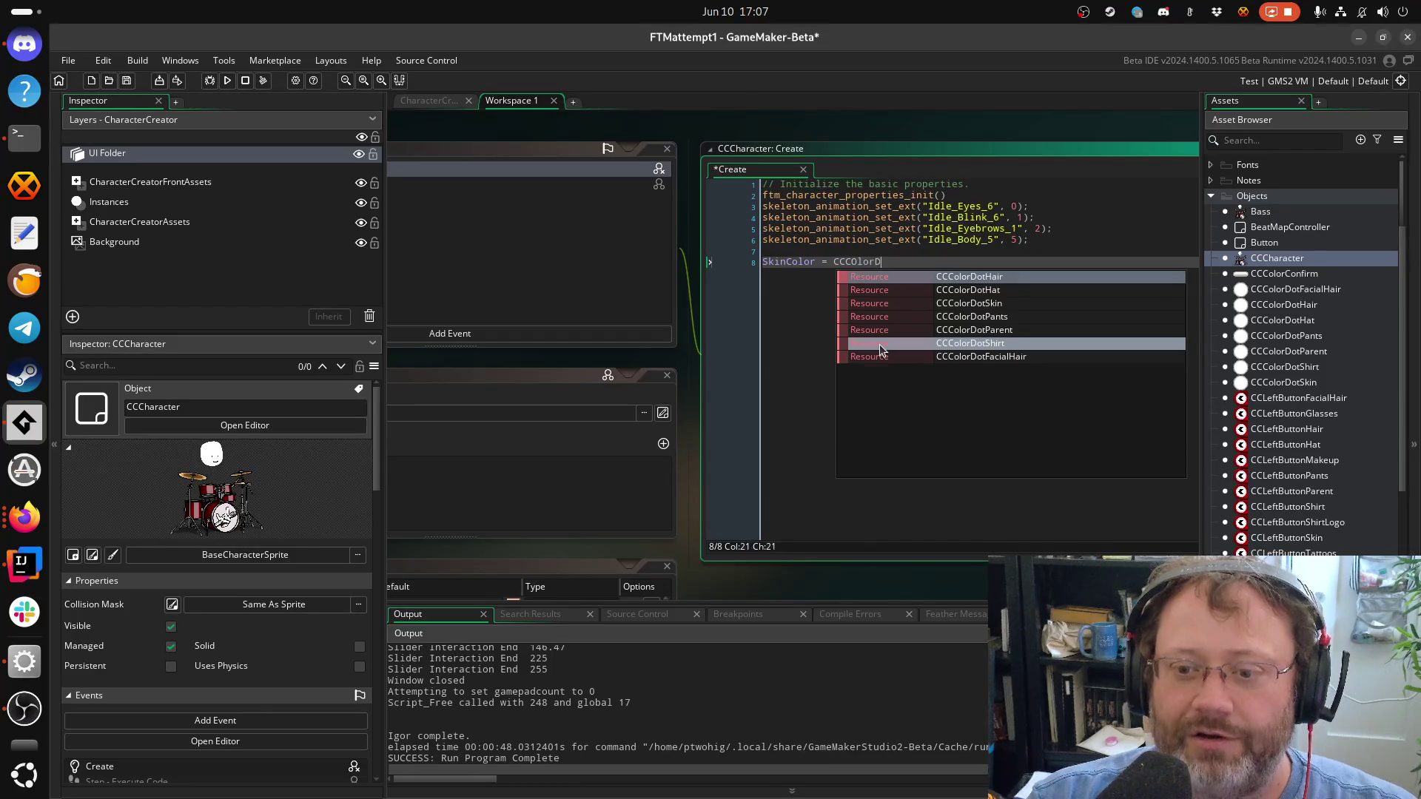
key(Down)
key(Down)
key(Return)
text(.SE)
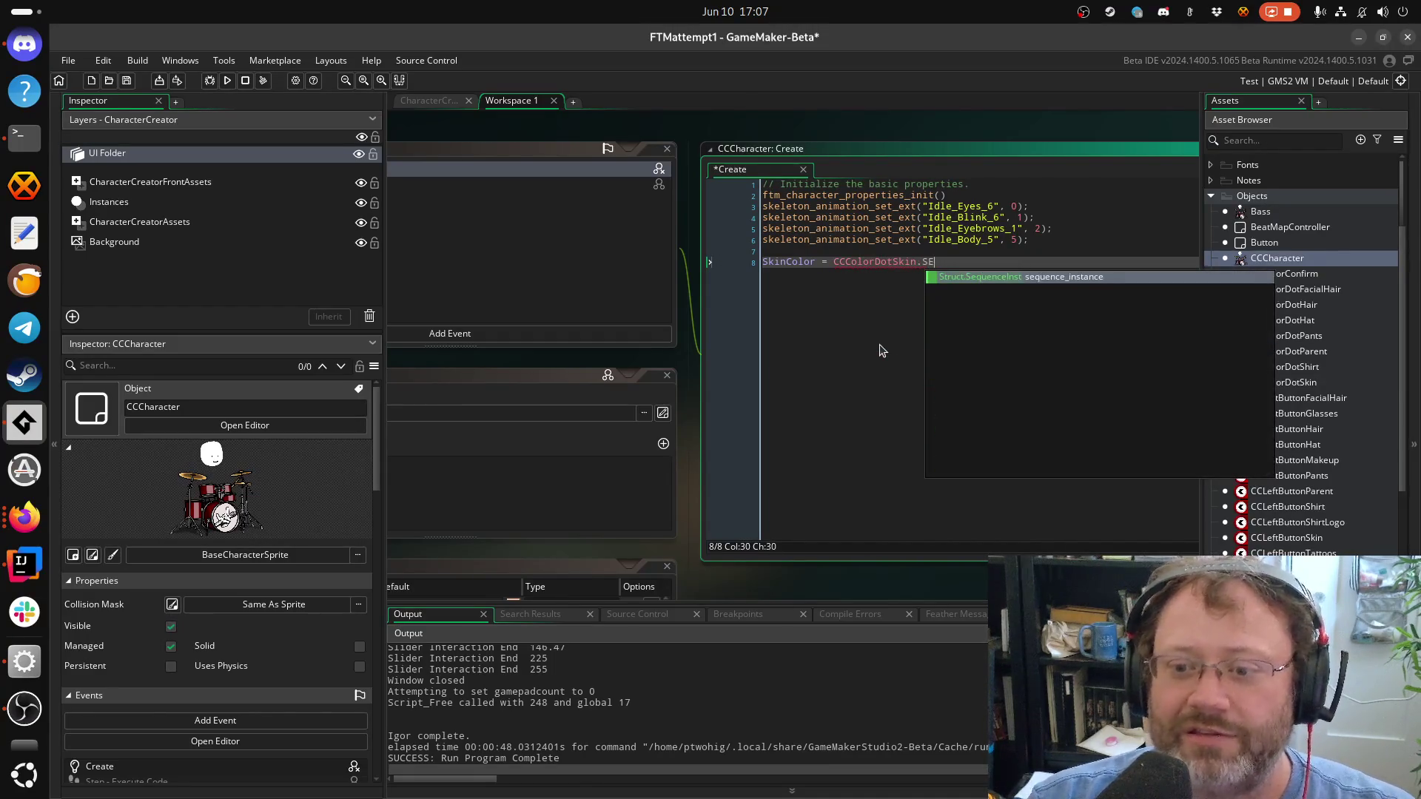
key(BackSpace)
text(electe)
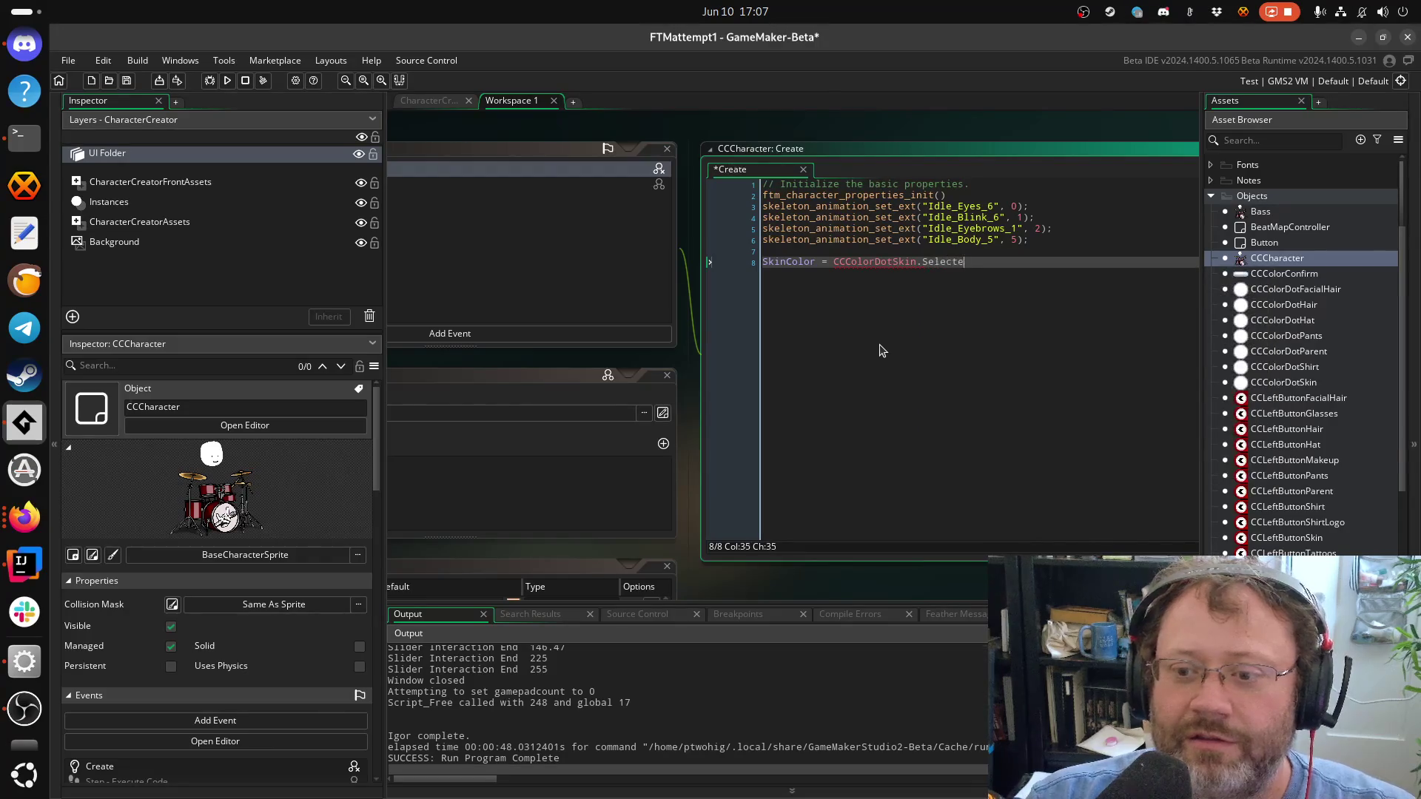
text(dColor)
key(Return)
text(H)
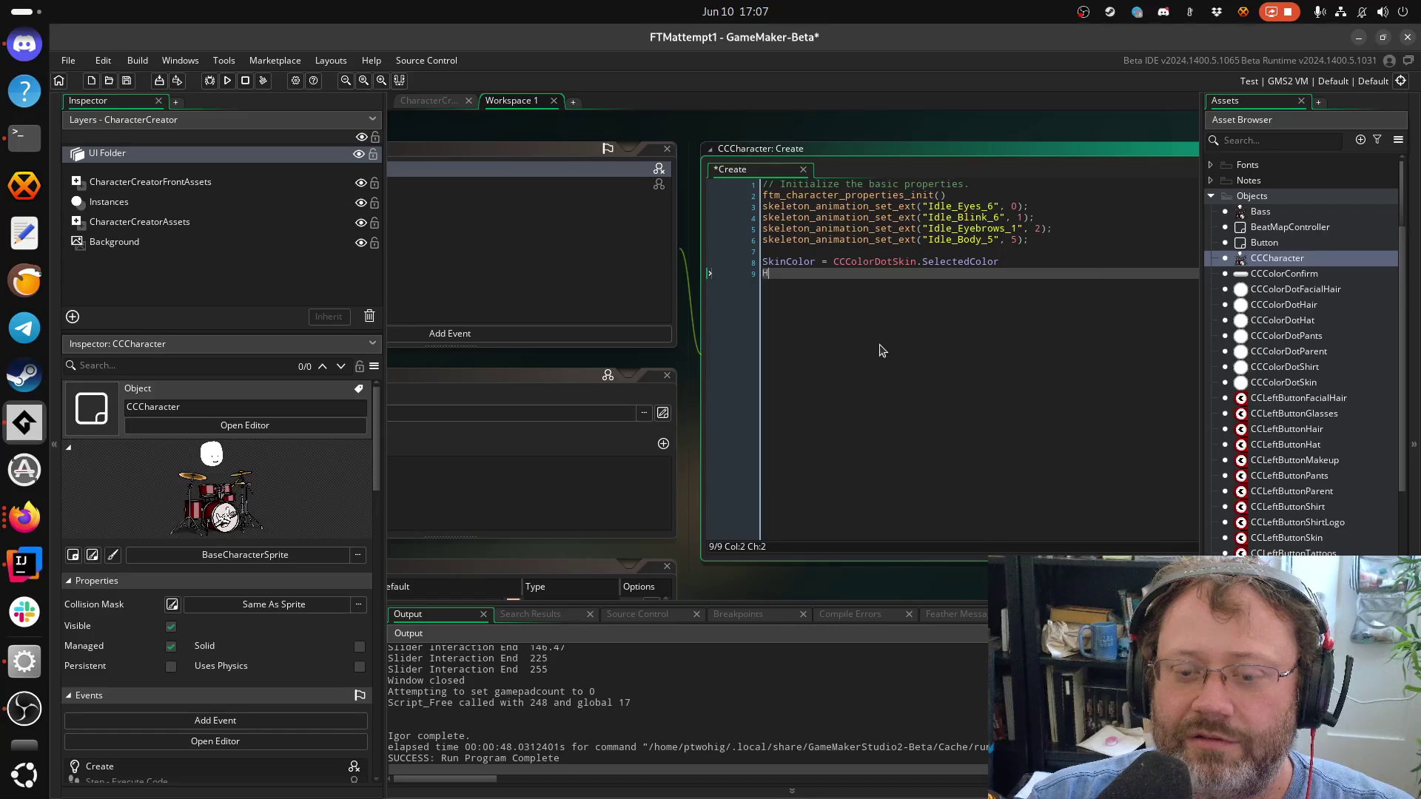
text(airColor =)
Add the line HairColor = CCColorDotHair.SelectedColor
key(Return)
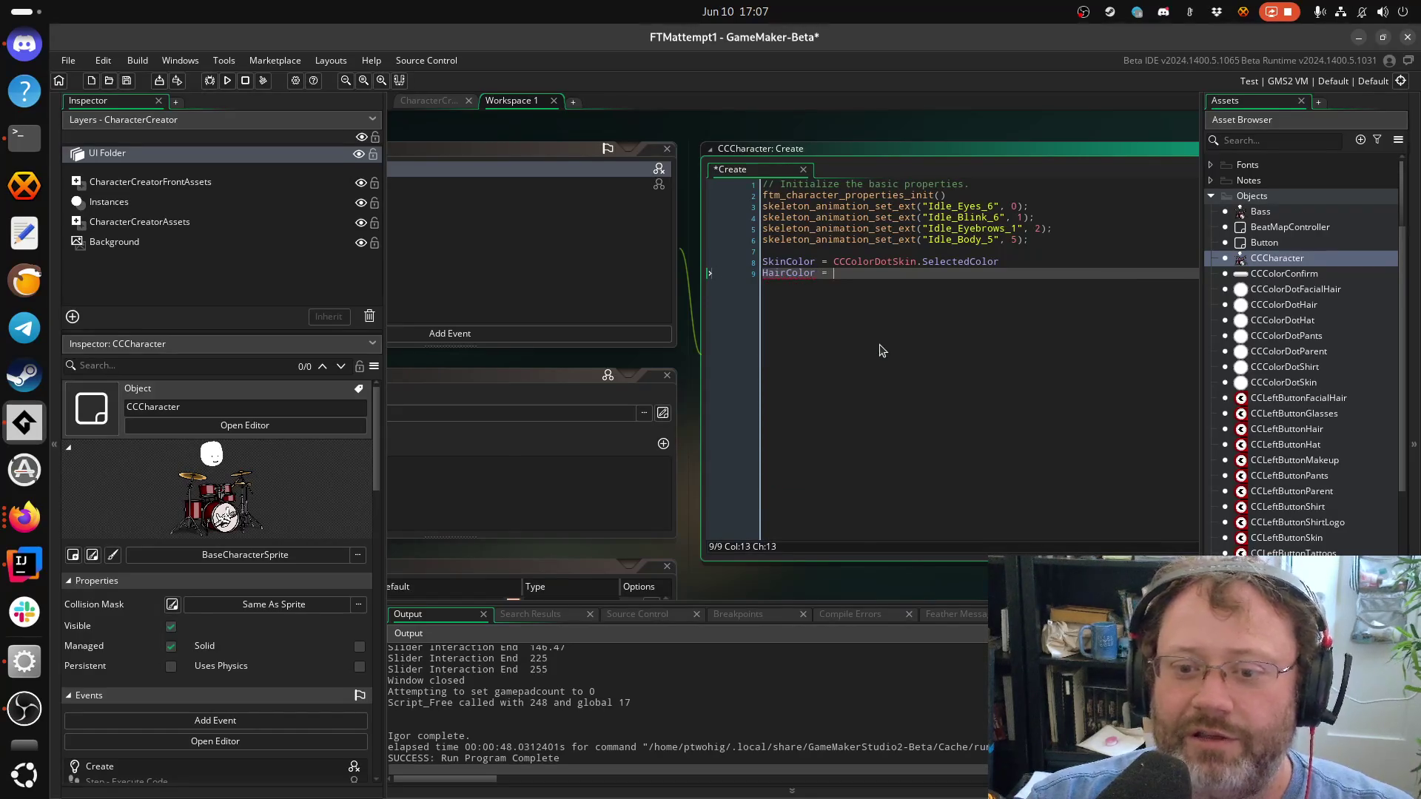
text(CCColorDotHa)
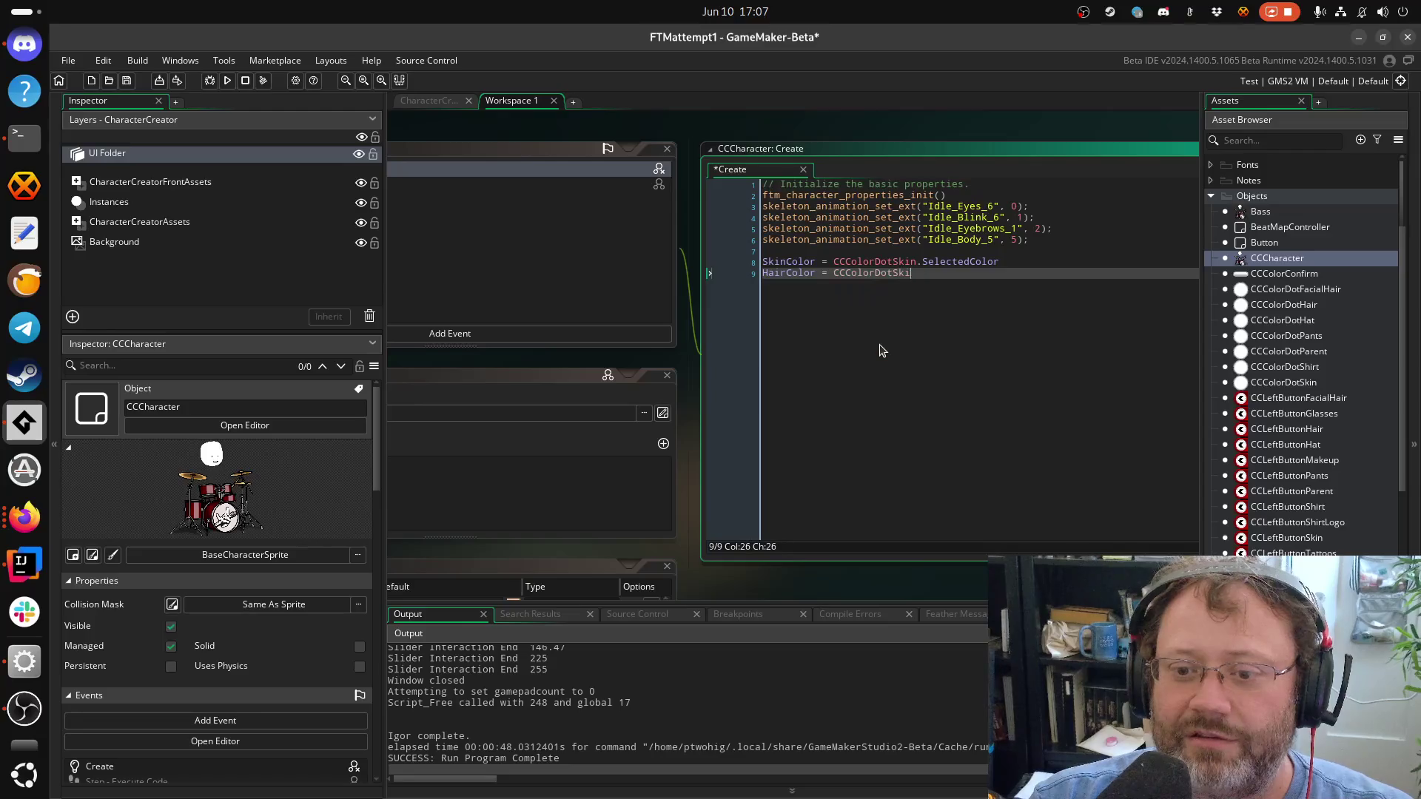
key(Return)
text(.SelectedColor)
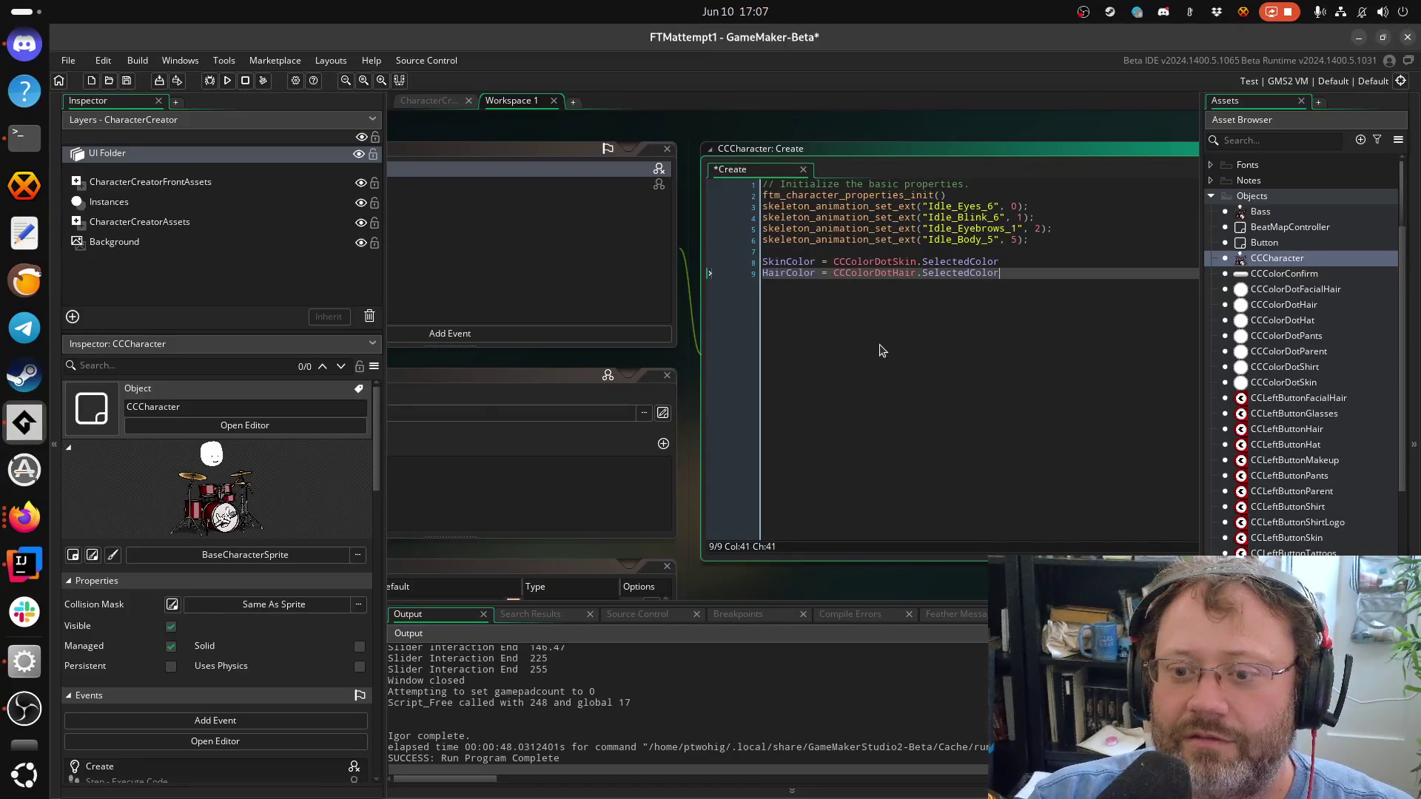
key(Return)
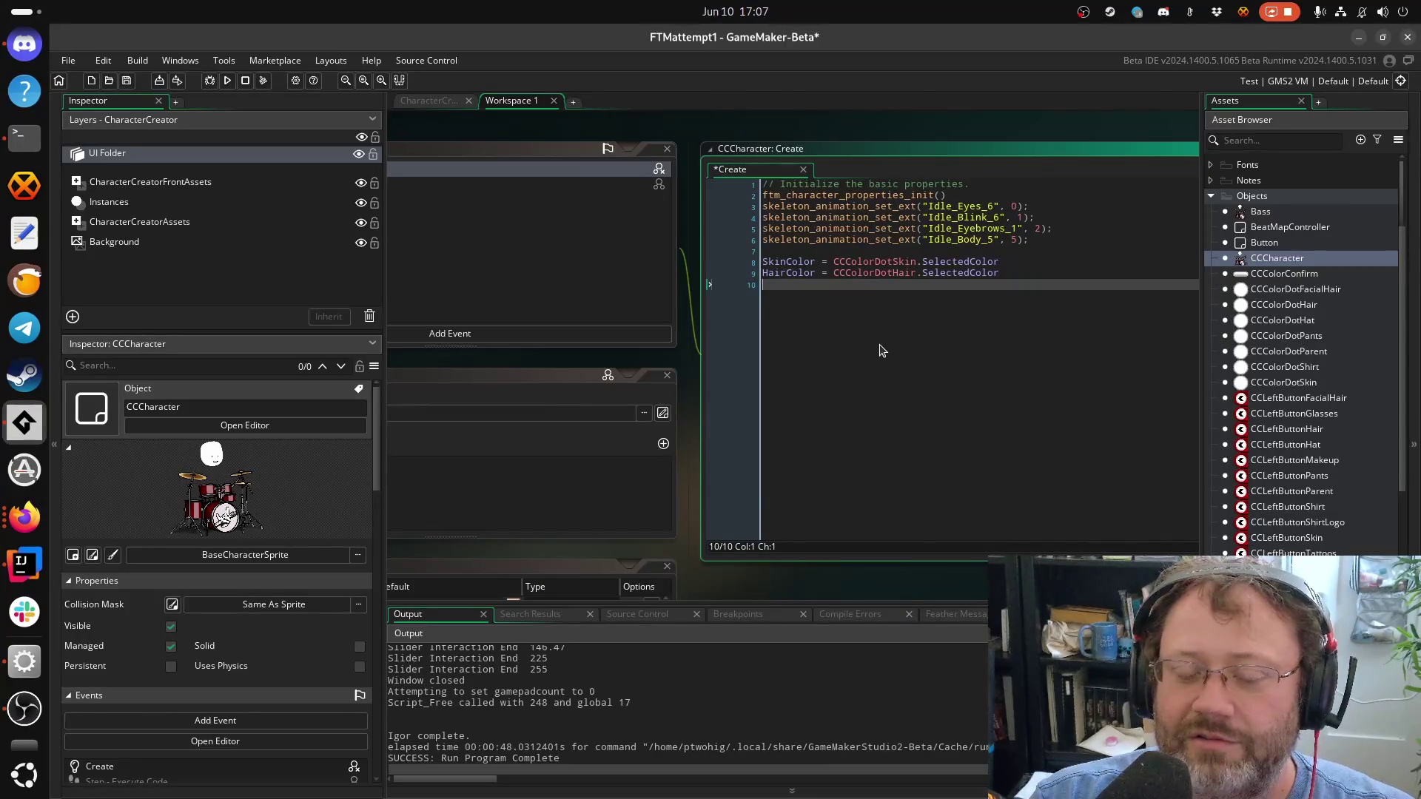
Add a FacialHairColor line that takes a colour dot's SelectedColor
text(Facial)
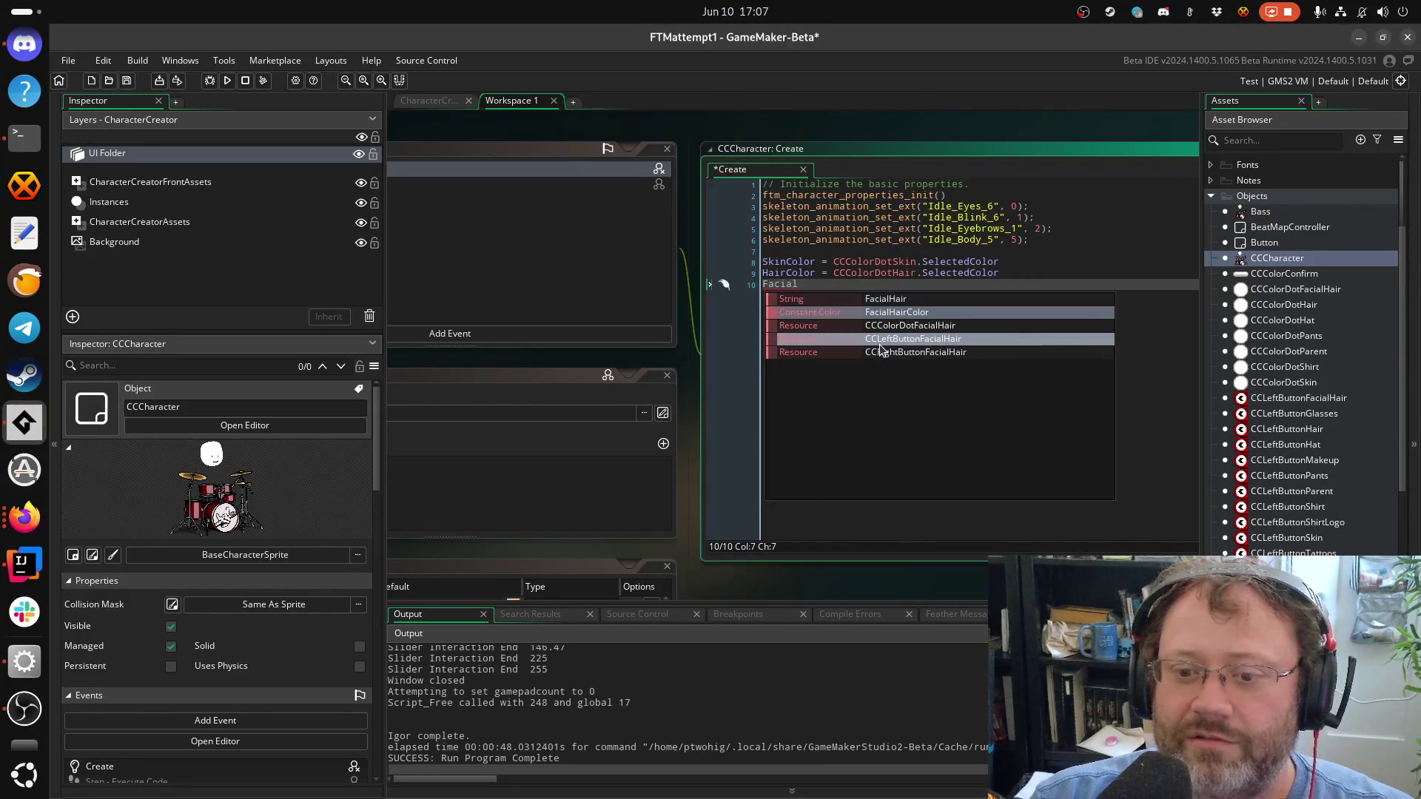
text(HairColor = CCColo)
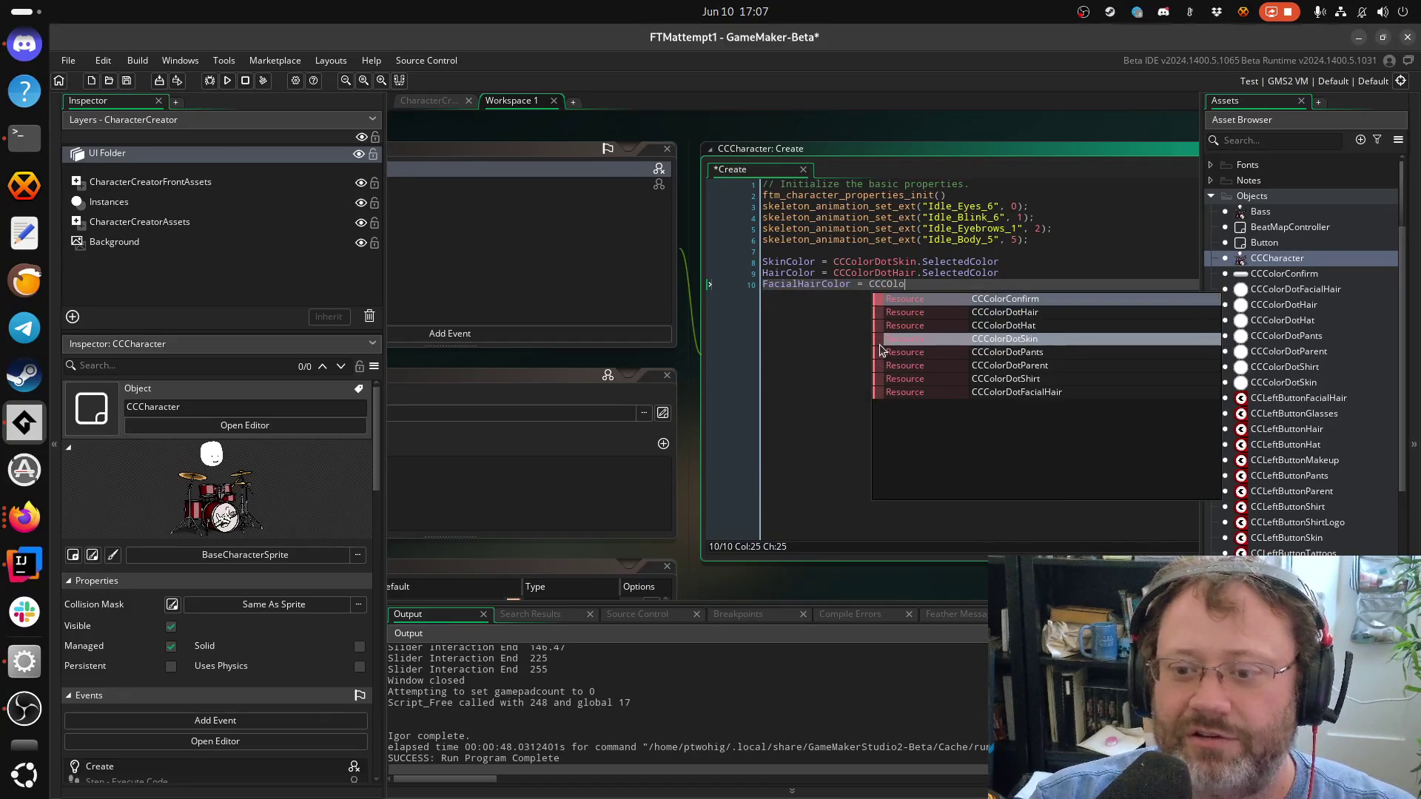
key(Down)
key(Down)
key(Up)
key(Return)
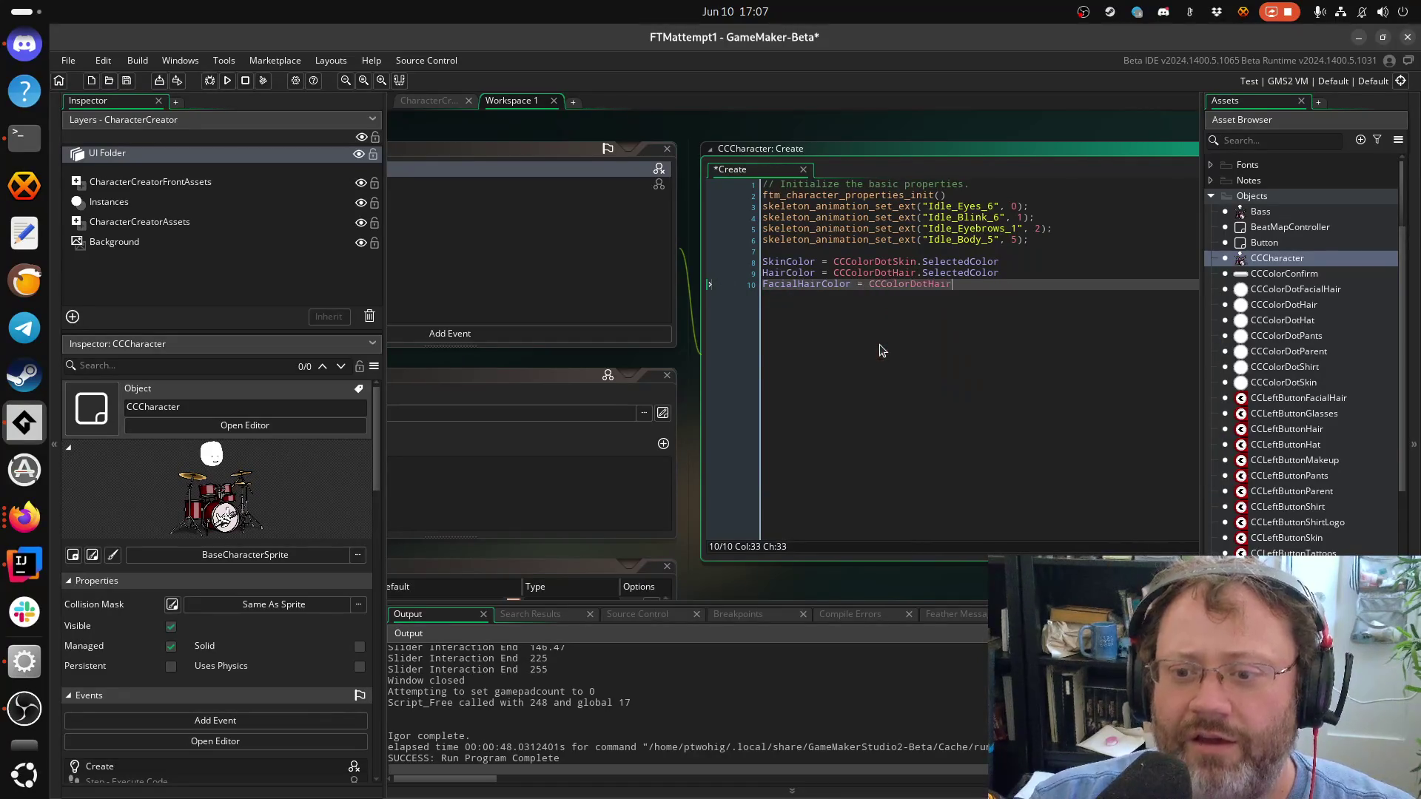
text(.Sel)
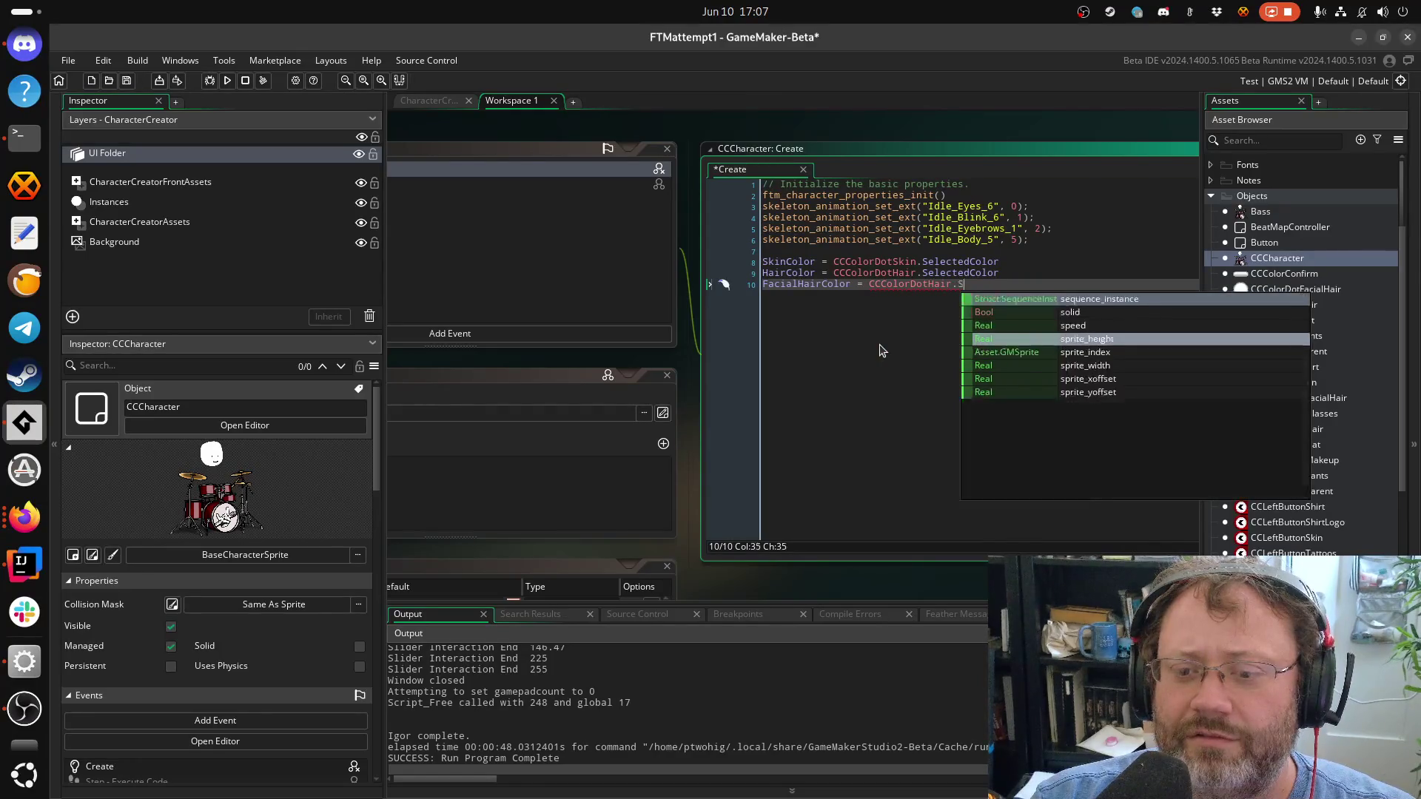
key(BackSpace)
key(BackSpace)
key(BackSpace)
text(SE)
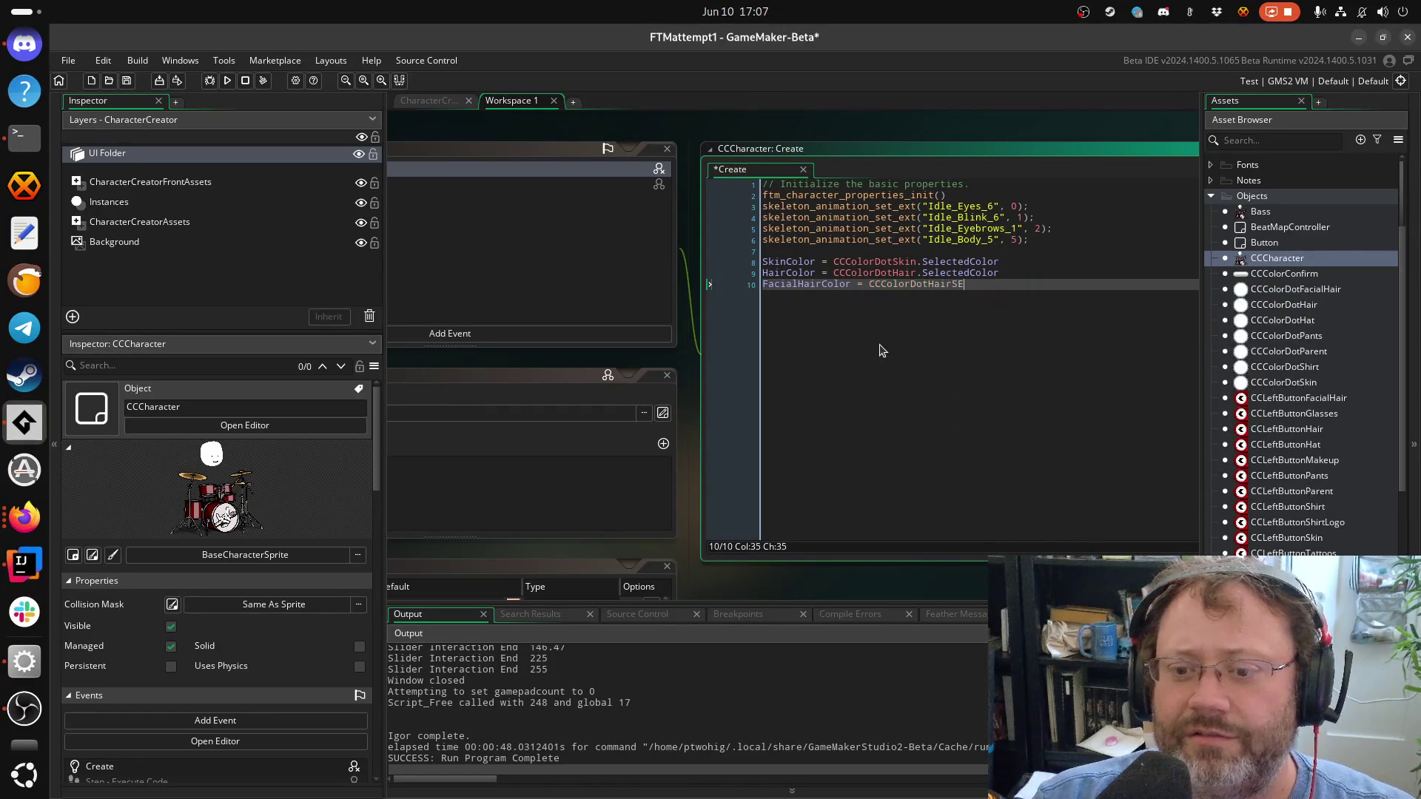
key(BackSpace)
key(BackSpace)
text(.SelectedColor)
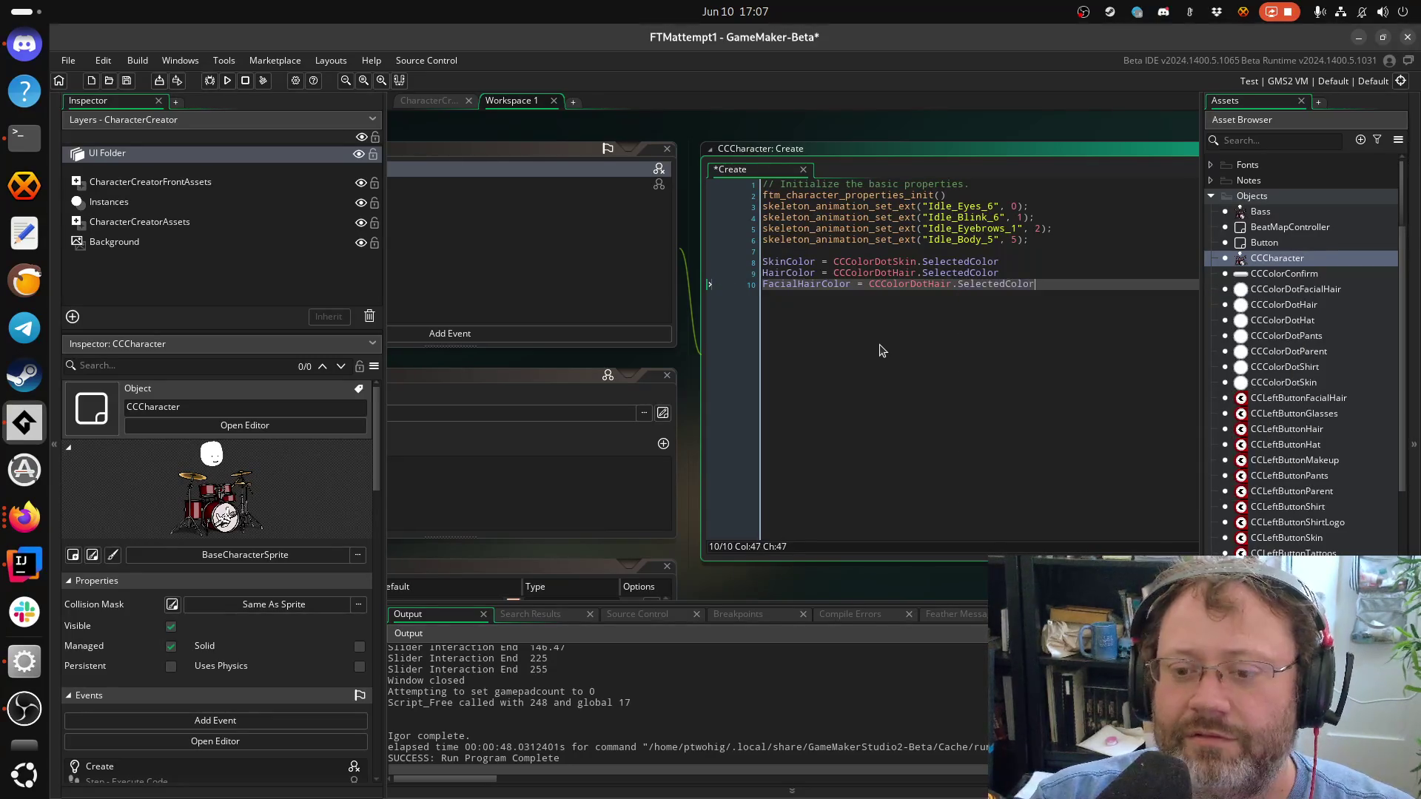
key(Return)
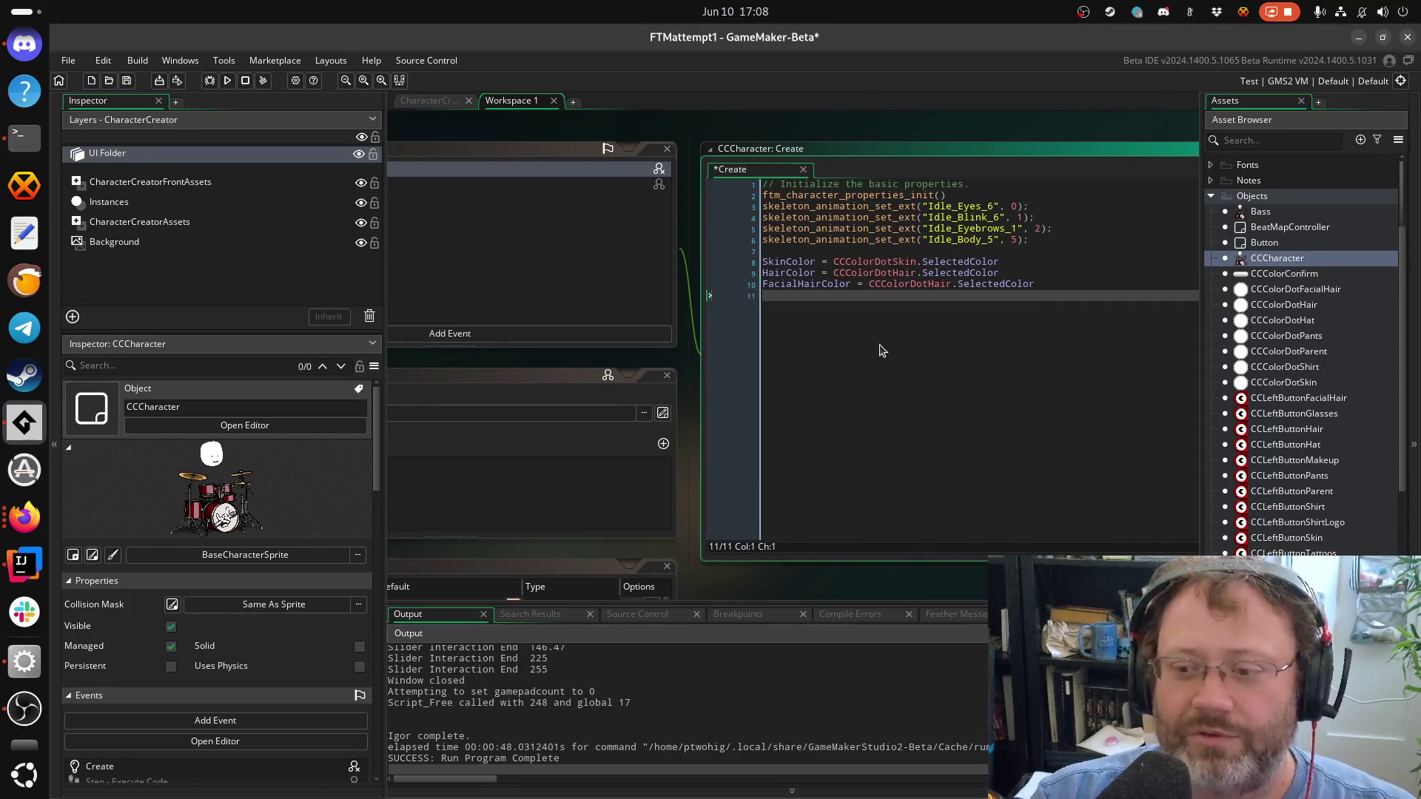
text(CC)
Add the line HatColor = CCColorDotHat.SelectedColor
key(BackSpace)
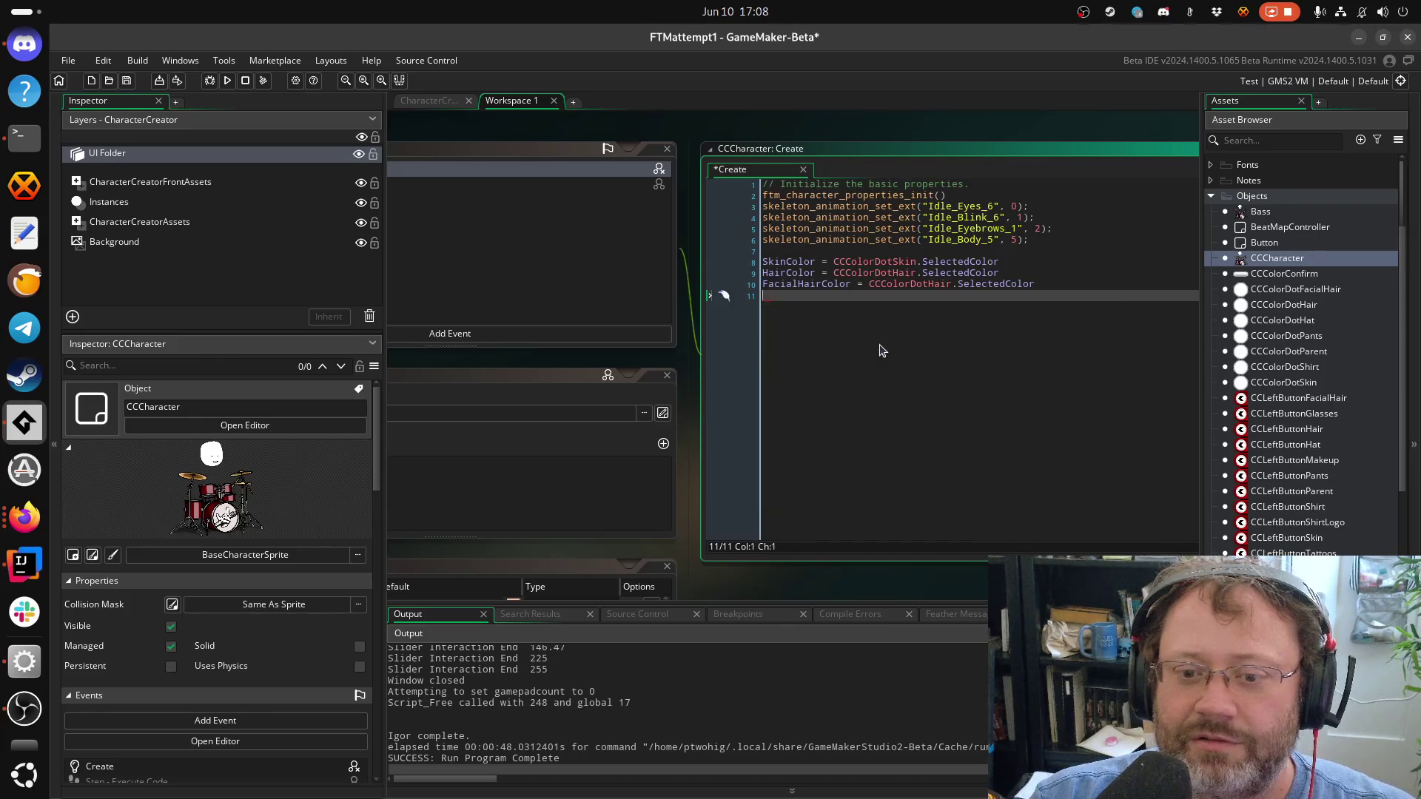
text(HaitCo)
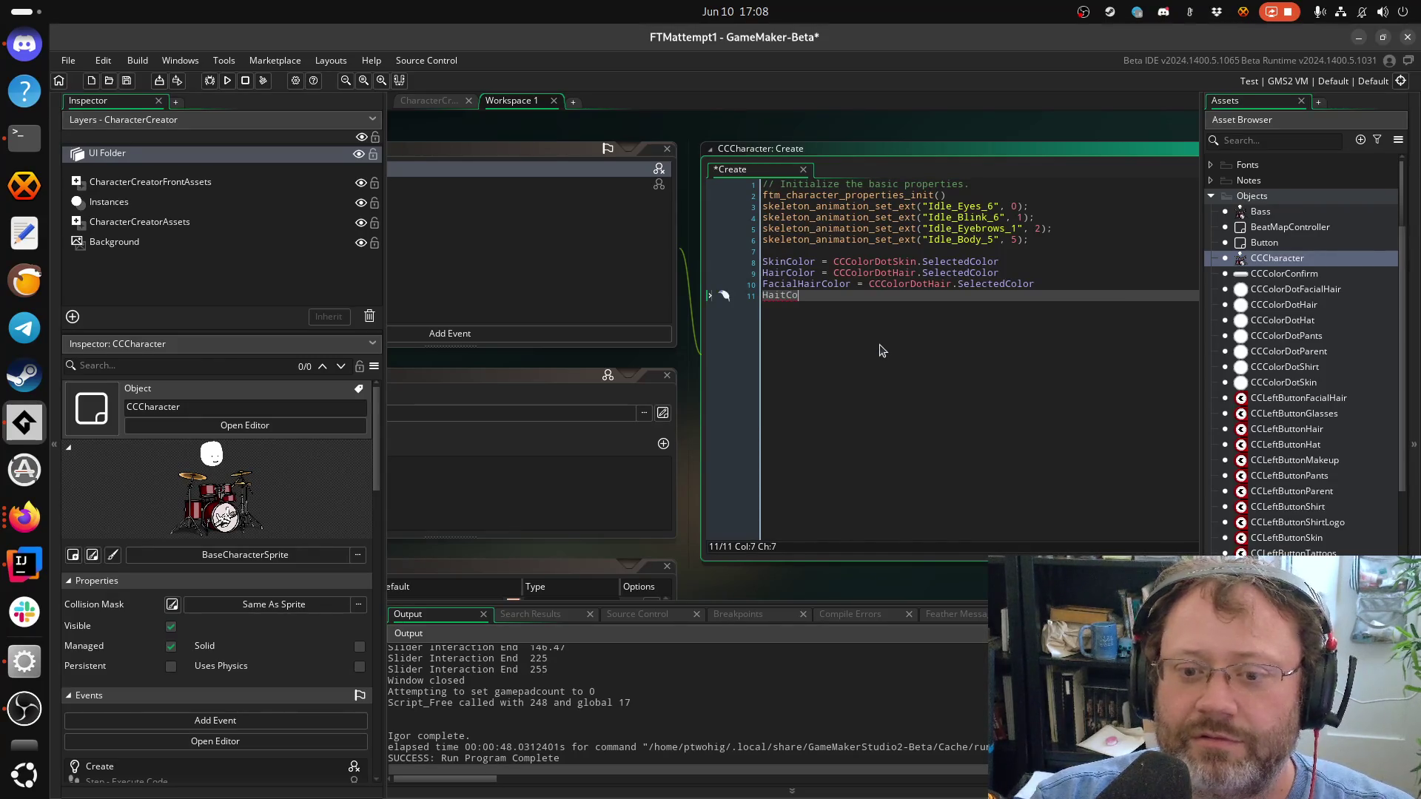
key(BackSpace)
text(tCol)
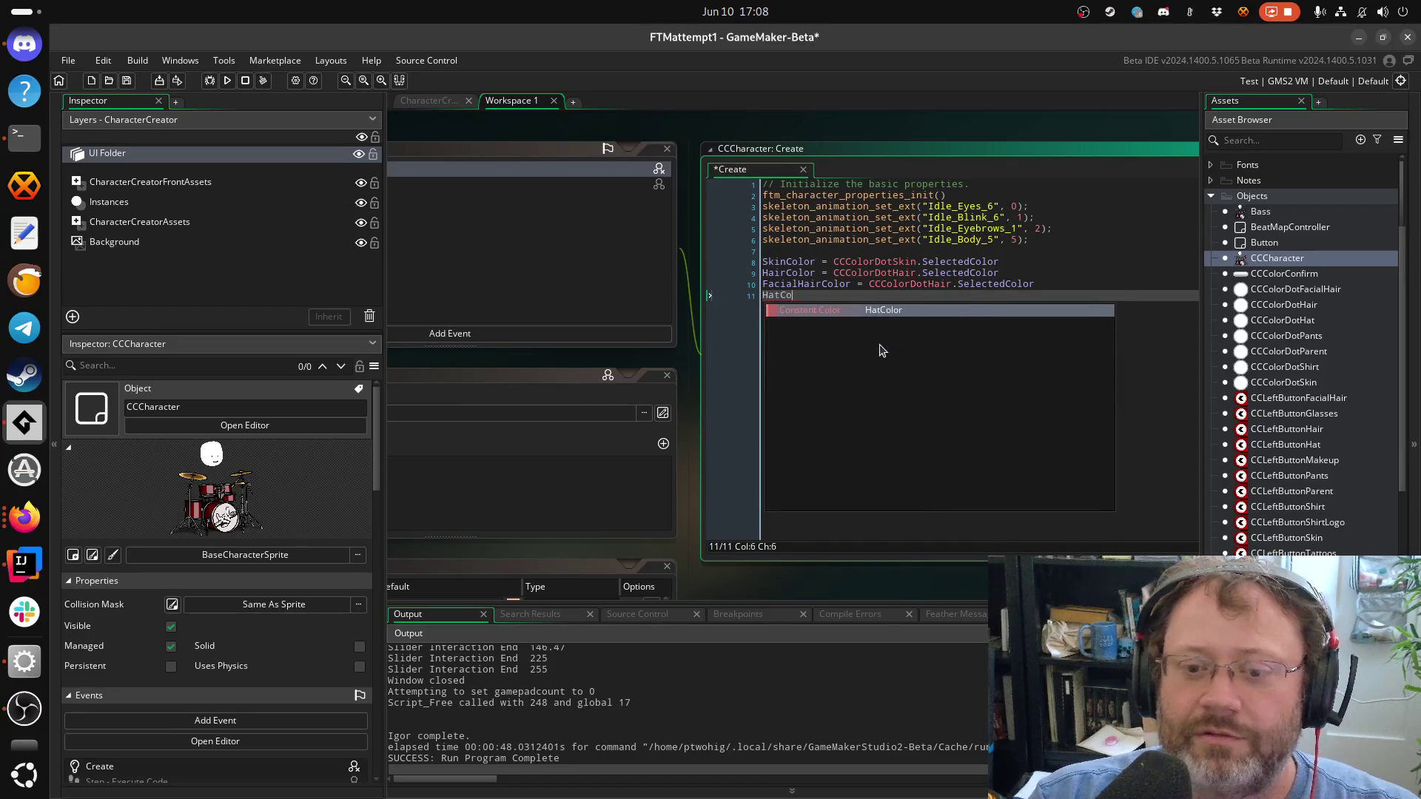
text(or.)
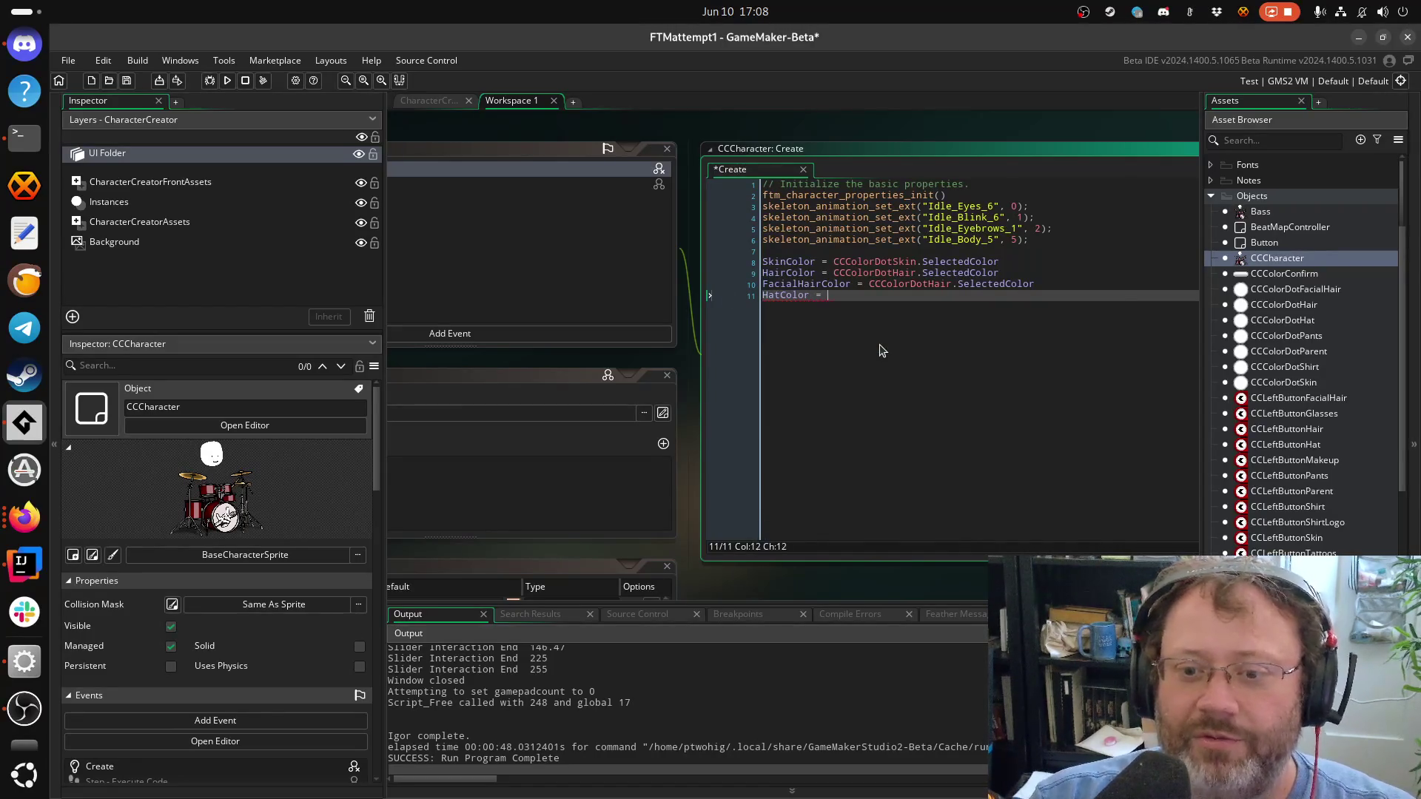
text(CCColorDoH)
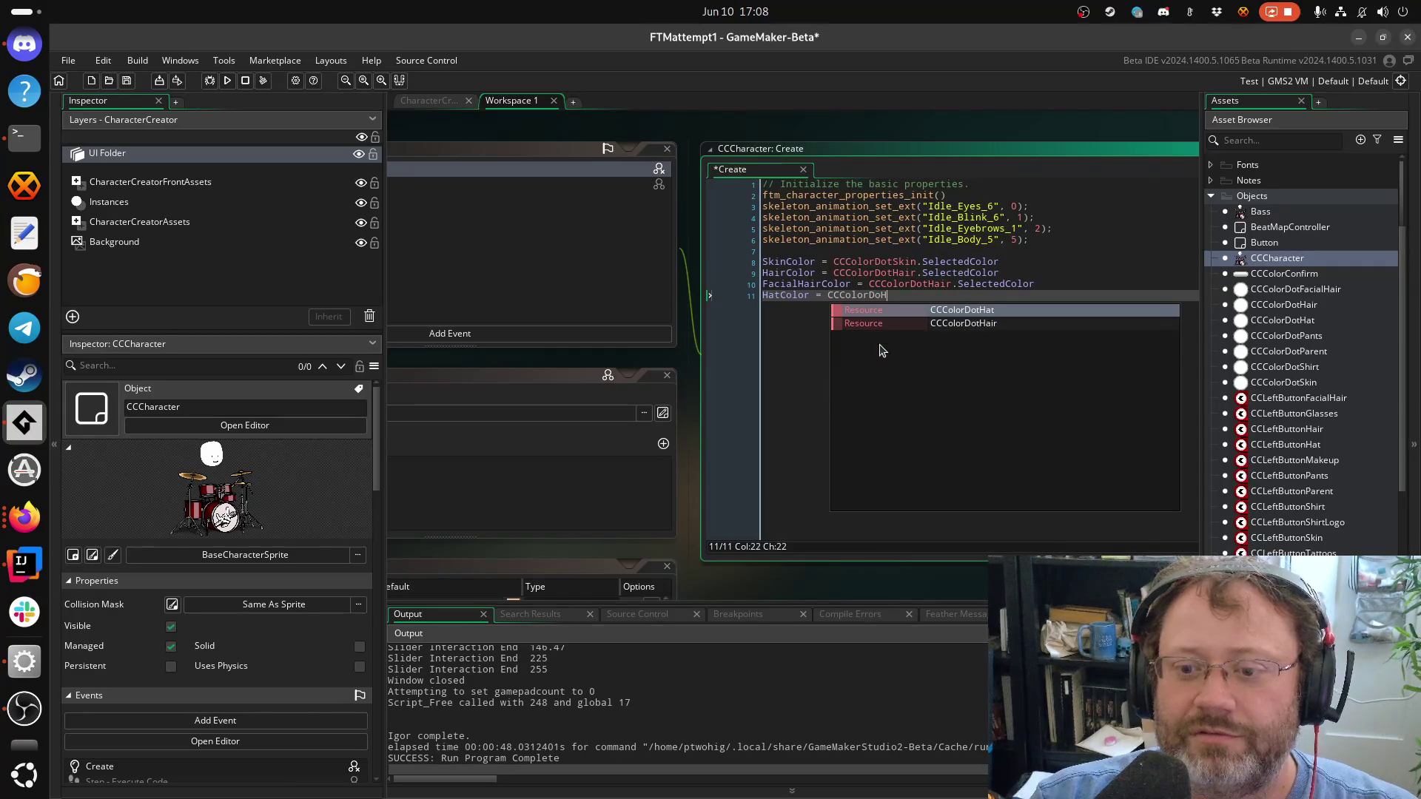
key(Return)
text(.Se)
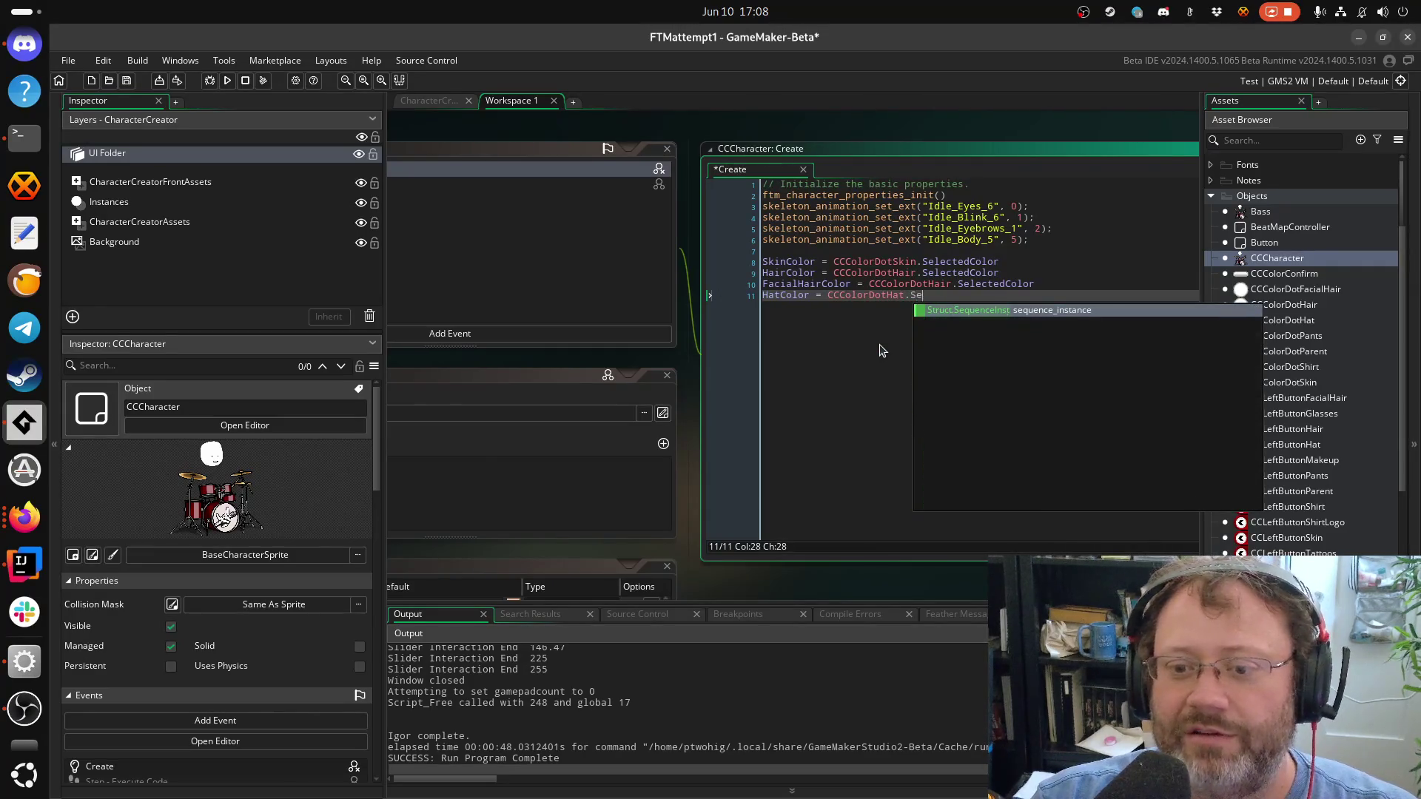
text(le)
text(Select)
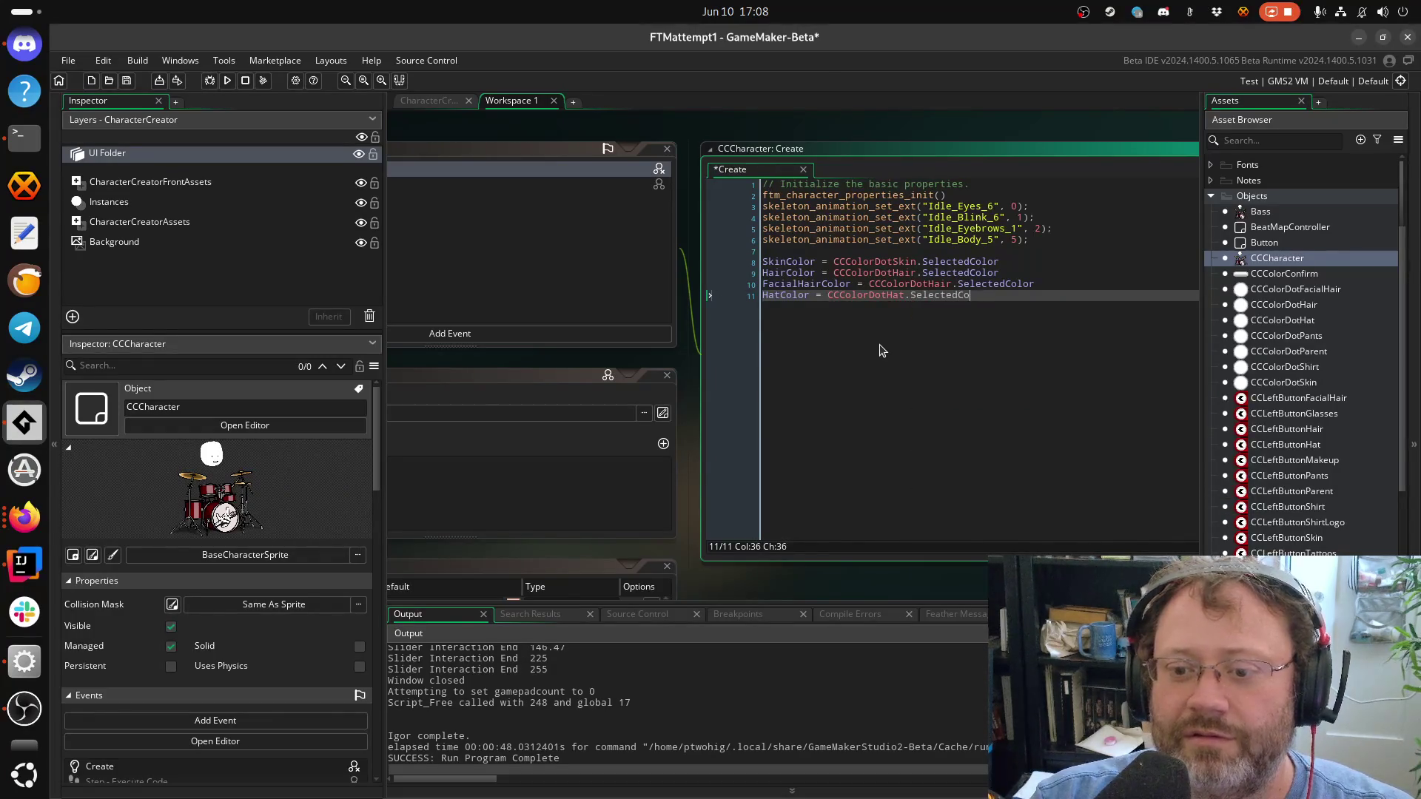
Move the HatColor line to the top of the code and save
key(Return)
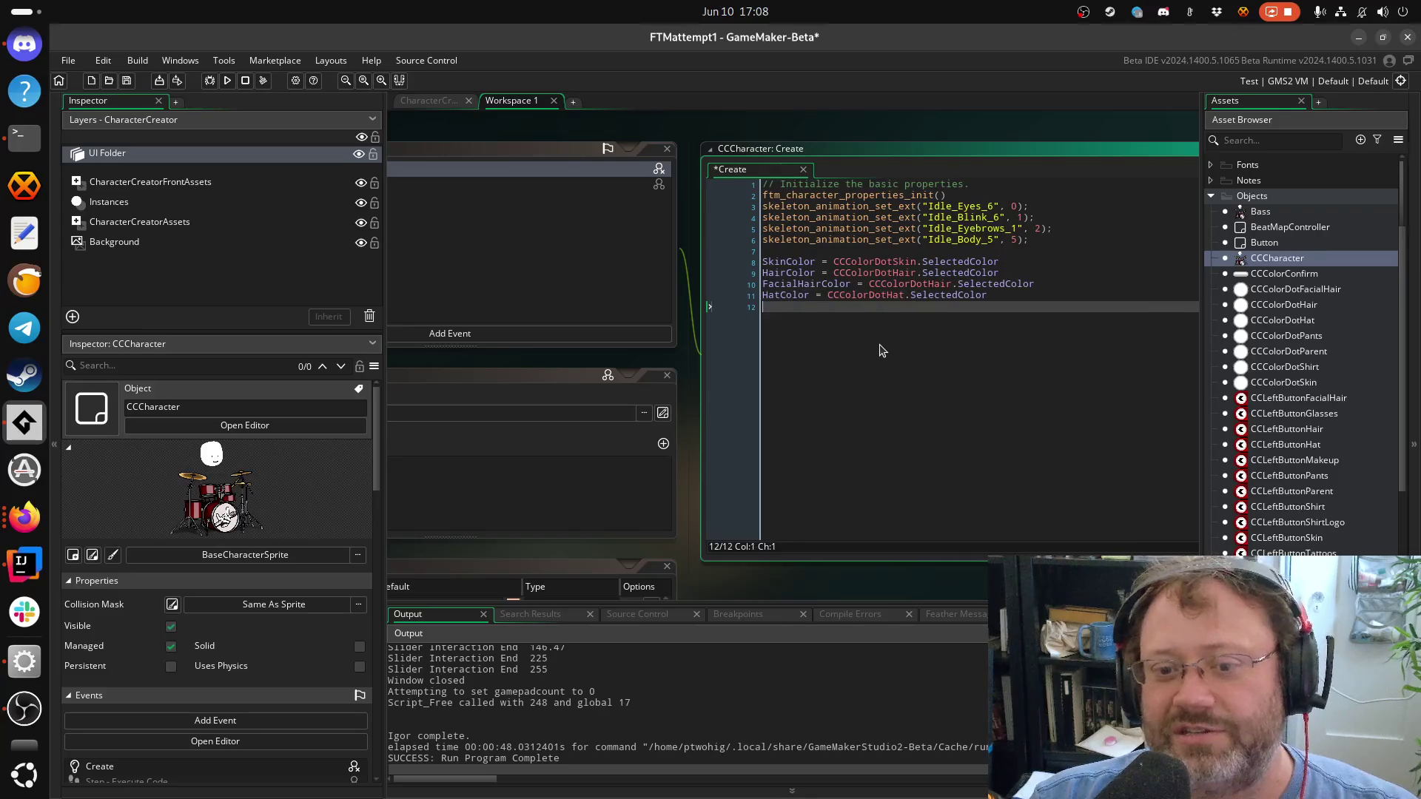
key(Up)
key(ctrl+x)
key(Up)
key(Up)
key(Up)
key(ctrl+v)
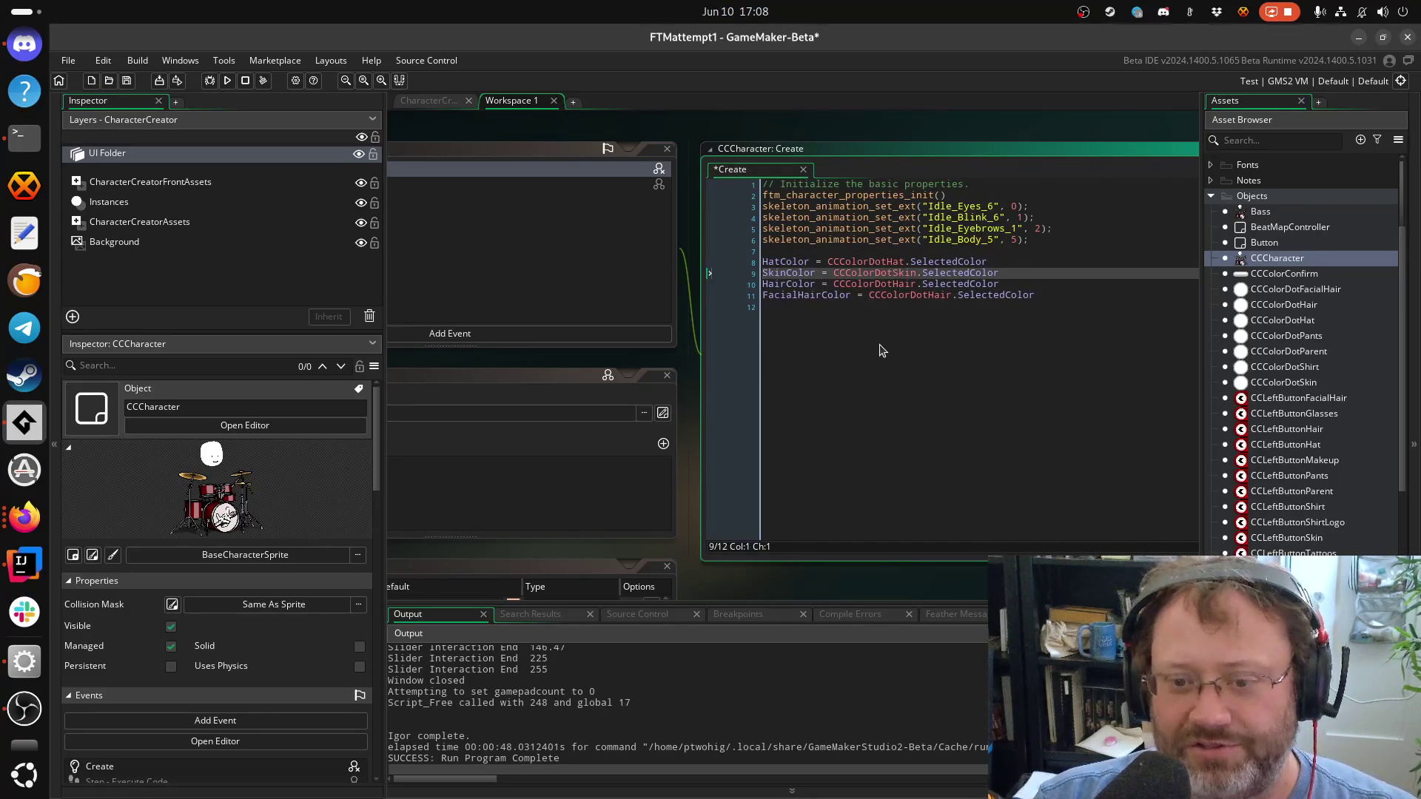
key(ctrl+s)
Insert ShirtColor = CCColorDotShirt.SelectedColor above the FacialHairColor line
key(Down)
key(Down)
key(Down)
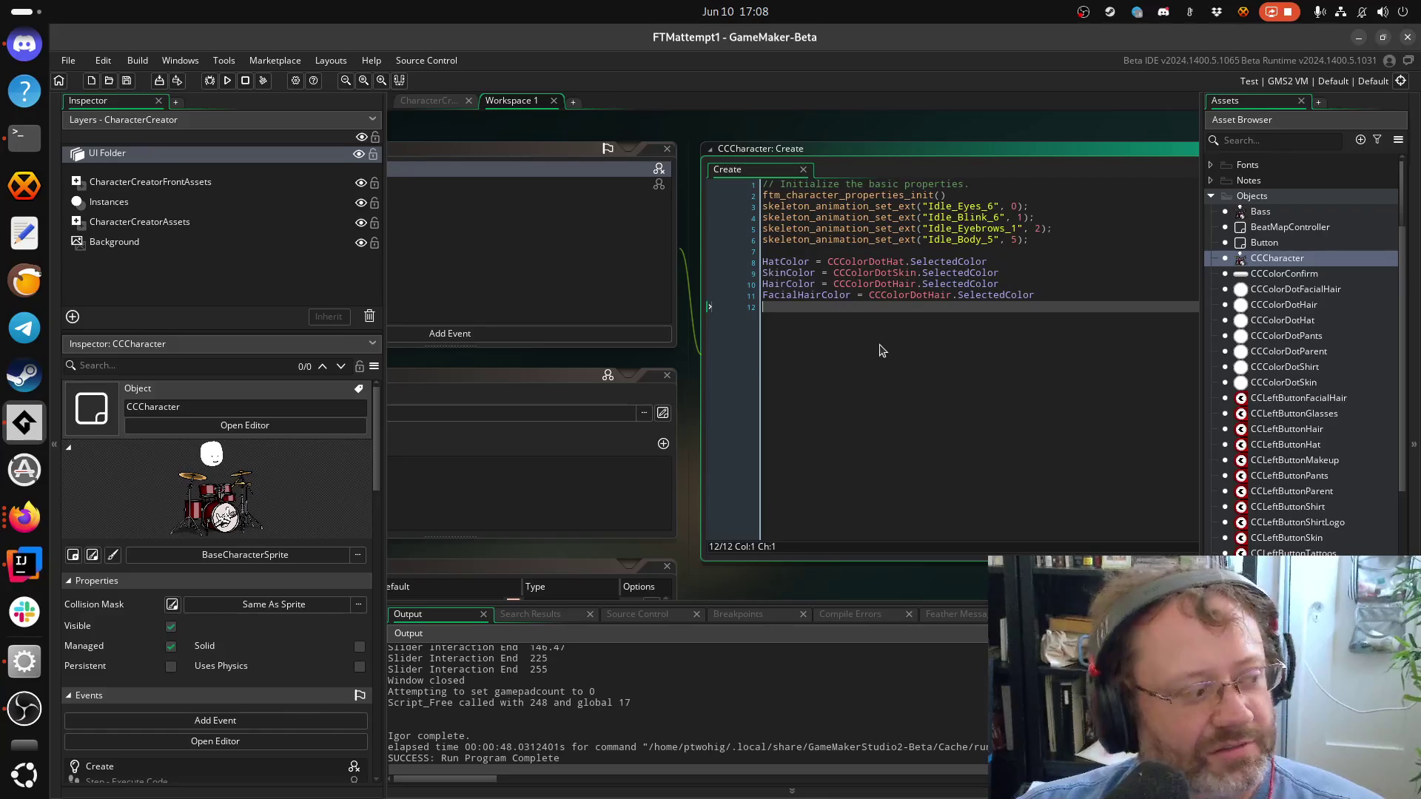
key(Up)
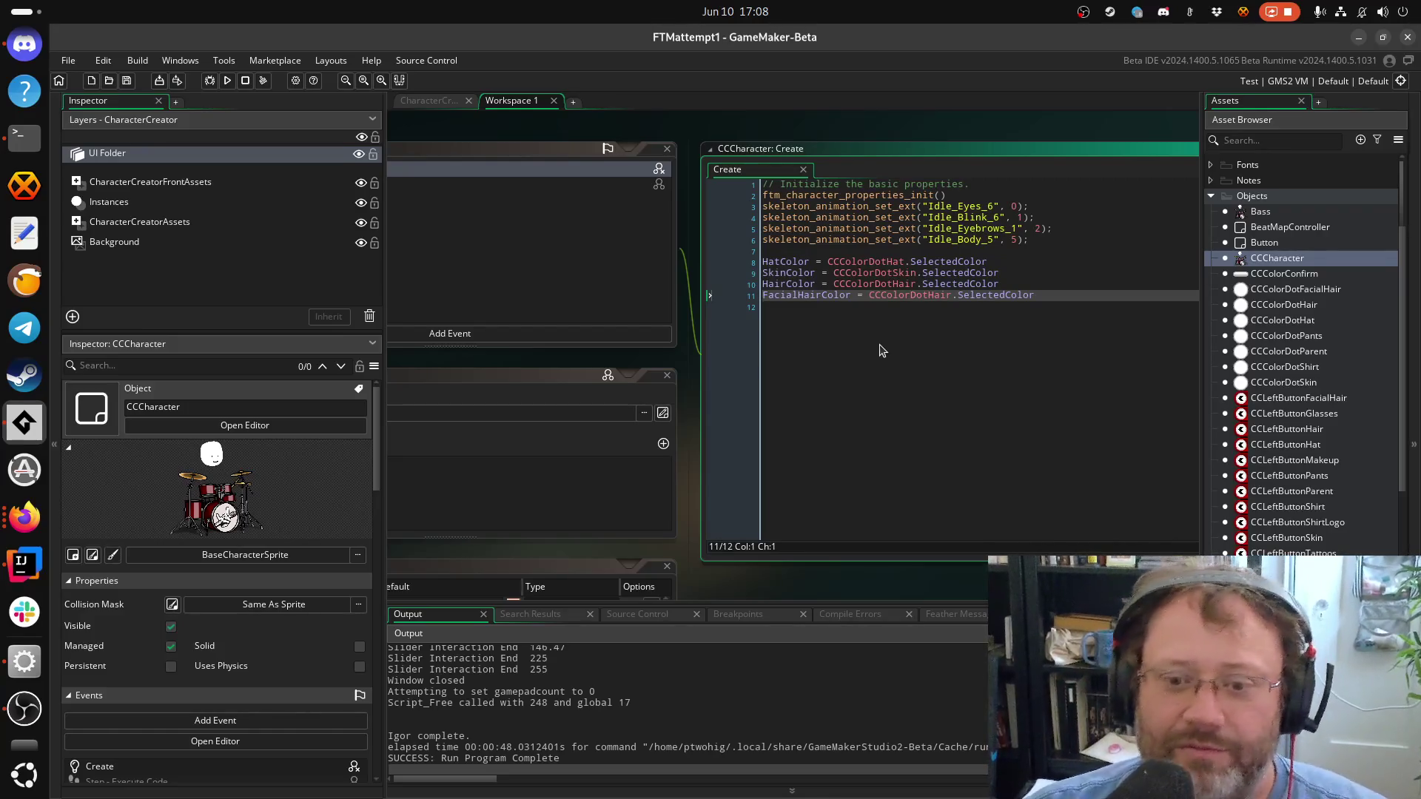
key(ctrl+d)
key(shift+End)
text(CCCo)
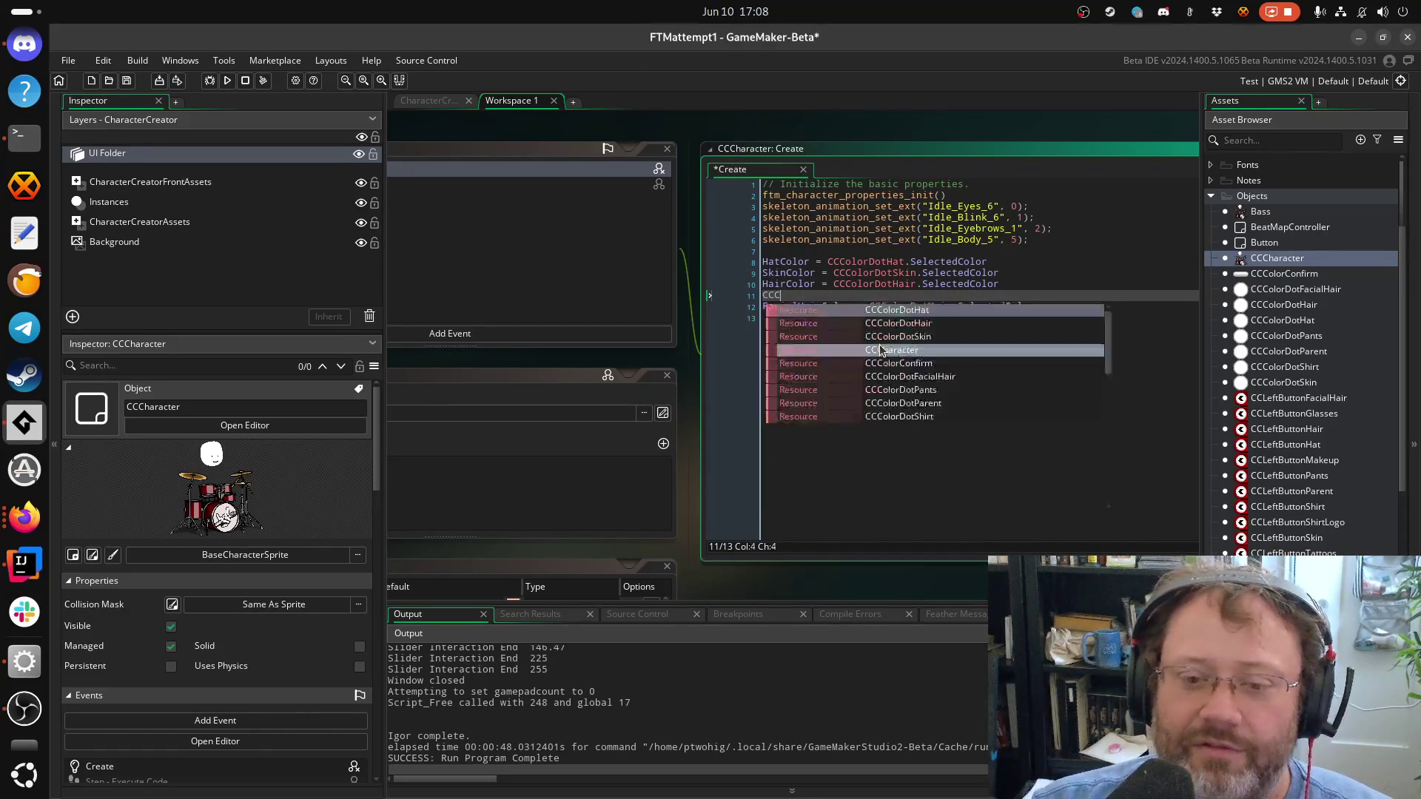
key(ctrl+z)
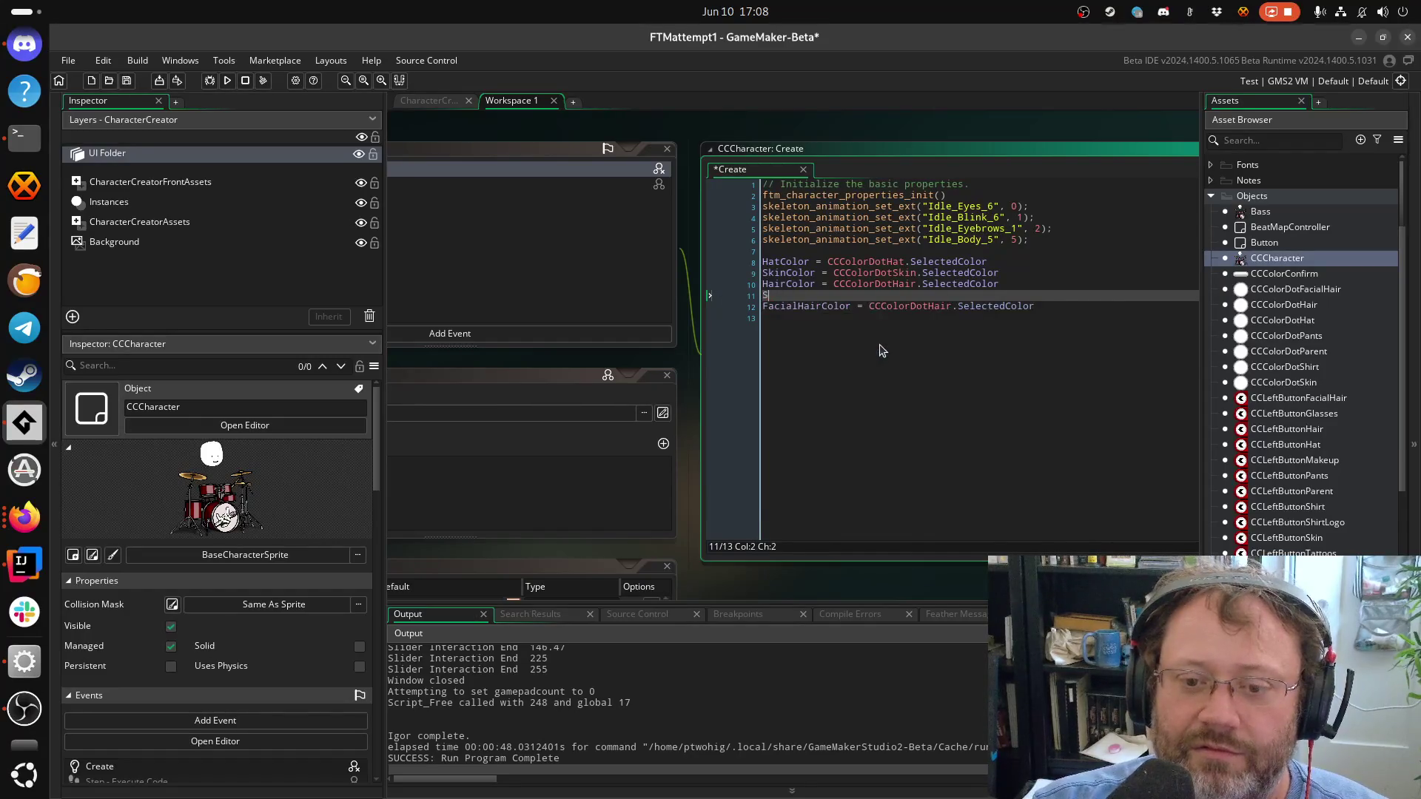
key(shift+End)
text(O)
key(Return)
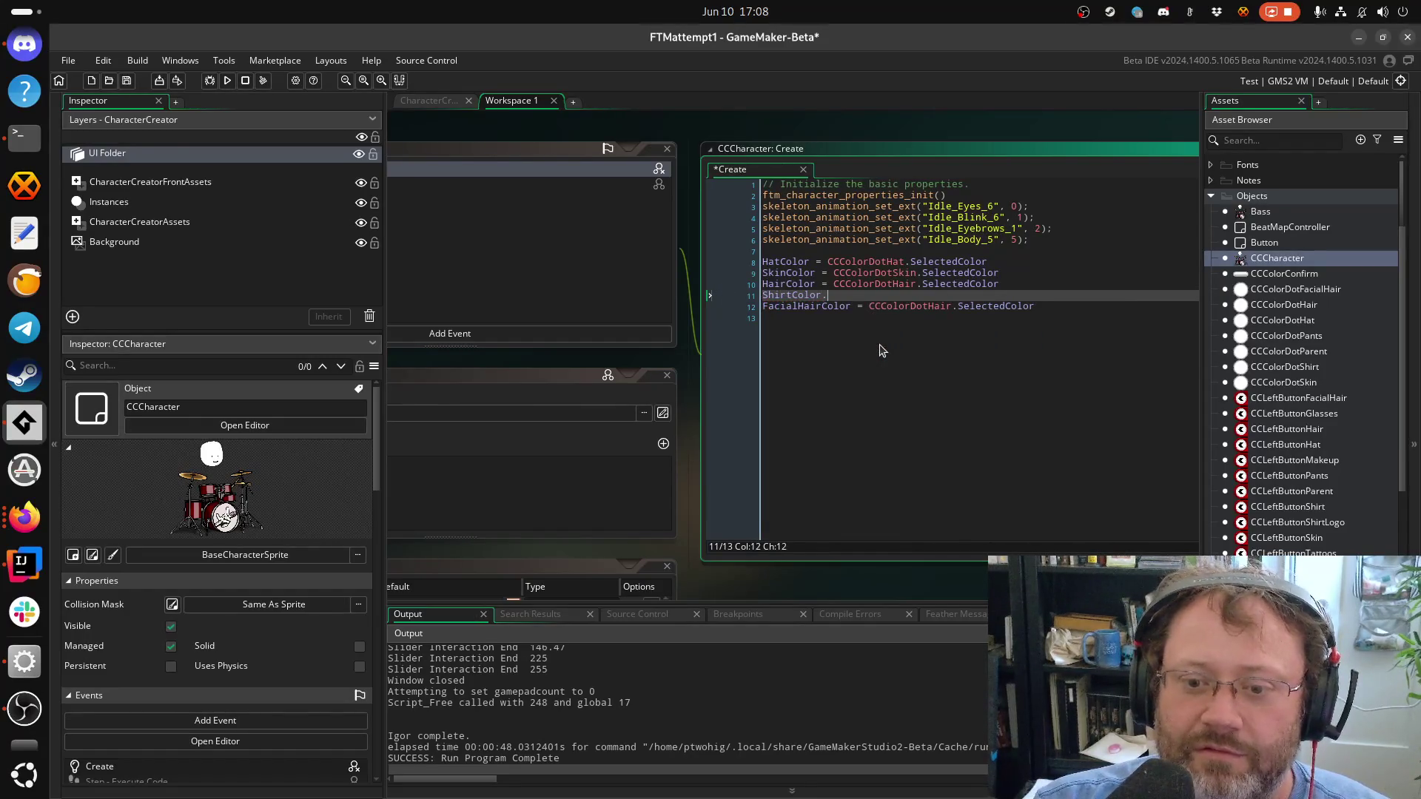
text(olor)
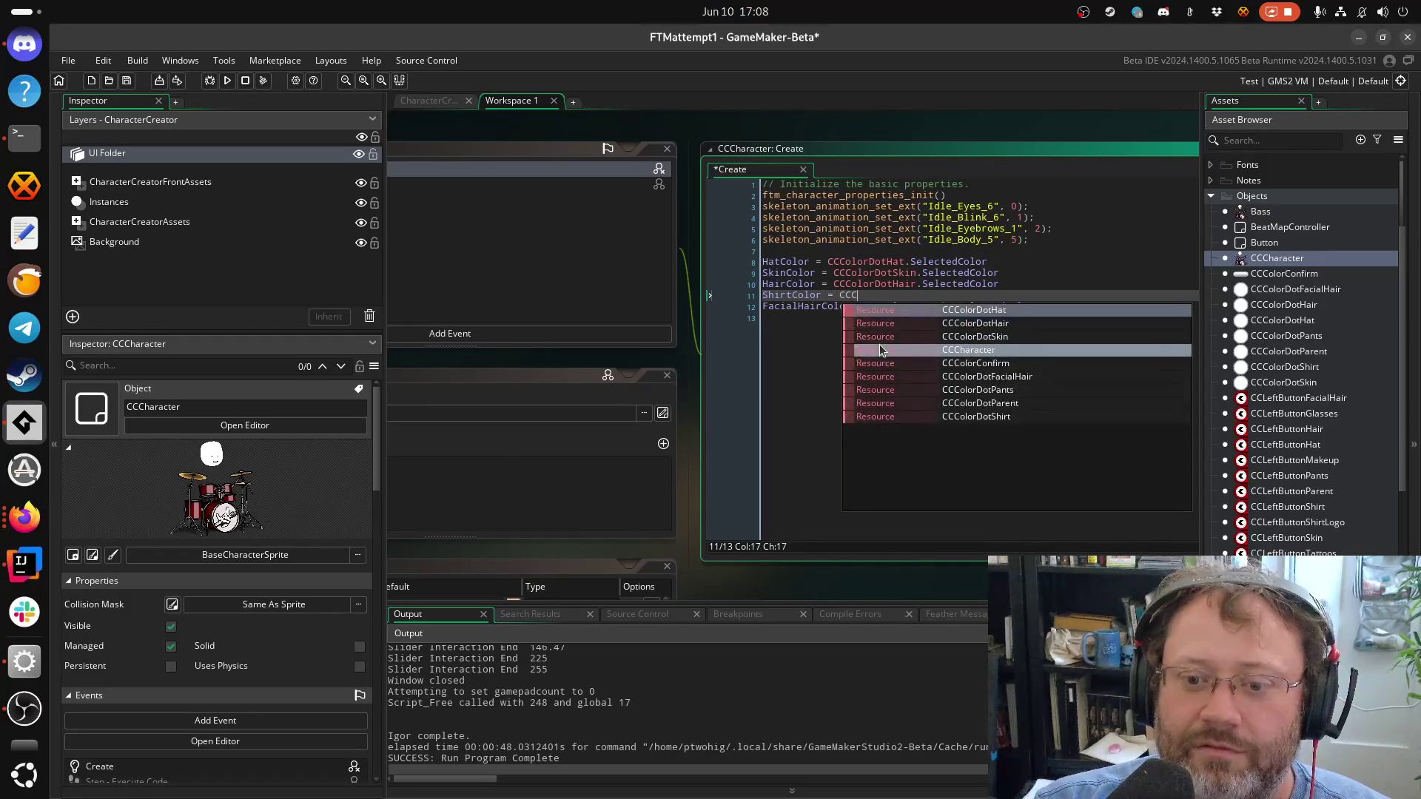
text(DotSh)
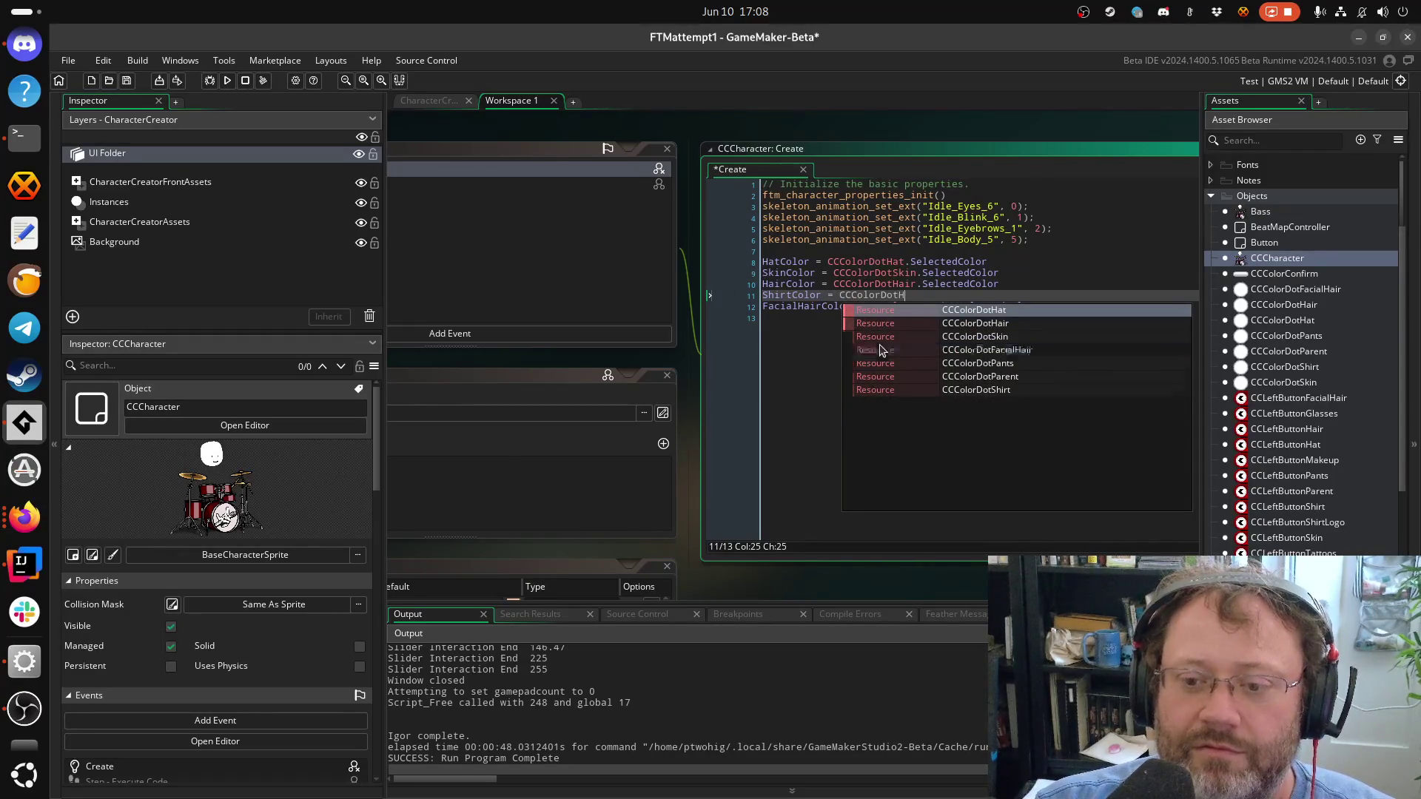
key(Return)
text(.SEl)
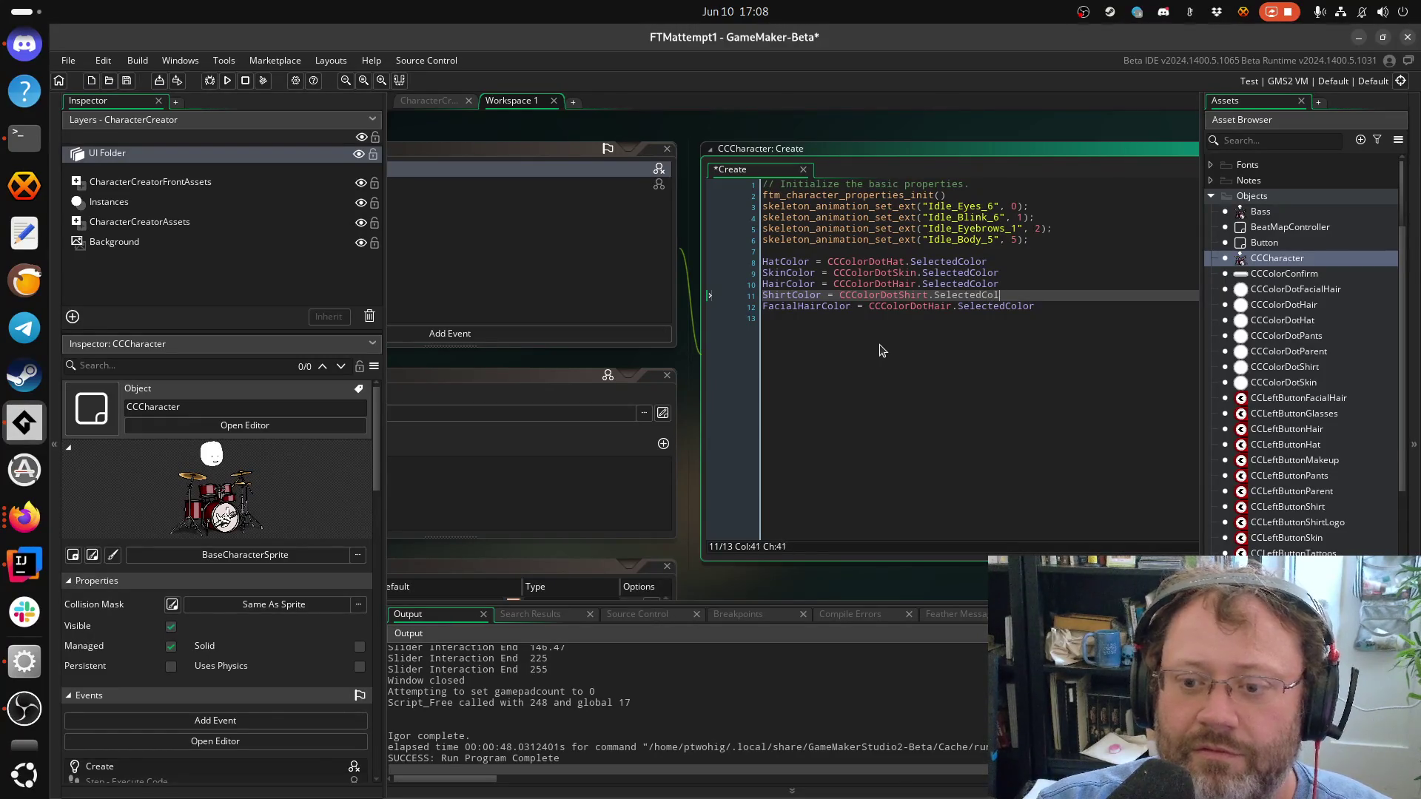
key(Return)
Add PantsColor = CCColorDotPants.SelectedColor and save the Create code
text(Pan)
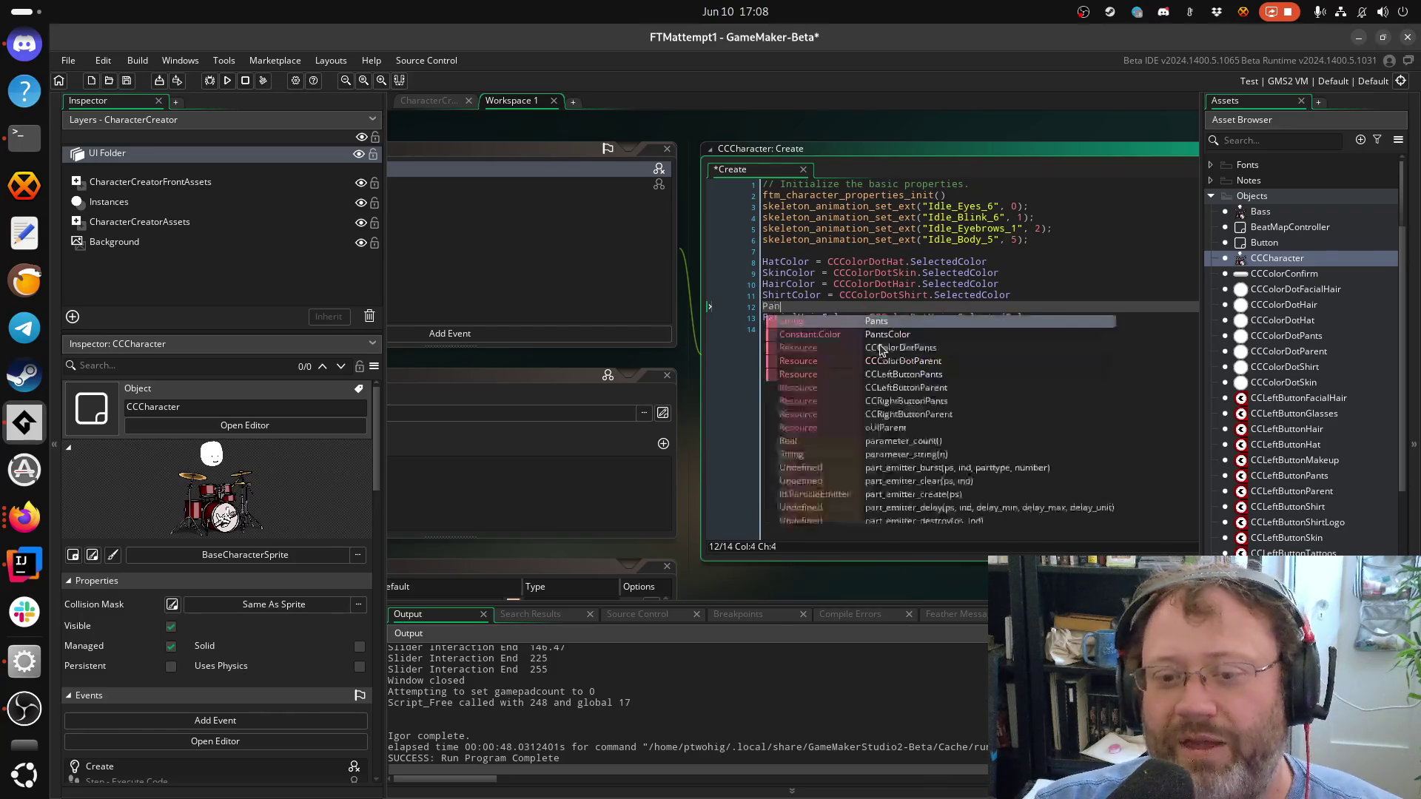
text(tsColor = )
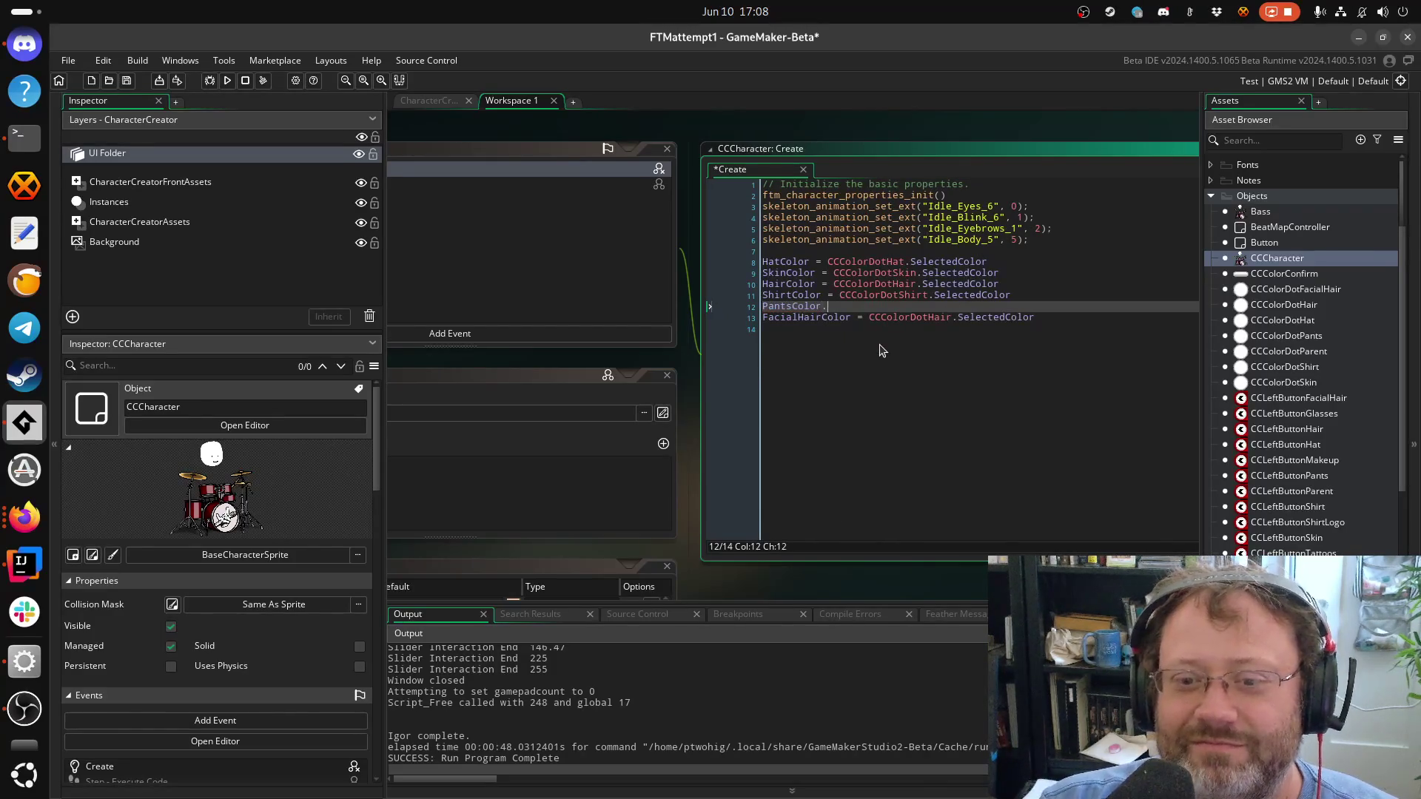
text(CCColorDotPa)
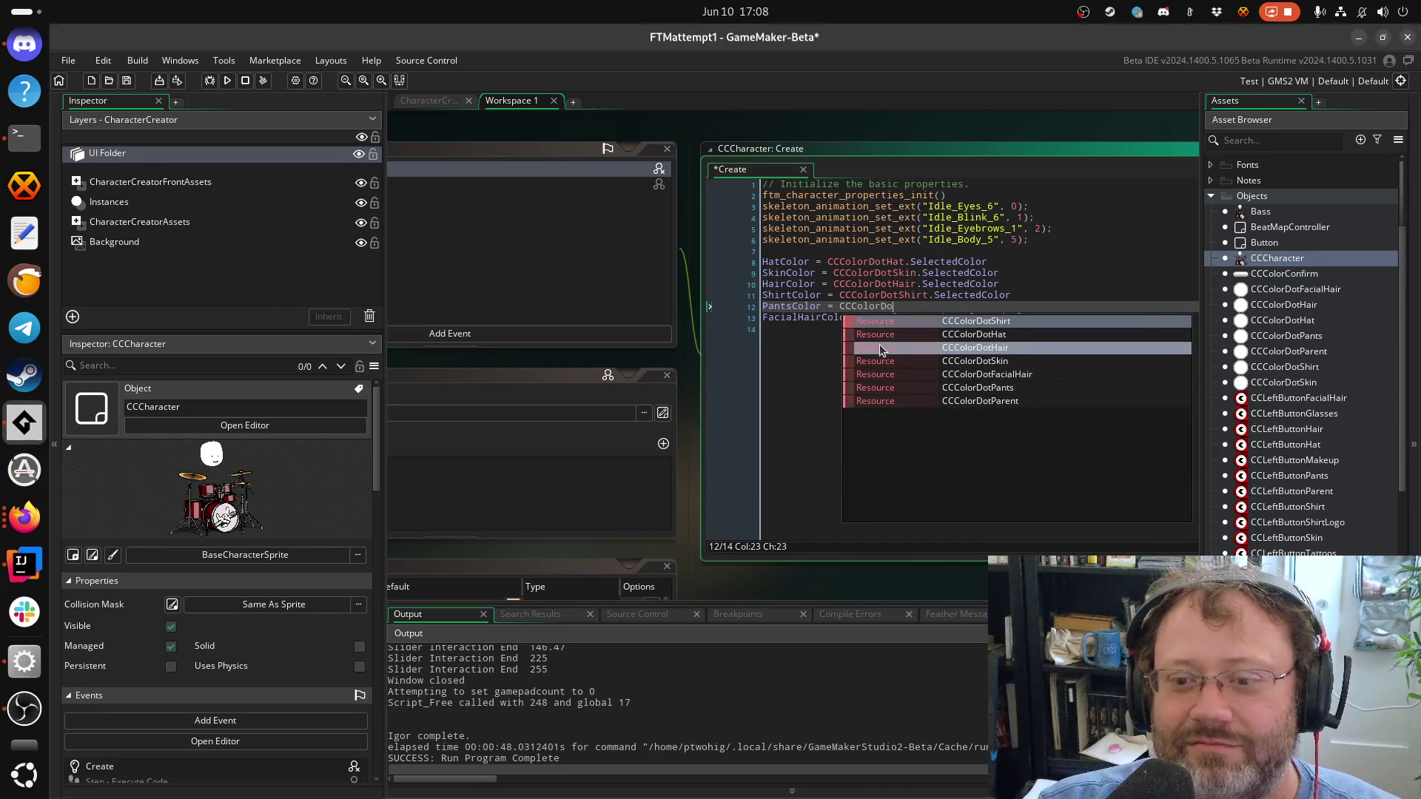
key(Return)
text(.SEl)
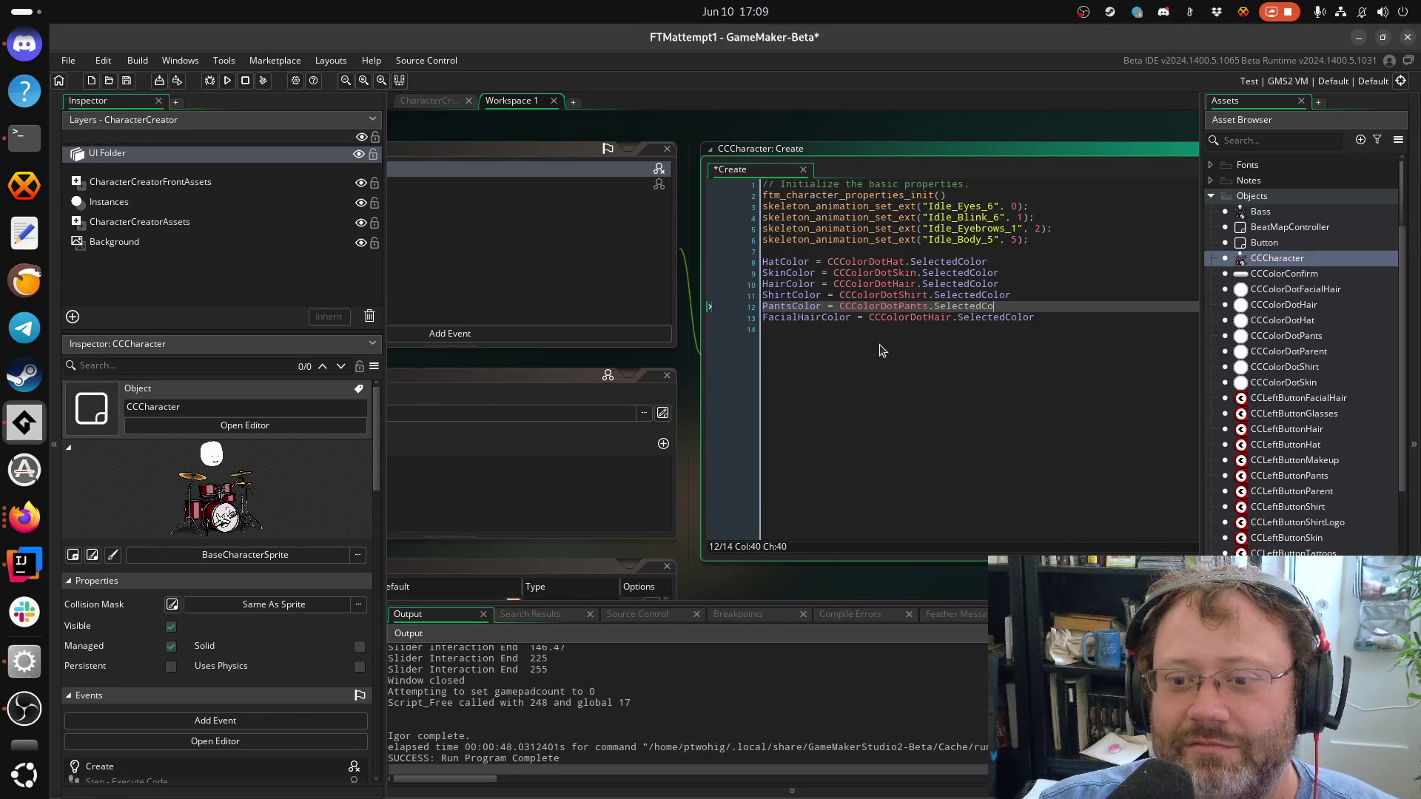
key(ctrl+s)
click(933, 355)
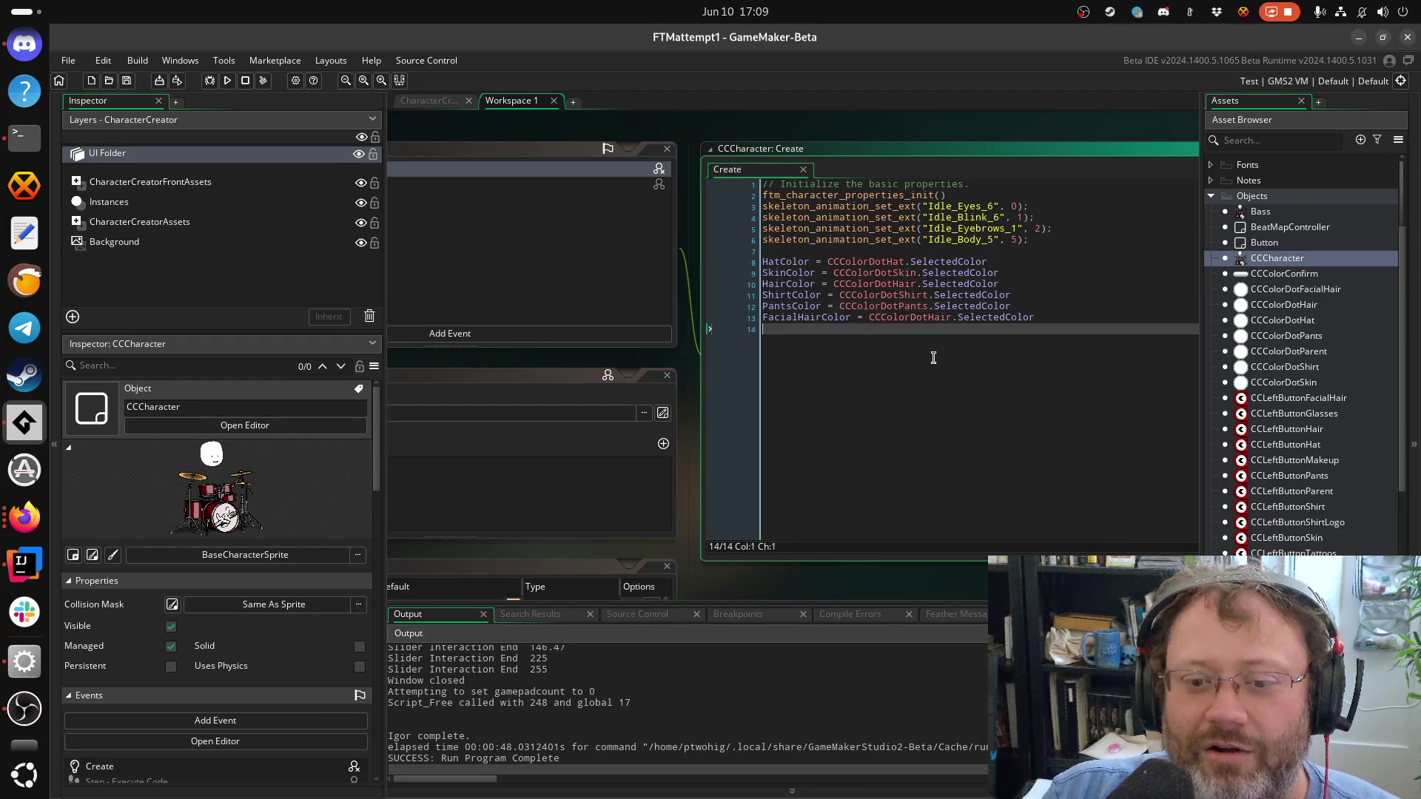
Run the game and recolour the hat dot with the hue and saturation sliders
click(228, 80)
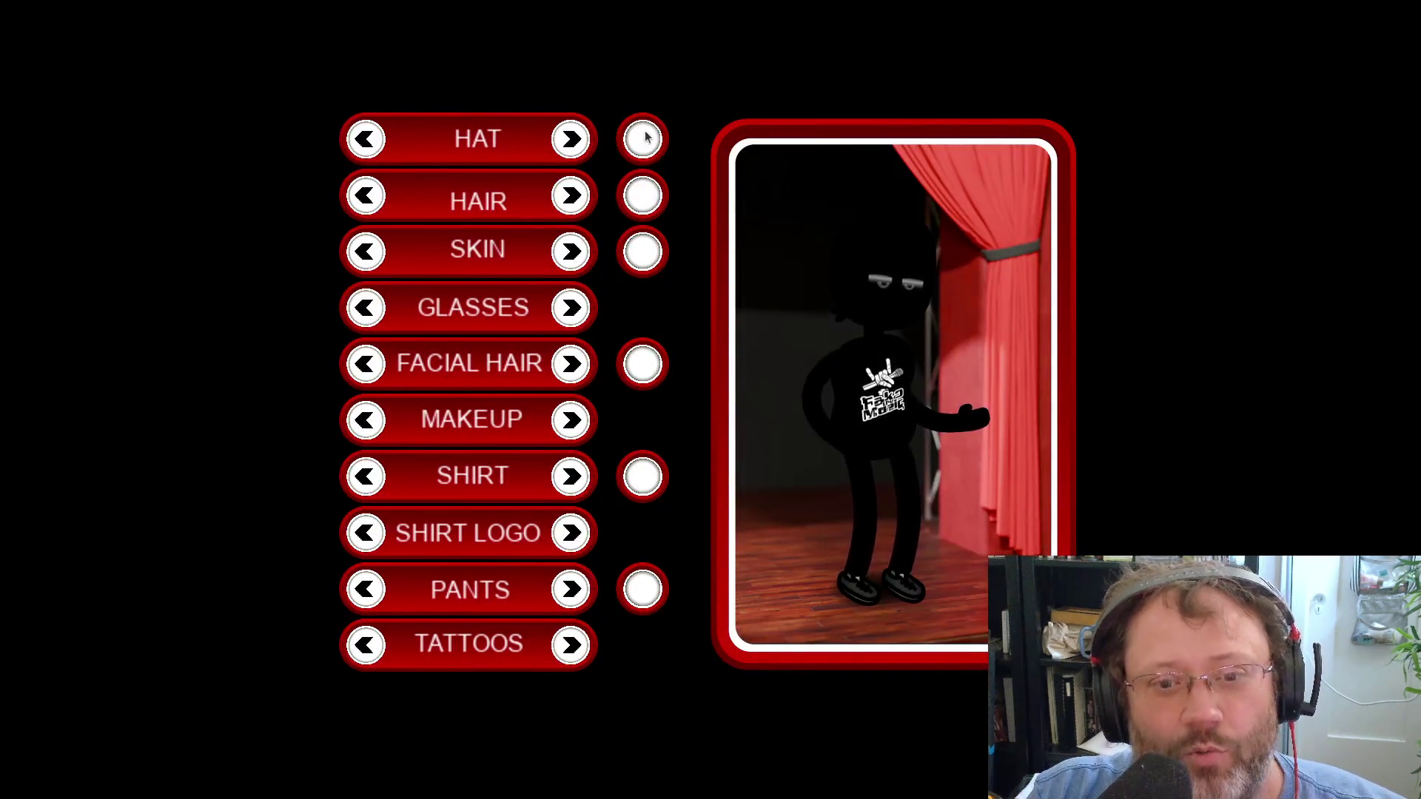
click(643, 138)
mouse_move(661, 346)
mouse_down()
mouse_move(566, 339)
mouse_move(795, 355)
mouse_up()
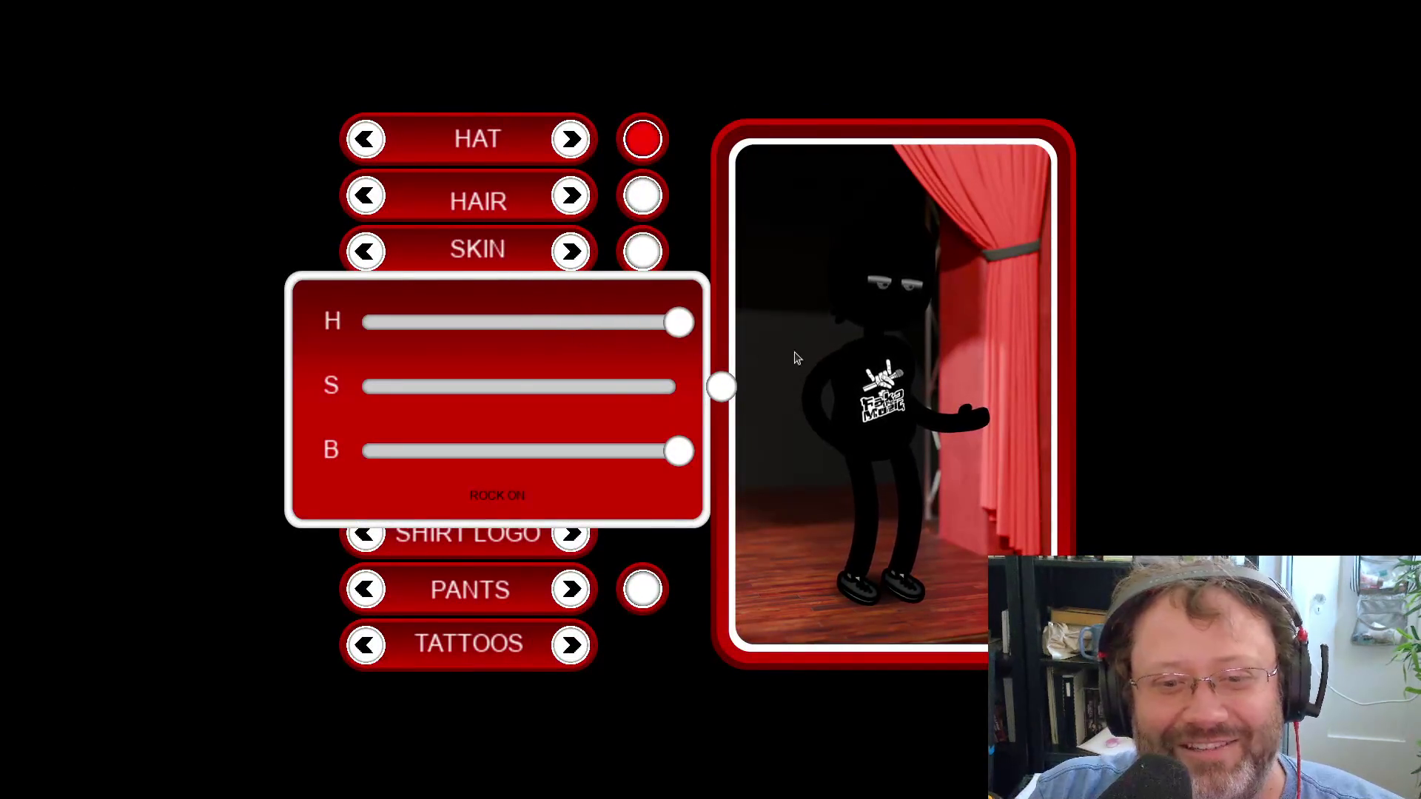
mouse_move(724, 396)
mouse_down()
mouse_move(543, 413)
mouse_move(709, 482)
mouse_move(508, 453)
mouse_move(834, 476)
mouse_up()
click(516, 495)
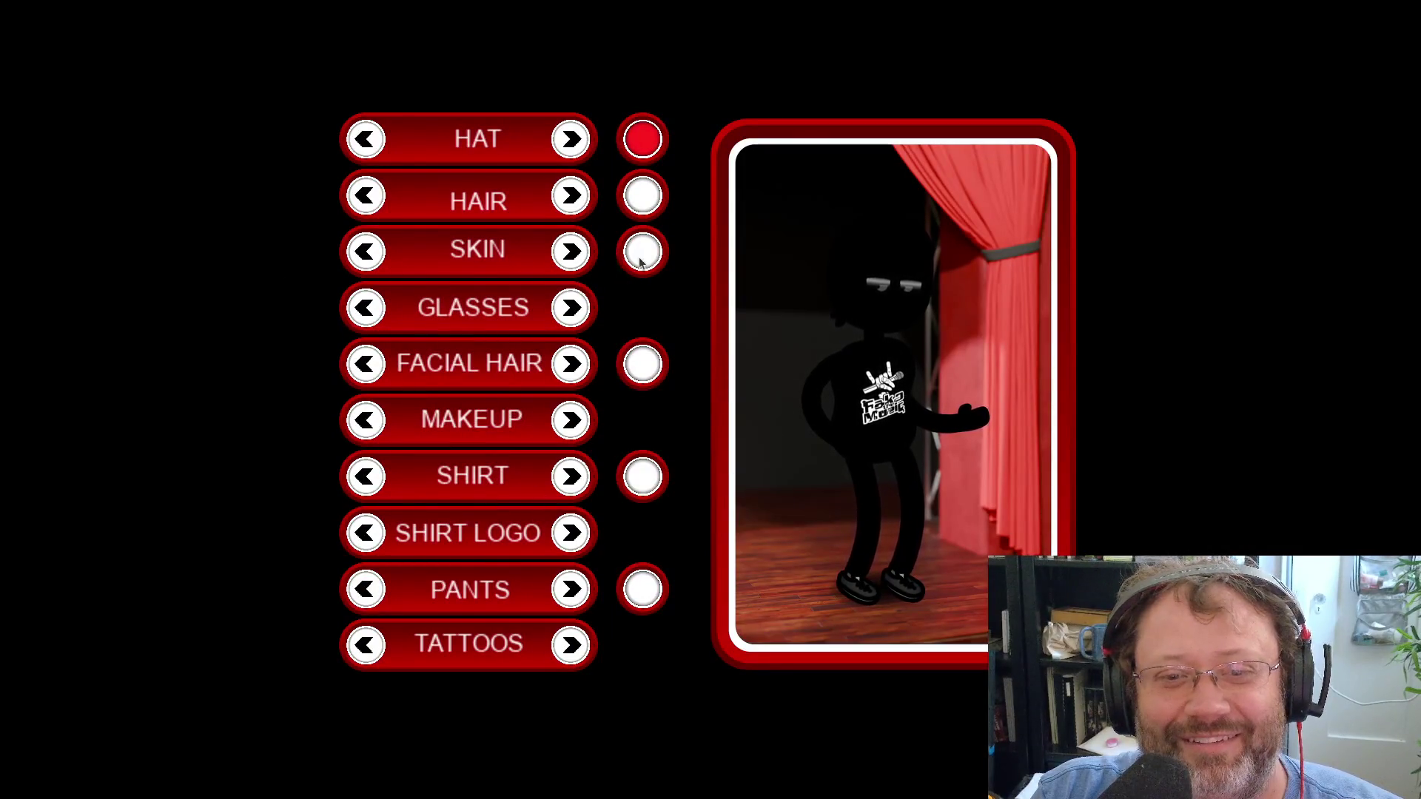
Drag the skin dot's hue slider through green and cyan to magenta
click(642, 252)
mouse_move(679, 319)
mouse_down()
mouse_move(446, 339)
mouse_move(758, 366)
mouse_up()
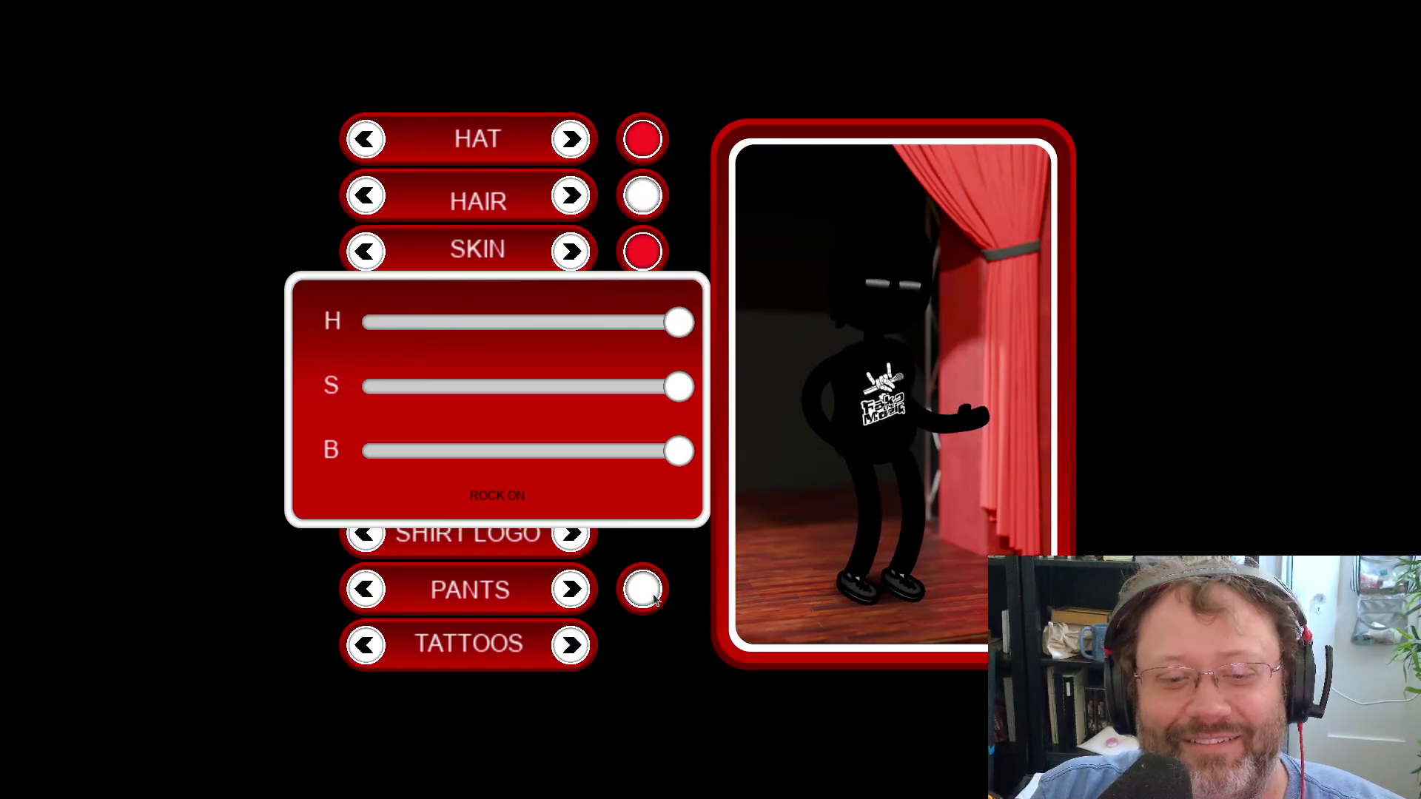
drag(676, 337, 516, 325)
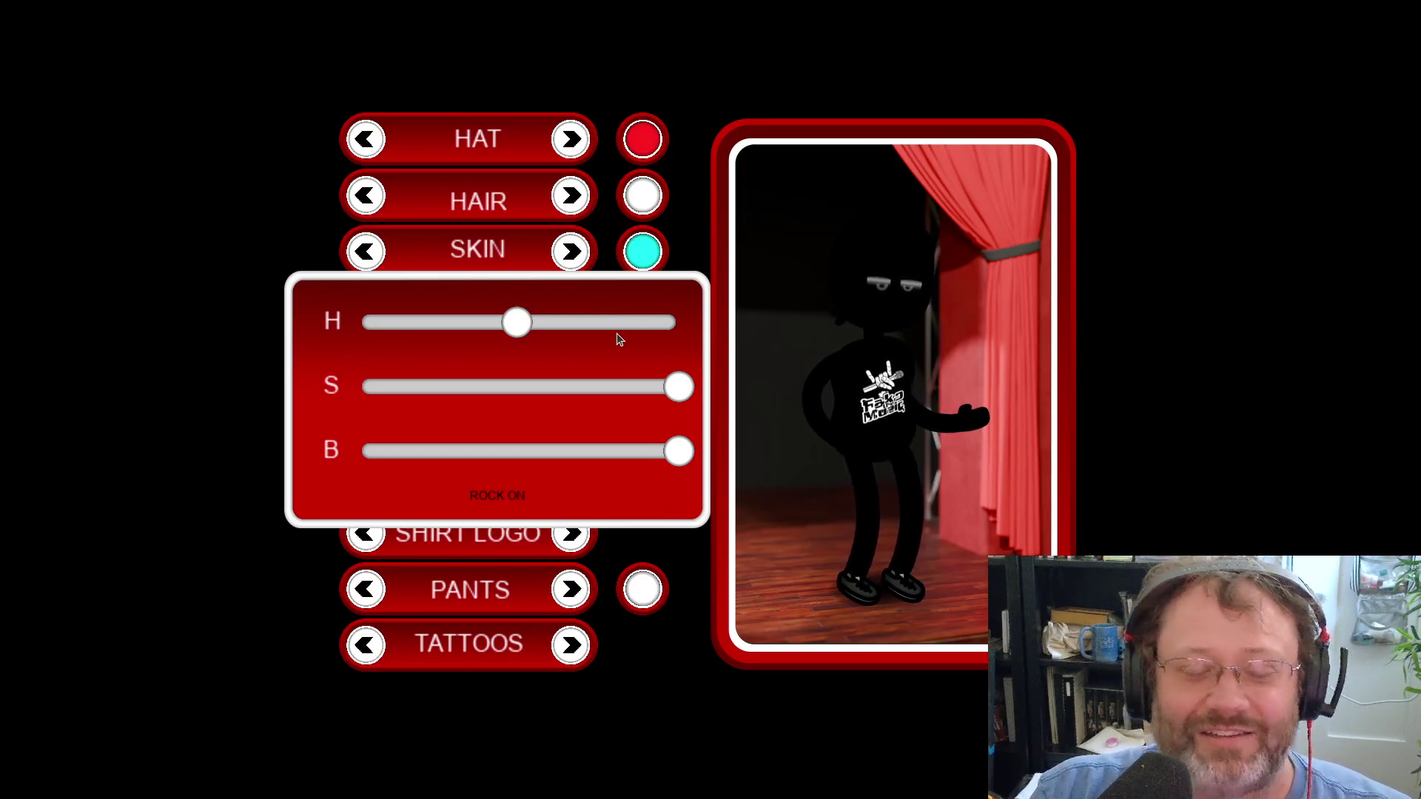
mouse_move(518, 324)
mouse_down()
mouse_move(679, 339)
mouse_move(644, 335)
mouse_up()
key(super)
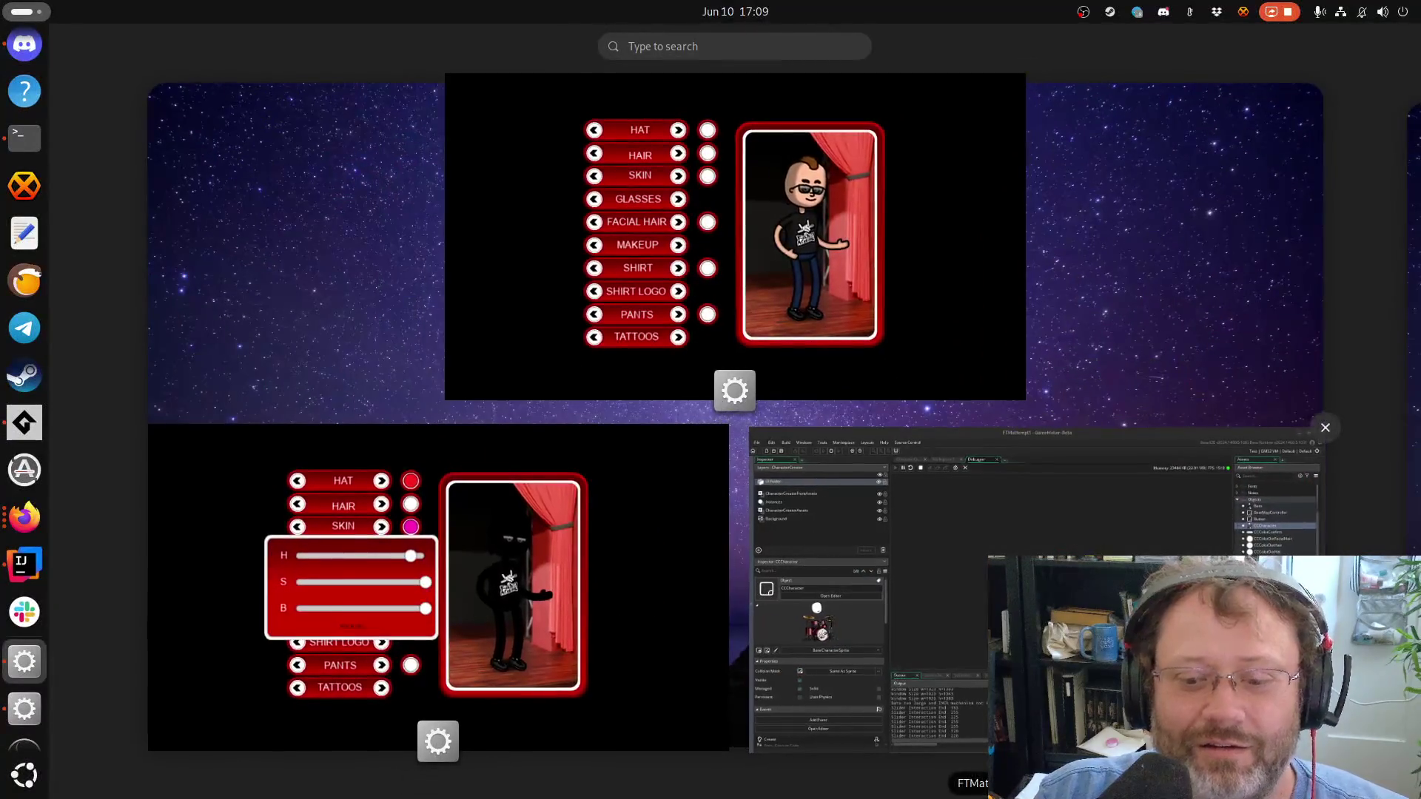
Return to the GameMaker IDE and switch to the debugger view
click(972, 522)
click(514, 102)
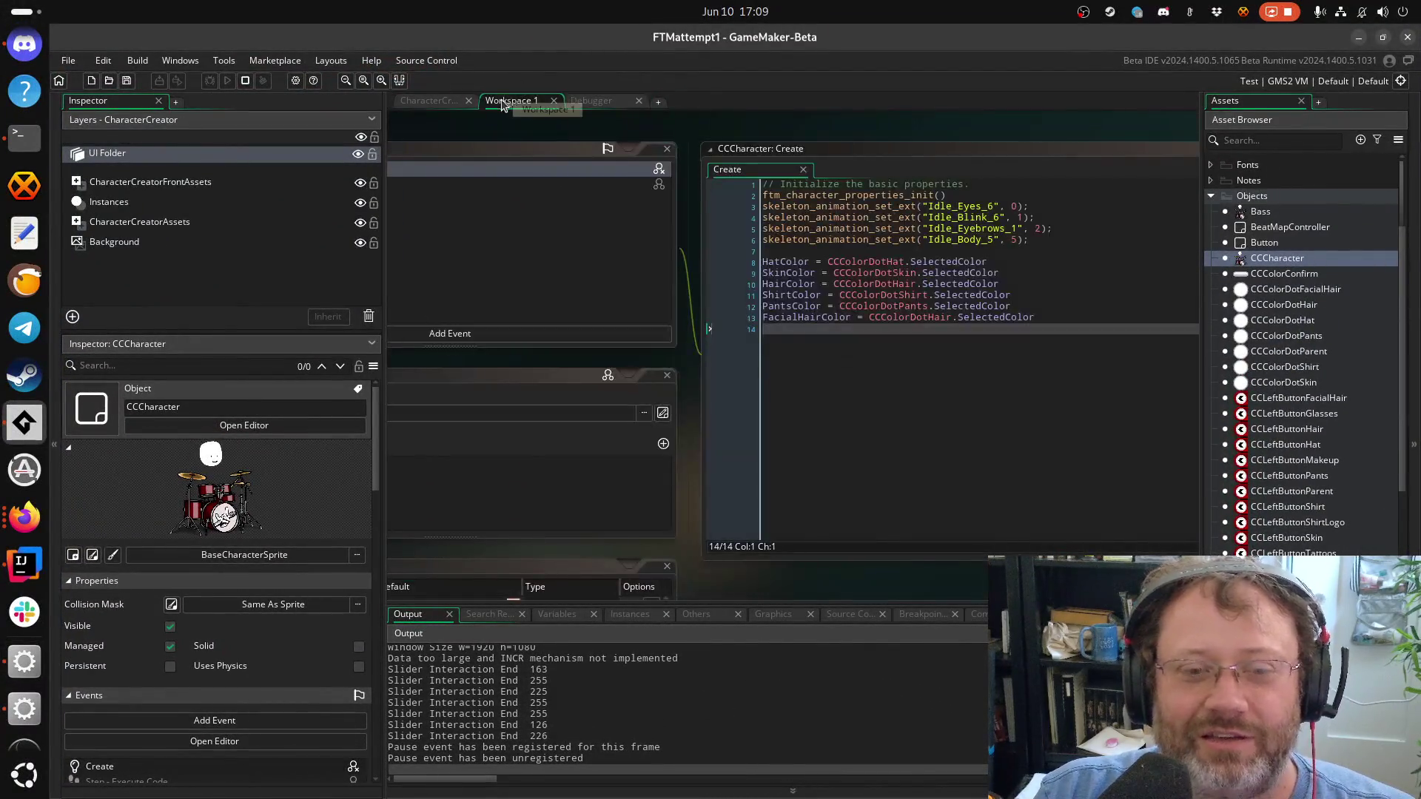
click(977, 348)
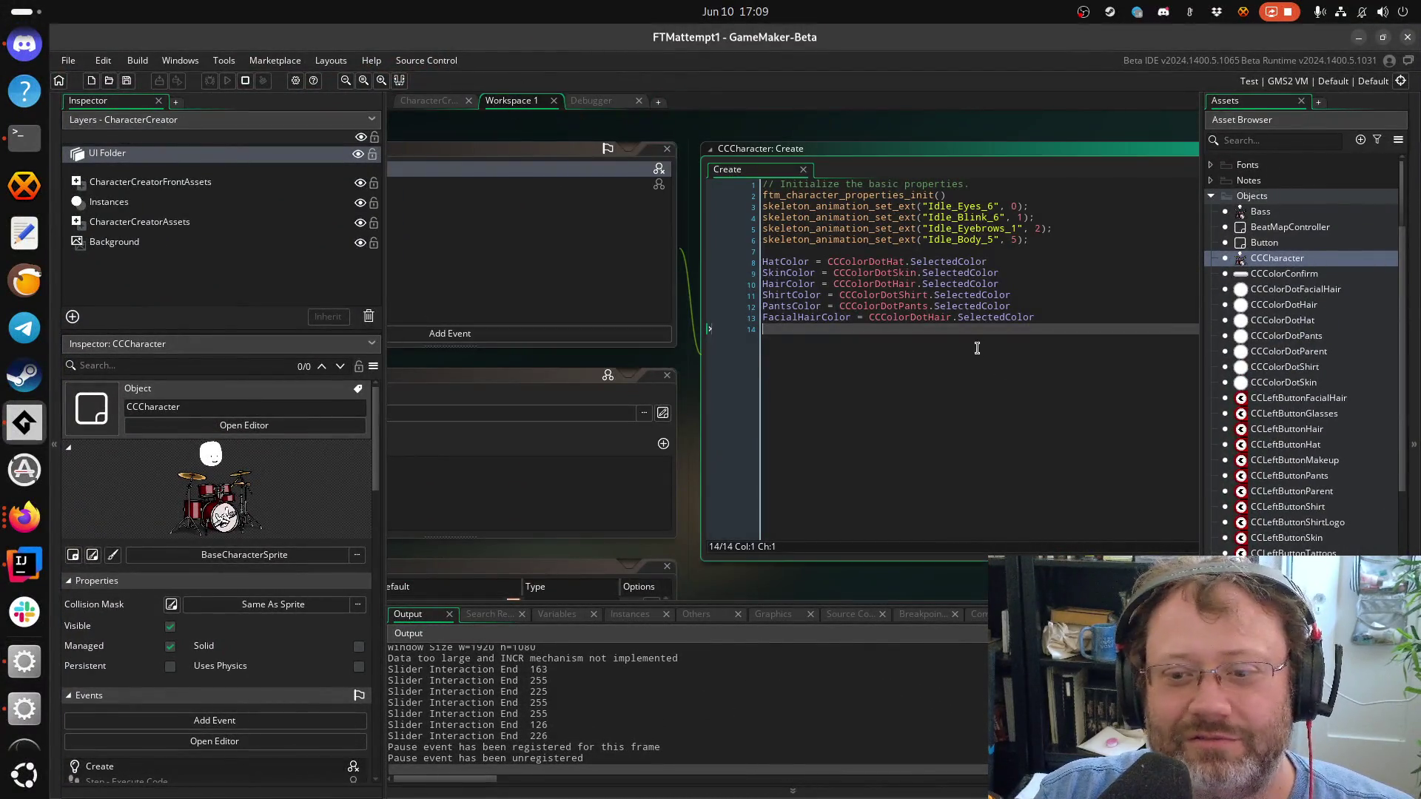
click(428, 102)
click(605, 102)
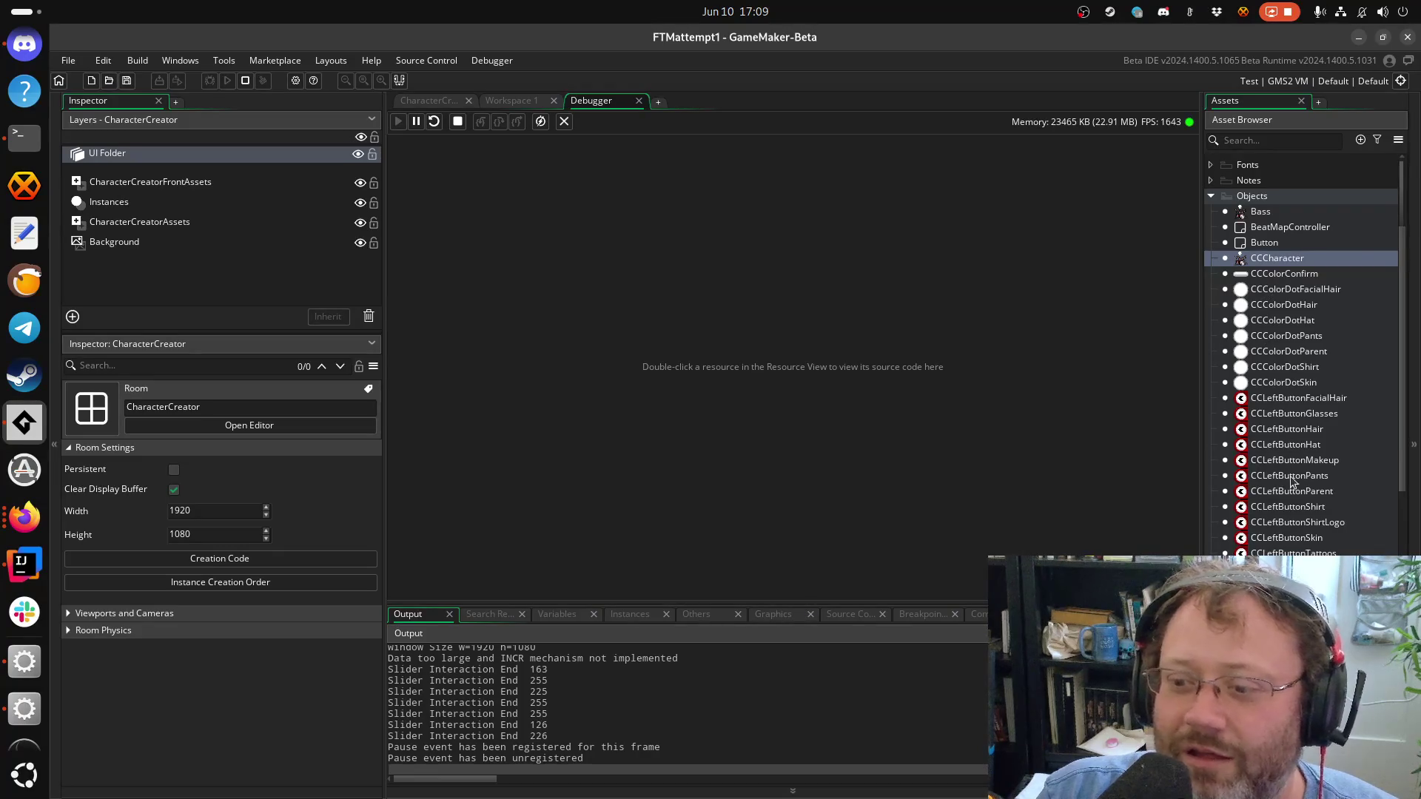
Open CCColorDotParent's Step code and breakpoint the SelectedColor = color line
double_click(1288, 306)
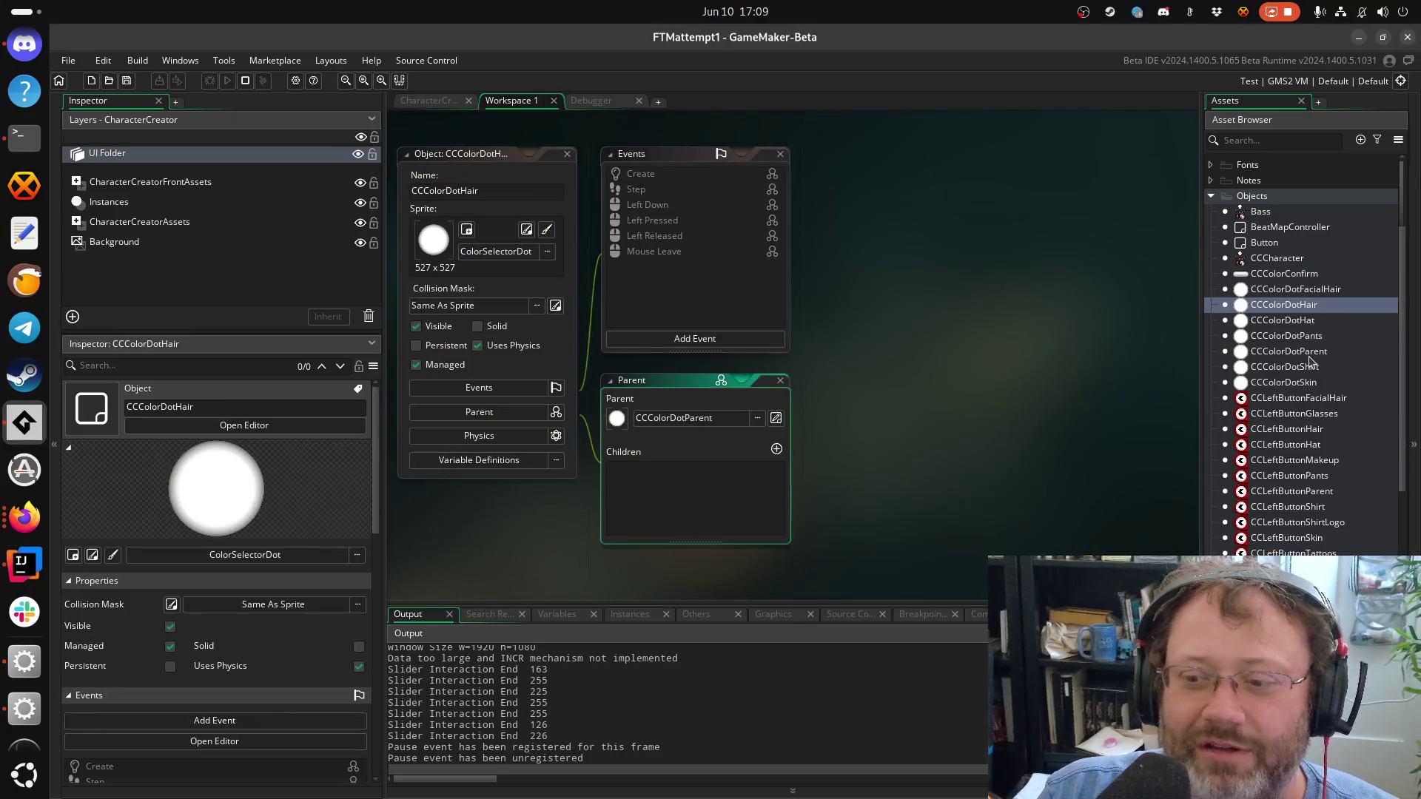
double_click(1307, 354)
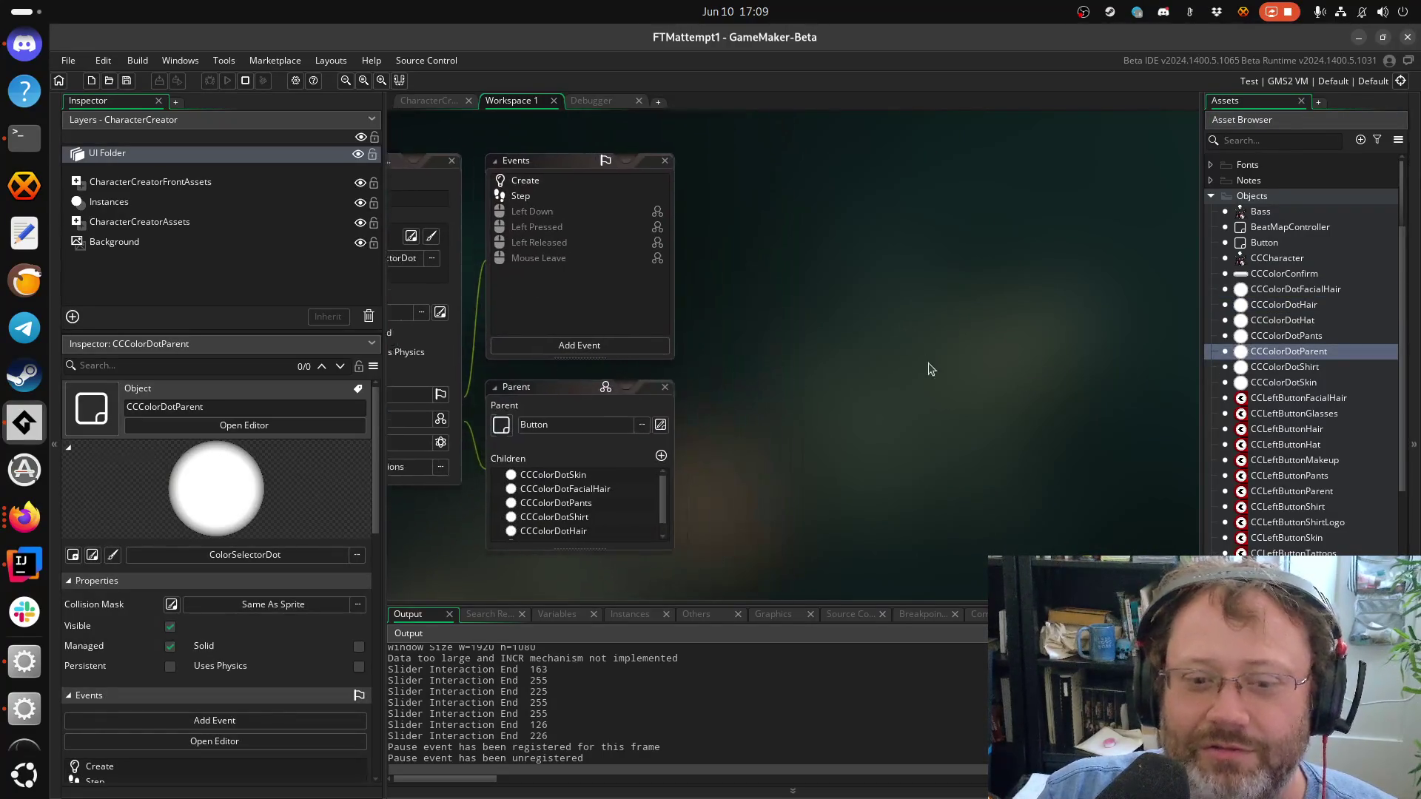
double_click(582, 256)
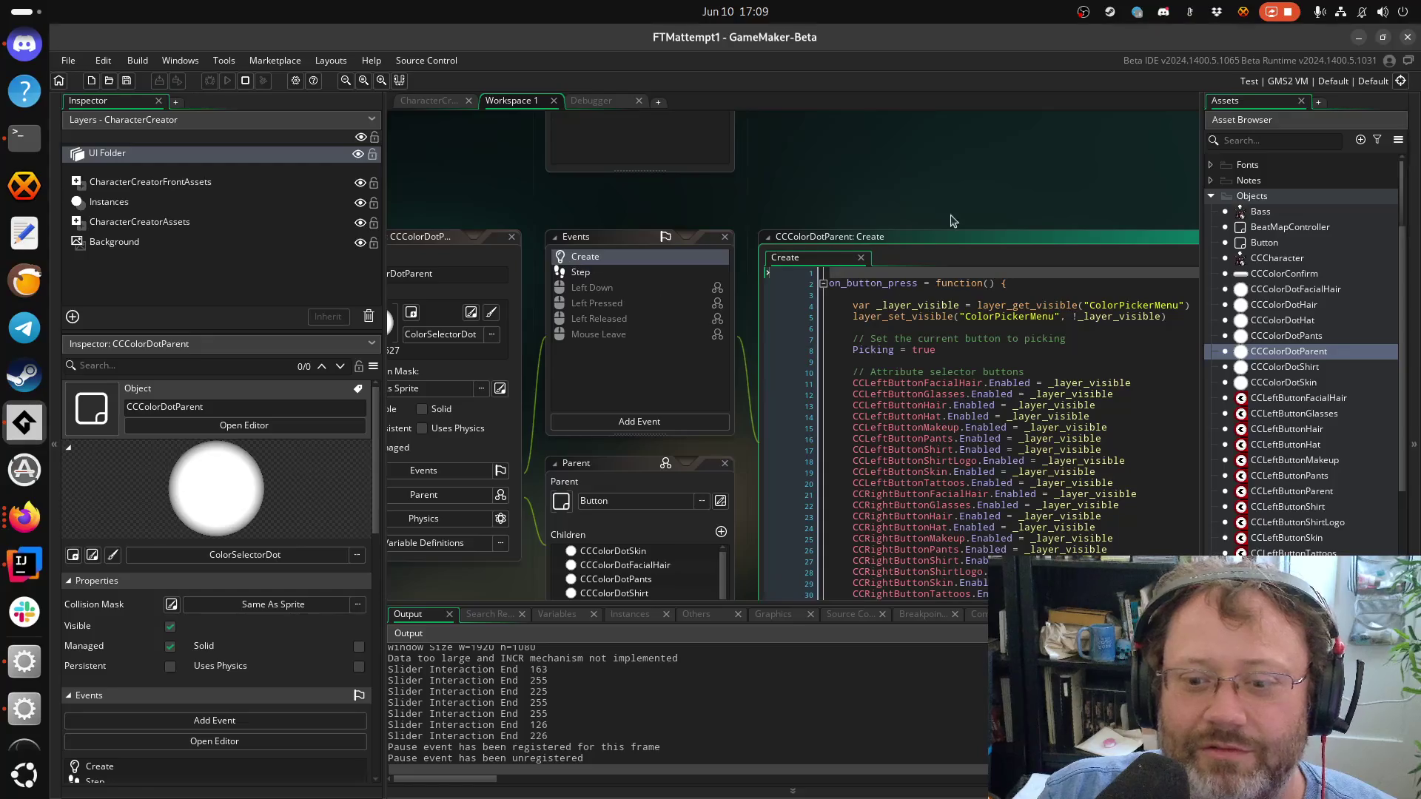
scroll(888, 311, down, 5)
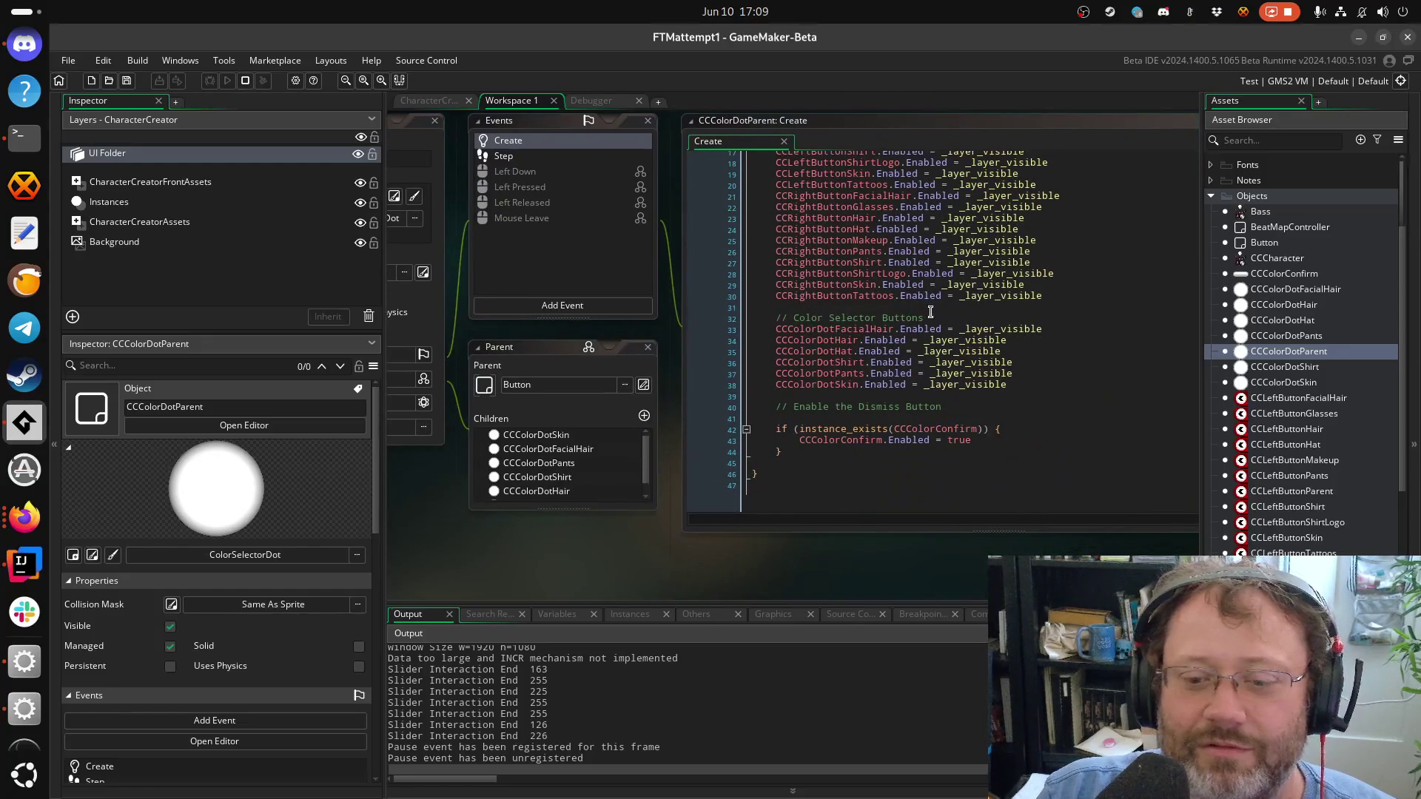
double_click(504, 156)
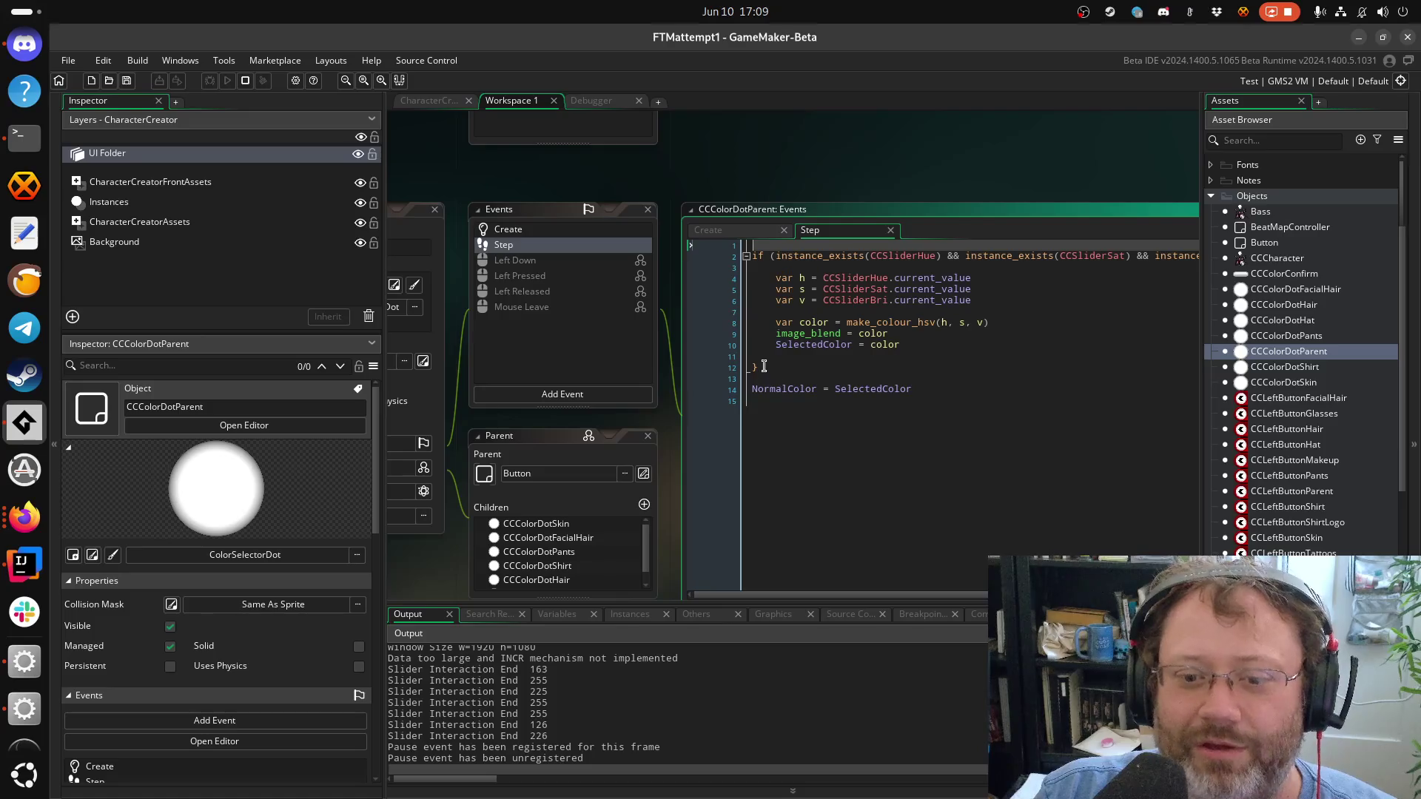
click(778, 356)
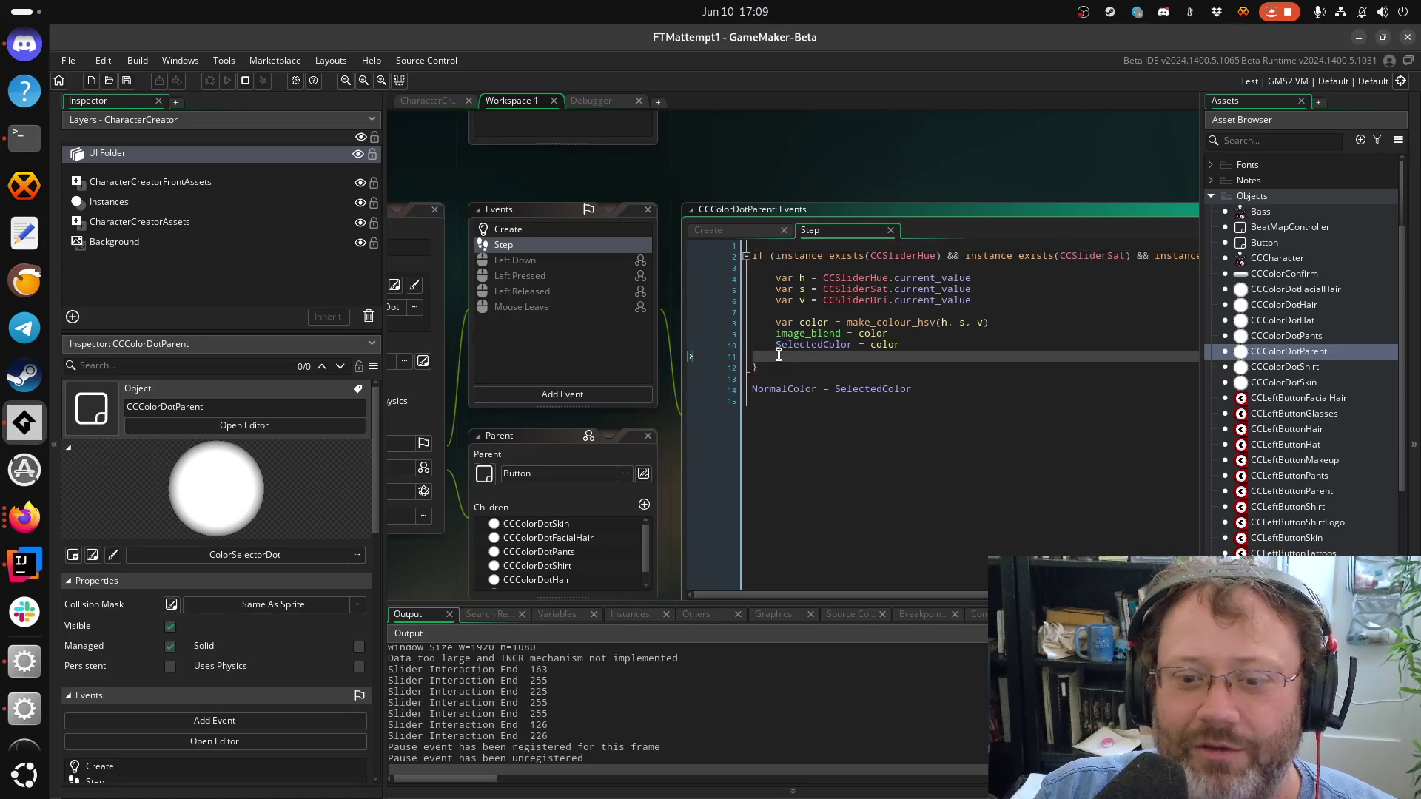
click(737, 348)
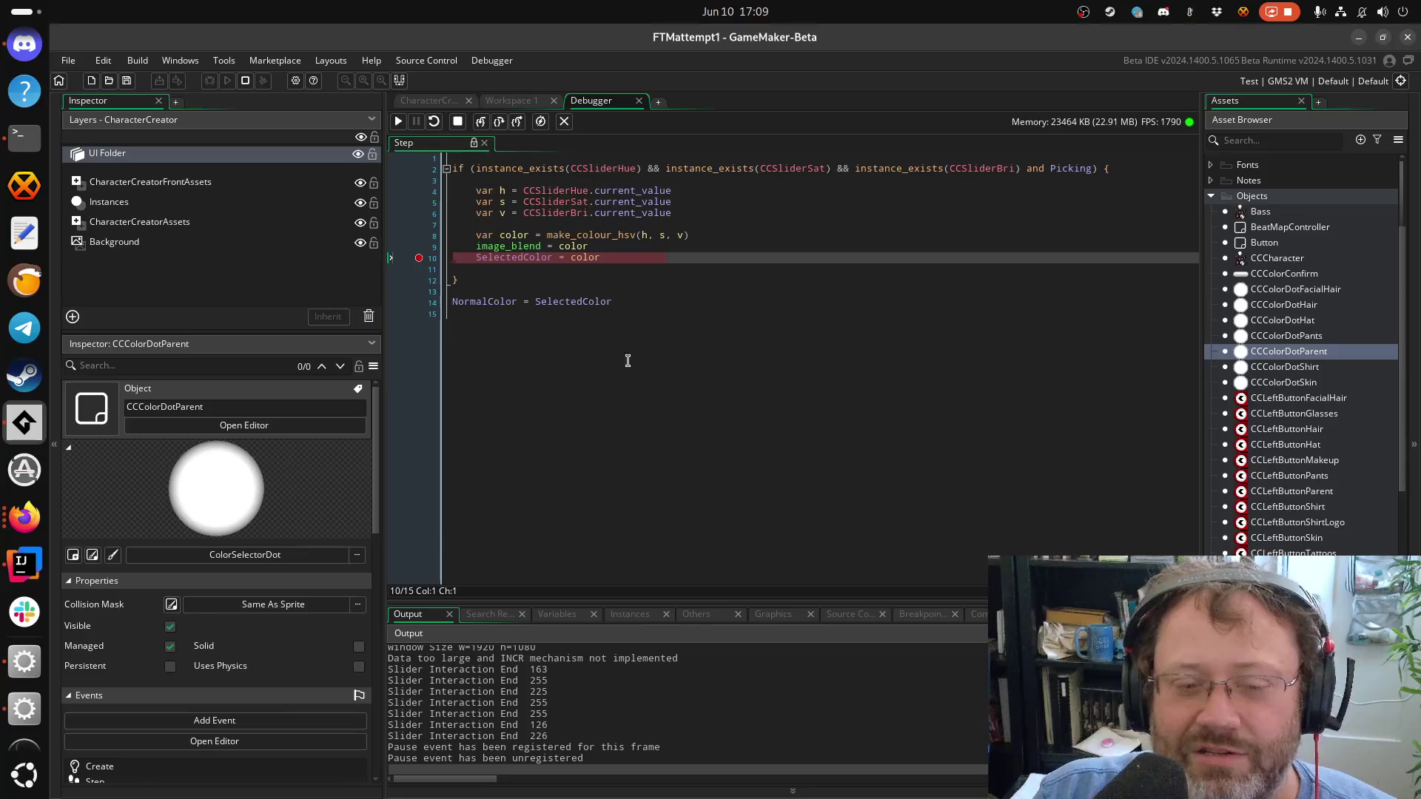
Read the locals (h 226, s 225, v 255, color 12066559) and resume the game
mouse_move(522, 238)
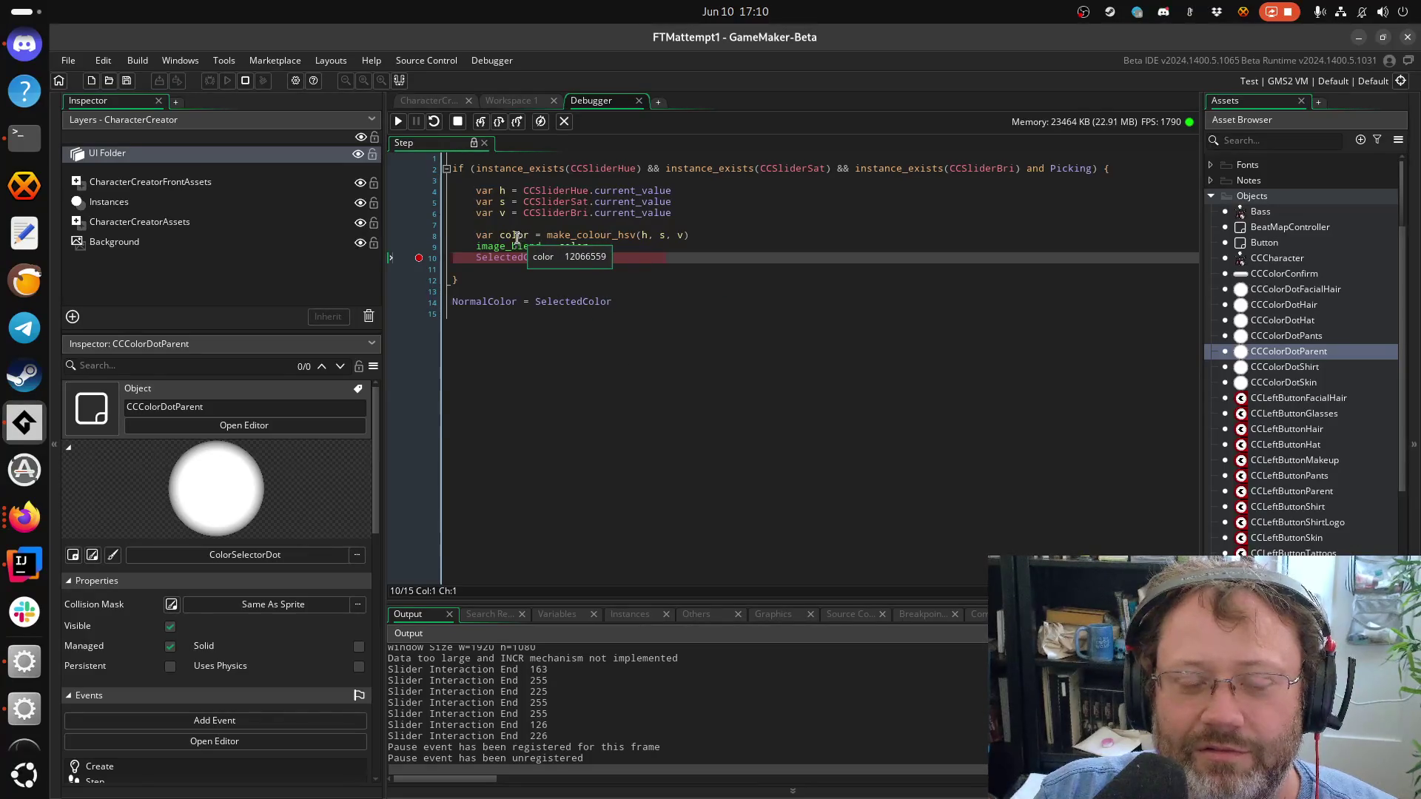
click(547, 616)
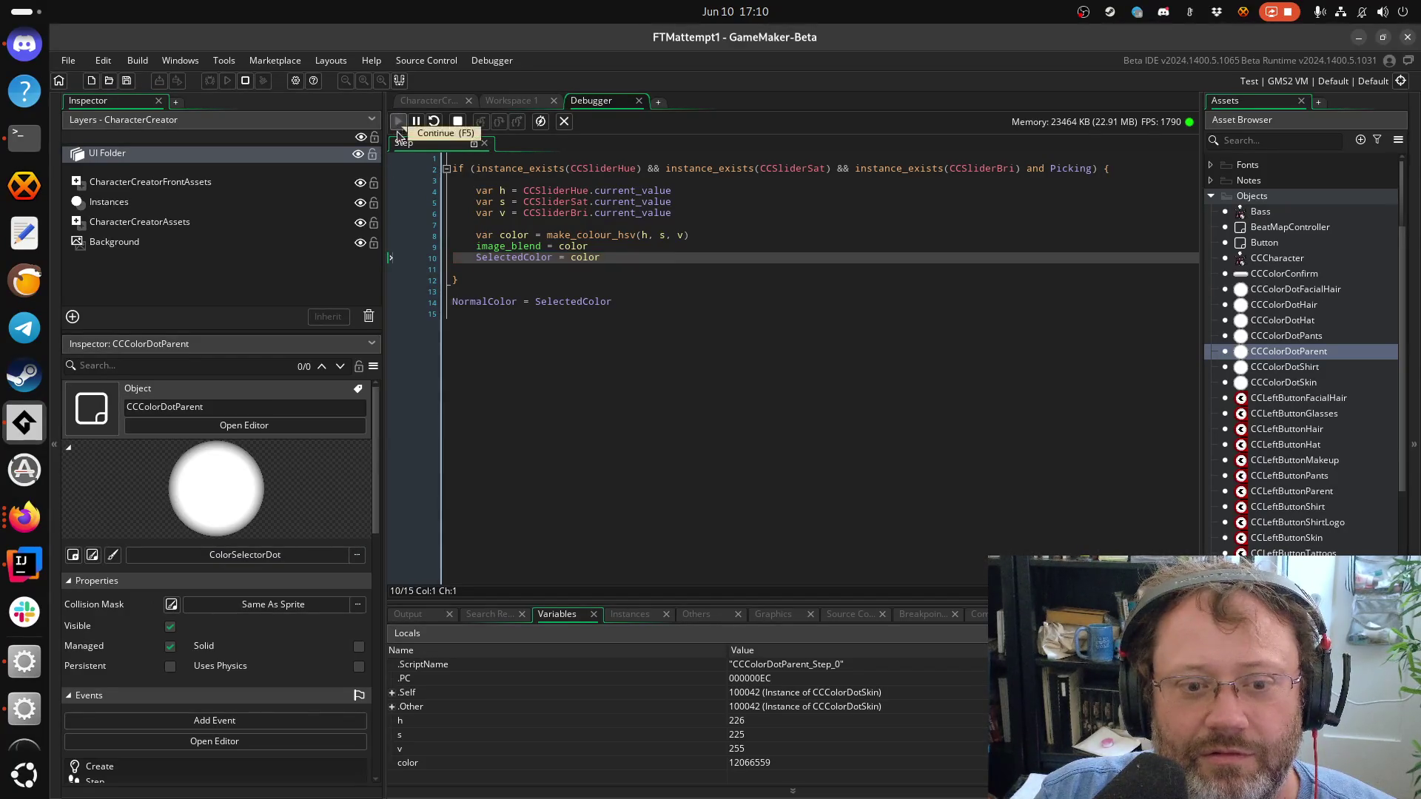
click(399, 121)
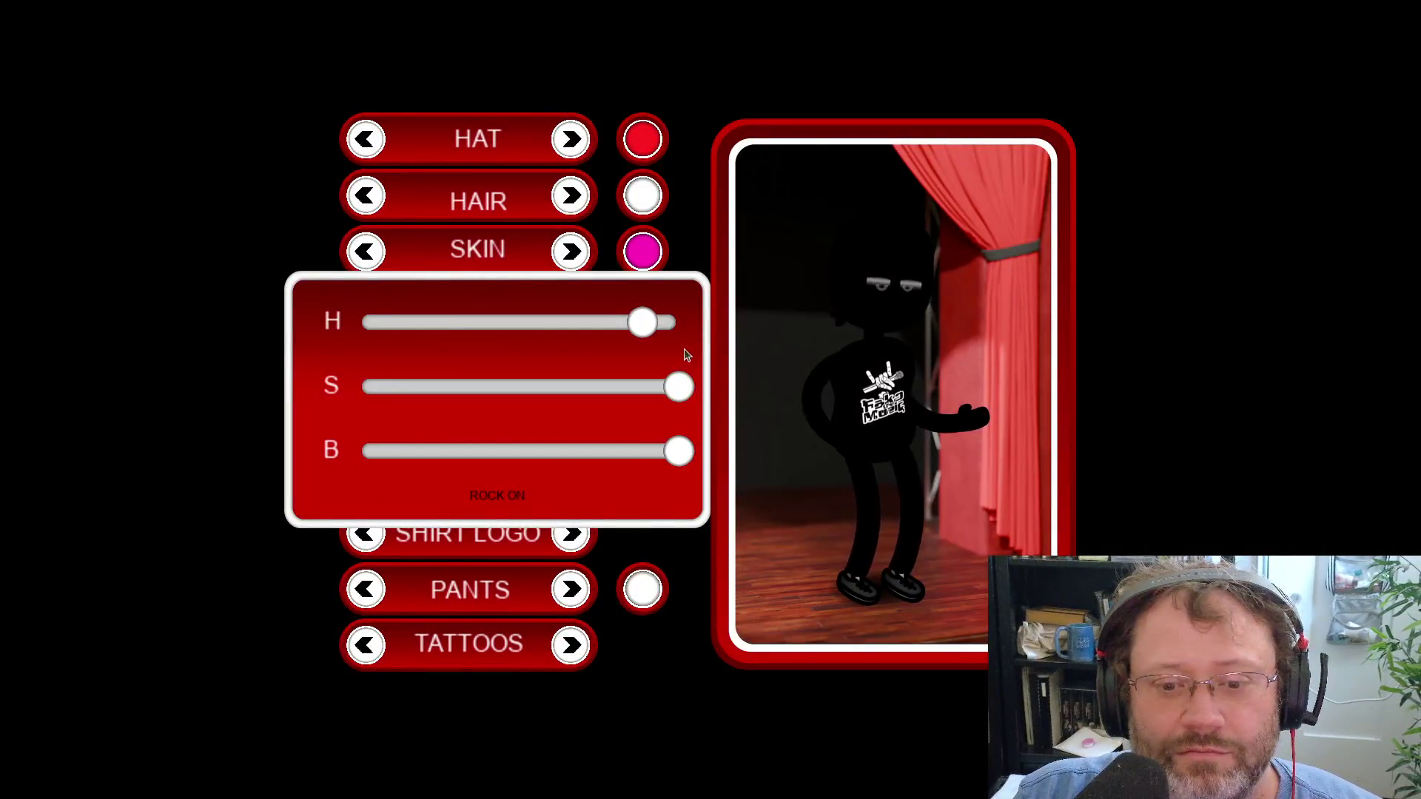
Tint the skin pale green and shift the hair hue to pink
drag(643, 322, 495, 321)
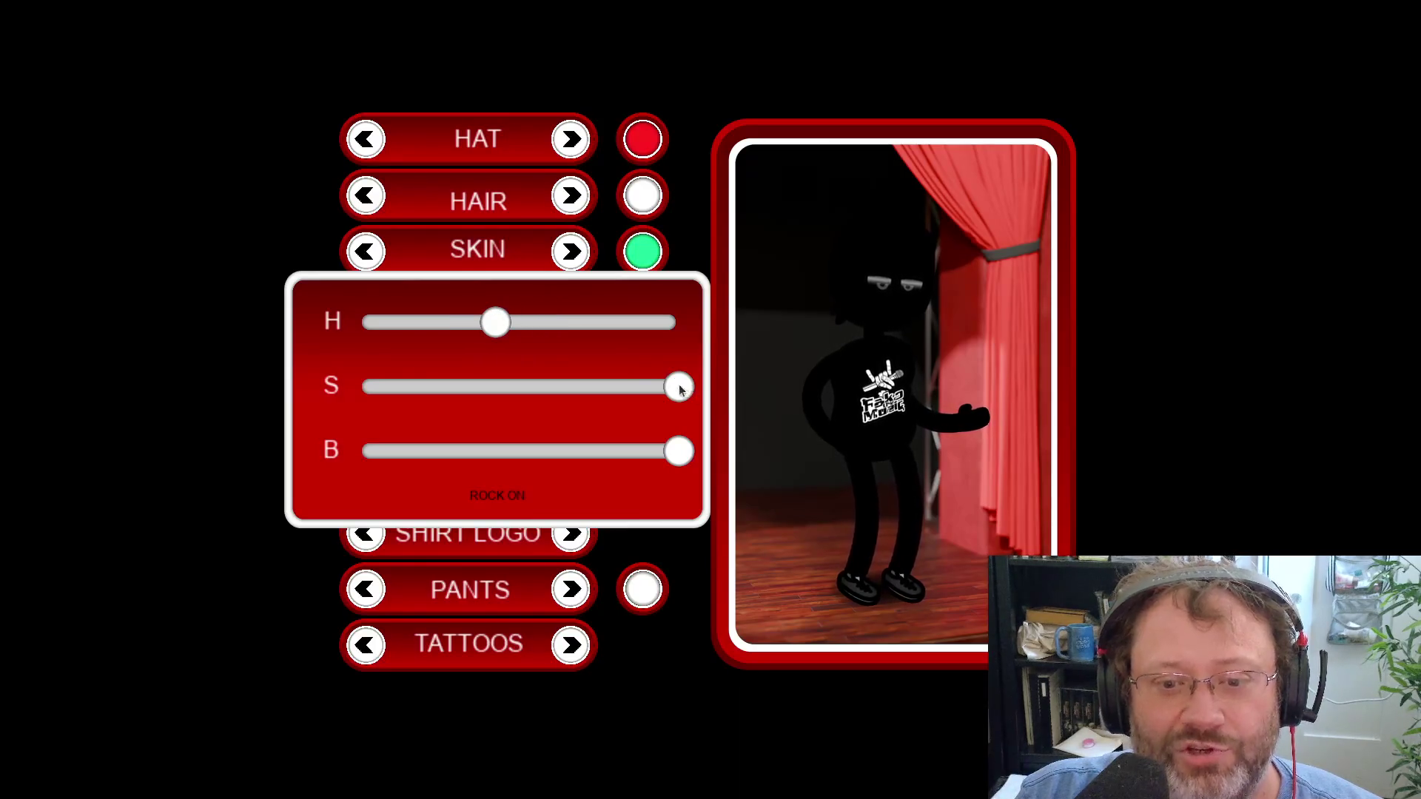
drag(678, 386, 430, 387)
click(497, 495)
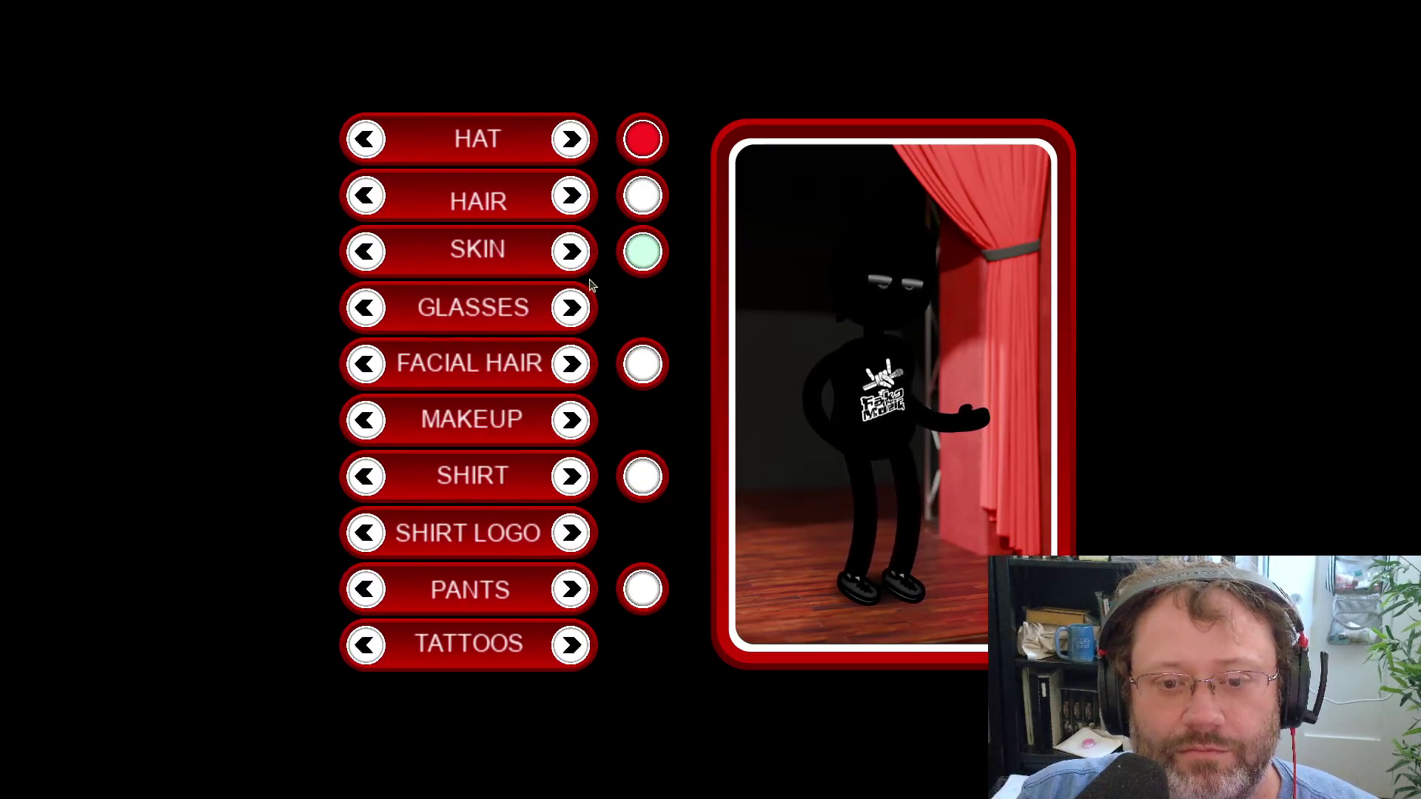
click(635, 215)
drag(495, 322, 649, 322)
click(498, 496)
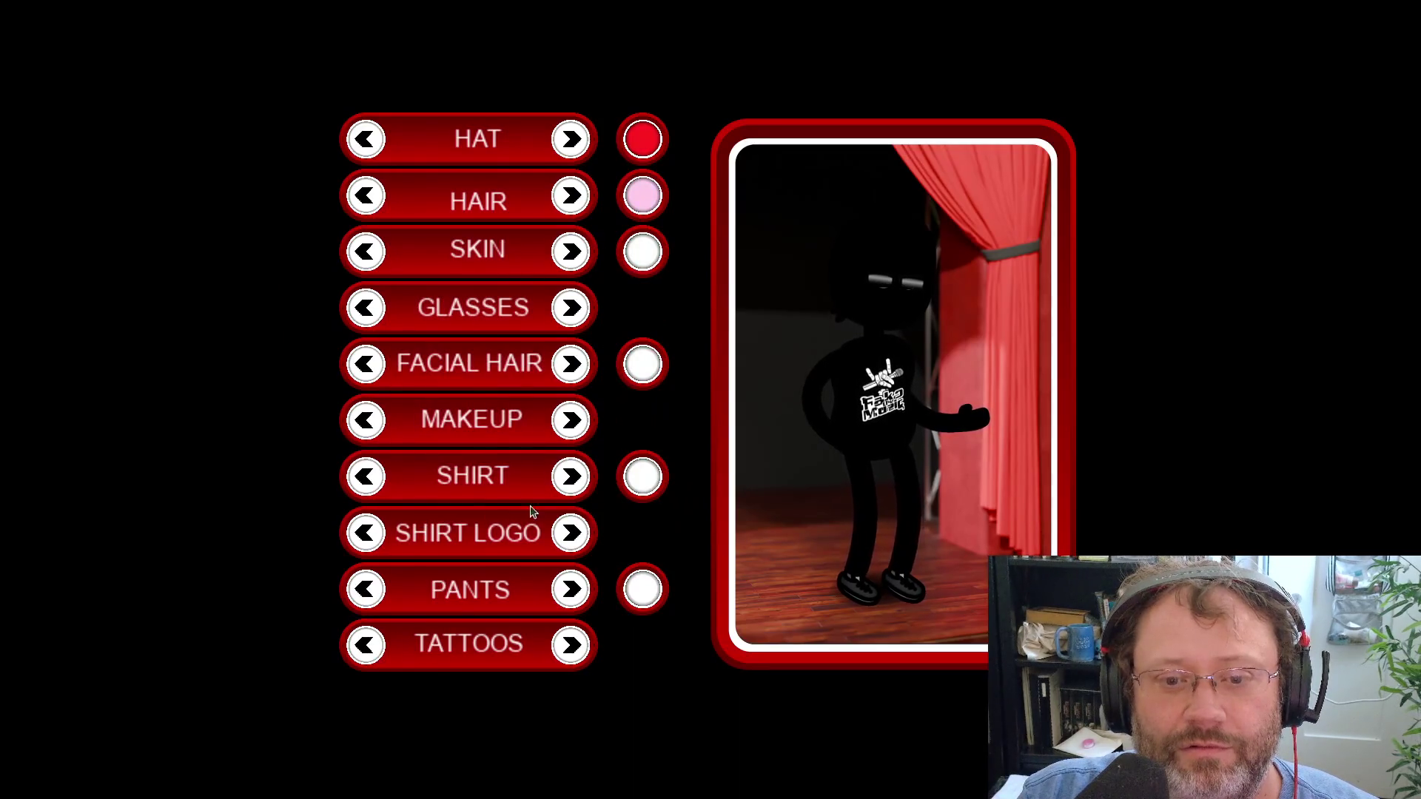
Make the pants magenta and shift the facial hair toward purple with lower saturation
click(643, 589)
drag(430, 387, 649, 388)
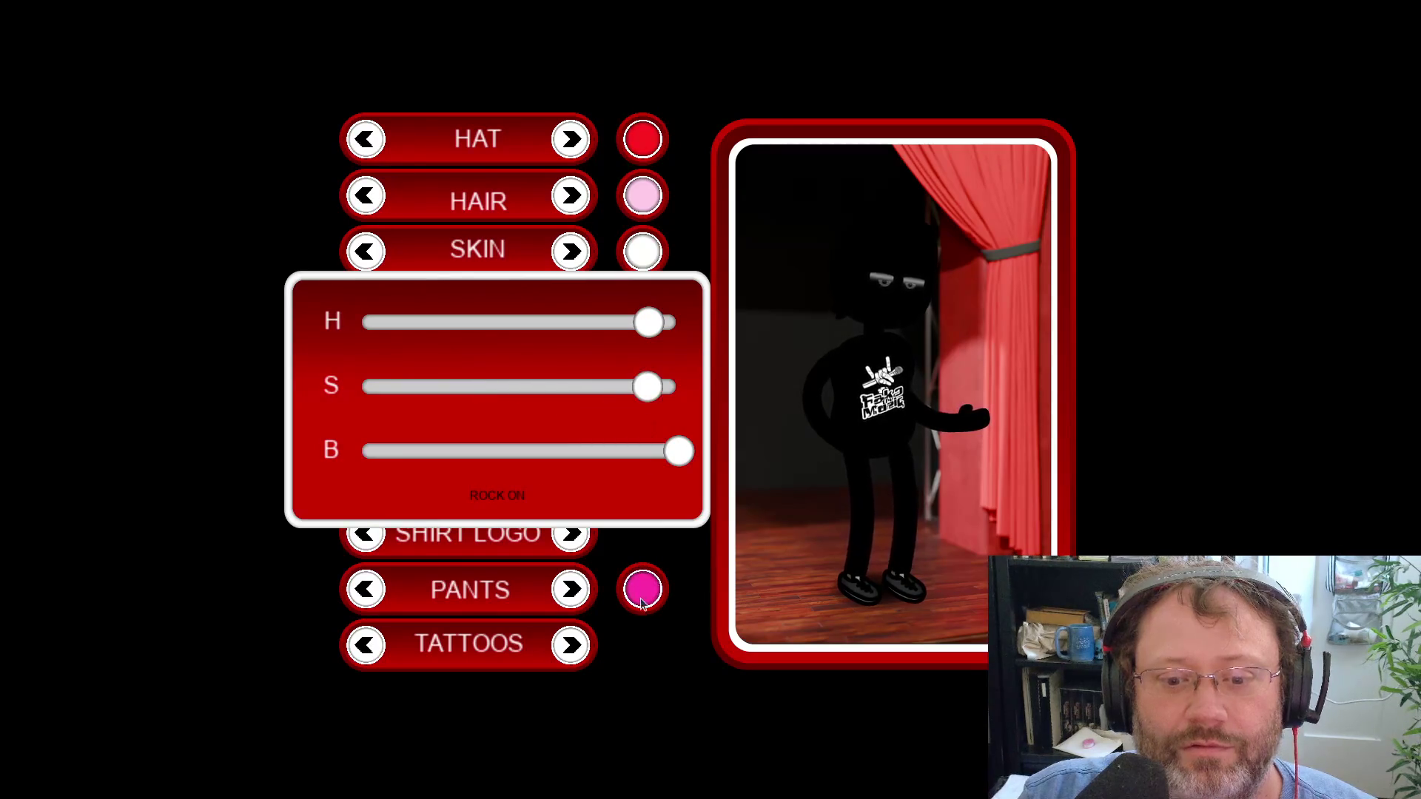
click(520, 500)
click(642, 363)
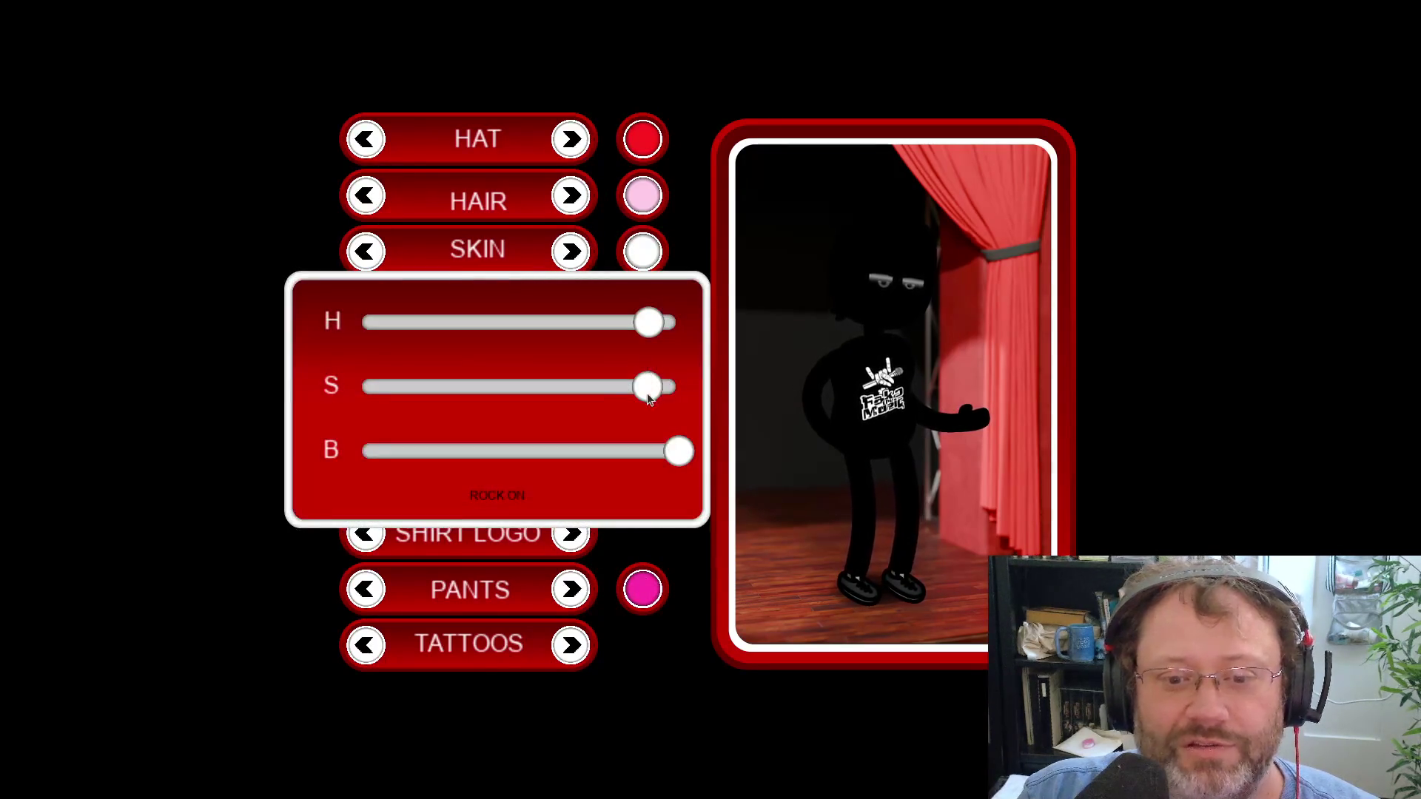
drag(649, 386, 494, 386)
mouse_move(665, 326)
mouse_down()
mouse_move(384, 323)
mouse_move(604, 322)
mouse_up()
click(492, 500)
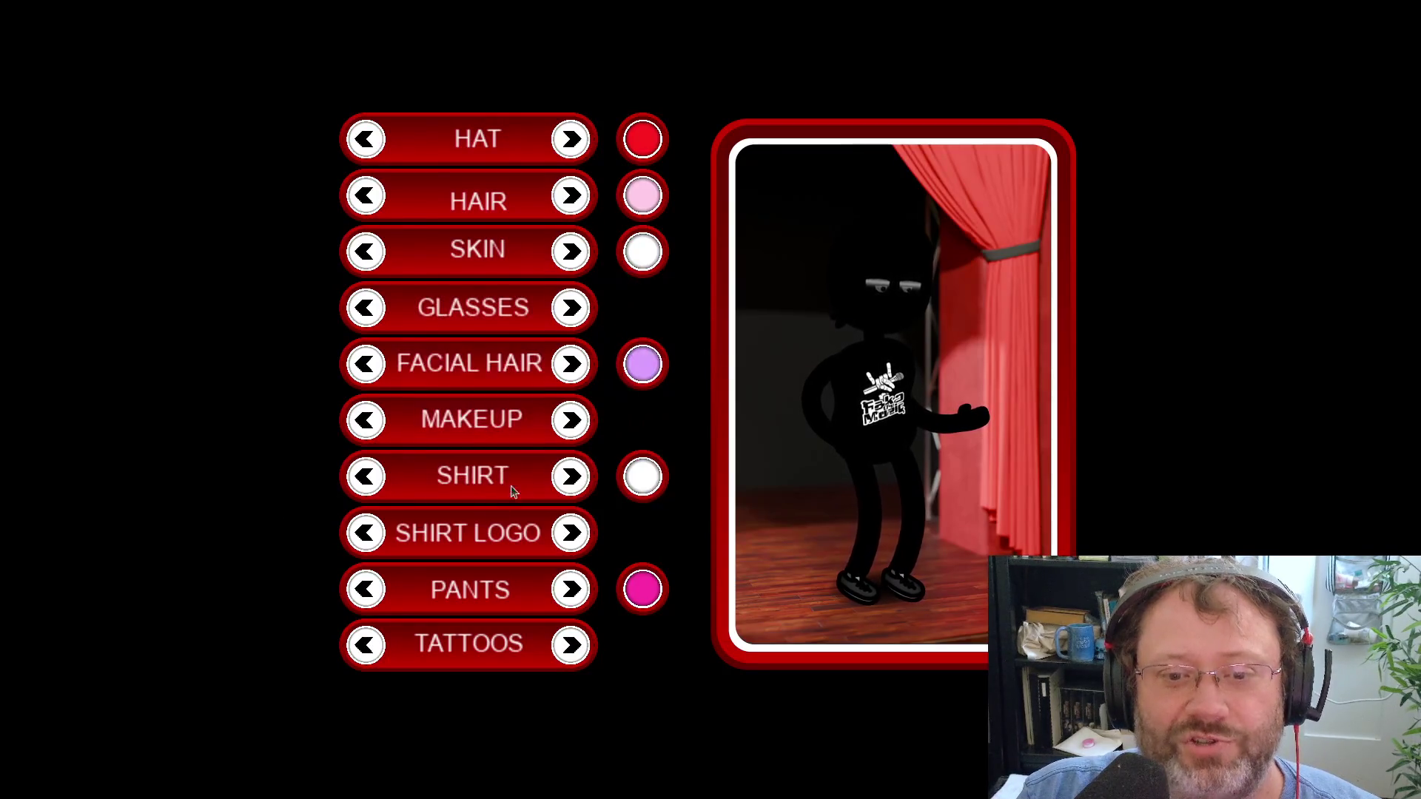
Set the hat hue to maximum, raise its saturation, and close the panel
click(643, 139)
drag(600, 329, 415, 326)
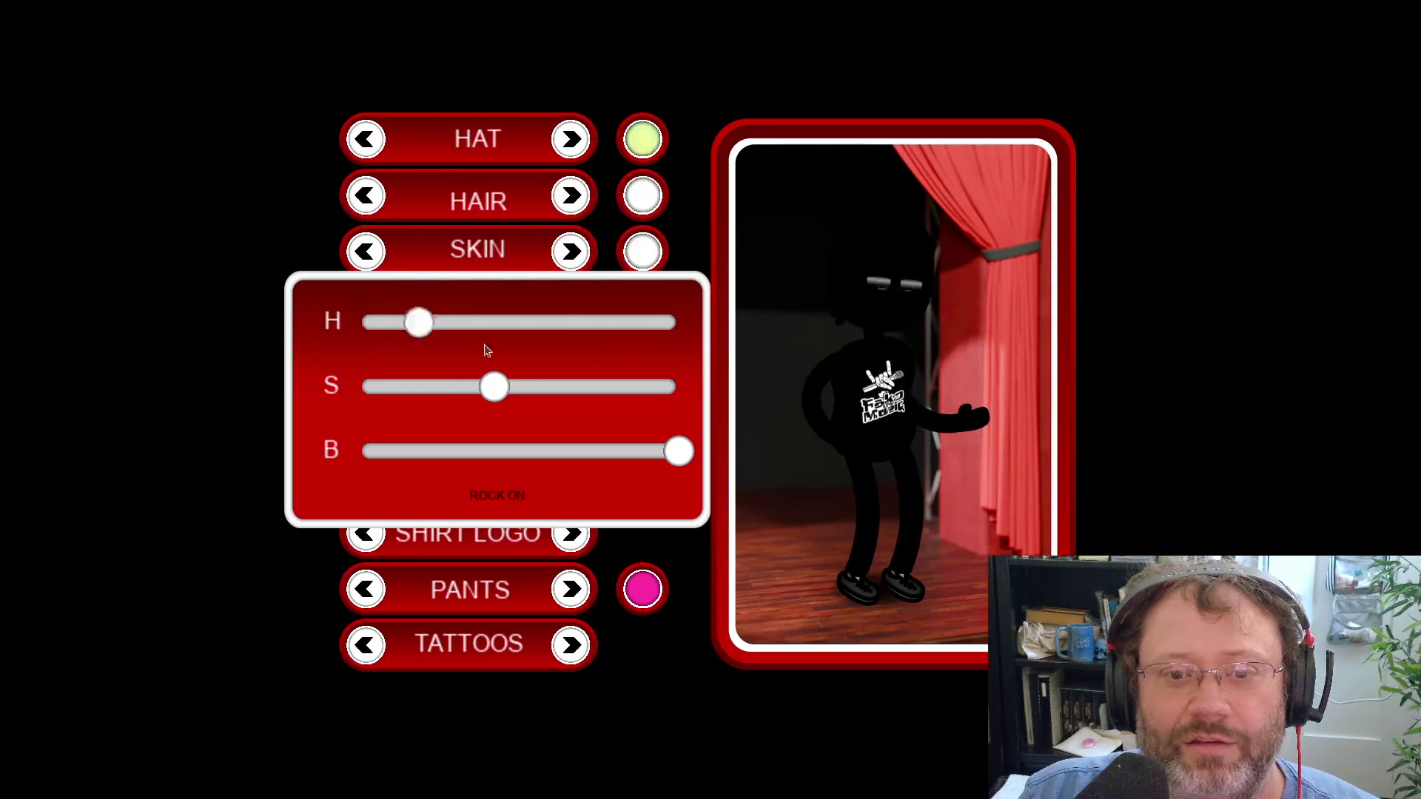
click(673, 323)
drag(494, 386, 699, 428)
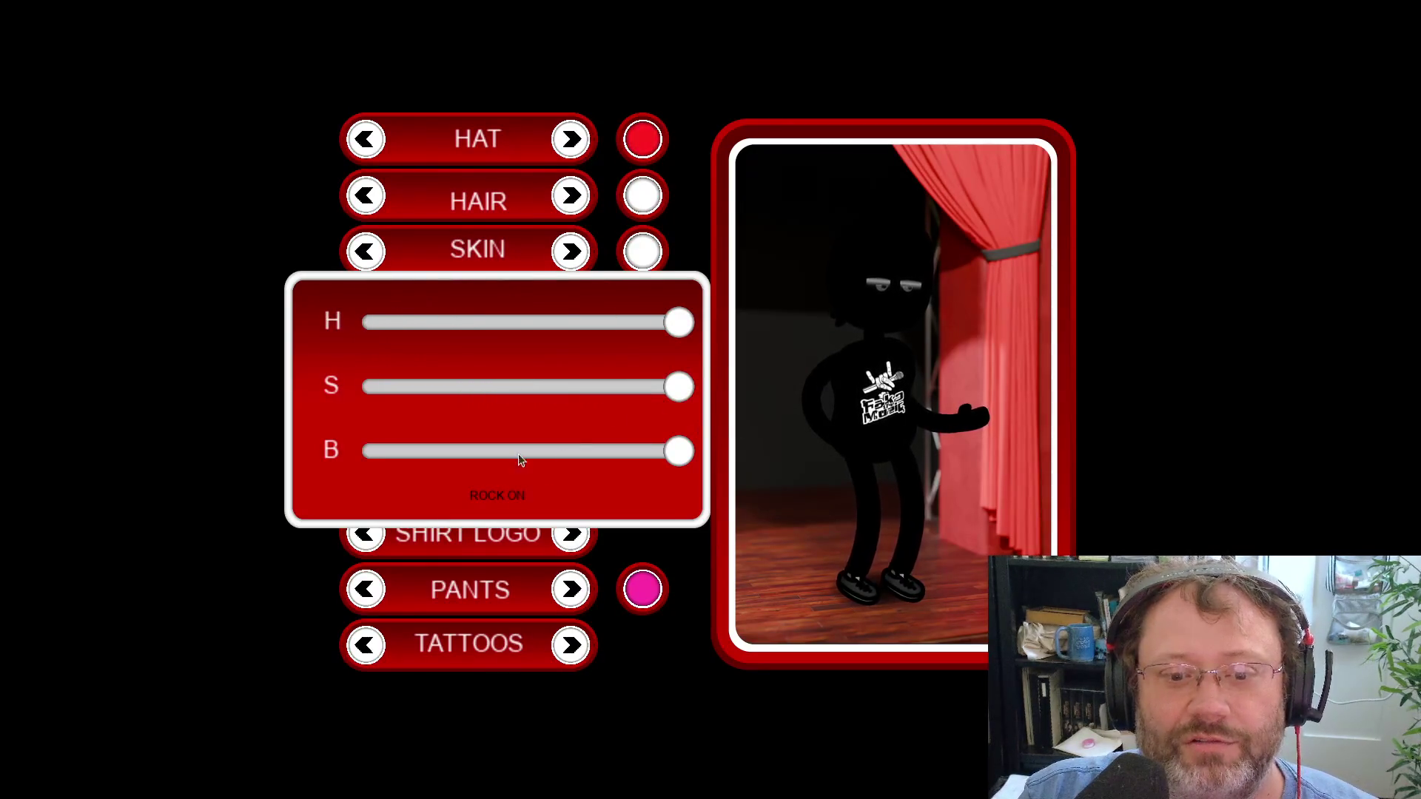
click(498, 503)
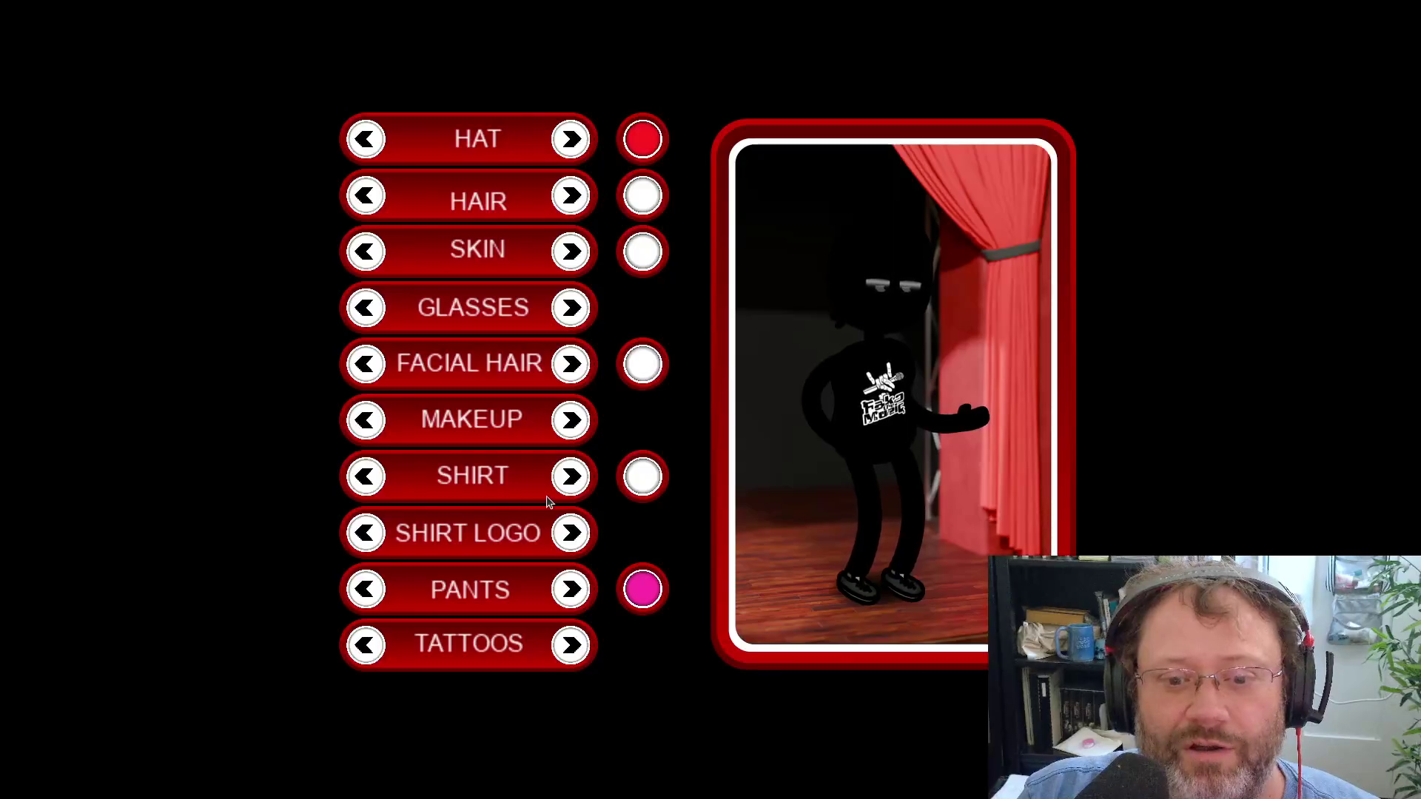
Quit the running game and the leftover app from the dock
key(alt+Tab)
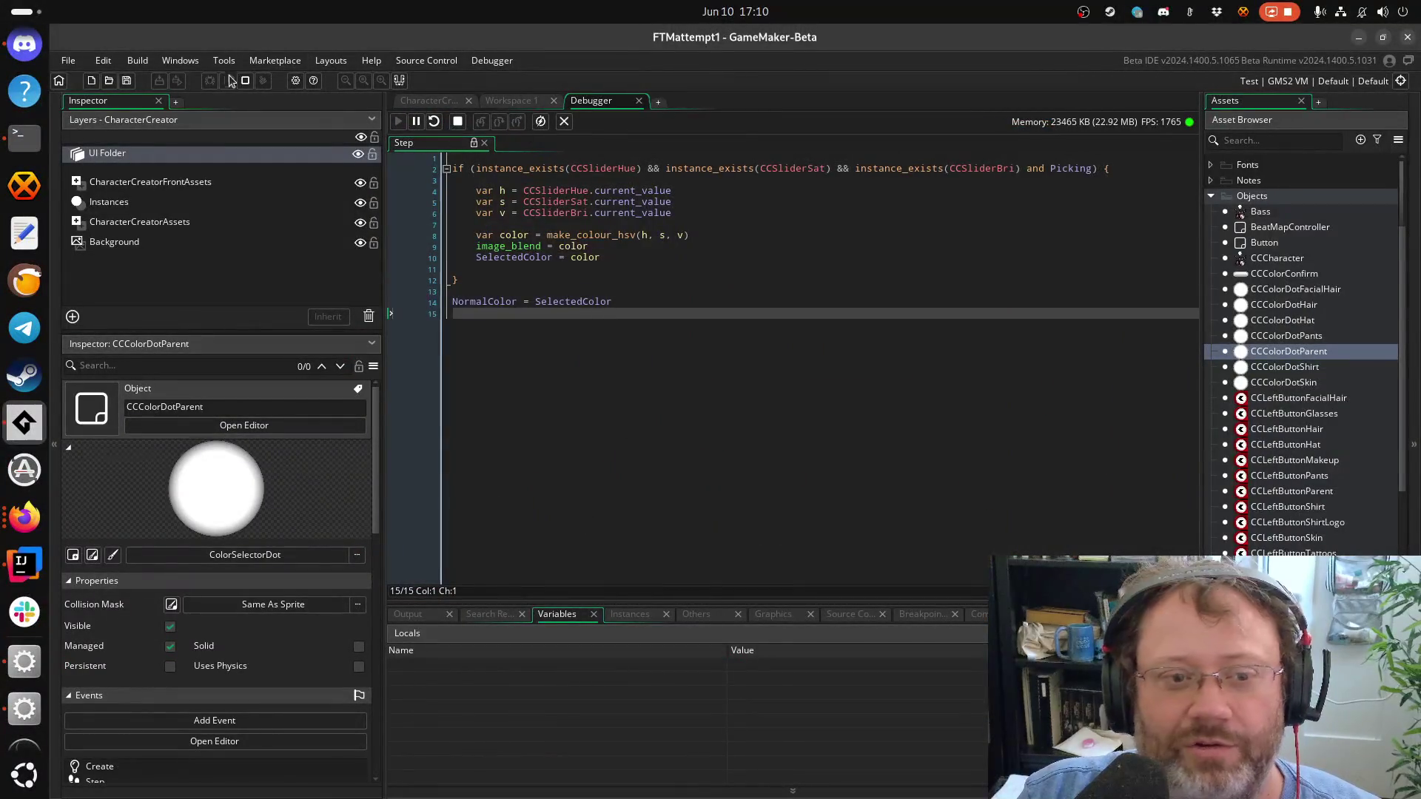
right_click(24, 661)
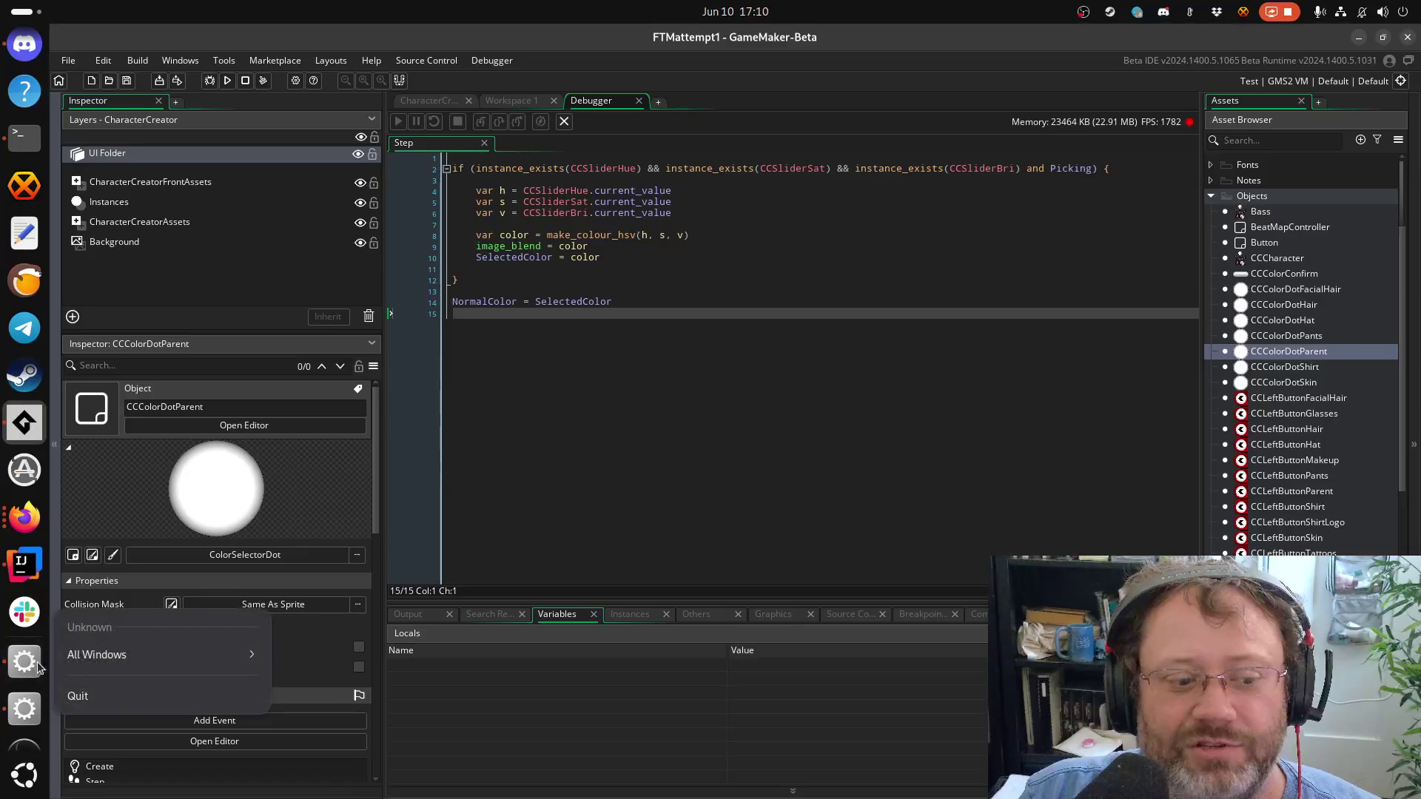
click(70, 692)
right_click(20, 688)
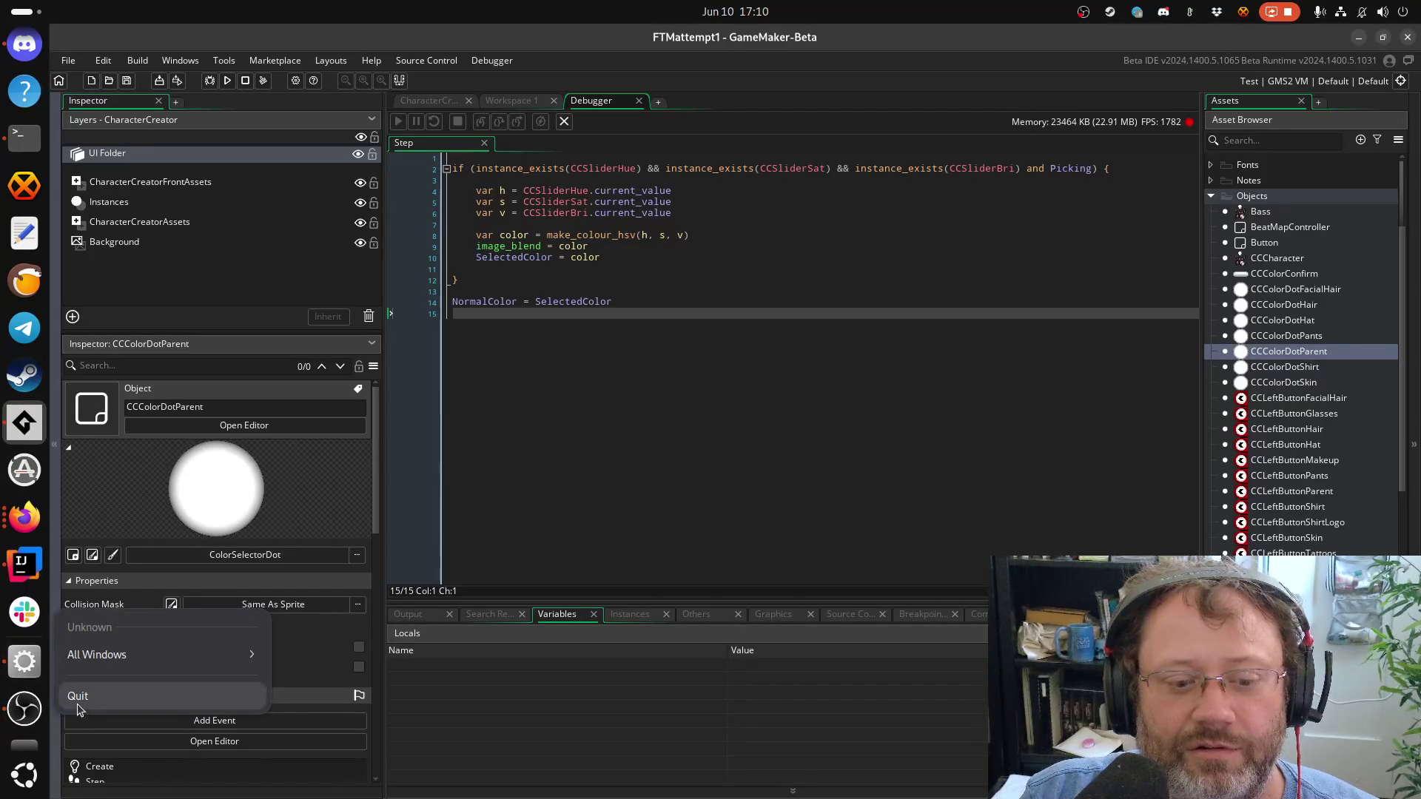
click(111, 703)
Start an indented line after SelectedColor = color in the Step code, beginning 'Debug'
click(665, 236)
click(636, 263)
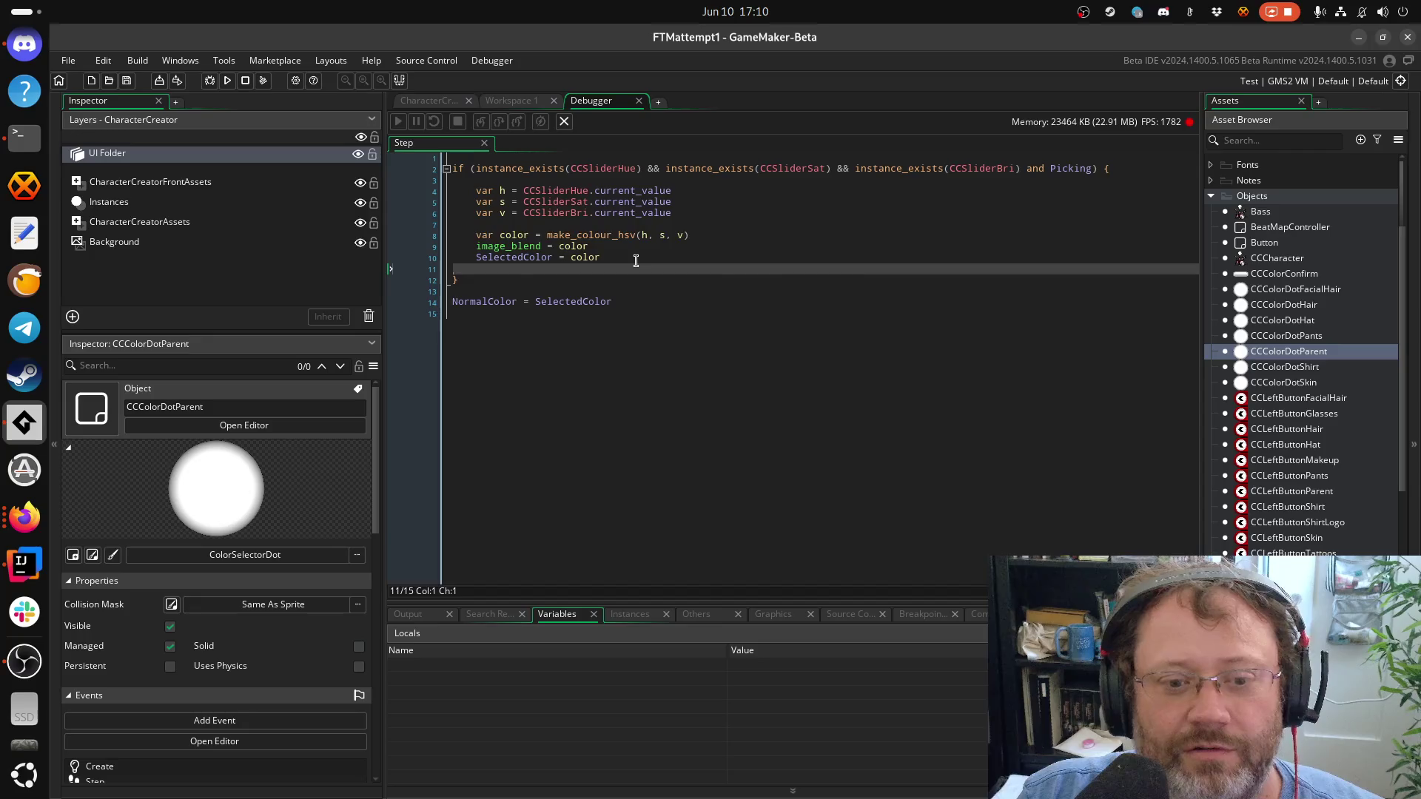
key(Tab)
key(ctrl+space)
key(Escape)
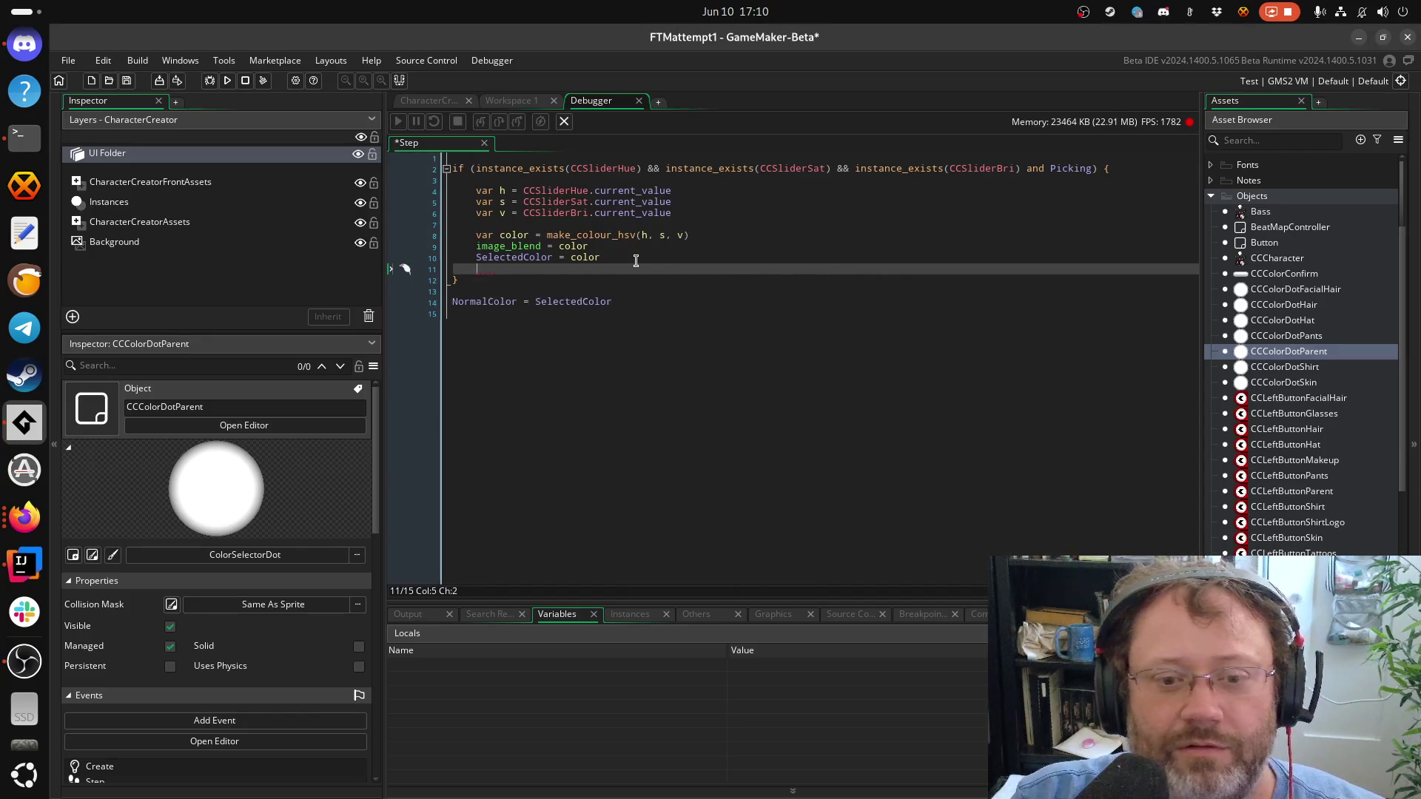
key(BackSpace)
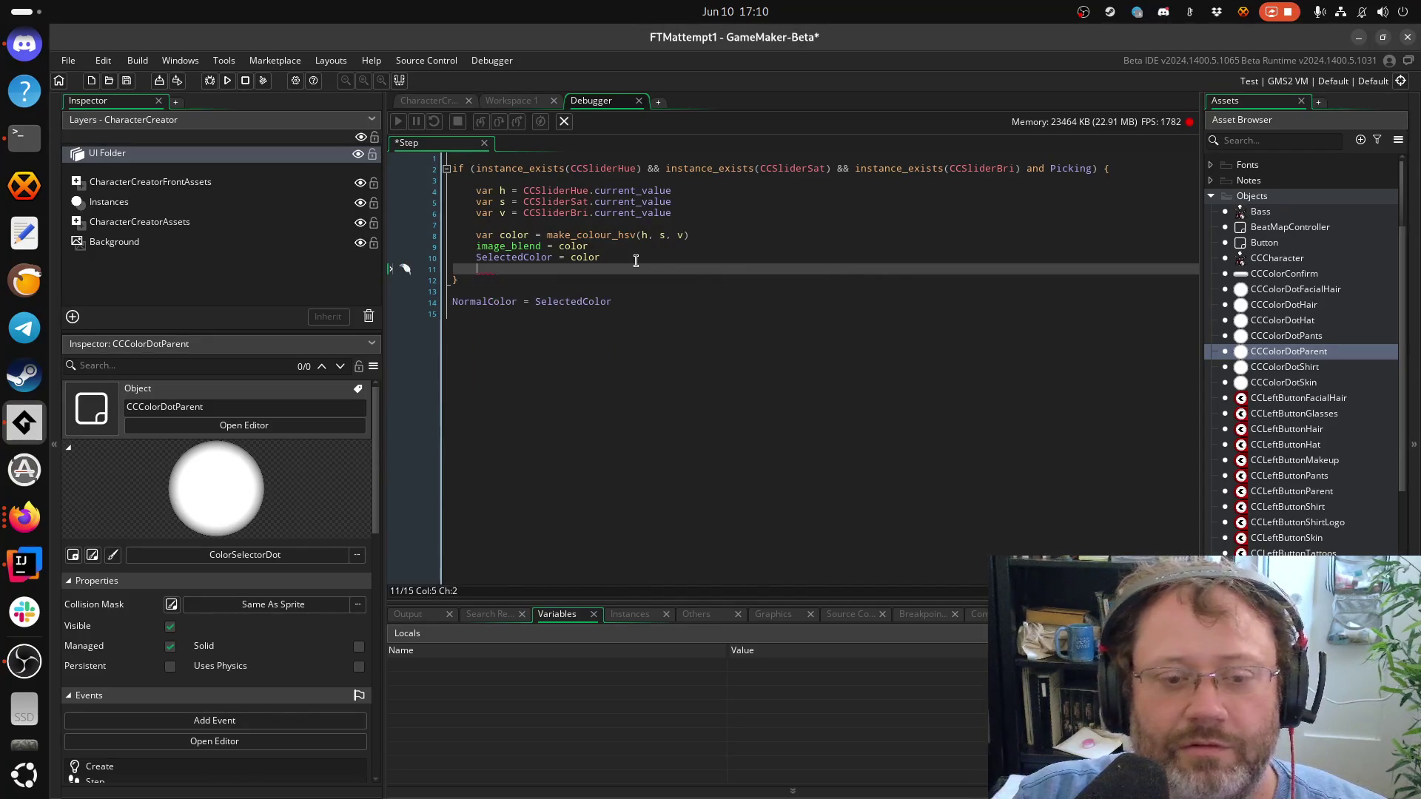
text(Debug)
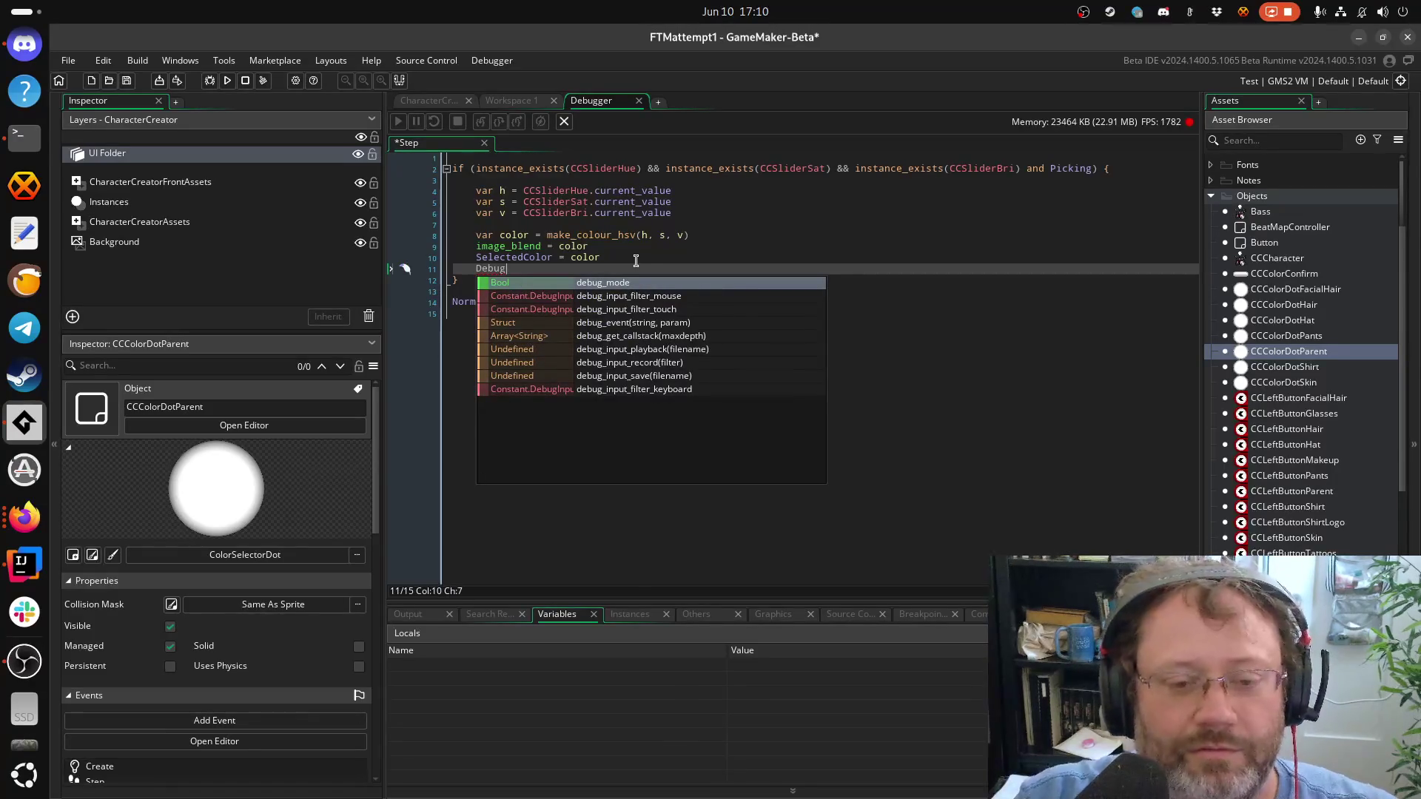
Replace the call on line 11 with show_debug_message and begin its message text "Color {"
key(BackSpace)
key(BackSpace)
key(BackSpace)
text(showd)
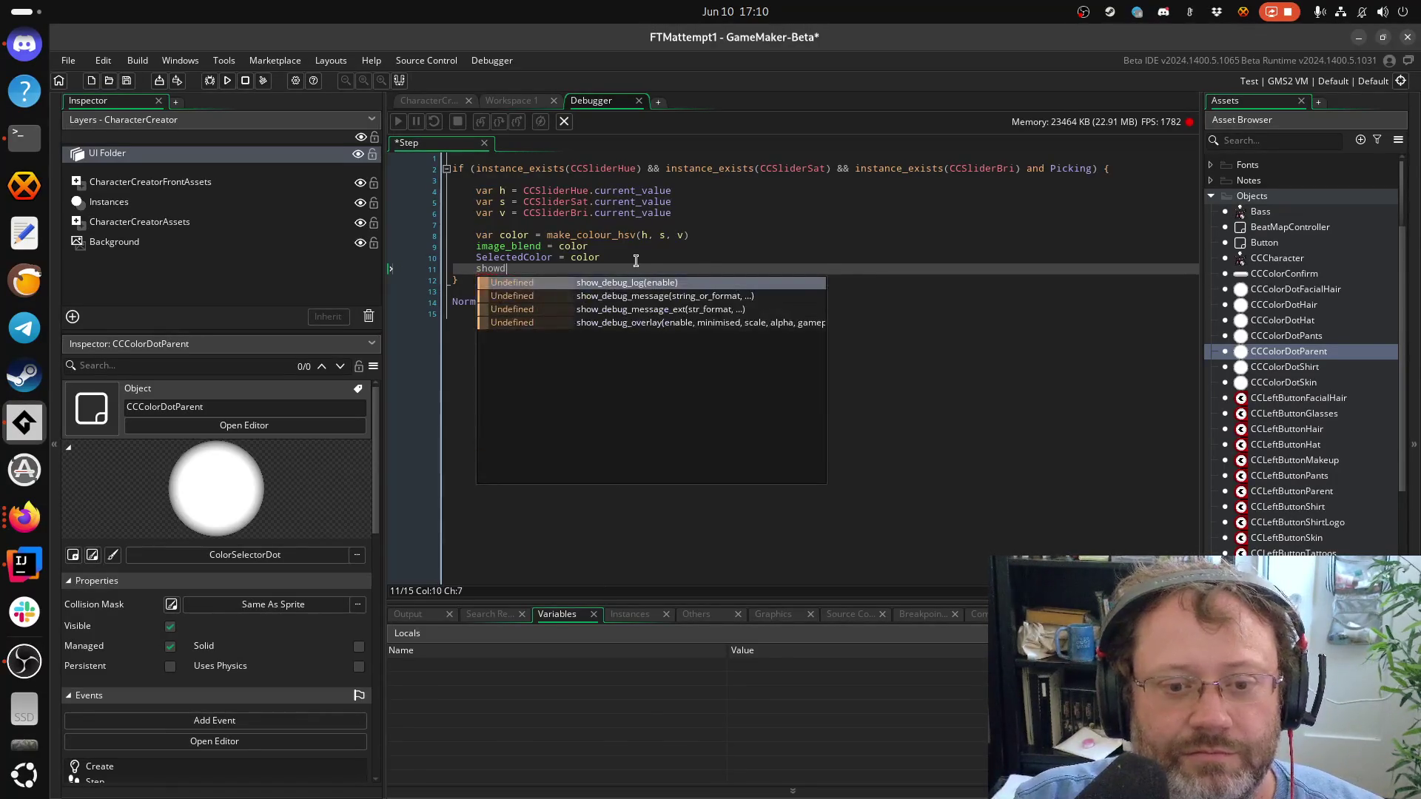
key(Down)
key(Down)
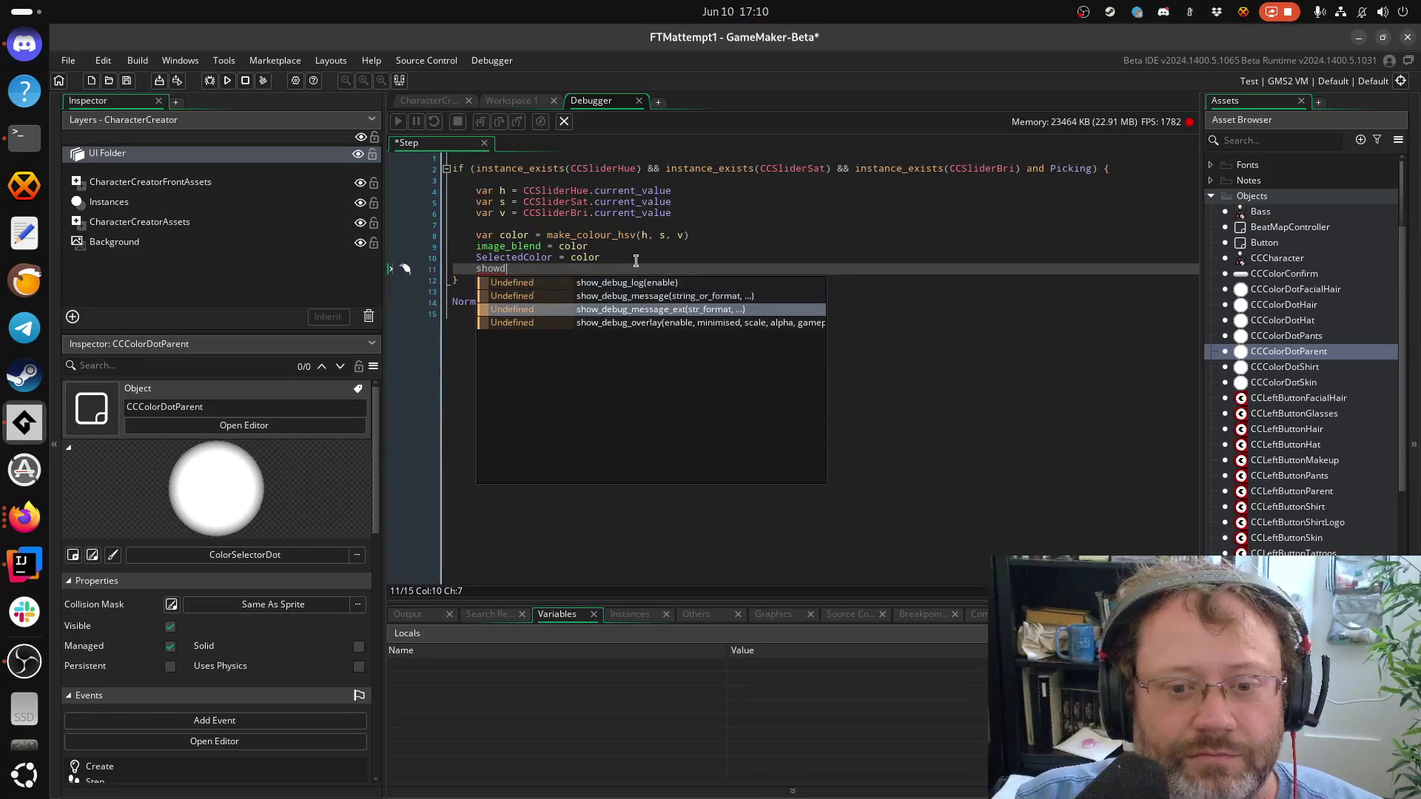
key(Up)
key(Return)
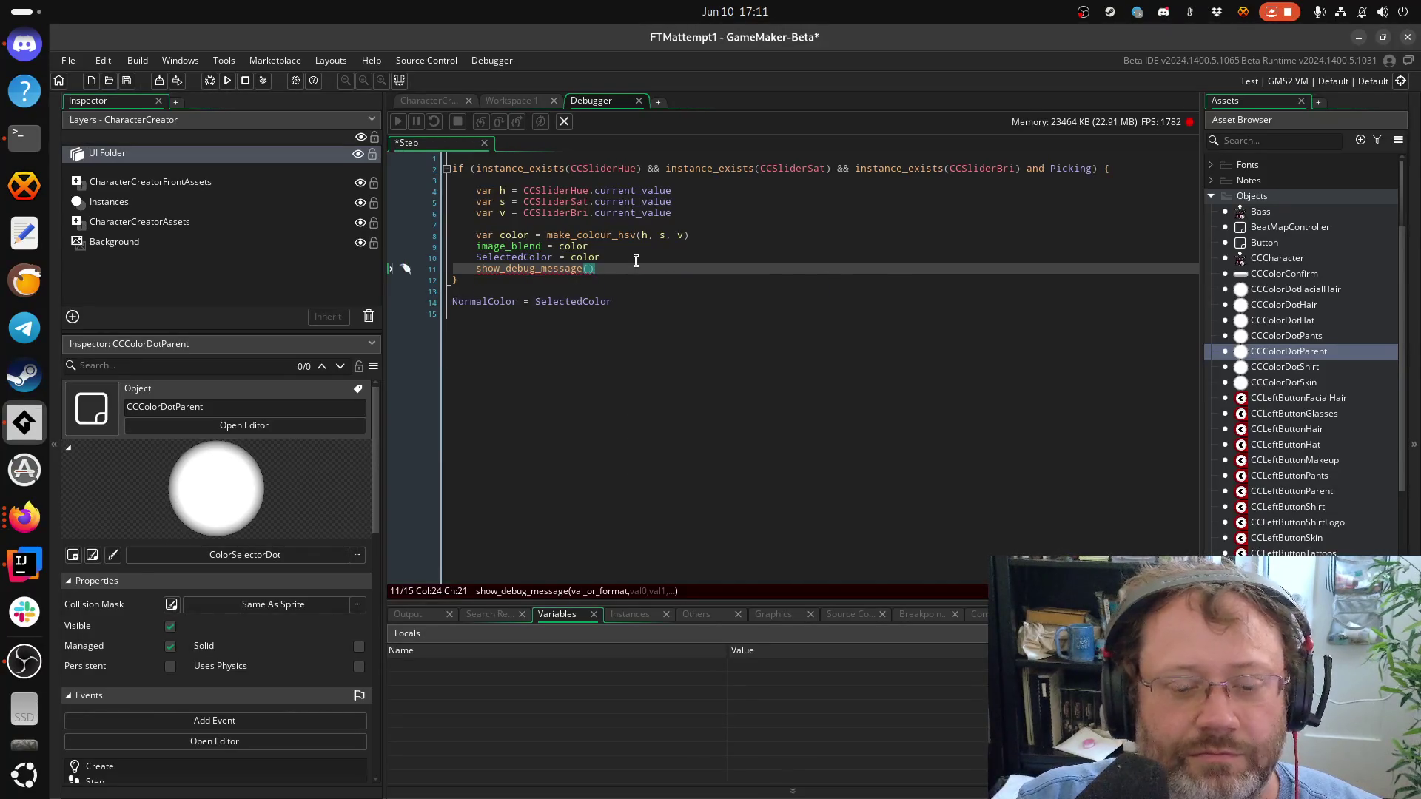
text("")
key(Left)
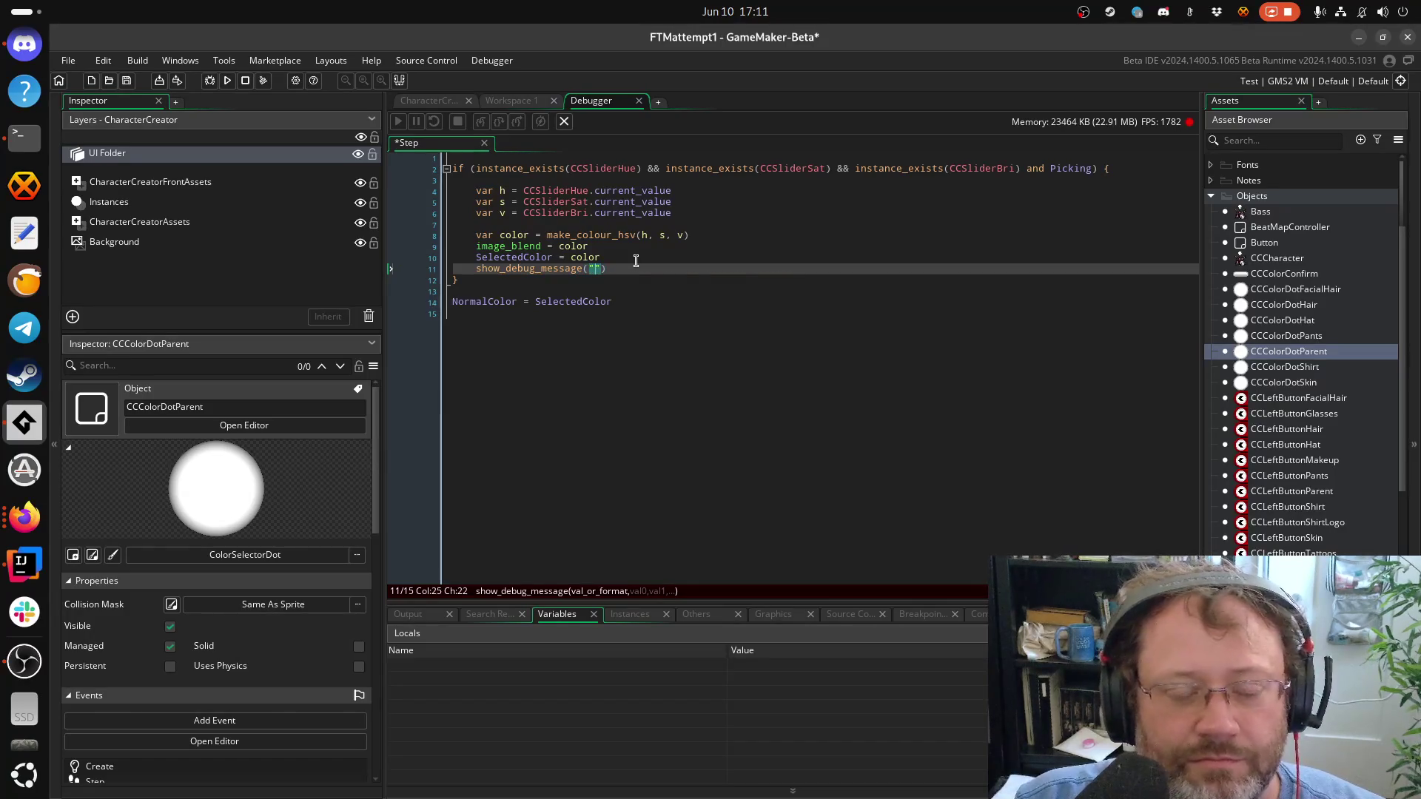
text(alue)
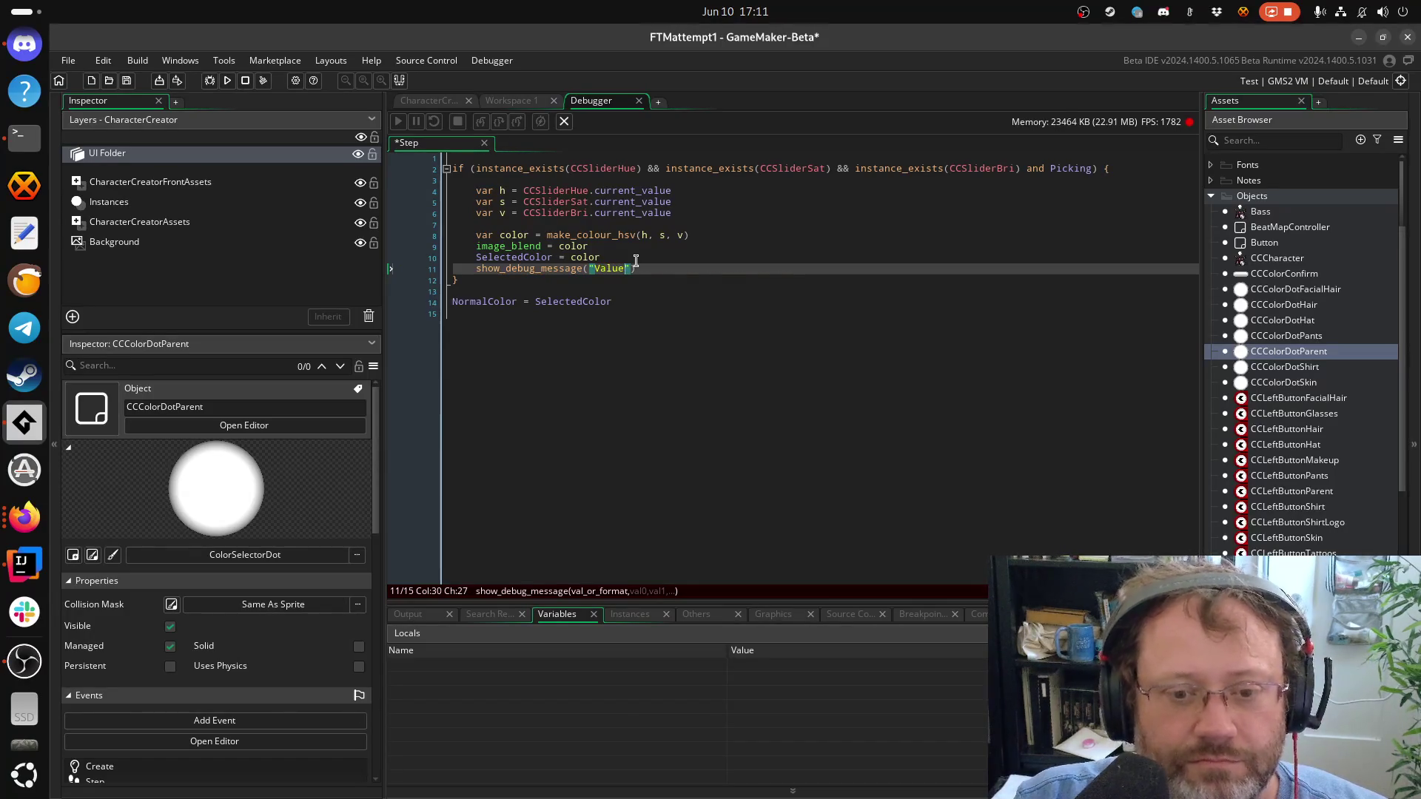
key(BackSpace)
key(BackSpace)
key(BackSpace)
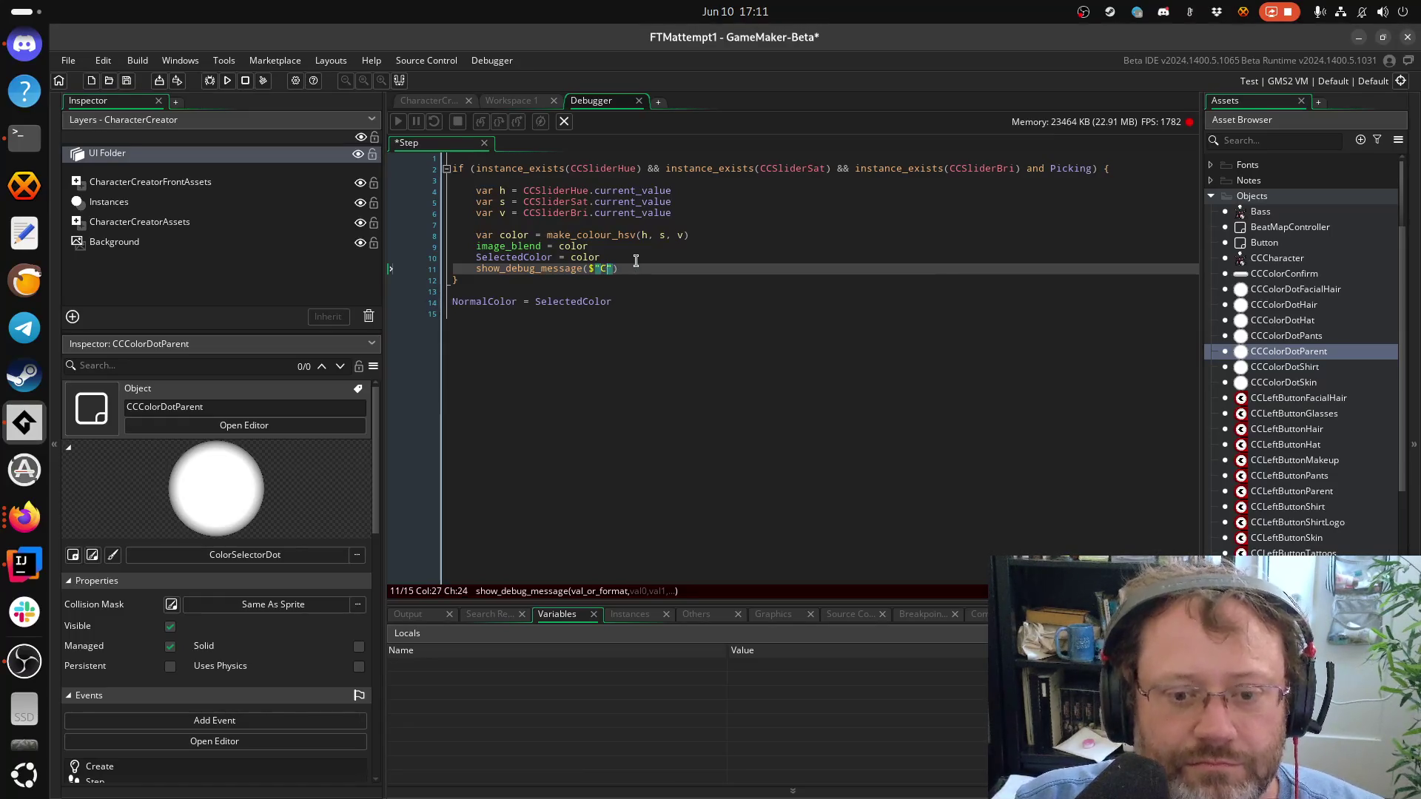
text(olor {h)
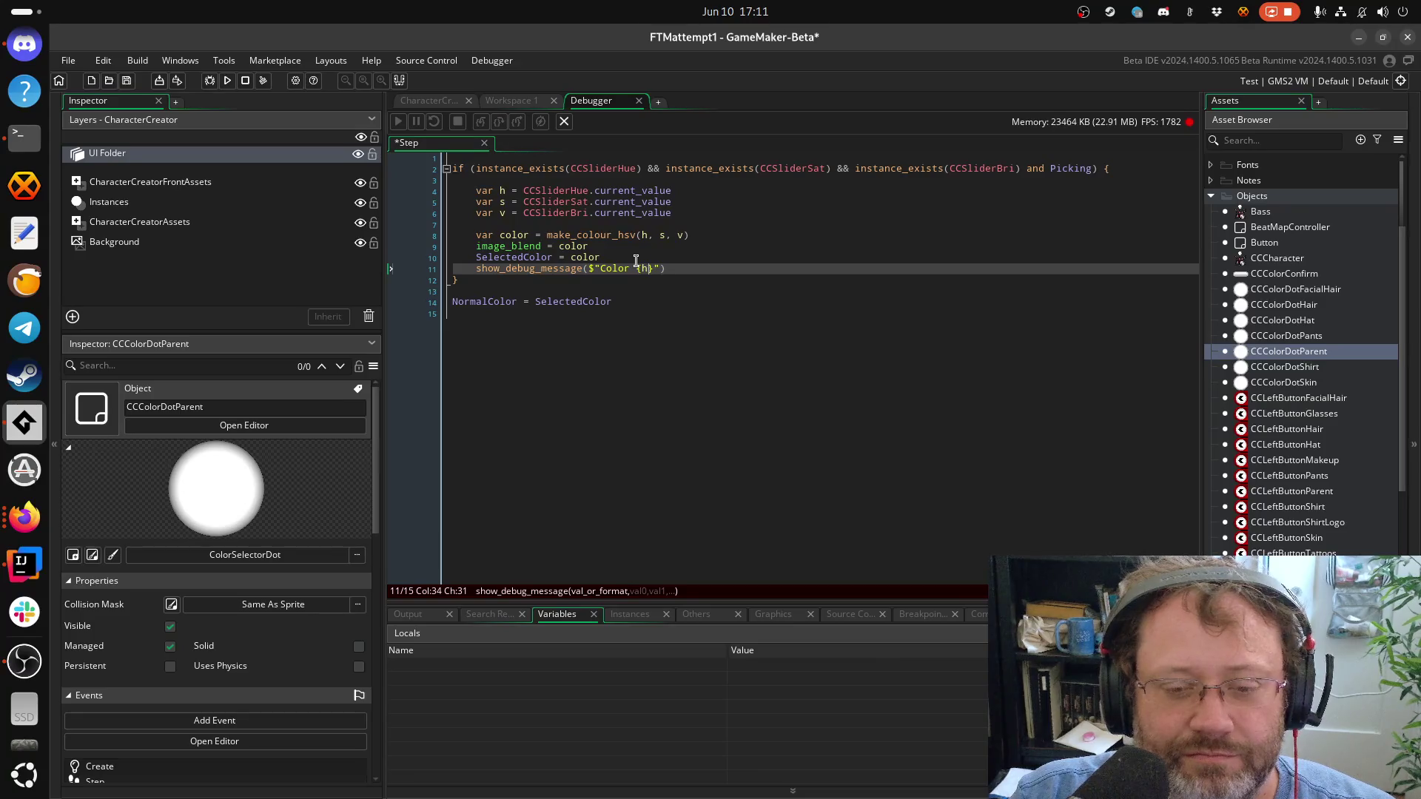
key(BackSpace)
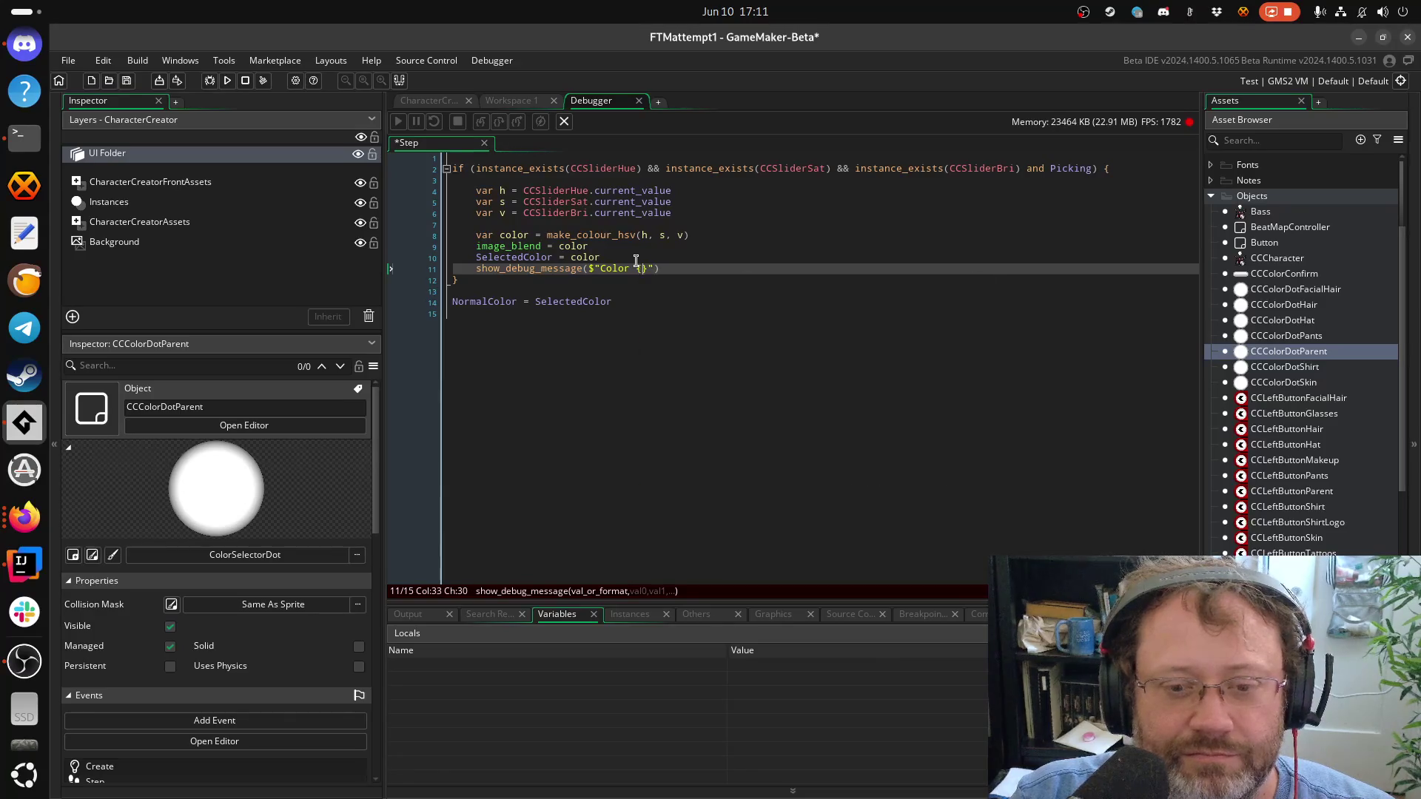
text(color.r)
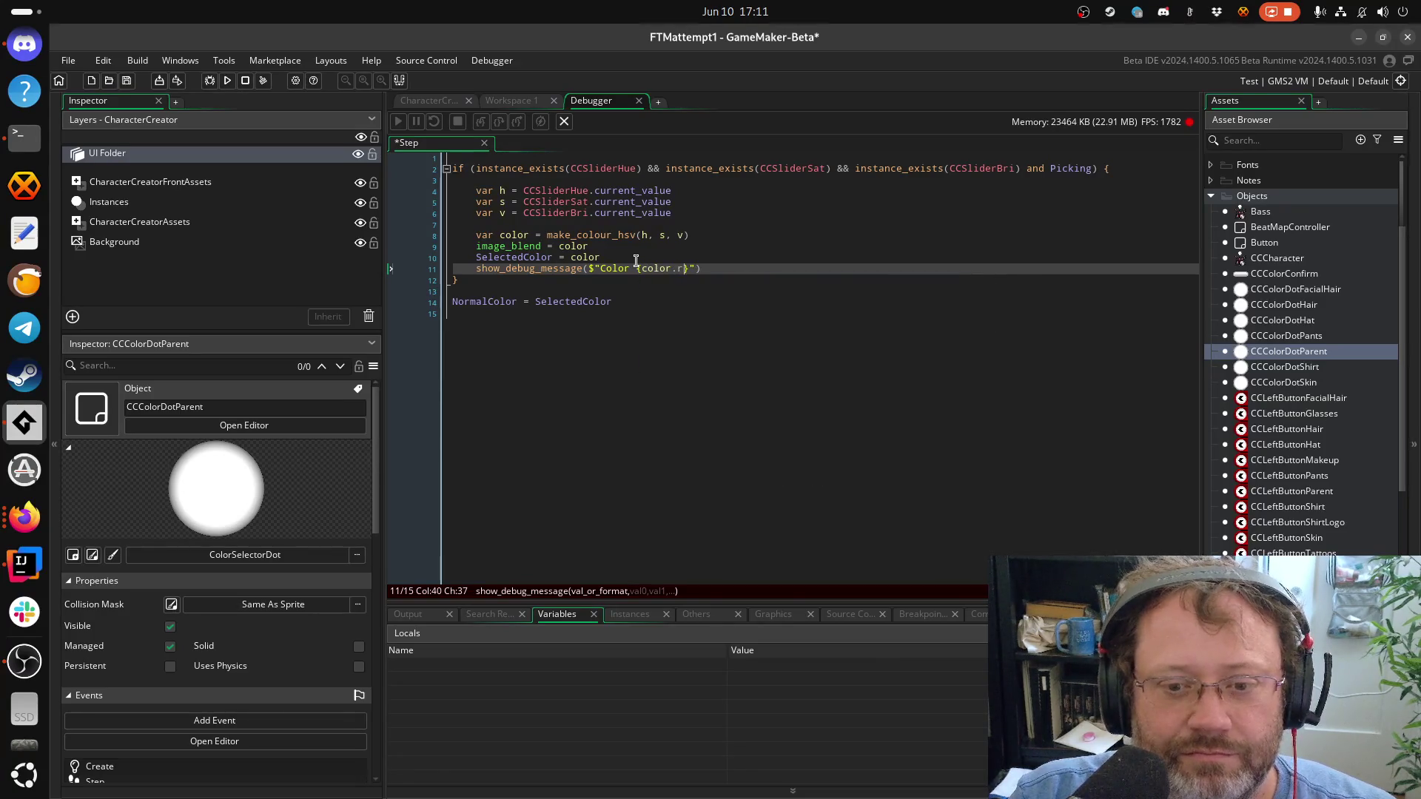
text(ed)
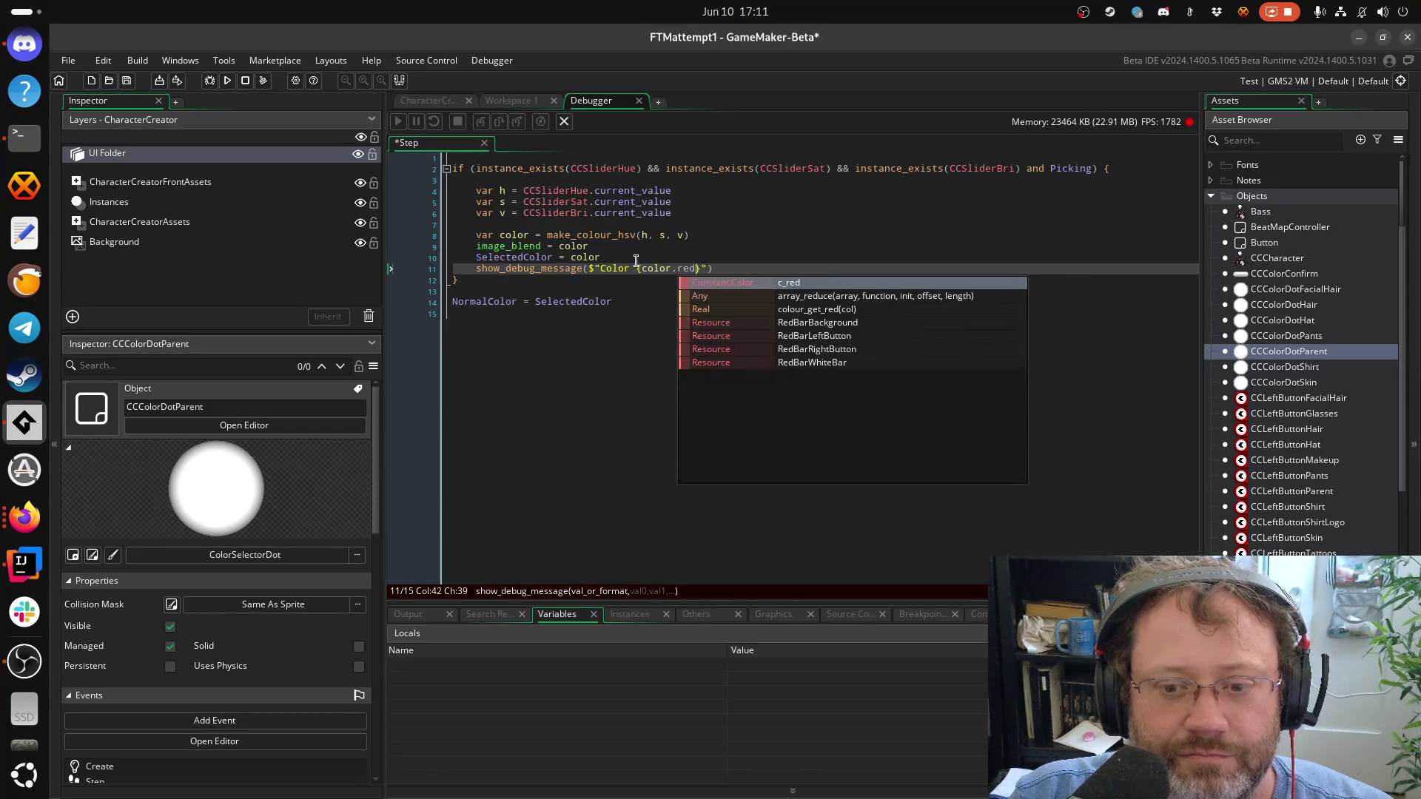
key(Return)
key(BackSpace)
key(BackSpace)
key(BackSpace)
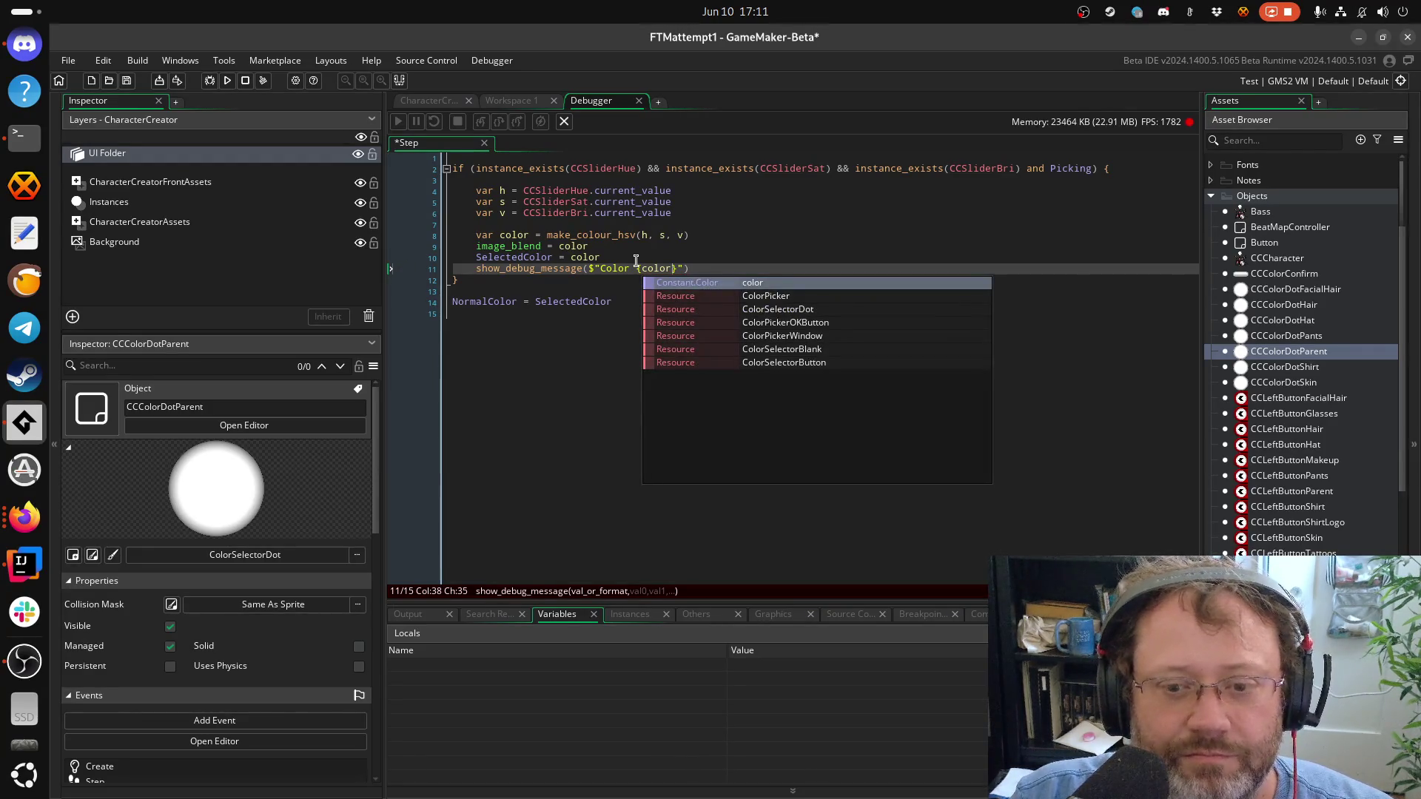
text(.)
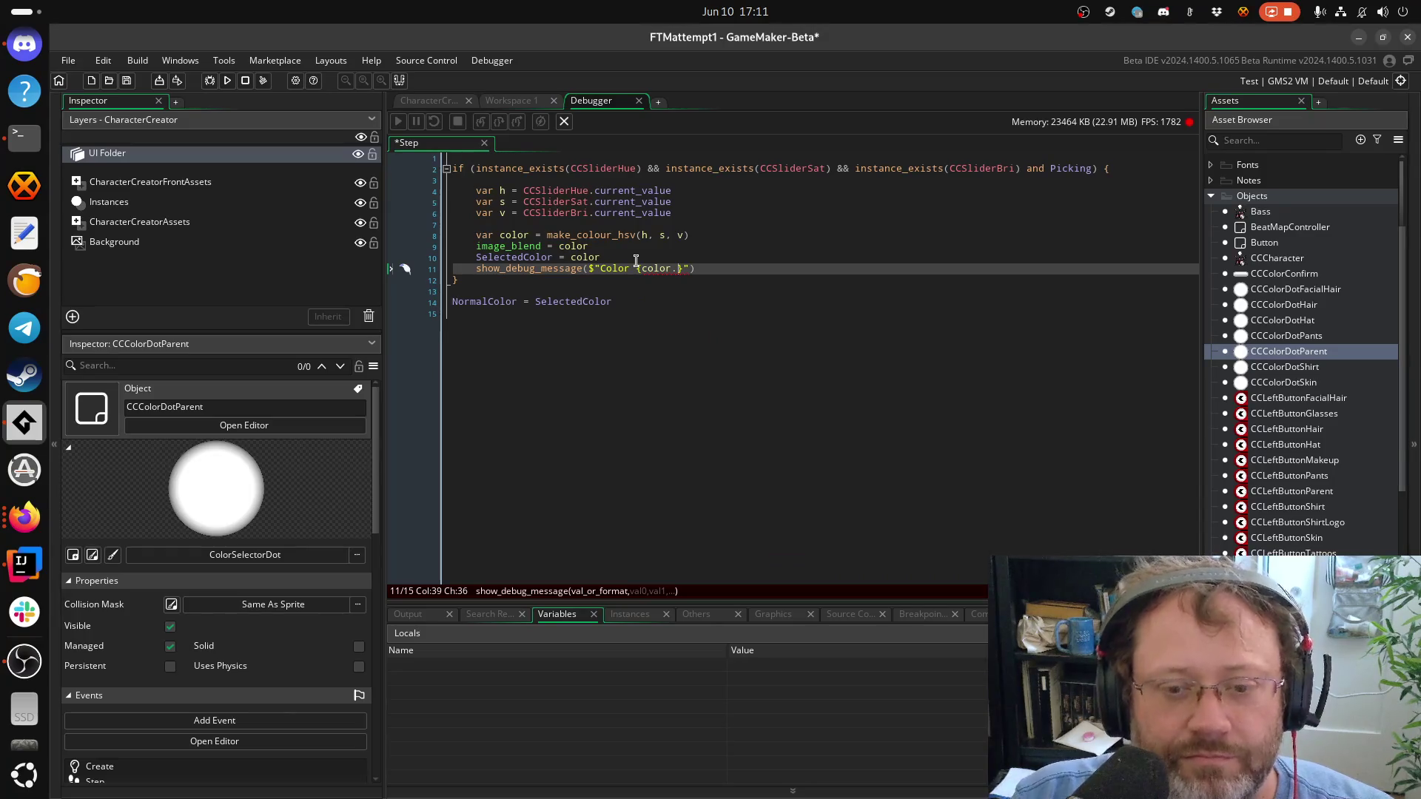
Add a scratch color line above the debug message, then delete it
key(Home)
key(Return)
key(Up)
text(color.)
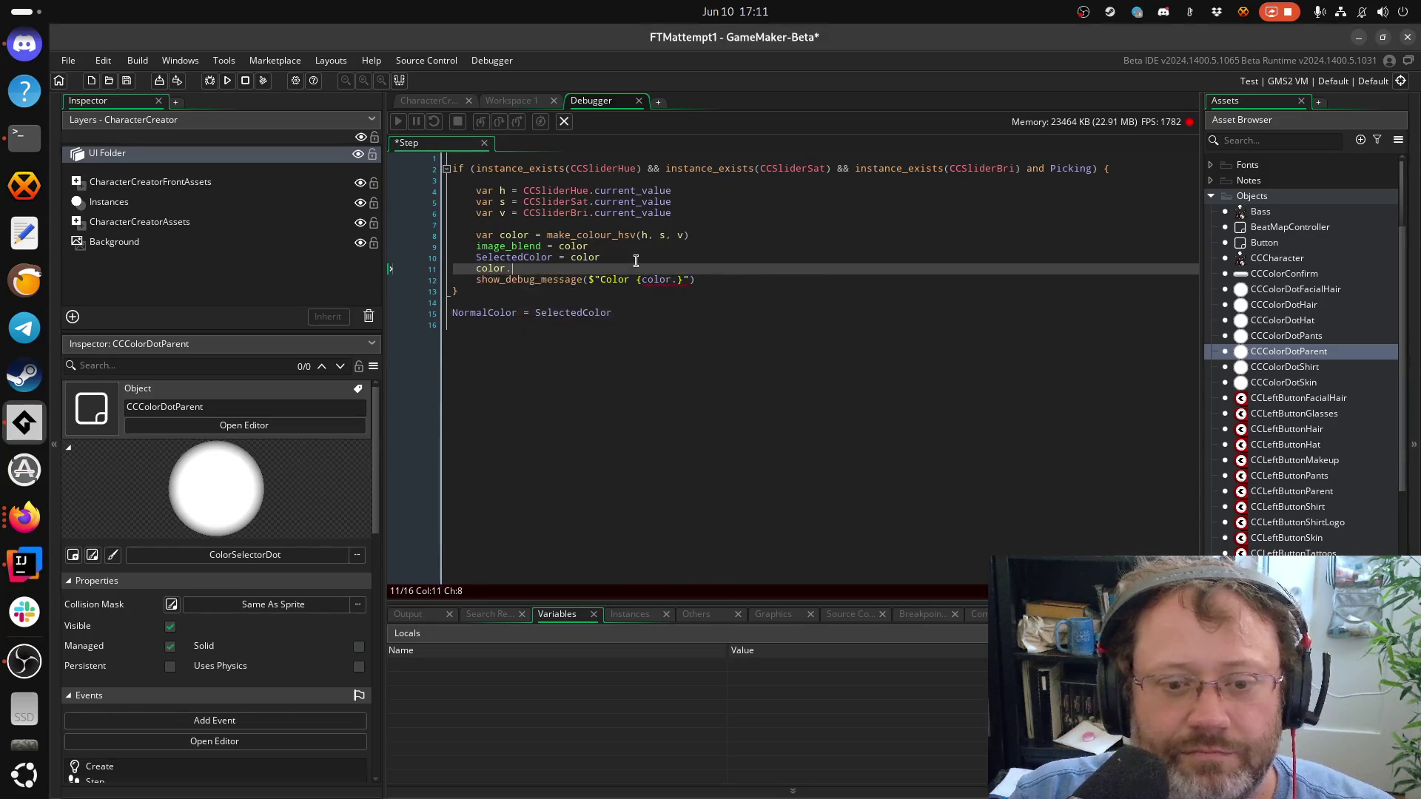
key(BackSpace)
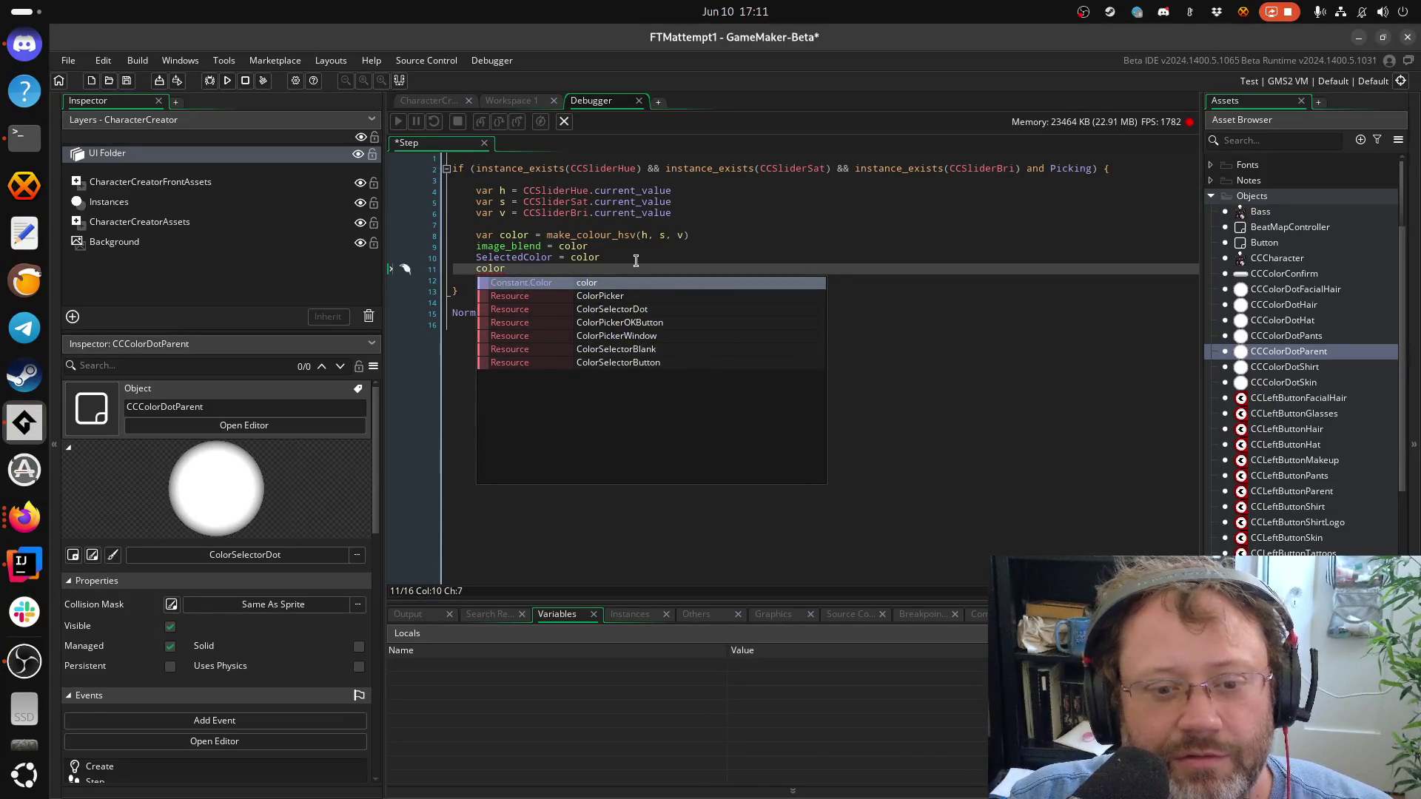
key(shift+Left)
key(shift+Left)
key(shift+Left)
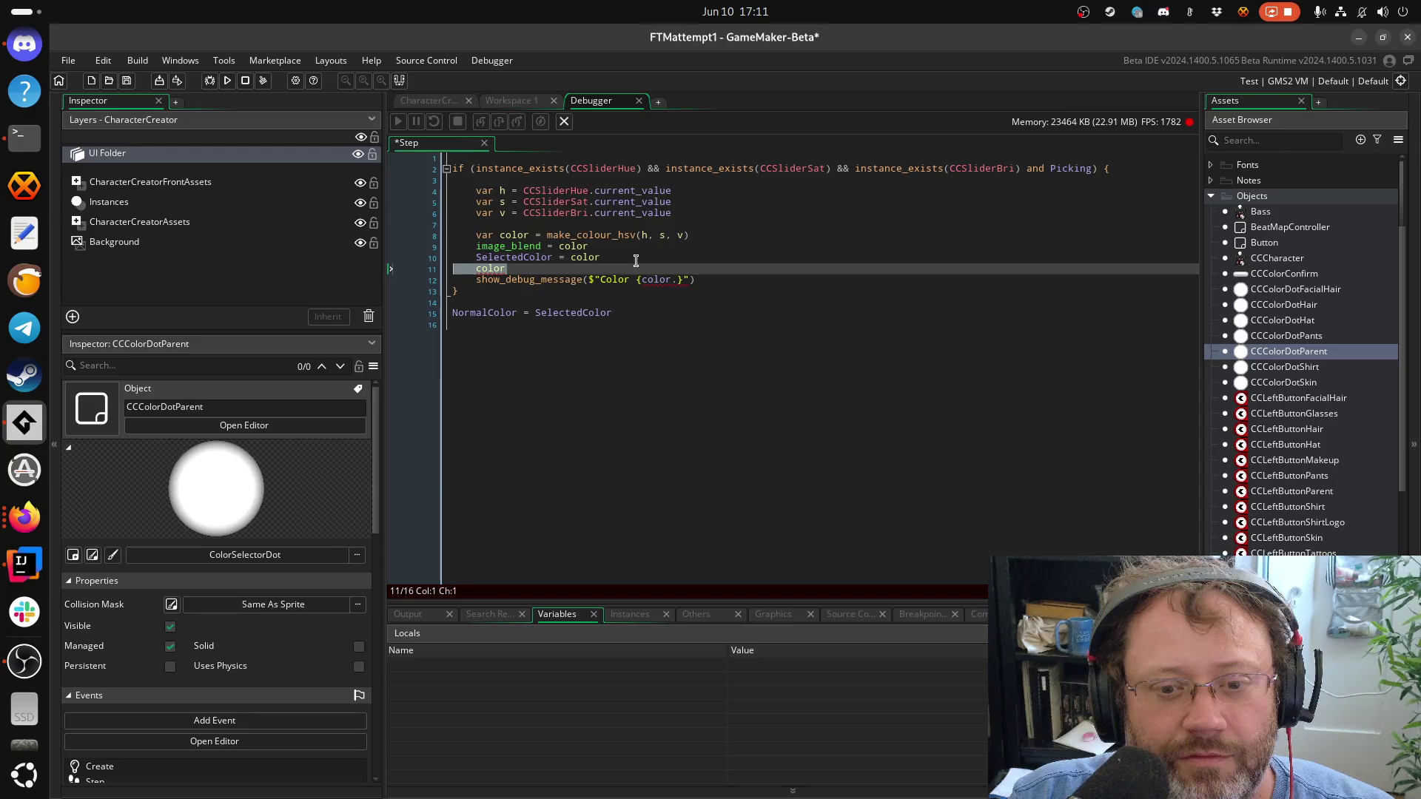
key(Delete)
key(Delete)
key(Escape)
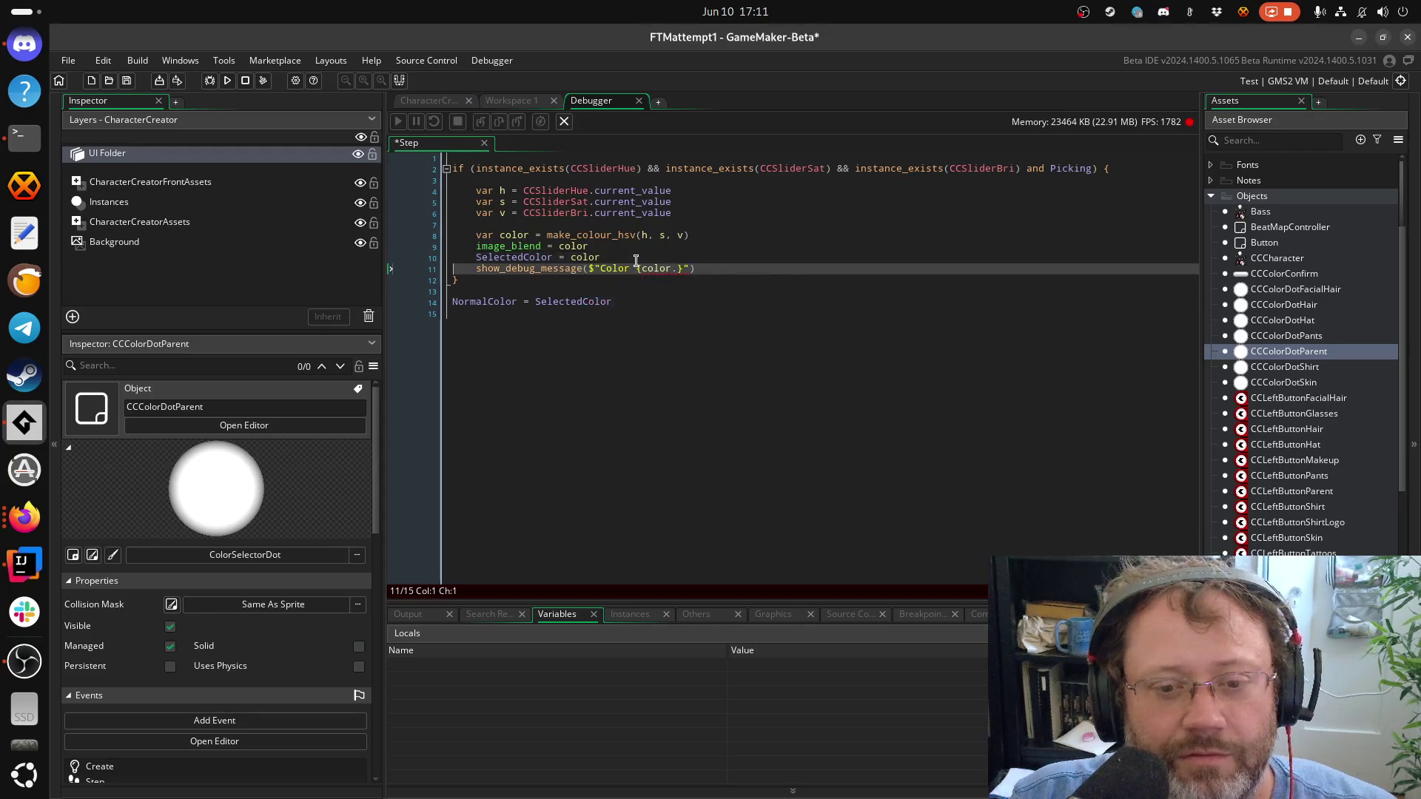
Fill in the placeholders so the message reads $"Color {h},{s},{v}"
key(End)
key(Left)
key(Left)
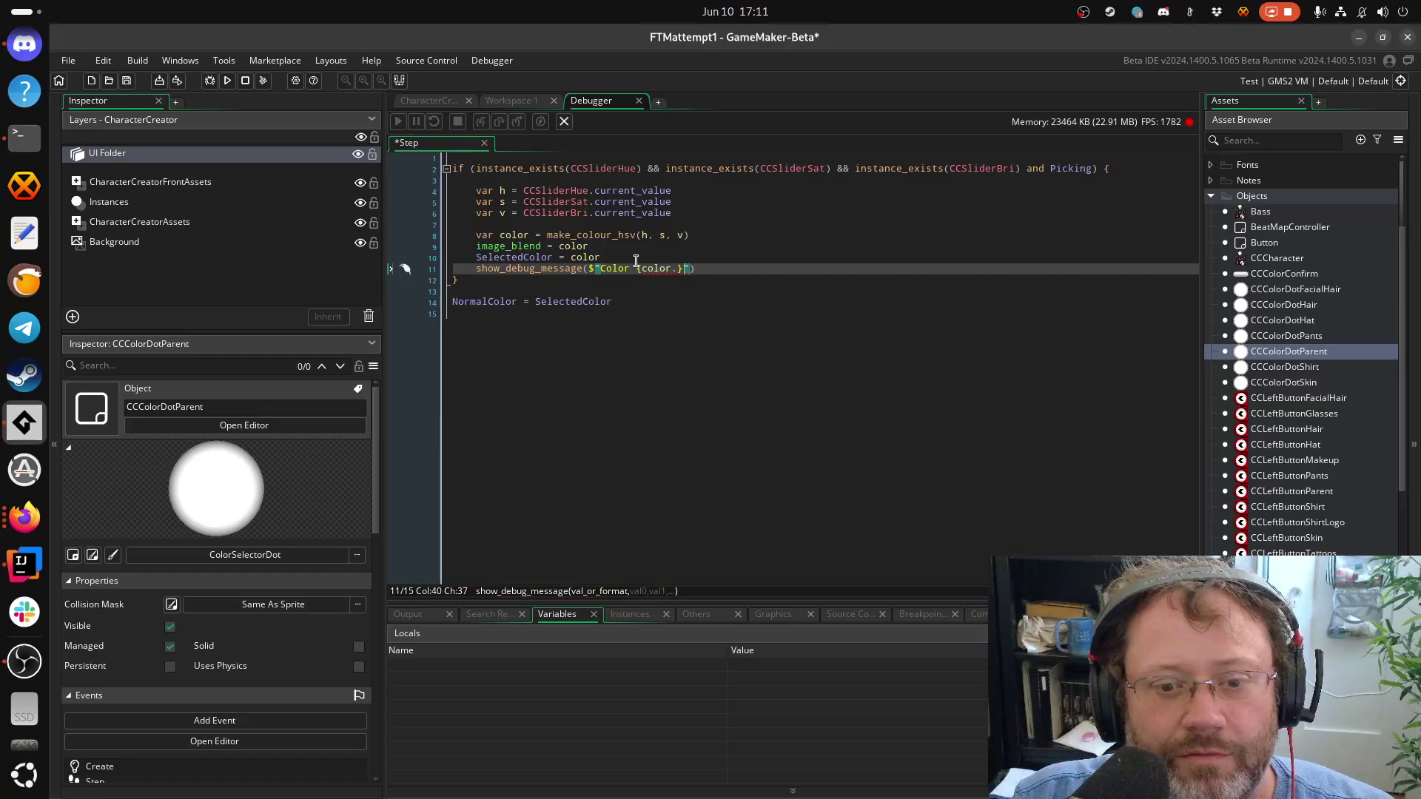
key(Left)
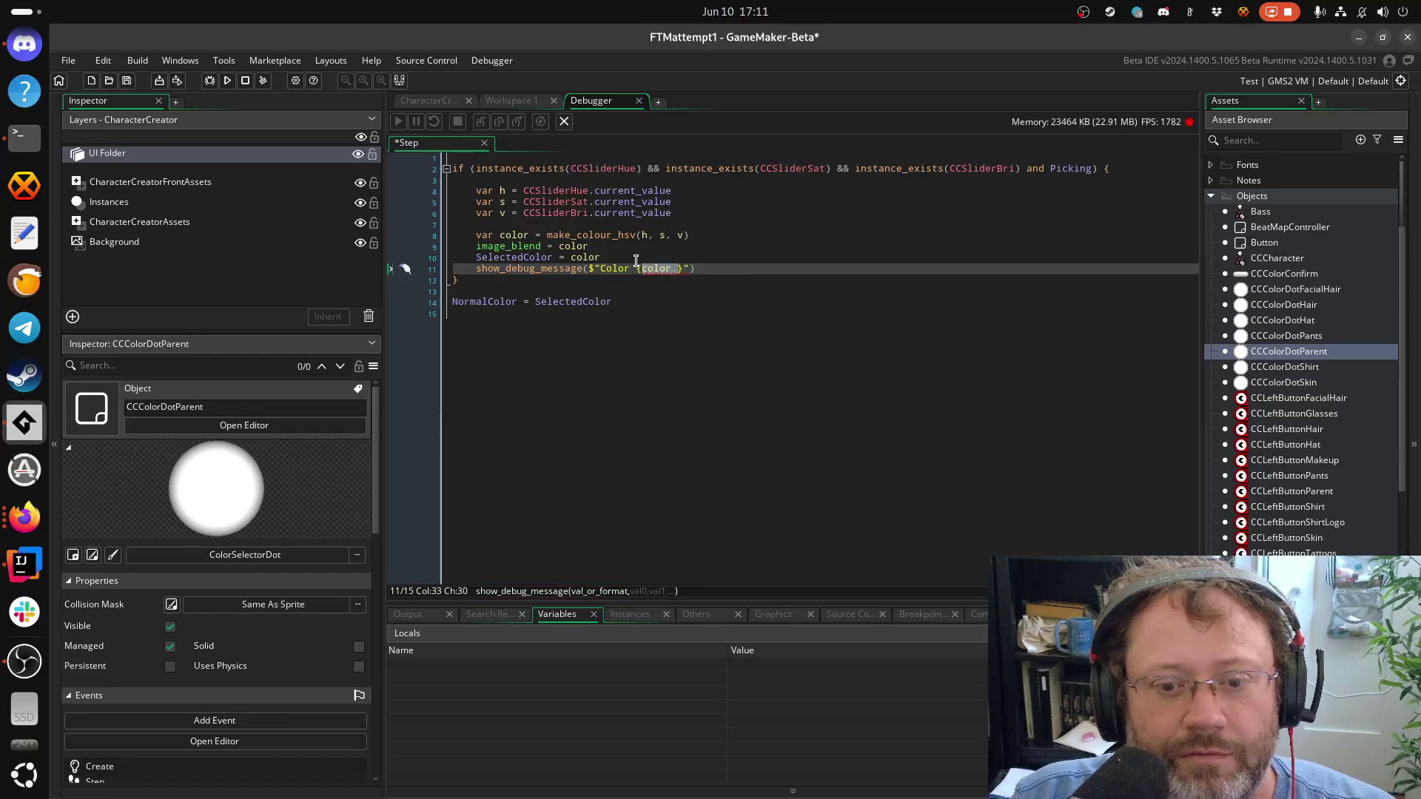
text(colo)
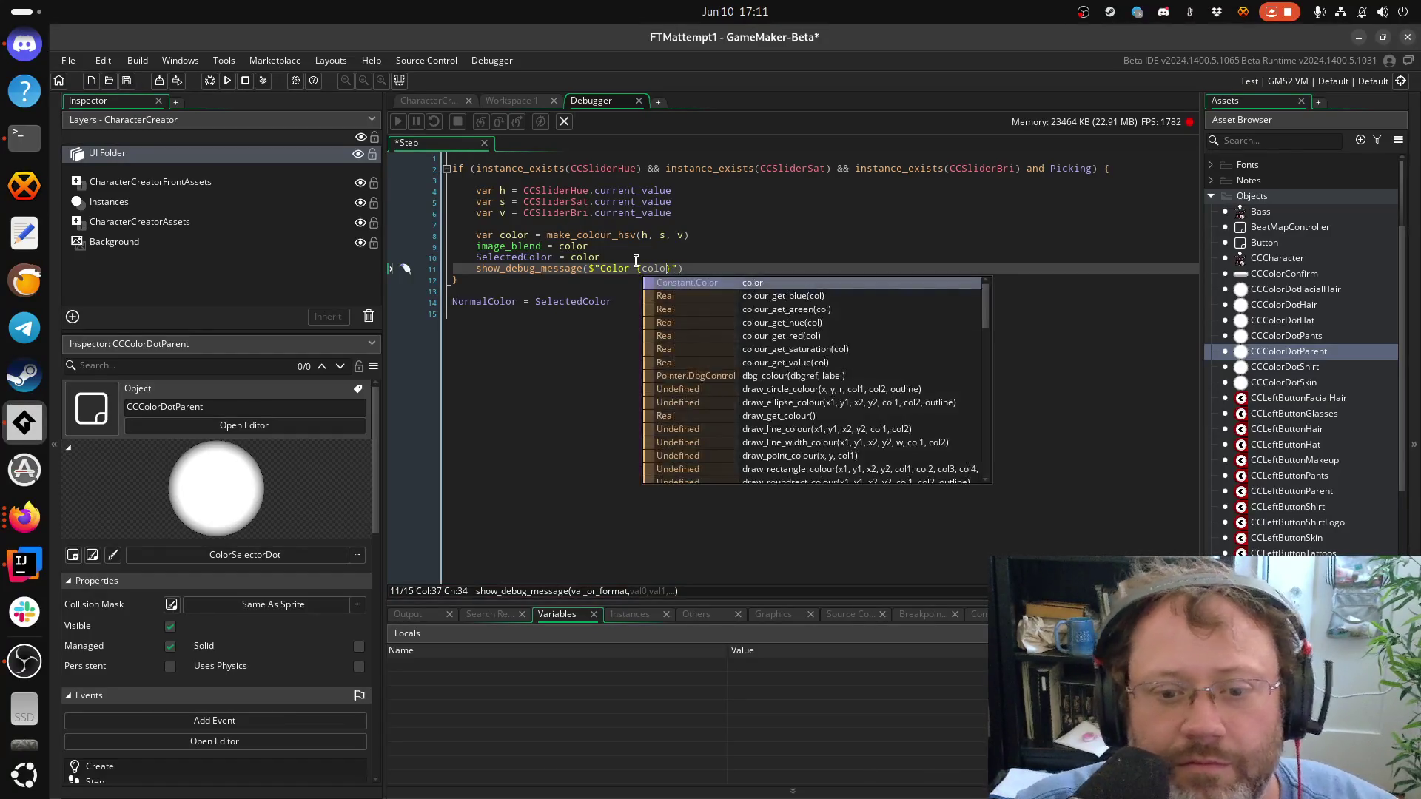
key(Down)
key(Down)
key(Down)
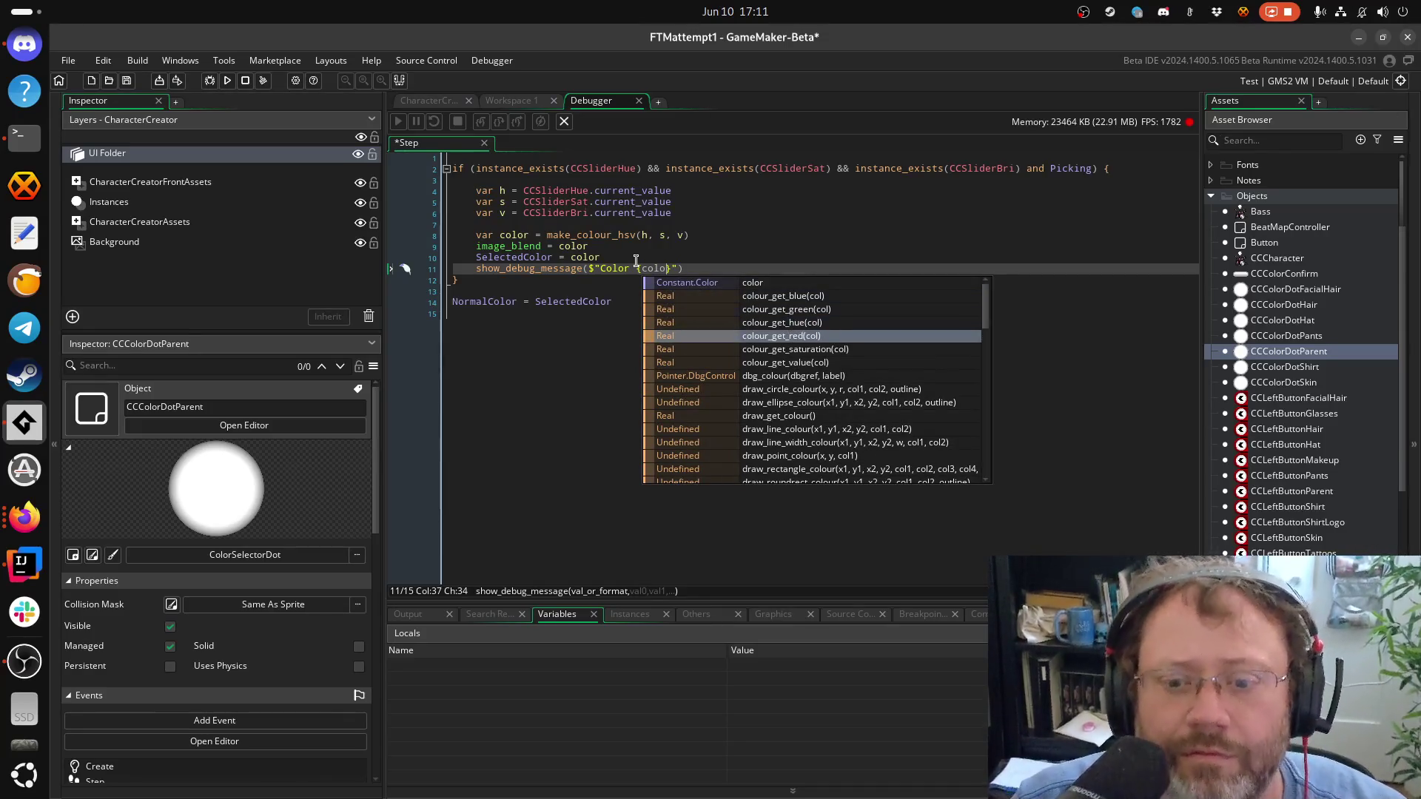
key(Up)
key(Return)
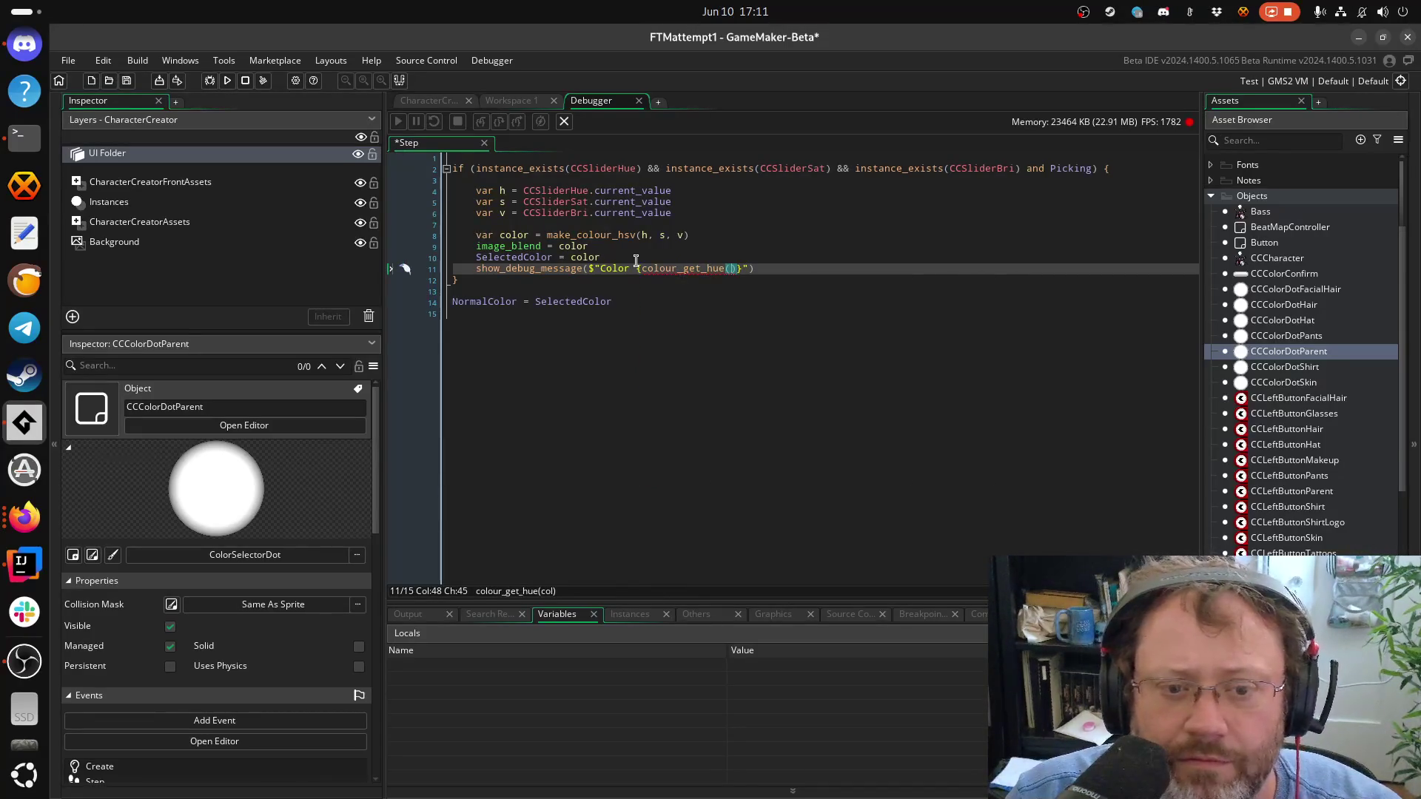
text(h)
key(BackSpace)
key(BackSpace)
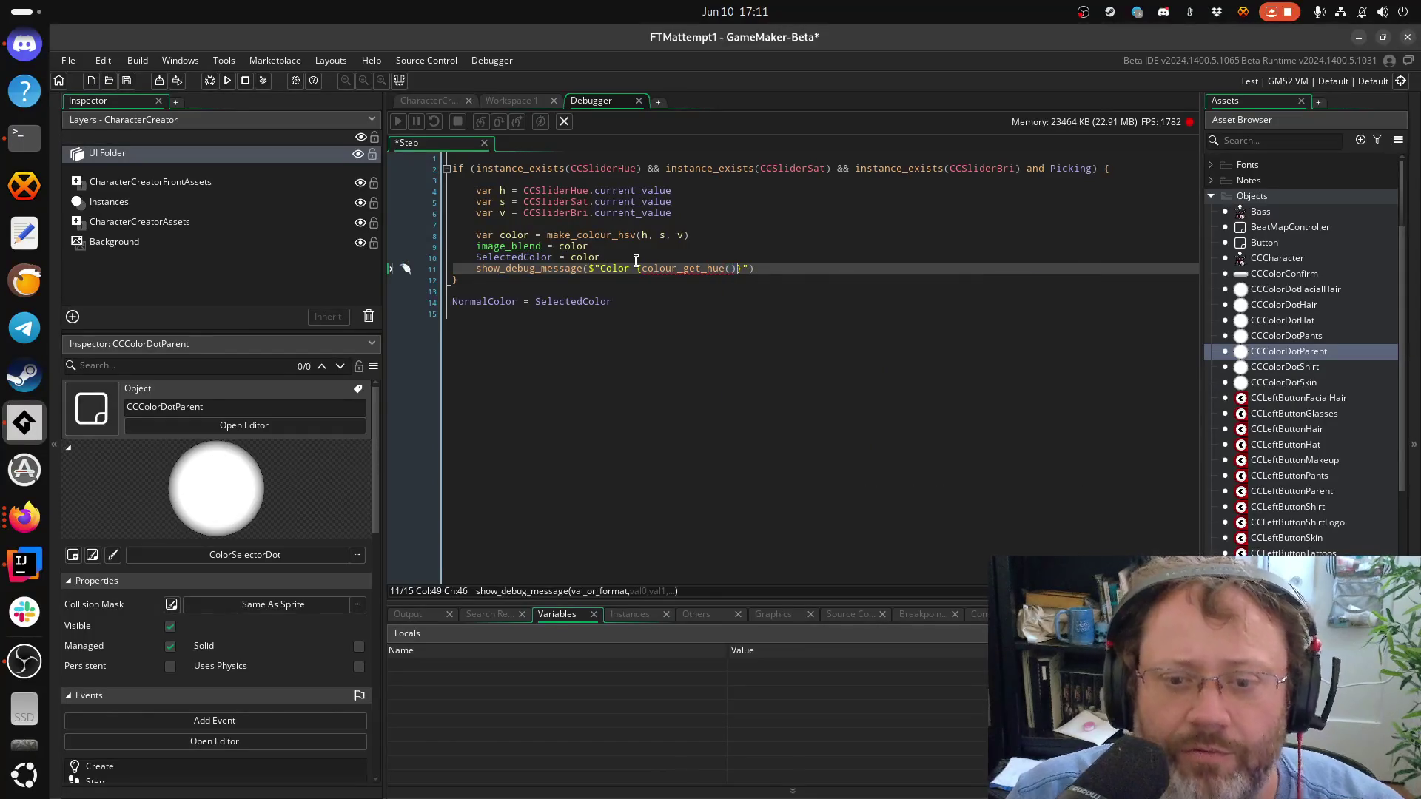
key(BackSpace)
key(BackSpace)
key(BackSpace)
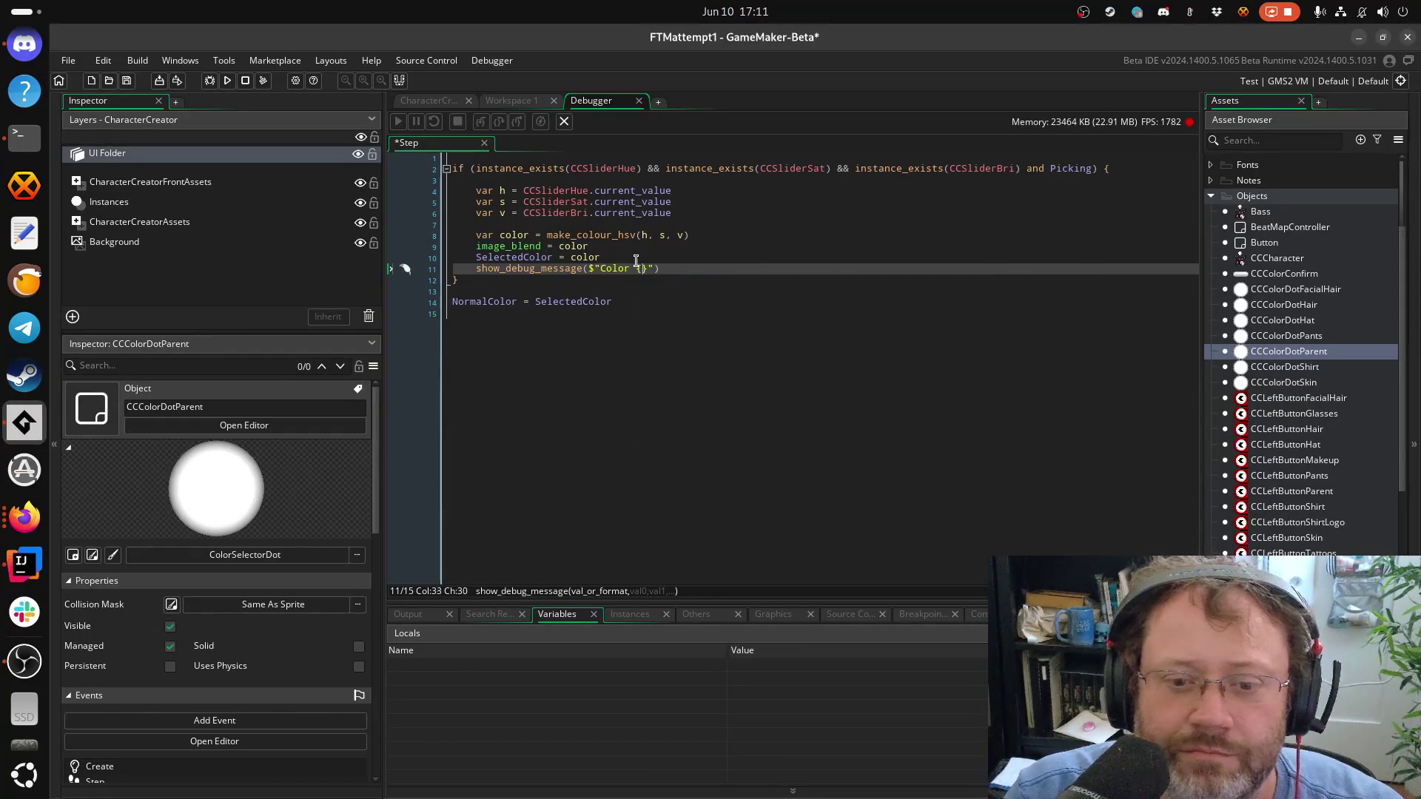
text(h)
key(Escape)
key(Down)
key(Up)
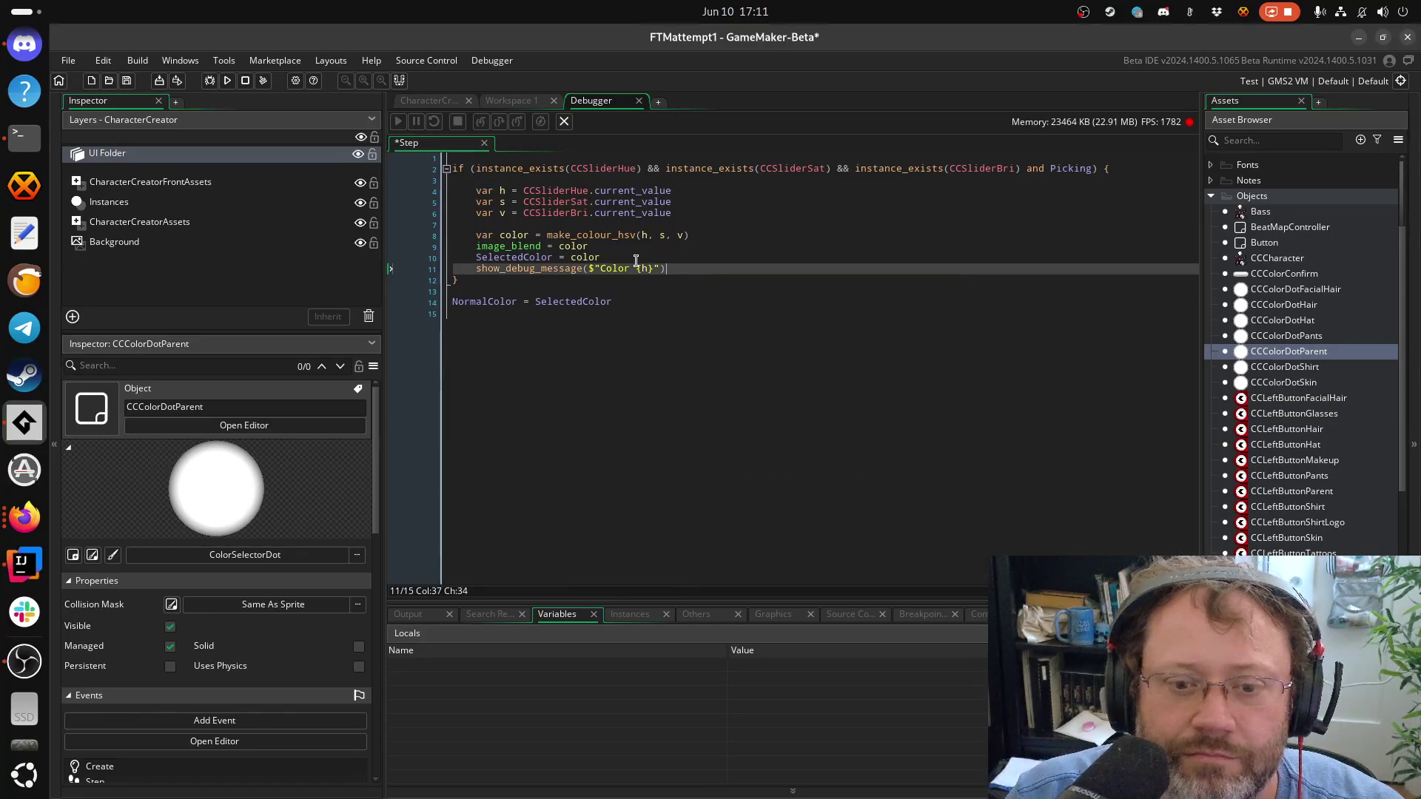
key(Right)
text({h})
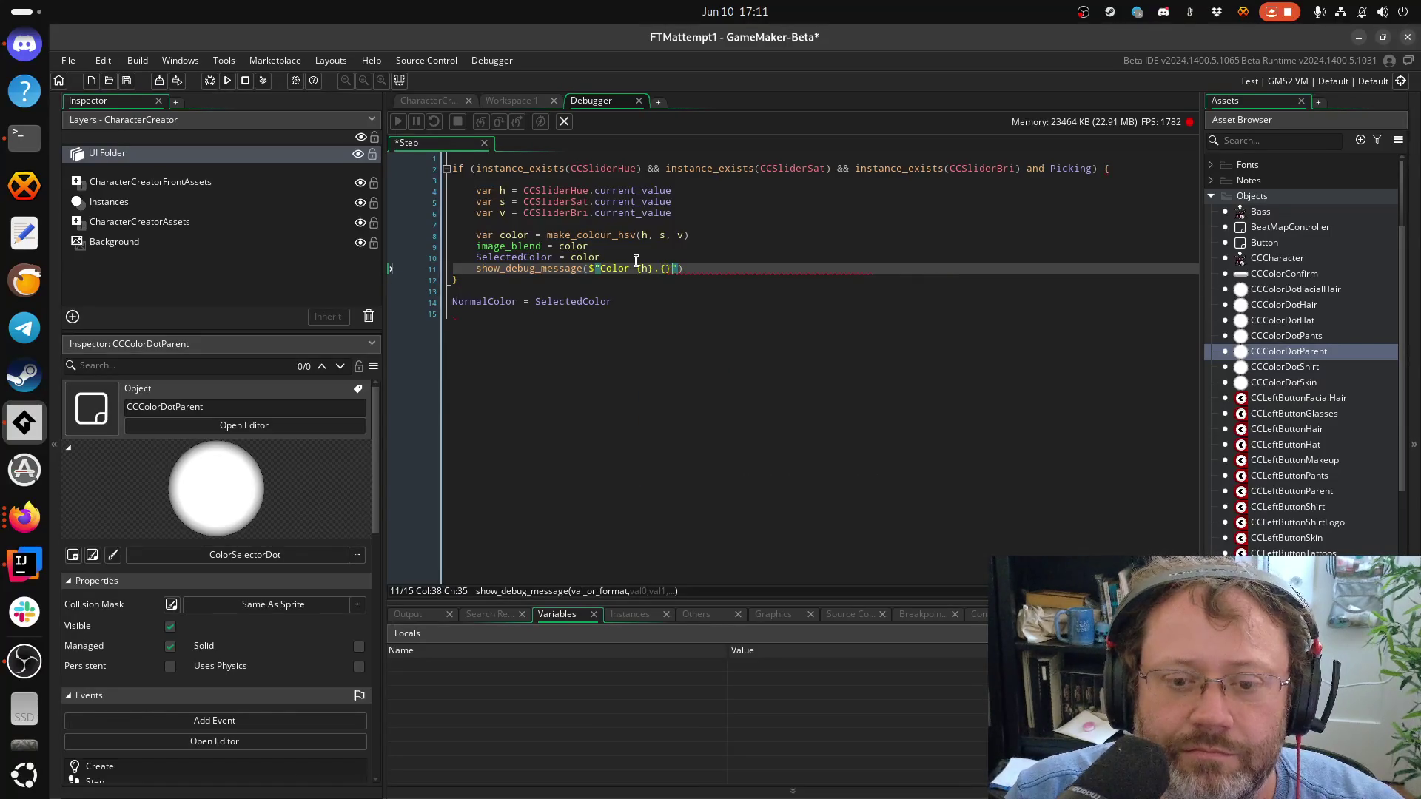
text(,{v)
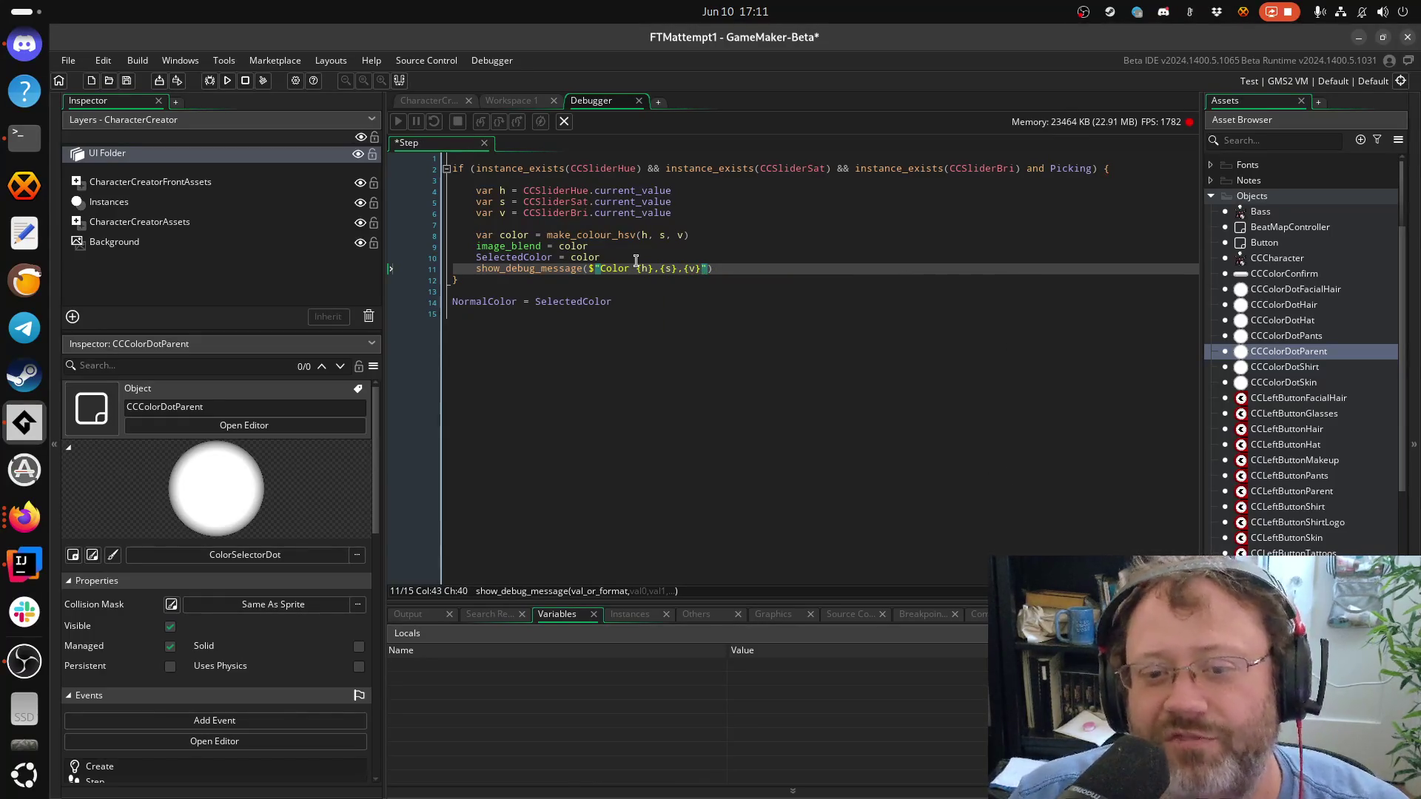
Save the Step code, adding a blank line after the debug message
key(ctrl+s)
key(End)
key(Return)
key(ctrl+s)
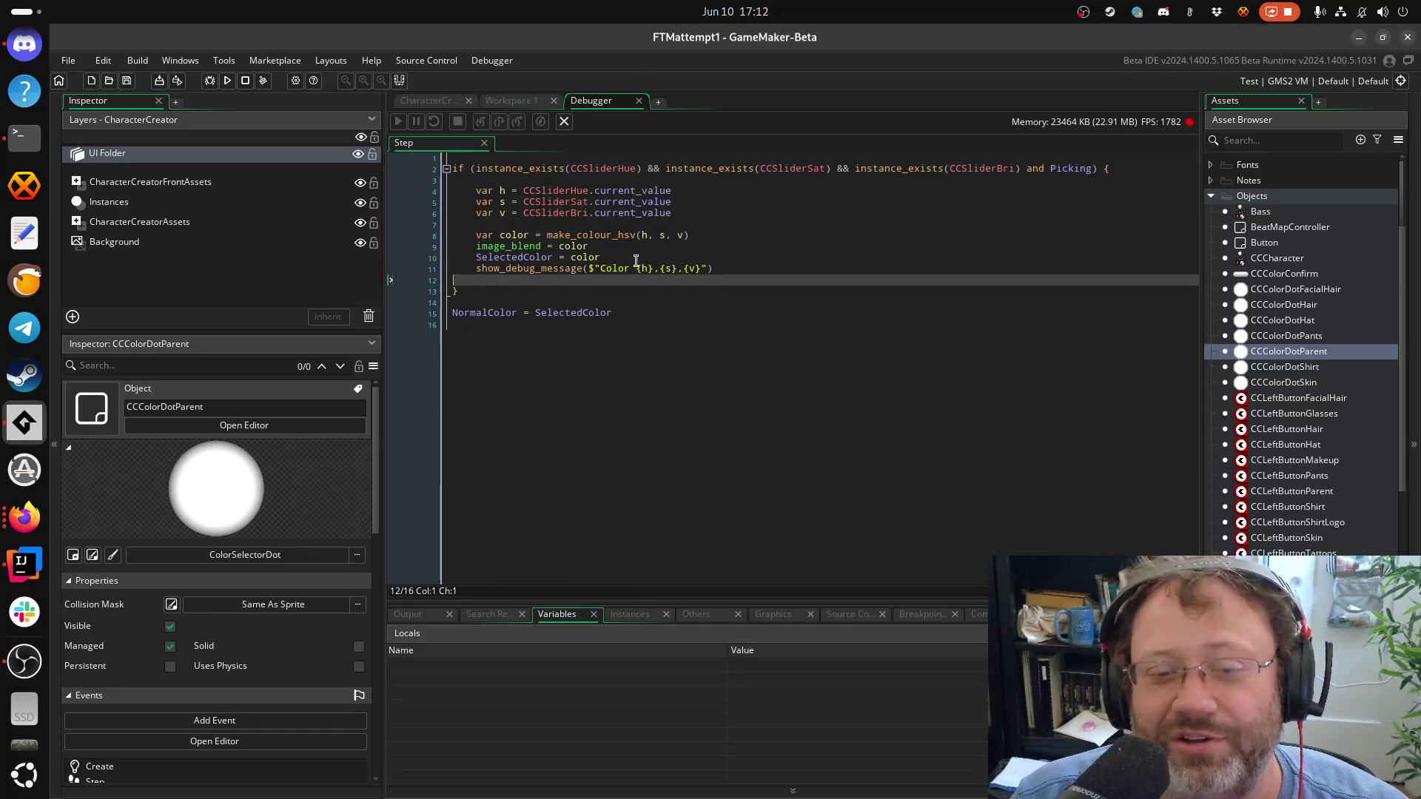
key(shift+Up)
Put the caret on the show_debug_message line and start a debug run with F6
click(713, 370)
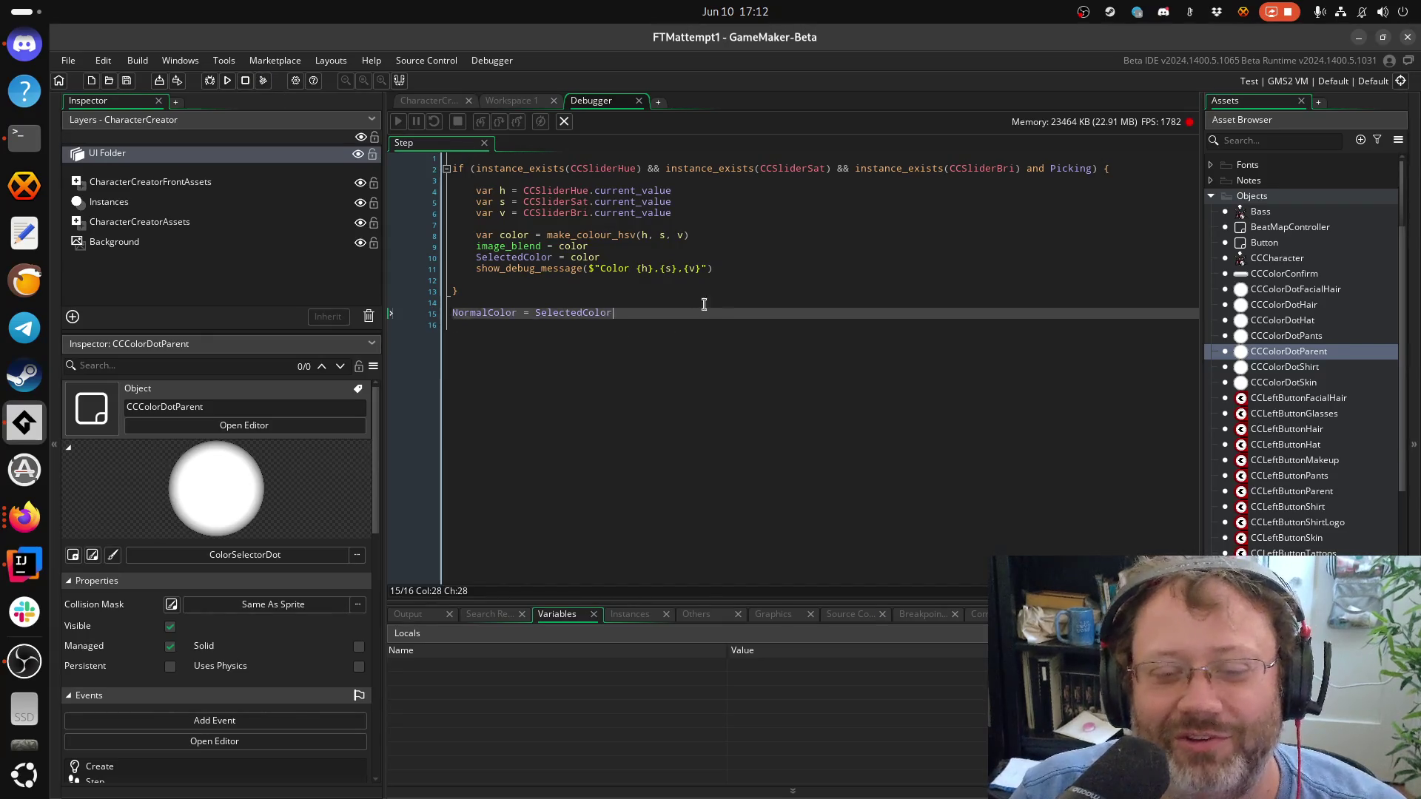
click(656, 269)
key(F6)
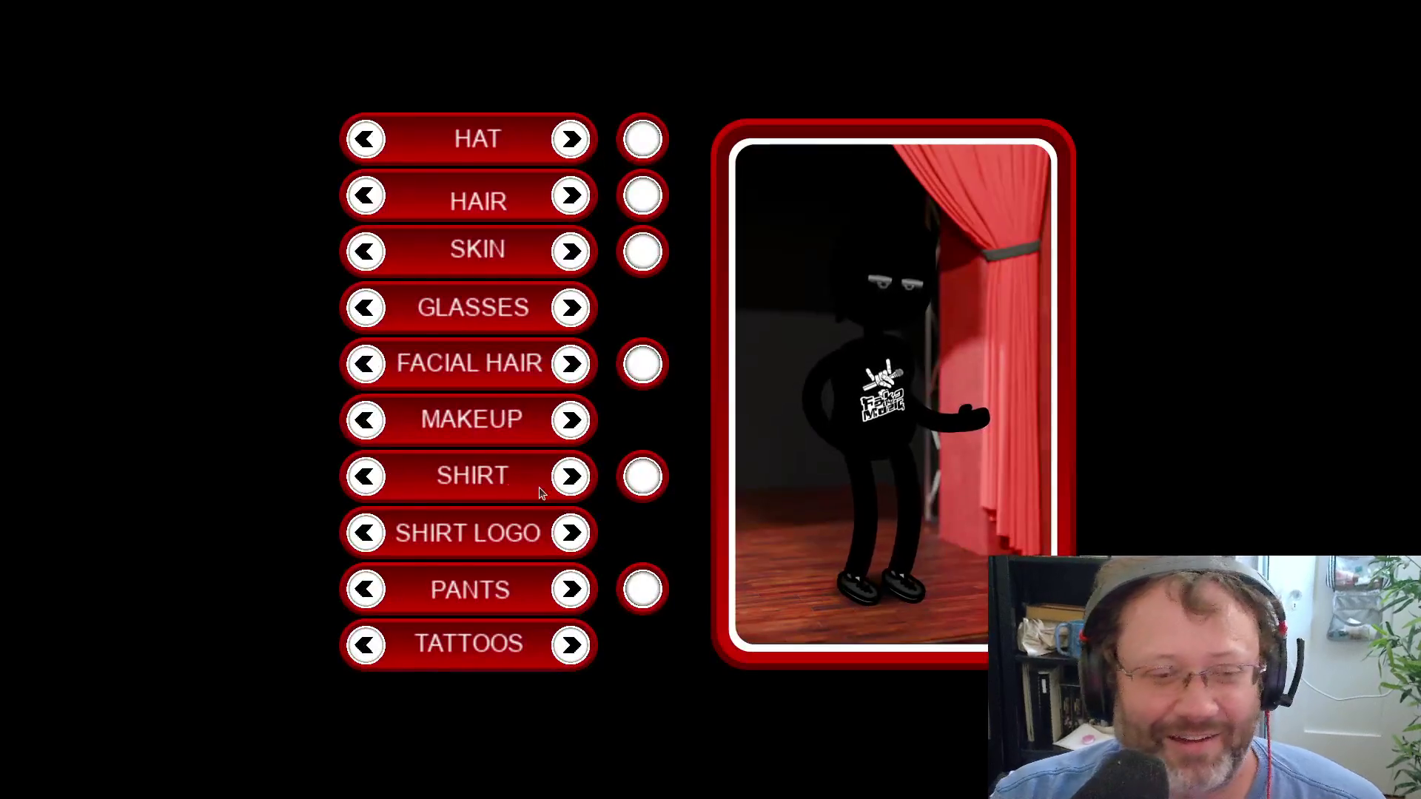
Click the HAT colour dot to hit the breakpoint, resume, and hide the game window
click(637, 147)
key(F5)
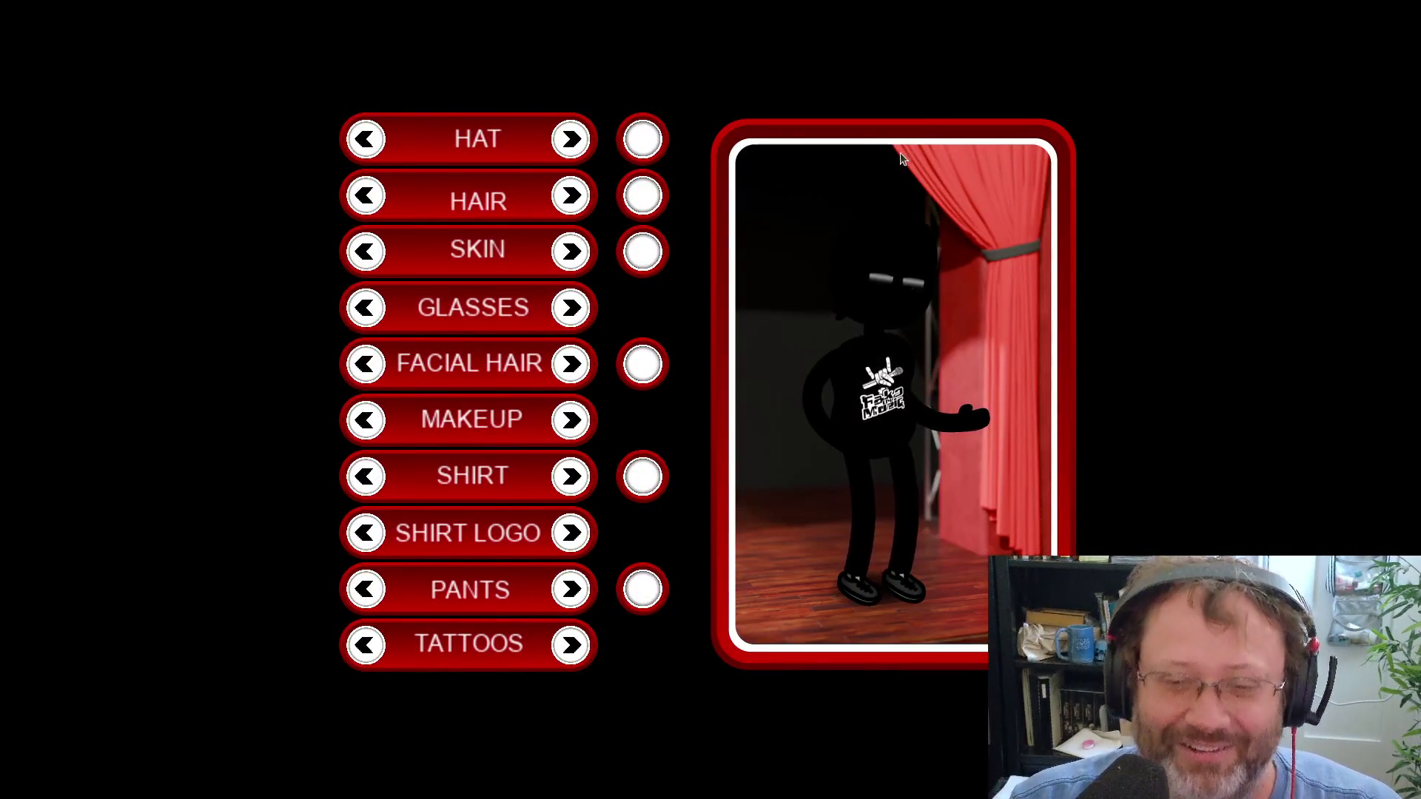
key(alt+space)
key(Down)
key(Return)
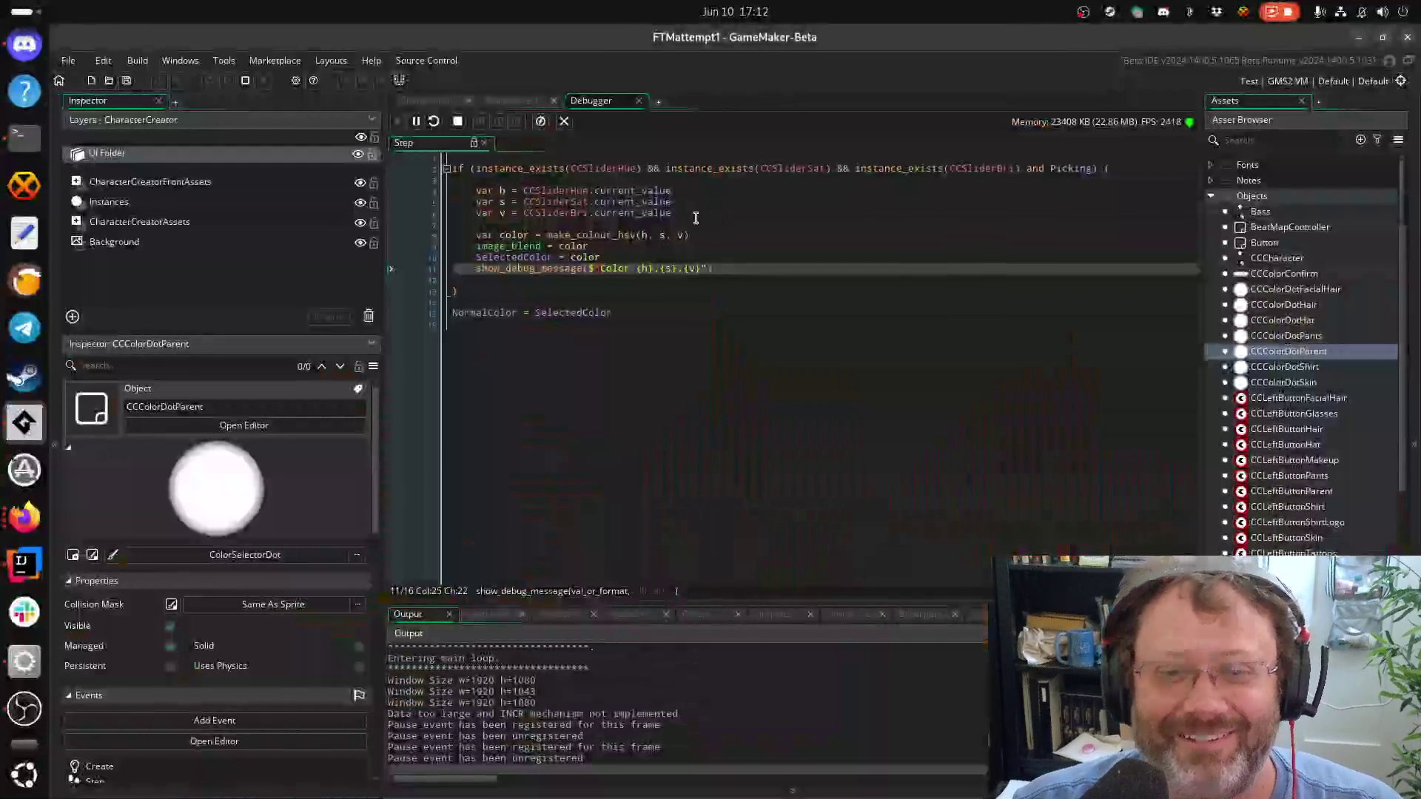
Open the hat sliders, drag the H slider toward cyan then purple, and stop the game
key(alt+Tab)
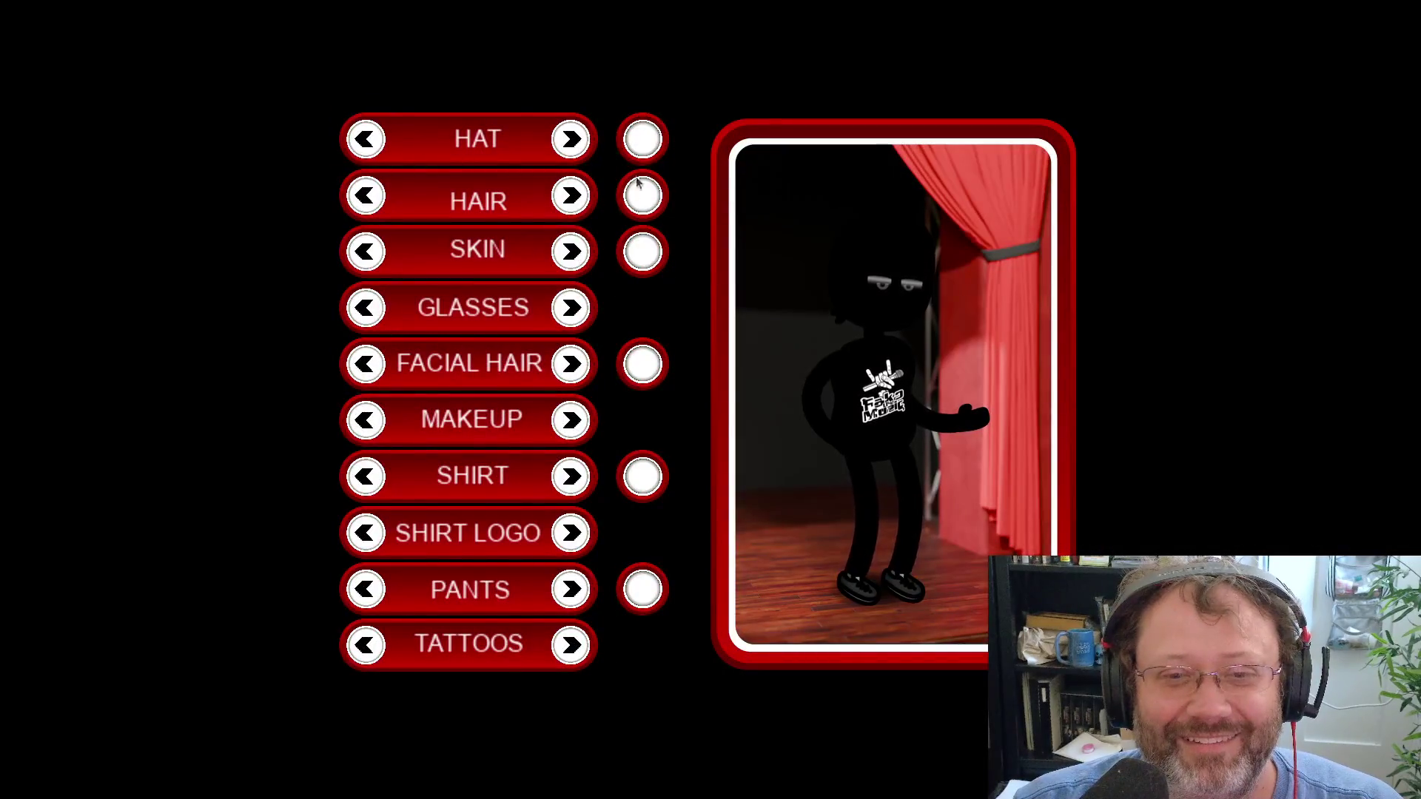
click(629, 148)
drag(680, 329, 488, 324)
key(alt+Tab)
key(alt+Tab)
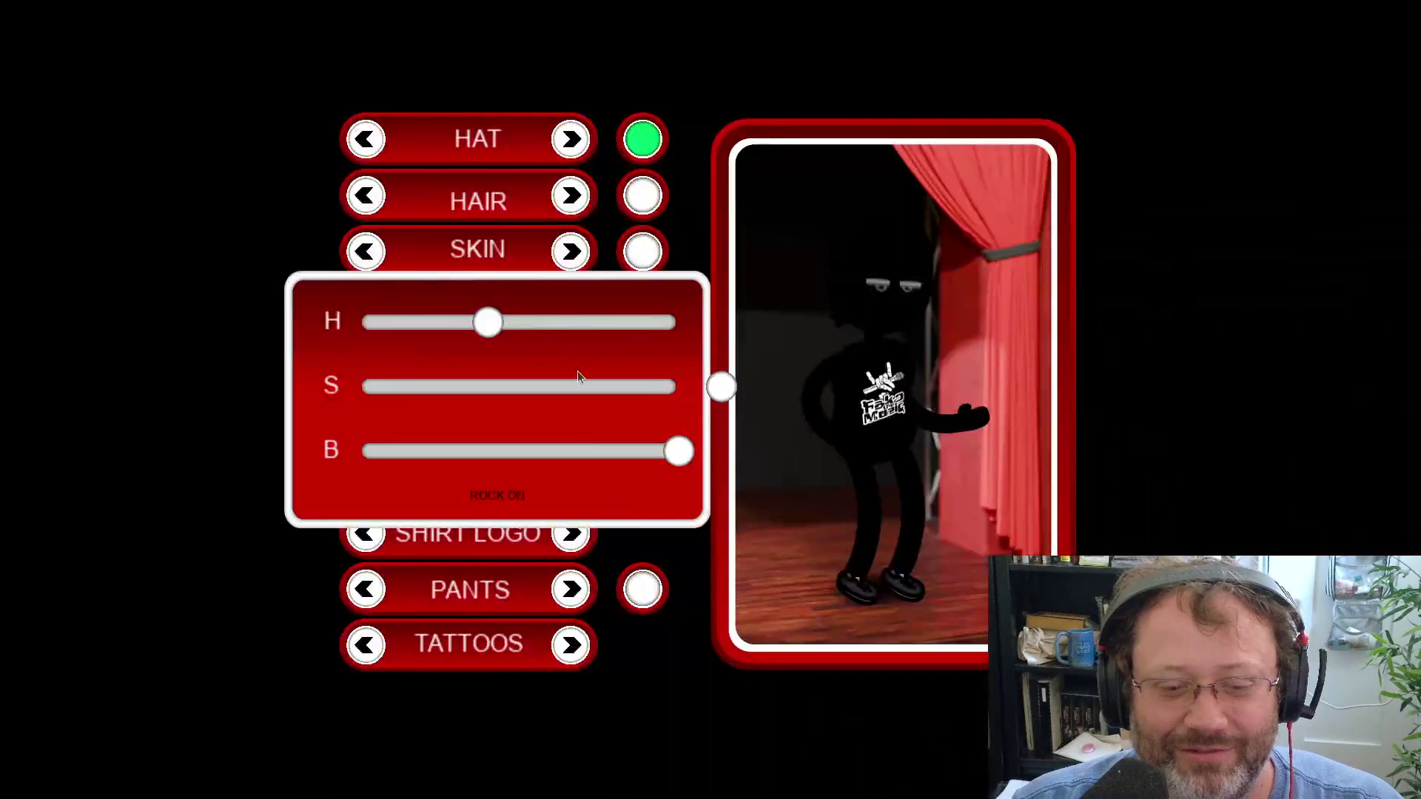
mouse_move(496, 326)
mouse_down()
mouse_move(601, 347)
mouse_move(485, 326)
mouse_up()
key(alt+Tab)
key(alt+Tab)
key(alt+Tab)
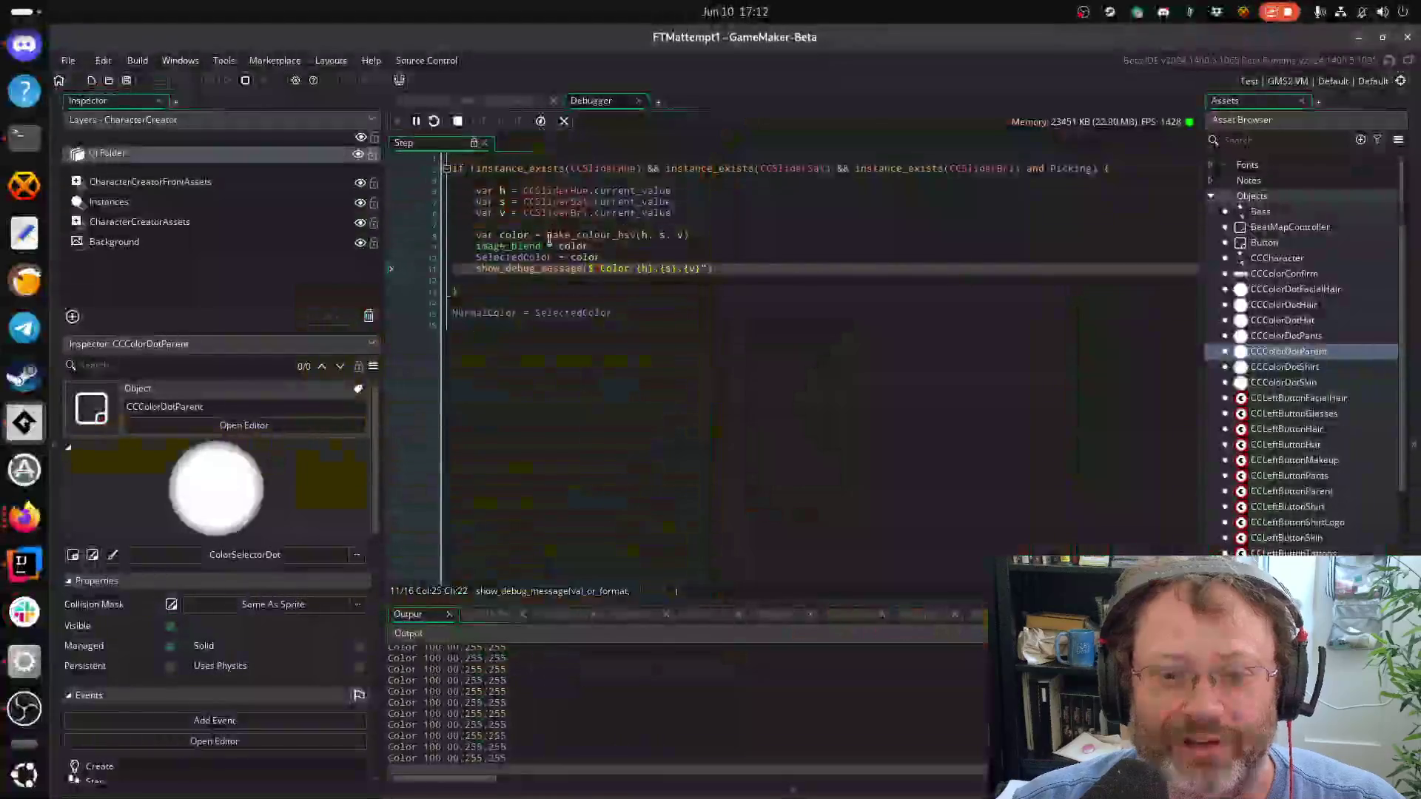
click(245, 82)
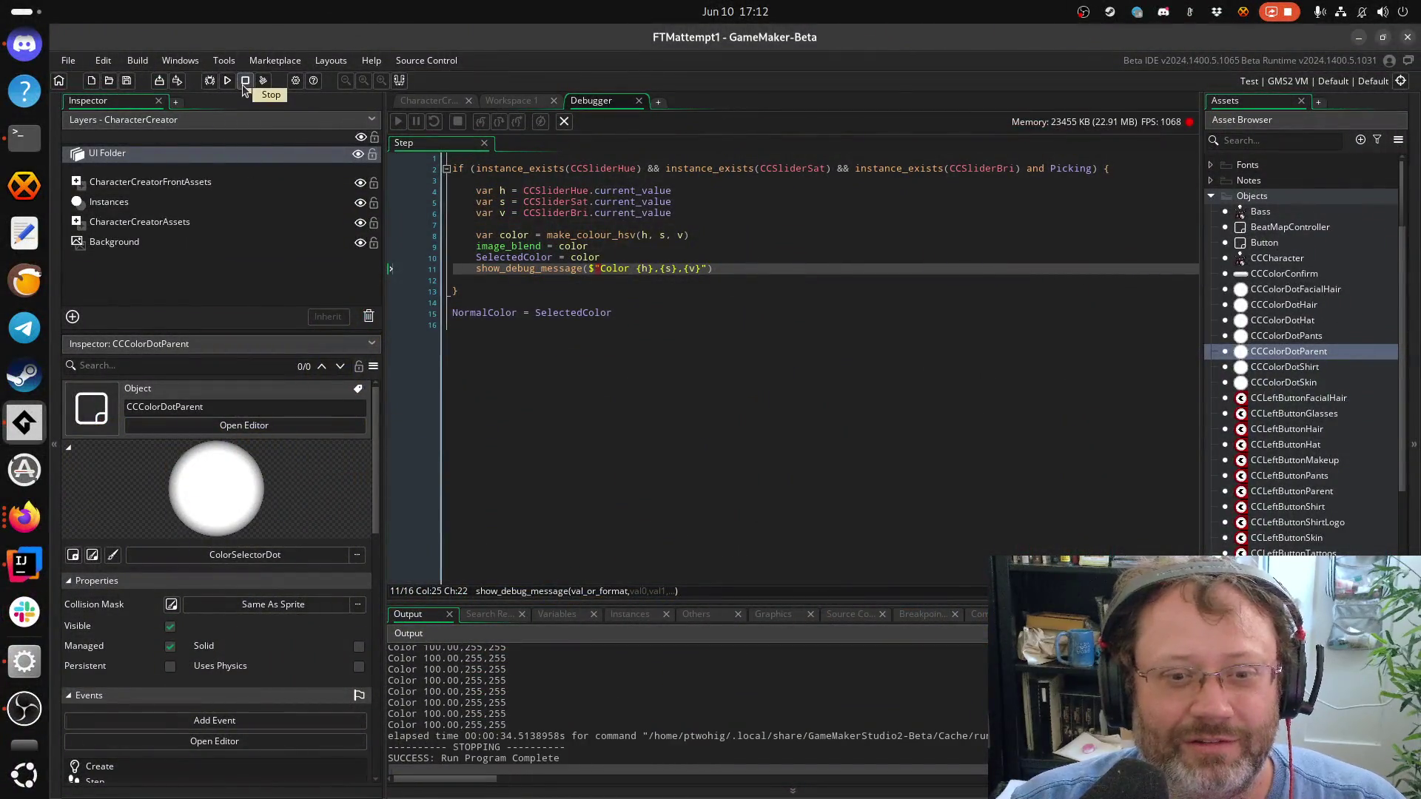
Return the caret to the show_debug_message line in the Step code
click(583, 293)
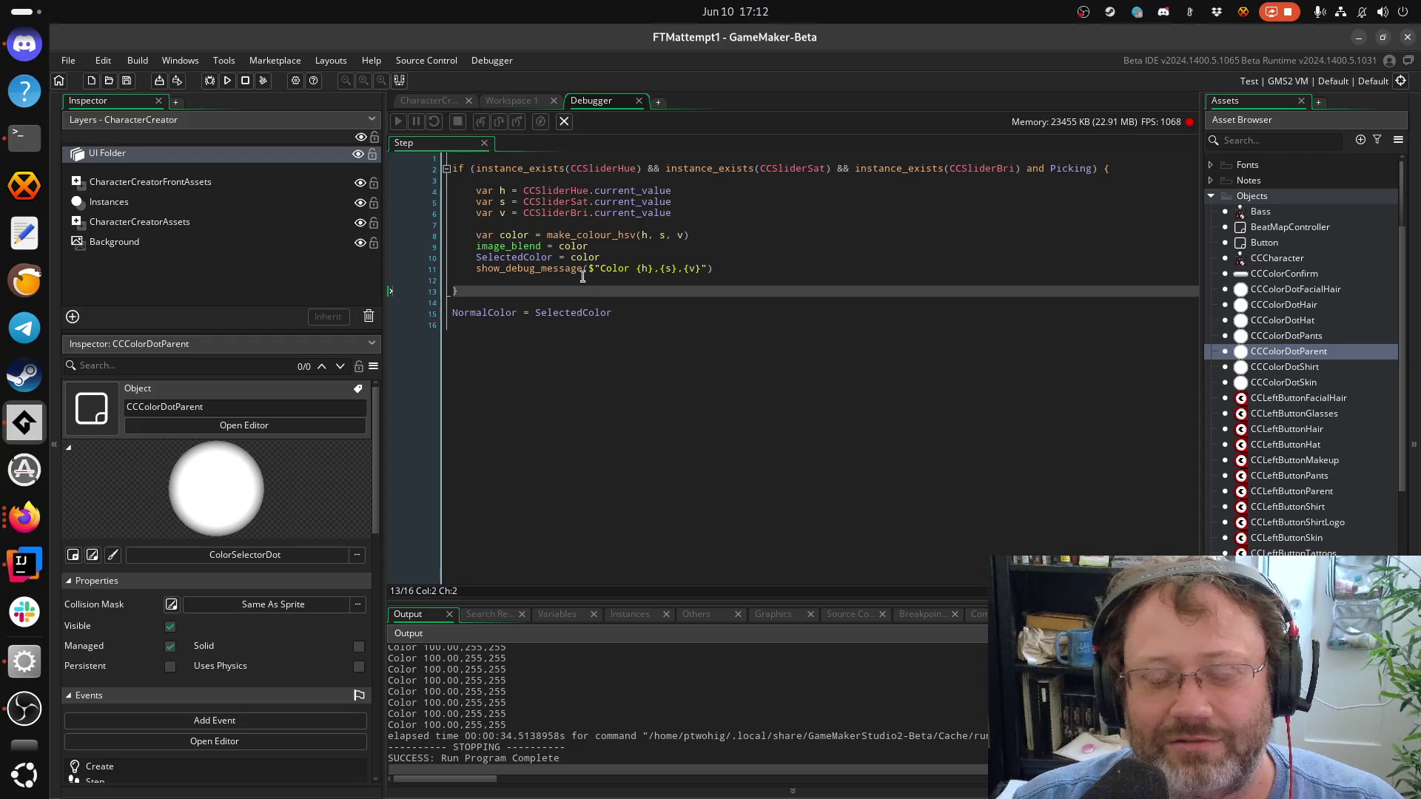
click(632, 269)
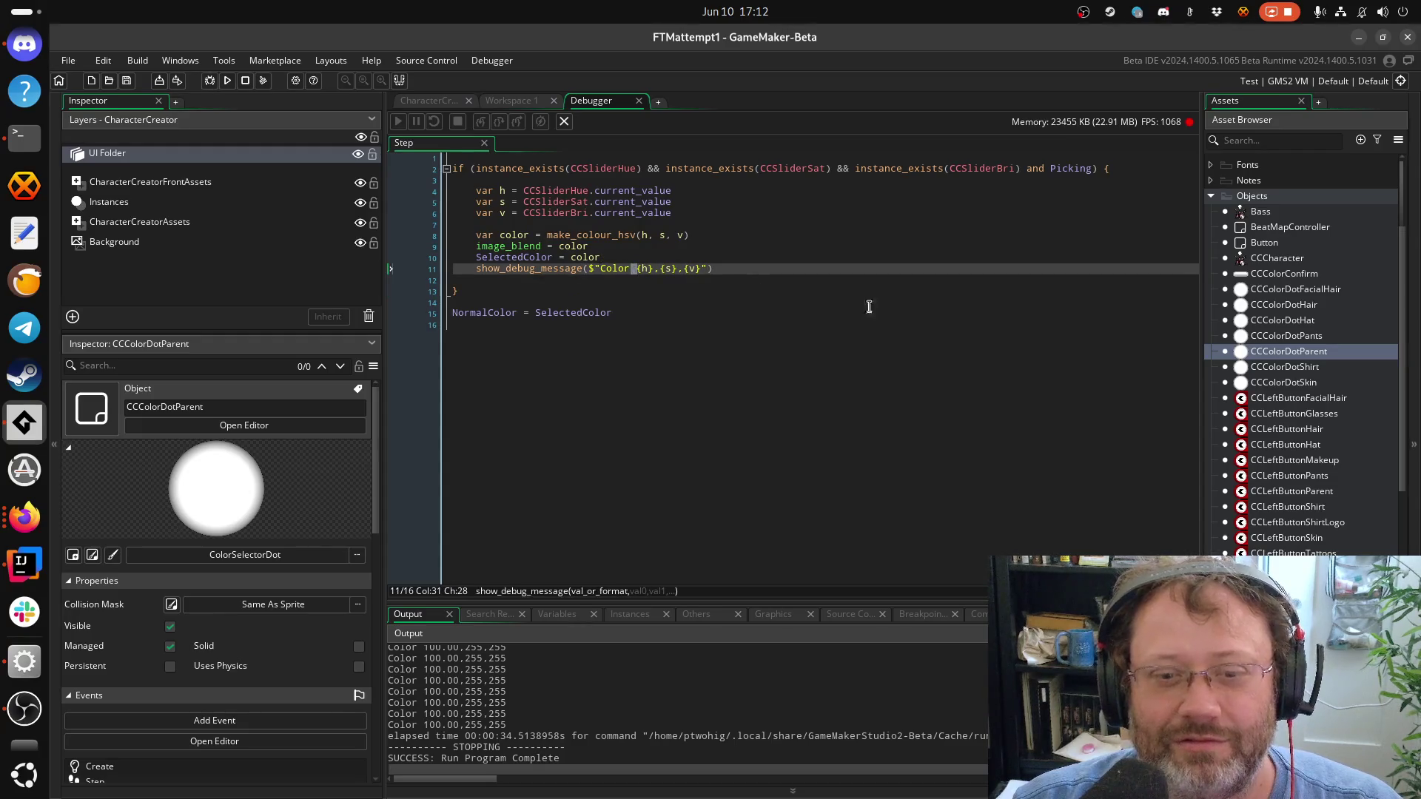
scroll(1281, 351, down, 3)
scroll(1281, 351, up, 6)
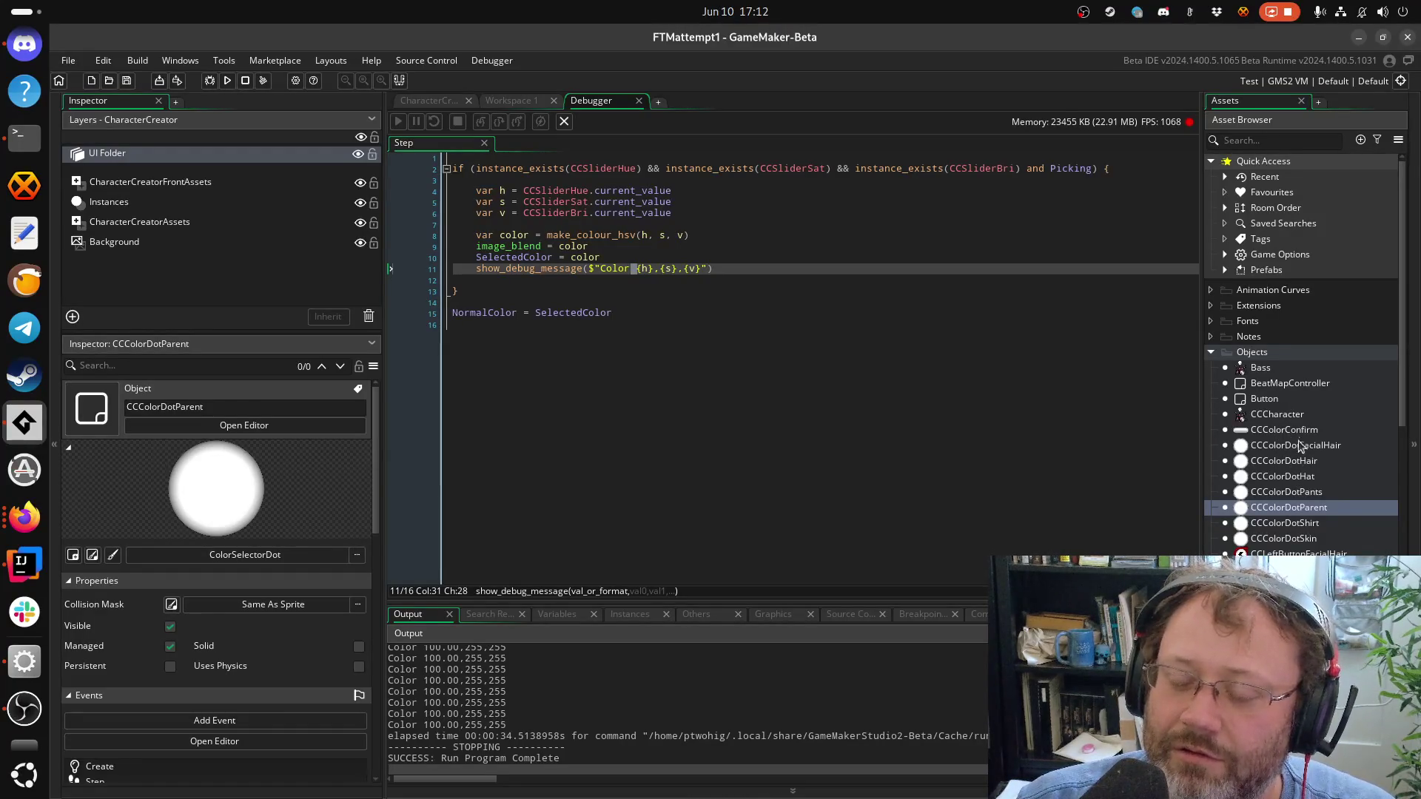
Select CCColorDotHat, check the terminal, then open the CCColorConfirm object from the Asset Browser
click(1295, 478)
click(20, 138)
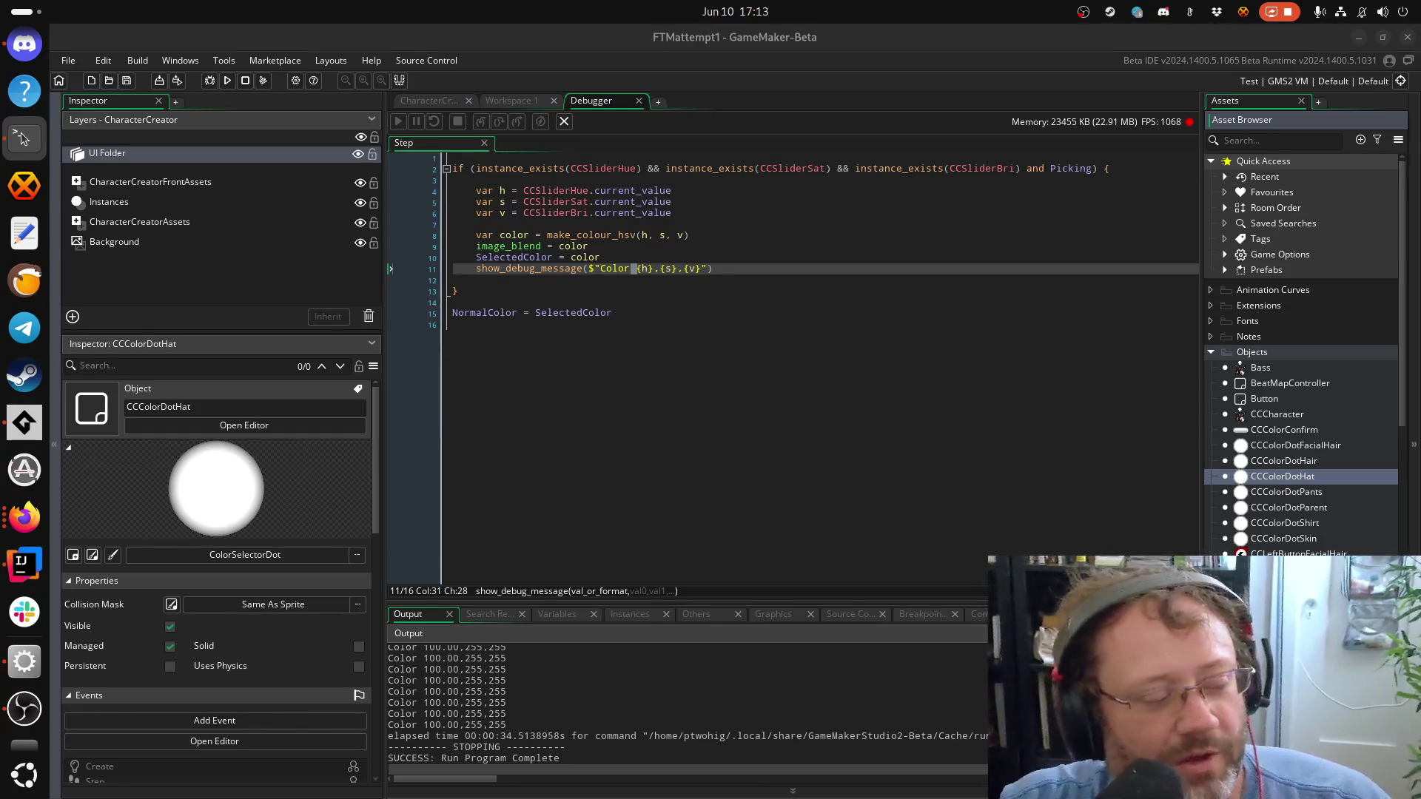
click(741, 295)
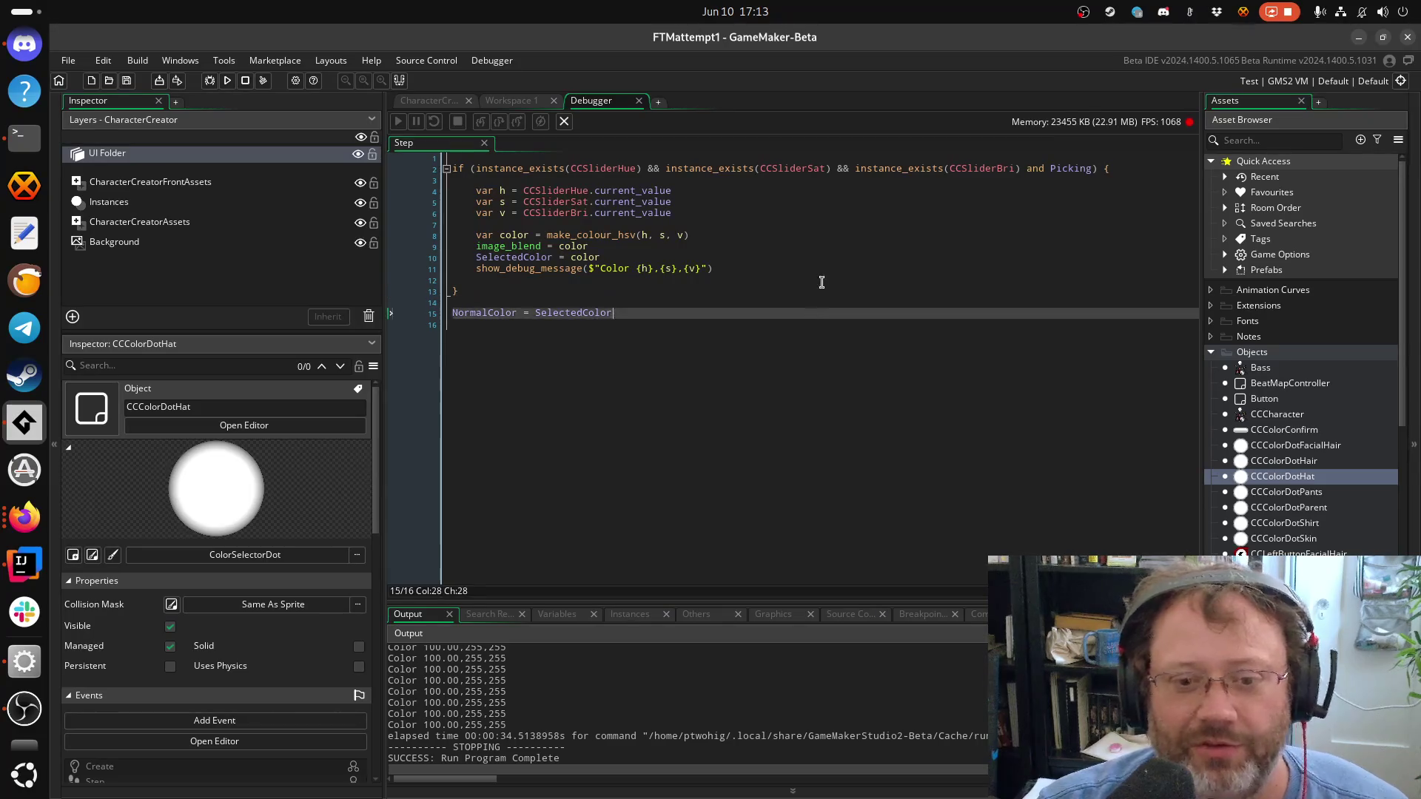
click(821, 284)
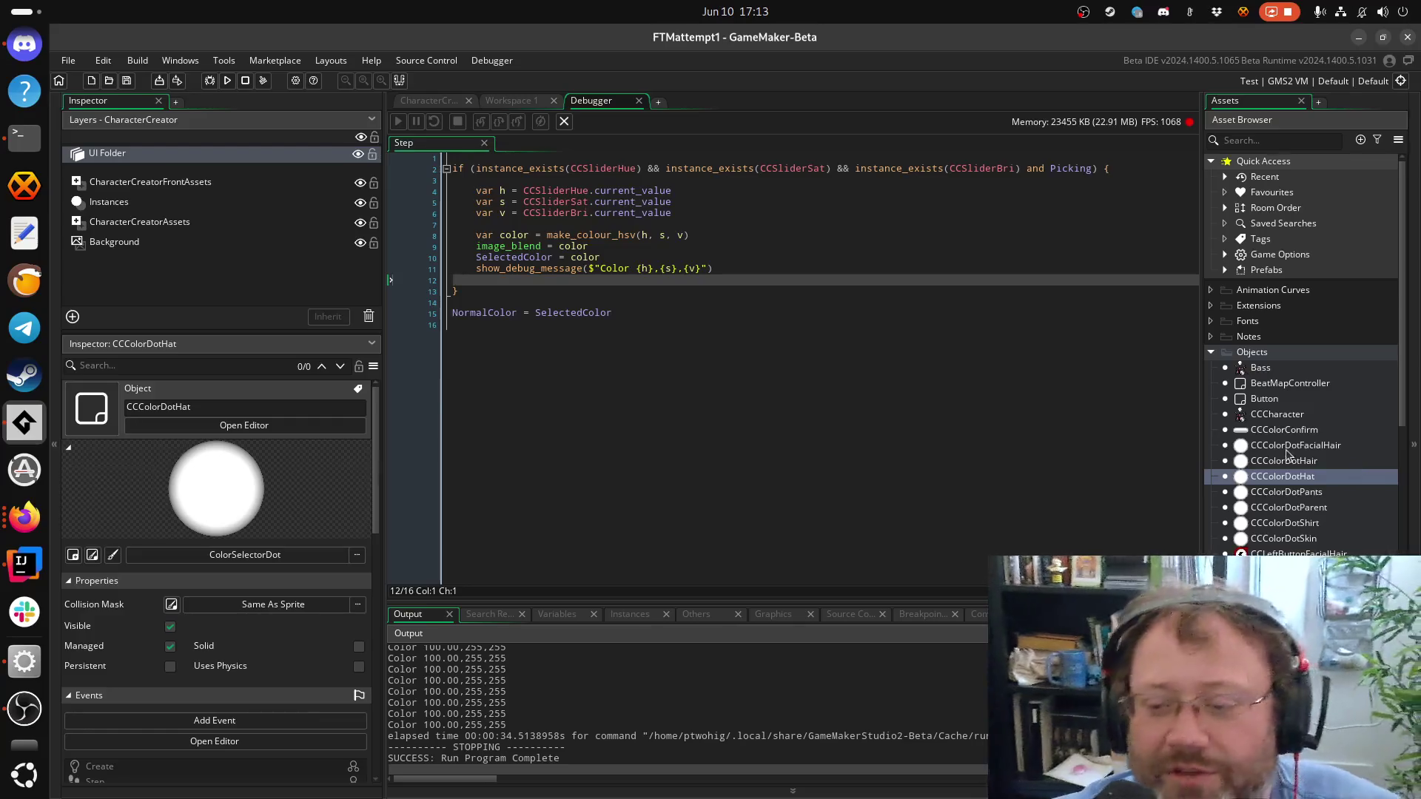
double_click(1259, 430)
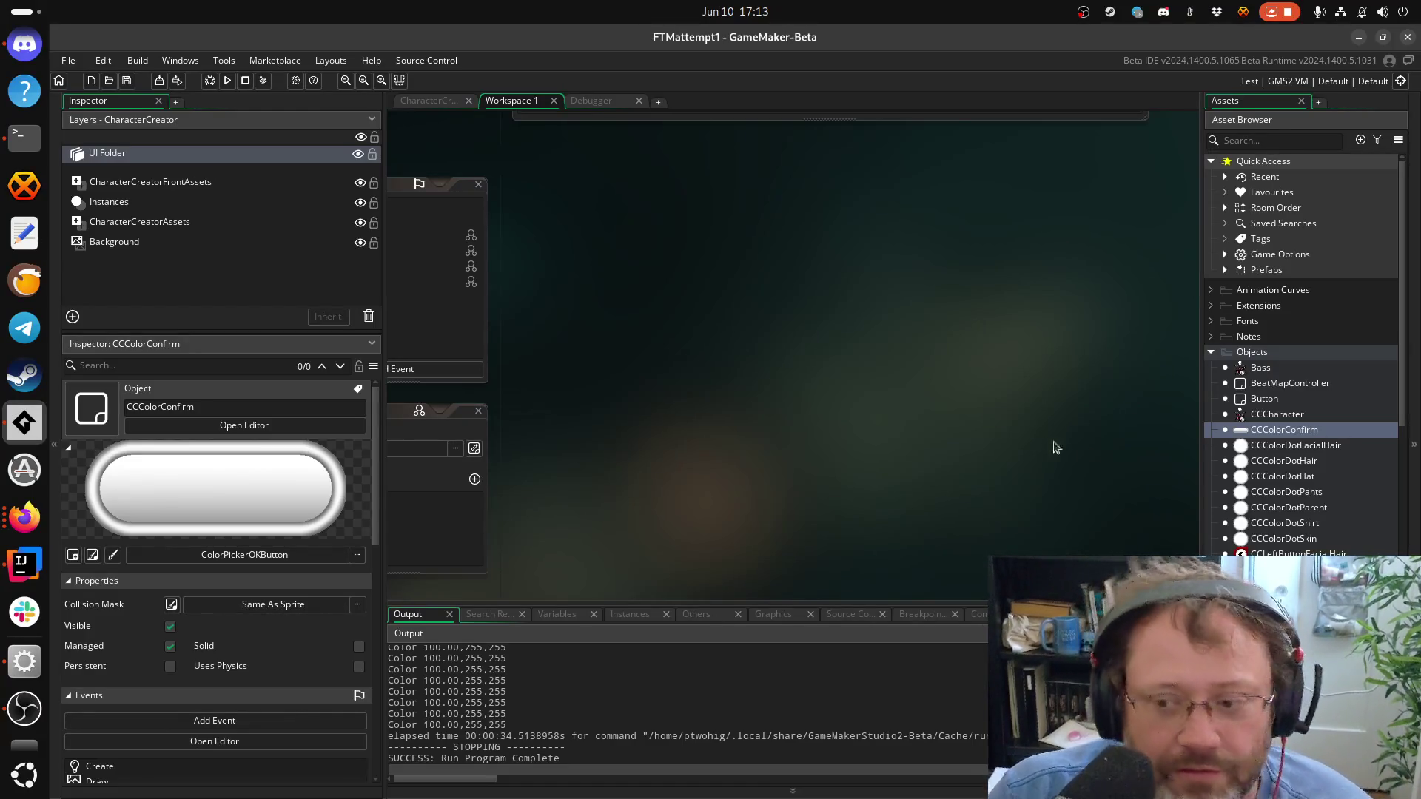
Select CCSliderHue and CCSliderSat and open the CCSliderSat object
scroll(1312, 511, down, 4)
scroll(1312, 510, down, 6)
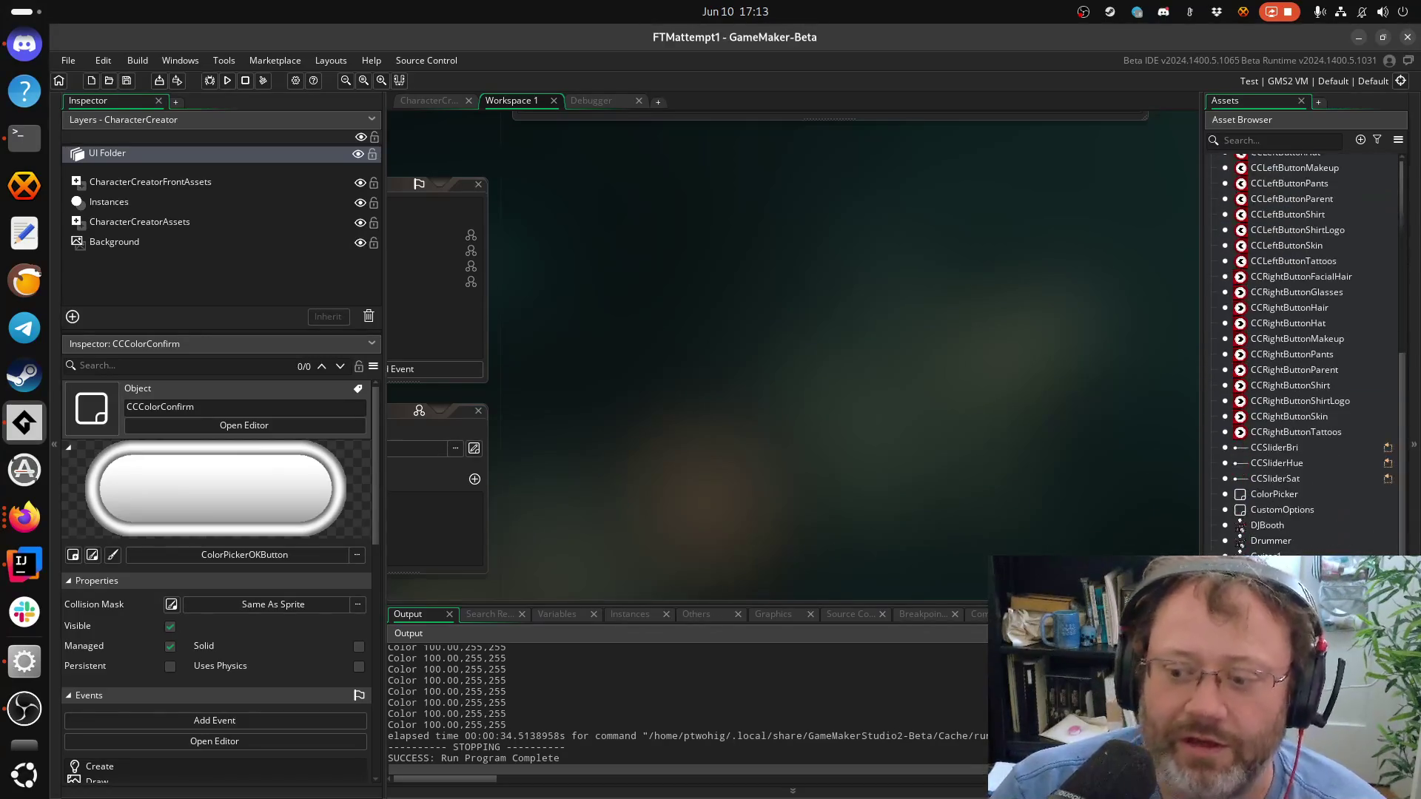
click(1242, 465)
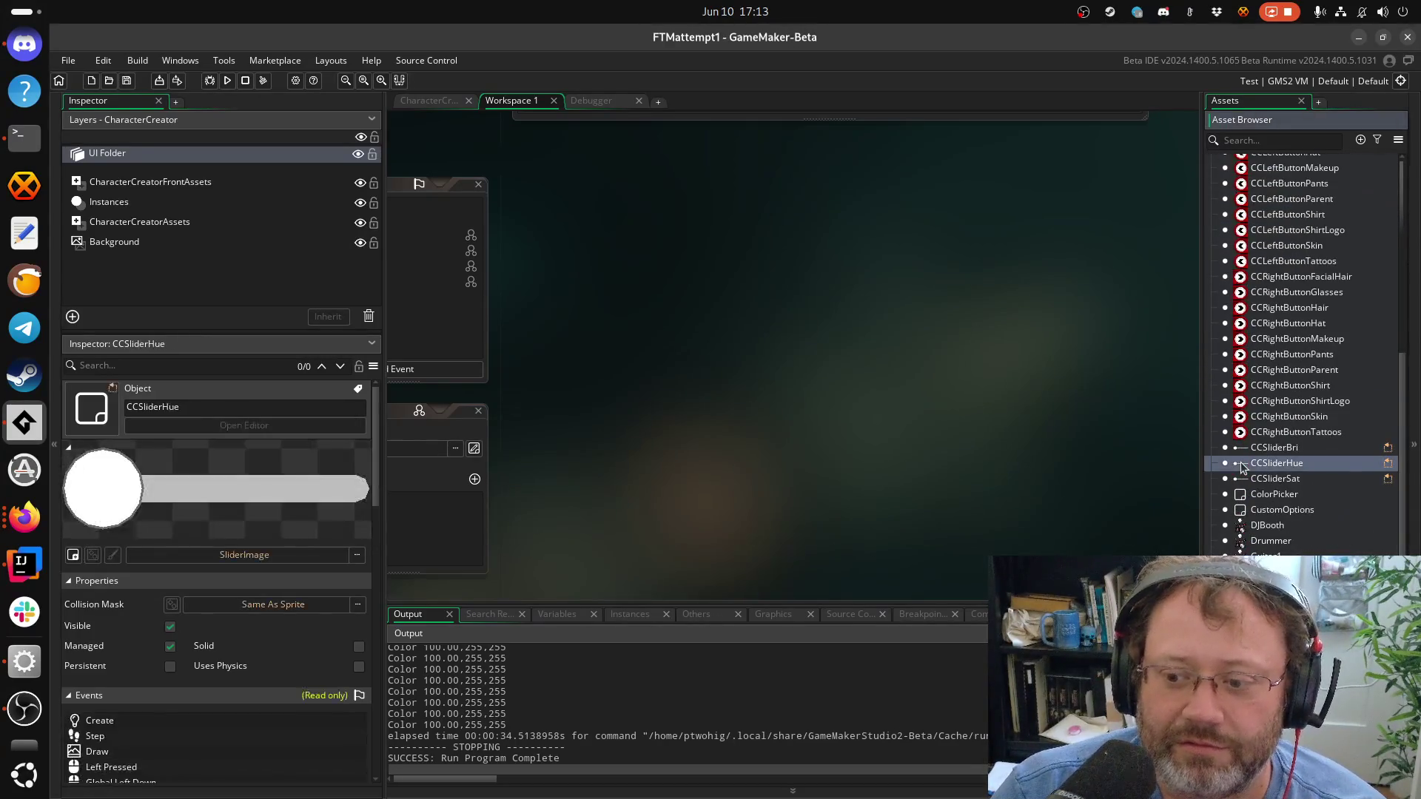
click(1274, 483)
double_click(1274, 483)
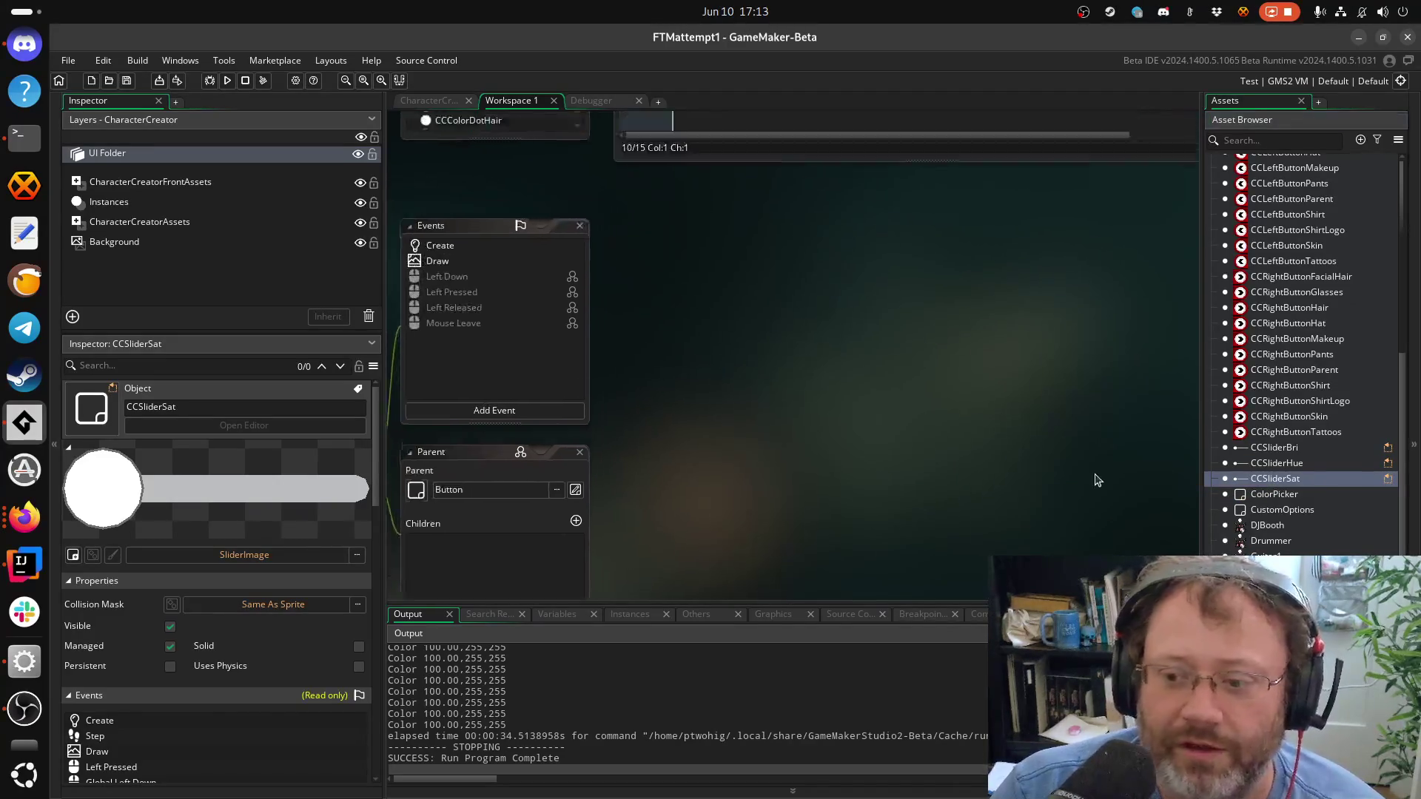
Pan the workspace and open CCCharacter's Create code from the Asset Browser
mouse_move(931, 438)
mouse_down()
mouse_move(891, 399)
mouse_move(970, 345)
mouse_move(786, 159)
mouse_up()
scroll(871, 159, down, 10)
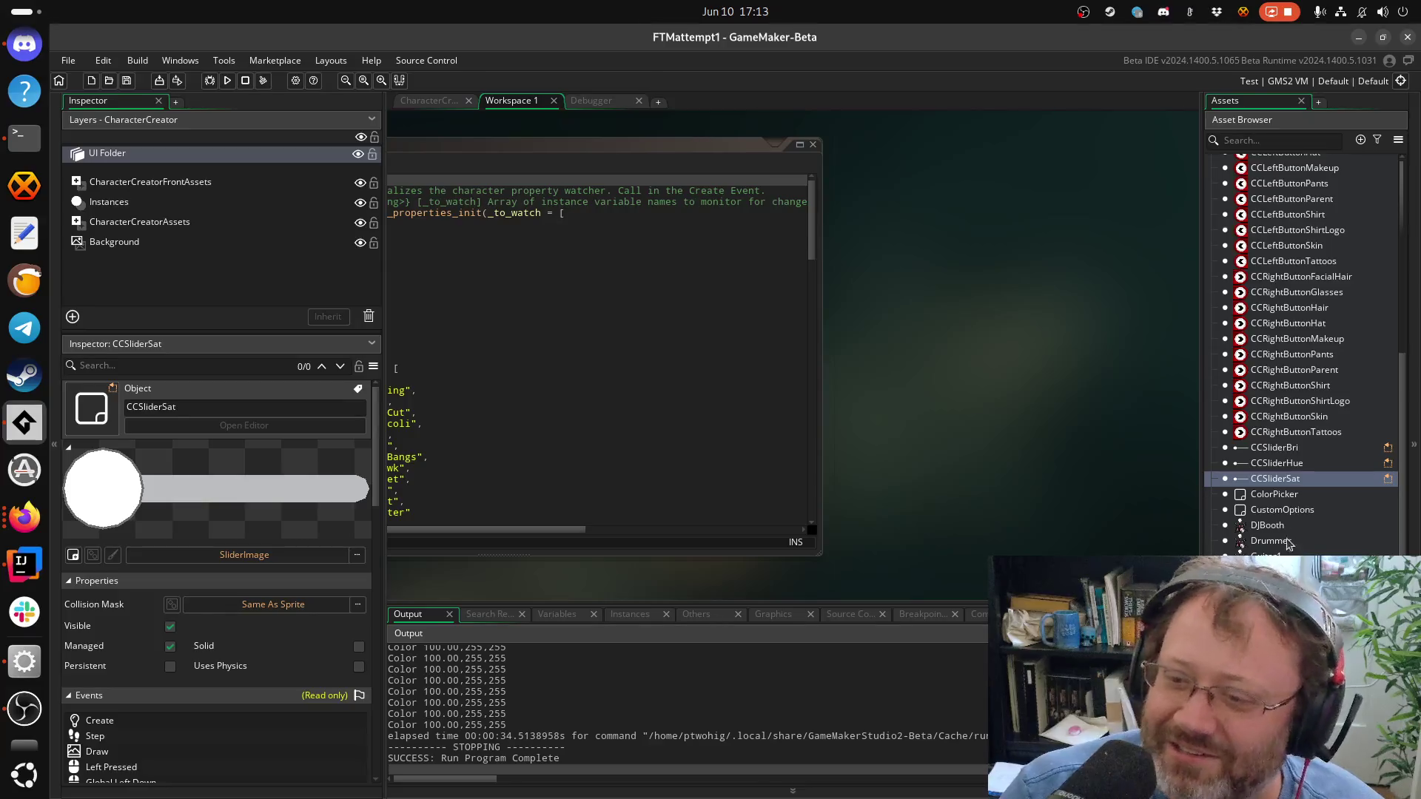
scroll(1269, 502, up, 3)
scroll(1269, 501, up, 5)
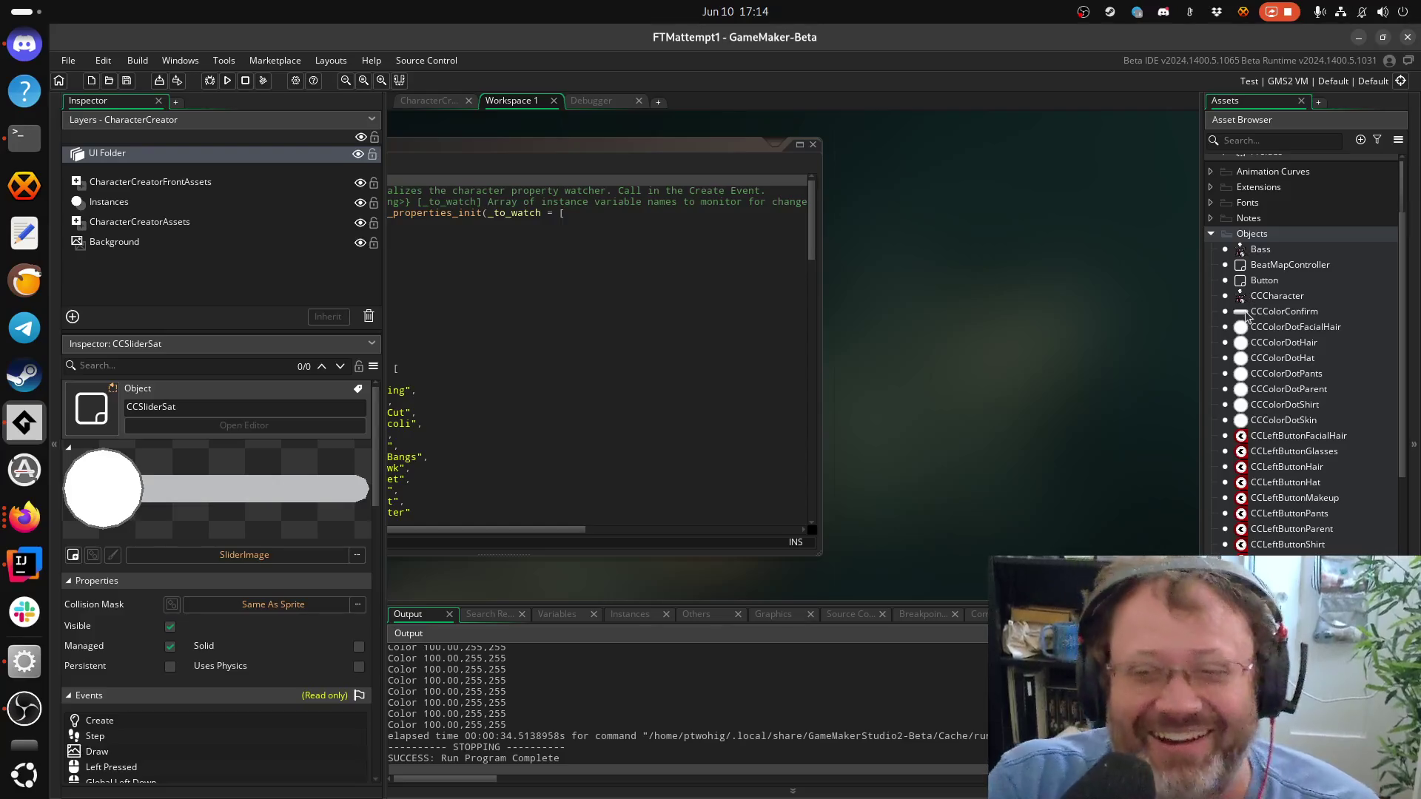
double_click(1266, 297)
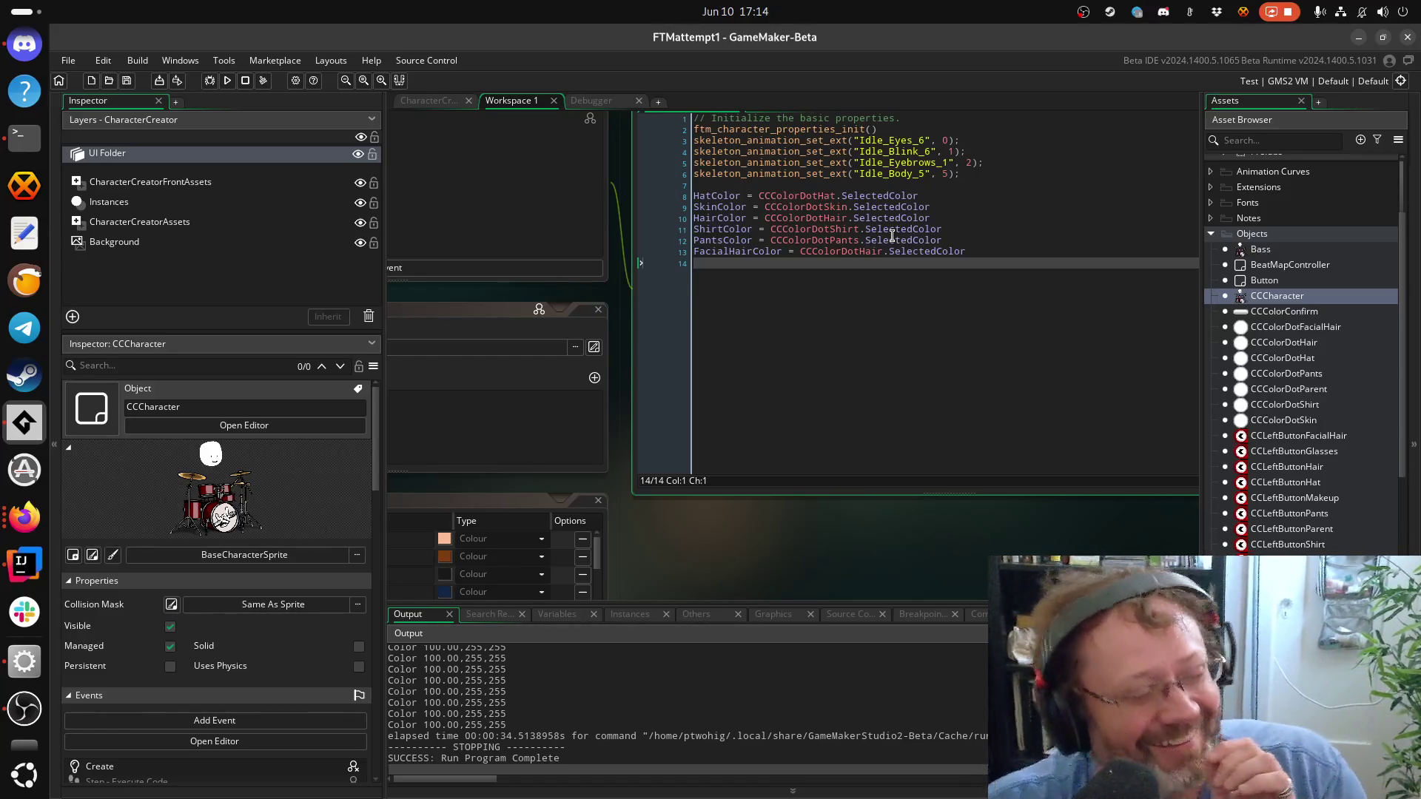
Insert blank lines above the HatColor assignment in the Create code
key(Up)
key(Up)
key(Up)
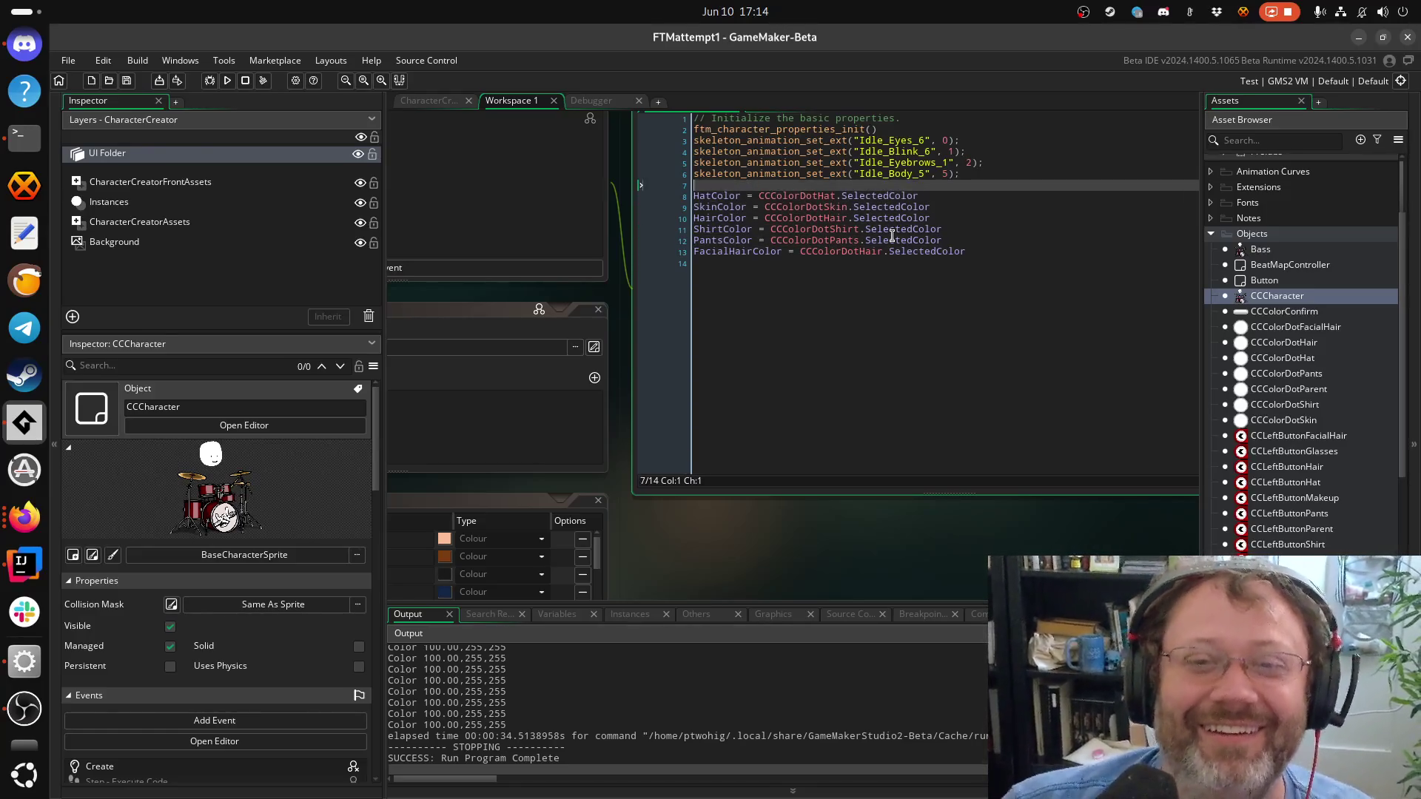
key(Up)
key(Up)
key(Up)
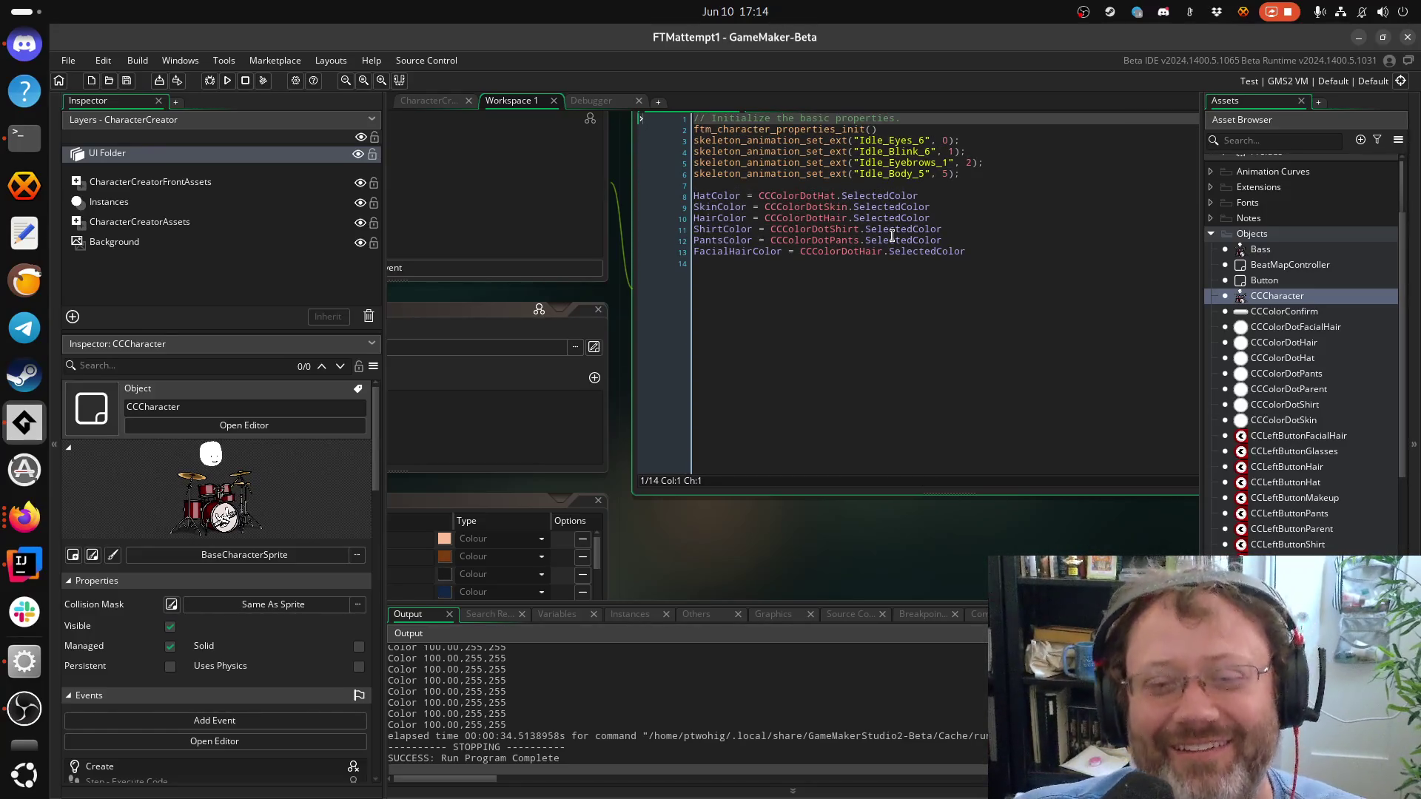
key(Down)
key(Down)
key(Down)
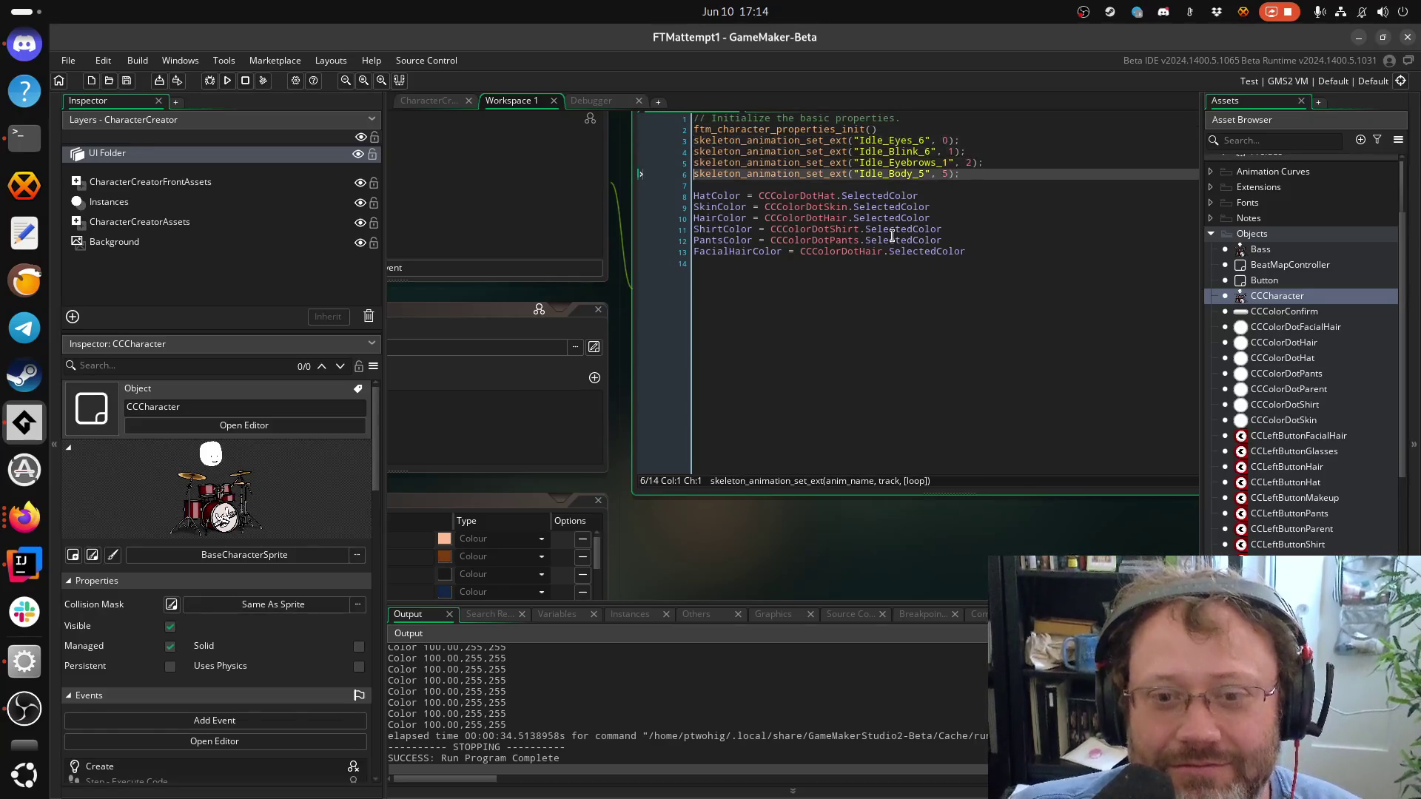
key(Return)
key(Return)
key(Return)
key(Up)
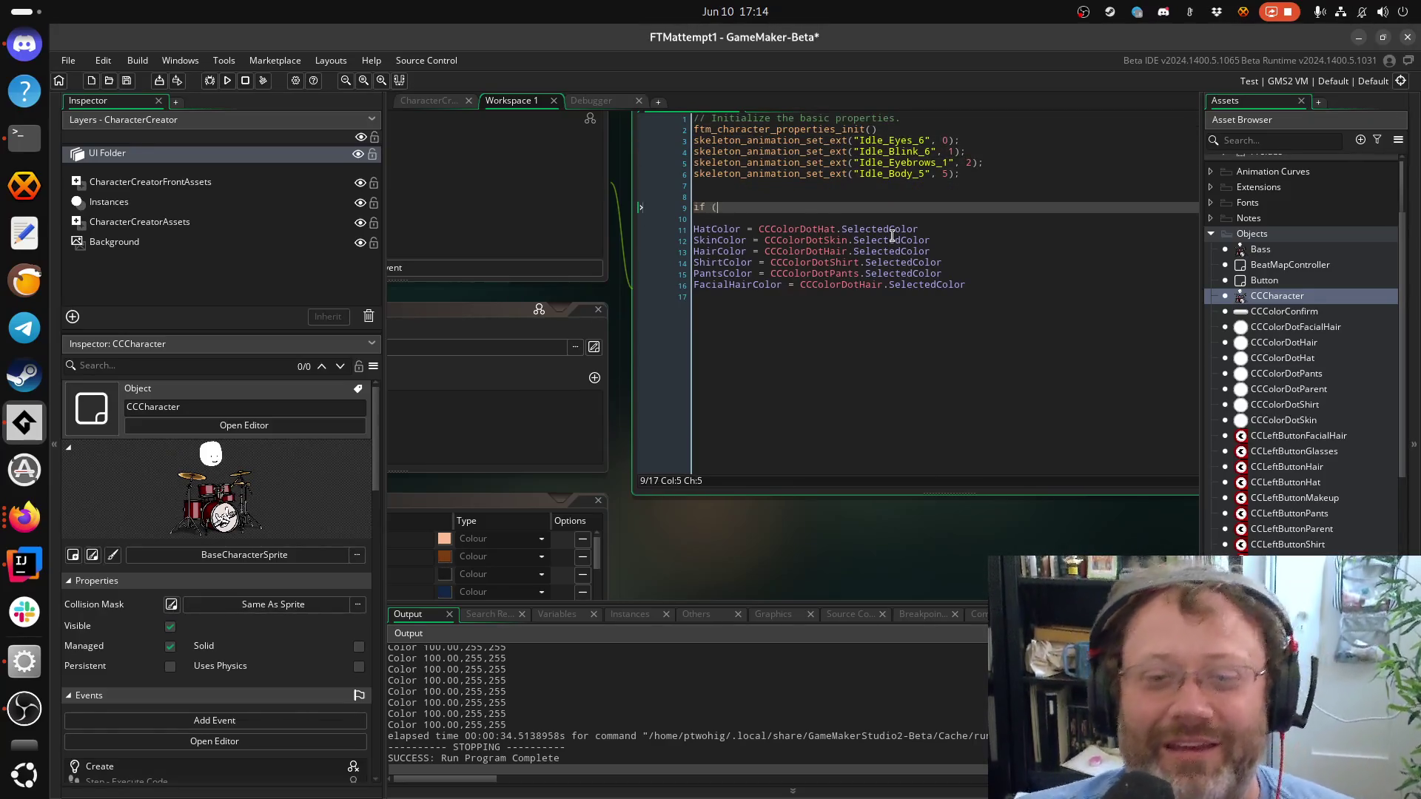
key(BackSpace)
key(BackSpace)
key(BackSpace)
key(BackSpace)
Type the header function log_color(message) and open a new line below it
text(function foo)
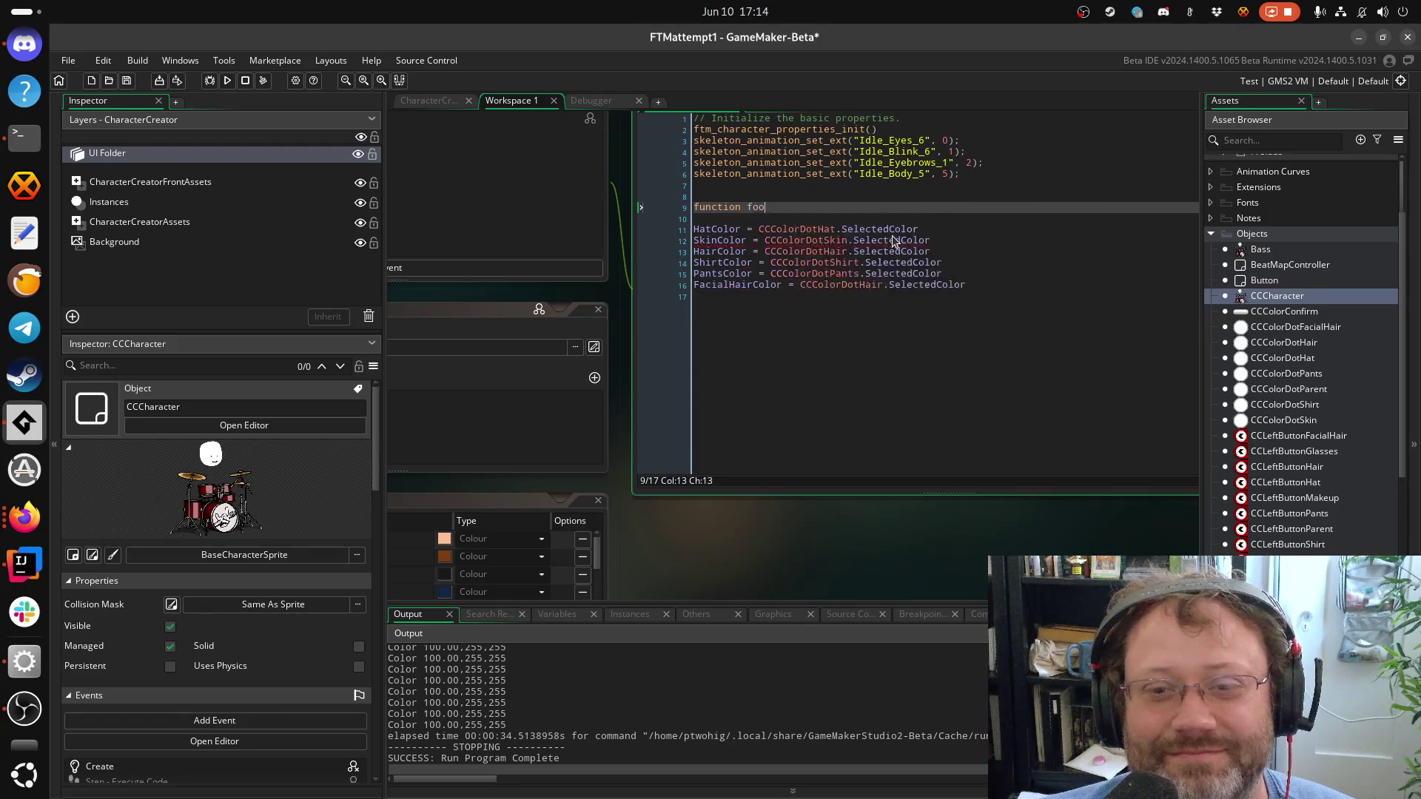
key(BackSpace)
key(BackSpace)
key(BackSpace)
text(log)
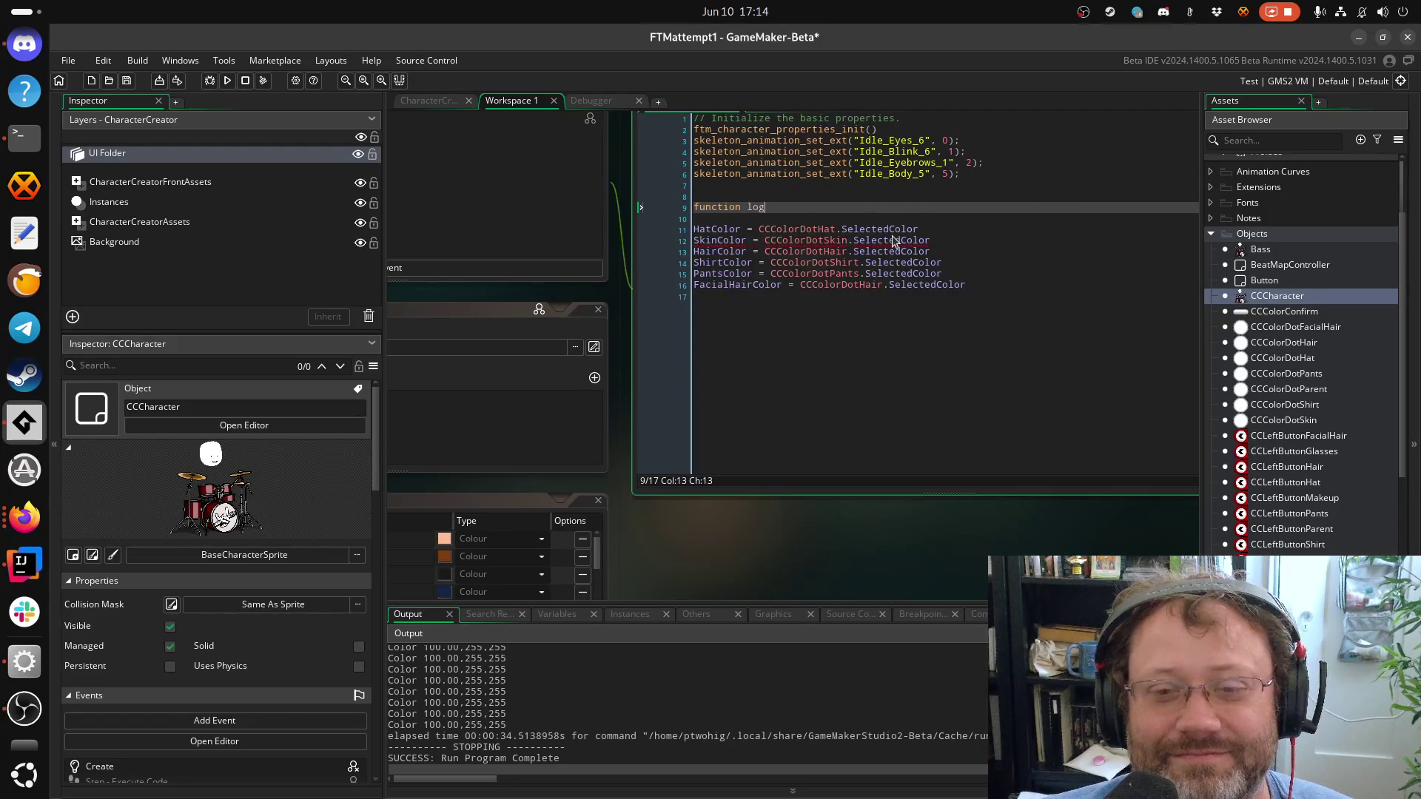
text(_color)
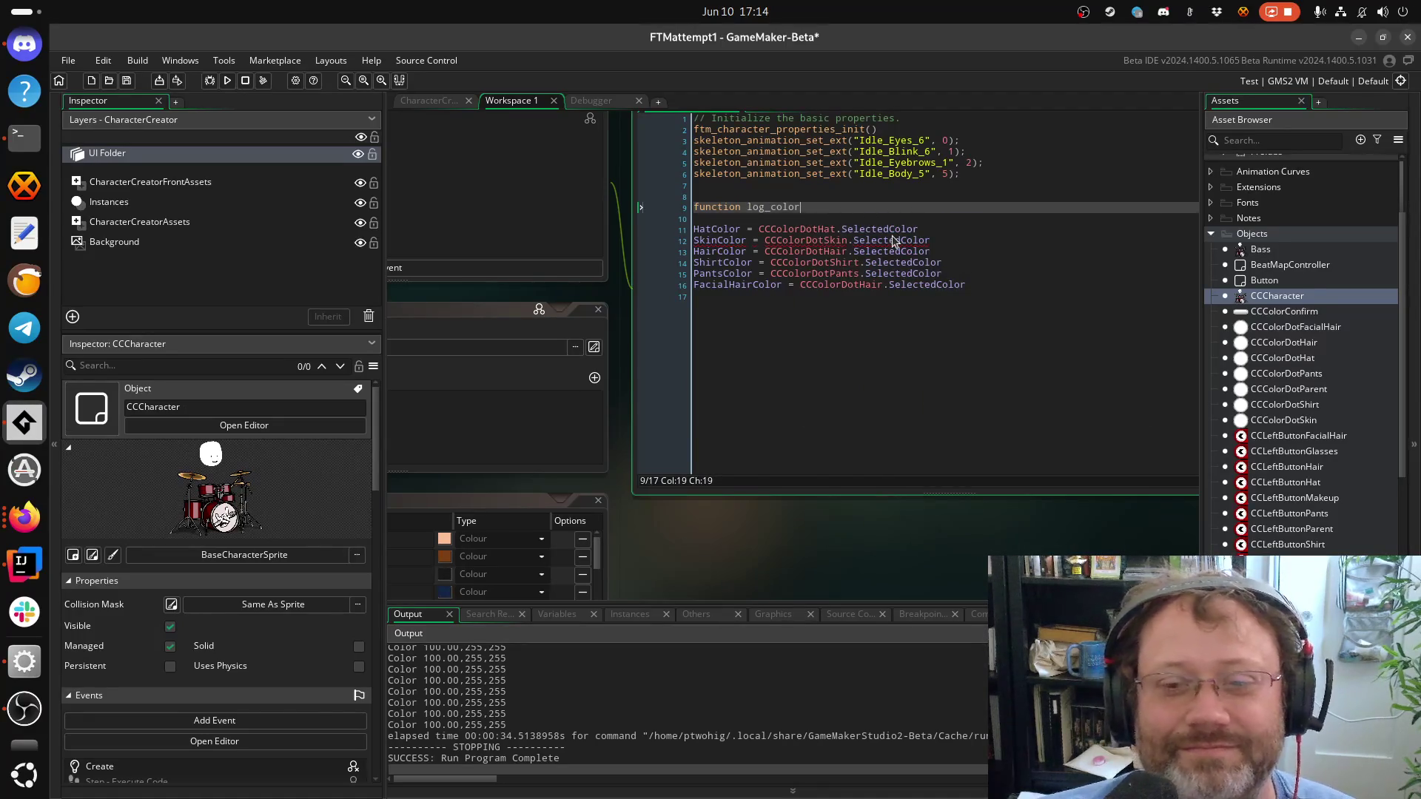
text(()
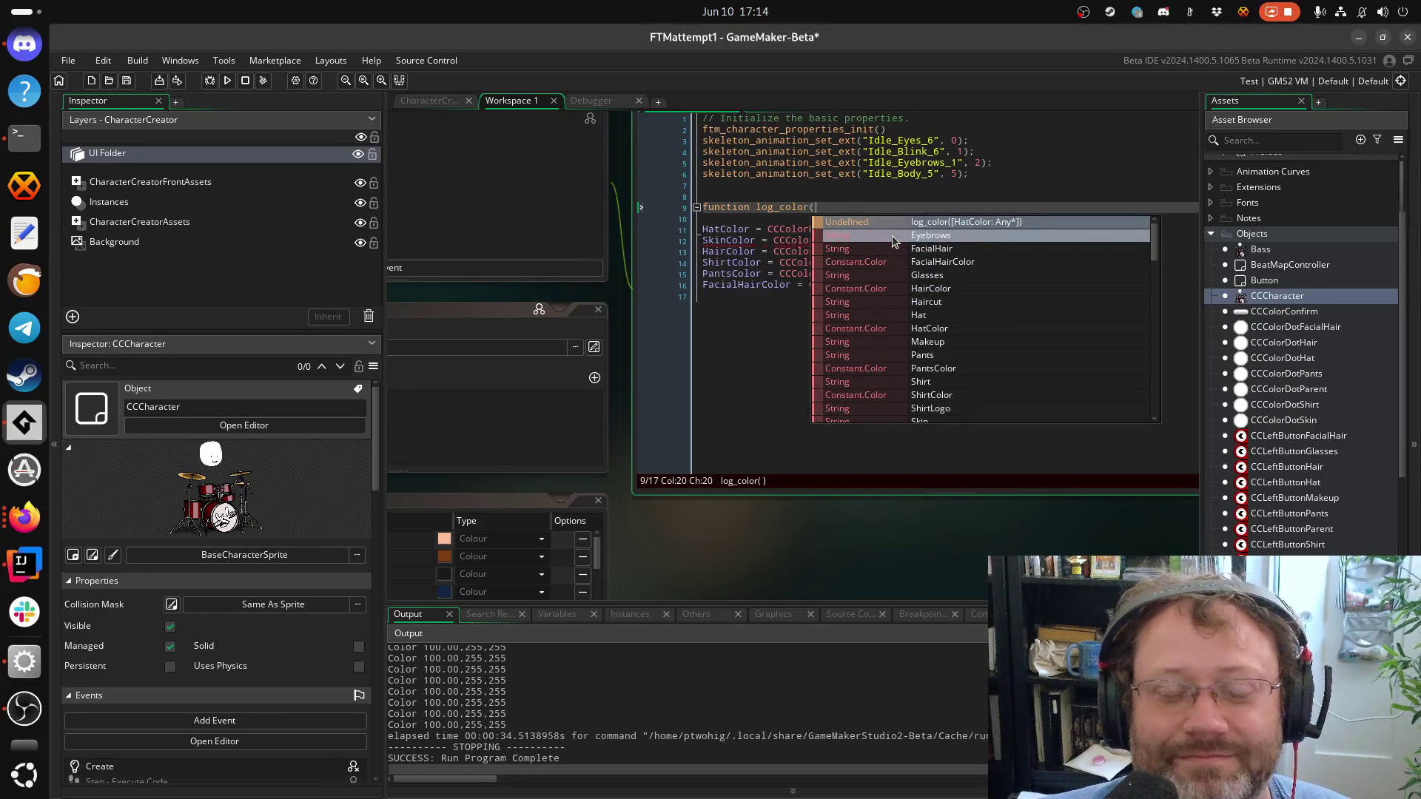
text(l)
text(l)
key(BackSpace)
text(l)
key(BackSpace)
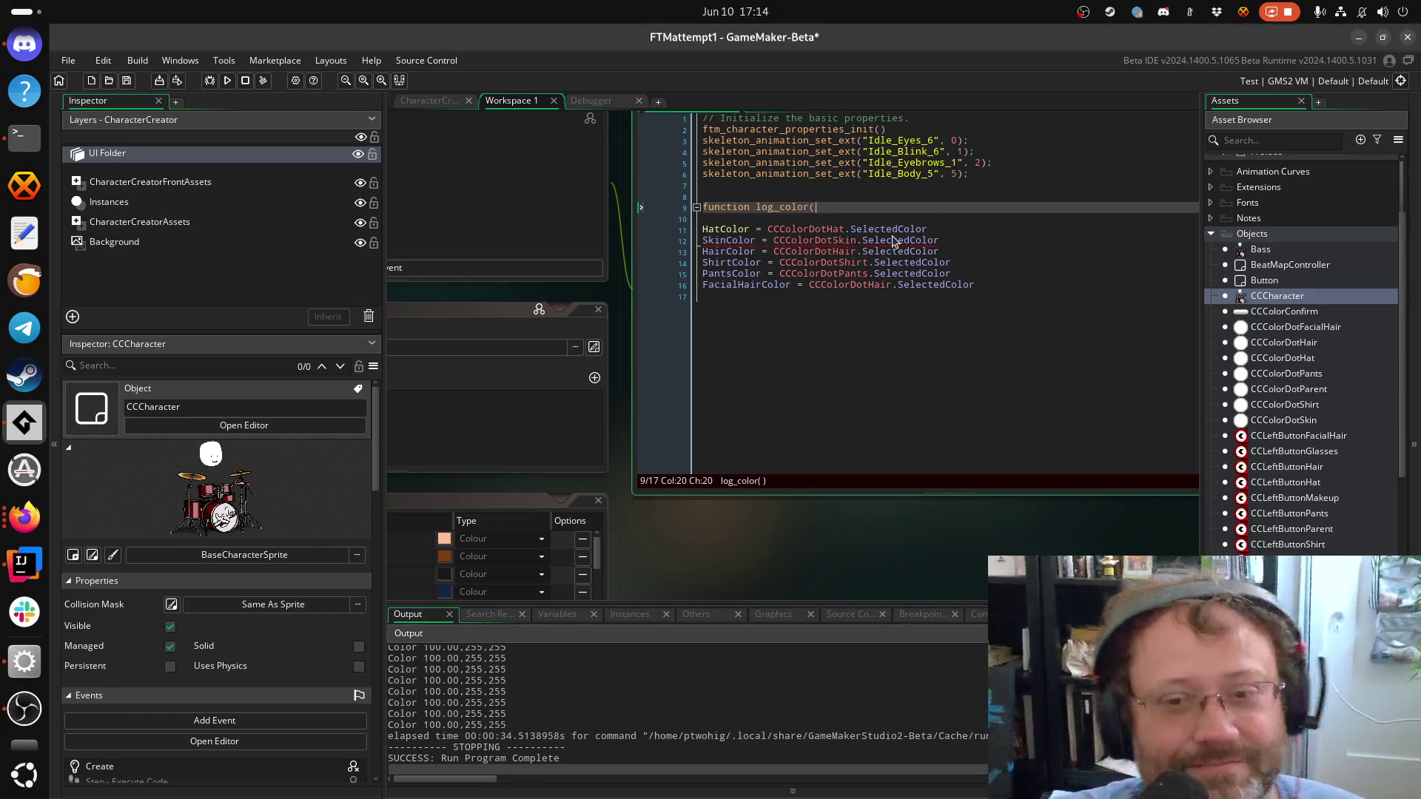
text(h)
key(BackSpace)
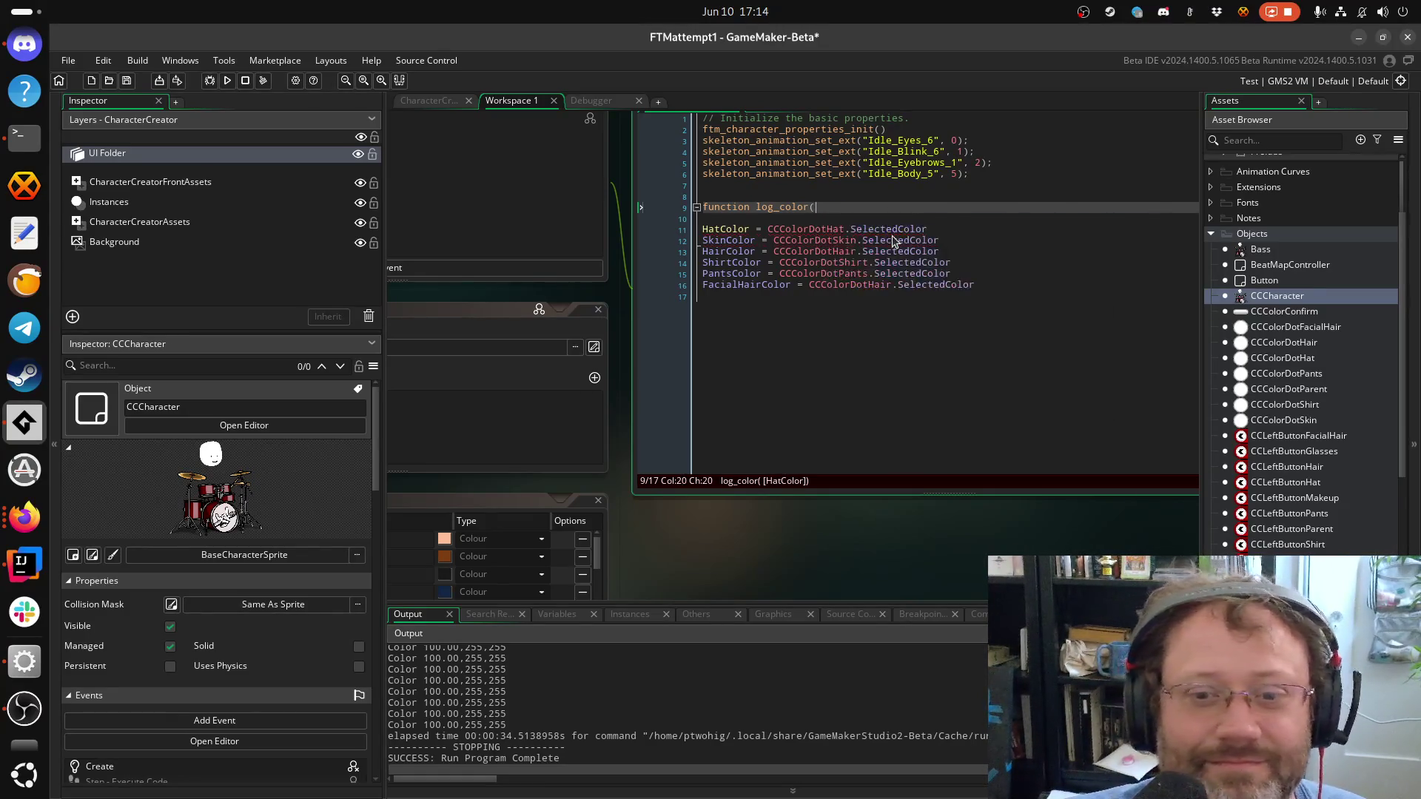
text(v)
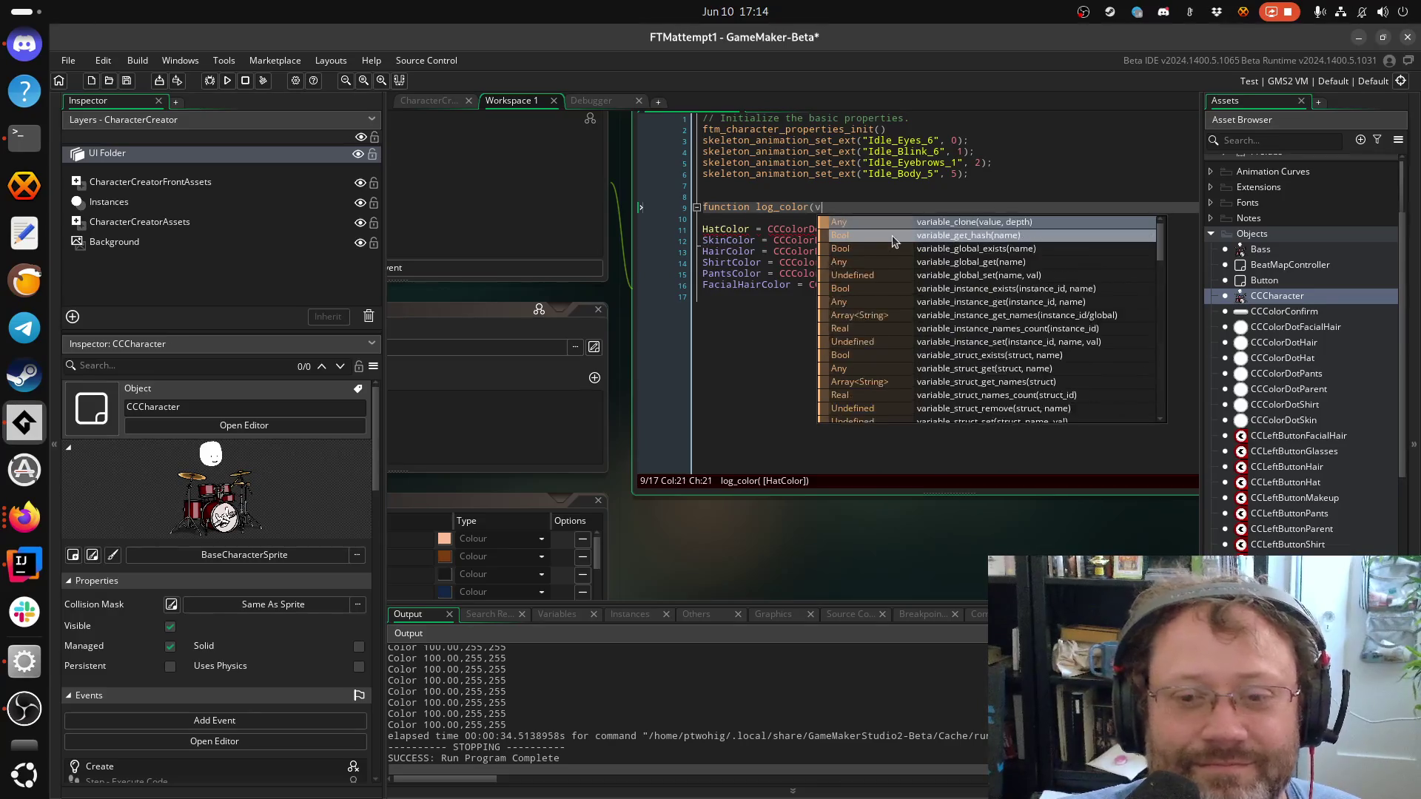
key(BackSpace)
text(message)
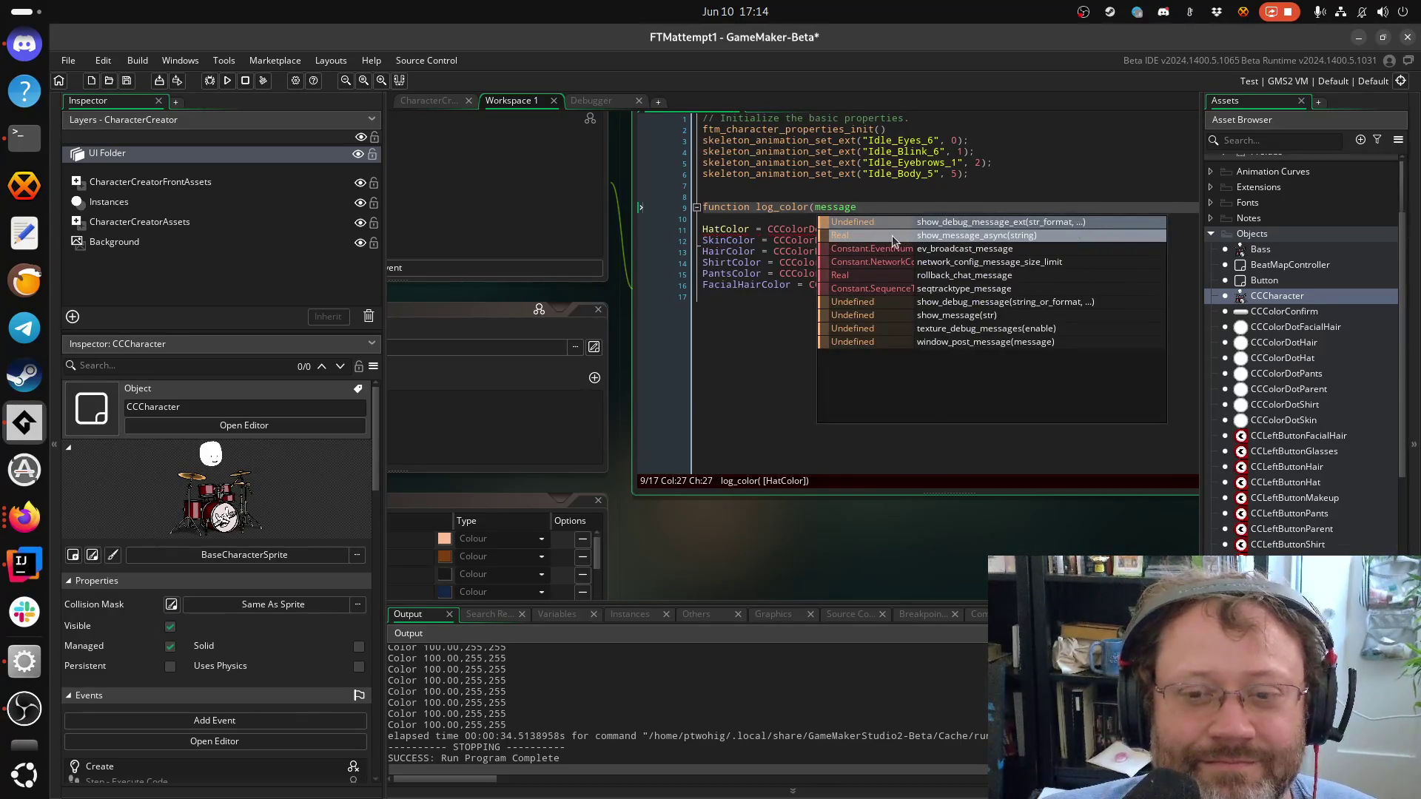
text() {)
key(Return)
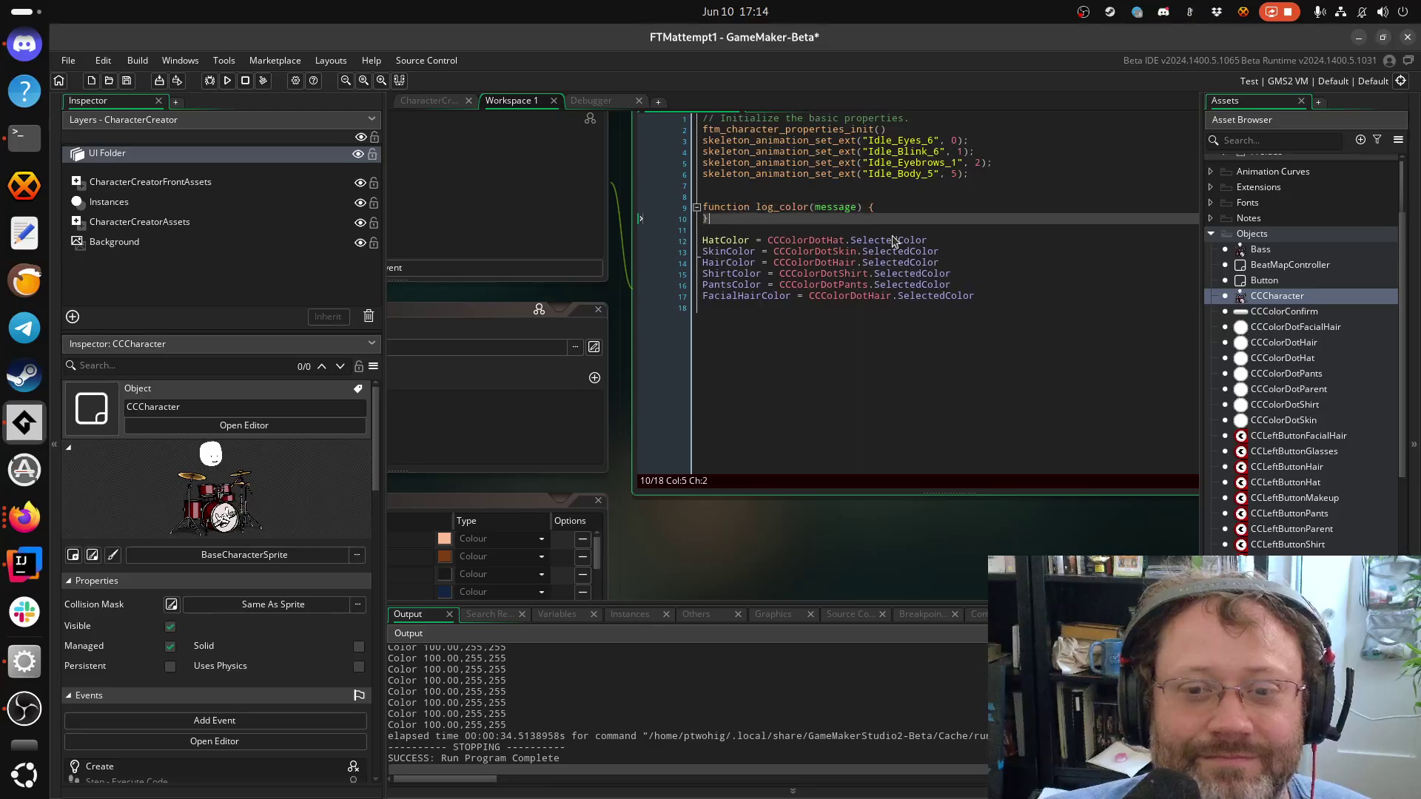
Rename the parameter to msg and open an indented body line inside log_color
key(Up)
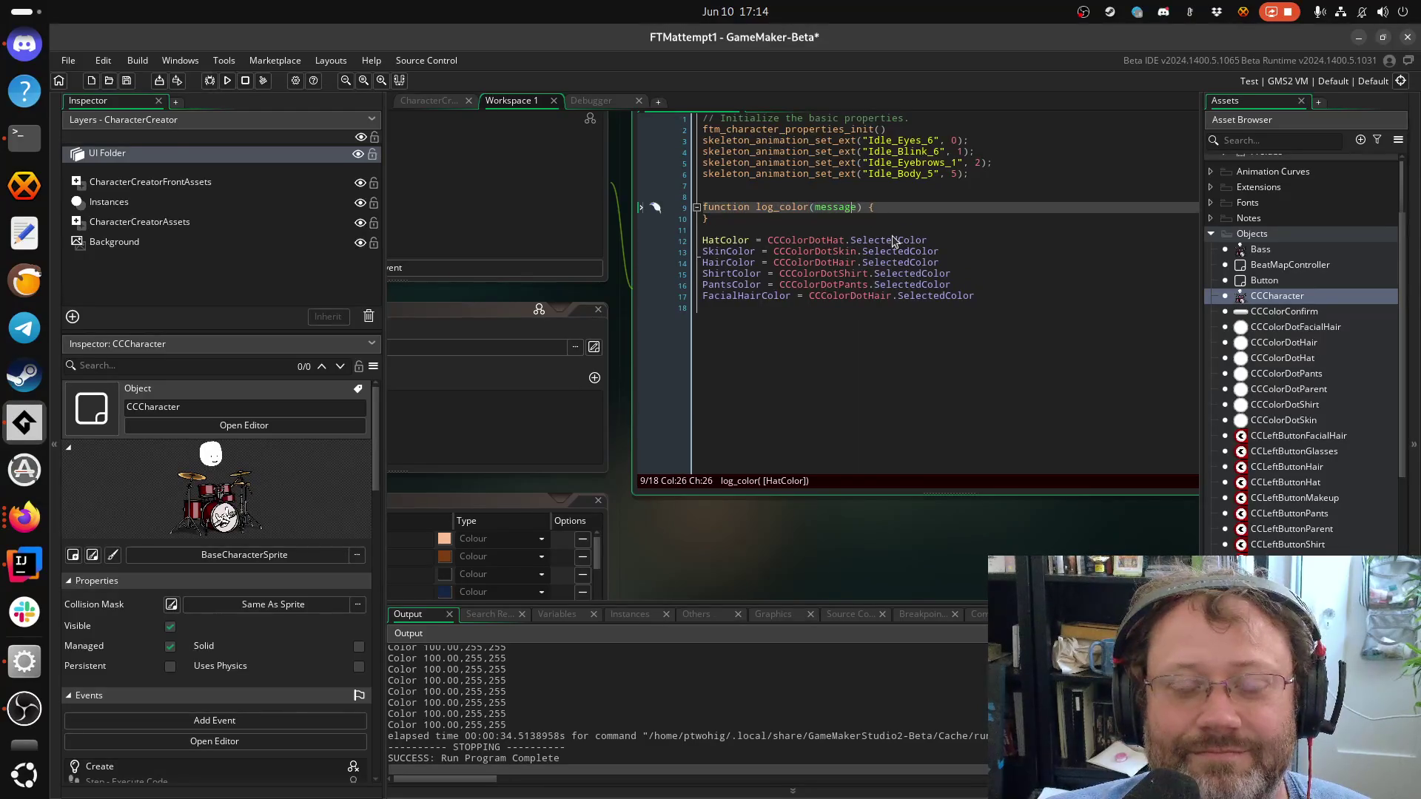
key(Right)
key(shift+ctrl+Left)
text(,,)
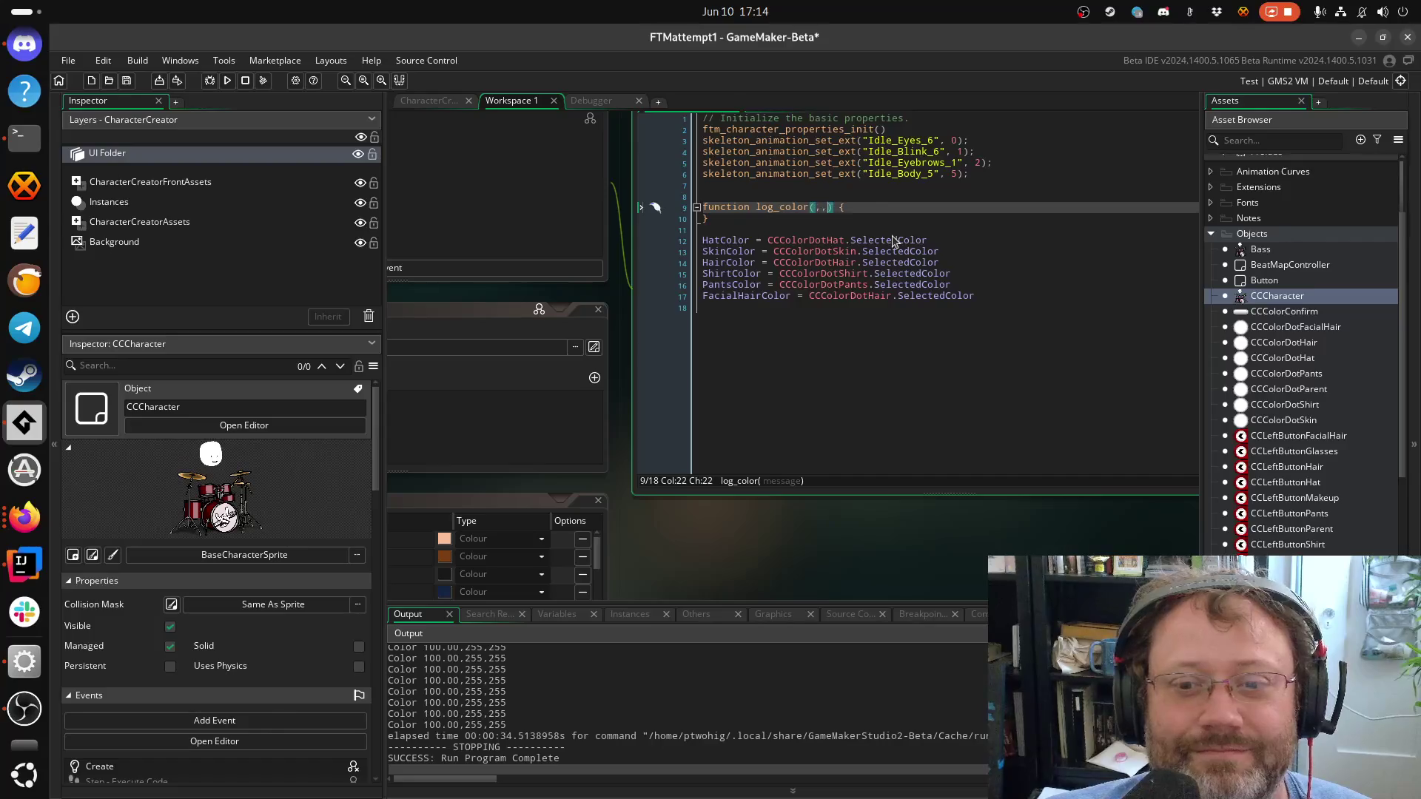
key(BackSpace)
text(es)
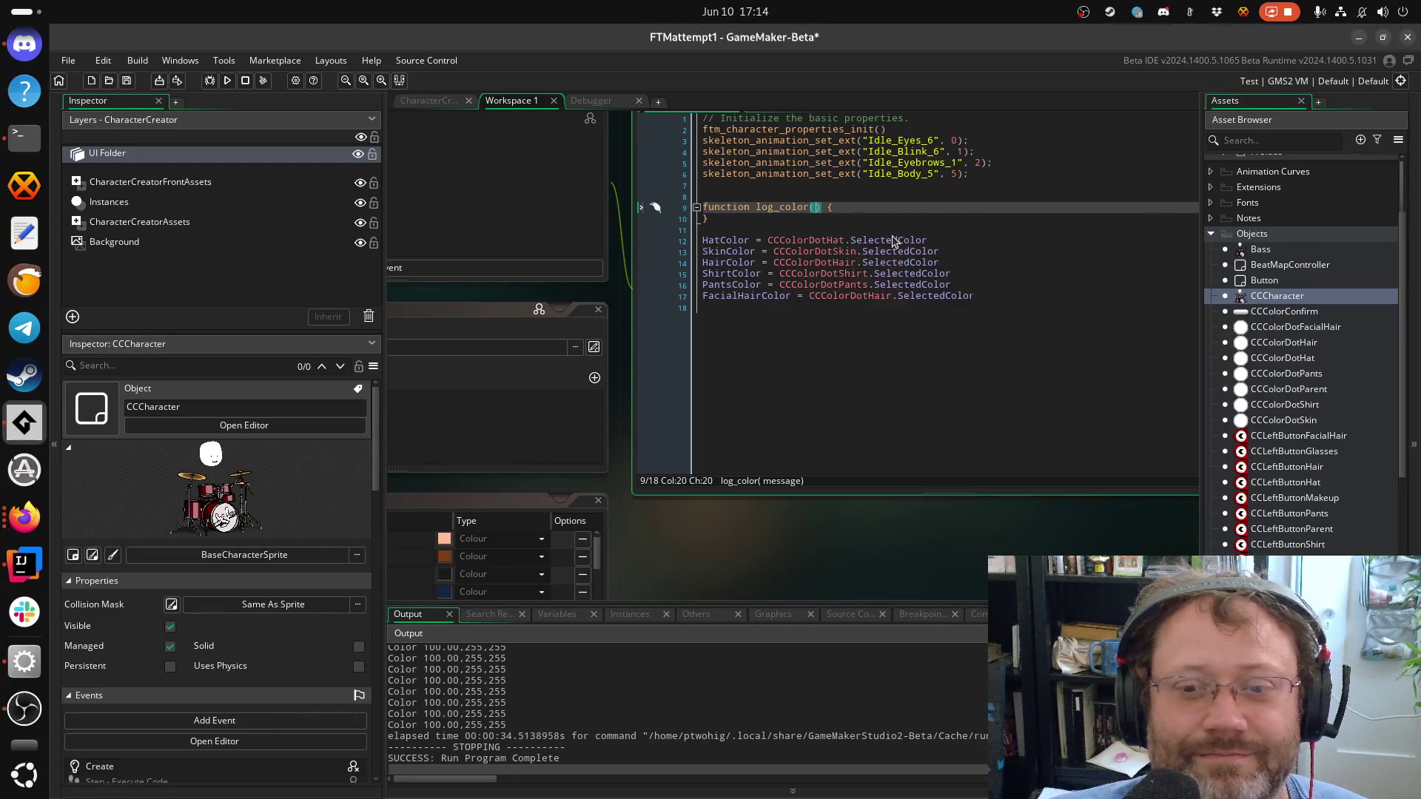
key(BackSpace)
key(BackSpace)
text(sg)
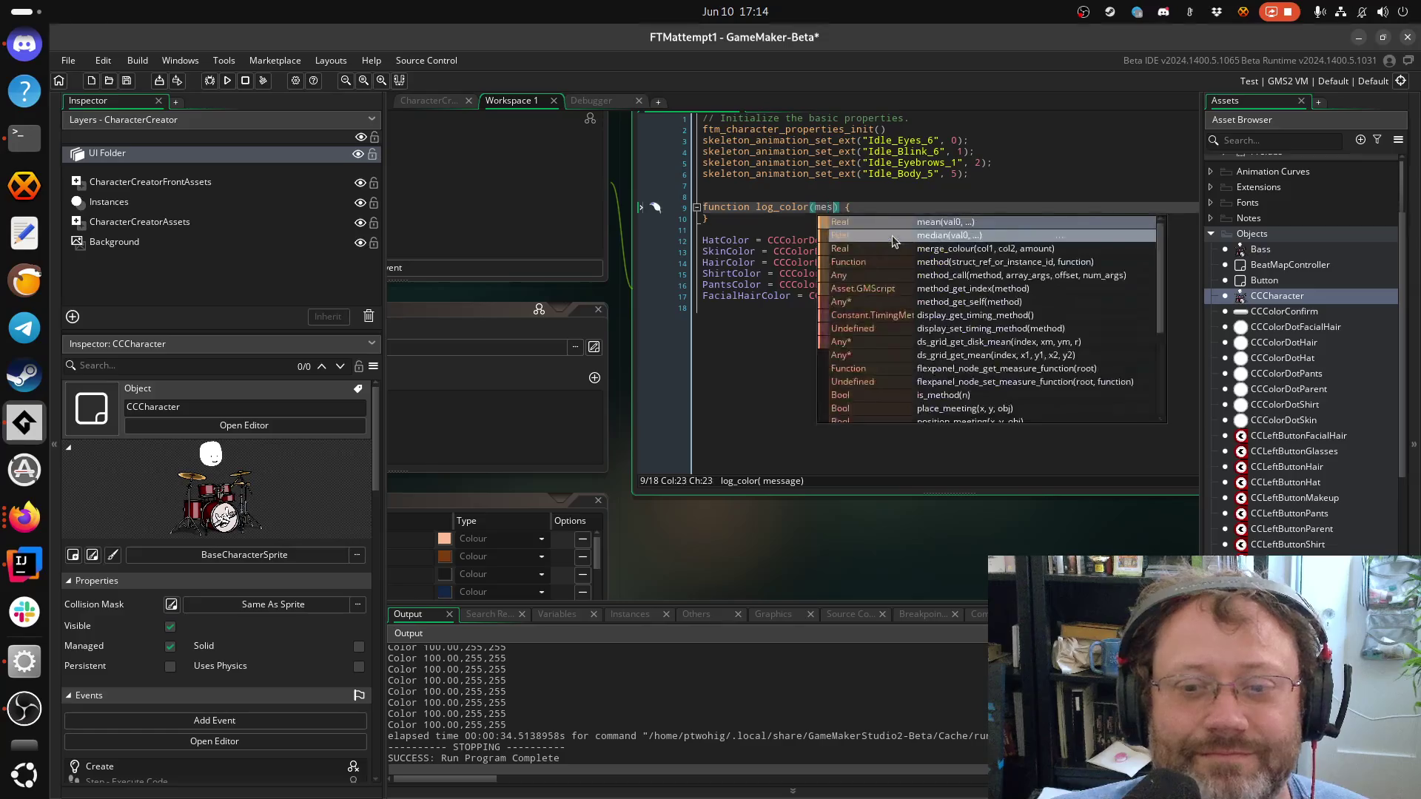
key(End)
key(Return)
key(Return)
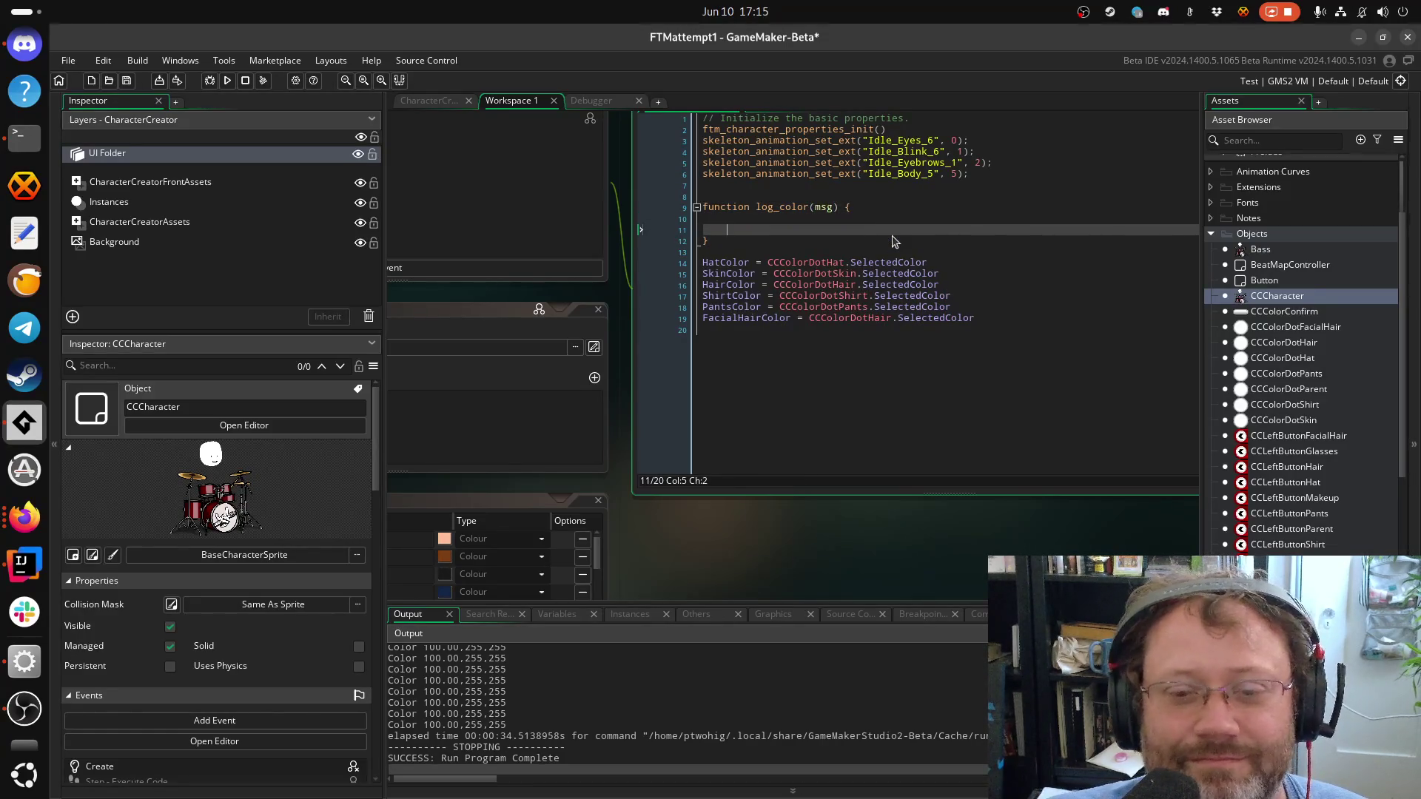
Try color_ge, get_color and get names, then settle on "colou" to list colour_get_ functions
text(get_color_ge)
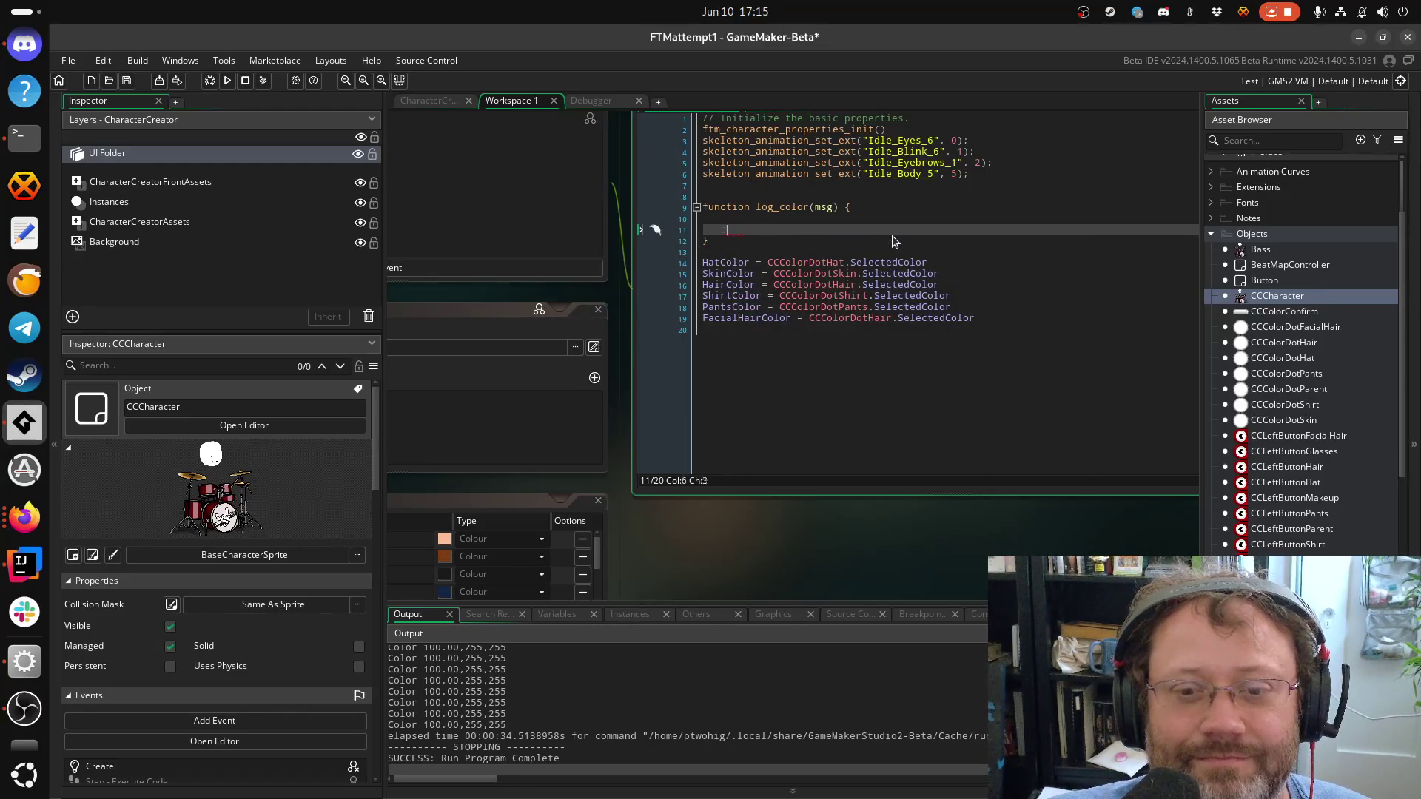
key(BackSpace)
text(get_color)
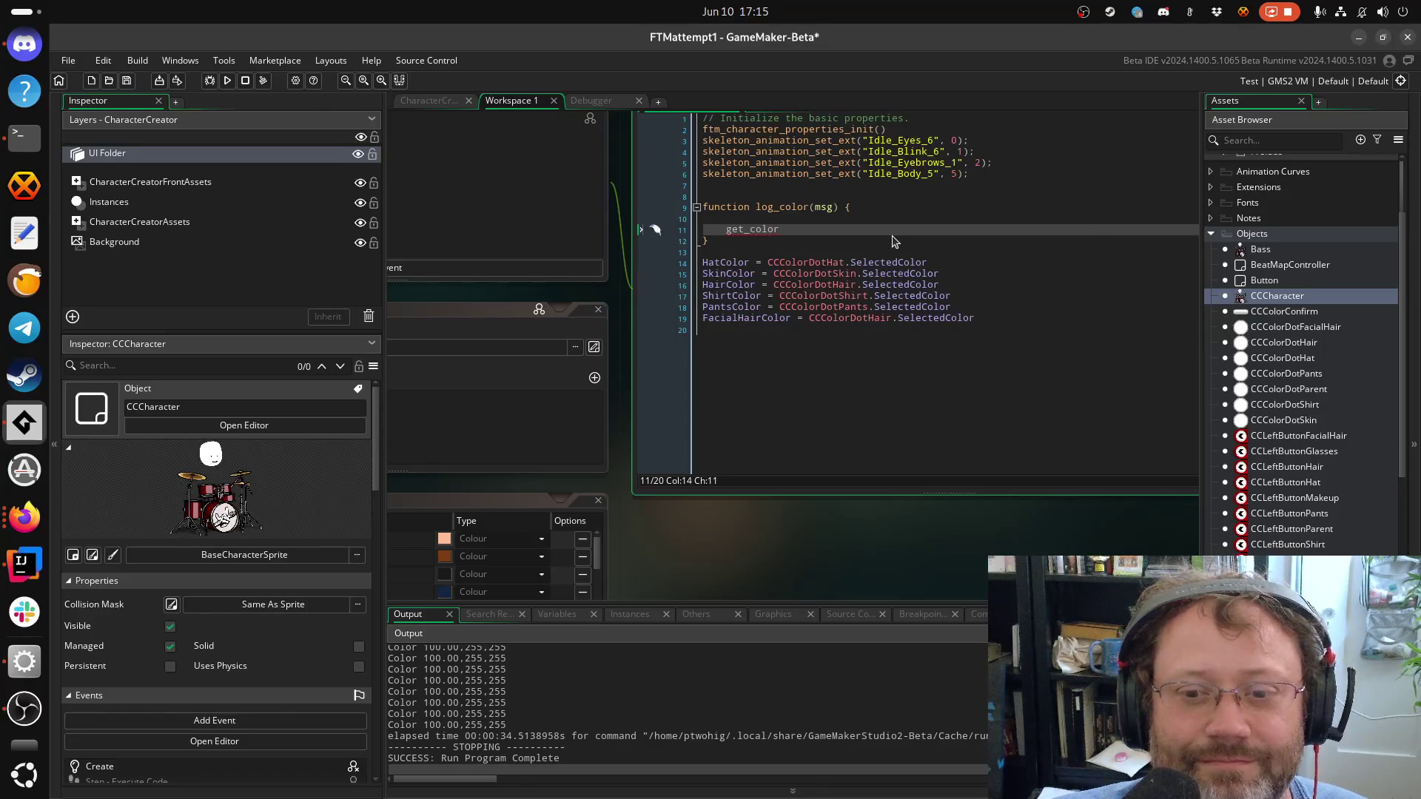
key(BackSpace)
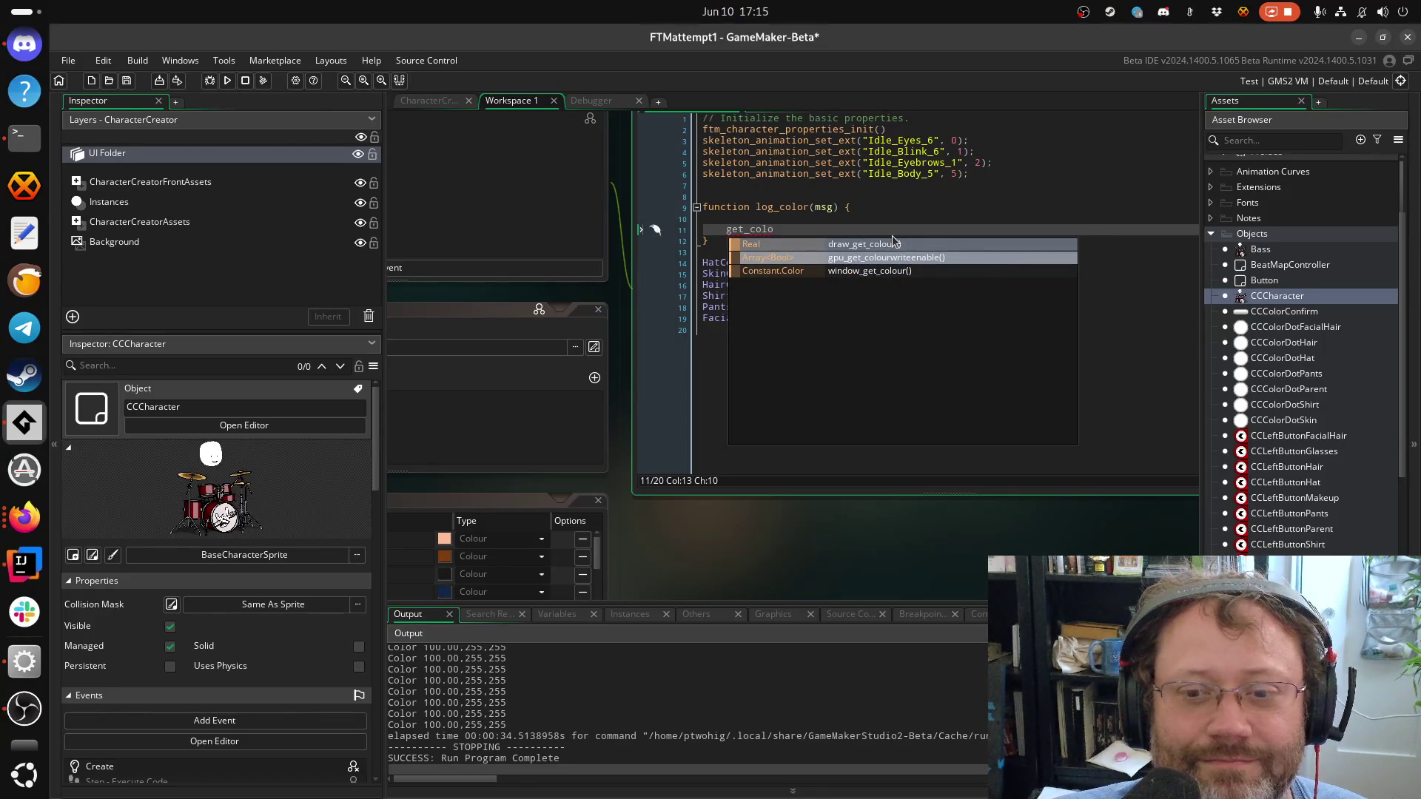
key(BackSpace)
key(BackSpace)
key(BackSpace)
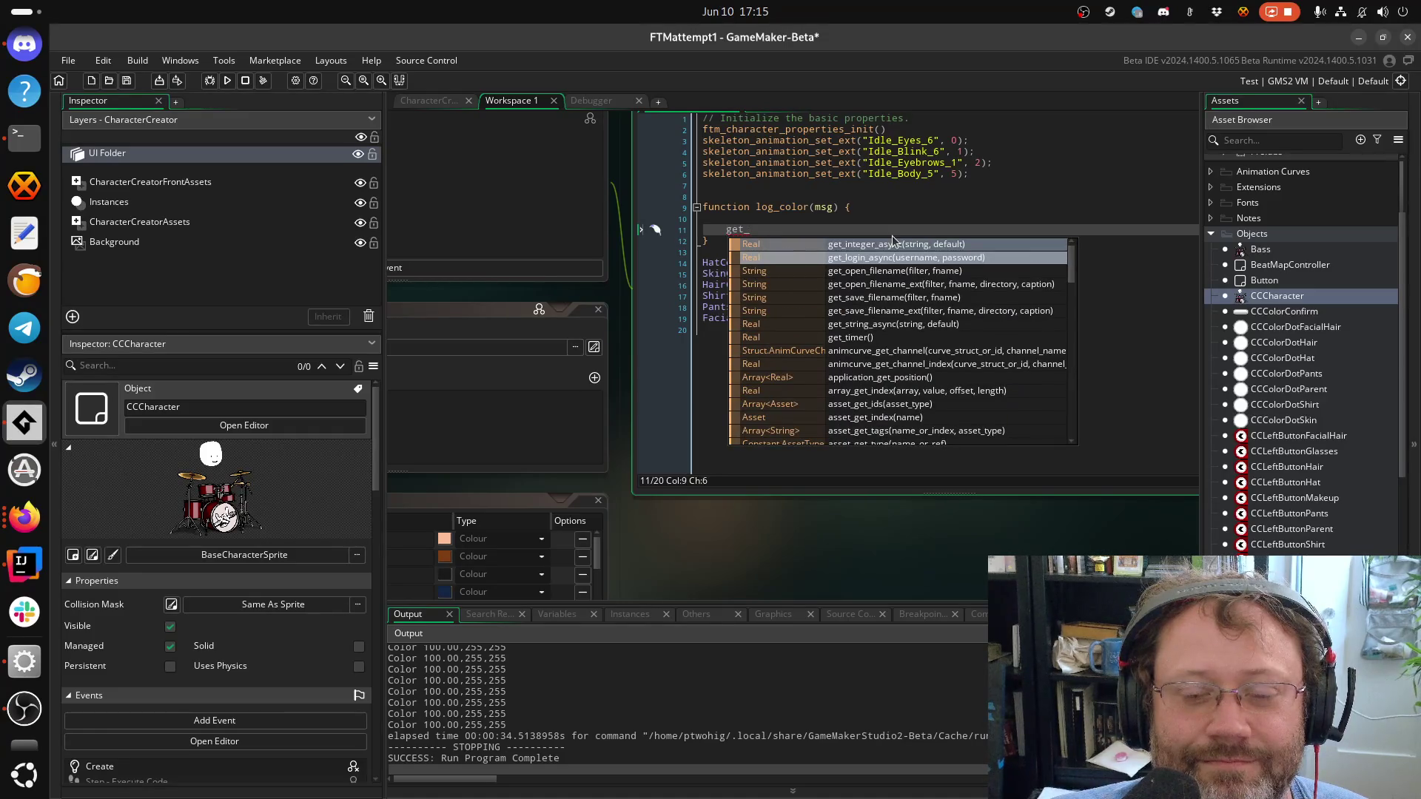
key(BackSpace)
key(BackSpace)
key(BackSpace)
text(h)
key(BackSpace)
text(get)
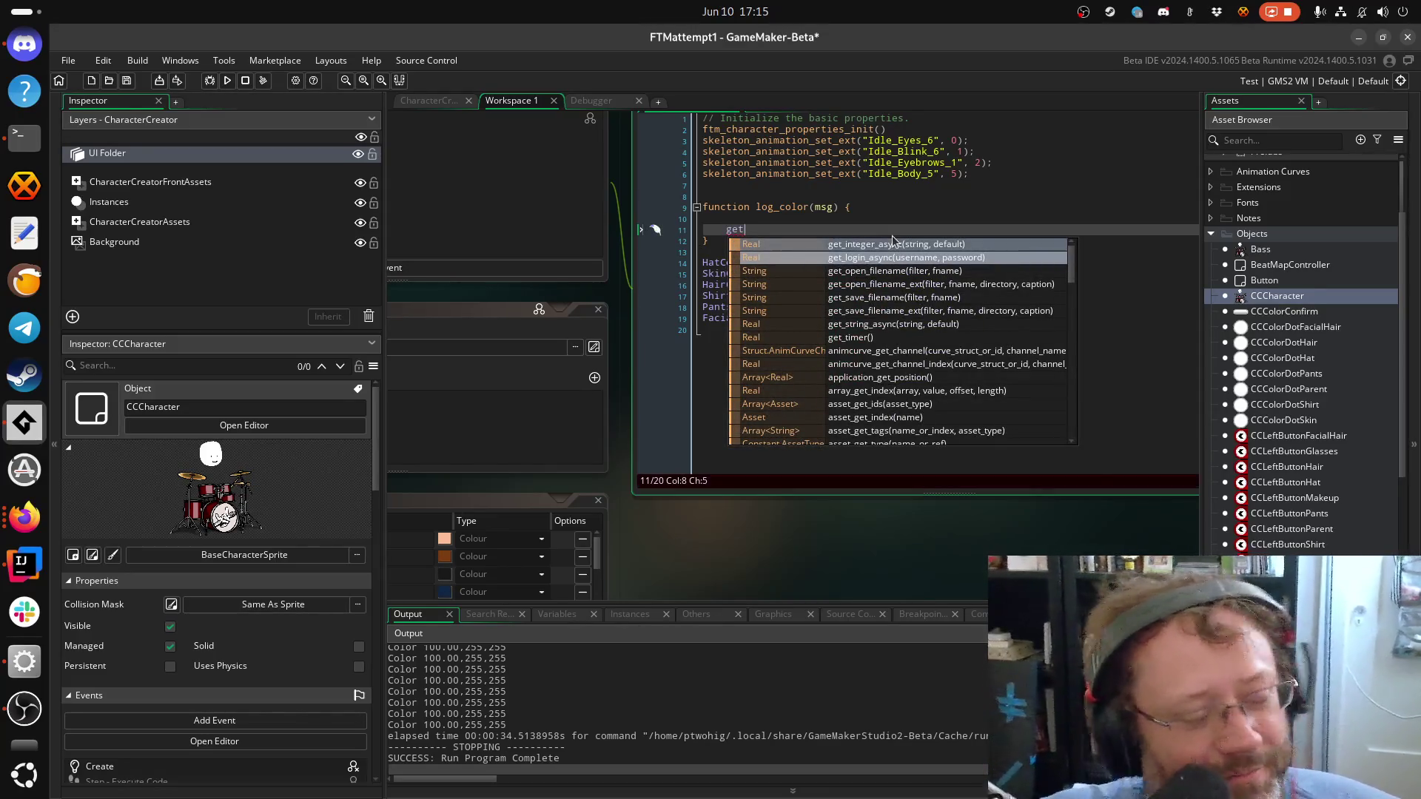
key(BackSpace)
key(BackSpace)
key(BackSpace)
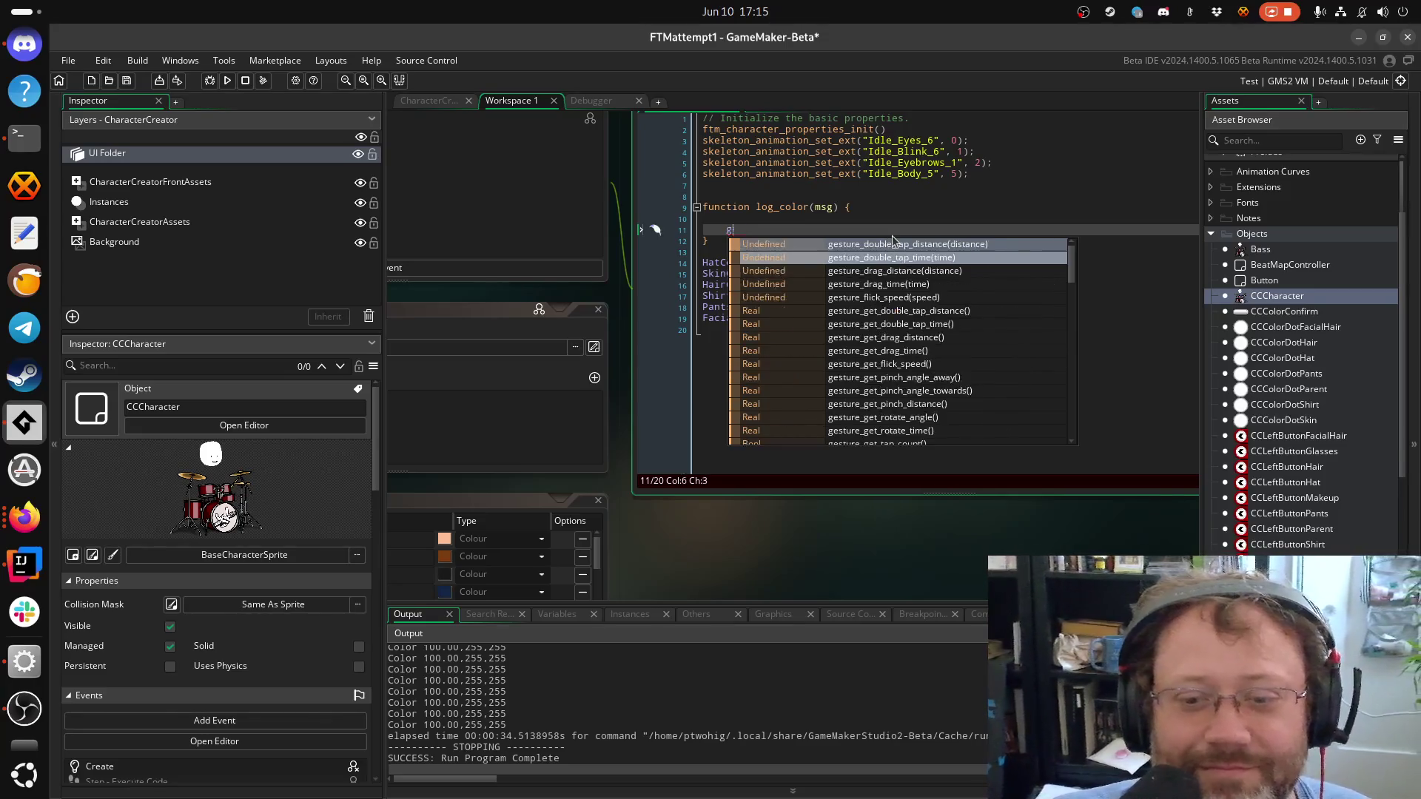
text(huge_g)
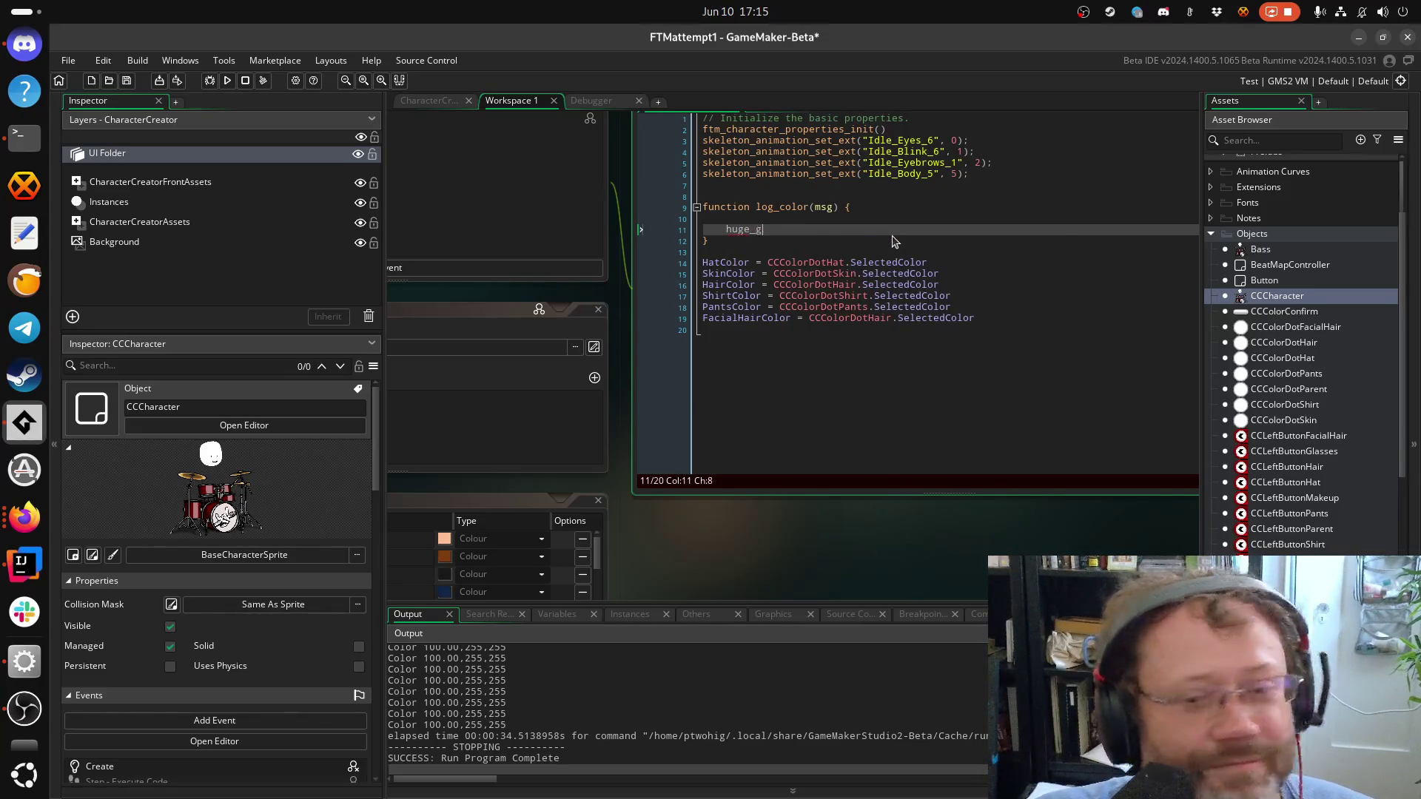
key(BackSpace)
key(BackSpace)
key(BackSpace)
text(colo)
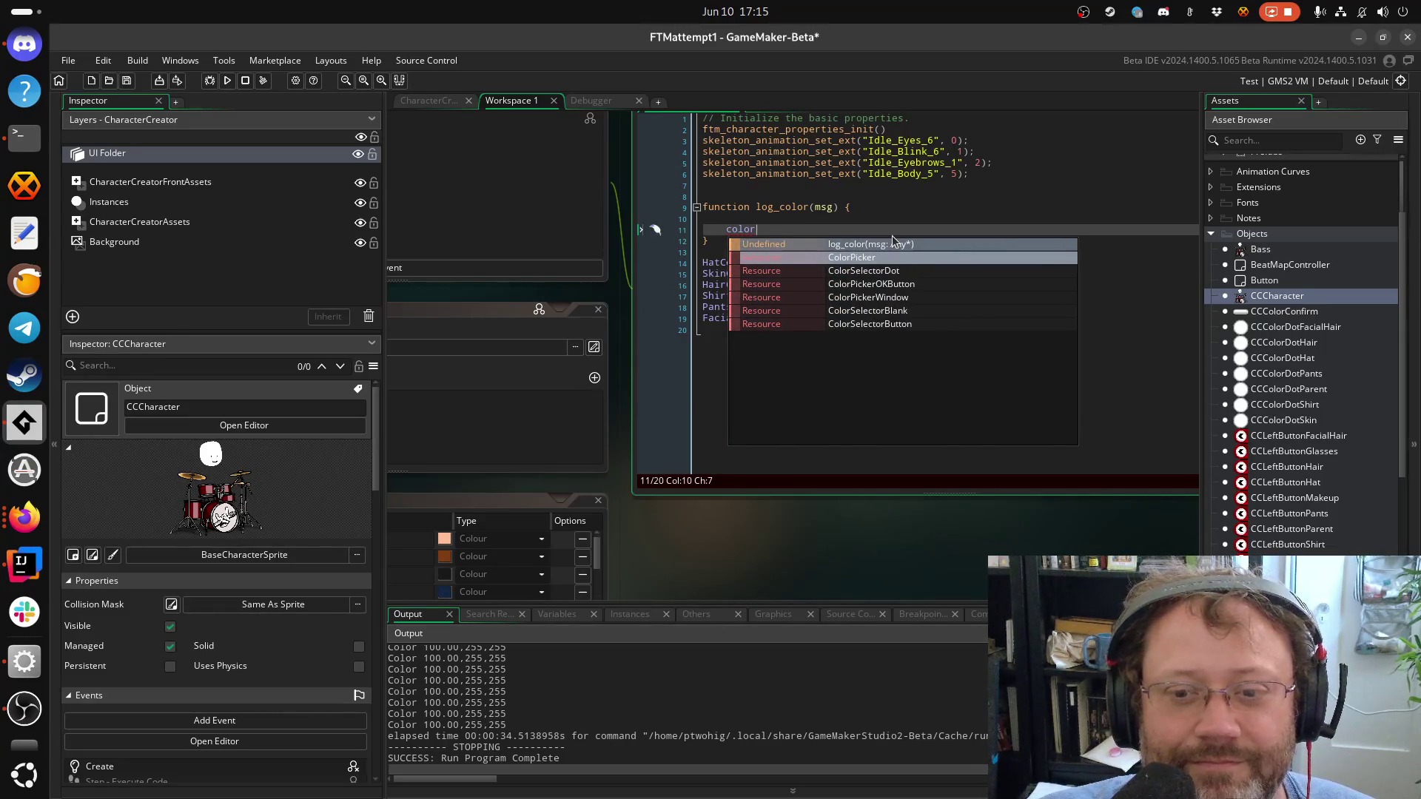
text(u)
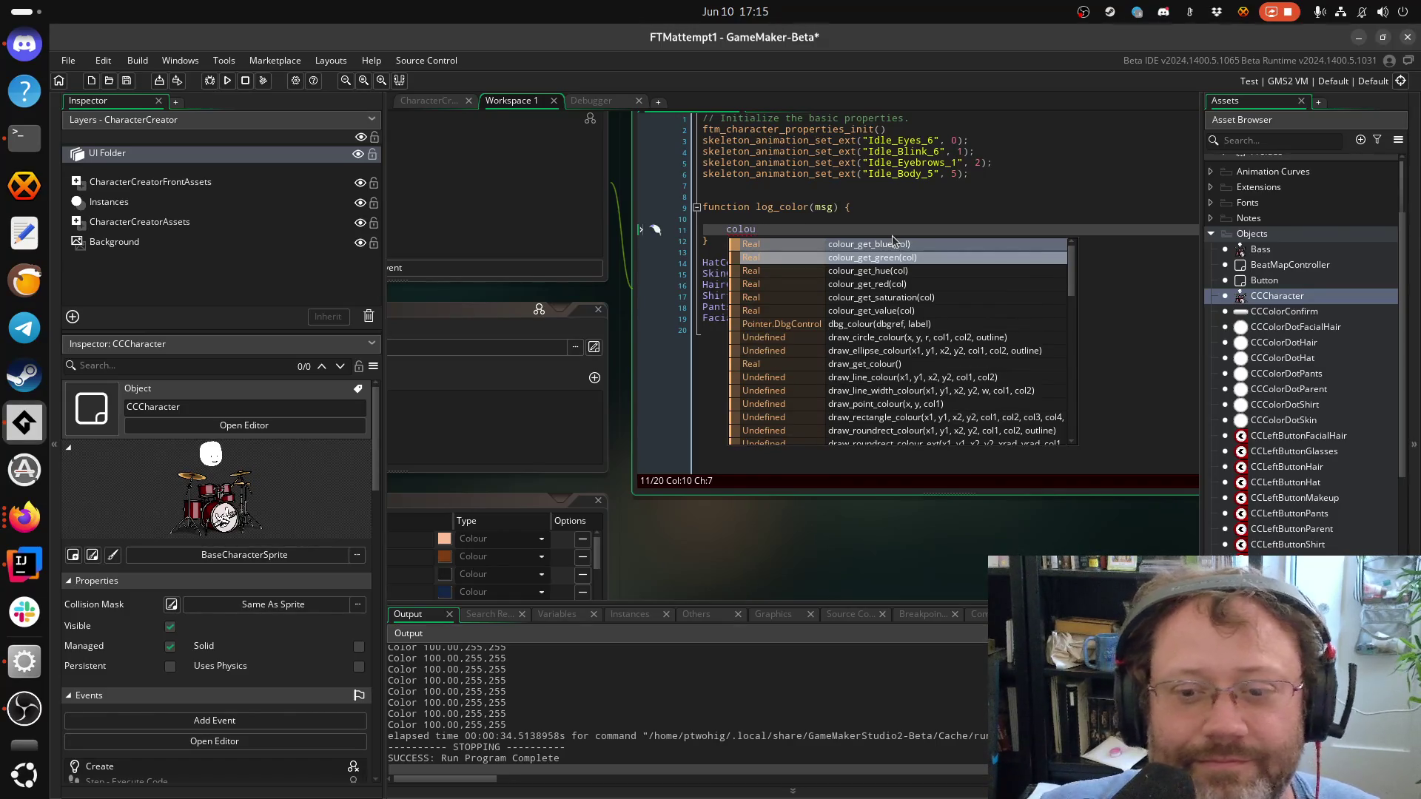
scroll(918, 318, down, 2)
scroll(922, 322, up, 2)
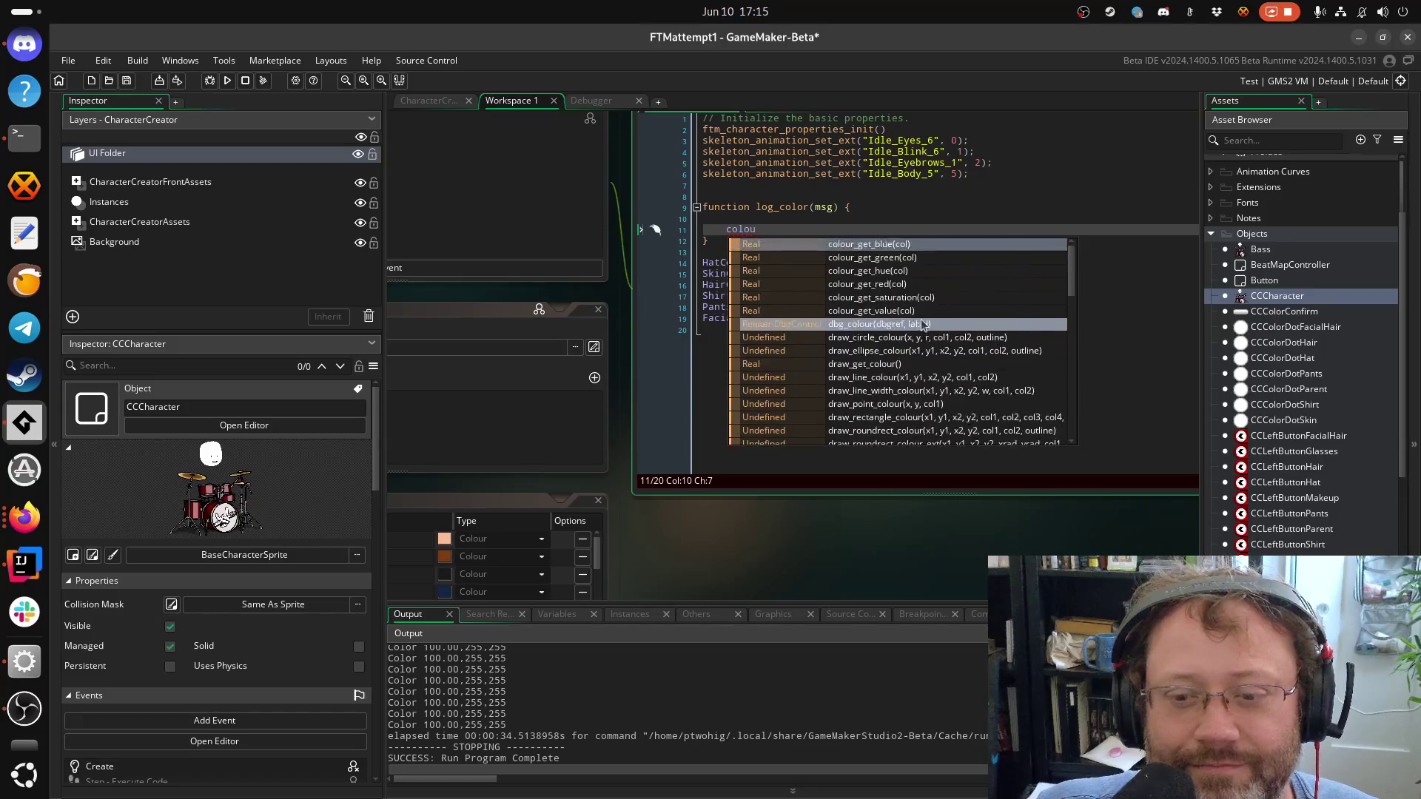
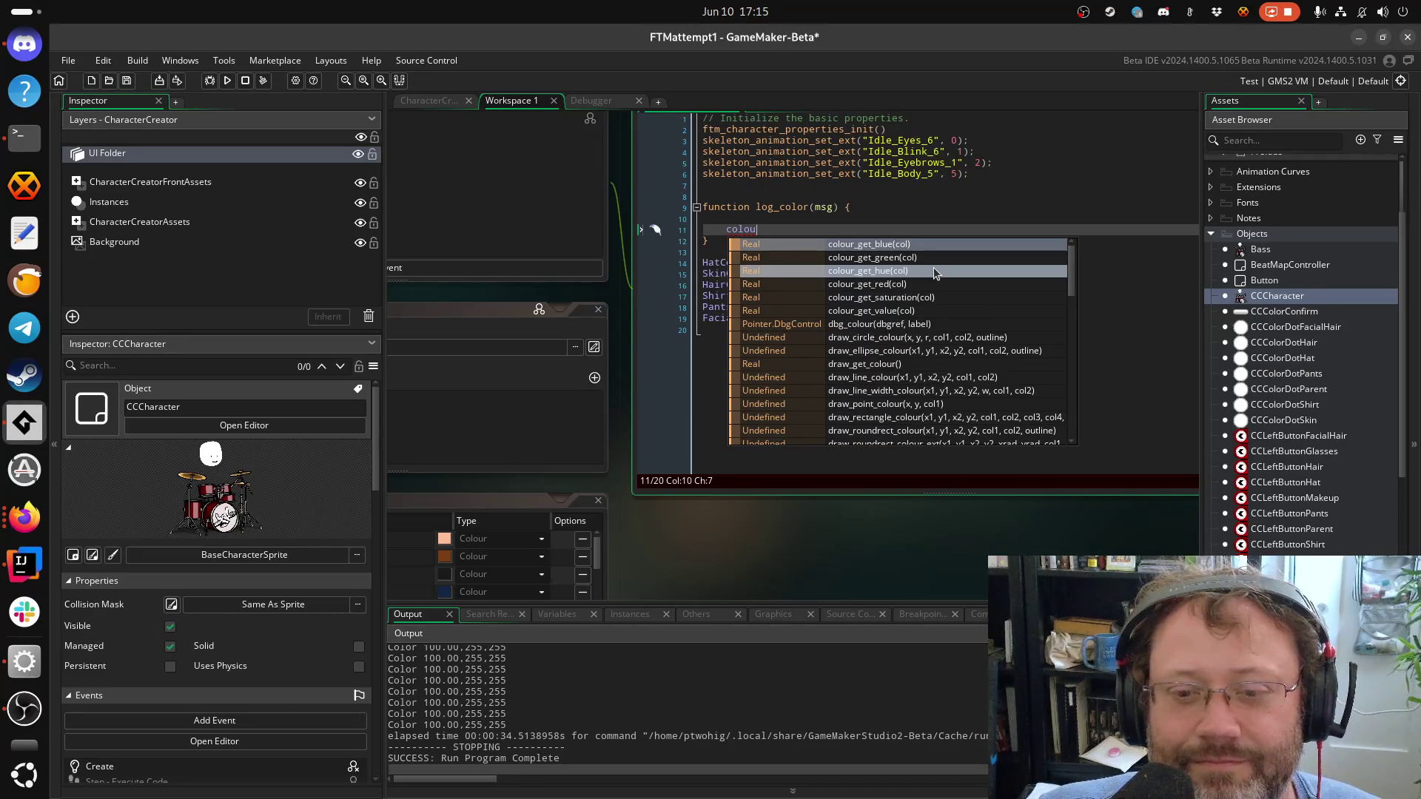
Add a colour parameter to log_color and write the colour_get_hue(colour) call
text(r_get_)
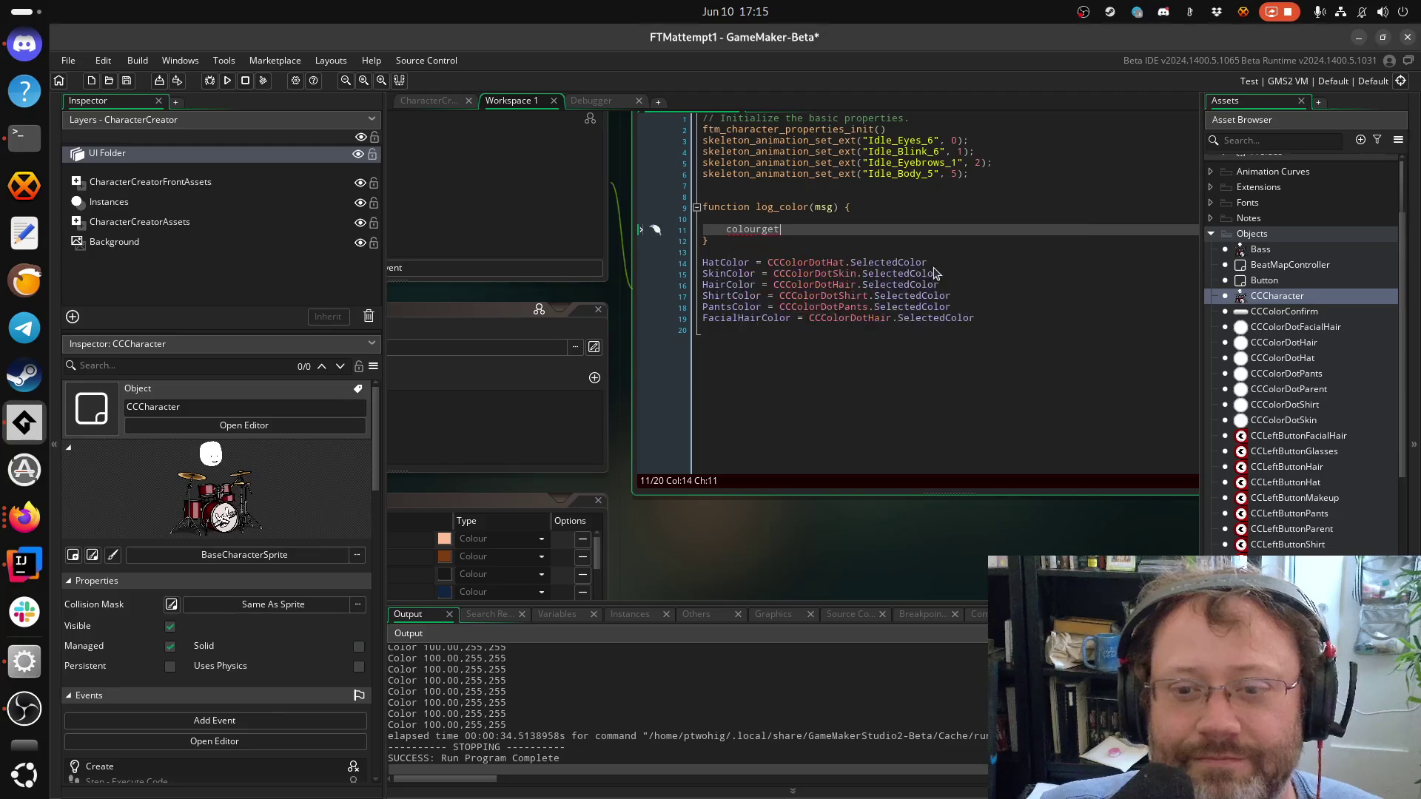
text(h)
key(Return)
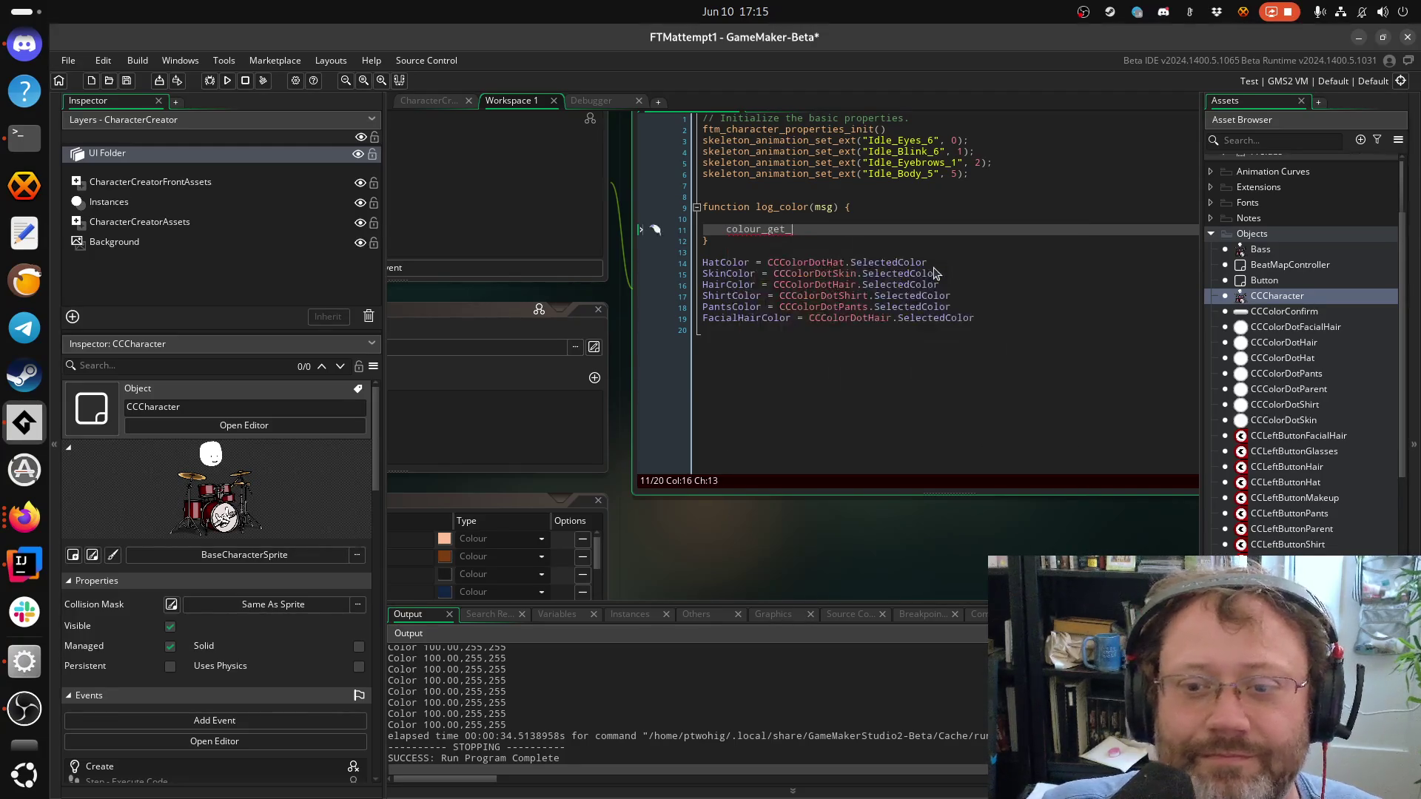
text(()
key(Escape)
key(Up)
key(Up)
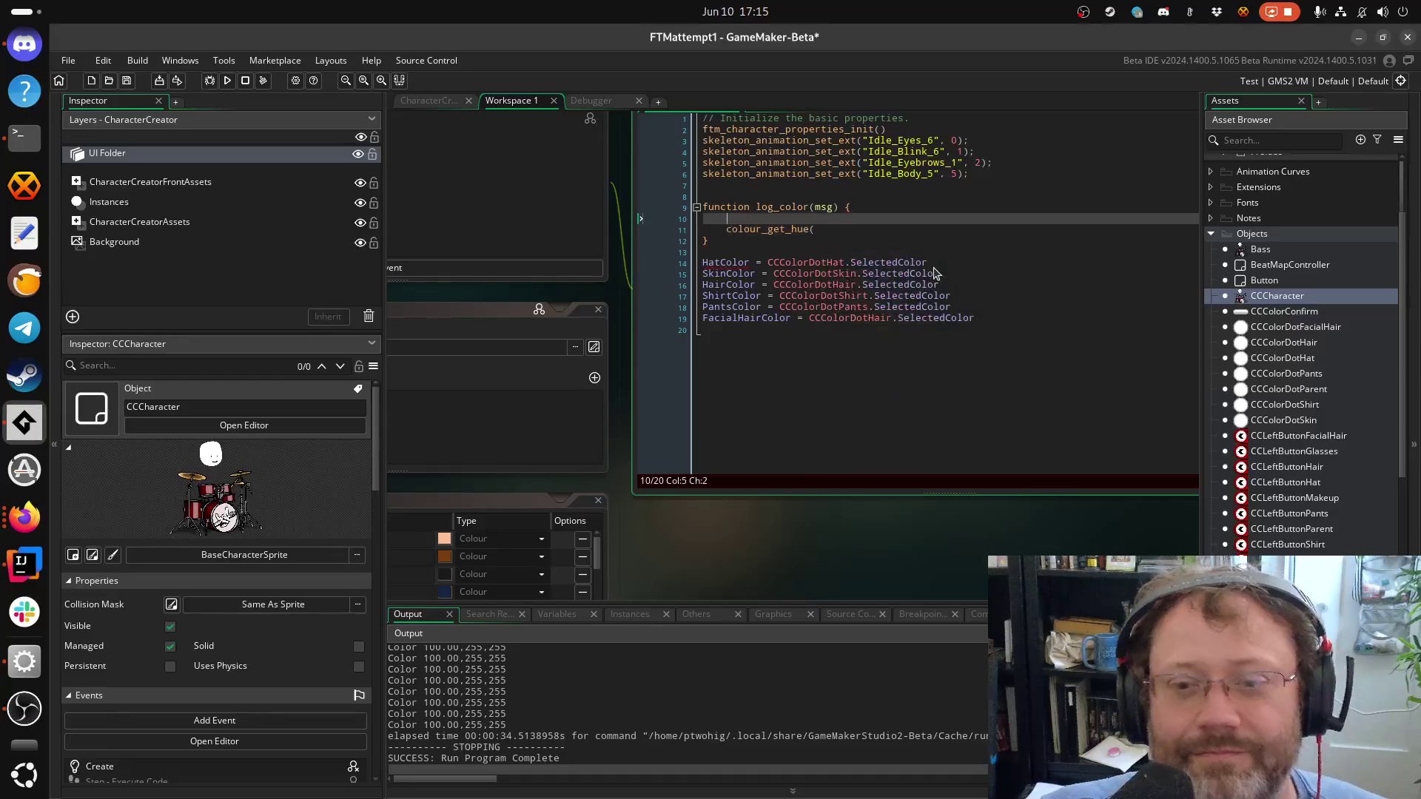
text(colour,)
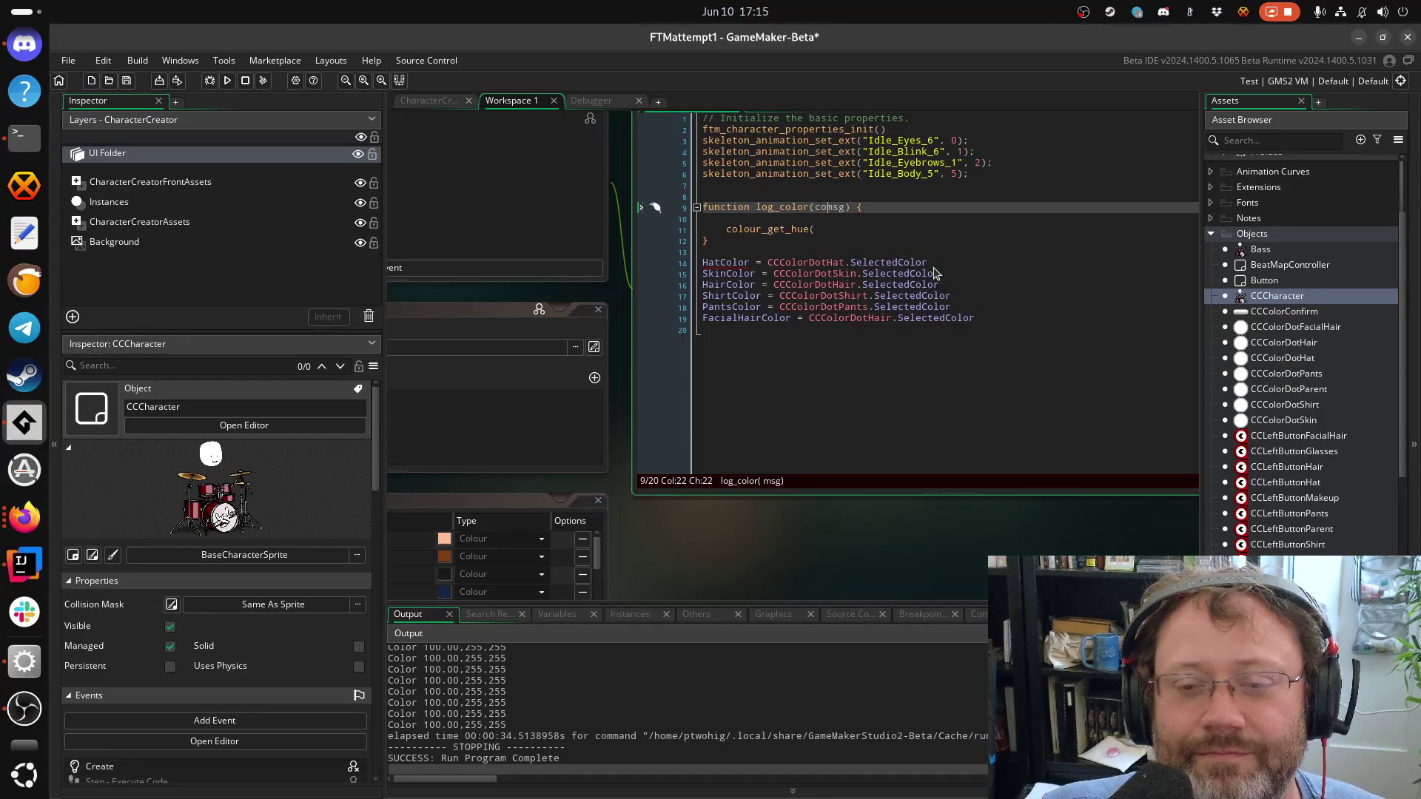
key(Down)
key(Down)
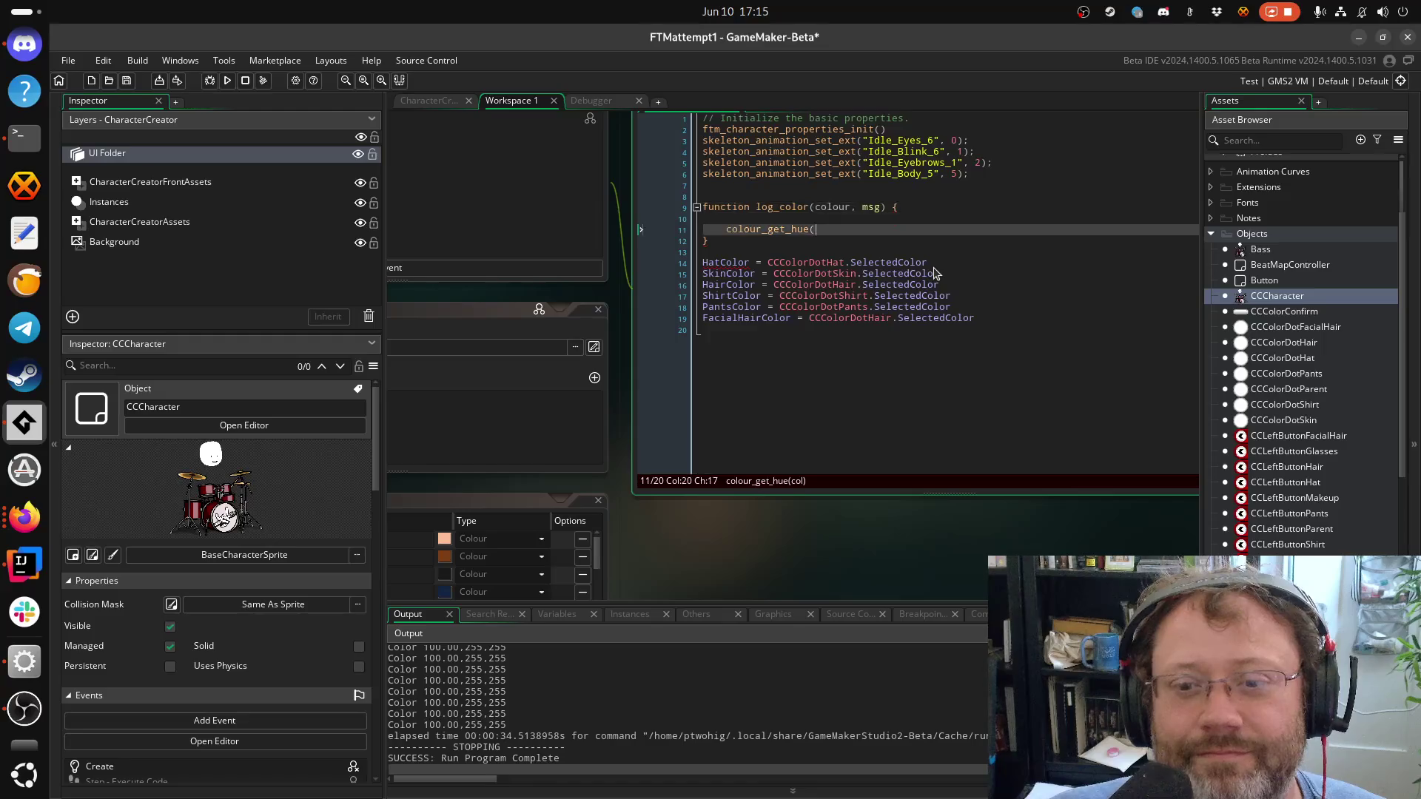
text(lour, msg)
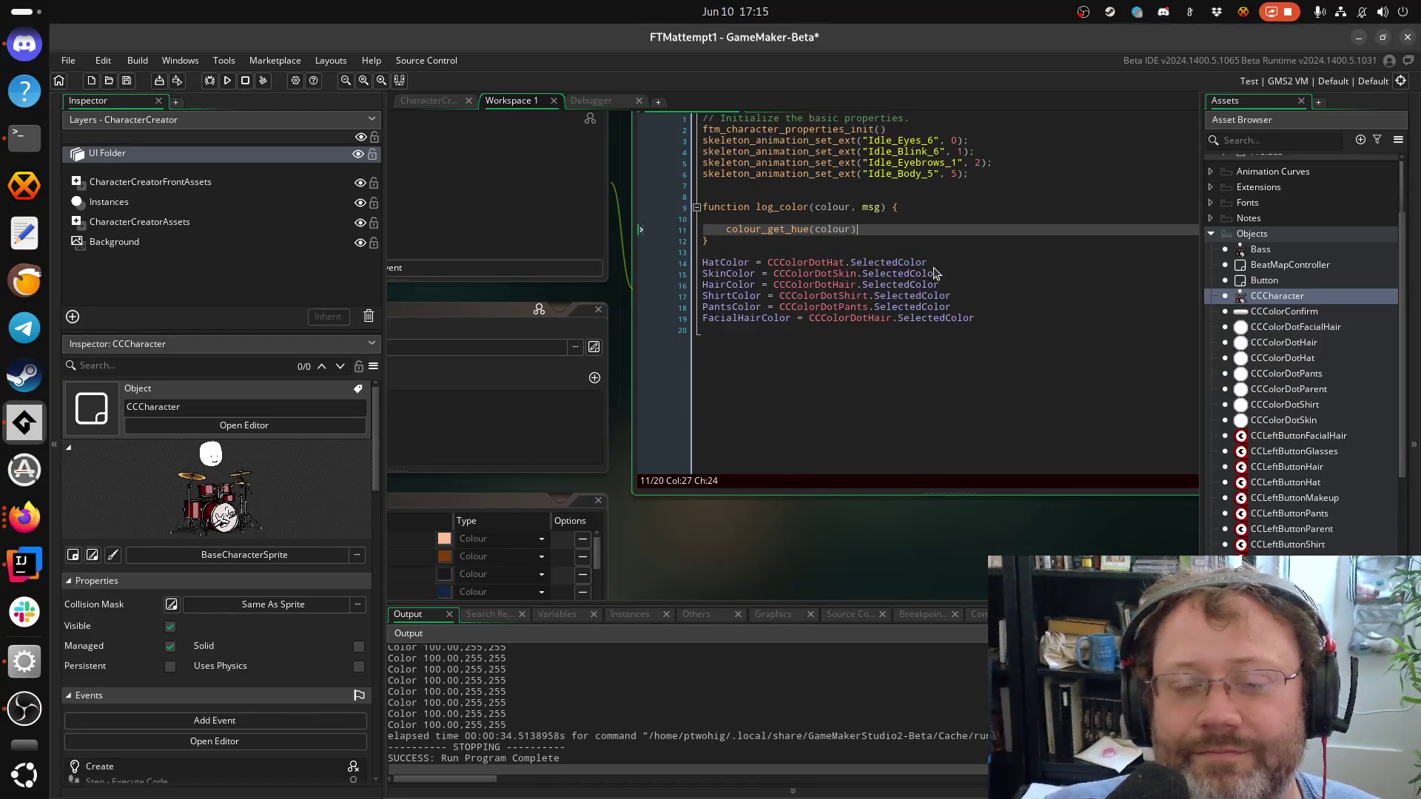
text())
key(Return)
Add colour_get_saturation(colour) and colour_get_value(colour) lines below the hue call
text(lour_get)
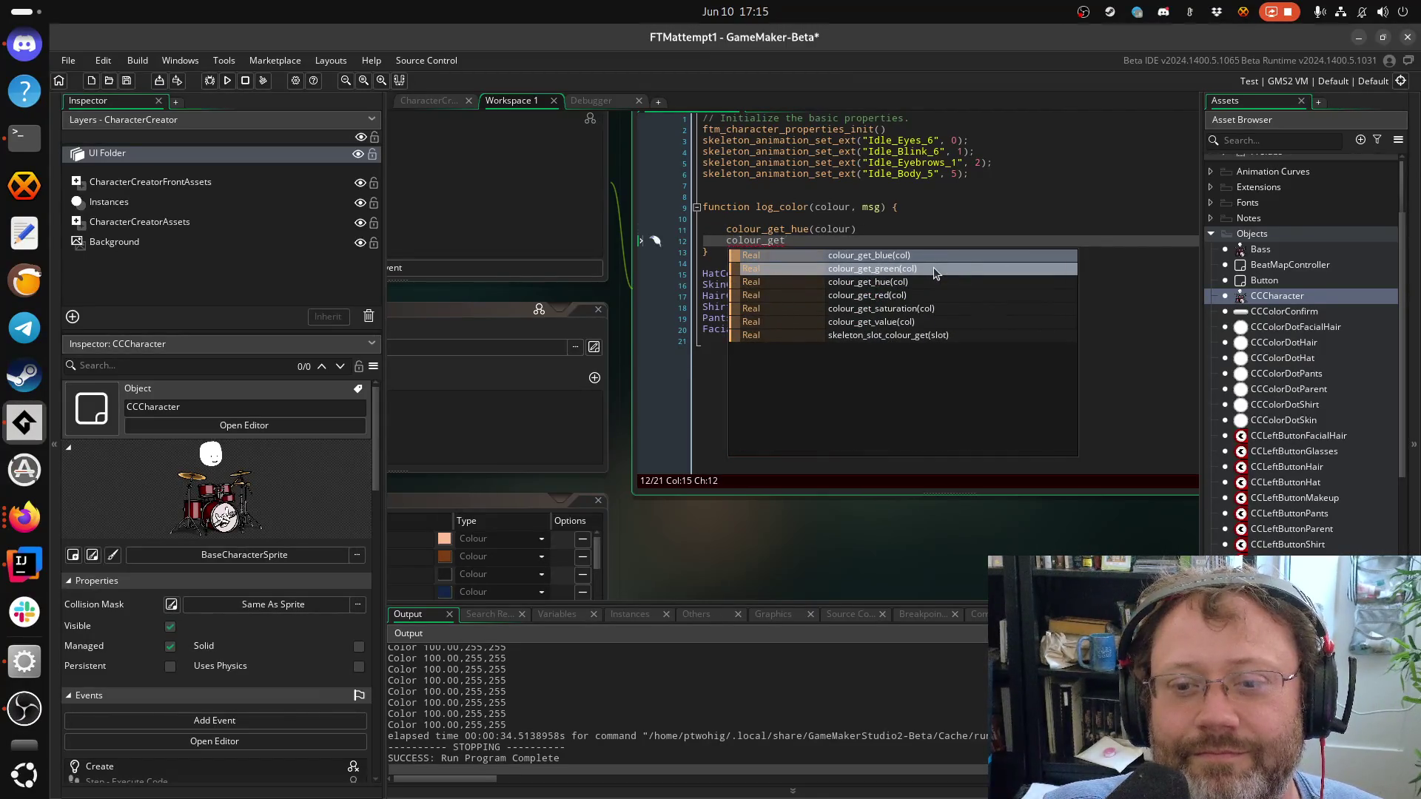
text(_sat)
key(Return)
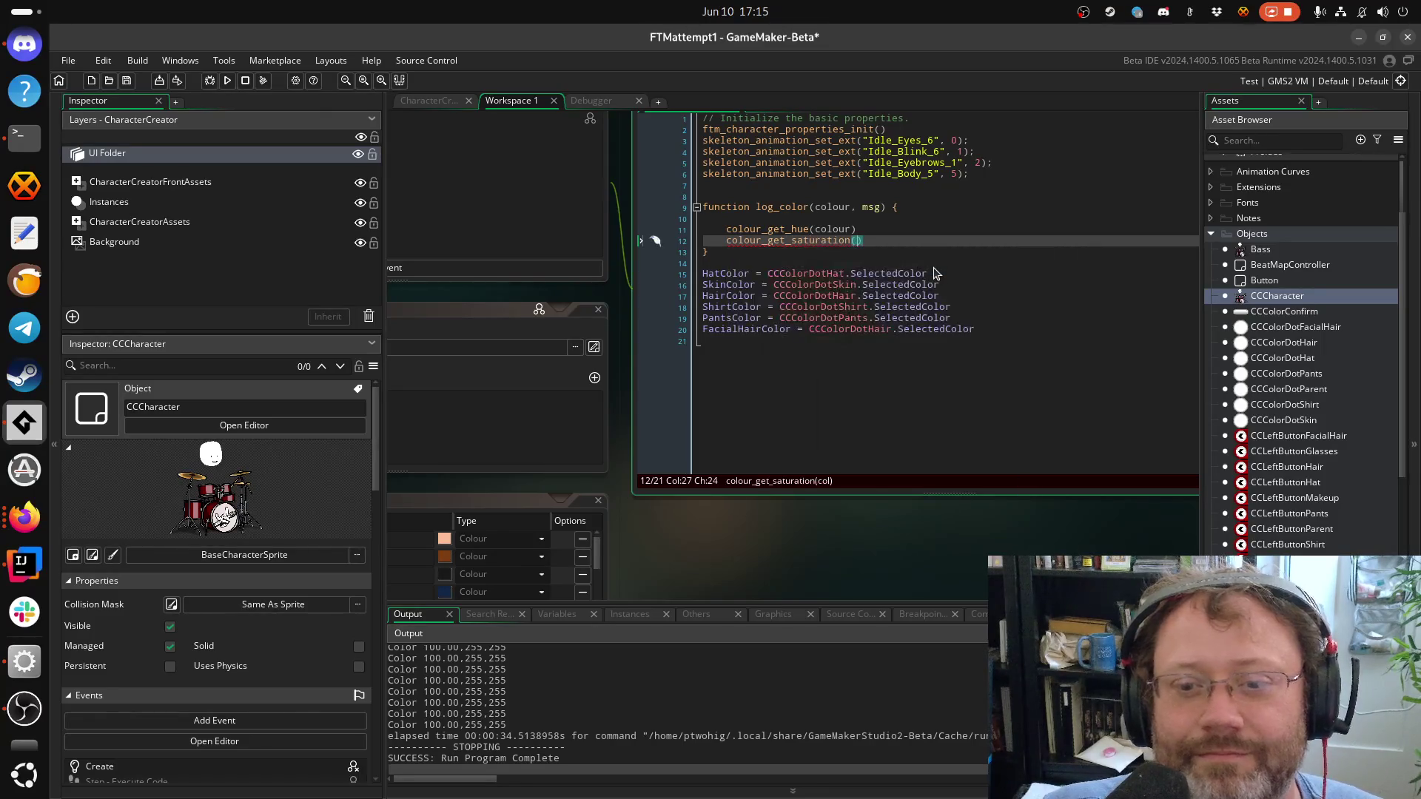
text(col)
key(Return)
key(Return)
text(color)
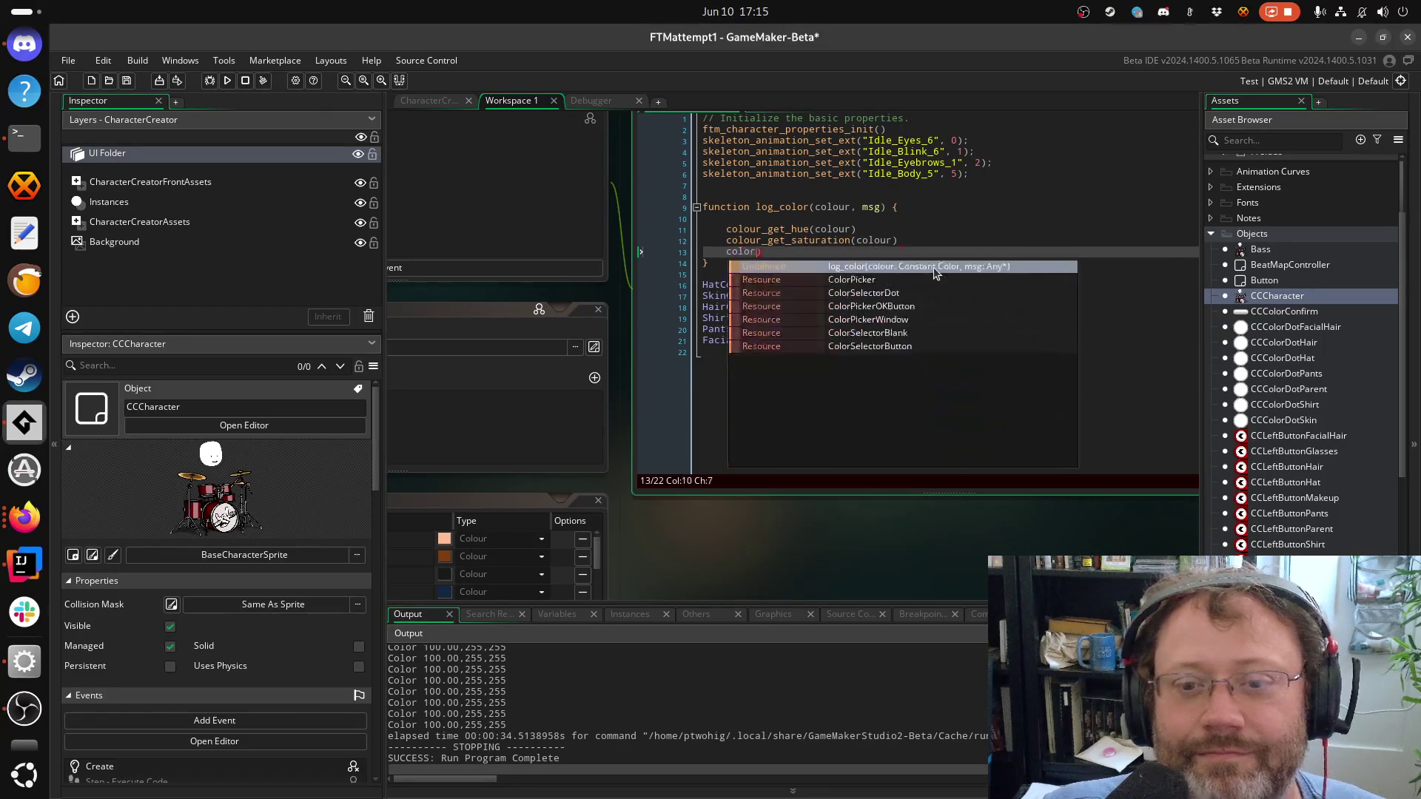
key(BackSpace)
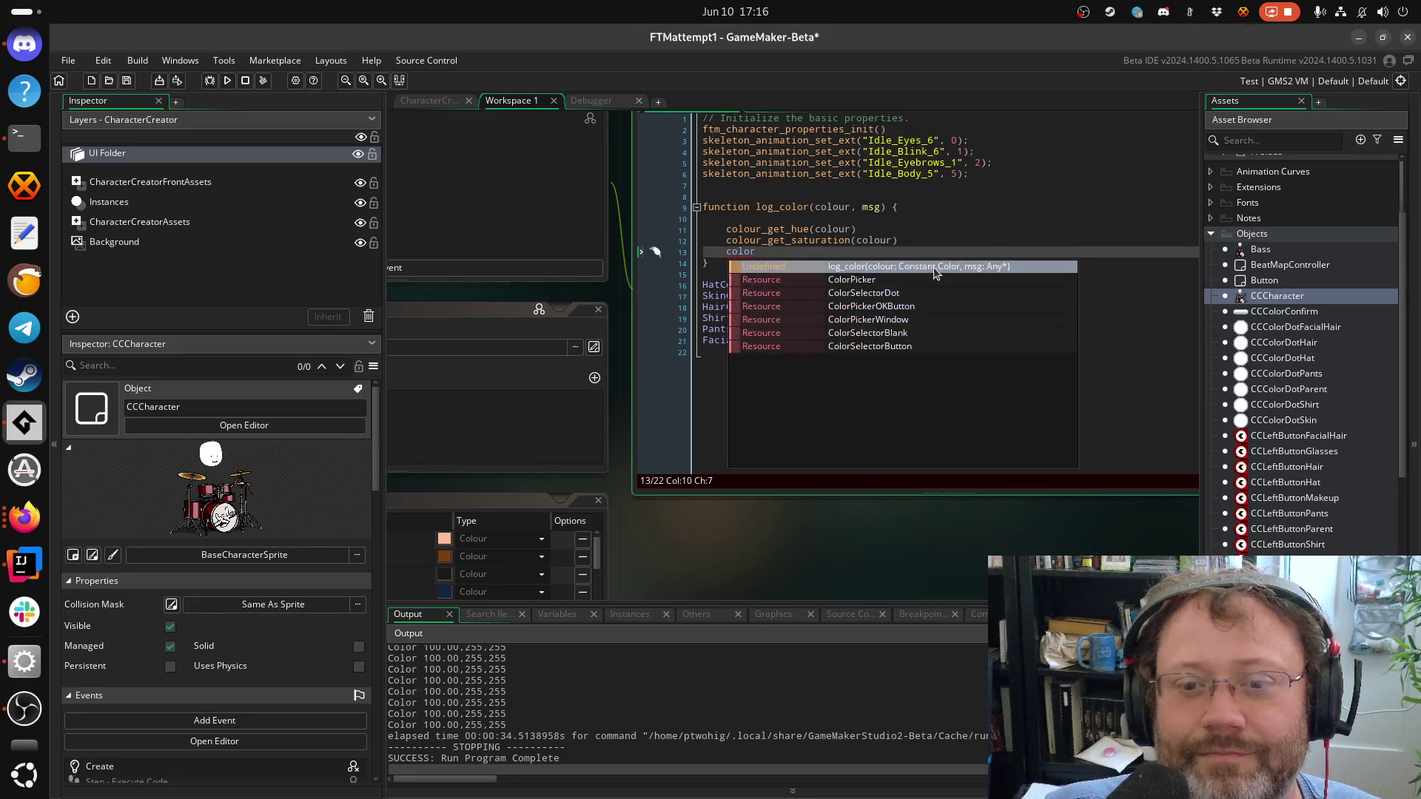
text(ur_get_)
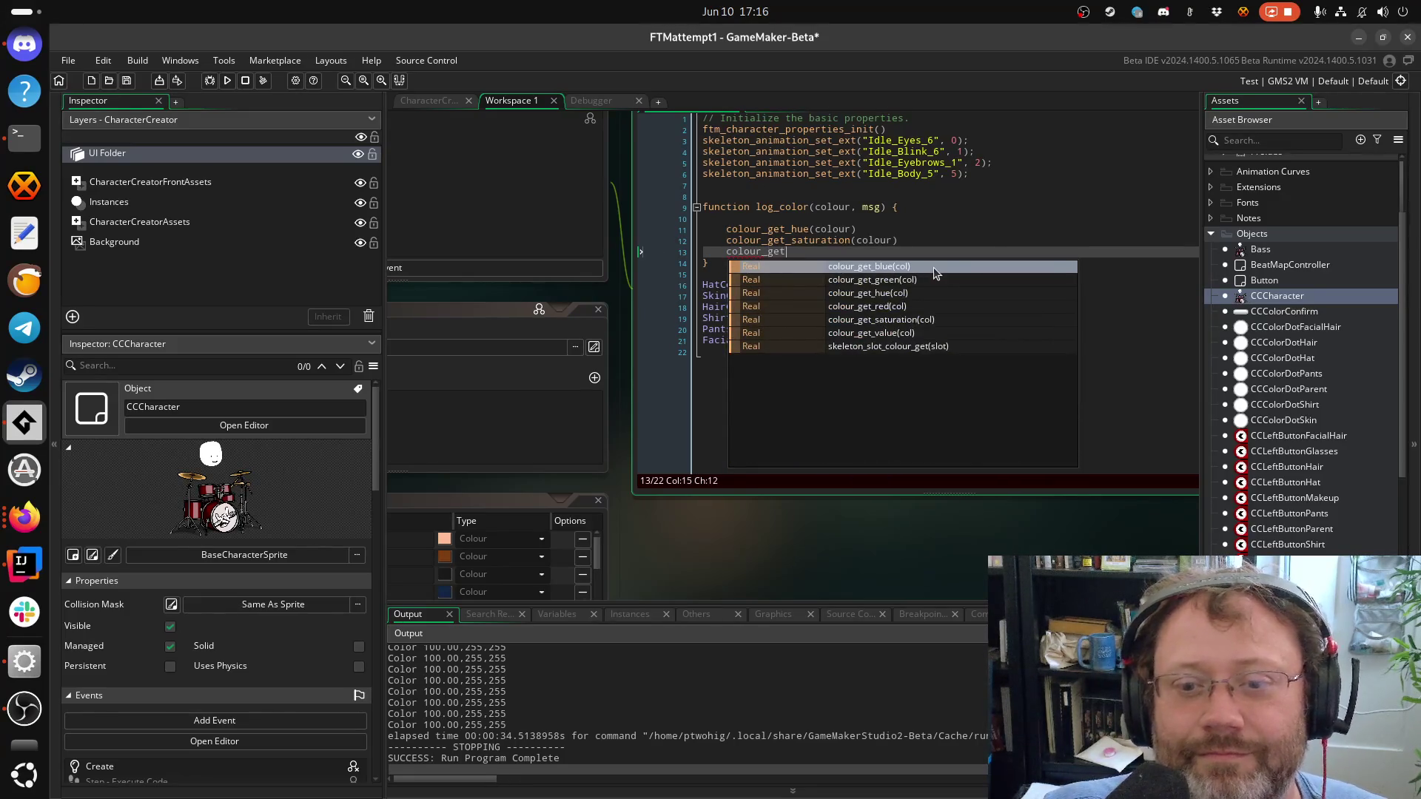
text(va)
key(Return)
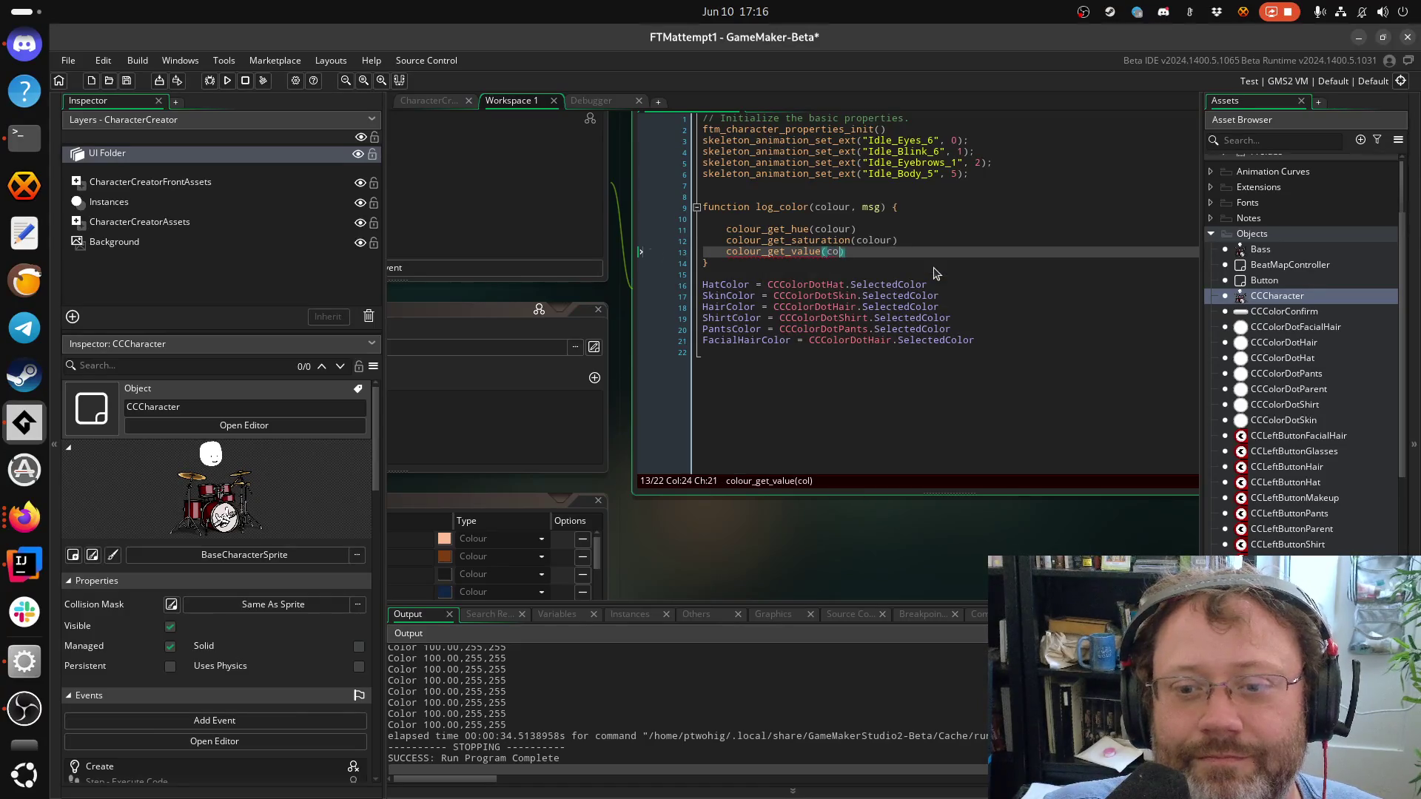
text(o)
key(Return)
key(Up)
key(Up)
key(Up)
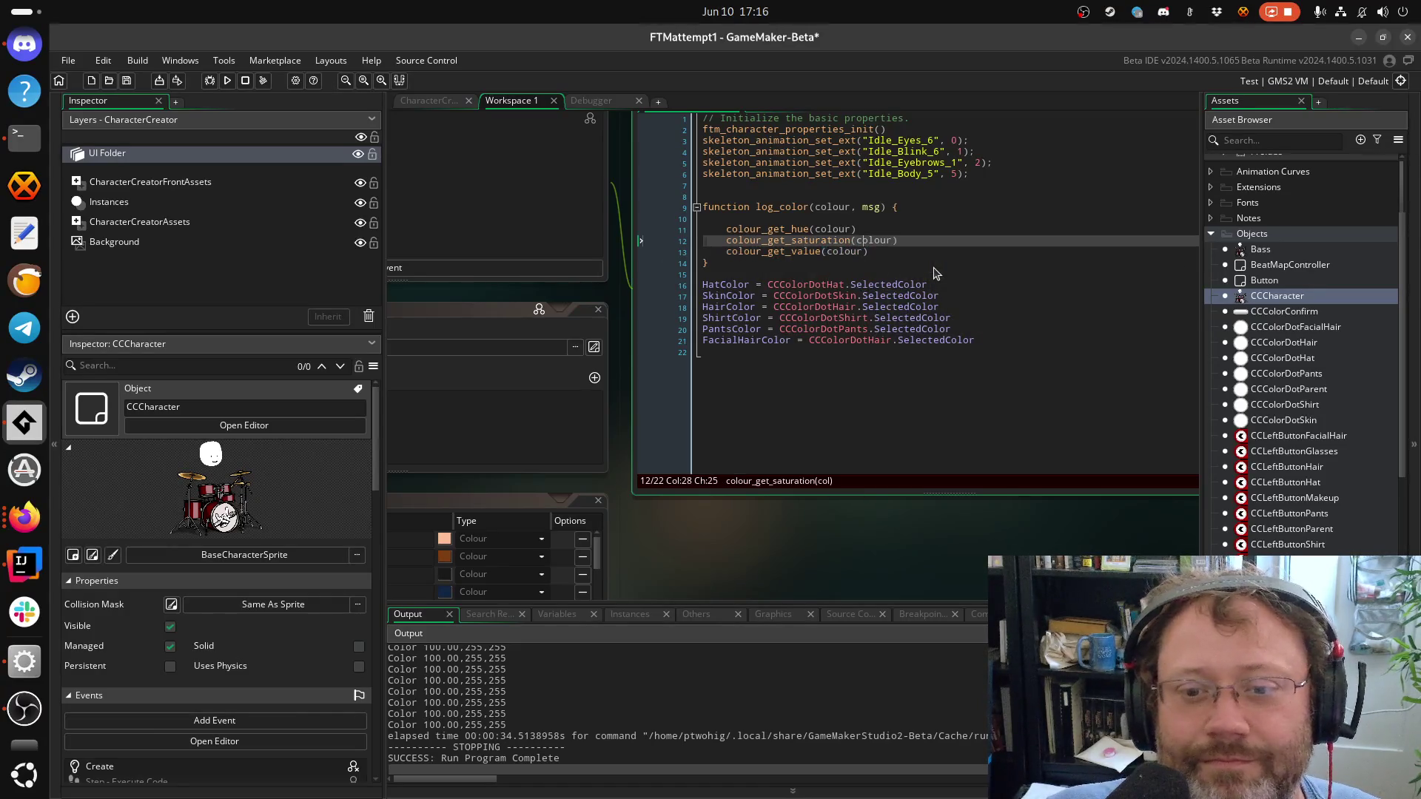
key(Down)
key(Down)
key(Home)
Store the hue, saturation and value calls in local variables h, s and v, and save
text(local h)
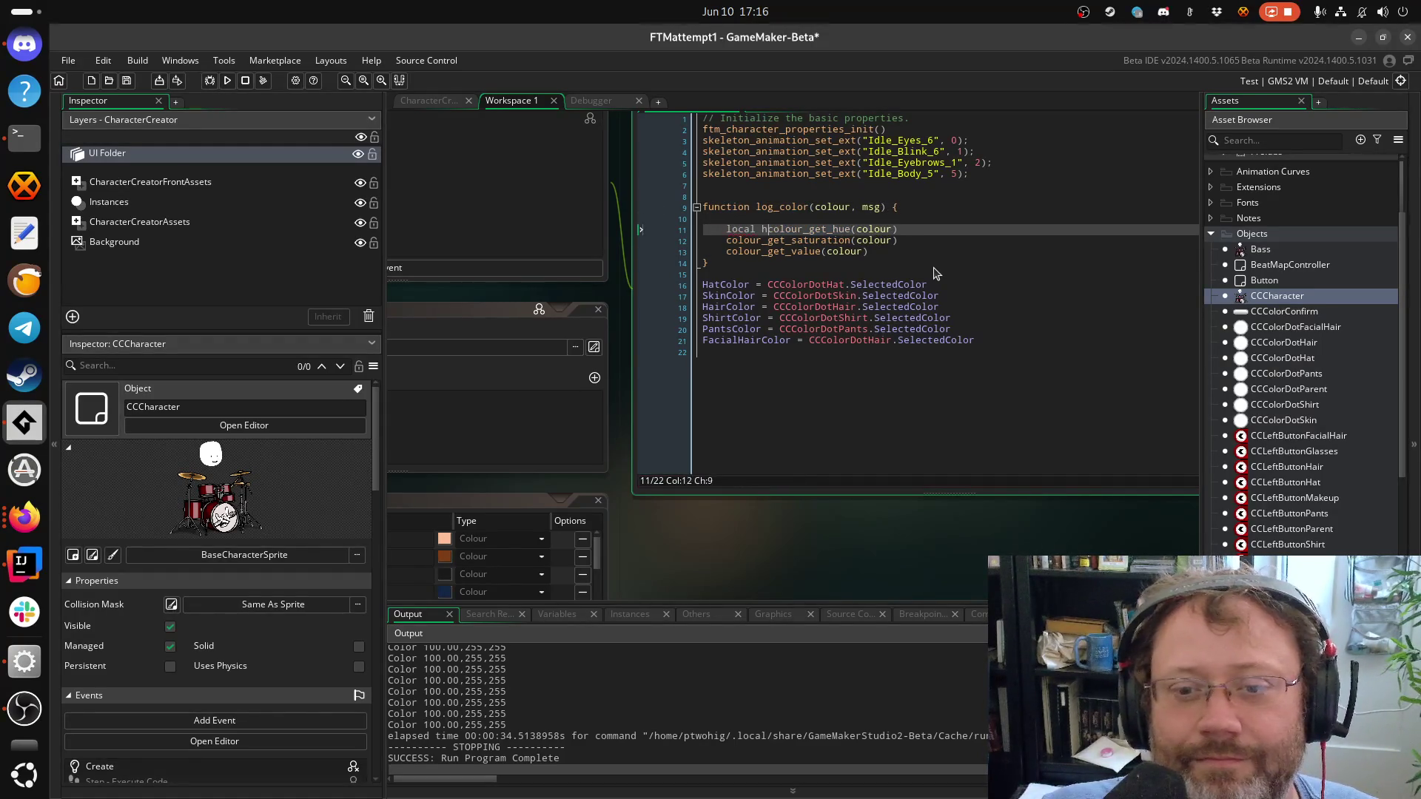
text( = )
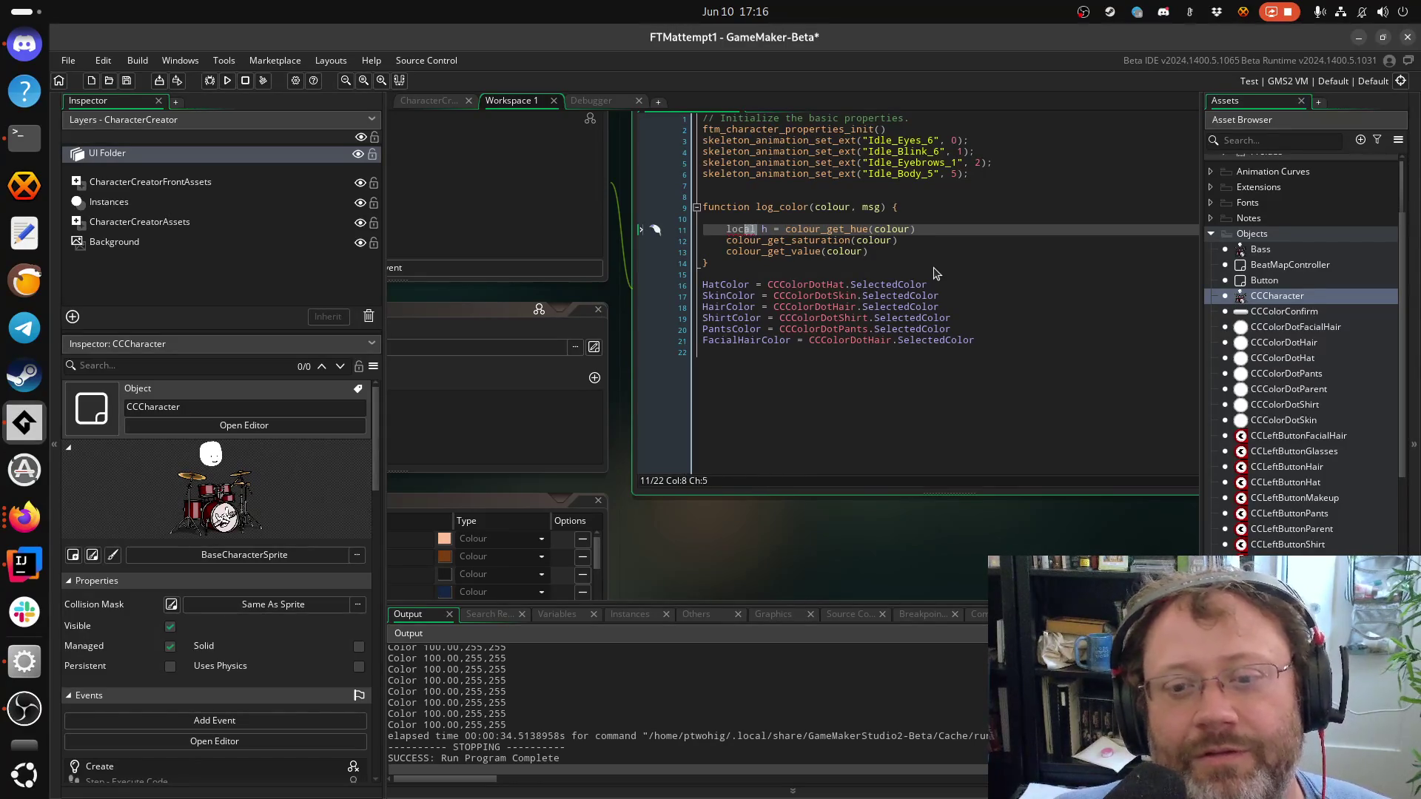
text(var)
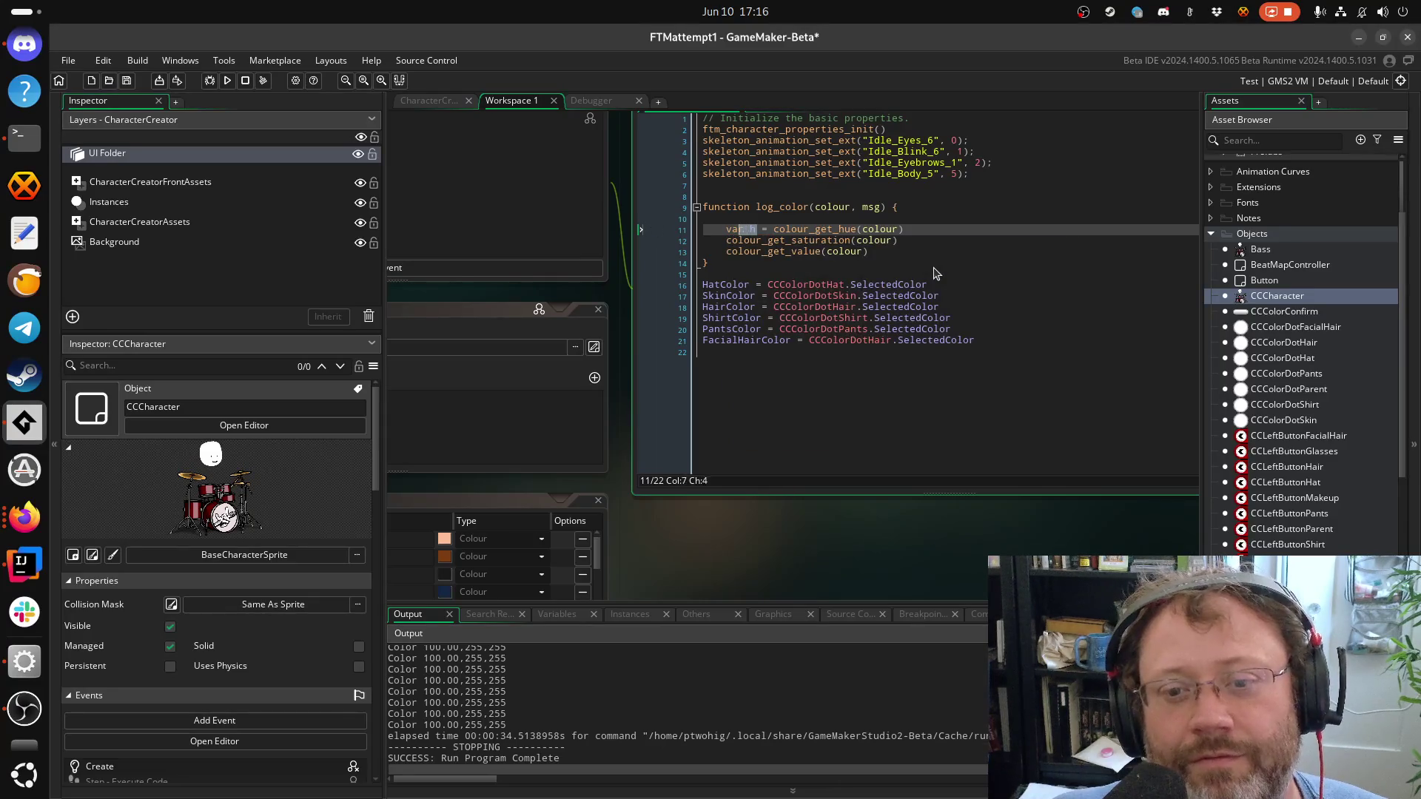
key(Down)
text(var h =)
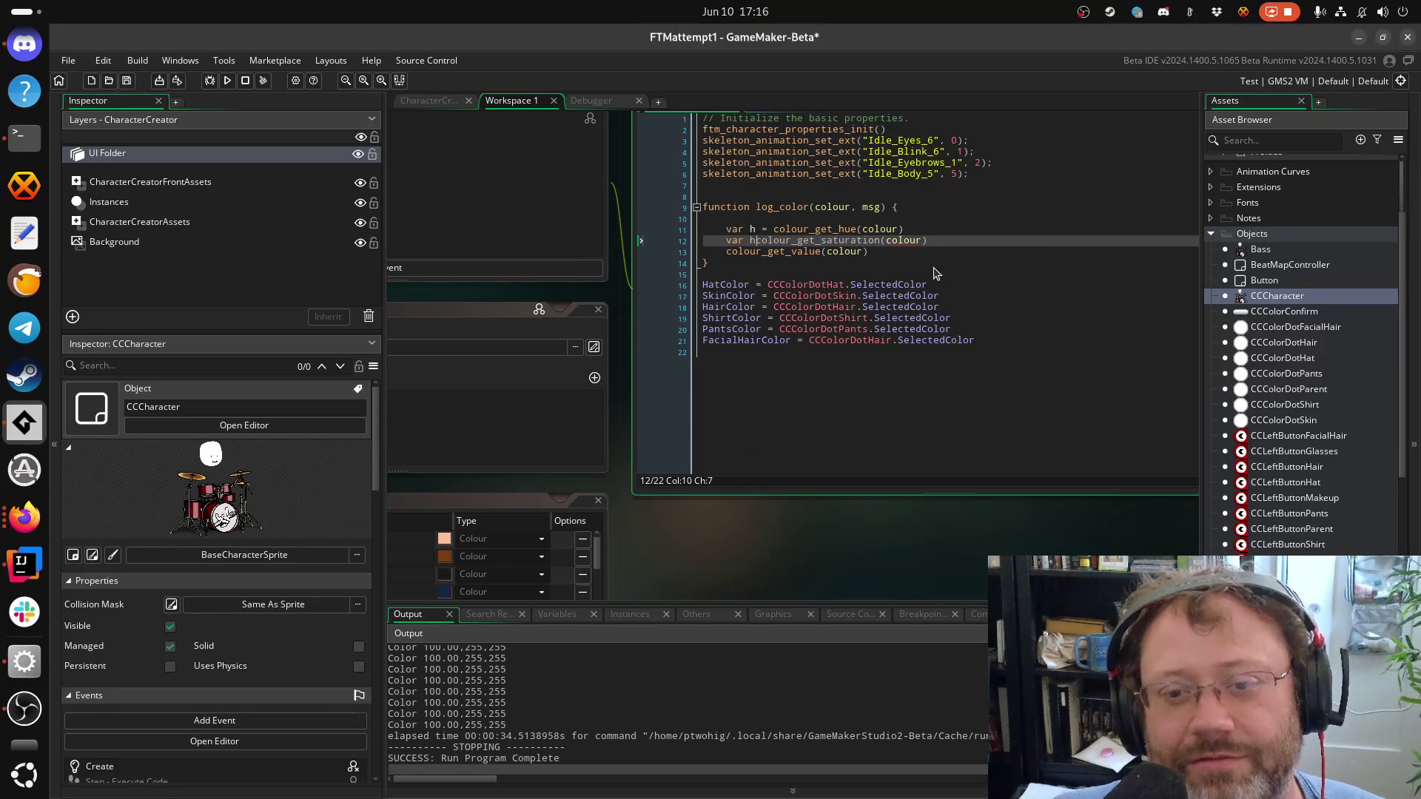
key(Left)
key(Left)
key(Left)
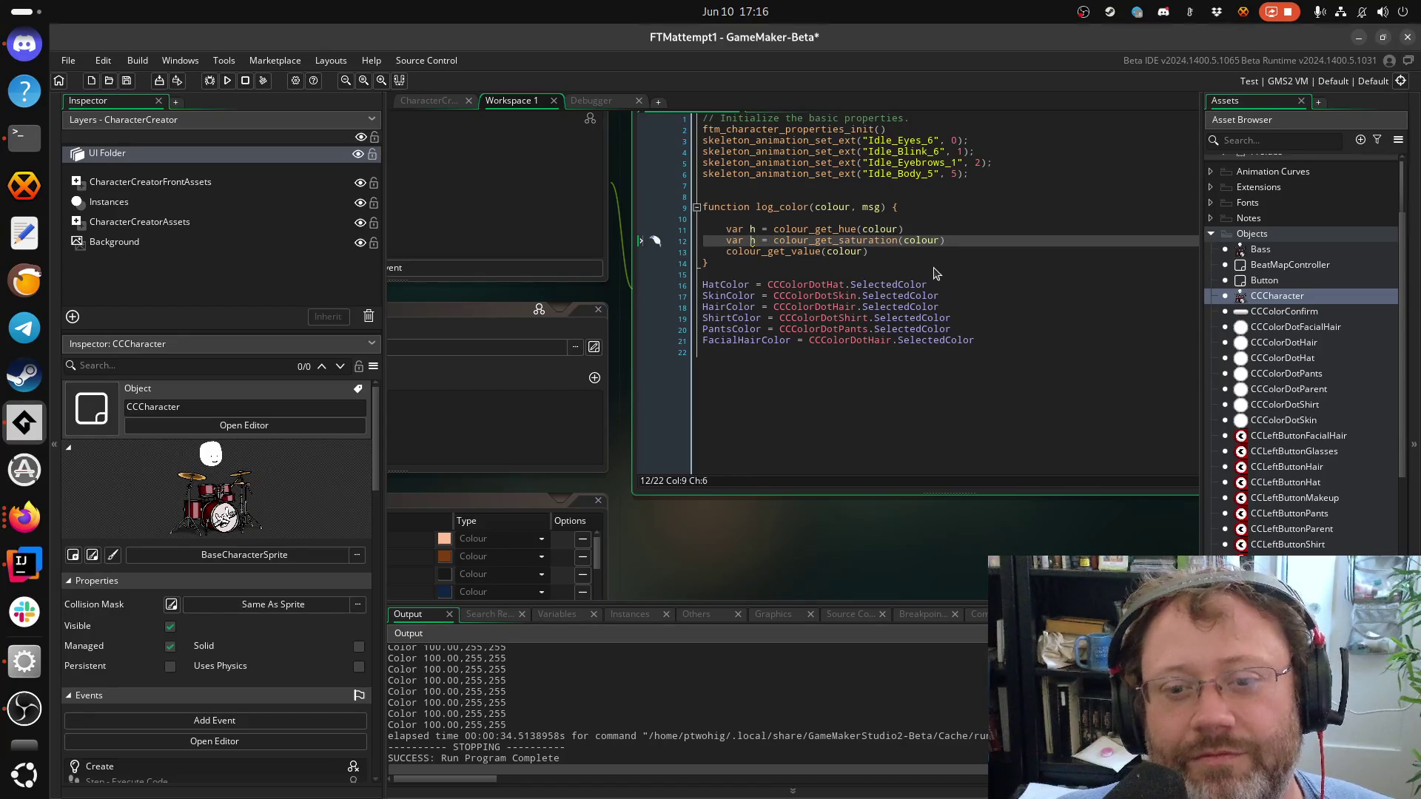
text(s)
key(Escape)
key(Down)
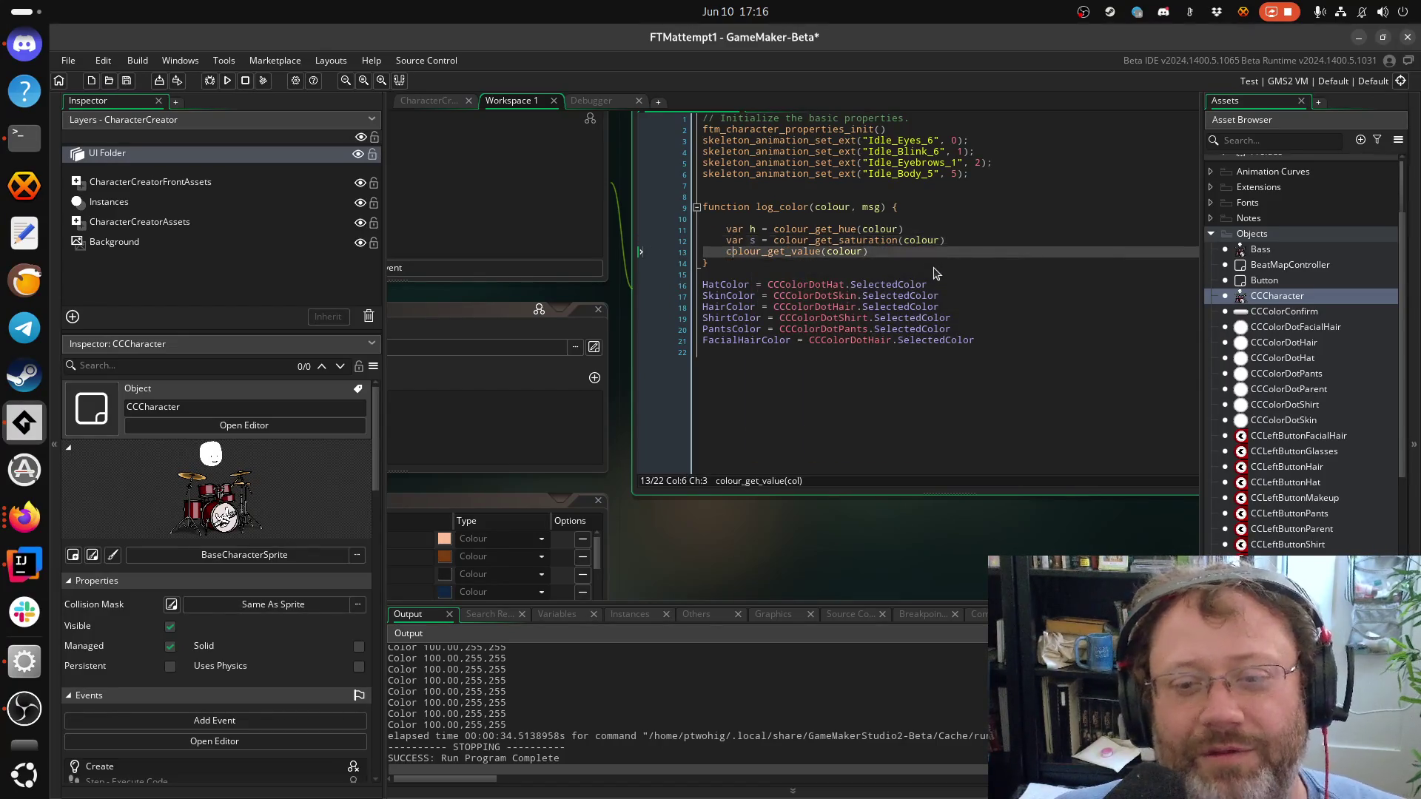
text(var h)
key(BackSpace)
text(v =)
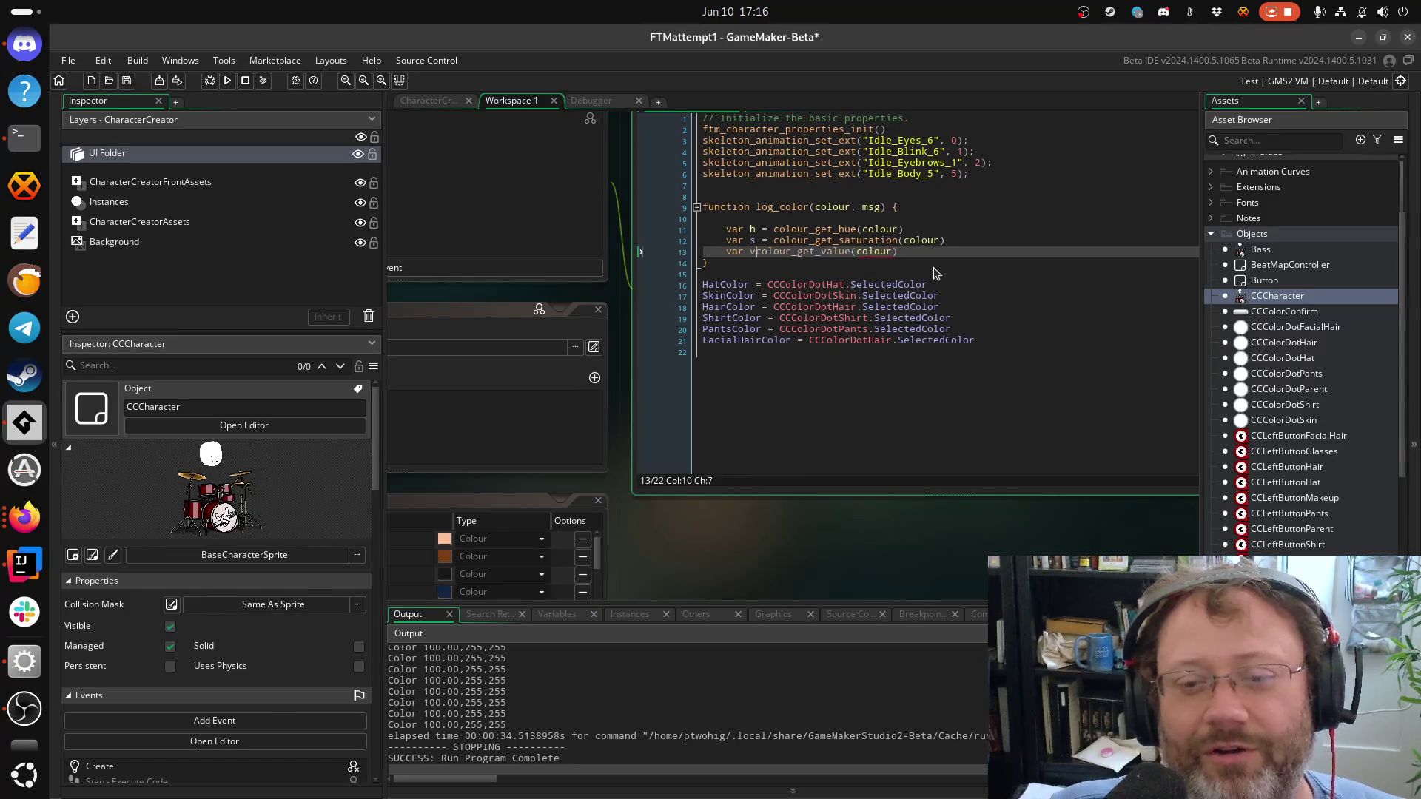
key(ctrl+s)
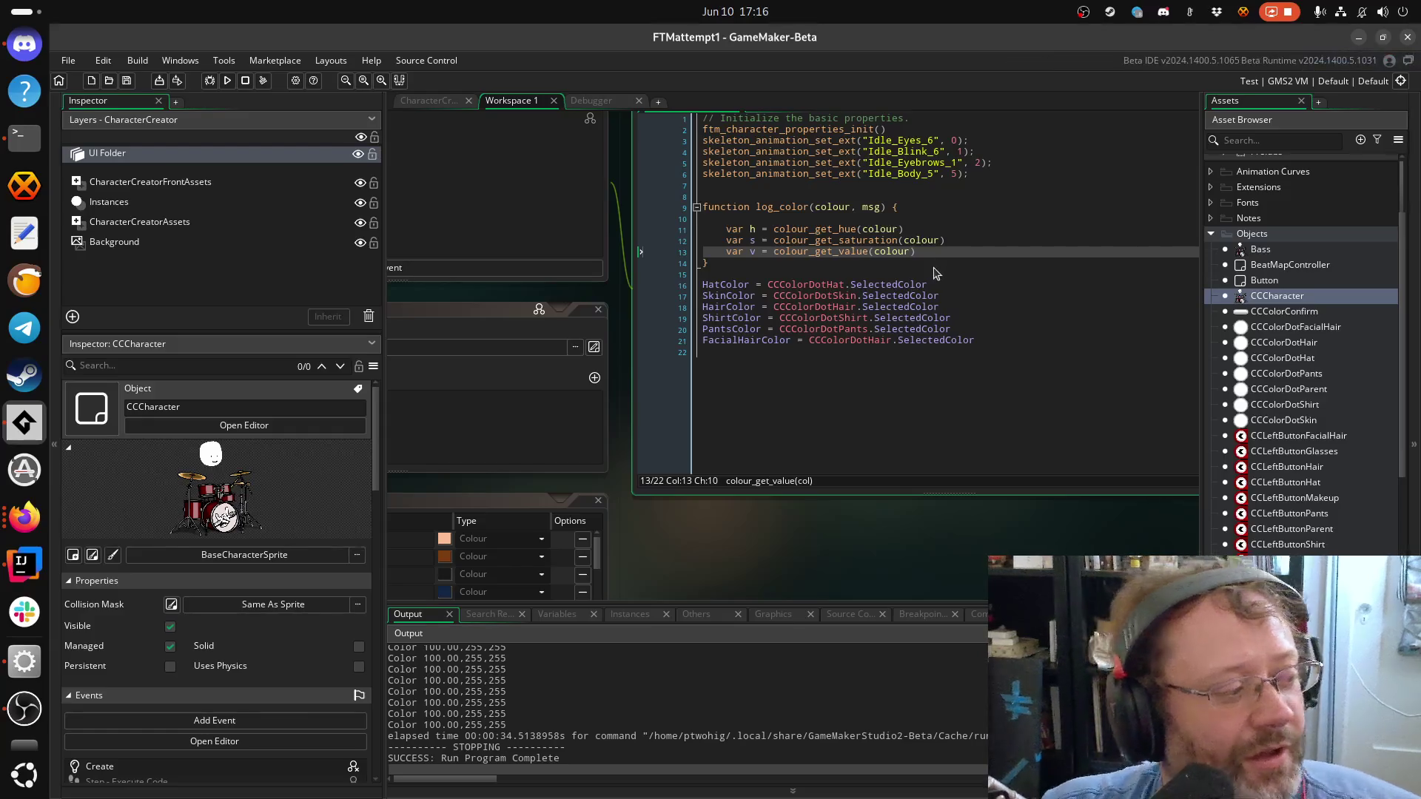
Delete the blank line above the hue line and add a new line after the value line
key(Down)
key(Up)
key(Up)
key(Up)
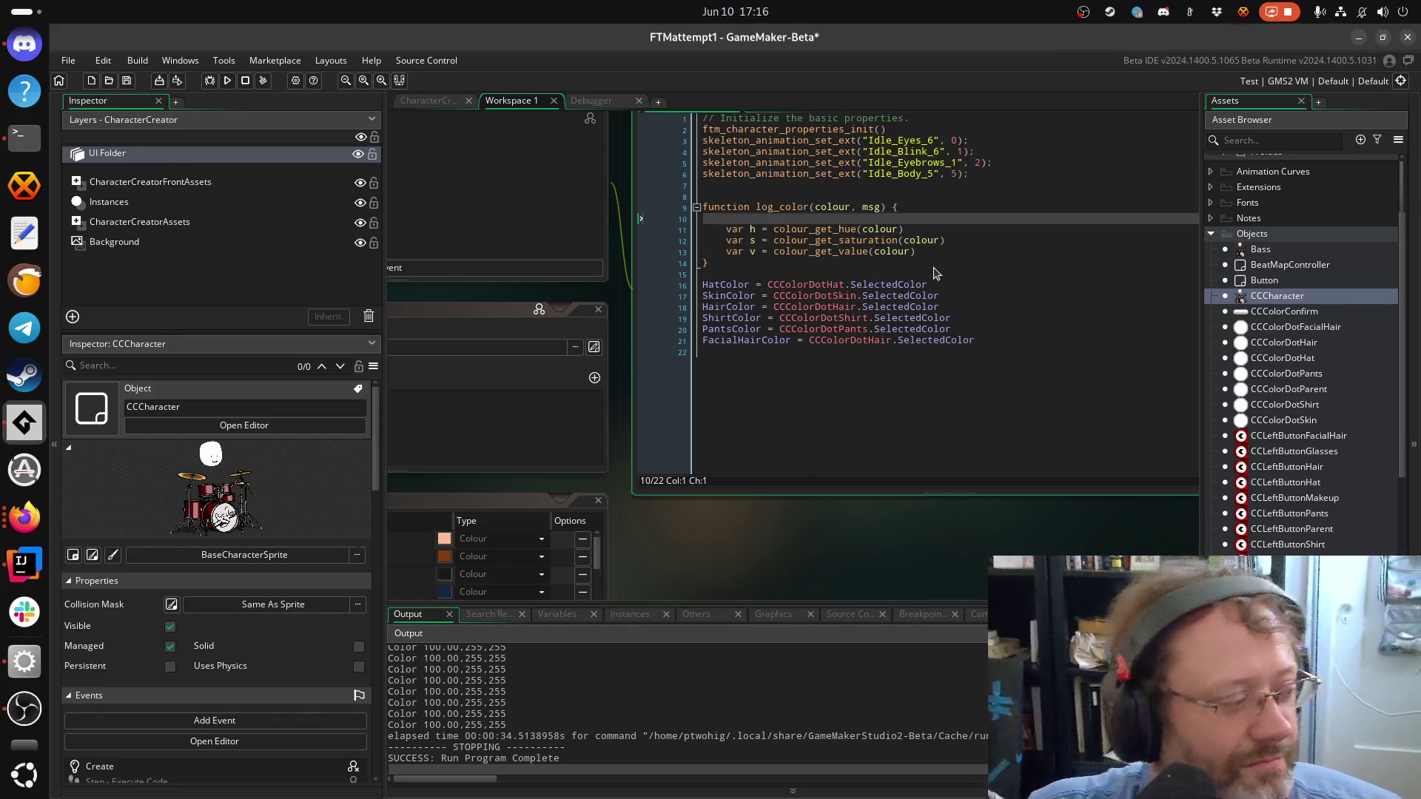
key(Down)
key(Down)
key(Down)
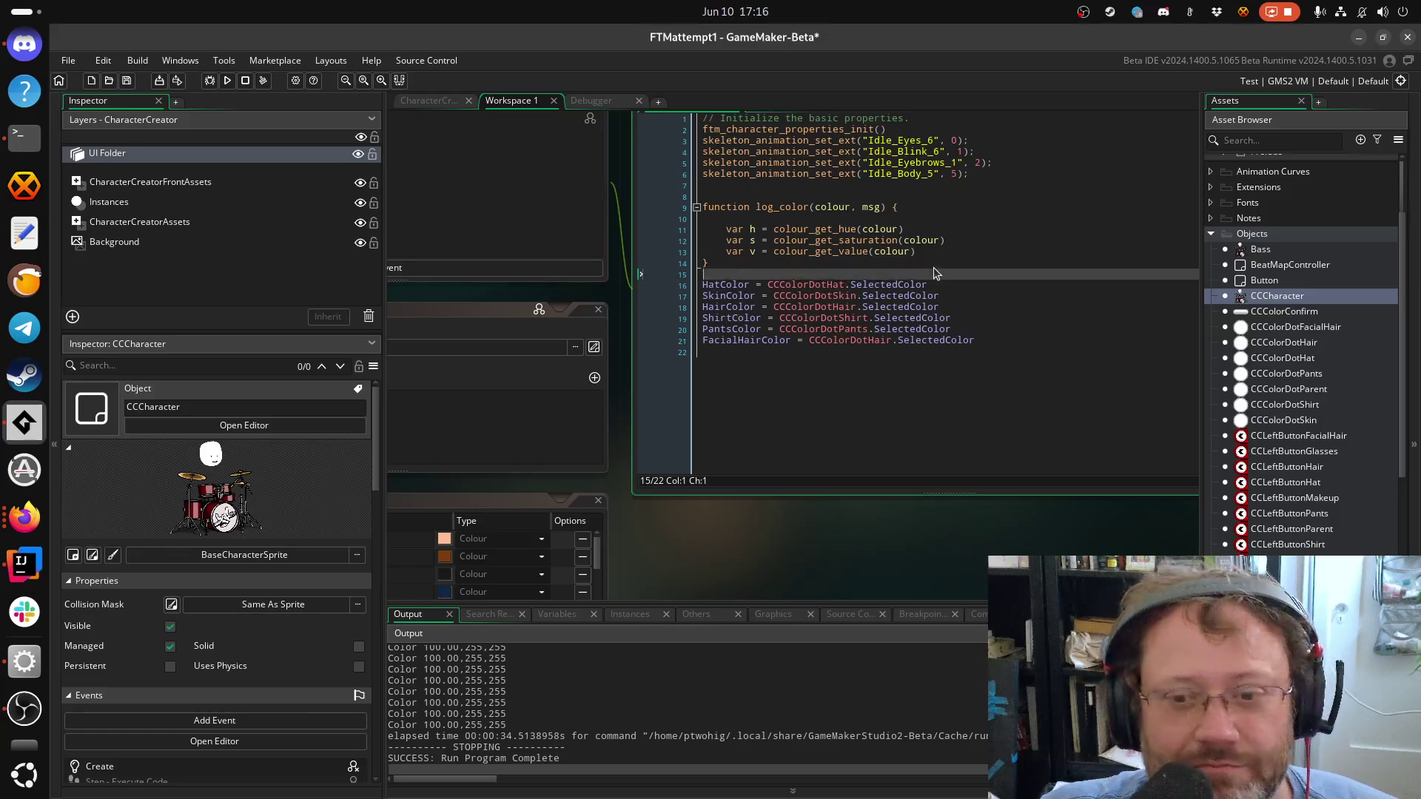
key(Up)
key(Up)
key(Up)
key(Up)
key(Delete)
key(Down)
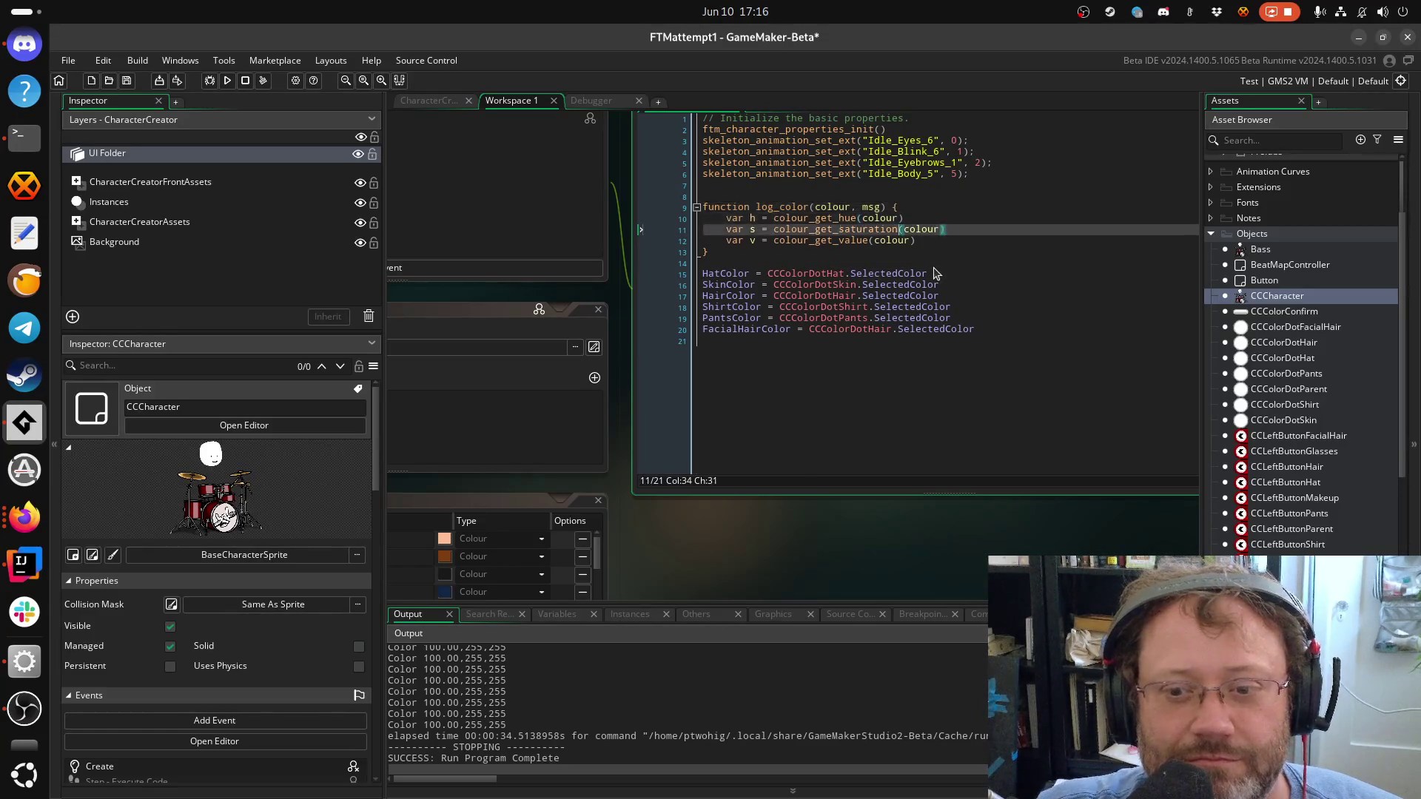
key(Down)
key(End)
key(Return)
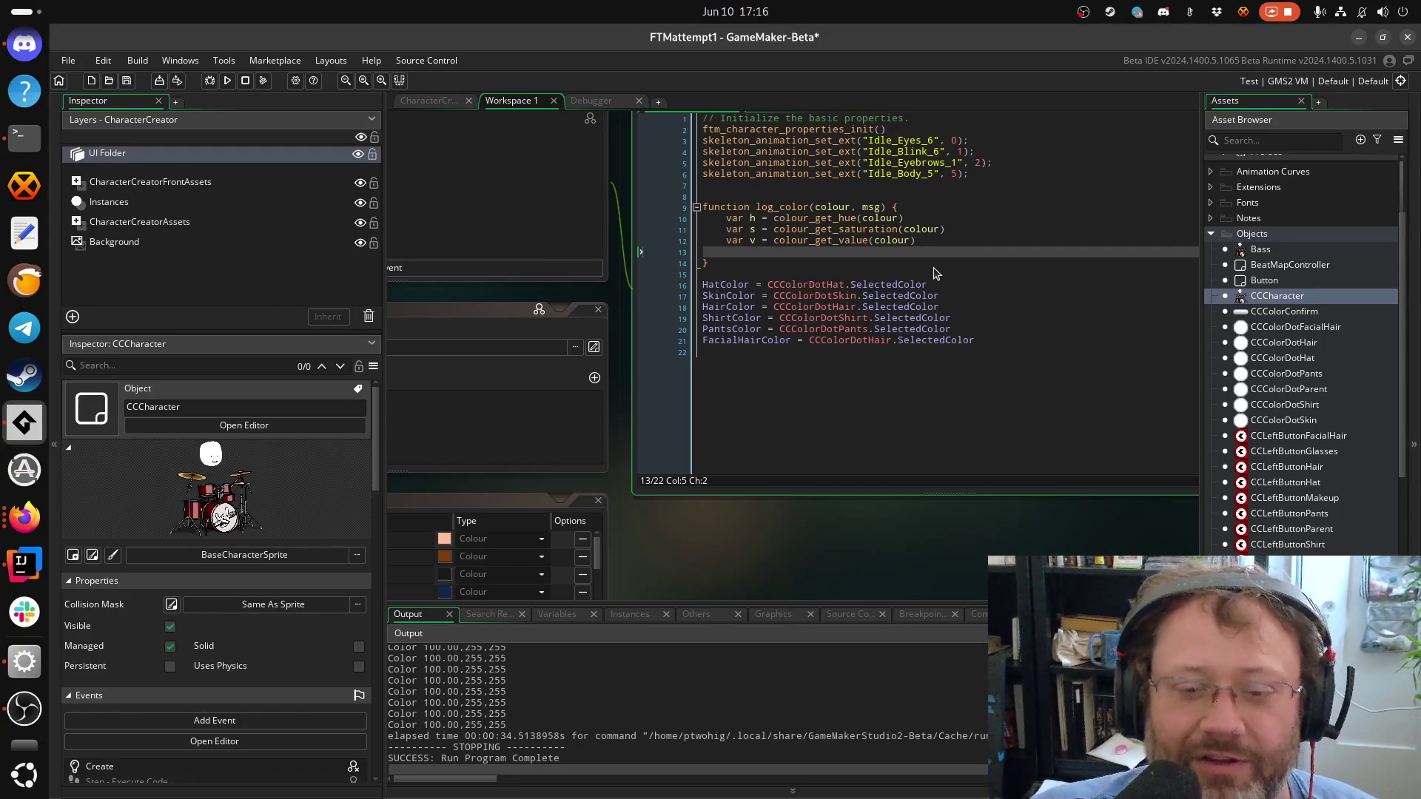
Finish log_color with show_debug_log($"{msg}: {h},{s},{v}") and save the script
text(show_deb)
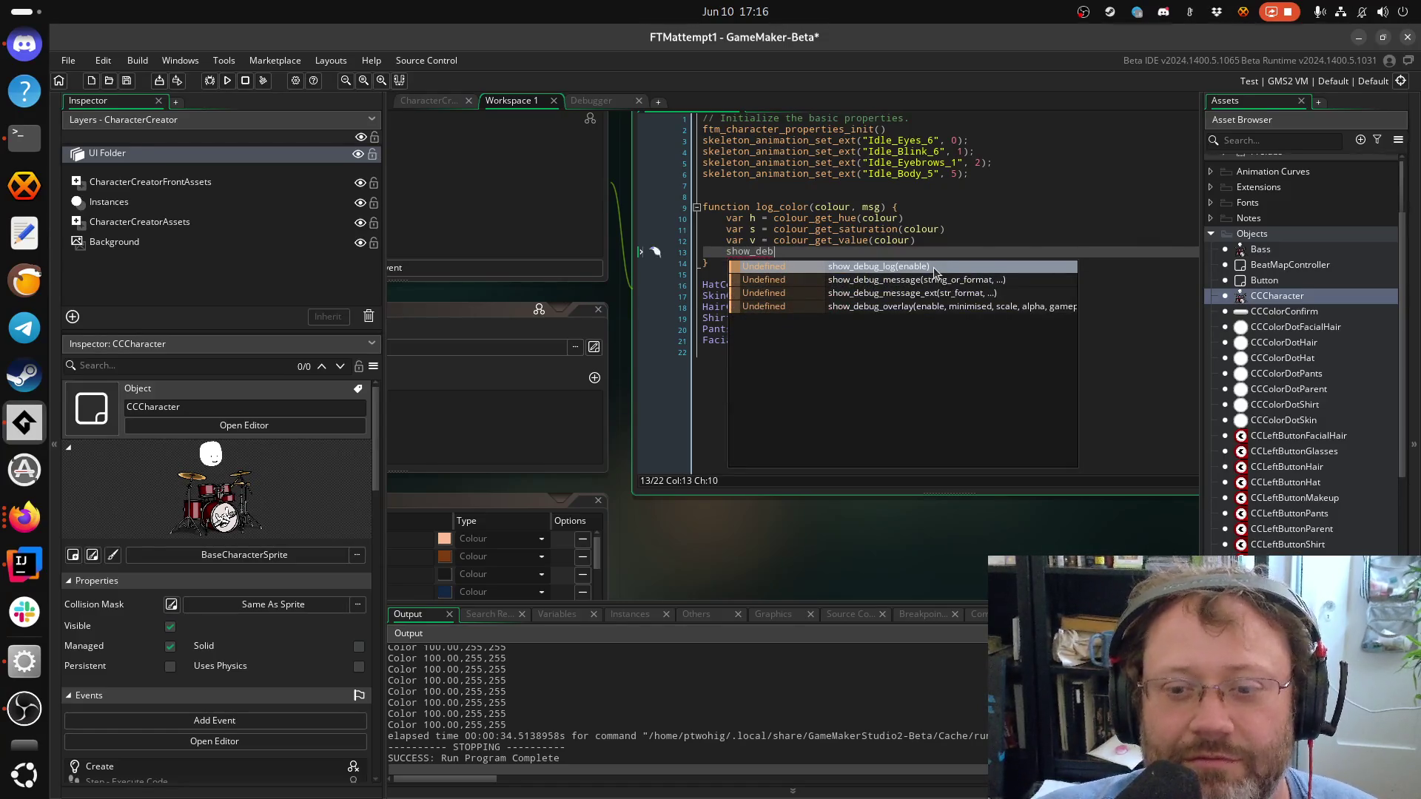
key(Return)
text("{{{}))
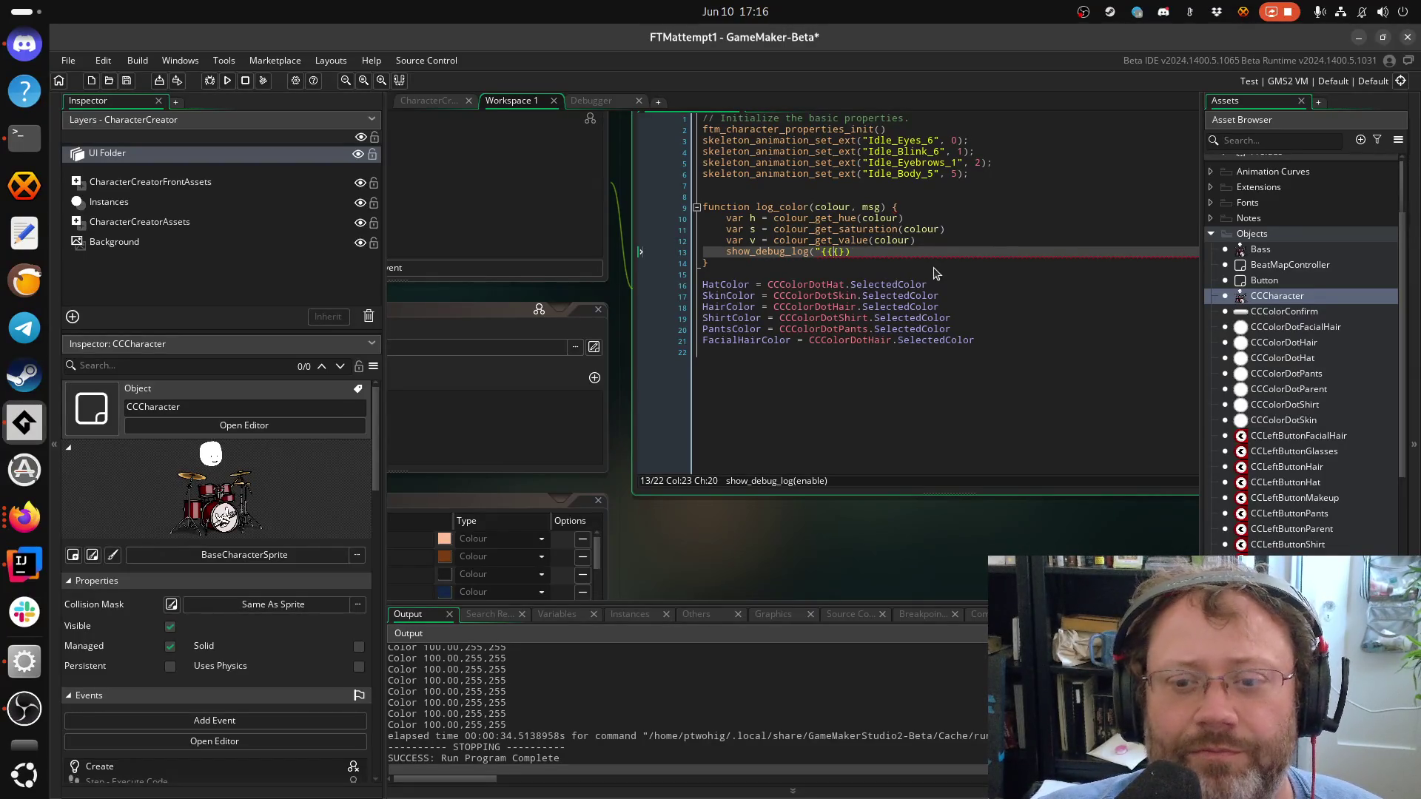
key(BackSpace)
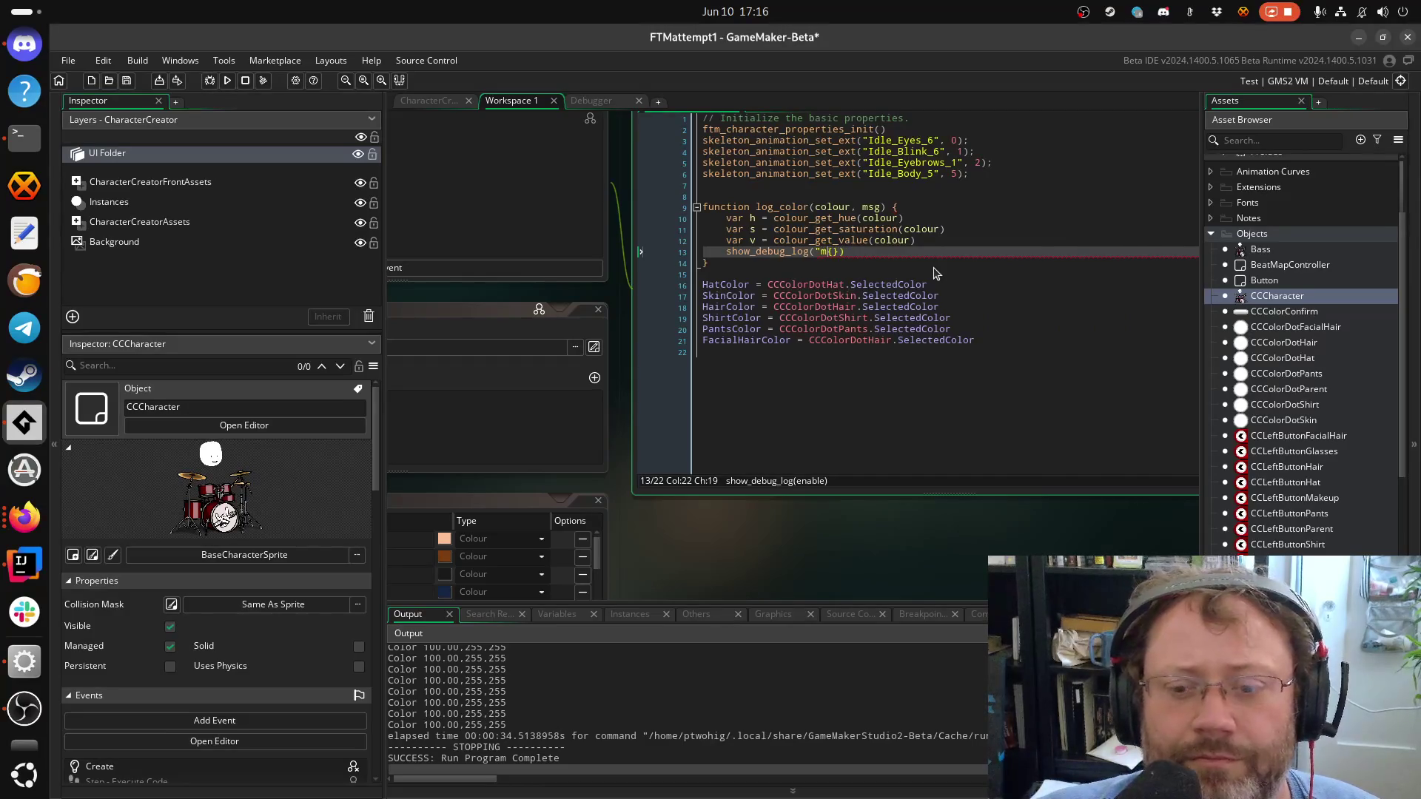
text(ms)
text(g}: )
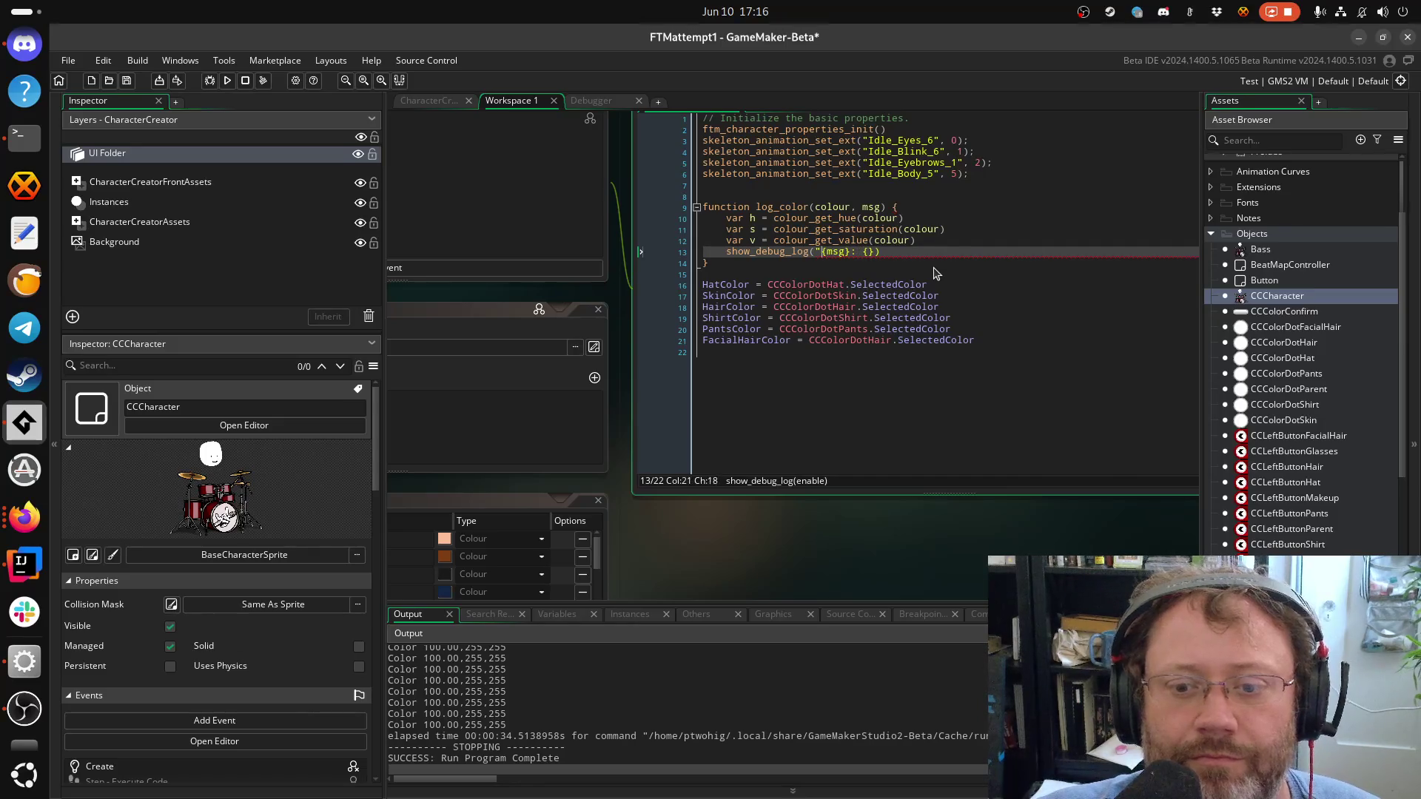
text($")
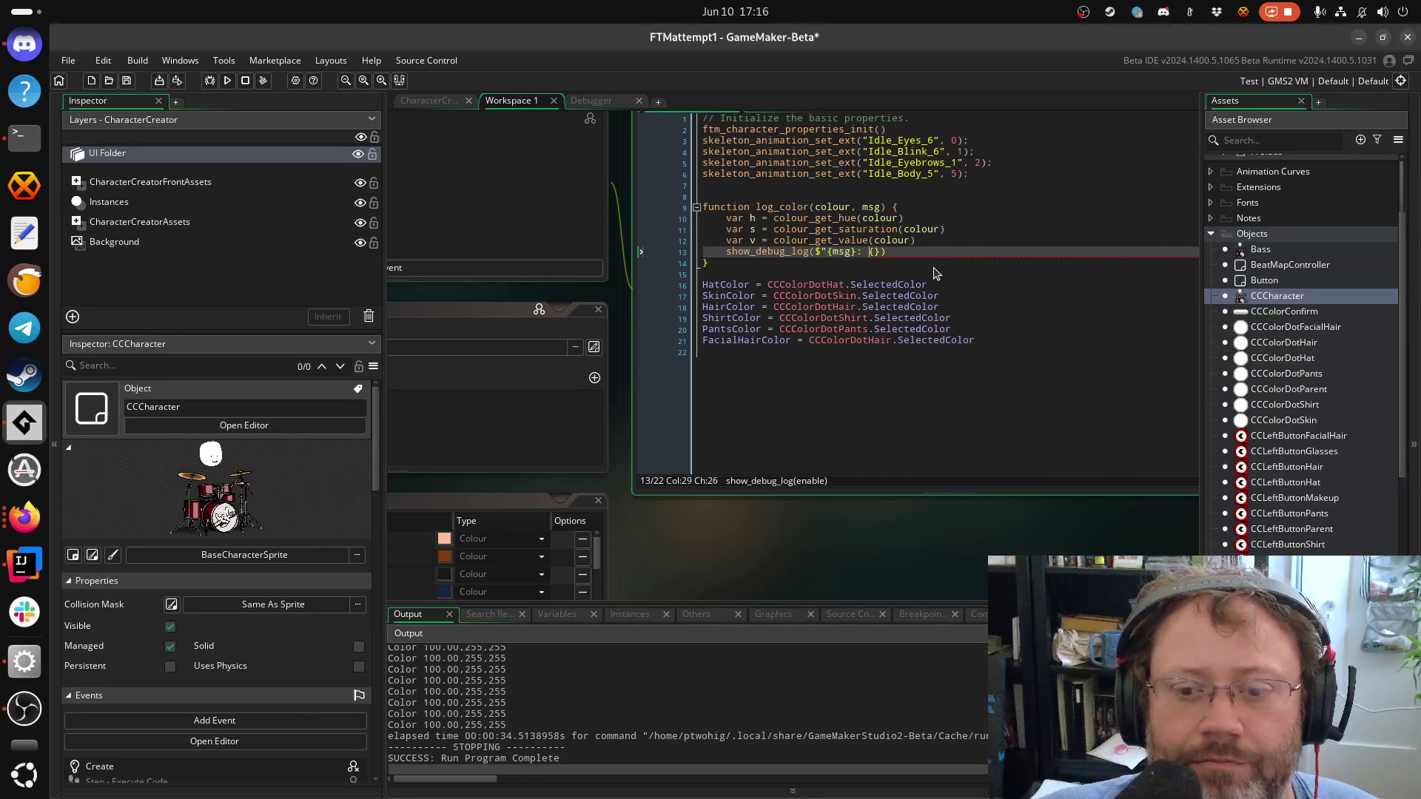
text(}, )
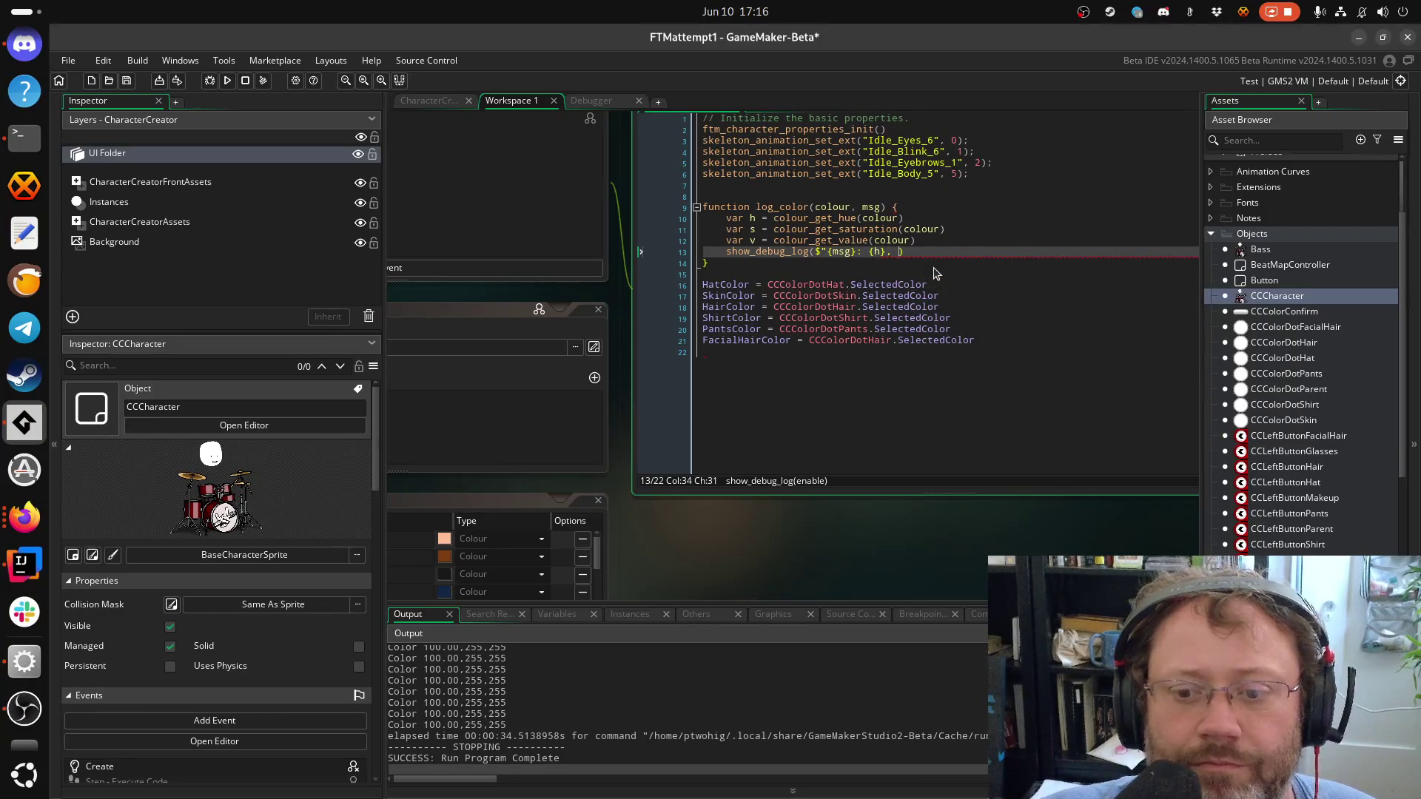
text({s},{v)
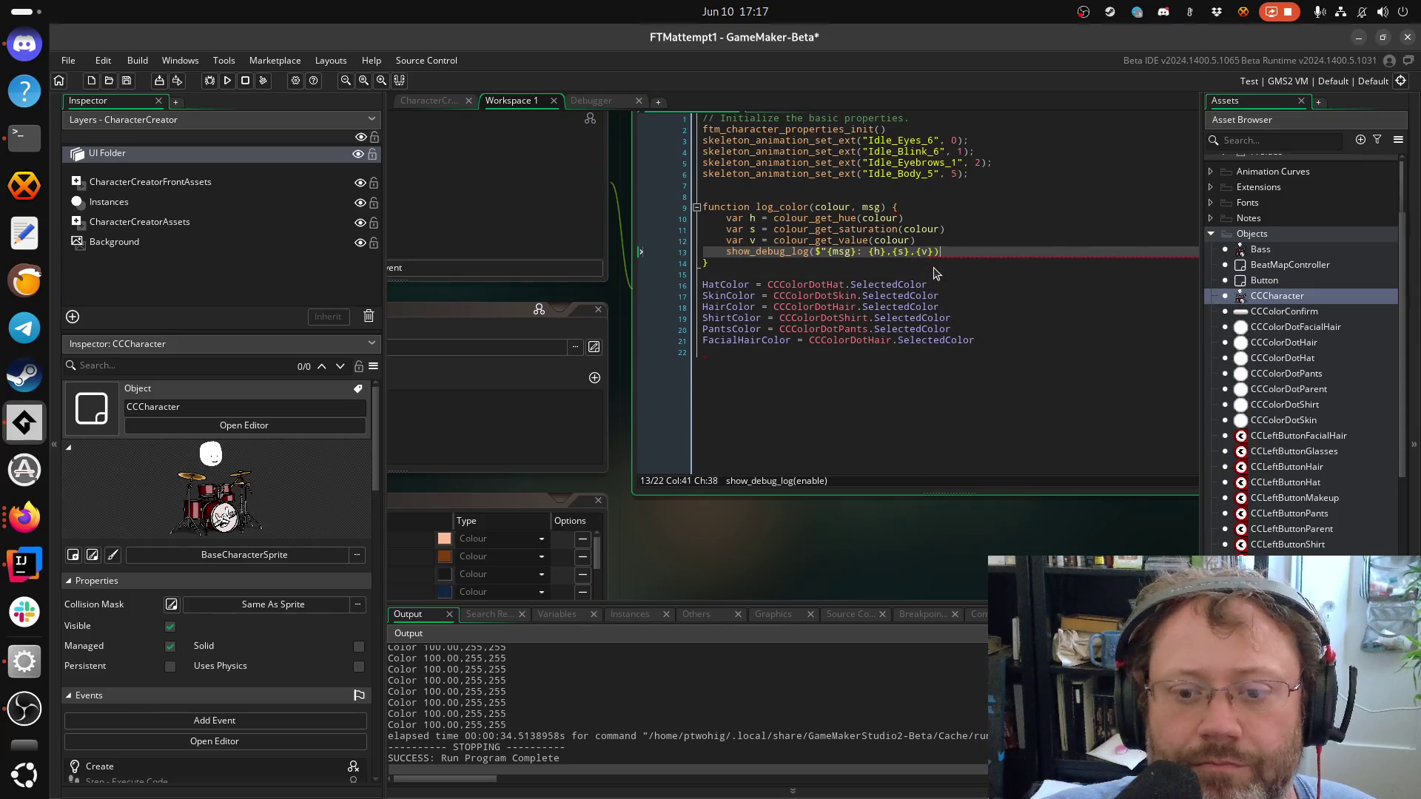
text())
key(Down)
key(Down)
key(ctrl+s)
Tidy up the blank lines around the HatColor assignment
key(Down)
key(Down)
key(Return)
key(Up)
key(BackSpace)
key(Up)
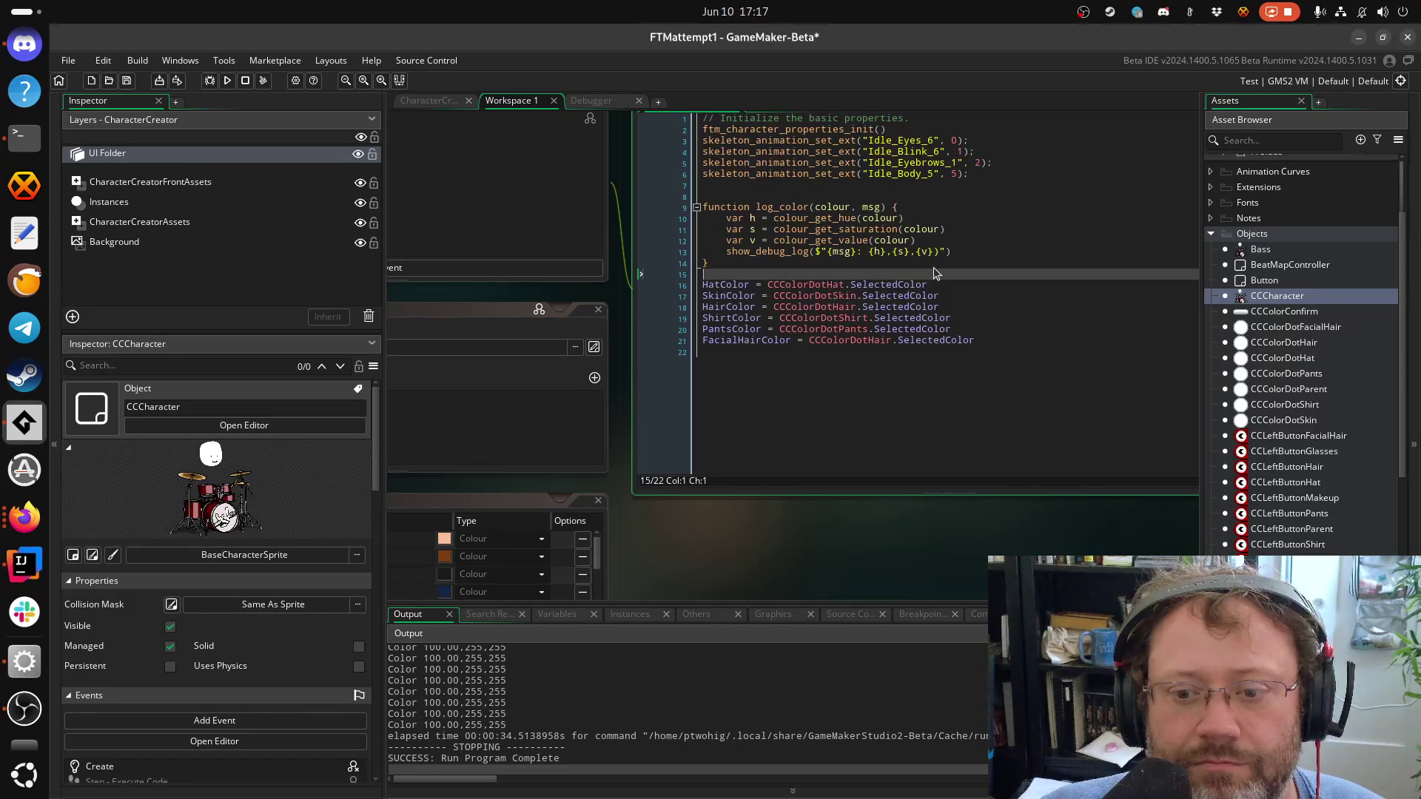
Start a log_color call with HatColor on the empty line above the colour assignments
key(Return)
key(Return)
key(ctrl+End)
key(Up)
key(Up)
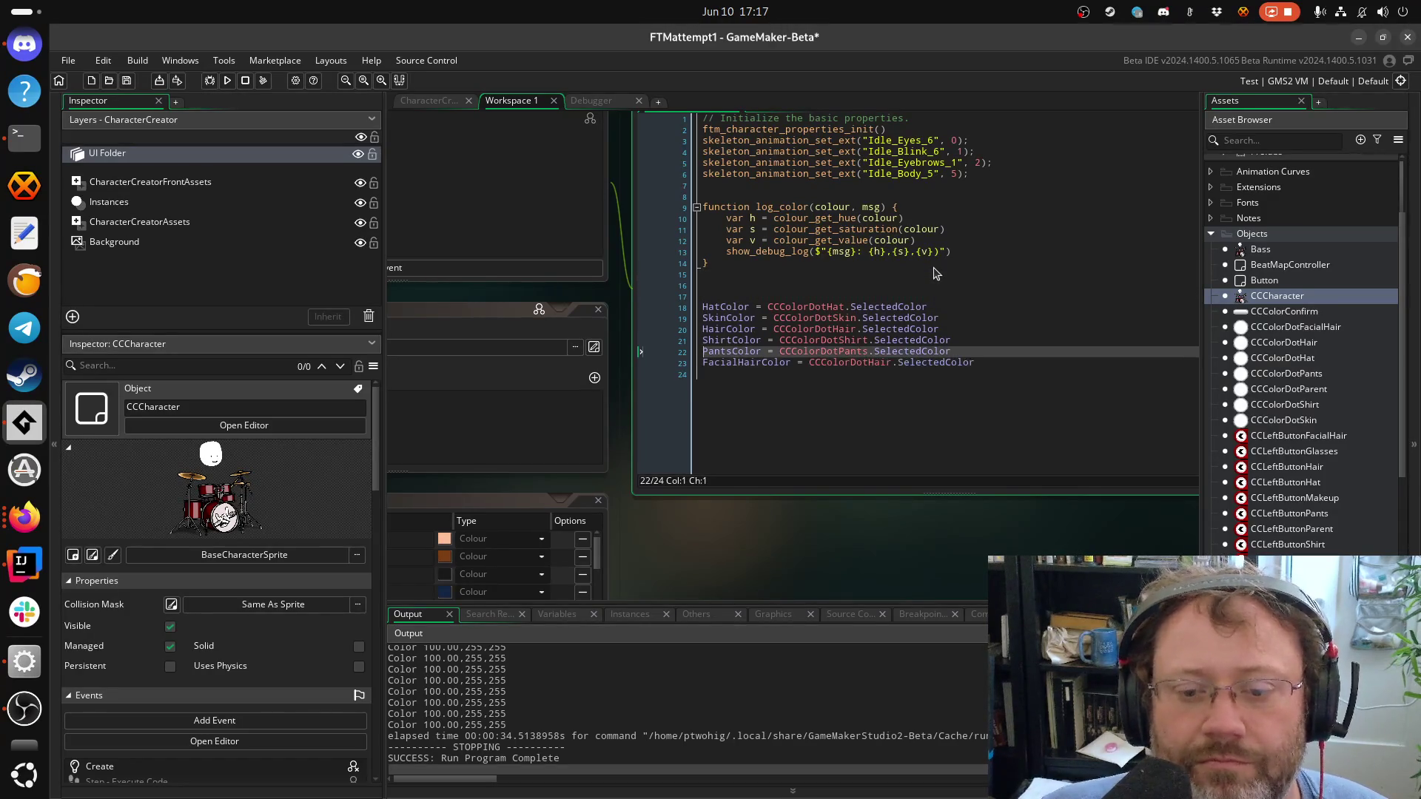
key(Up)
key(Up)
key(Up)
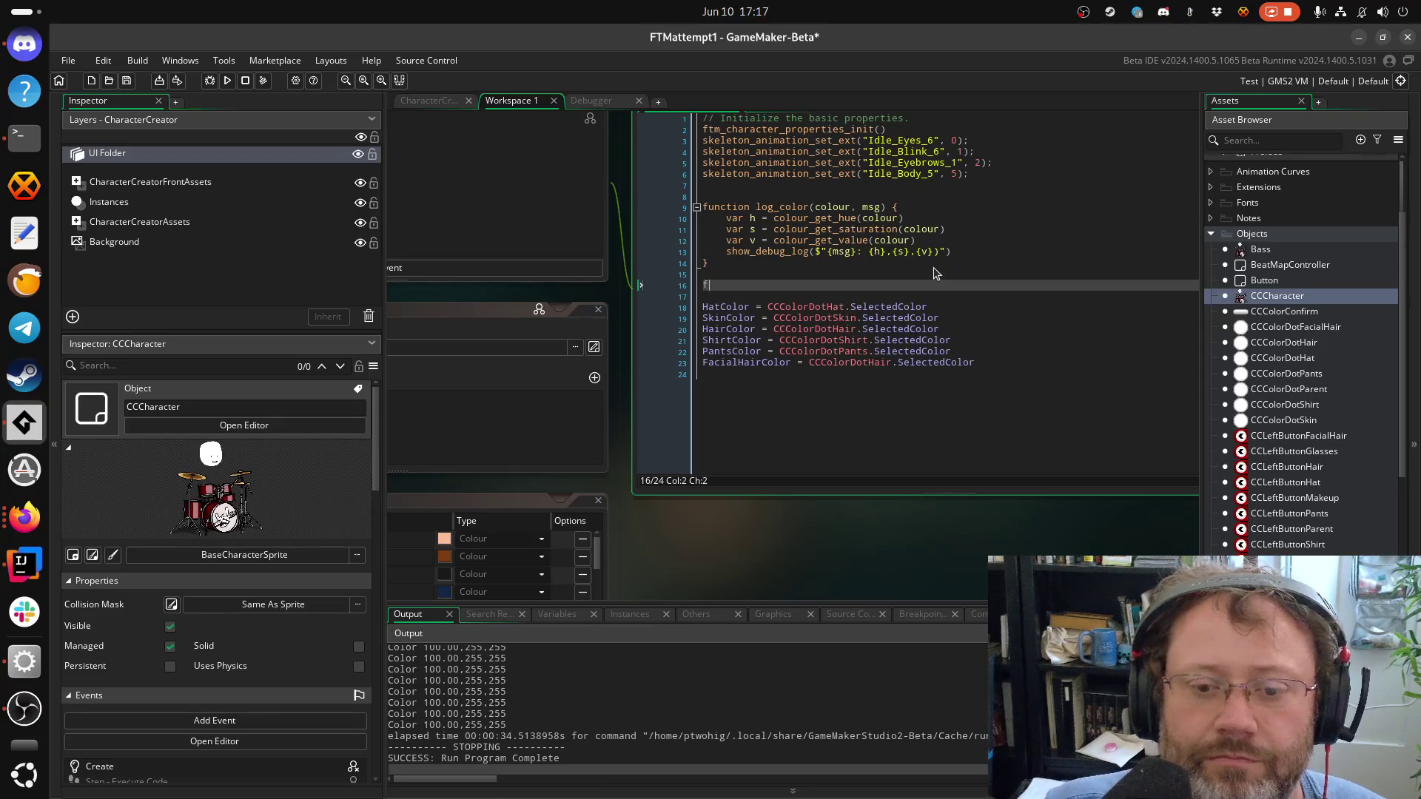
key(BackSpace)
text(lo)
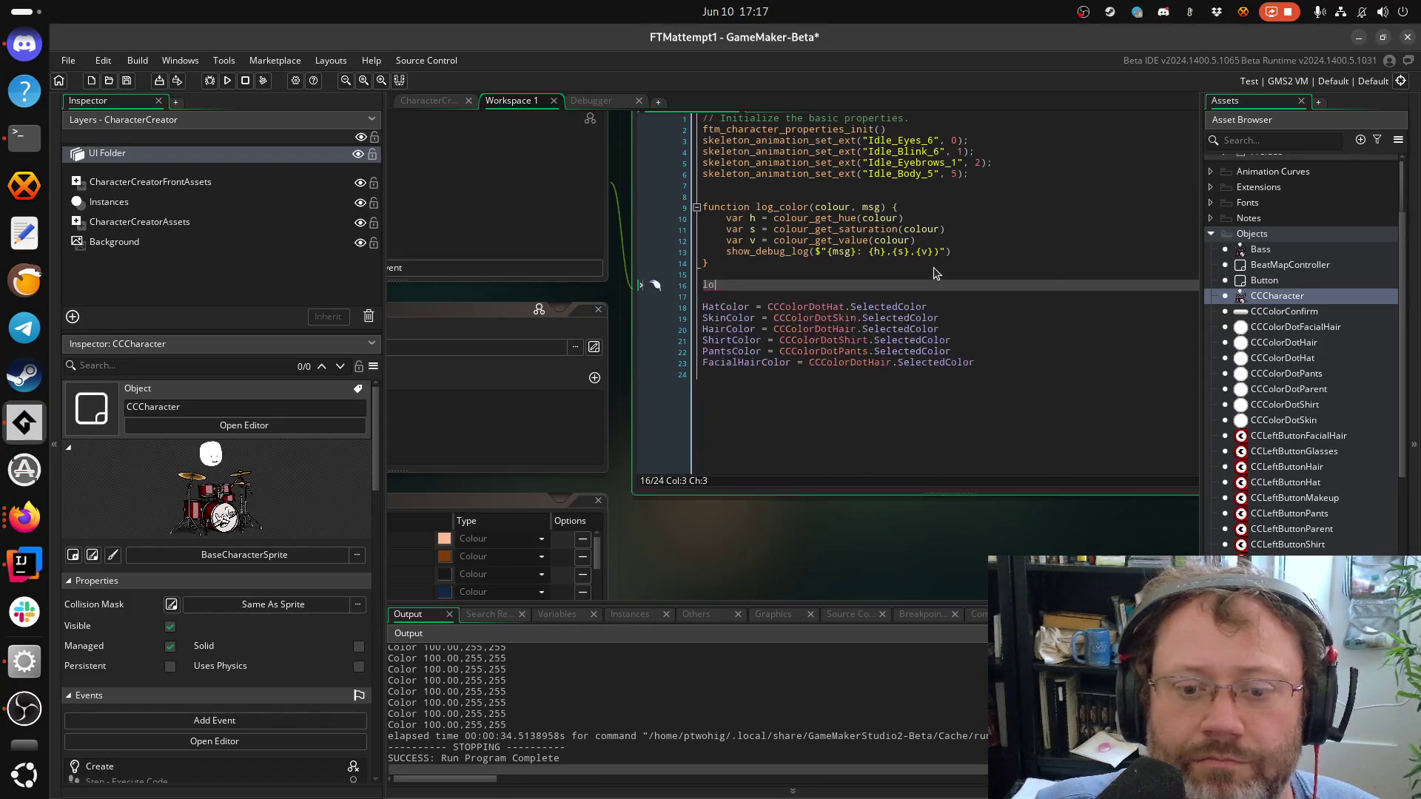
text(g)
key(Return)
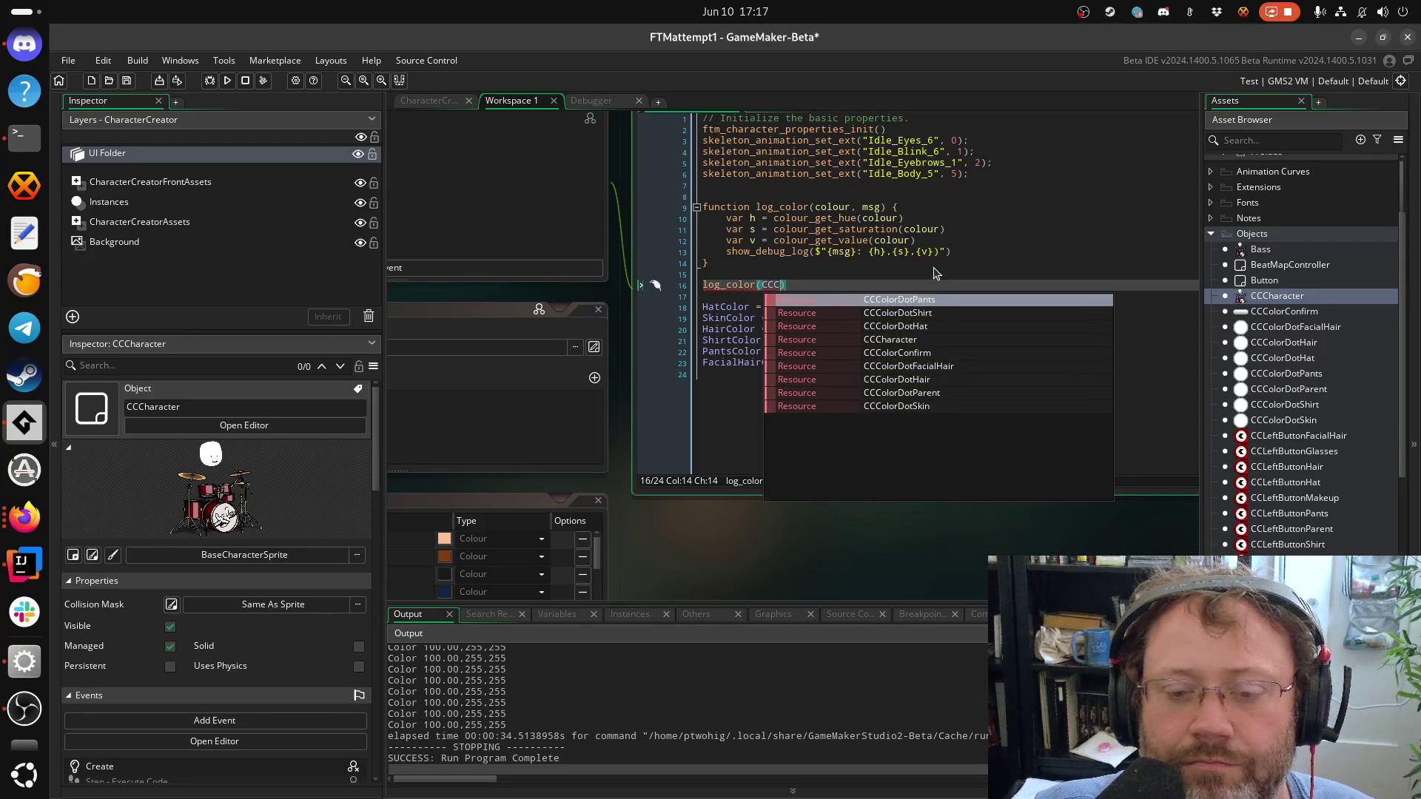
key(Escape)
text(HatCo)
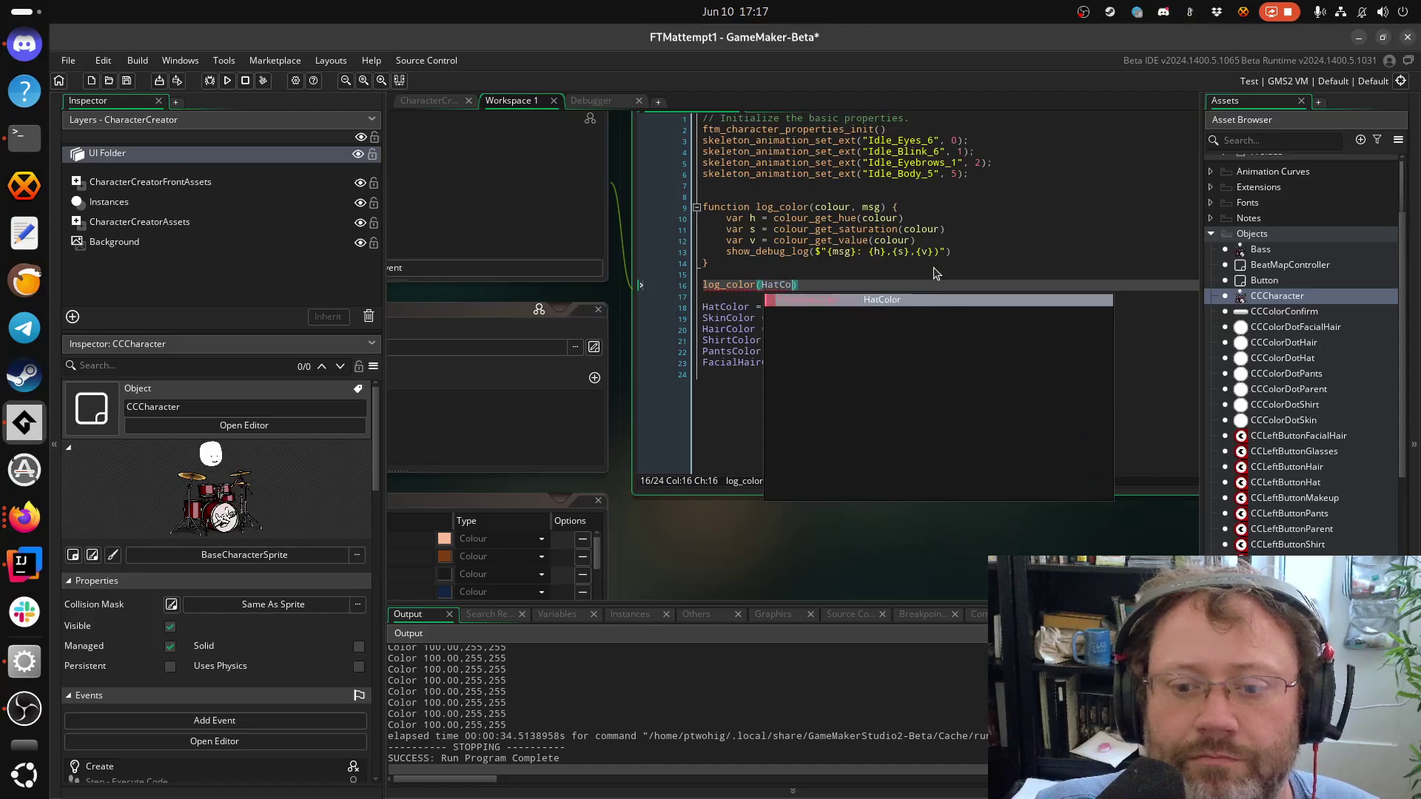
key(Return)
text(, "Hat)
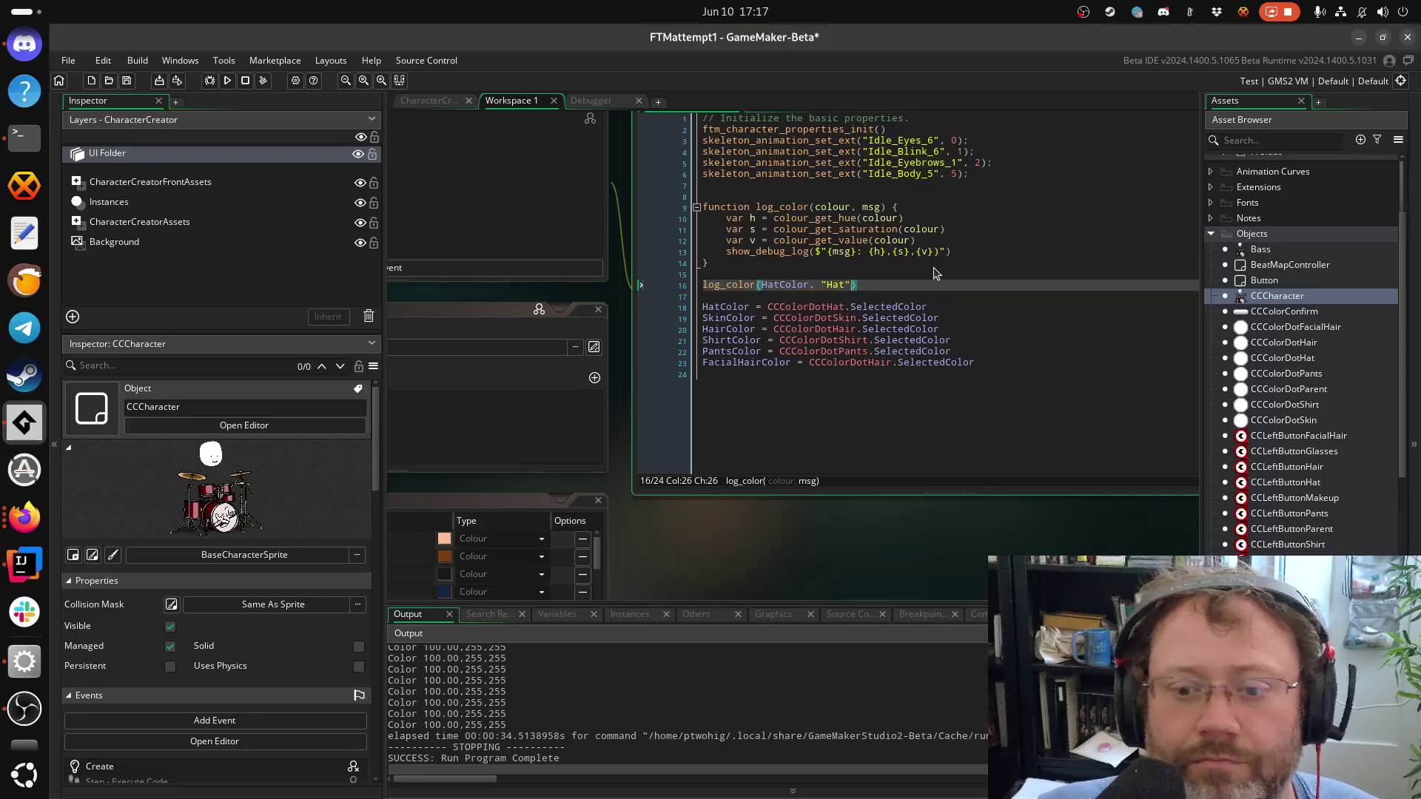
Move the log_color call below the colour assignments and save
key(shift+Home)
key(BackSpace)
key(Delete)
key(Down)
key(Down)
key(Down)
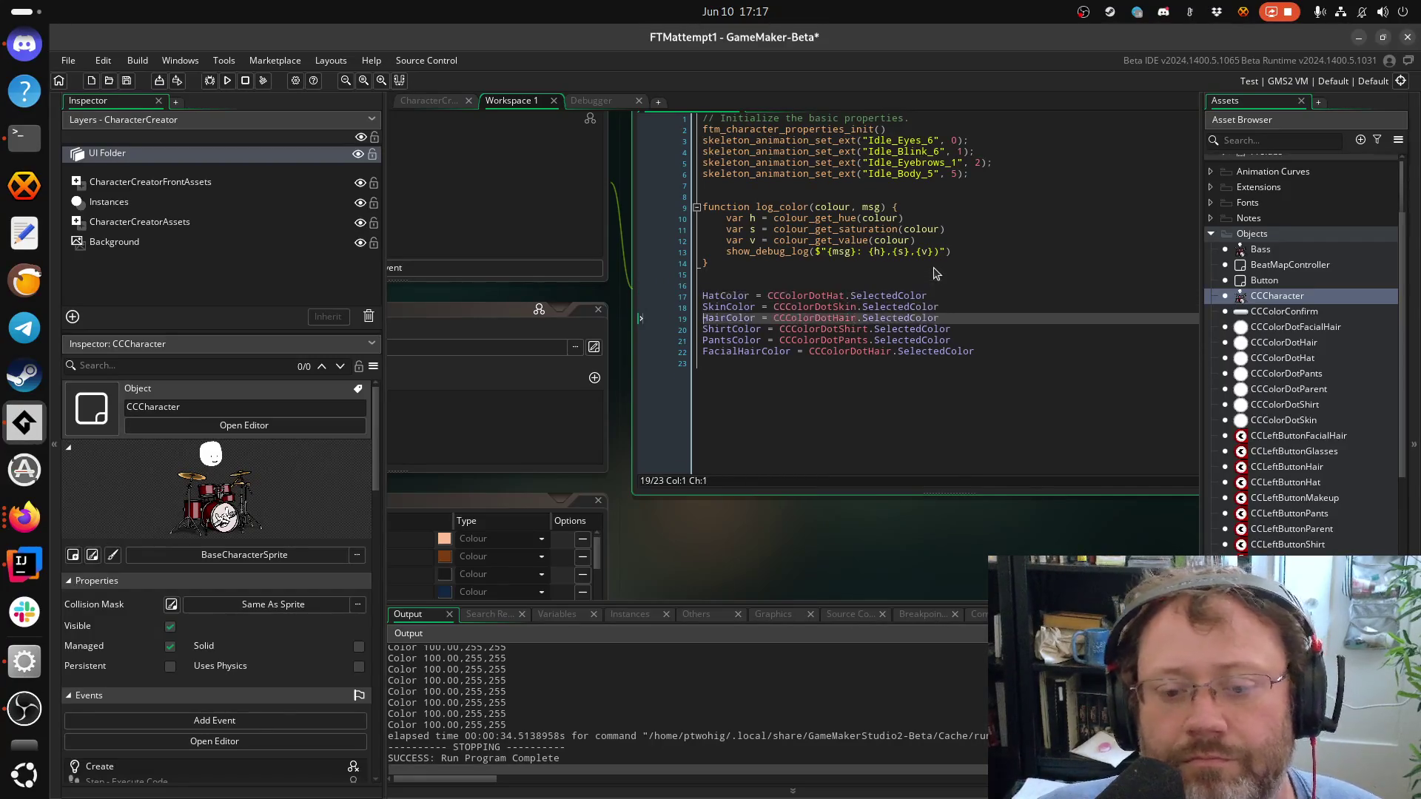
key(Return)
text(log_color(HatColor, "Hat"))
key(ctrl+s)
key(BackSpace)
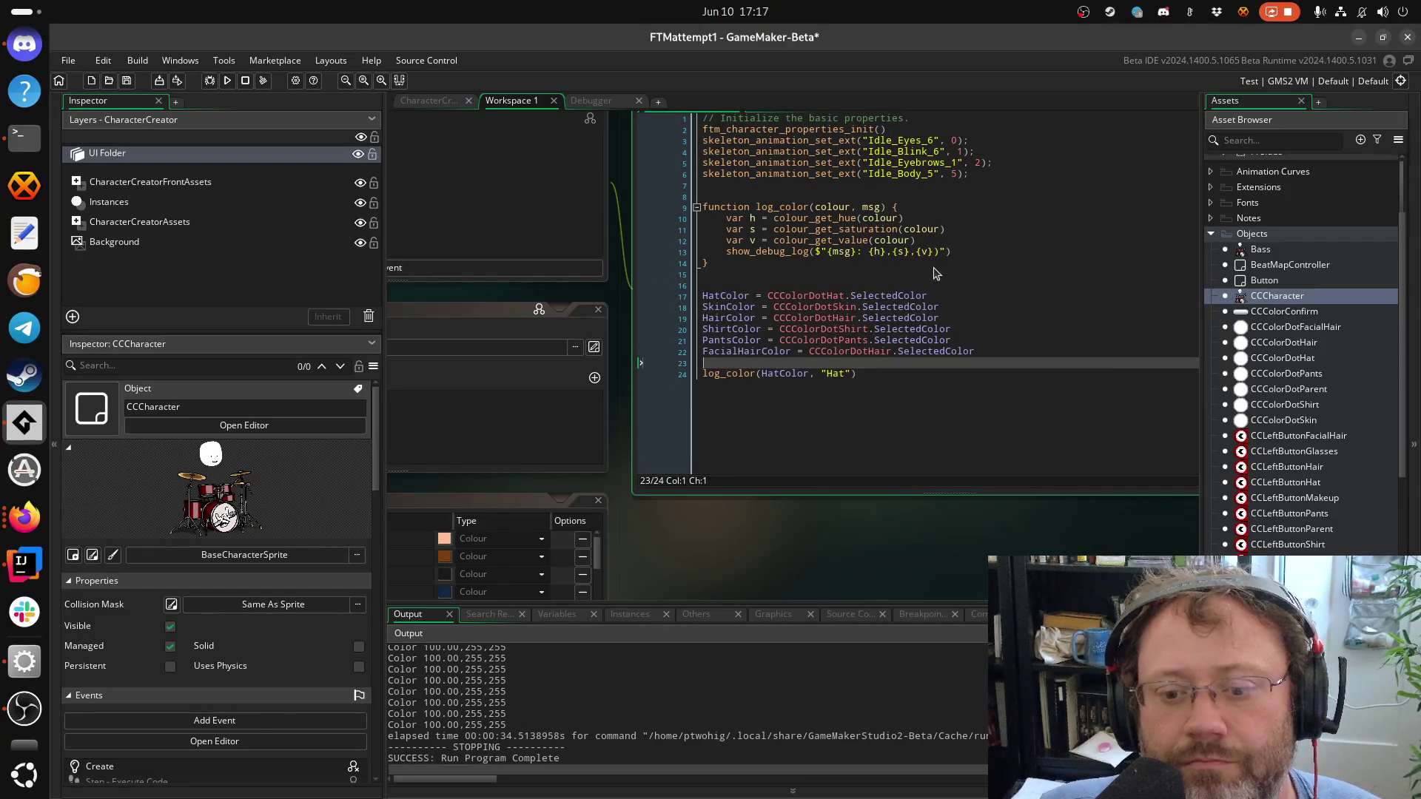
Reorder the log_color signature to log_color(msg, colour) and save
click(874, 207)
key(BackSpace)
key(BackSpace)
key(BackSpace)
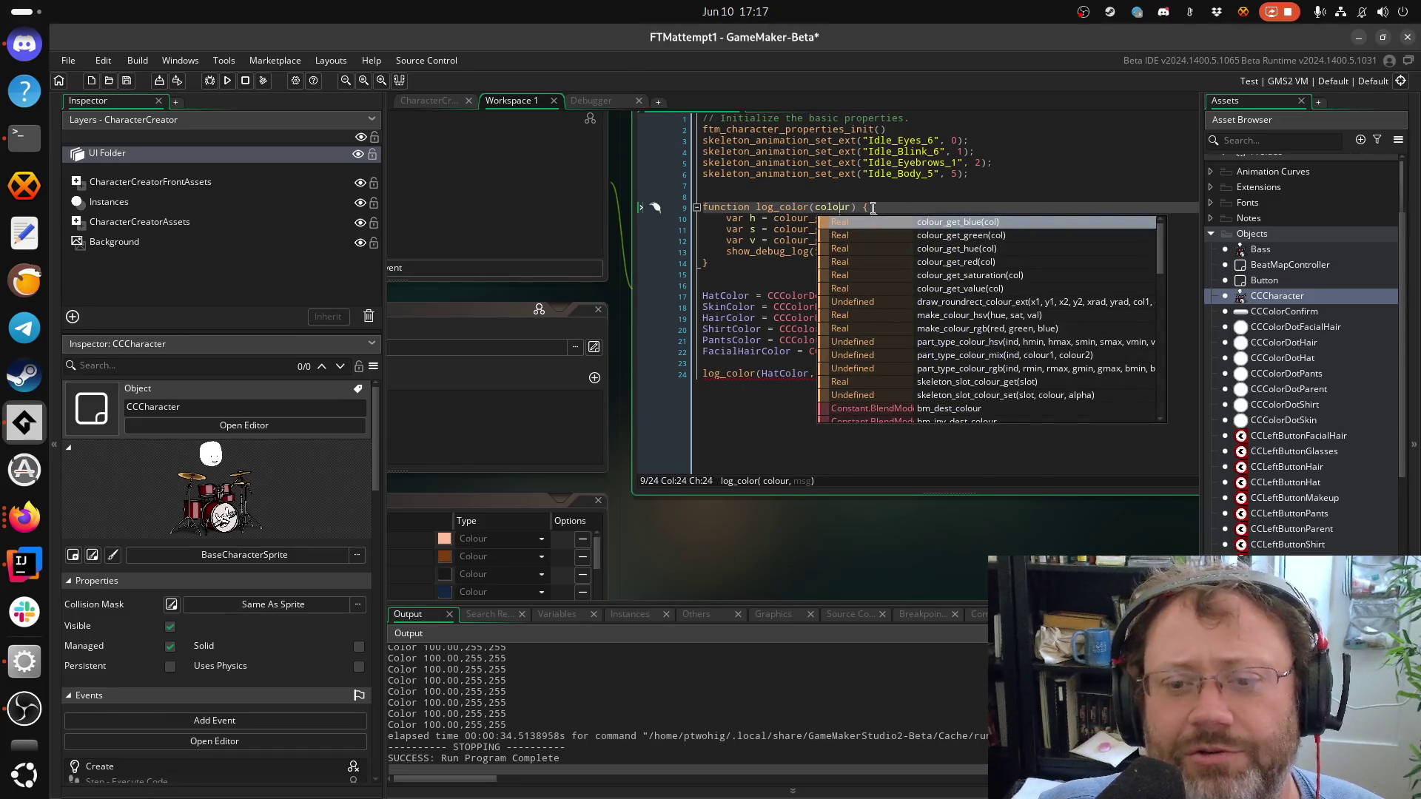
text(msg,)
key(ctrl+s)
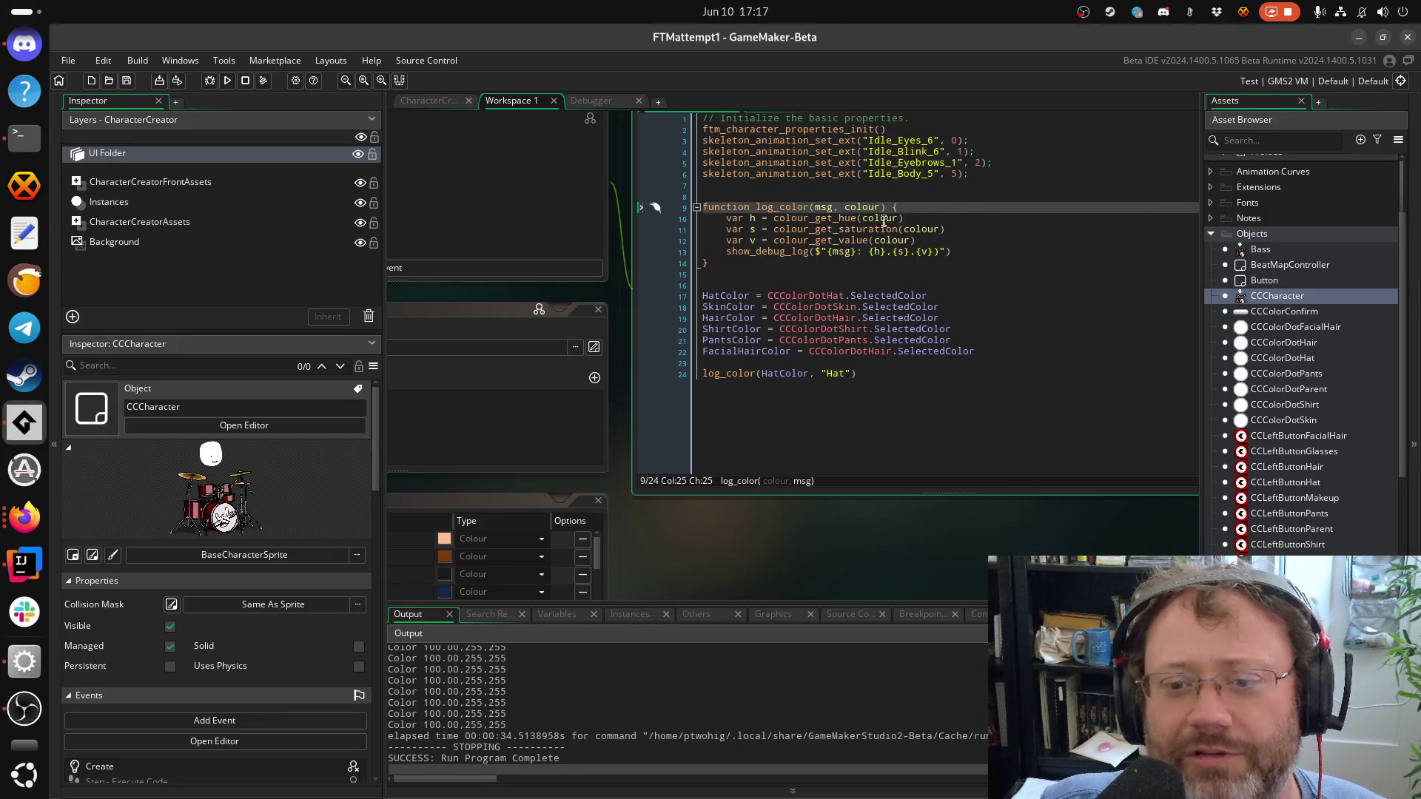
Rewrite the call as log_color("Hat", HatColor), save, and duplicate the line
click(894, 398)
drag(821, 373, 841, 373)
text(x)
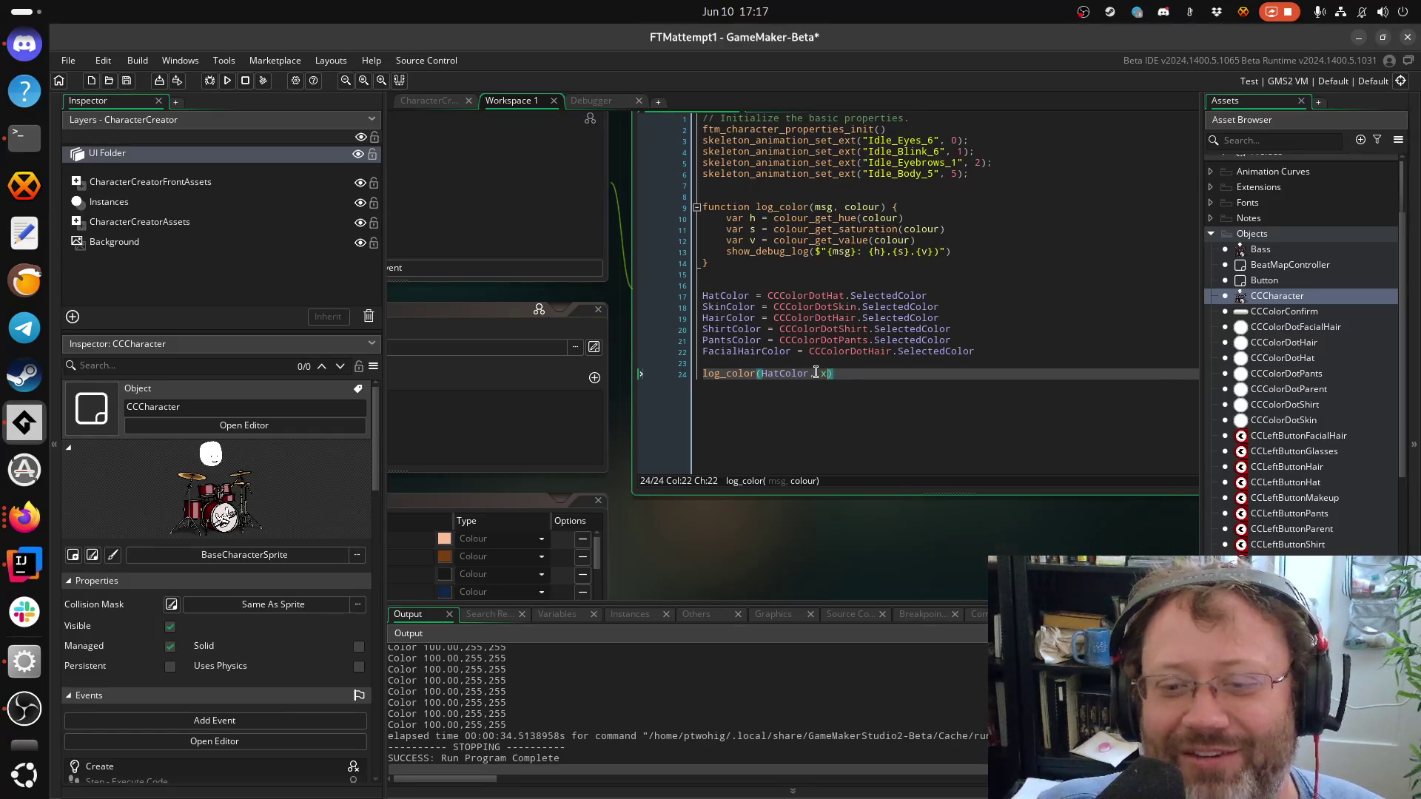
key(BackSpace)
key(BackSpace)
key(ctrl+Left)
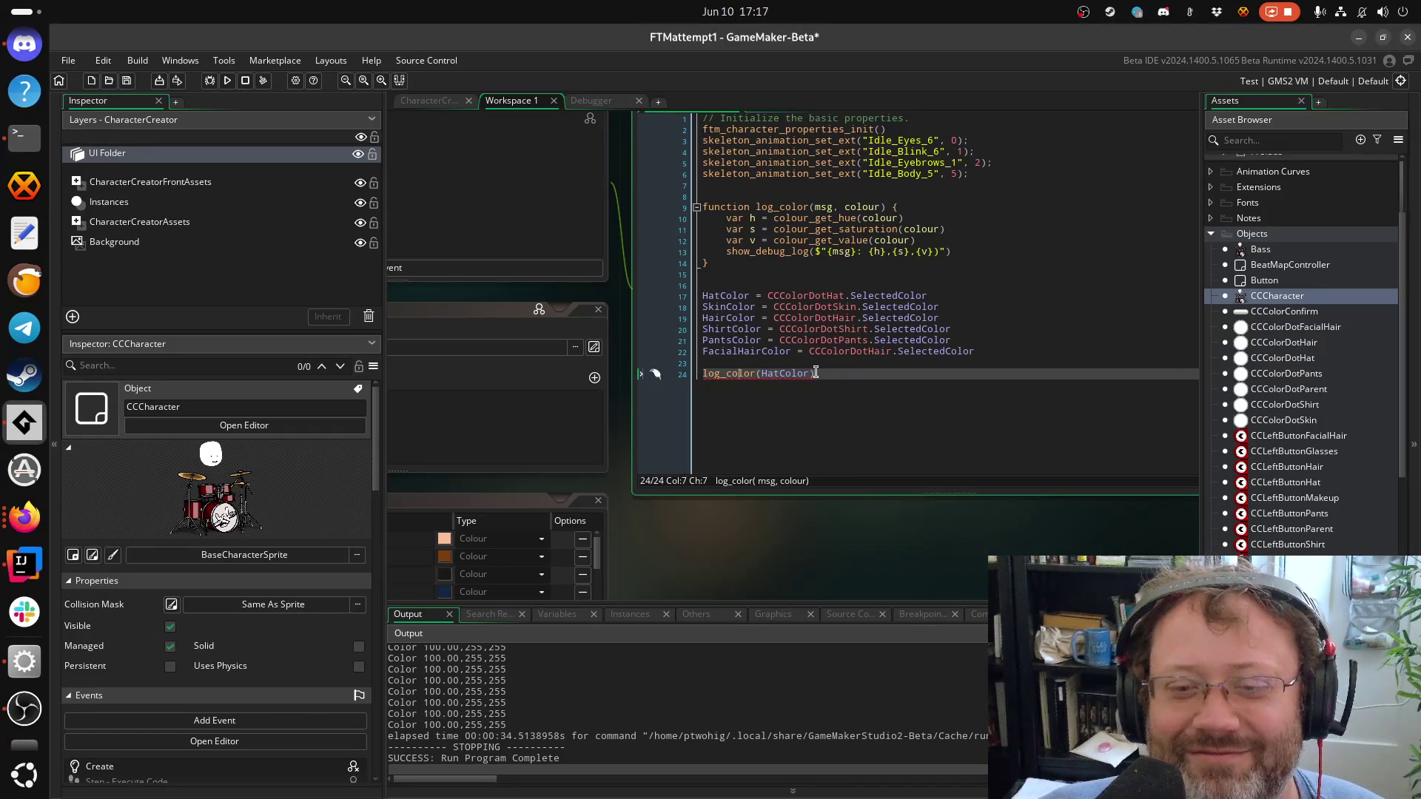
key(BackSpace)
key(BackSpace)
key(BackSpace)
text(("Hat")
key(BackSpace)
text(",)
key(ctrl+s)
key(ctrl+d)
Duplicate the Hat log line and turn the first copy into log_color("Skin", SkinColor)
key(End)
key(Return)
key(ctrl+v)
key(ctrl+v)
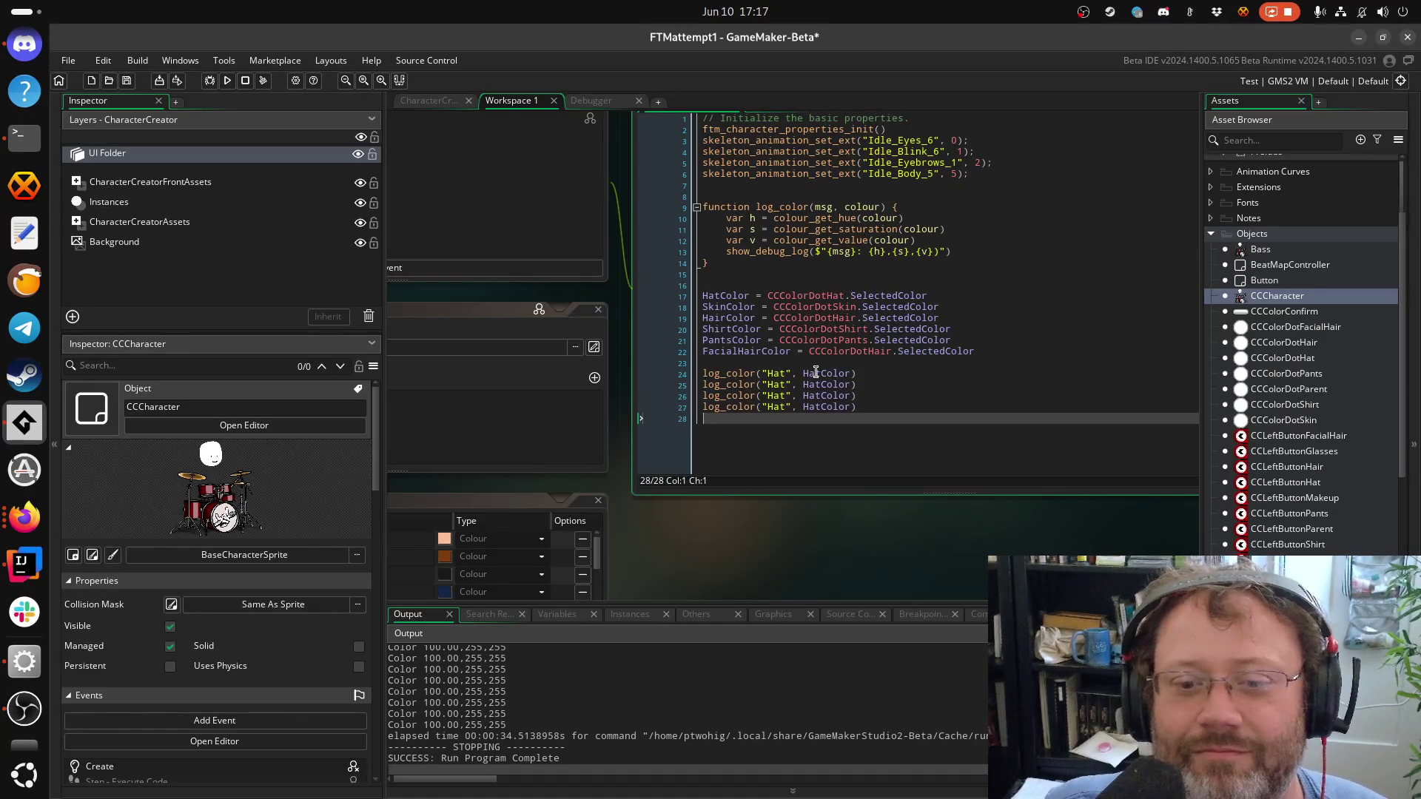
double_click(712, 307)
key(ctrl+c)
double_click(819, 386)
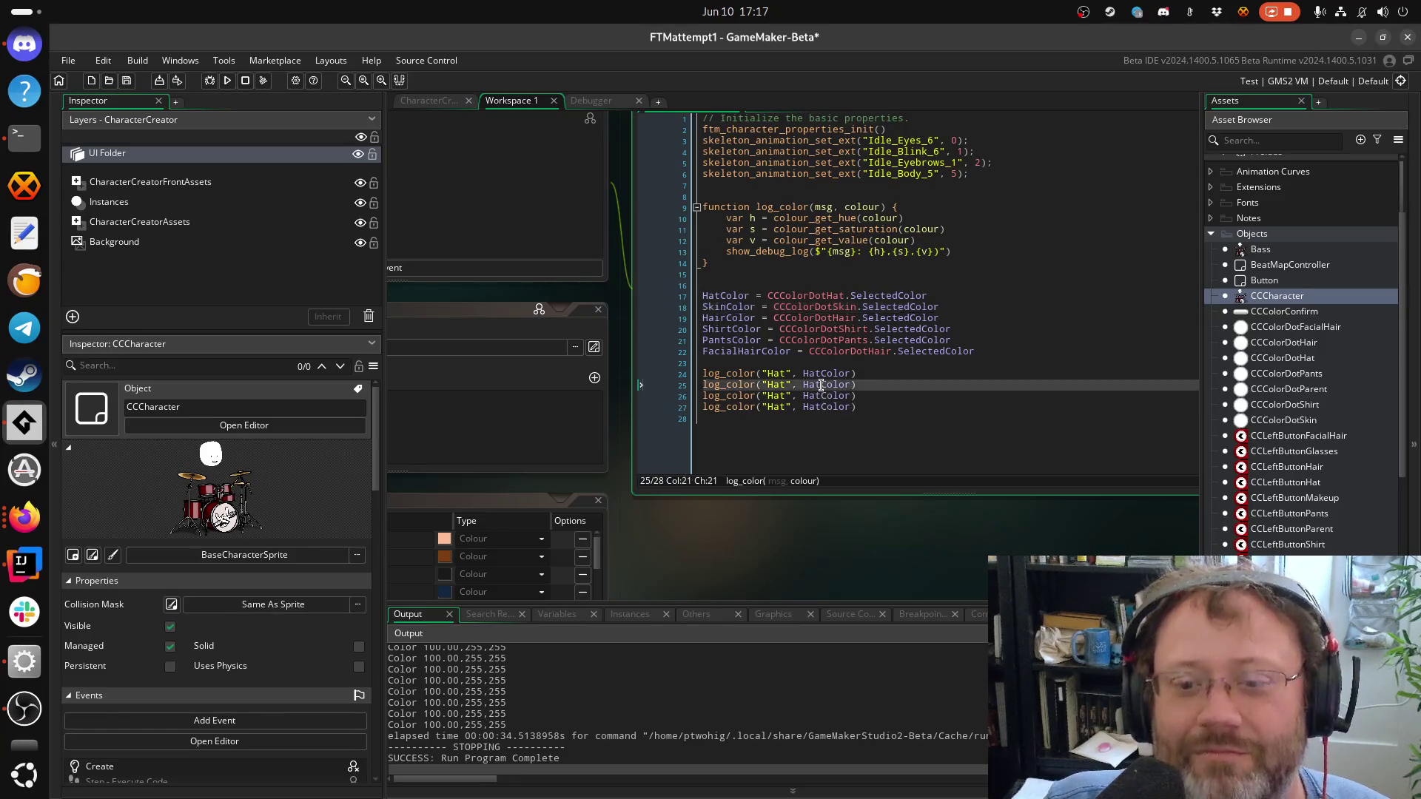
key(ctrl+v)
double_click(781, 384)
text(S)
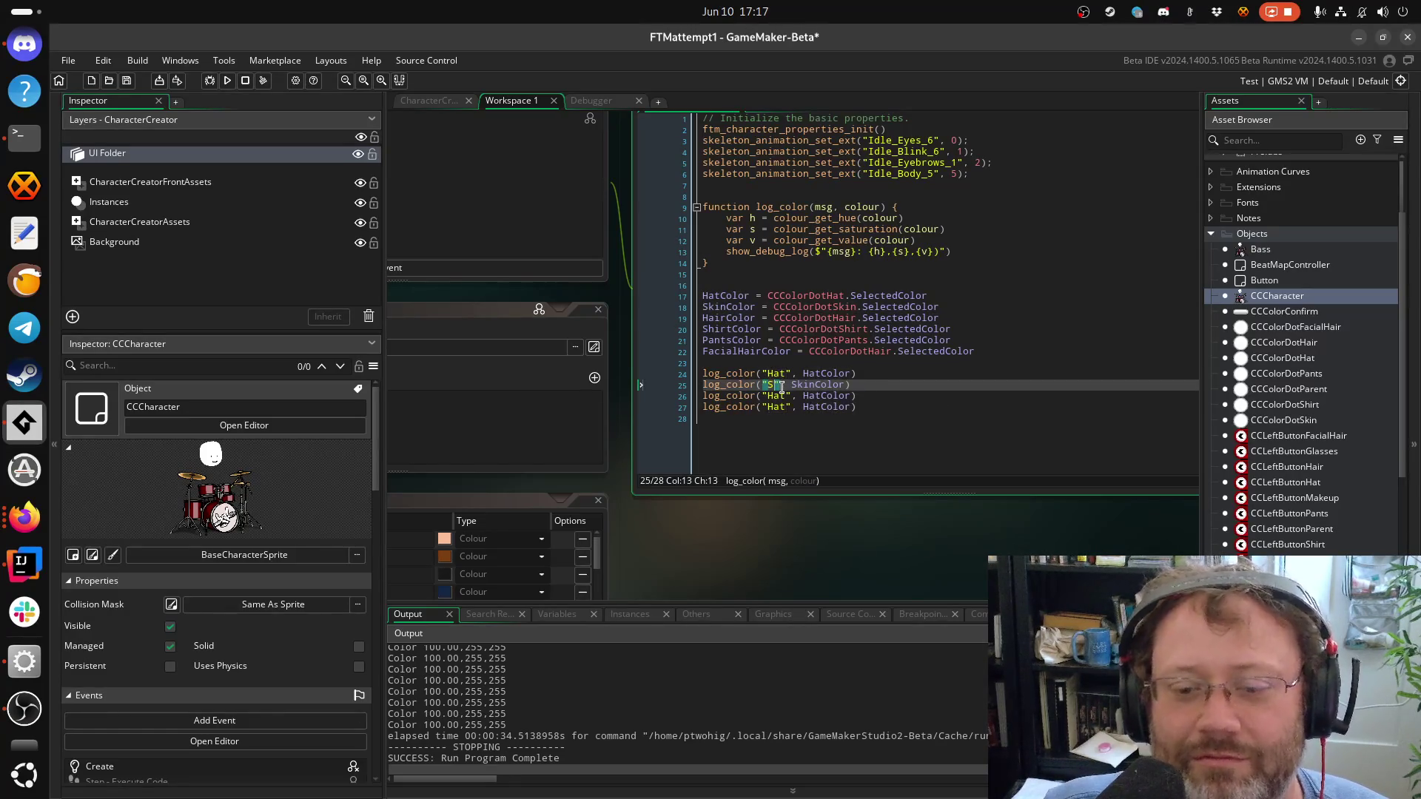
text(kin)
key(ctrl+s)
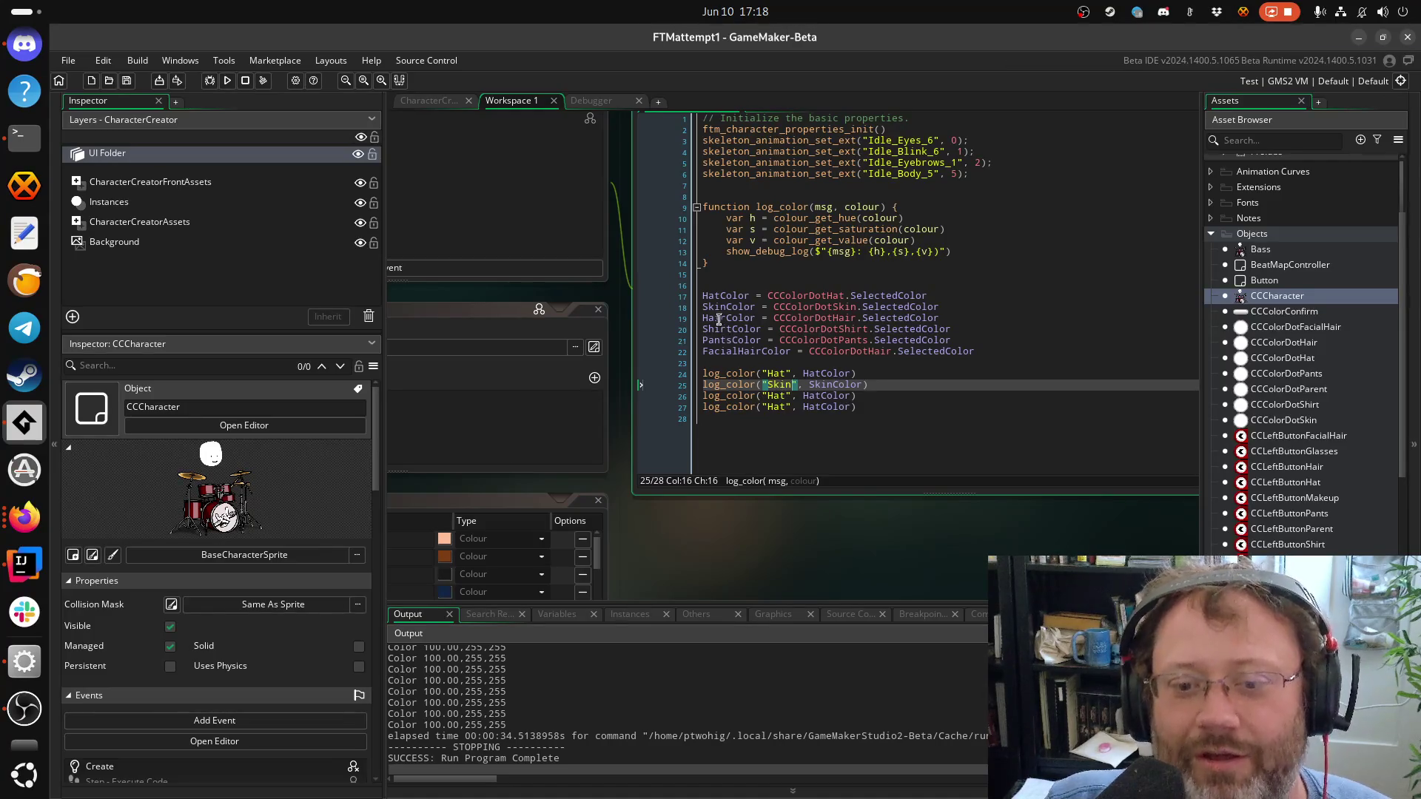
Make line 26 log HairColor, with HairColor as its label
double_click(722, 319)
key(ctrl+c)
double_click(775, 396)
key(ctrl+v)
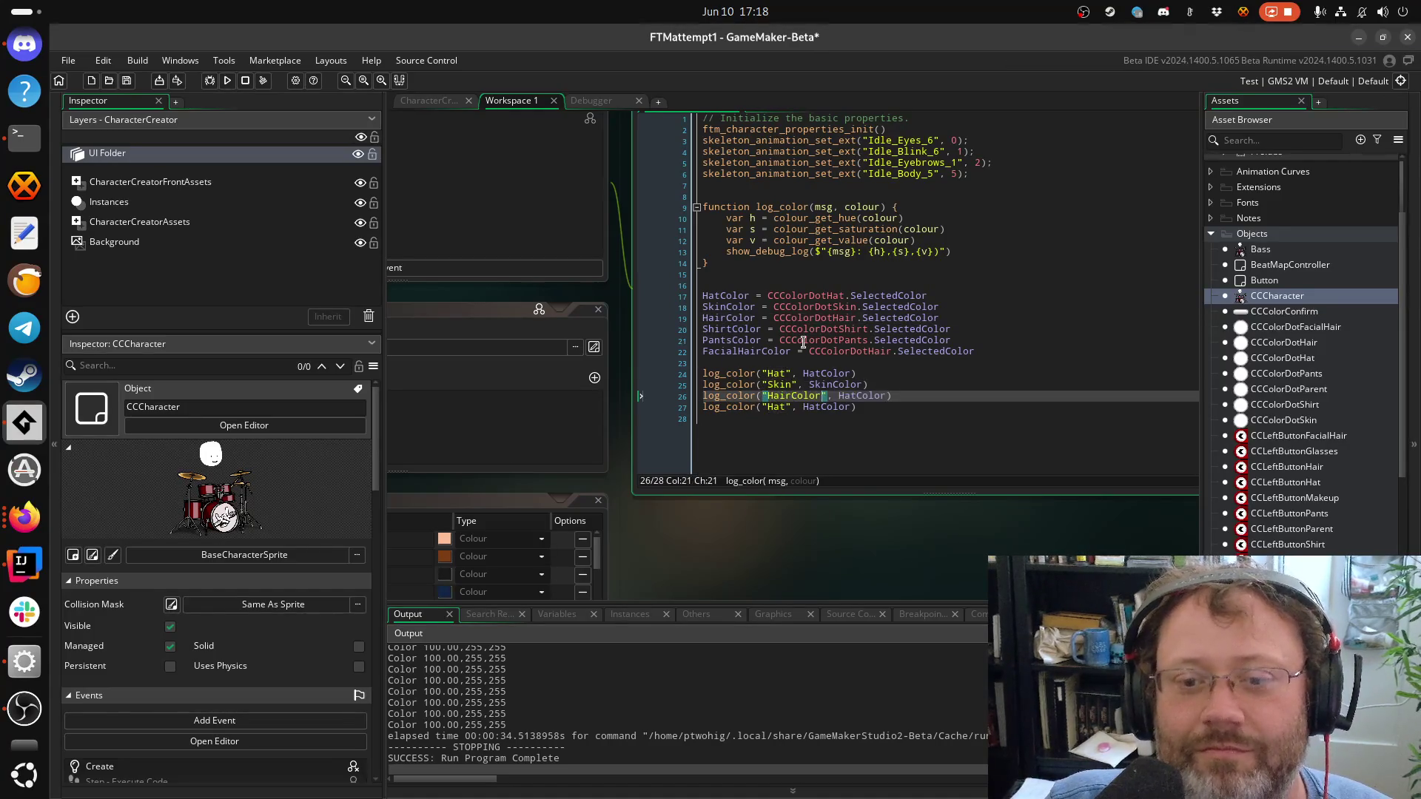
click(723, 328)
double_click(722, 317)
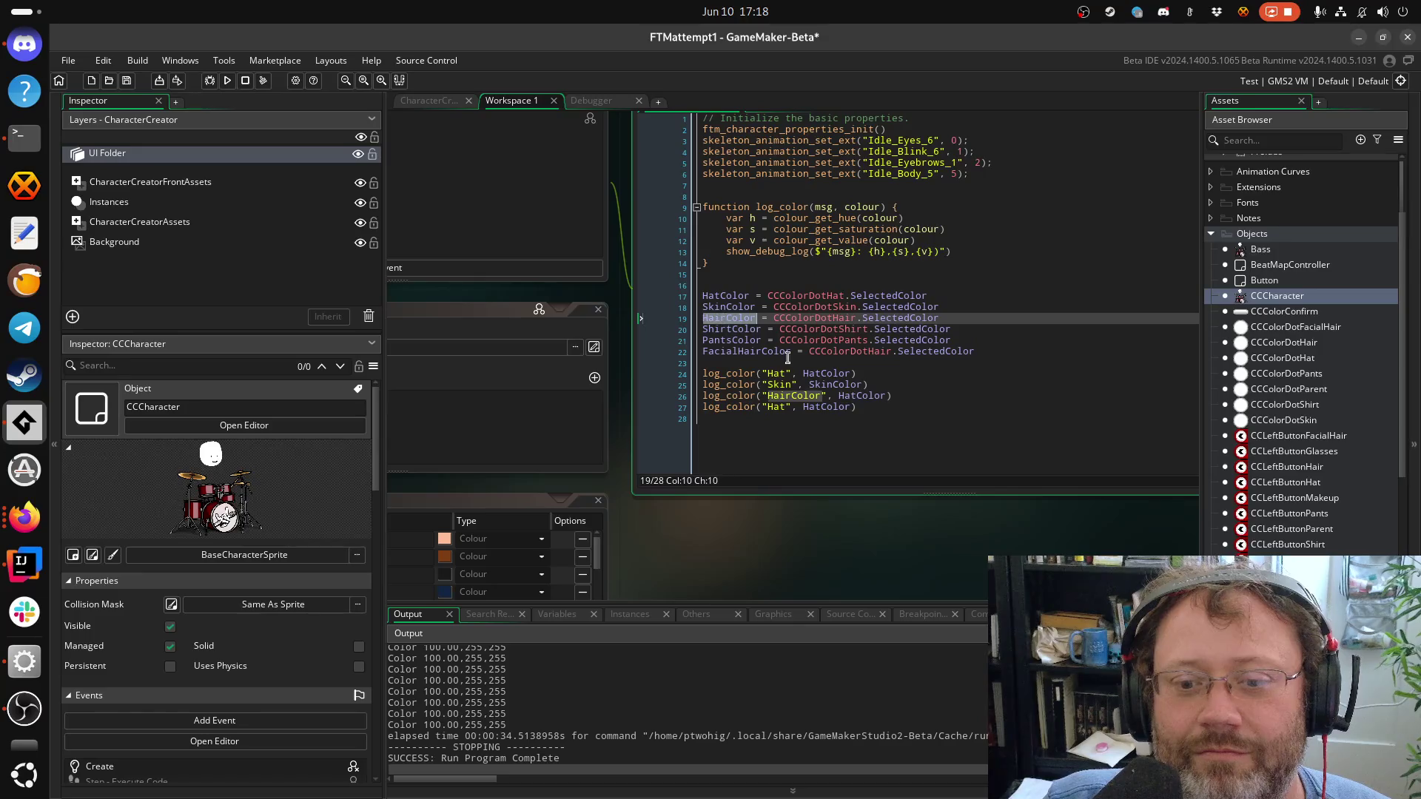
double_click(863, 396)
key(ctrl+v)
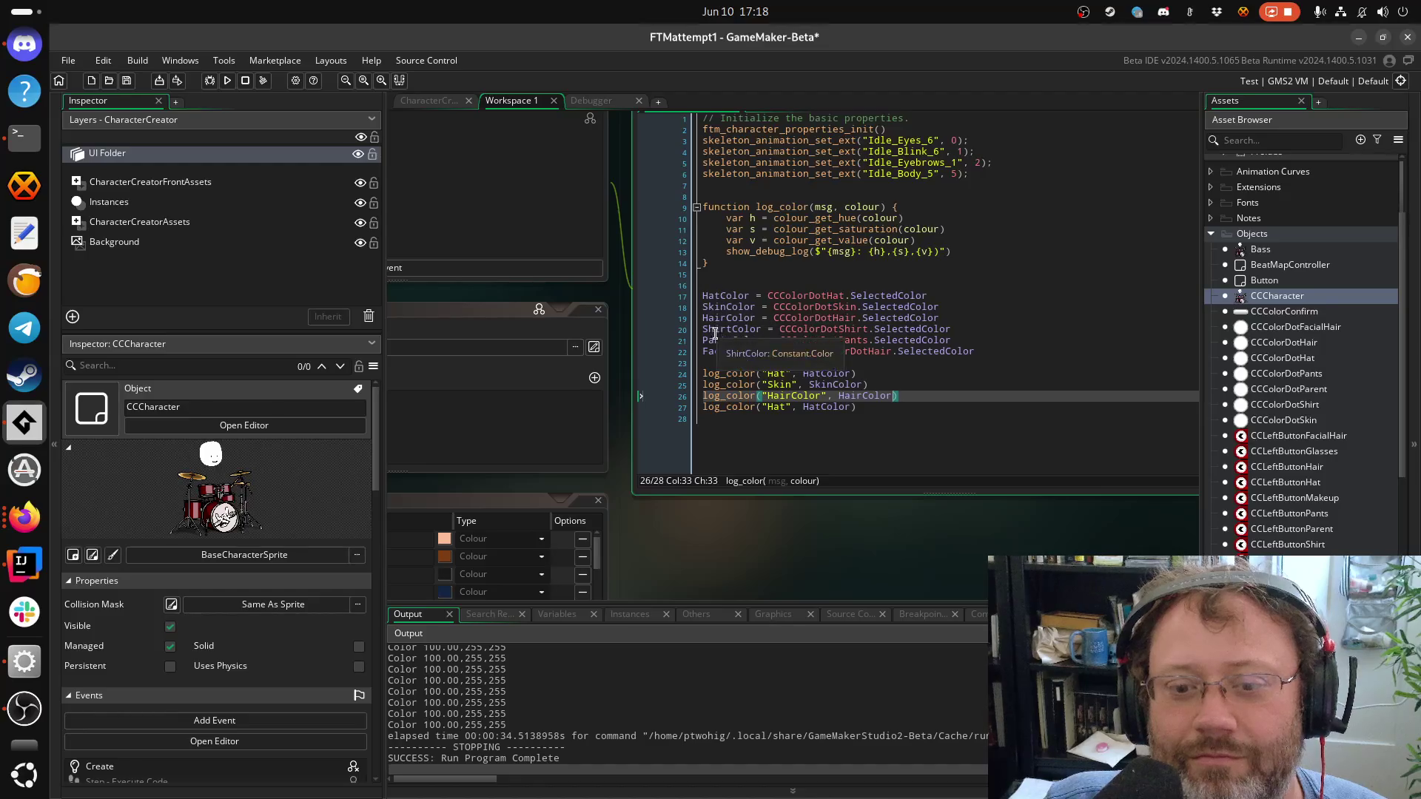
Make line 27 log ShirtColor with a ShirtColor label, and save the script
double_click(715, 331)
double_click(773, 407)
key(ctrl+v)
key(ctrl+s)
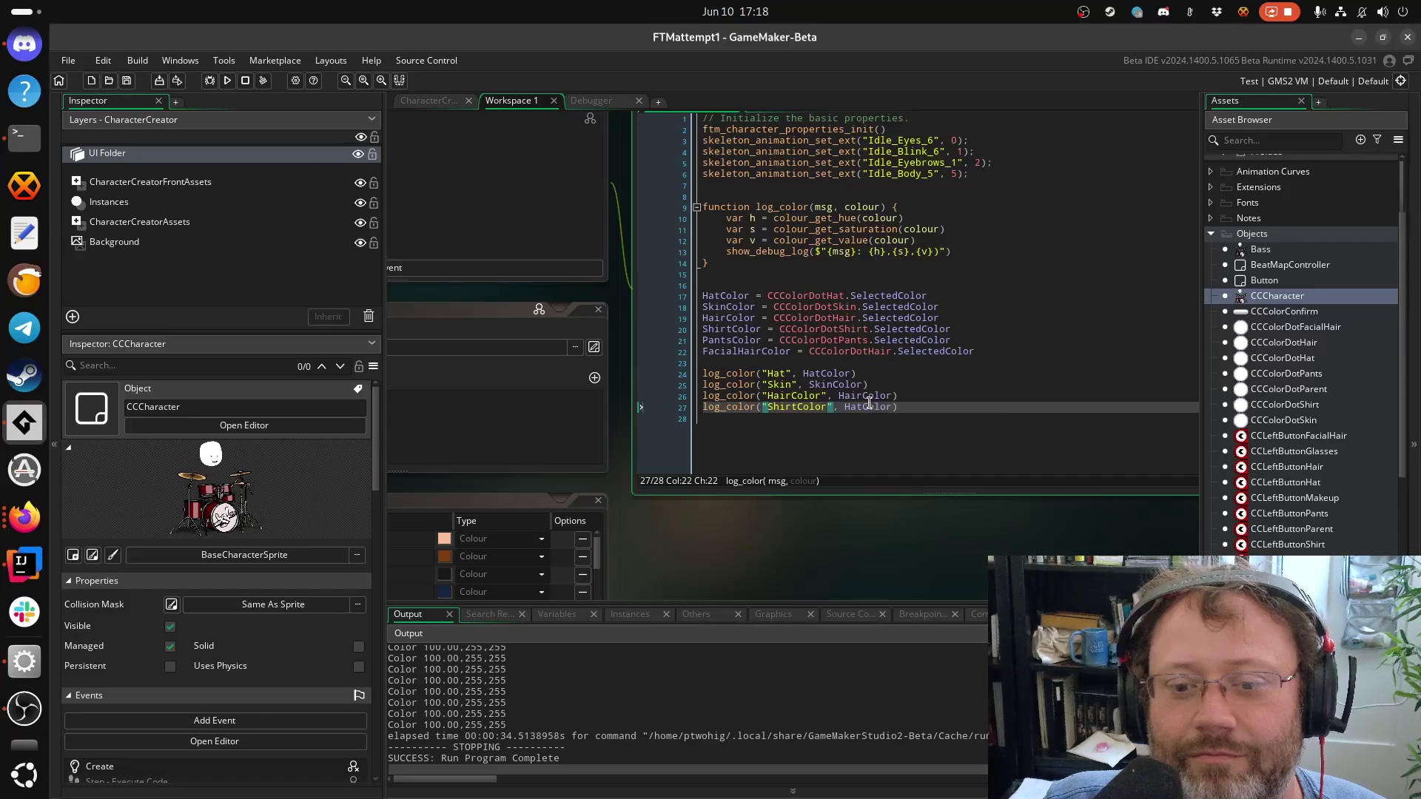
double_click(866, 398)
double_click(866, 407)
key(ctrl+v)
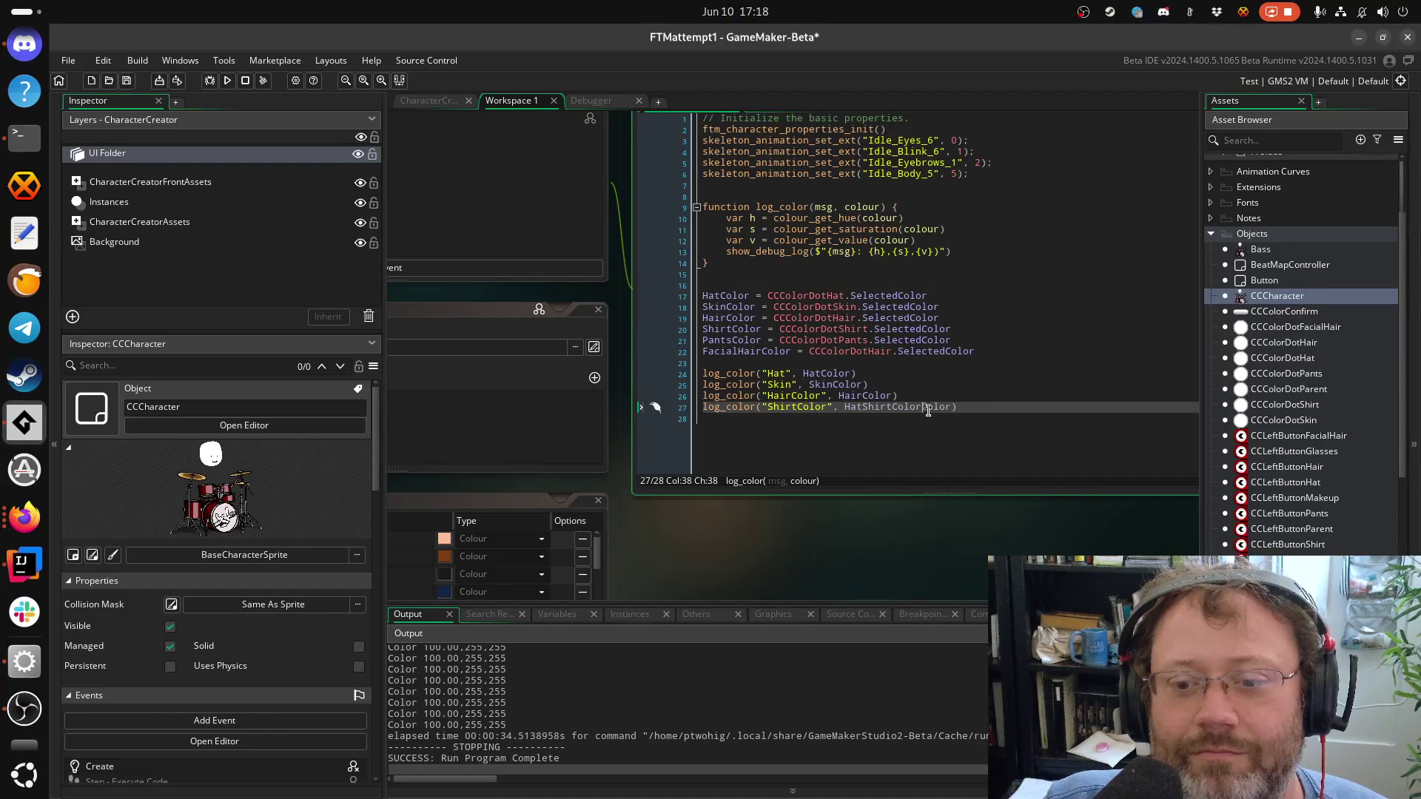
click(937, 407)
key(ctrl+s)
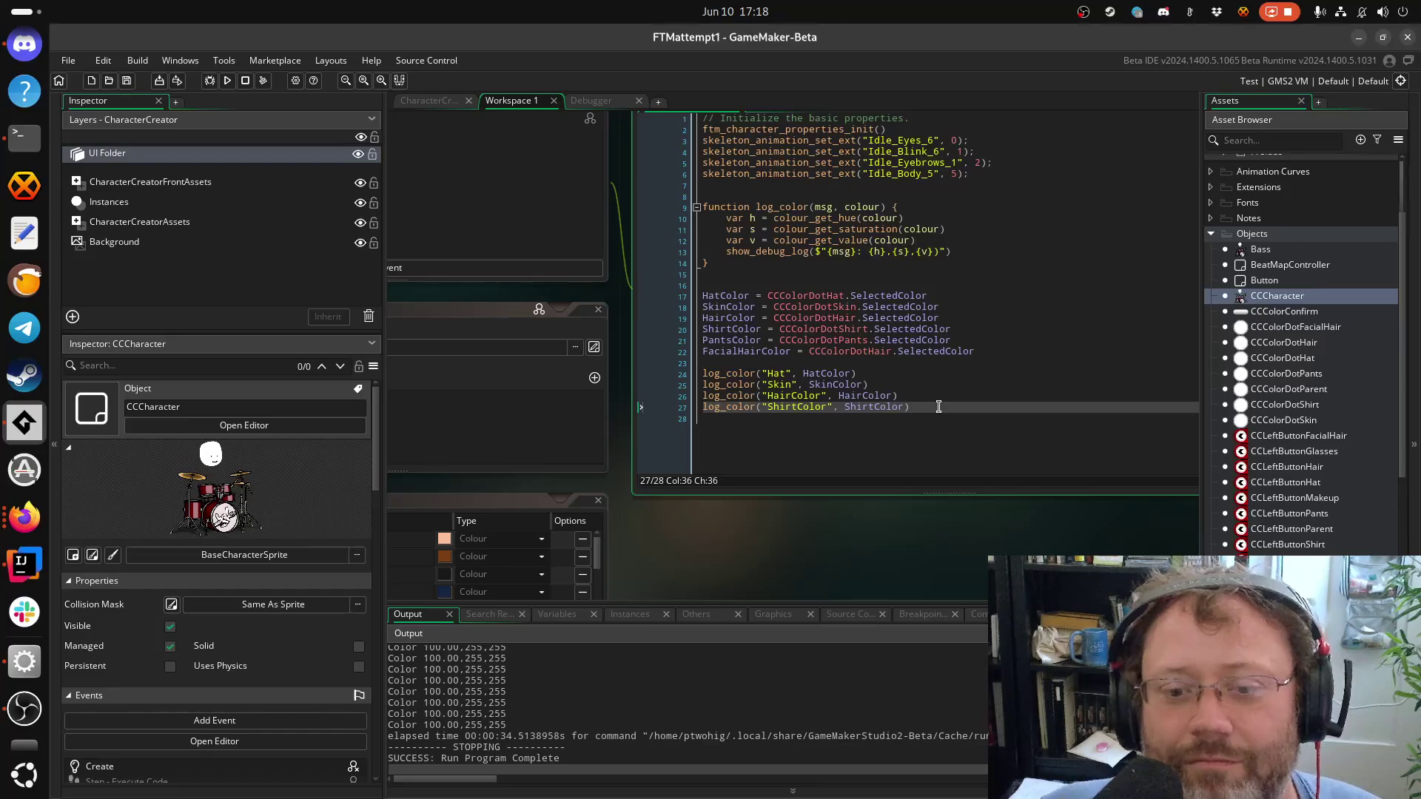
Duplicate the shirt log line and fix line 28 to log PantsColor with a PantsColor label
key(ctrl+d)
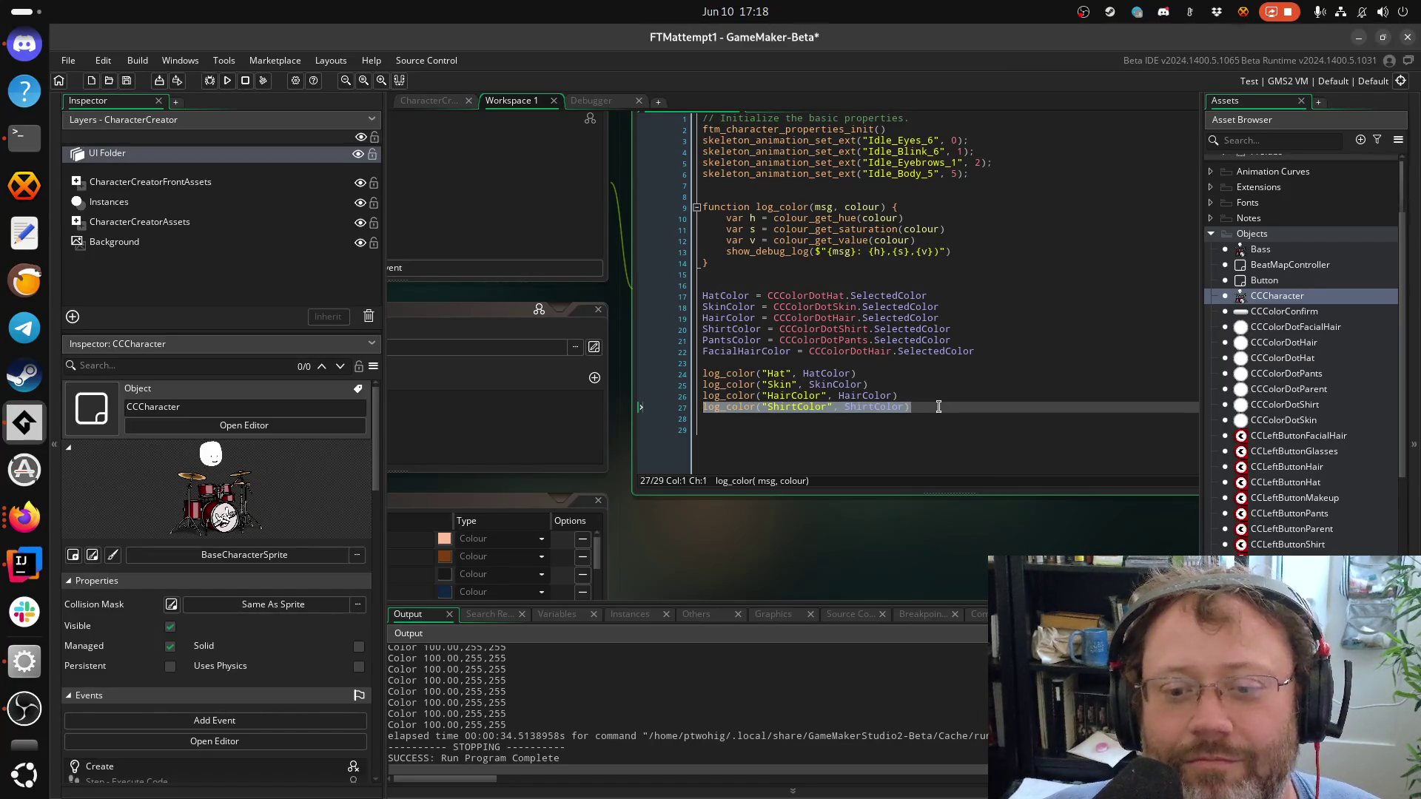
key(Return)
key(ctrl+s)
double_click(732, 340)
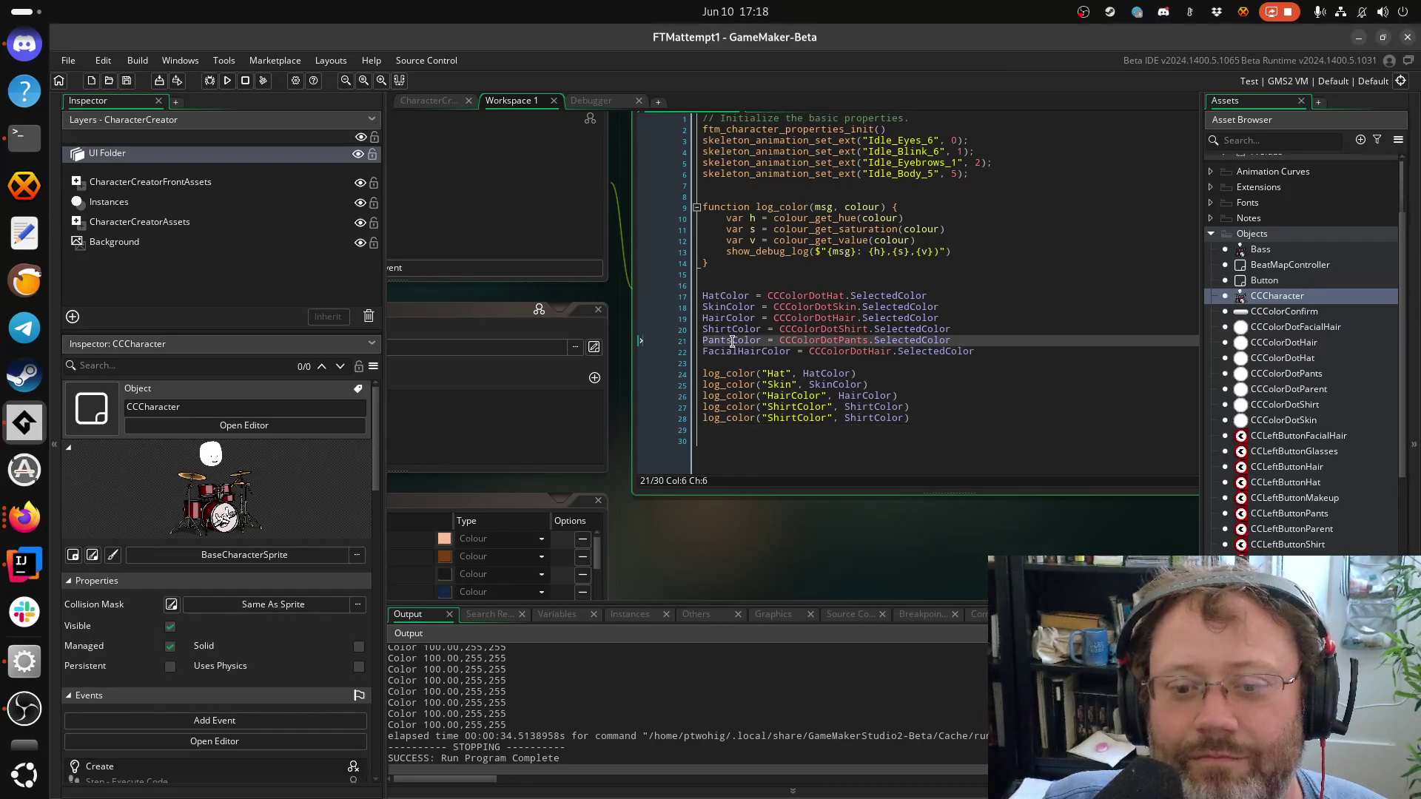
key(ctrl+c)
double_click(781, 418)
key(ctrl+v)
click(890, 418)
double_click(891, 418)
key(ctrl+v)
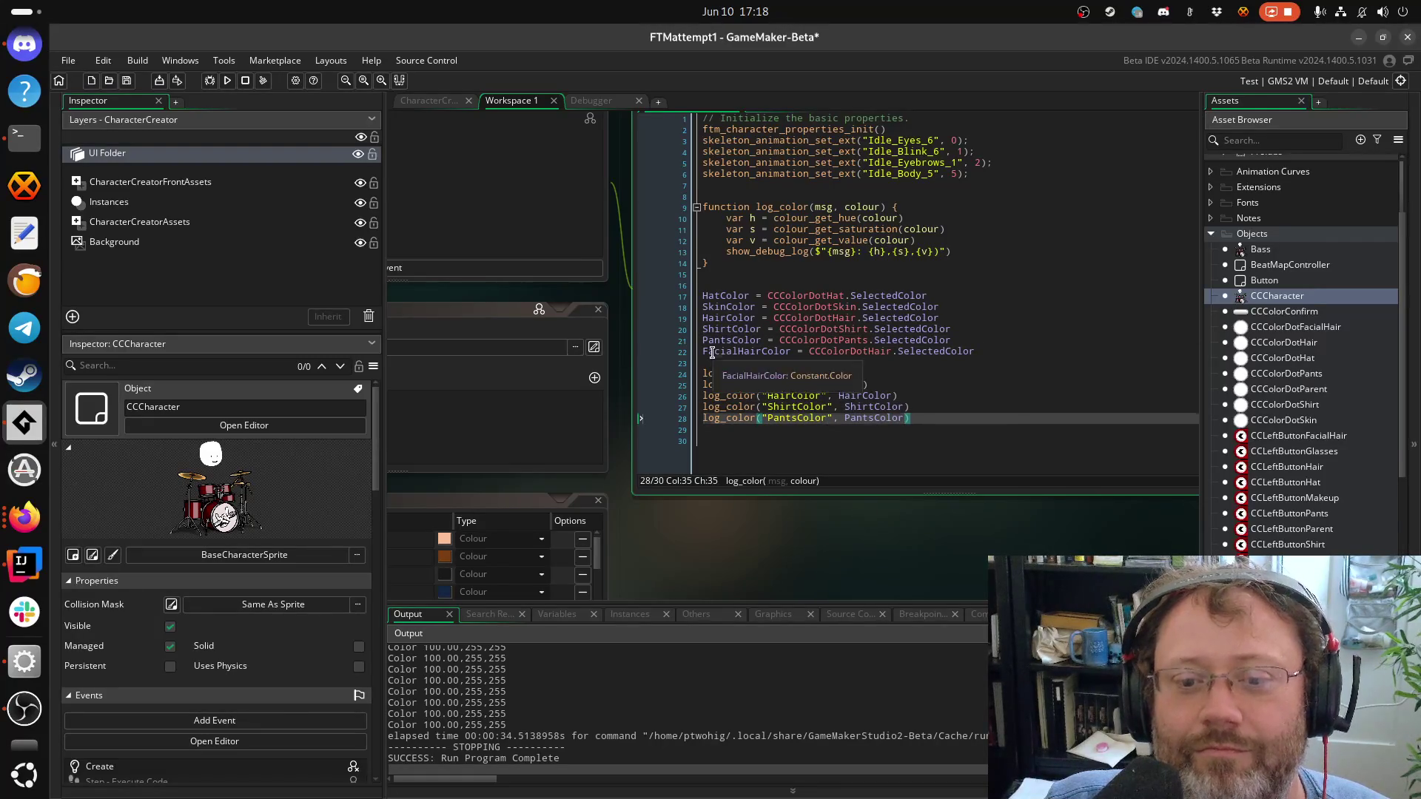
Add a new line 29: log_color("FacialHairColor", FacialHairColor)
double_click(740, 352)
click(977, 419)
key(Return)
text(log)
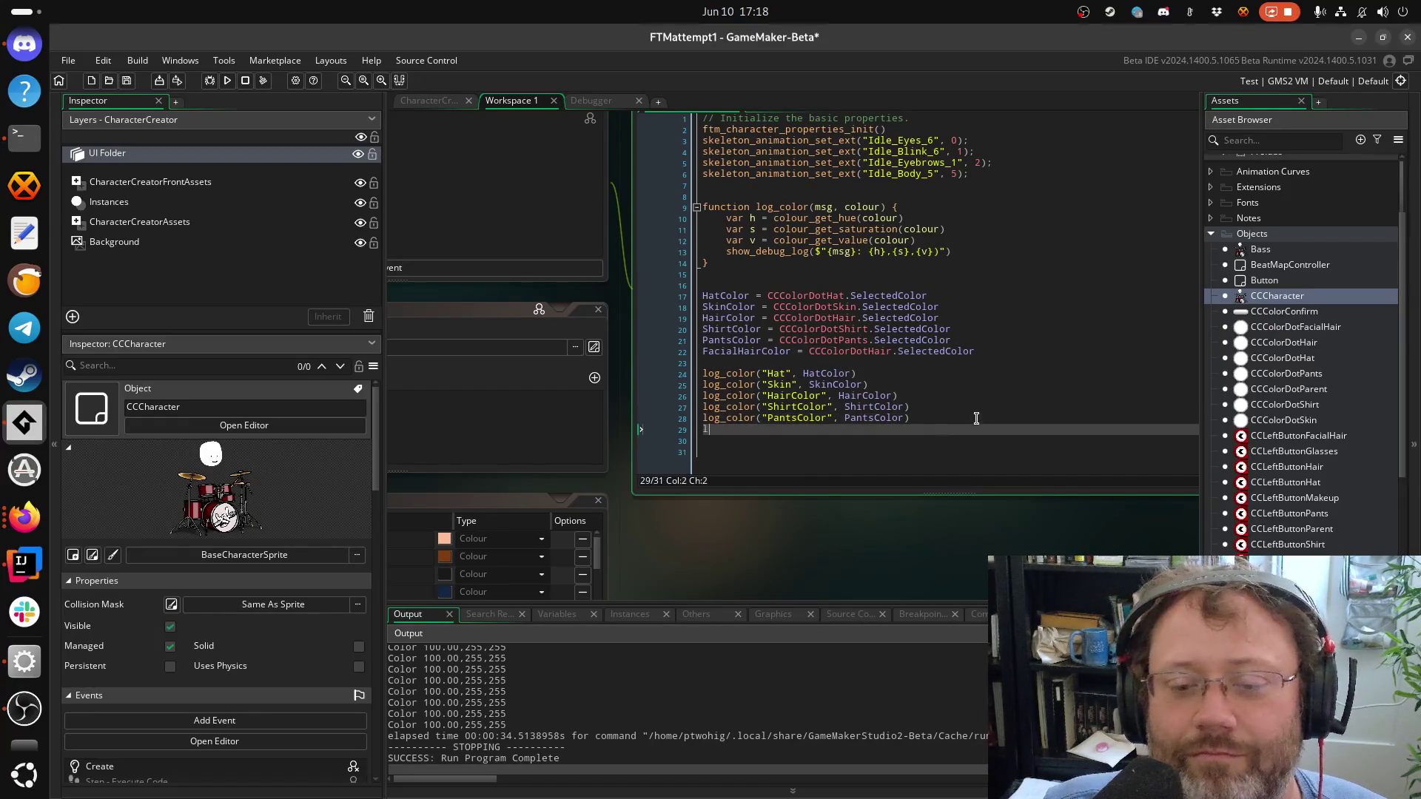
key(Return)
text(")
key(Return)
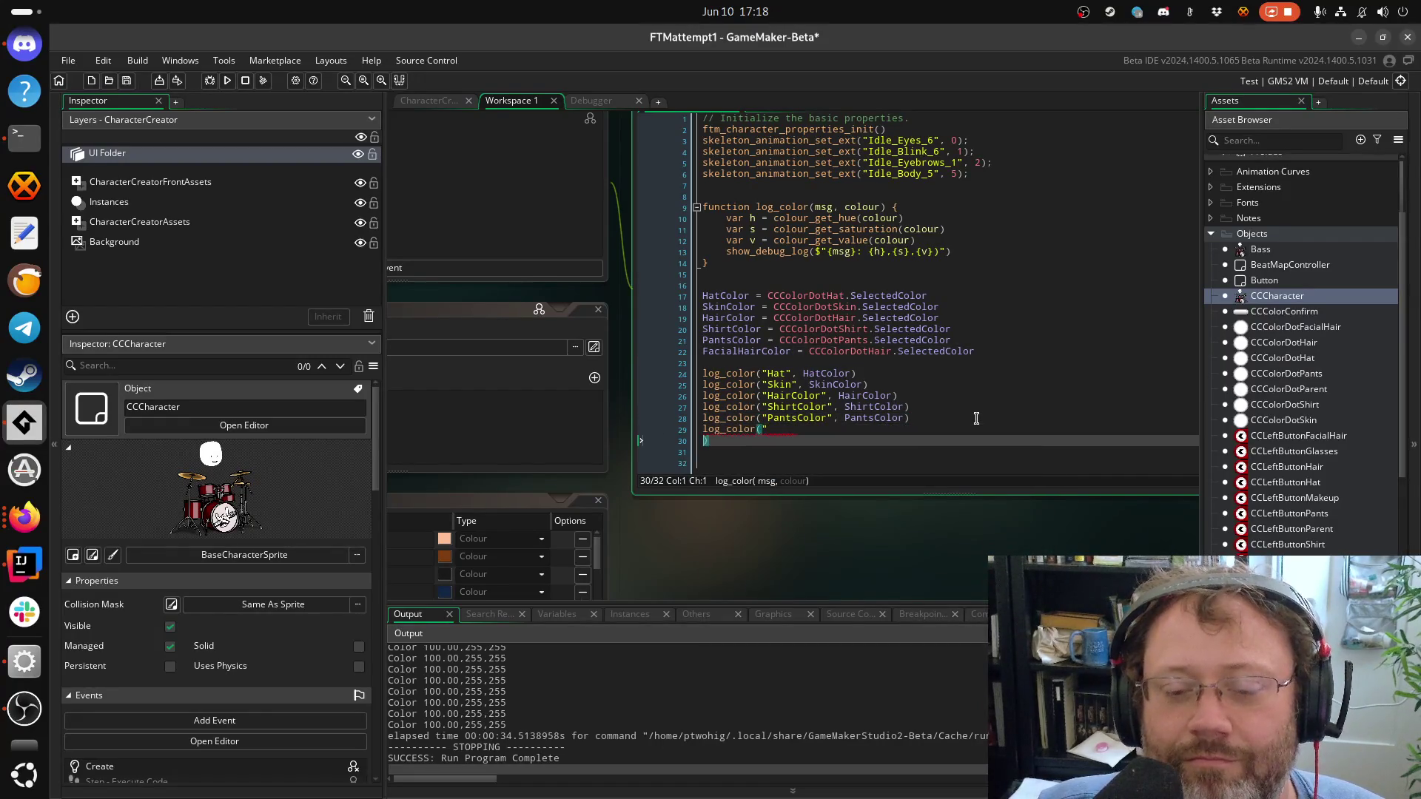
key(BackSpace)
key(ctrl+v)
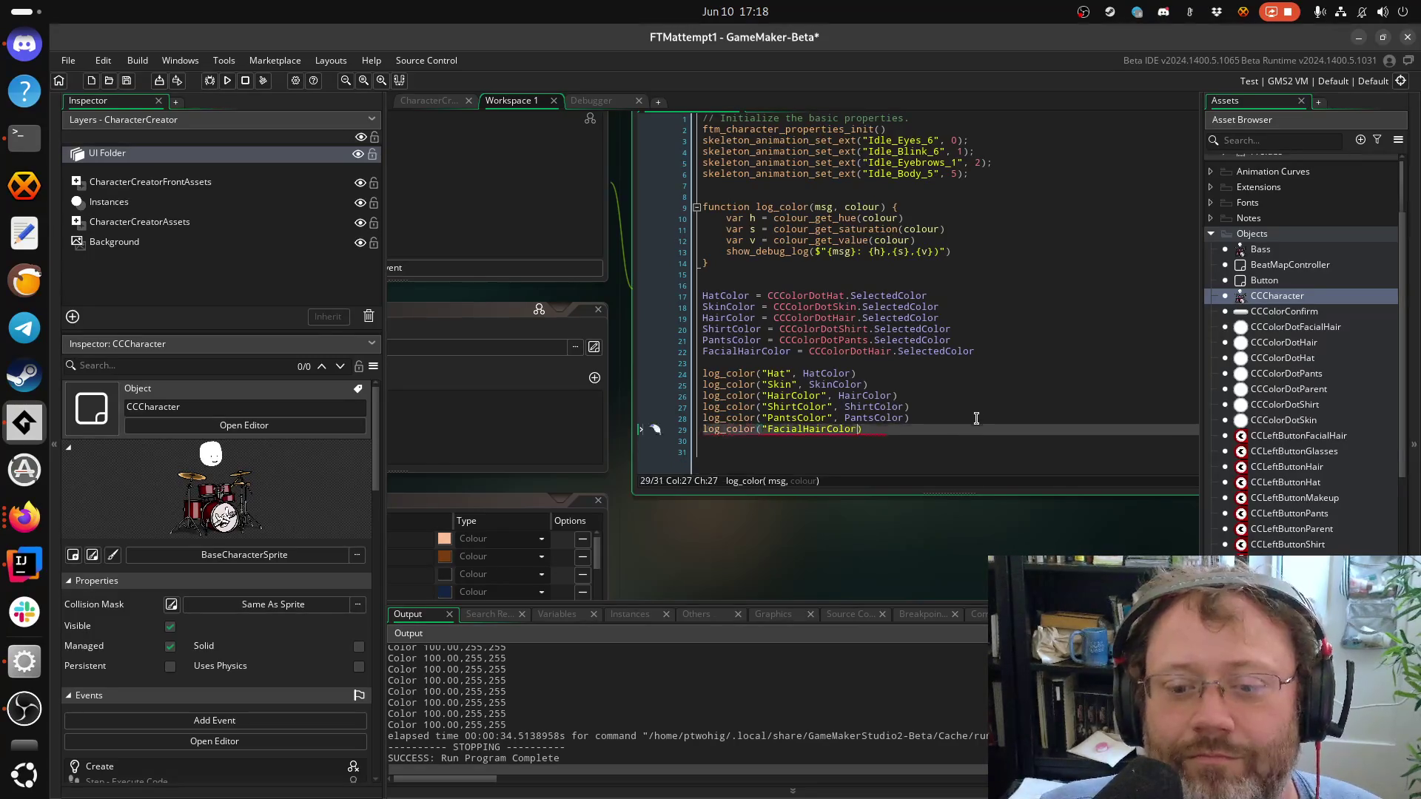
text(", )
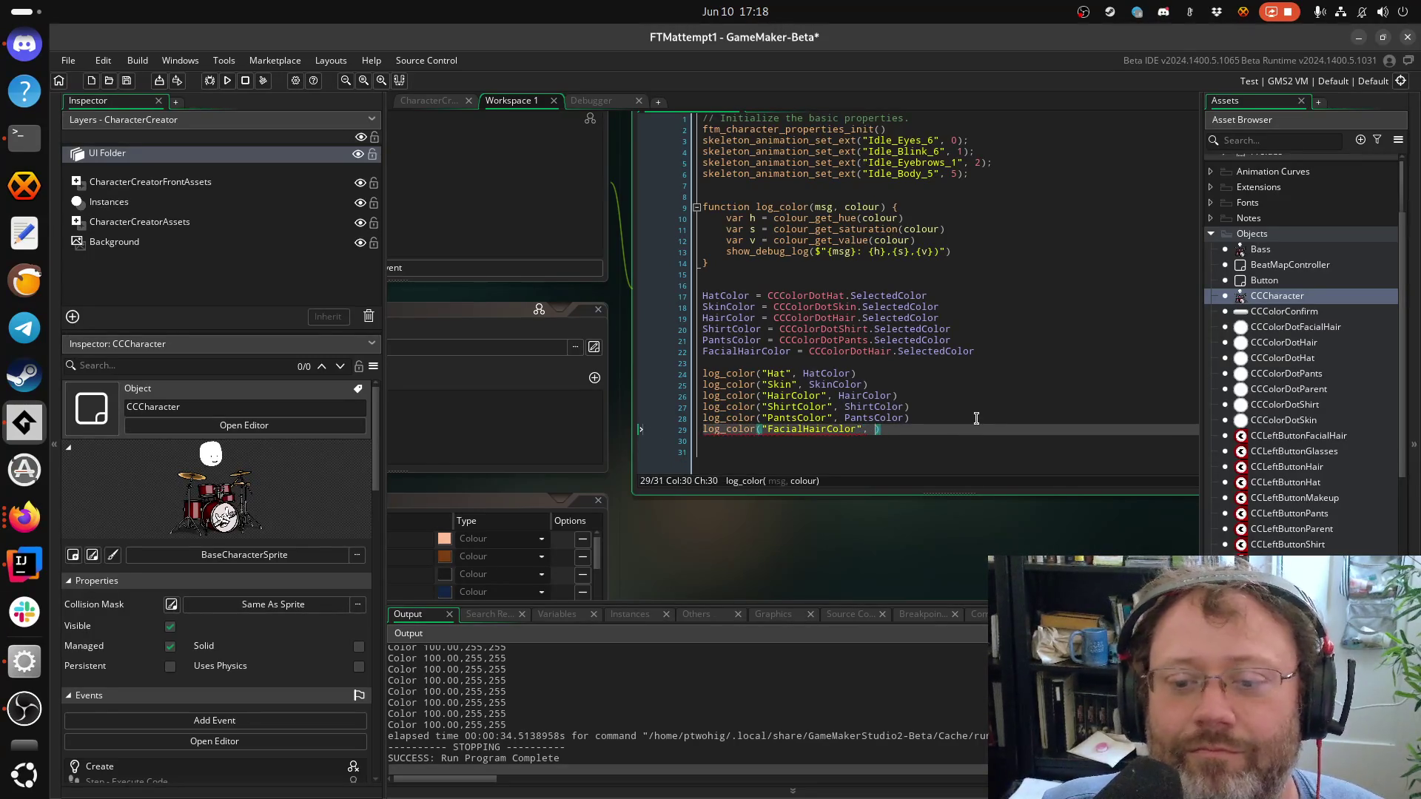
text(Fai)
text(cialHairColor)
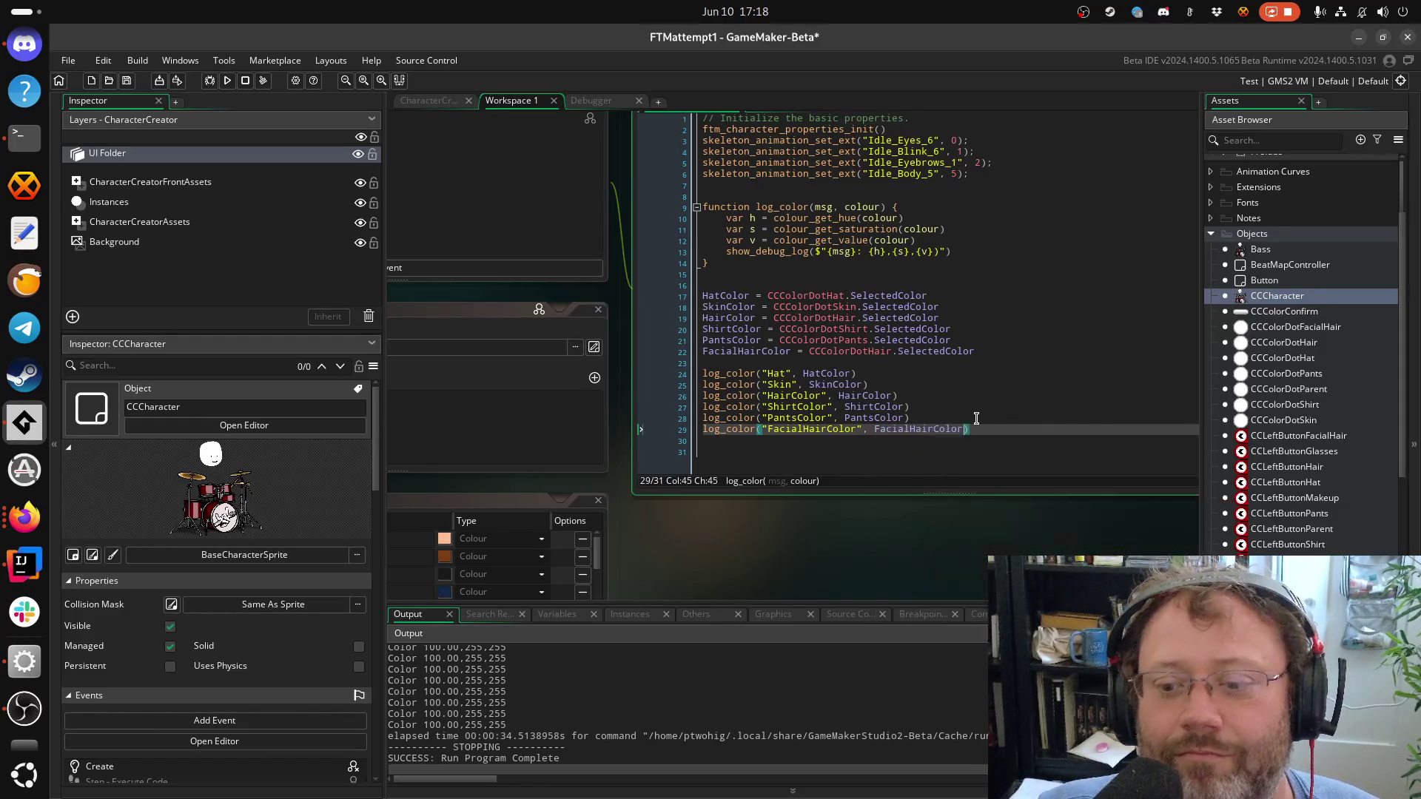
key(Down)
key(Return)
Remove the extra empty line at the end, save, and start a debug run
key(Down)
key(Return)
key(ctrl+s)
key(BackSpace)
click(744, 267)
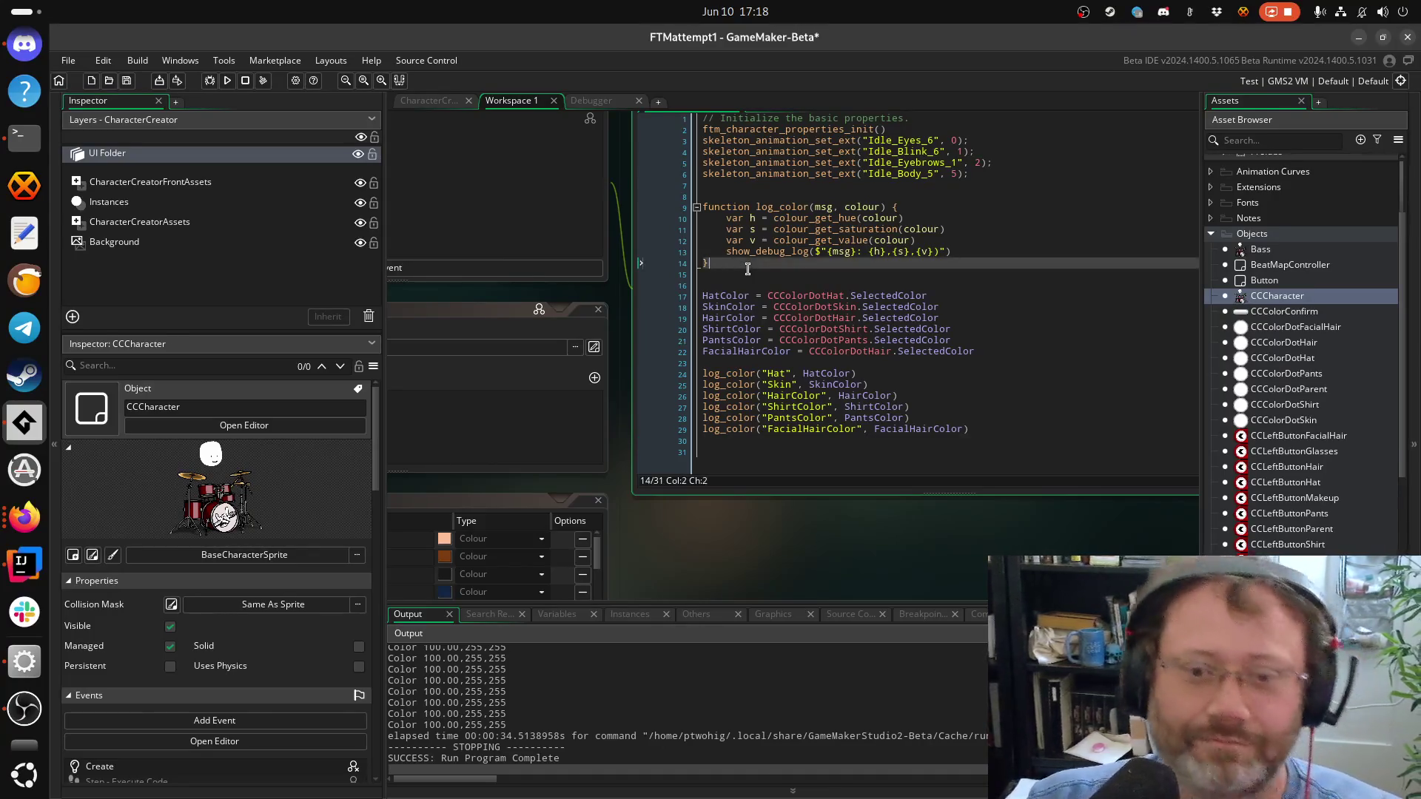
key(ctrl+s)
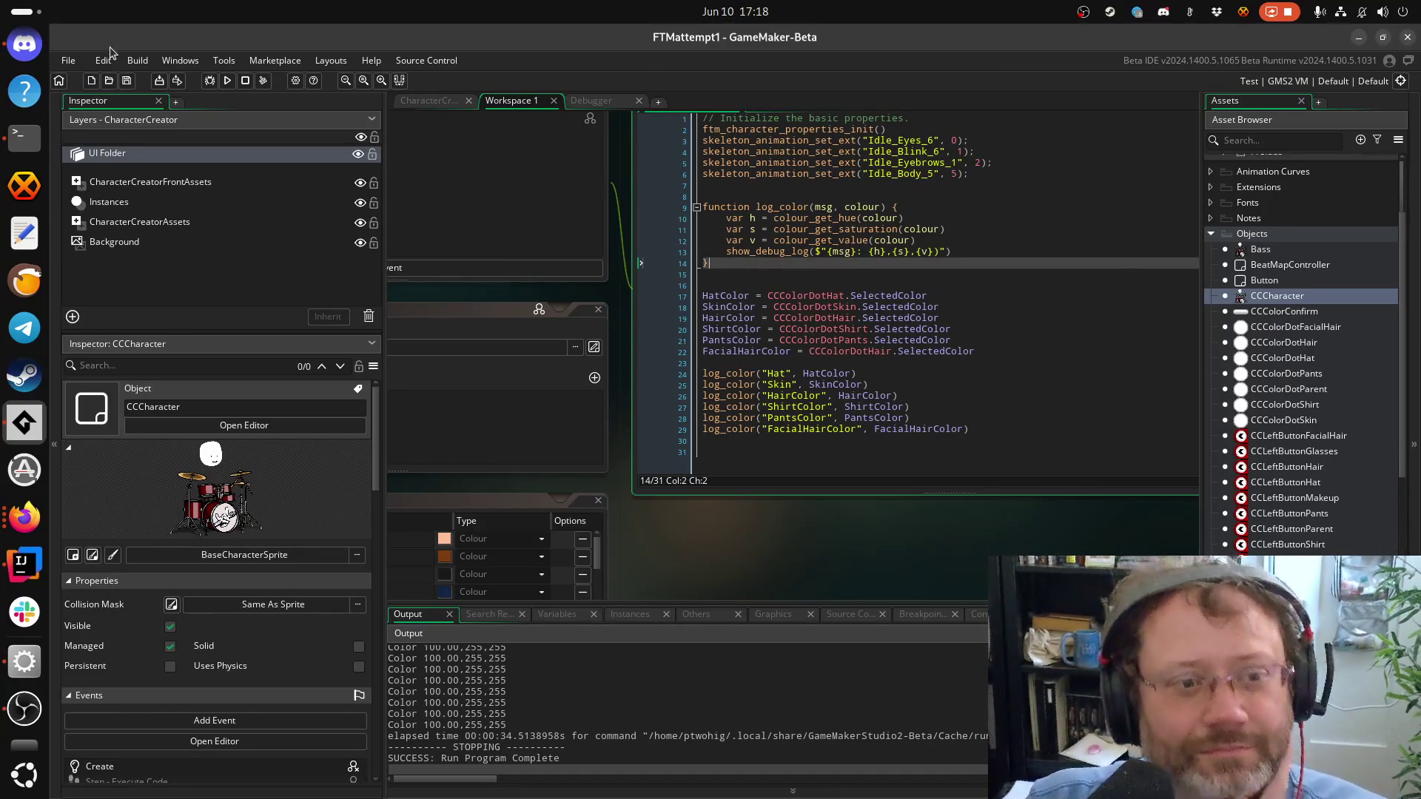
click(208, 81)
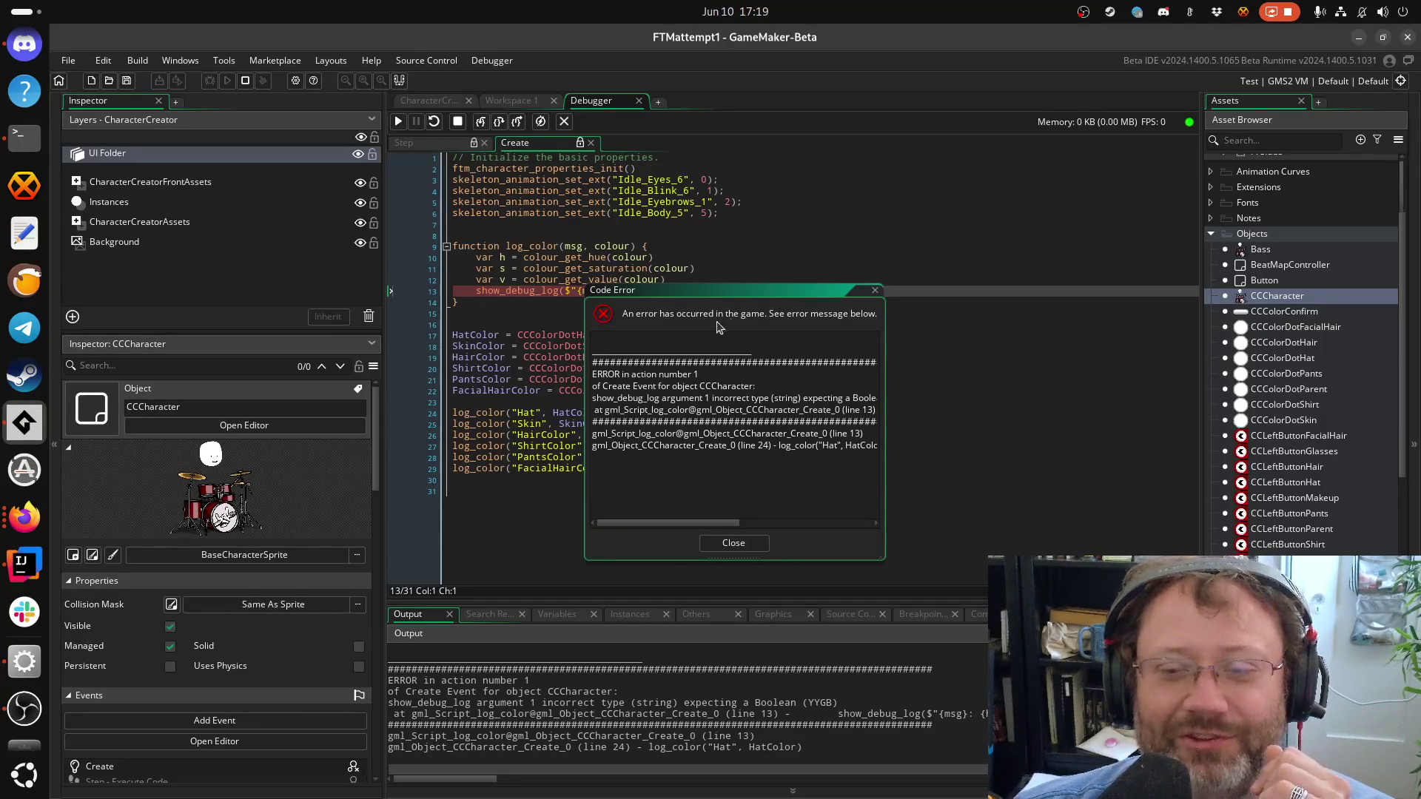
Move the Code Error report aside, scroll through the show_debug_log wrong-type message, and close it
drag(744, 293, 1045, 356)
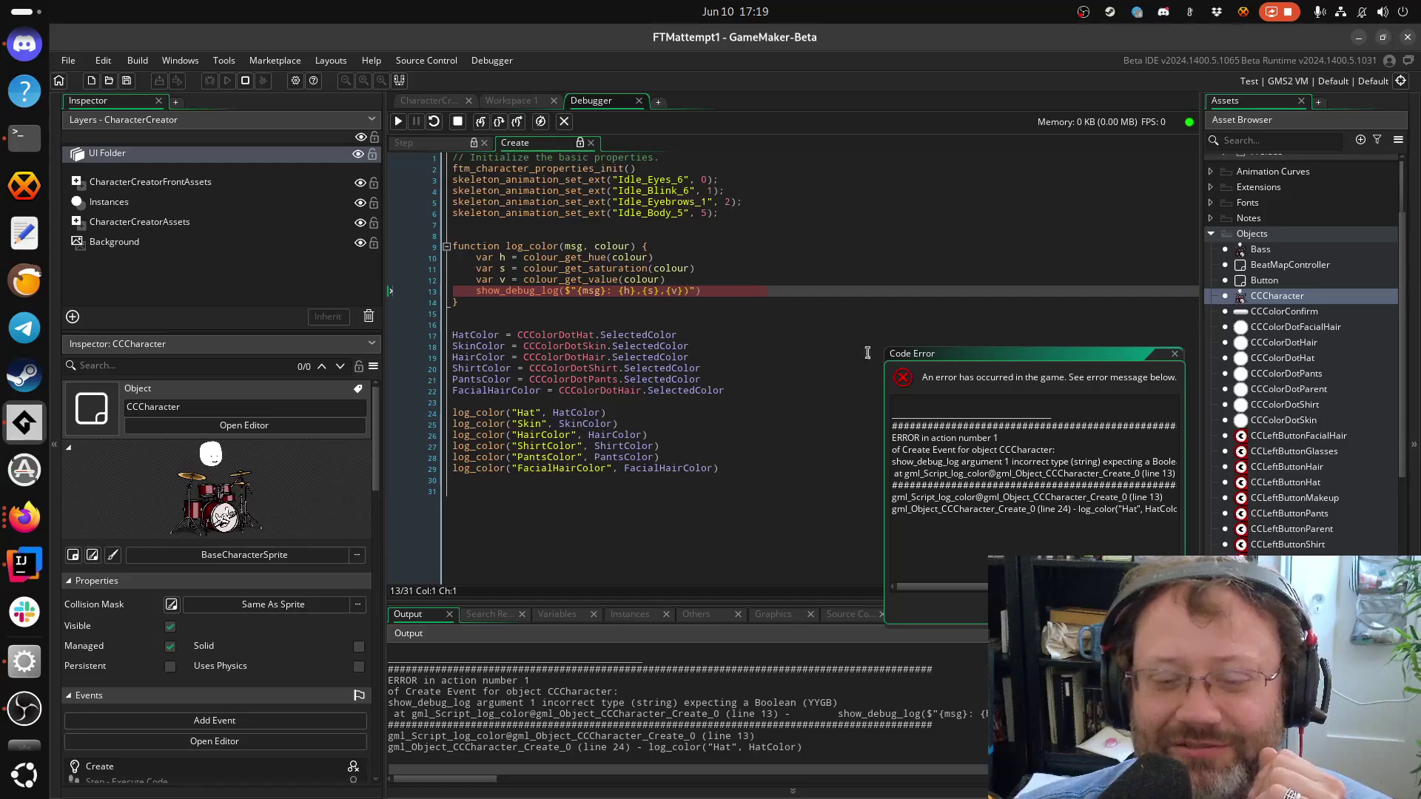
scroll(1033, 473, right, 3)
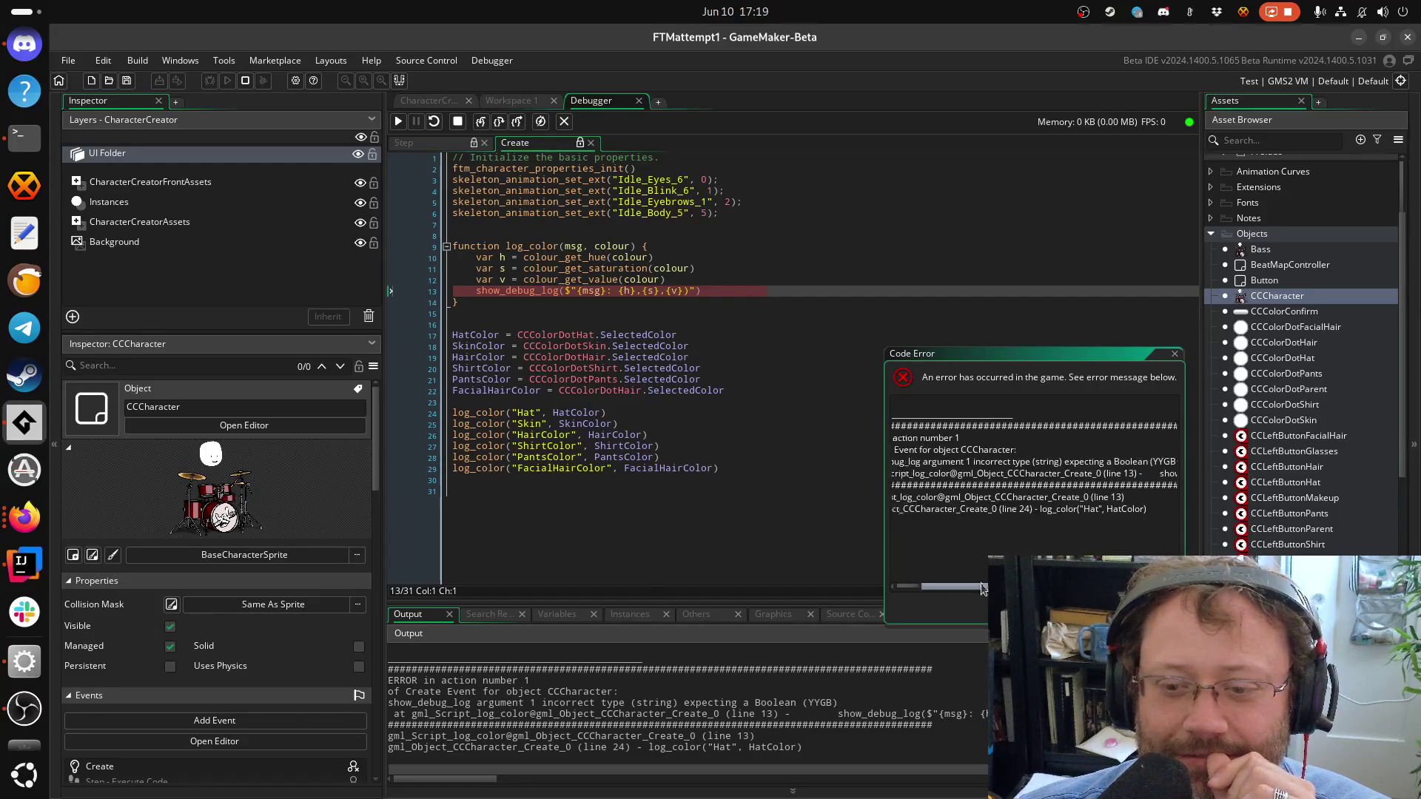
scroll(1034, 474, right, 3)
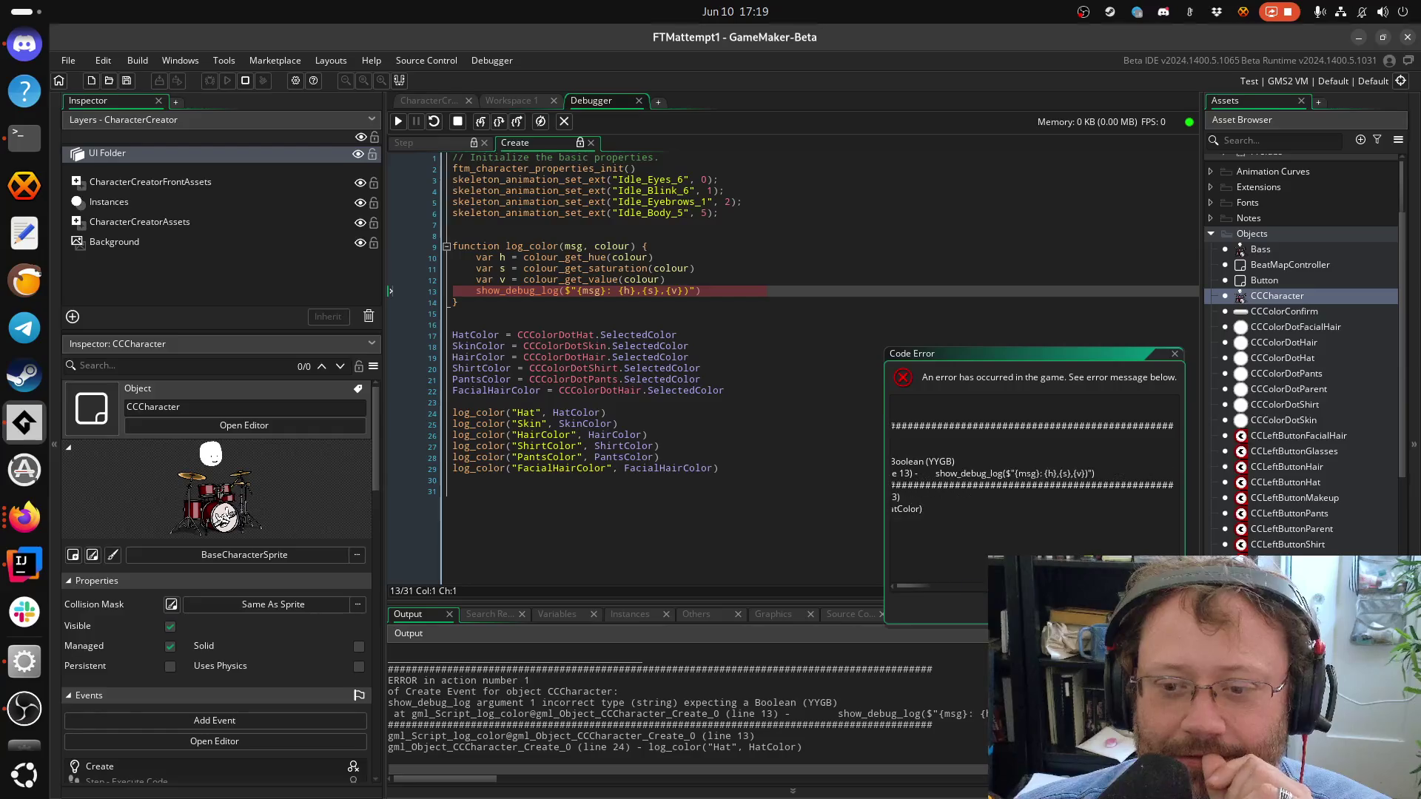
scroll(949, 560, left, 5)
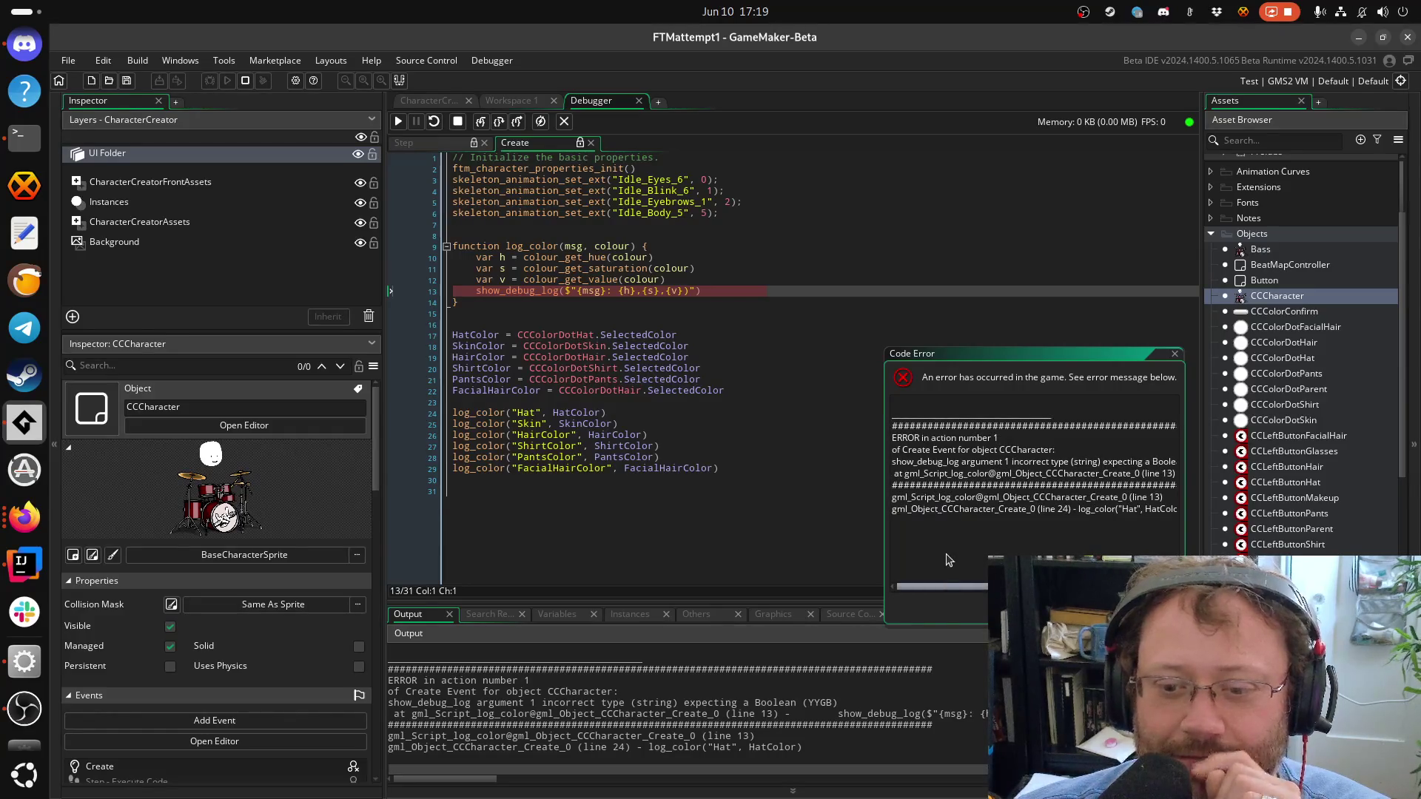
scroll(977, 558, right, 3)
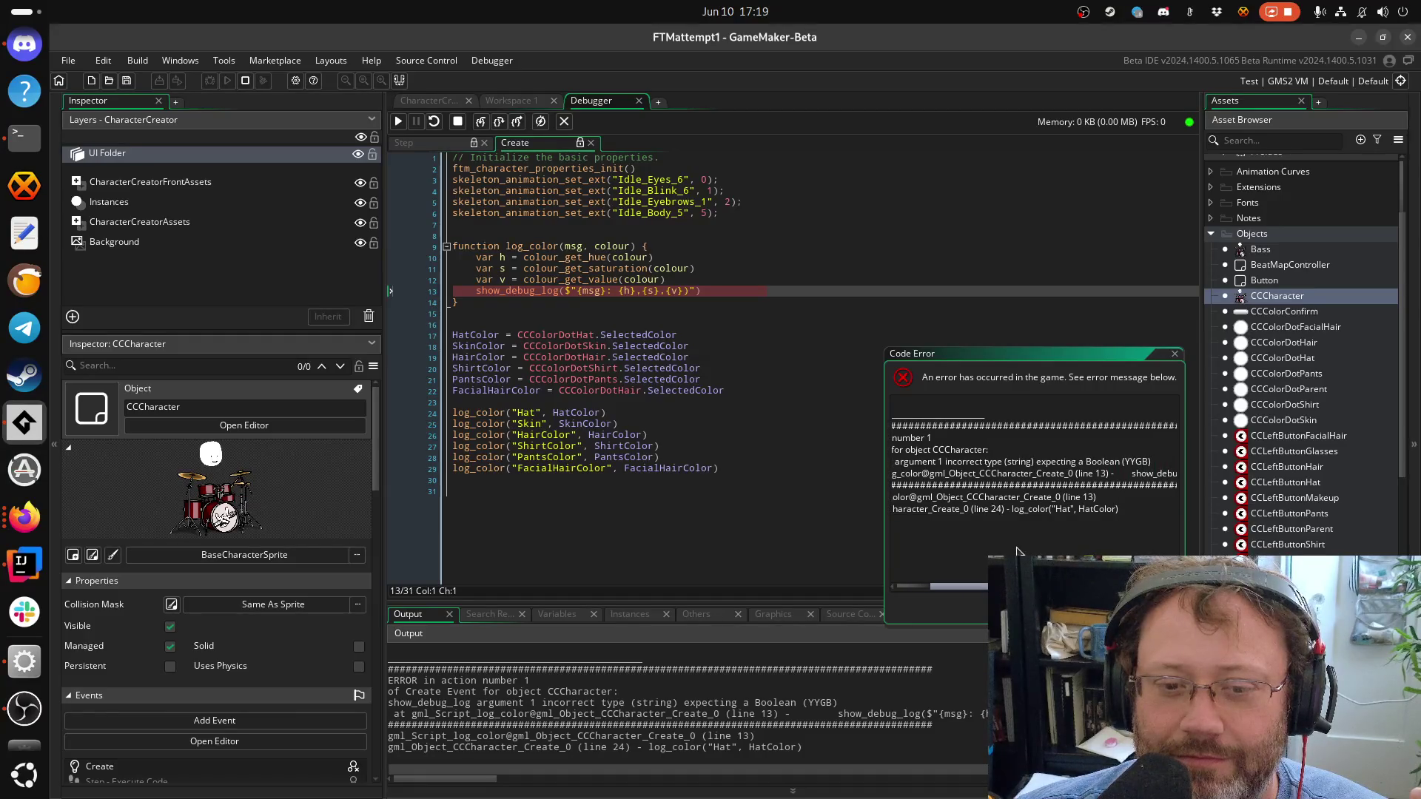
scroll(1007, 552, left, 3)
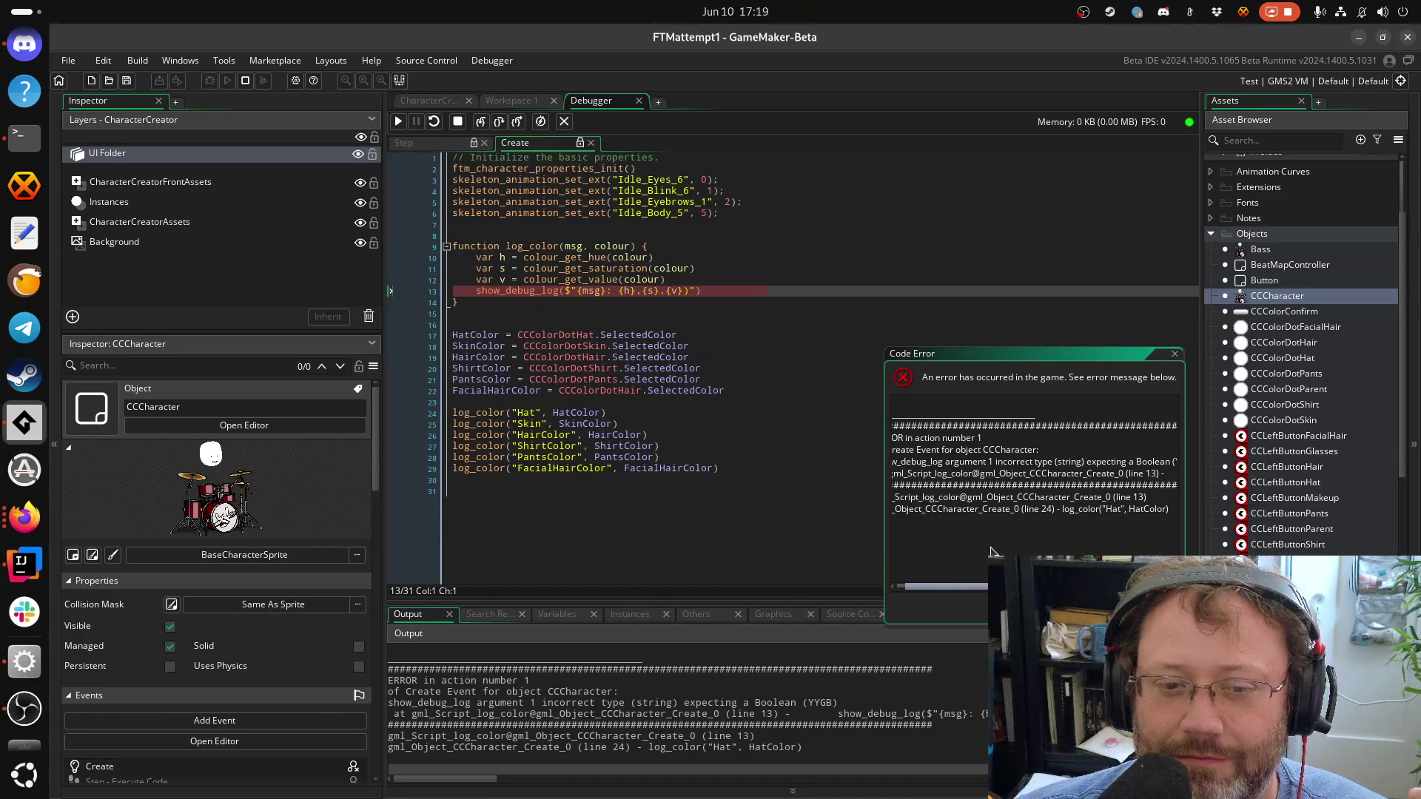
scroll(992, 552, right, 3)
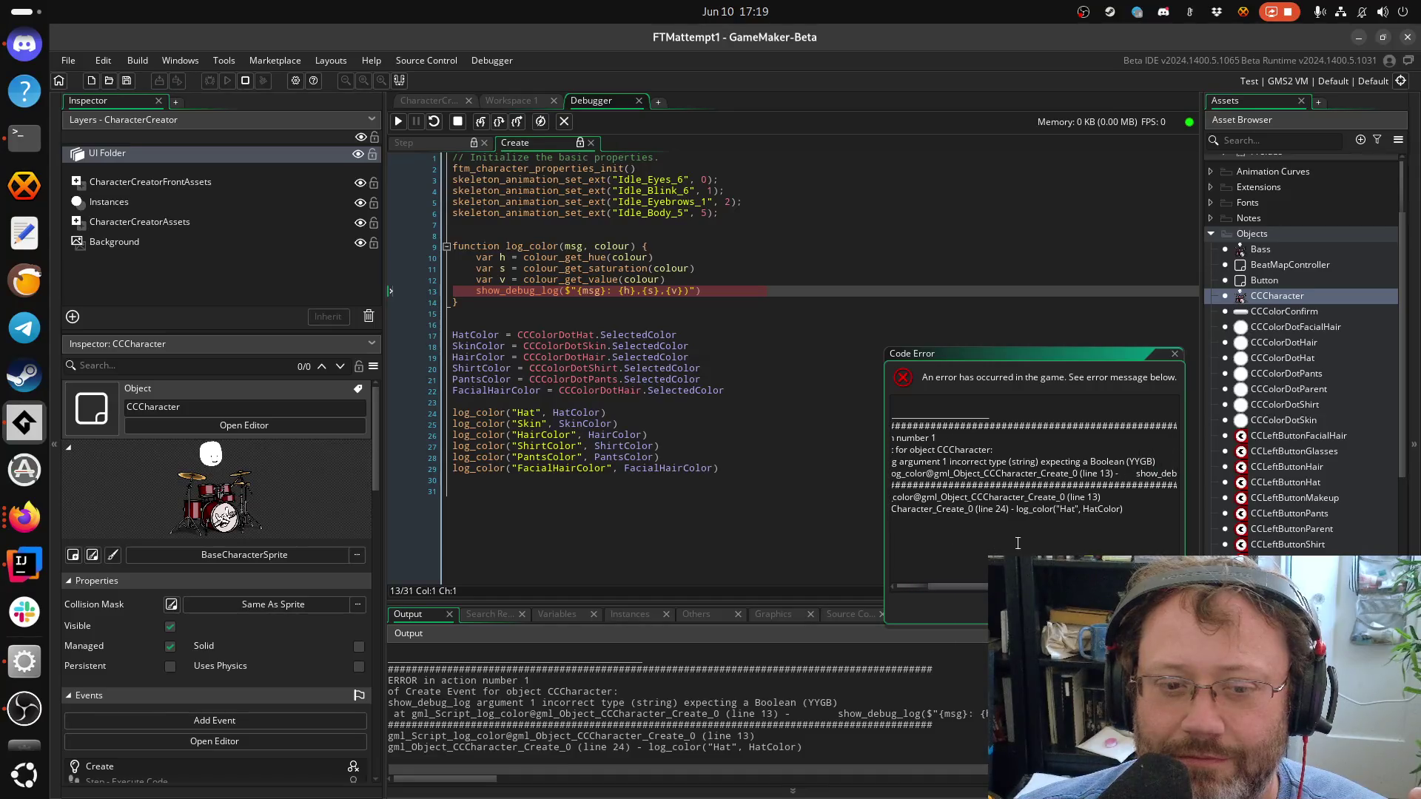
click(1176, 355)
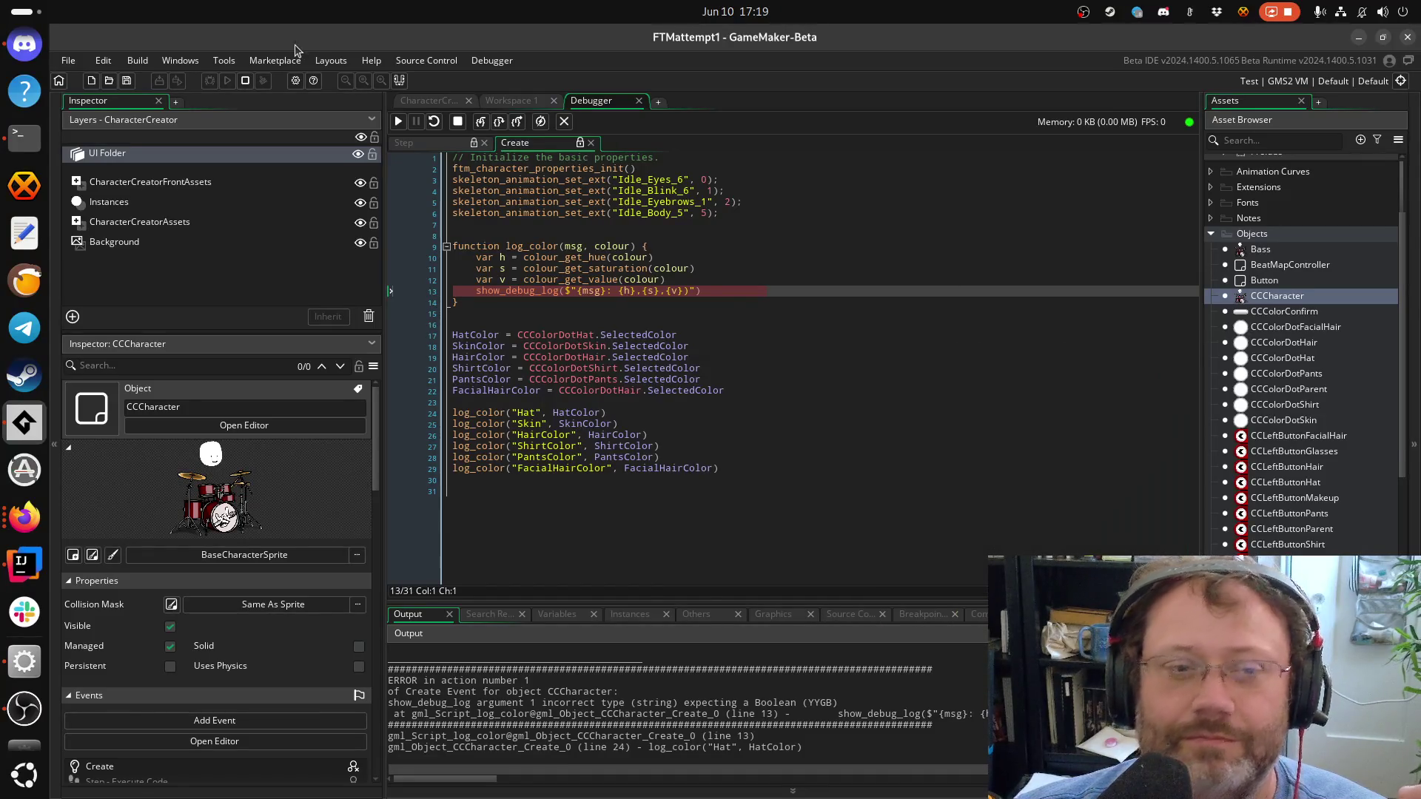
Stop the game and replace show_debug_log on line 13 with show_debug_message
click(244, 80)
click(519, 290)
double_click(519, 290)
text(deb)
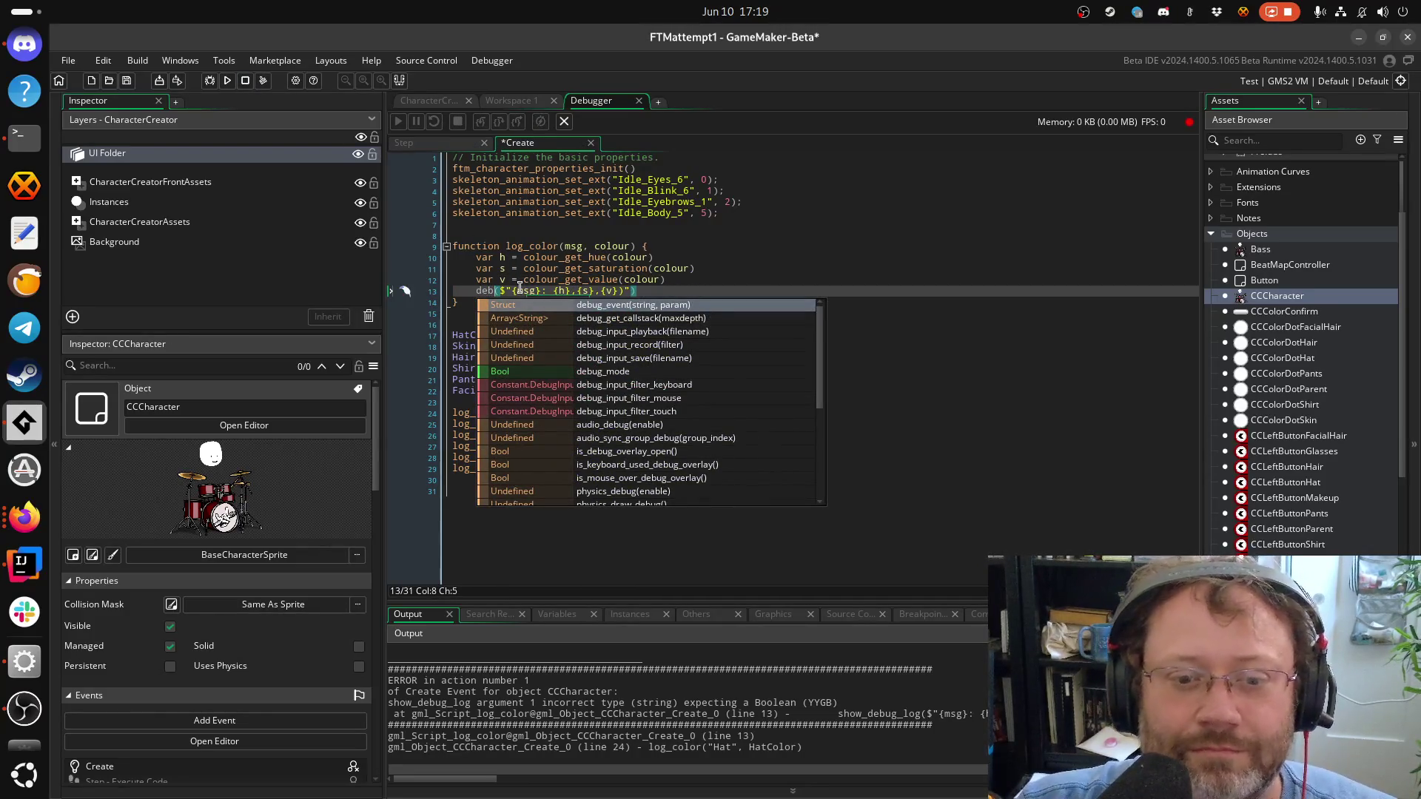
text(ug)
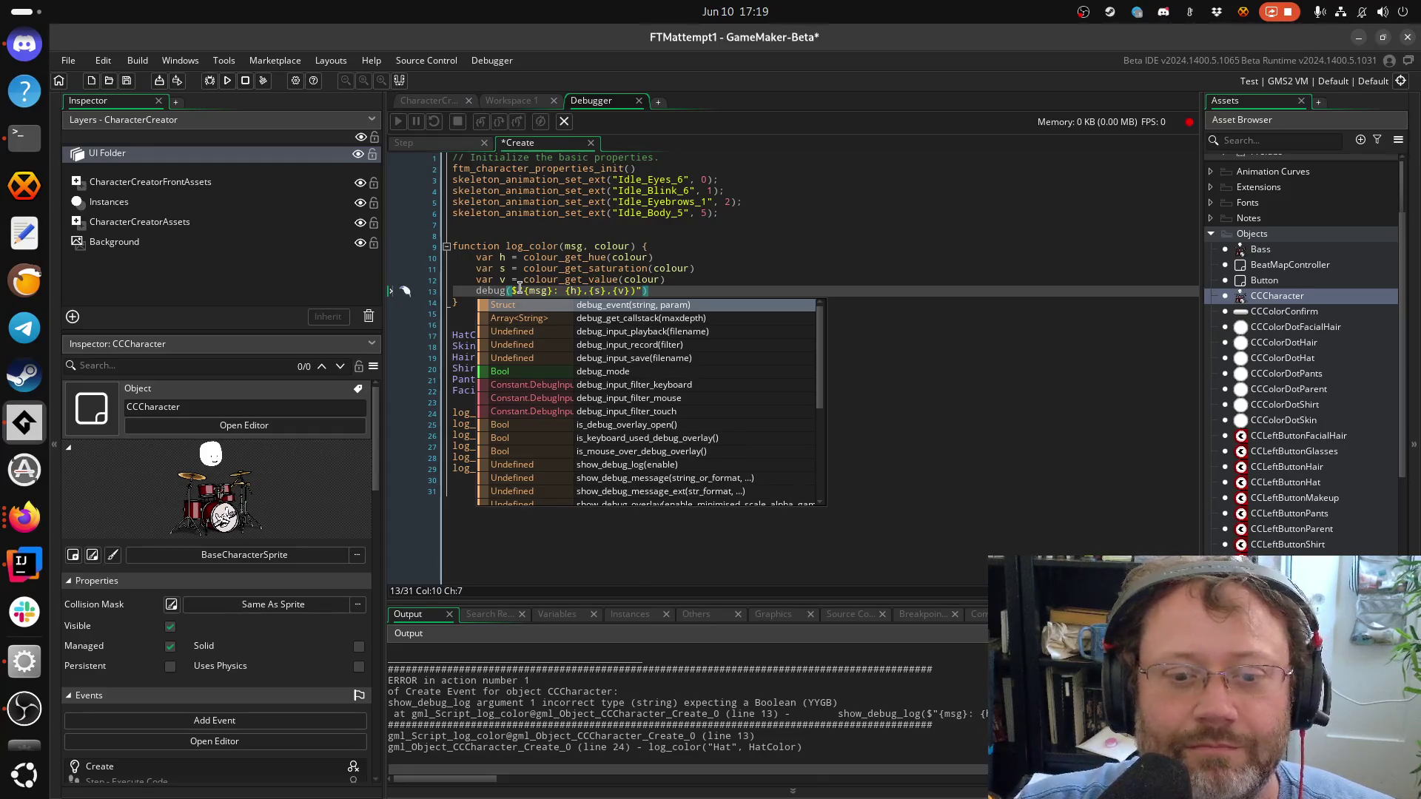
key(BackSpace)
key(BackSpace)
key(BackSpace)
text(show_debug)
key(Down)
key(Down)
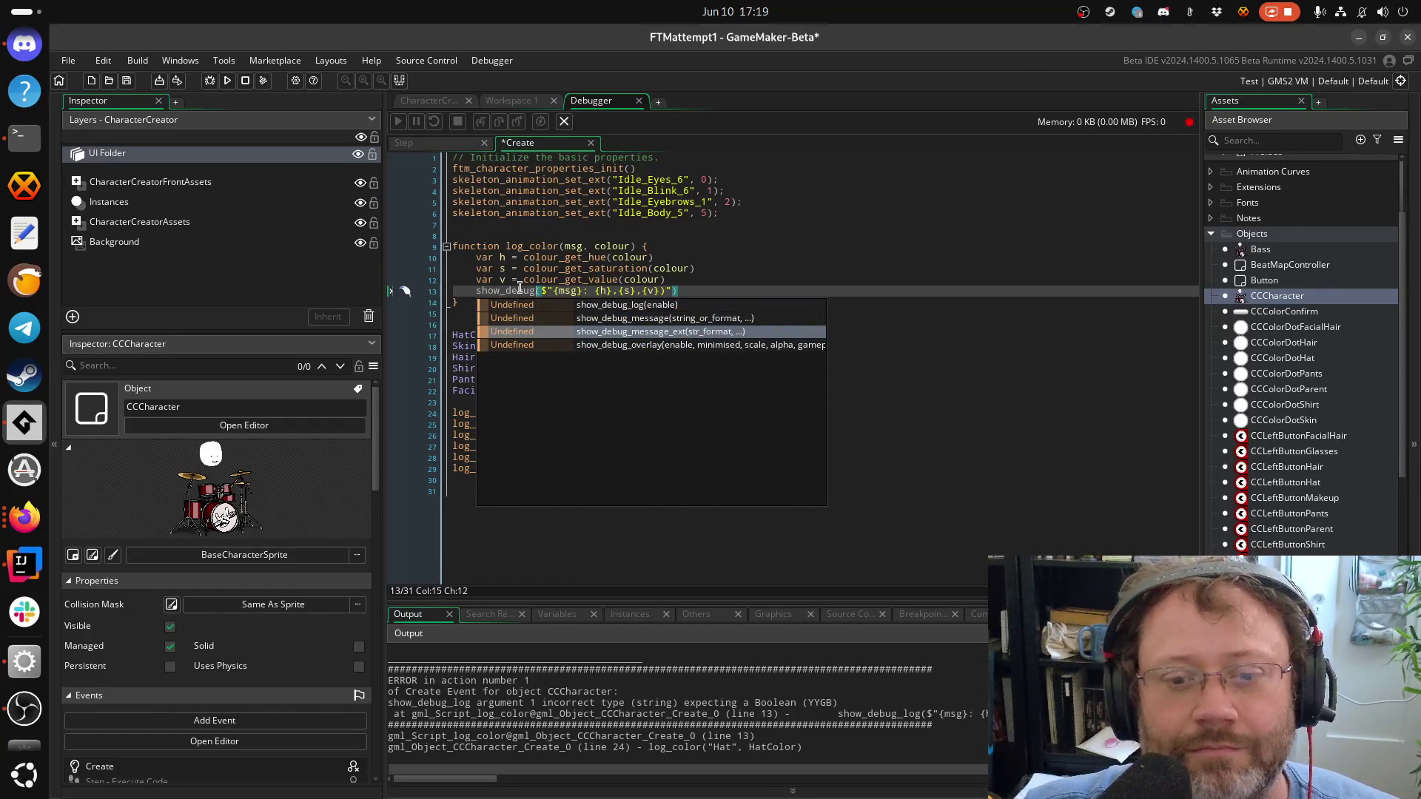
key(Up)
key(Return)
Delete the extra empty brackets and the blank line 16, saving the script
key(Delete)
key(BackSpace)
key(ctrl+s)
click(521, 323)
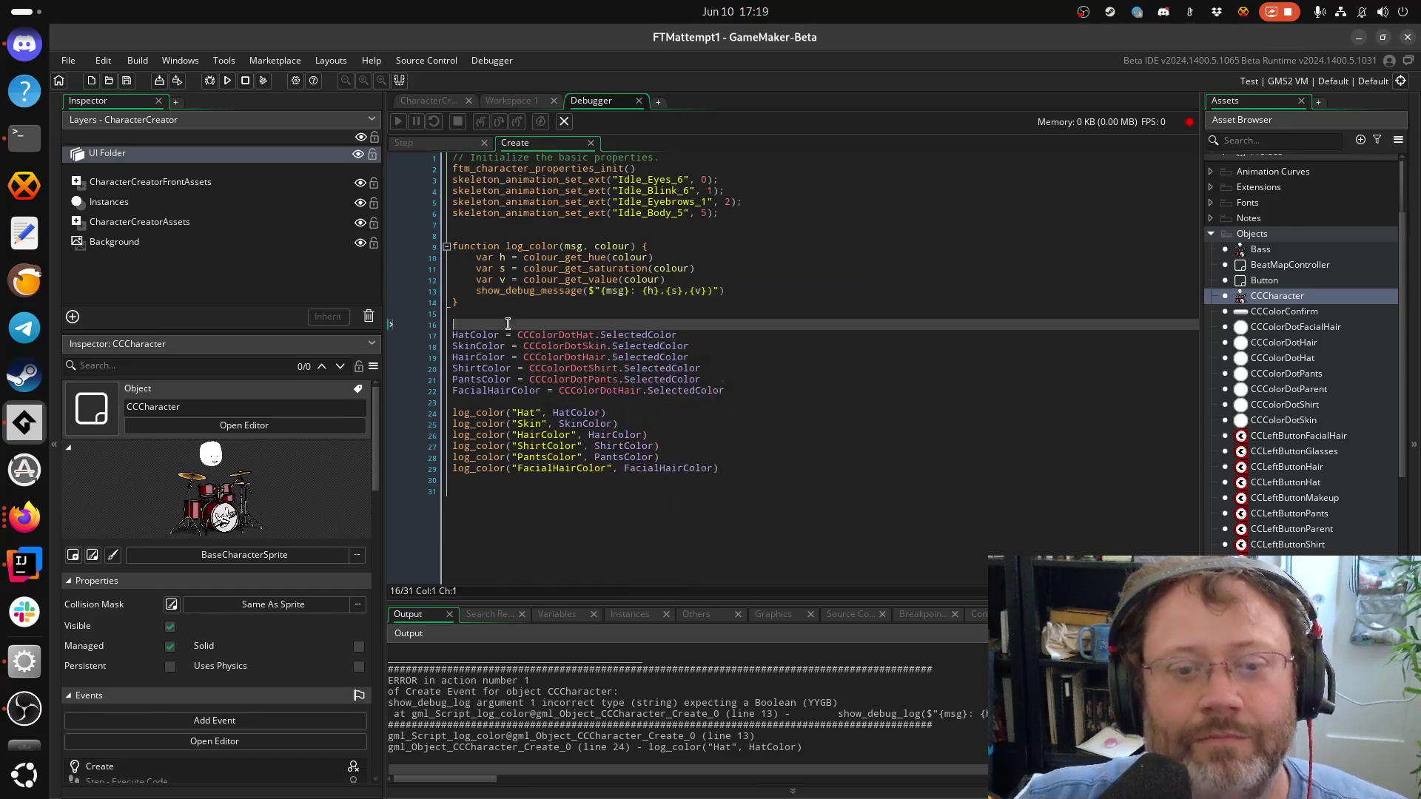
key(BackSpace)
key(ctrl+s)
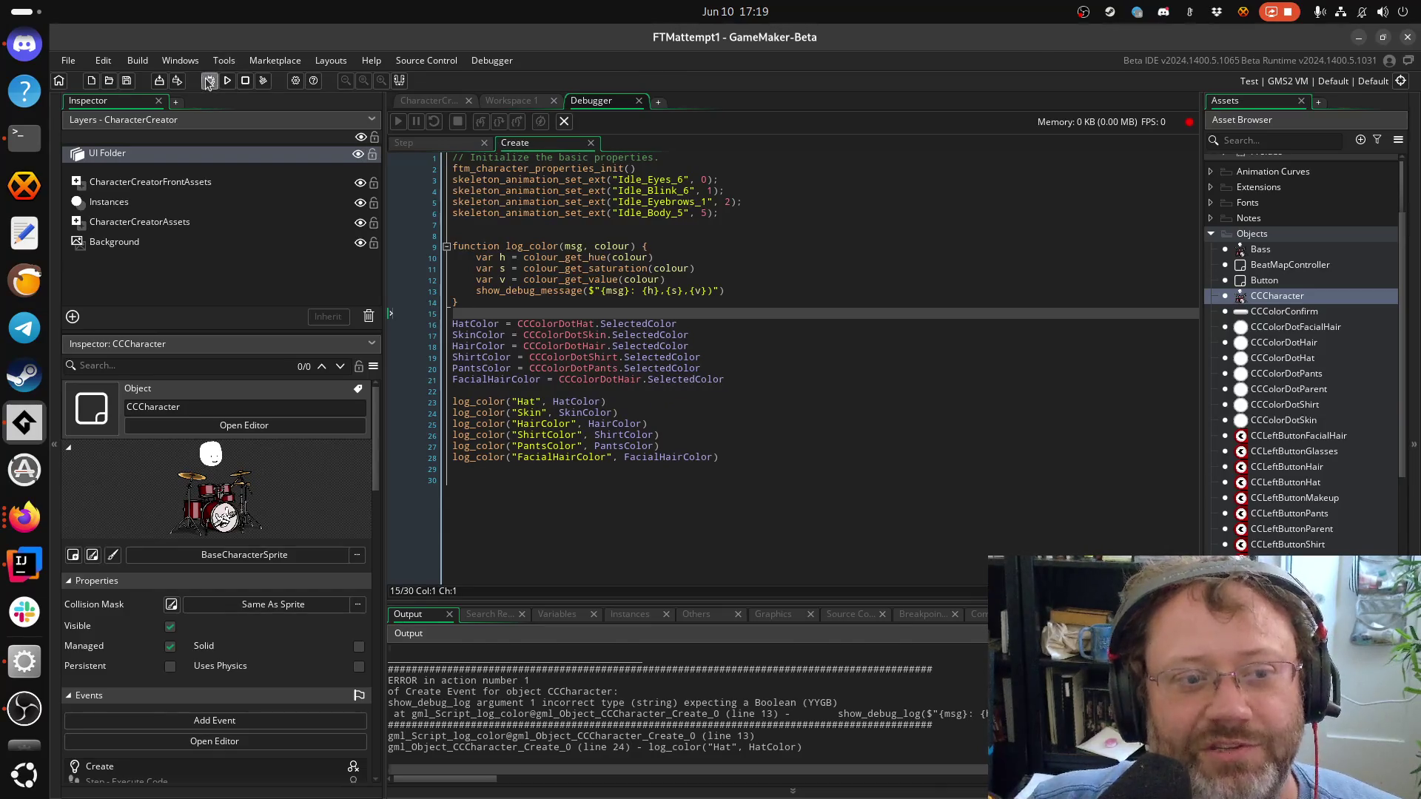
Debug-run the game and shift the hat hue to blue, then green, checking the logged colour
click(206, 80)
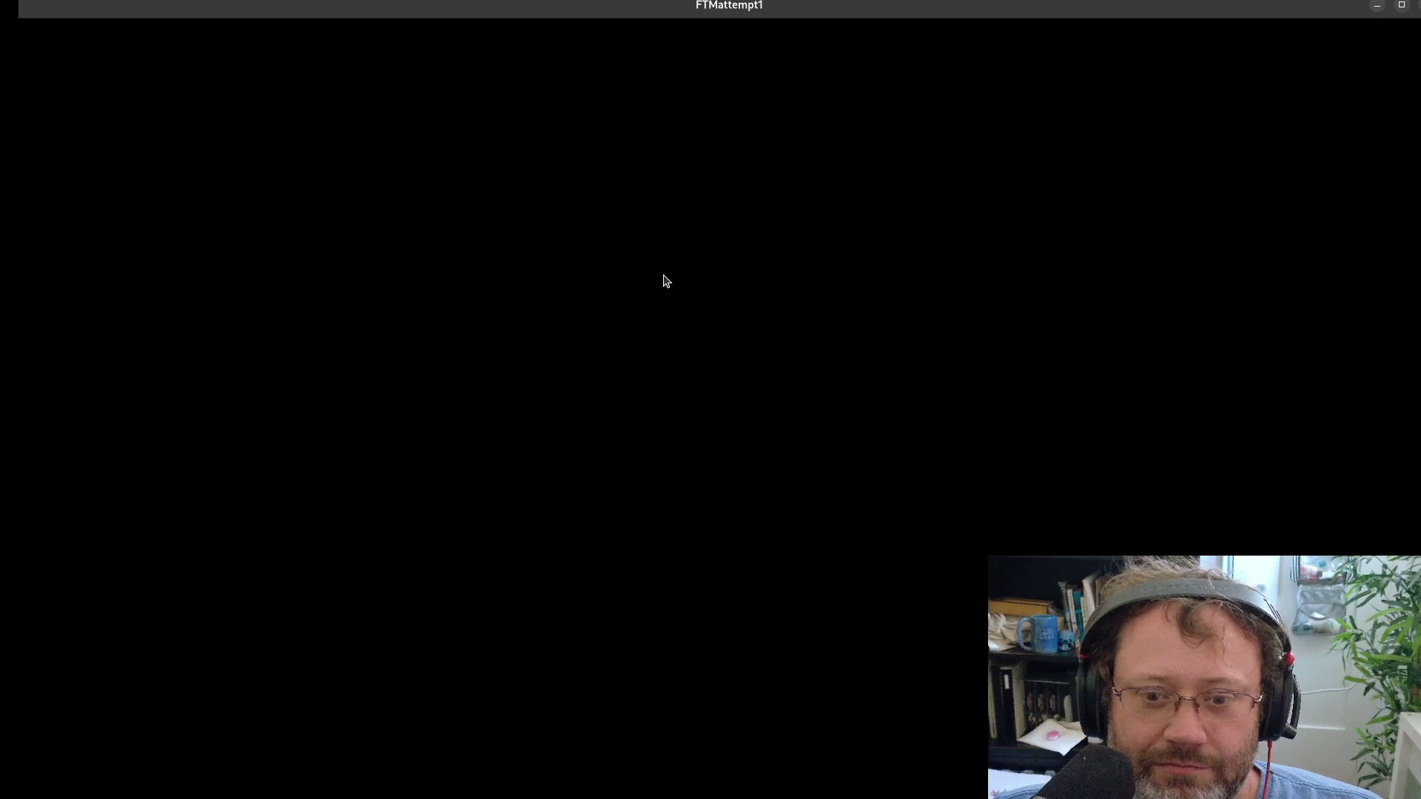
click(641, 139)
drag(678, 322, 552, 303)
key(alt+Tab)
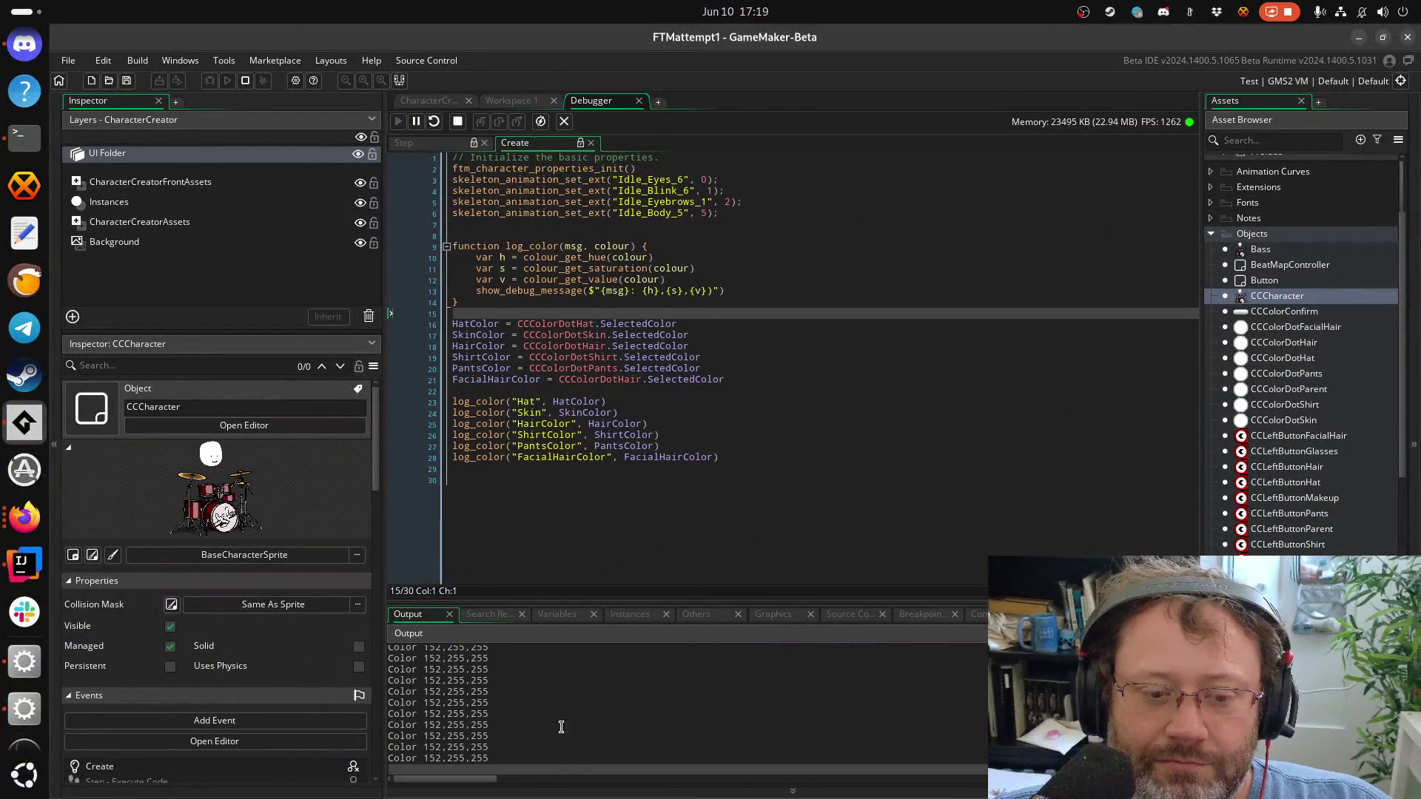
click(466, 776)
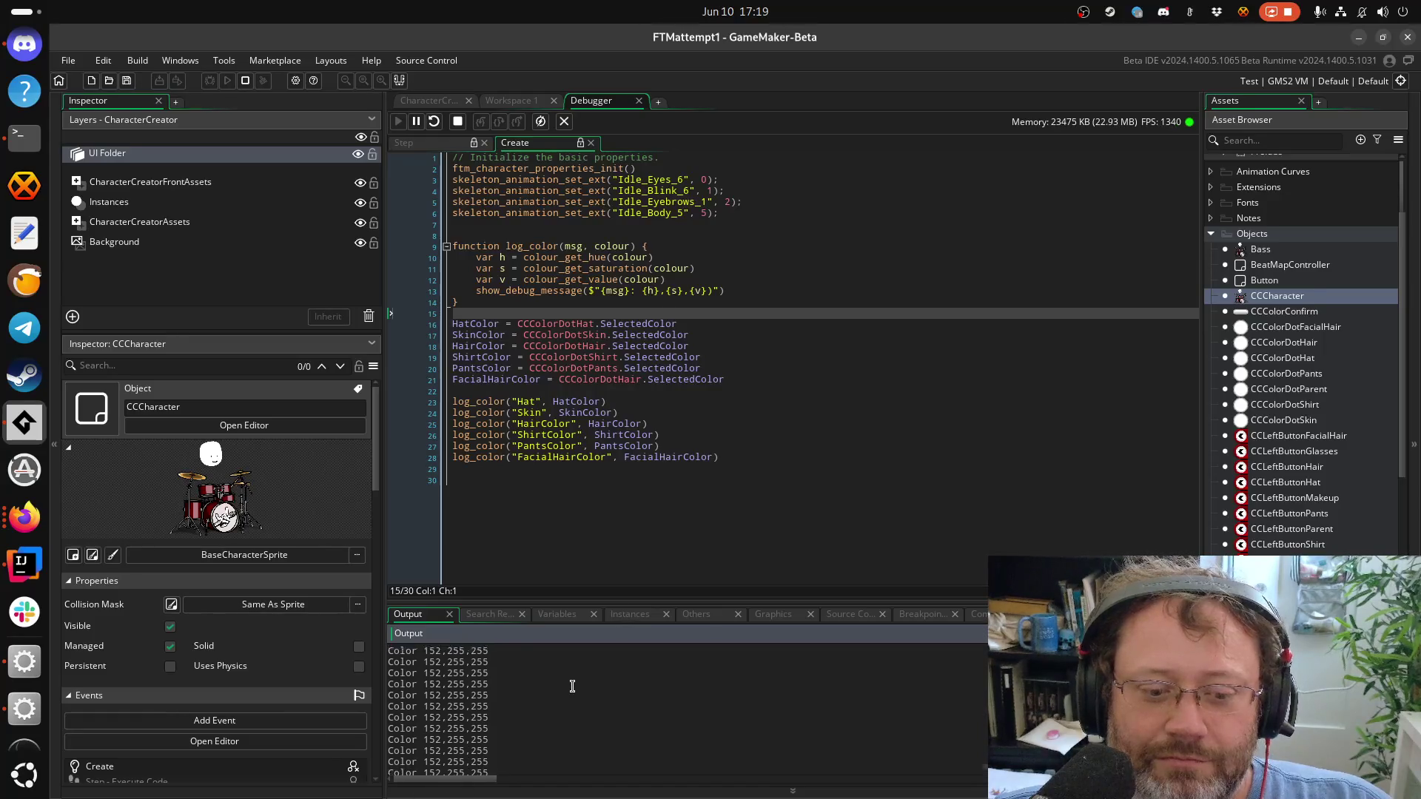
key(alt+Tab)
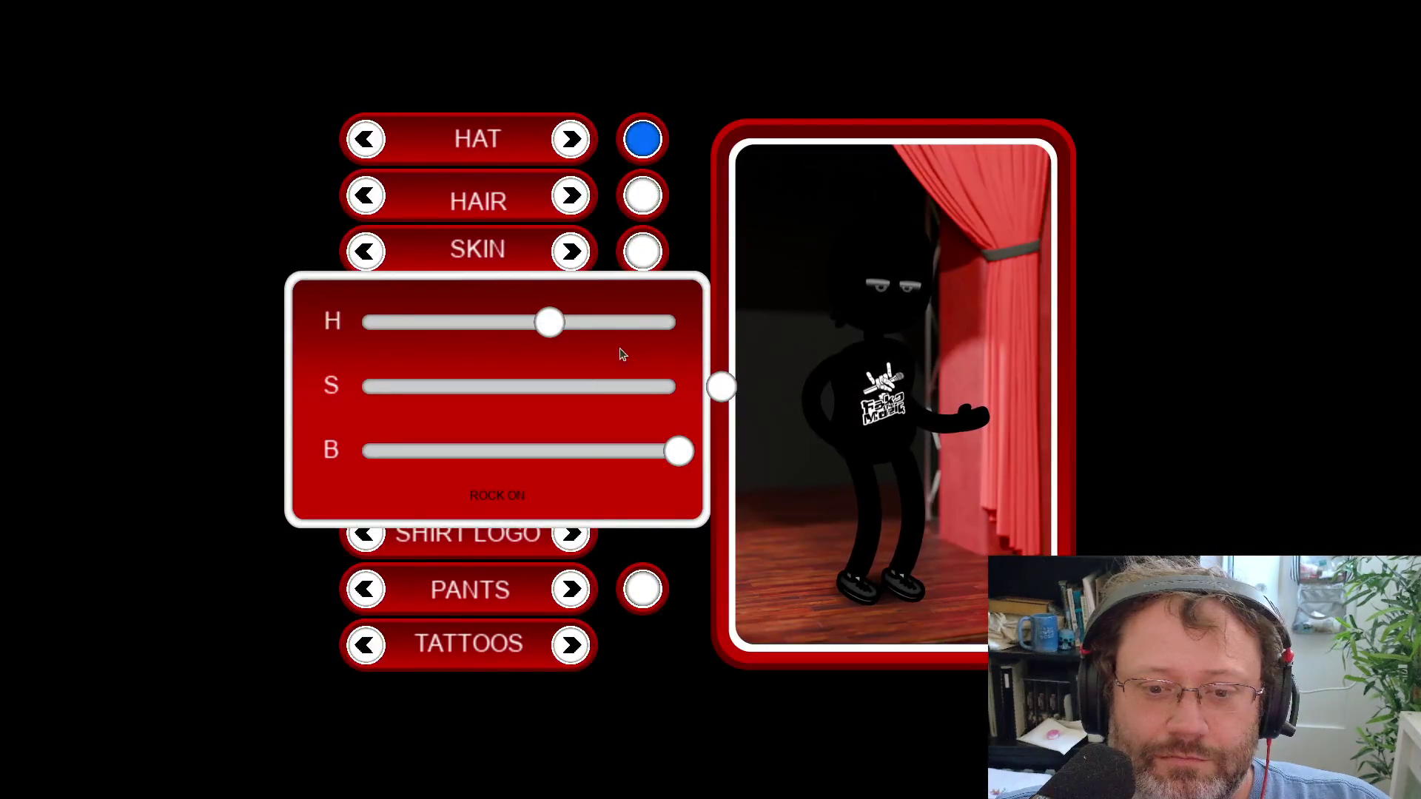
drag(555, 331, 423, 326)
key(alt+Tab)
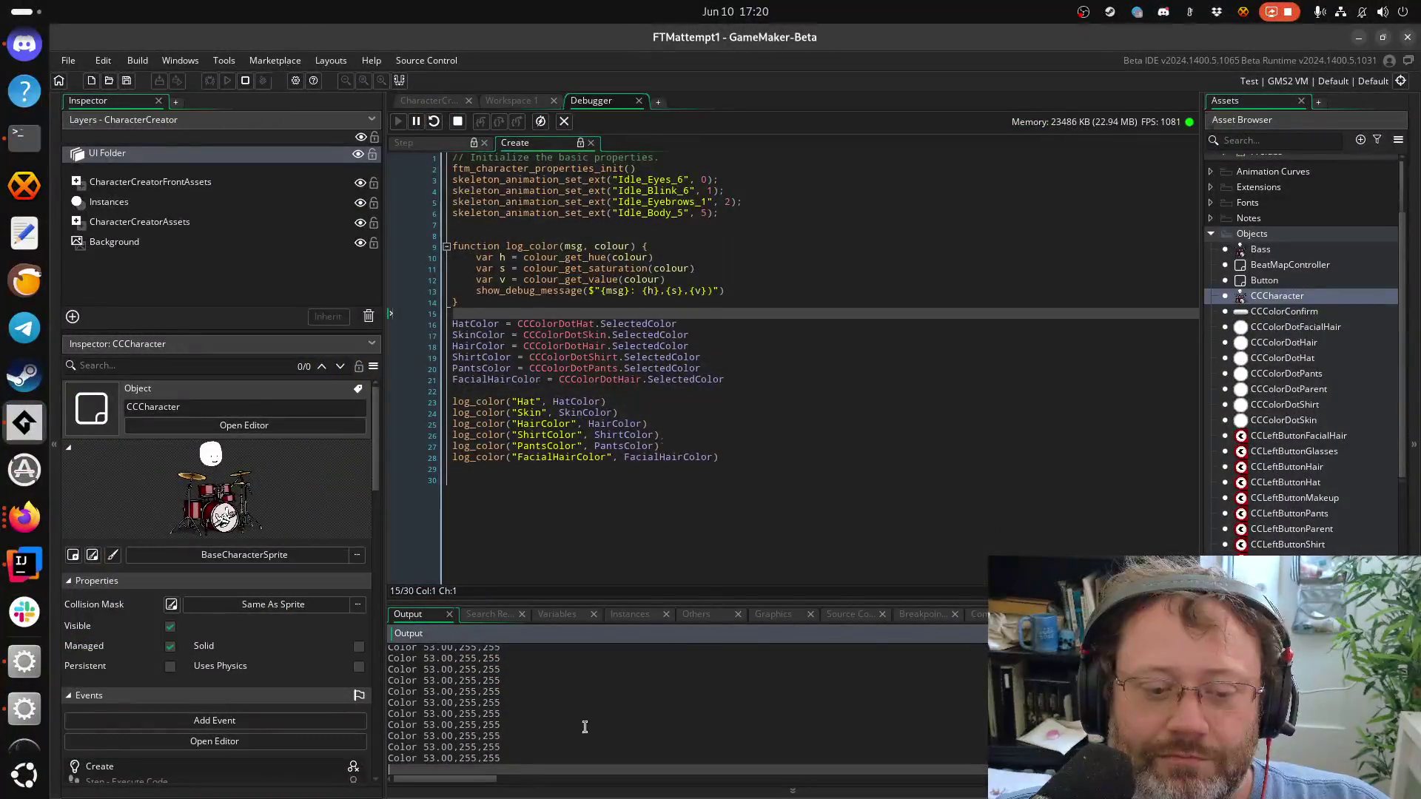
Stop the game and open the CCColorDotPants object
click(243, 84)
scroll(1280, 302, up, 2)
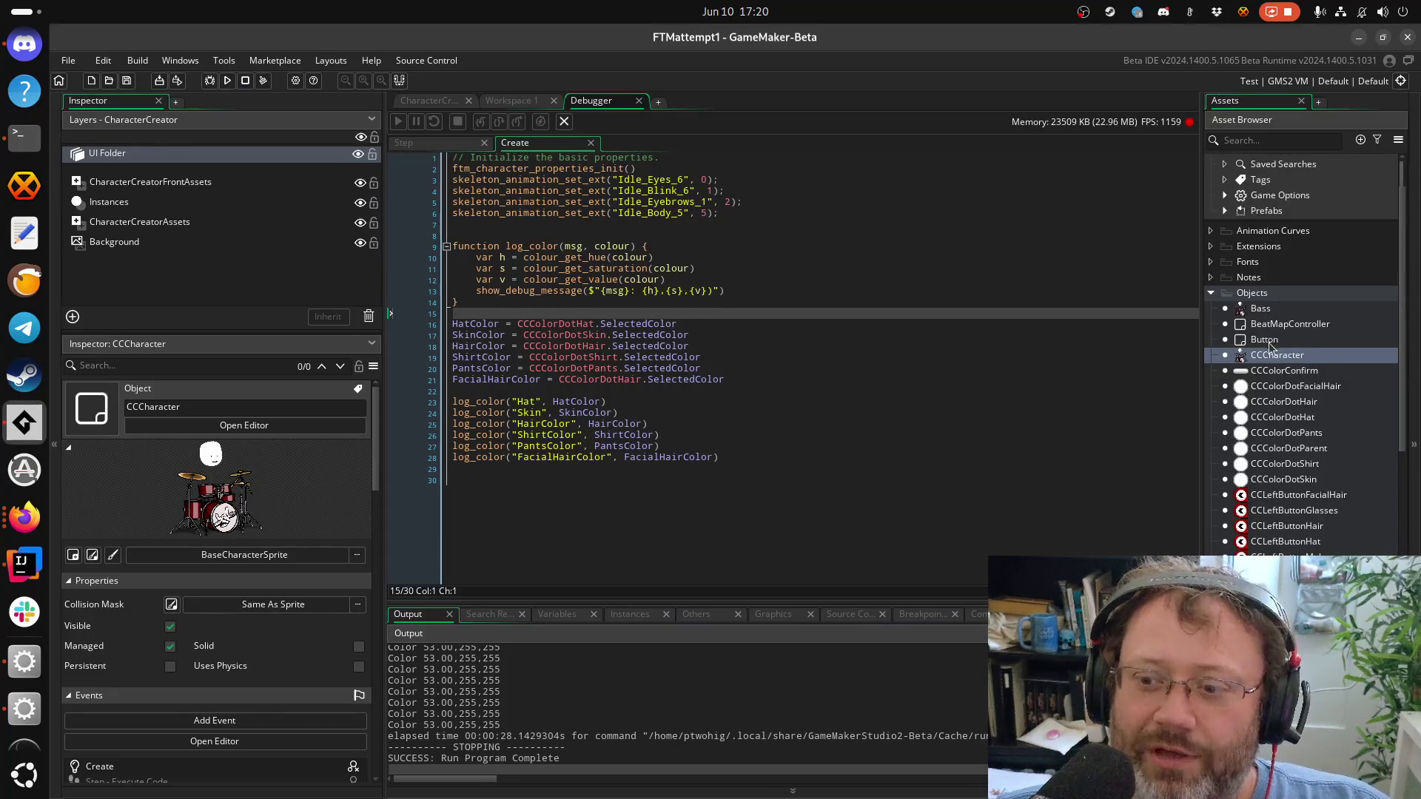
scroll(1270, 348, up, 2)
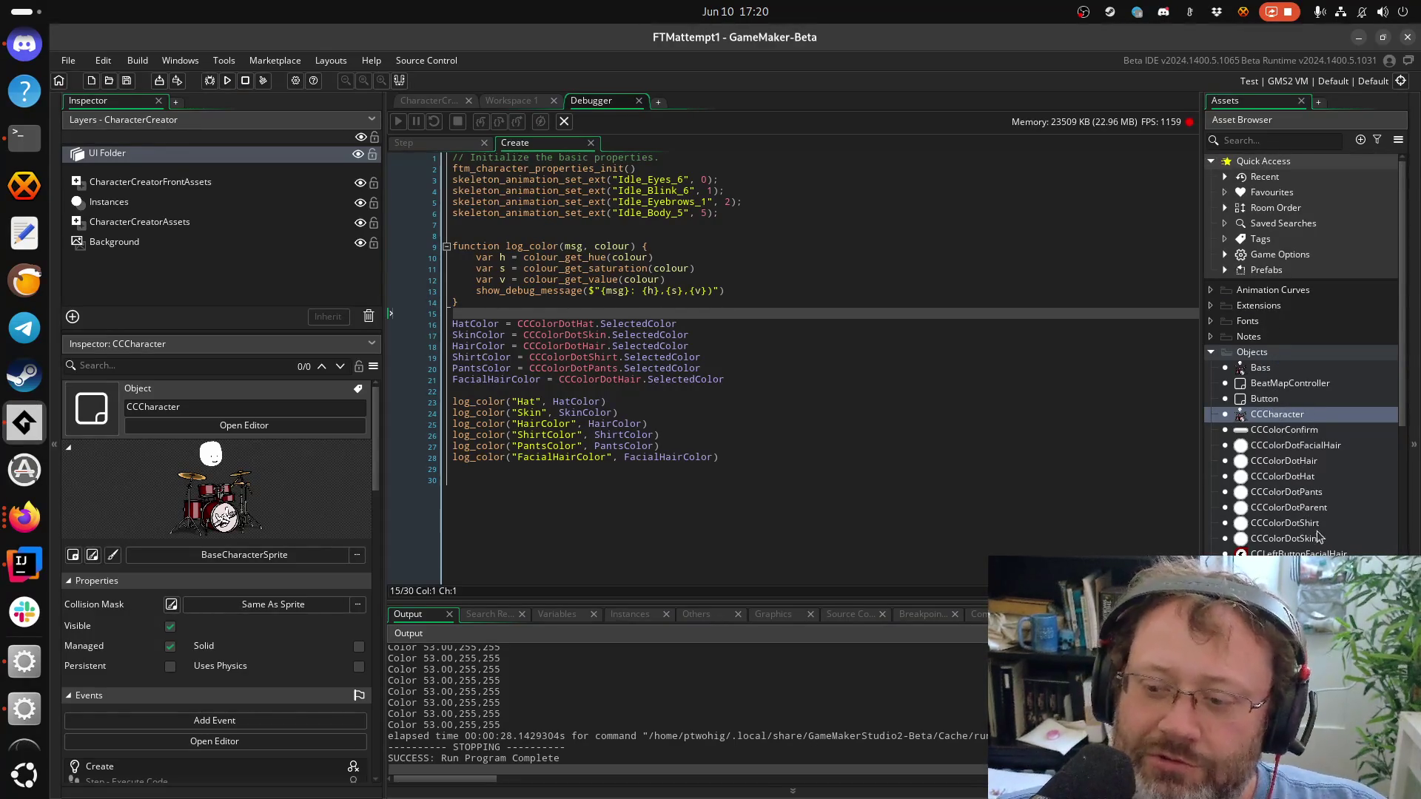
double_click(1310, 493)
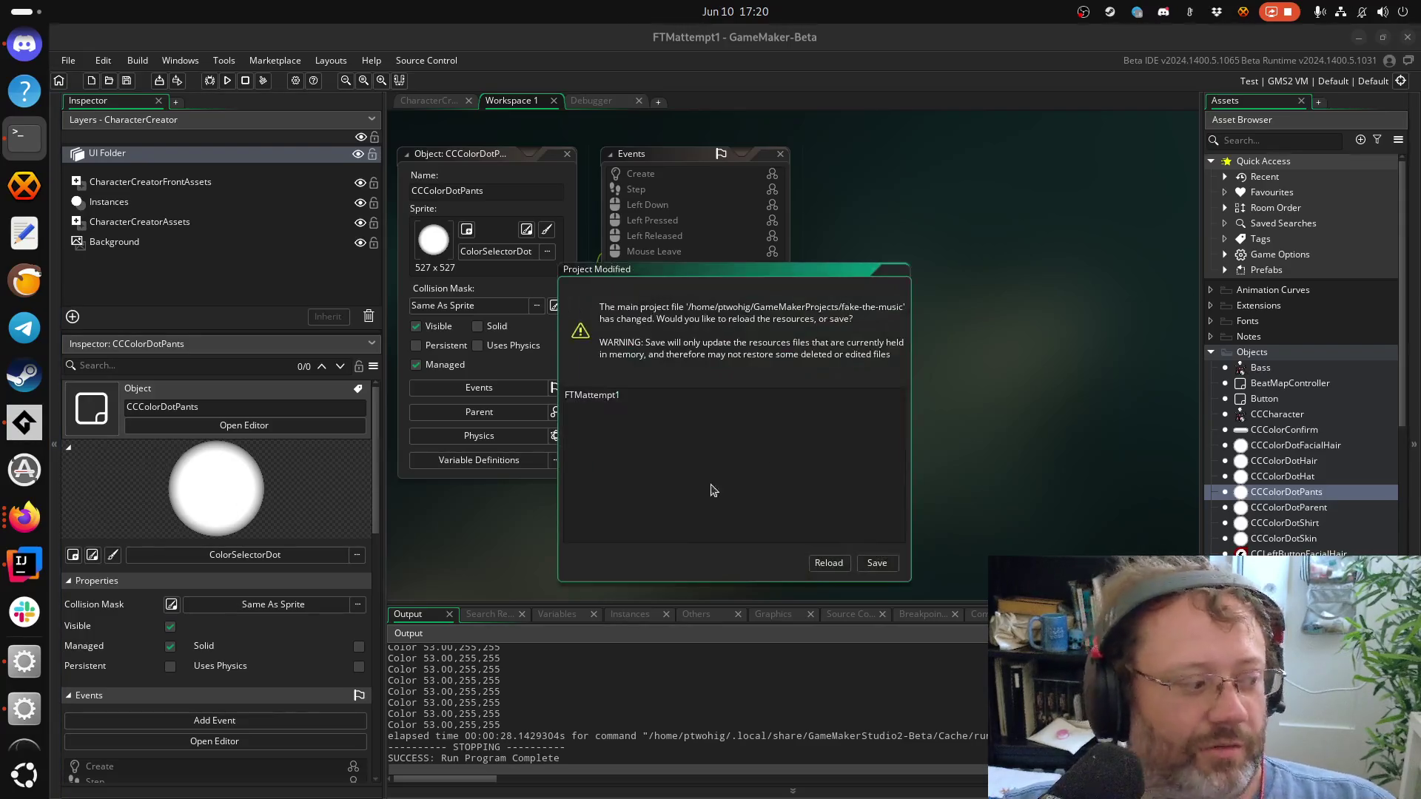
Reload the project from disk, return to the CharacterCreator room, and open CCColorDotParent from Objects
click(828, 564)
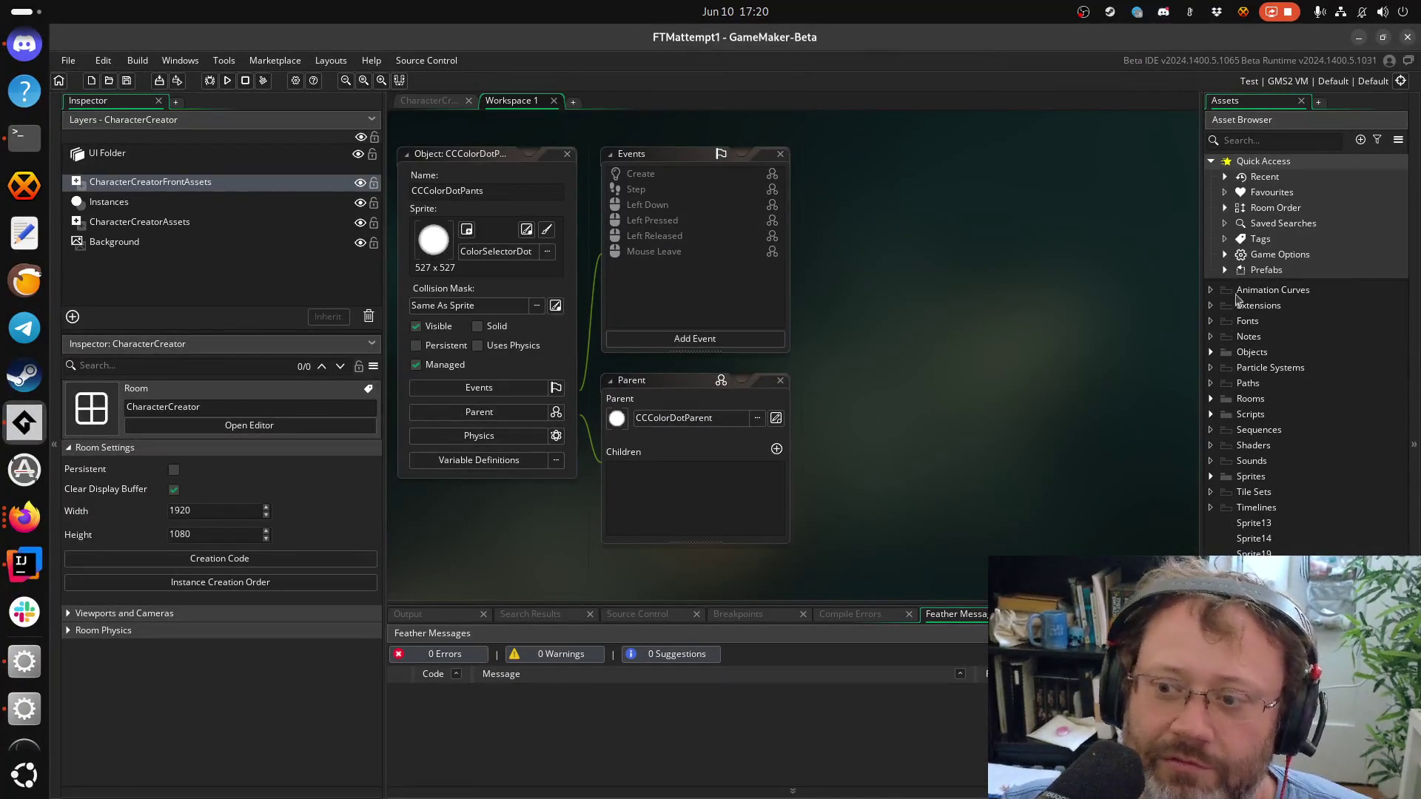
click(435, 102)
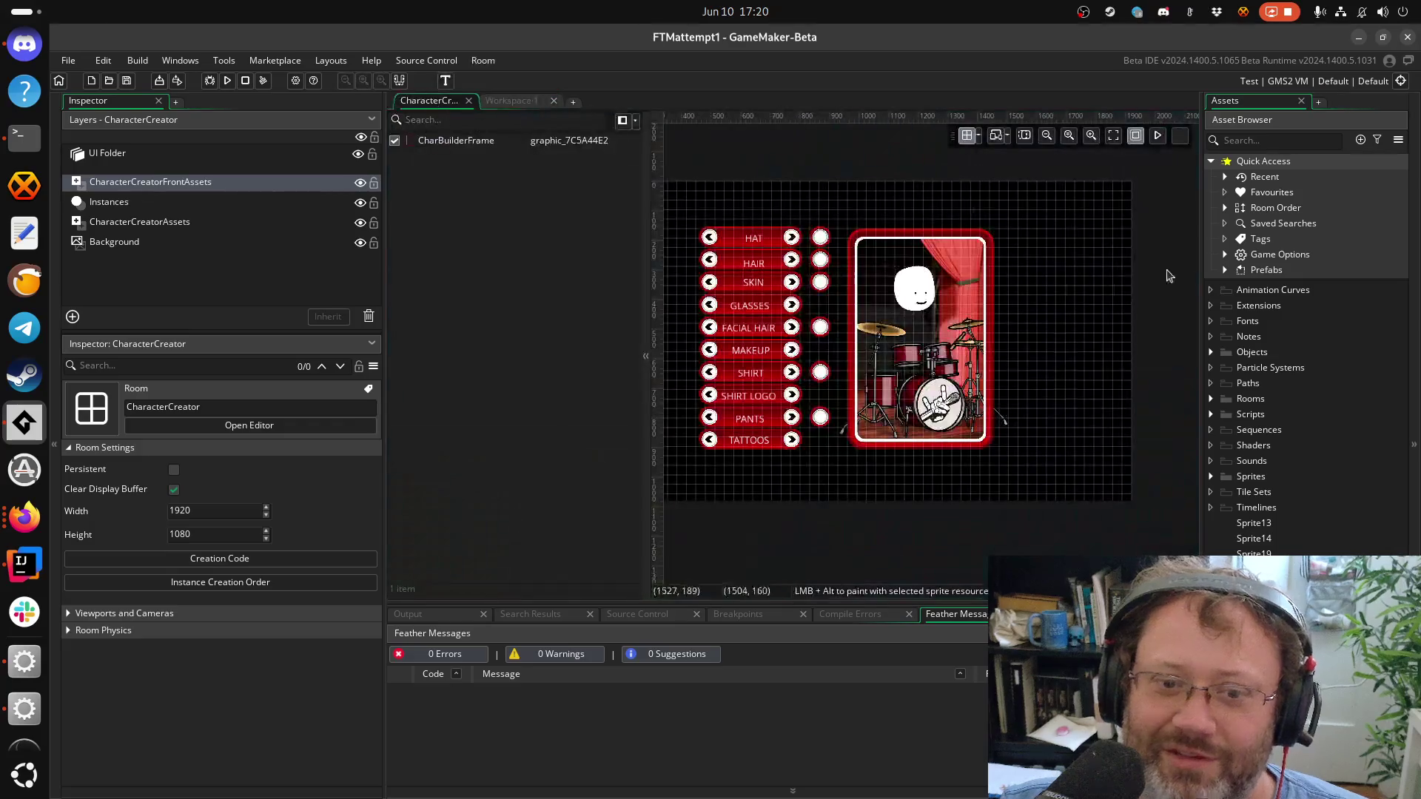
double_click(1248, 353)
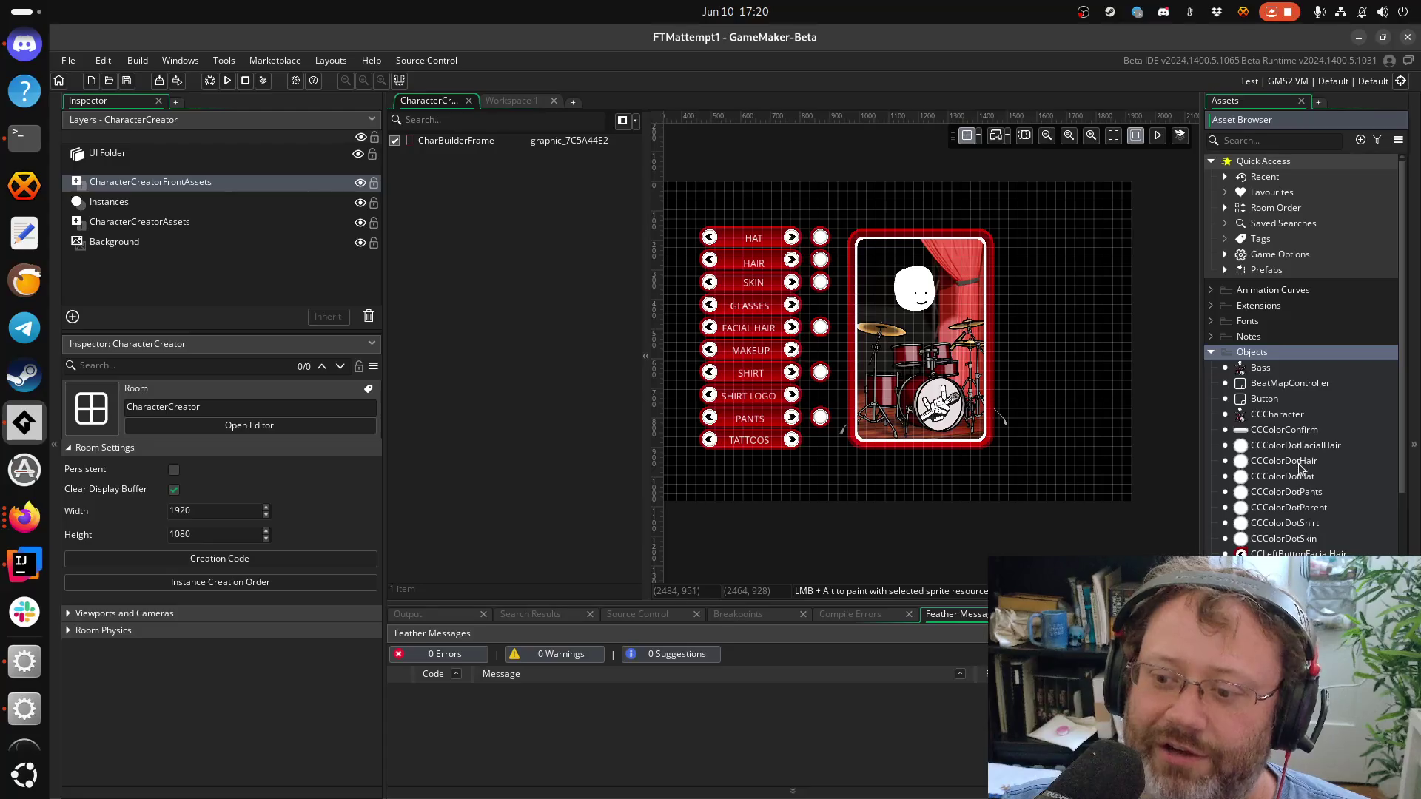
double_click(1298, 507)
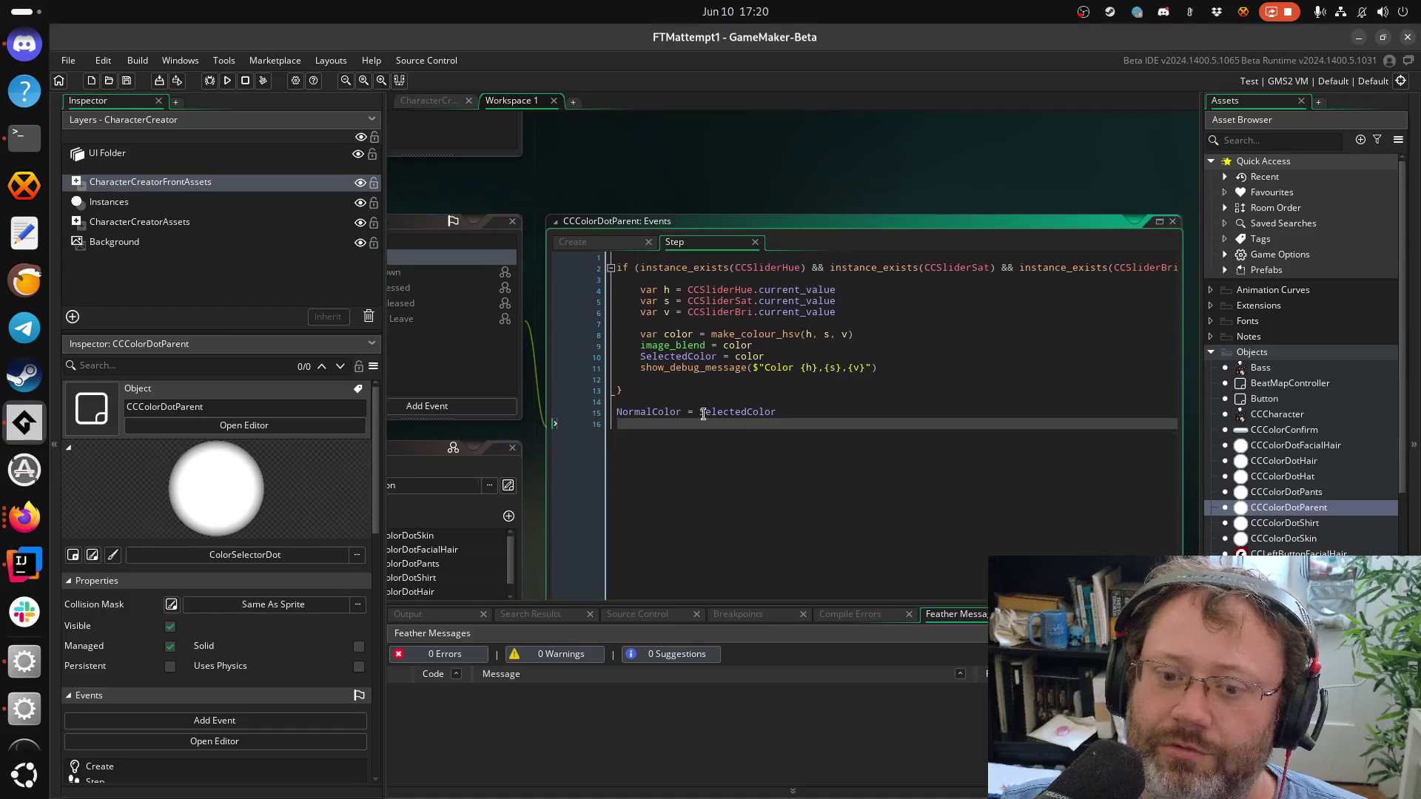
Delete the show_debug_message line from CCColorDotParent's Step event and run the game
click(753, 383)
key(shift+Up)
key(BackSpace)
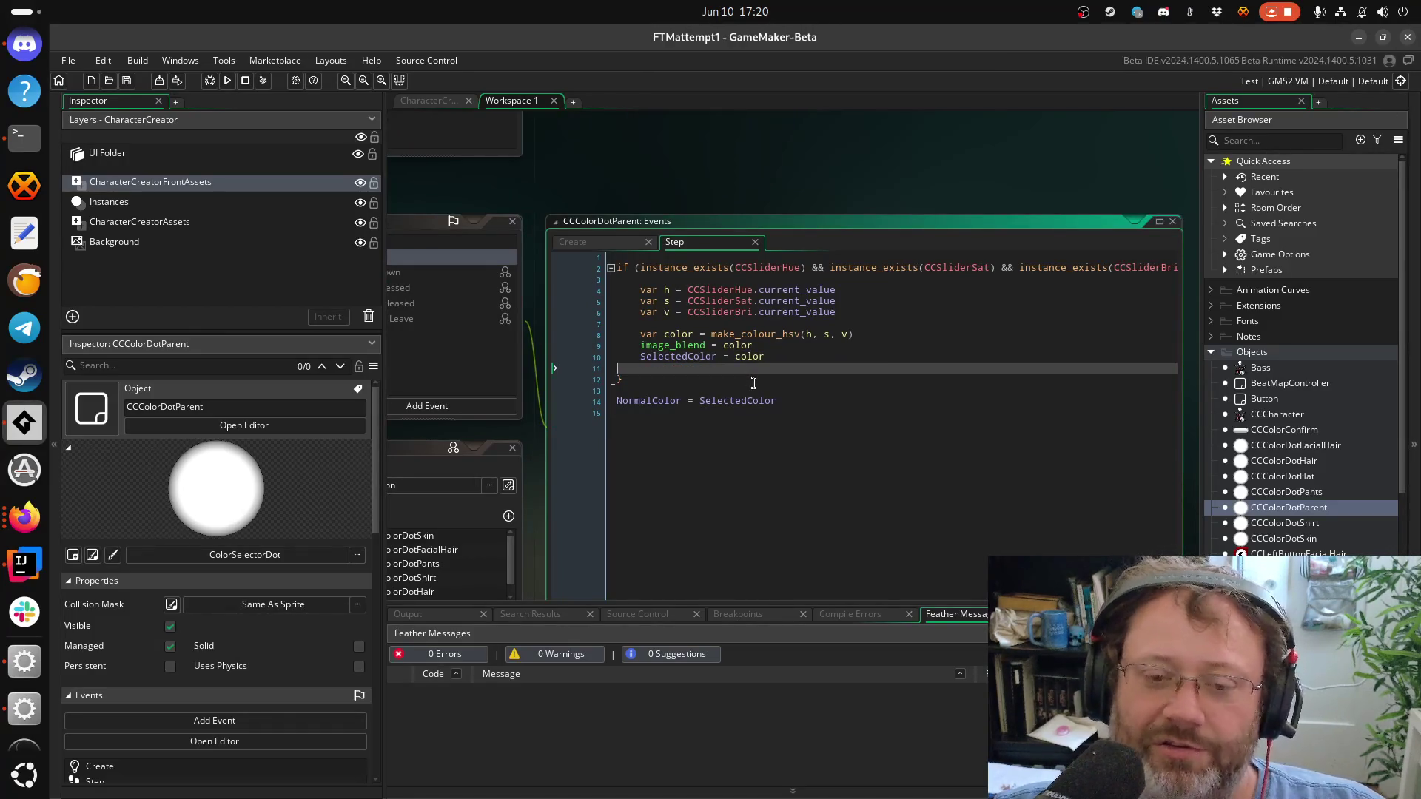
click(227, 80)
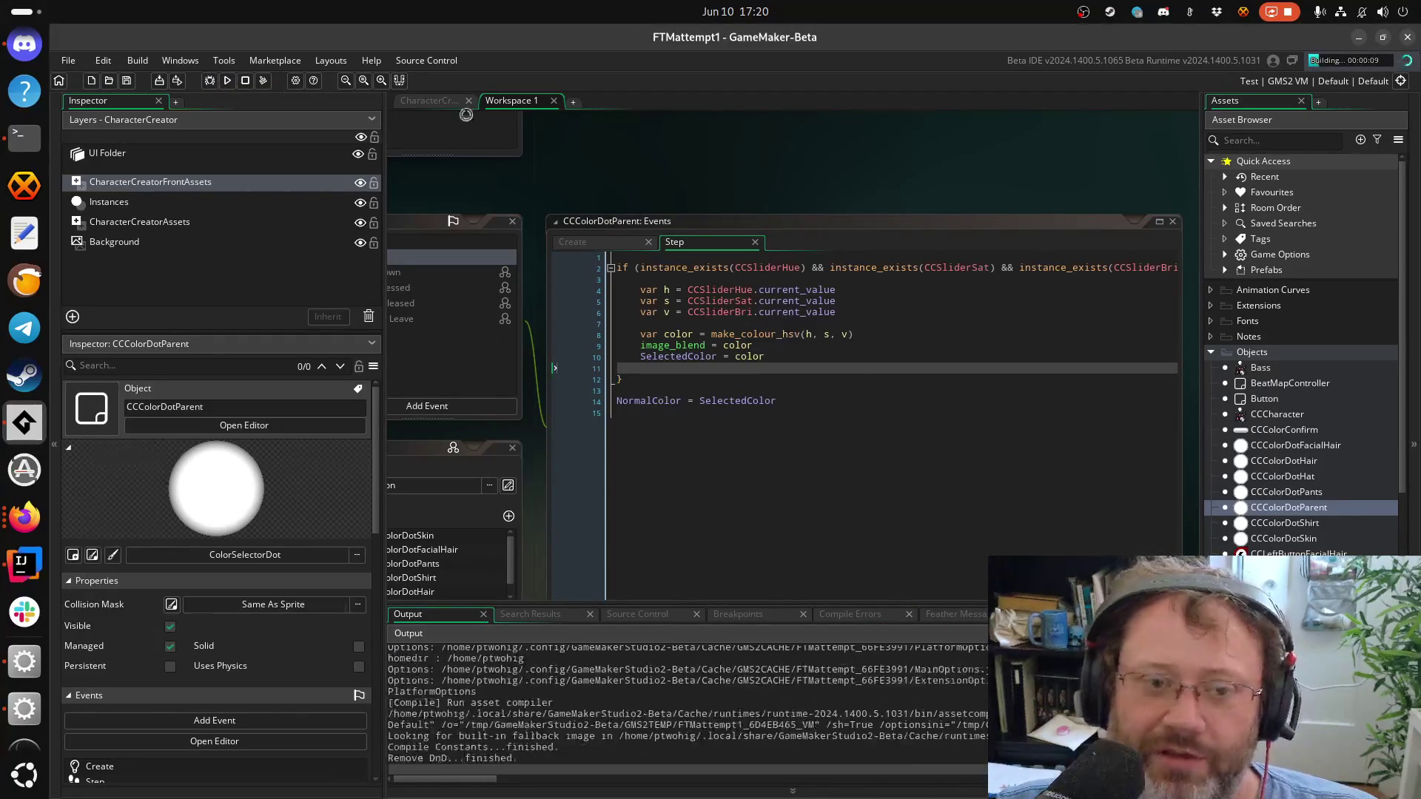
Return to the CharacterCreator room and open the CCCharacter object
click(428, 101)
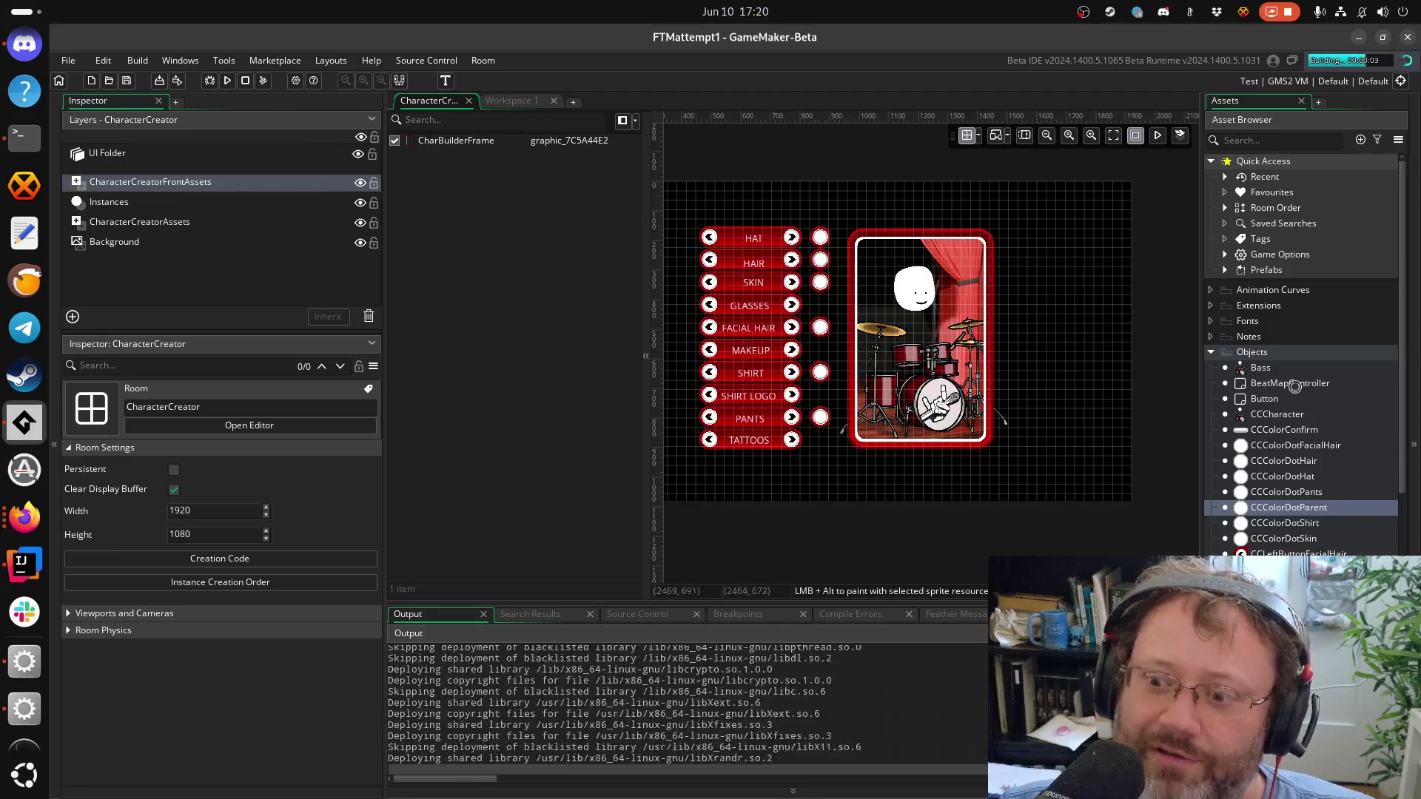
scroll(1293, 355, down, 3)
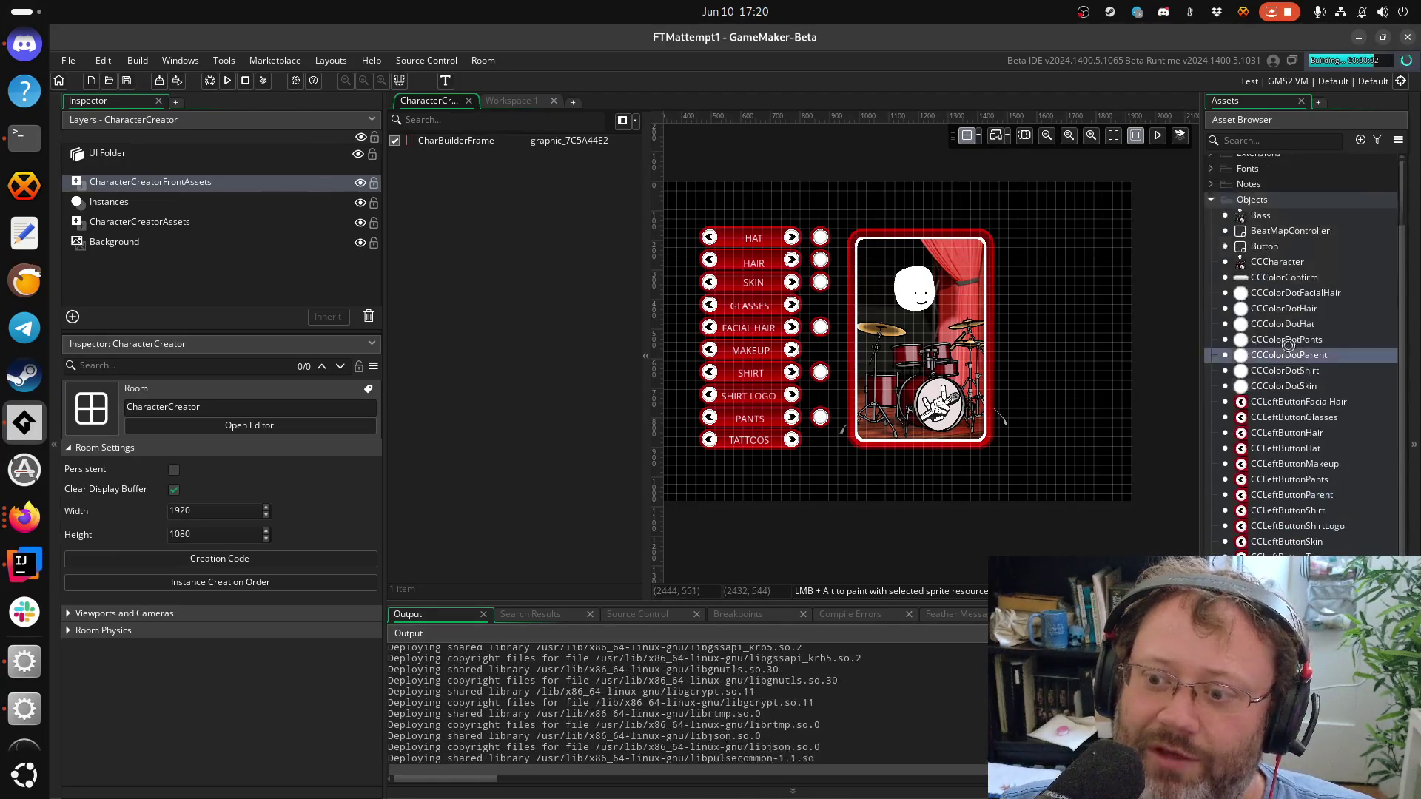
double_click(1277, 262)
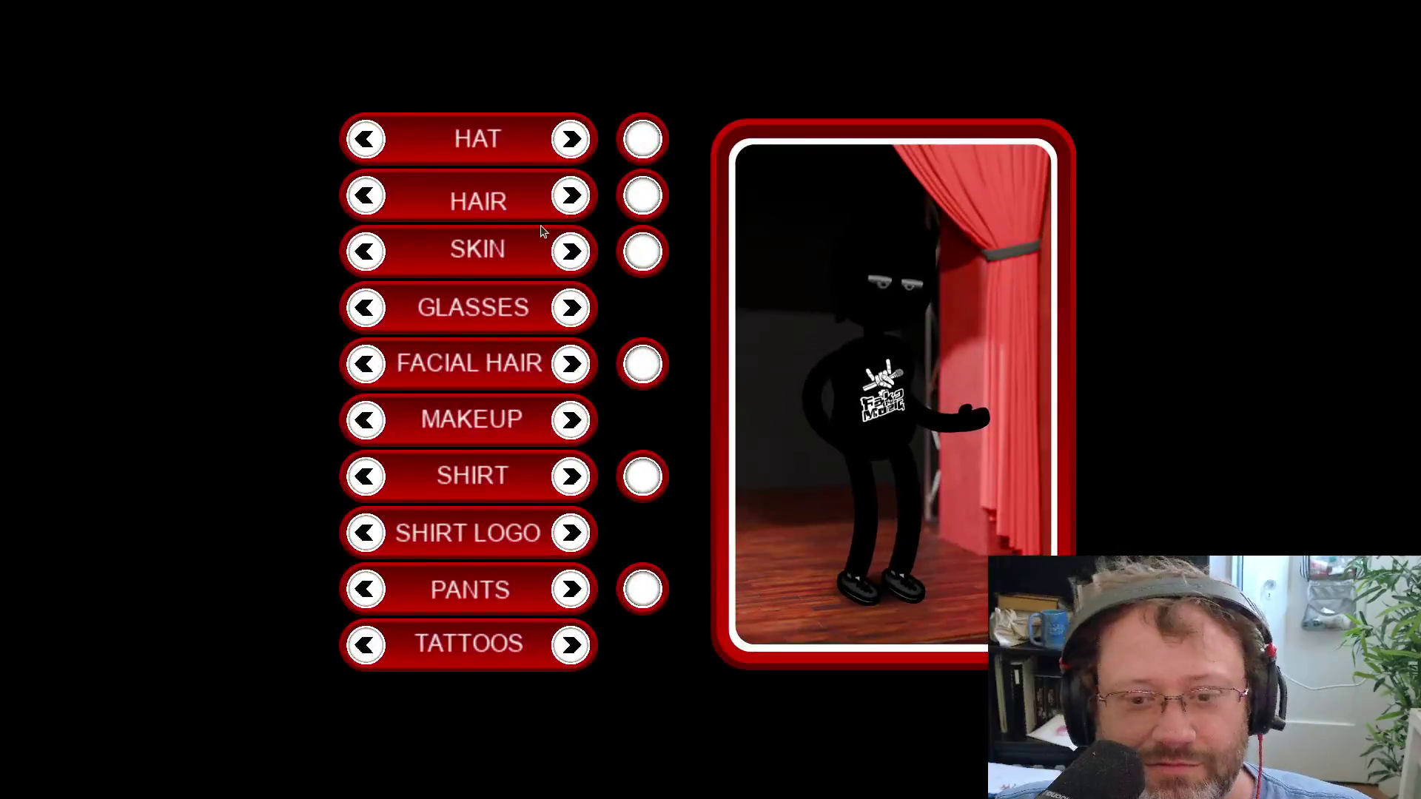
In the running game, drag the hat's H, S and B sliders, ending on magenta, then return to the debugger
click(643, 139)
drag(678, 322, 449, 338)
mouse_move(679, 386)
mouse_down()
mouse_move(528, 390)
mouse_move(632, 388)
mouse_up()
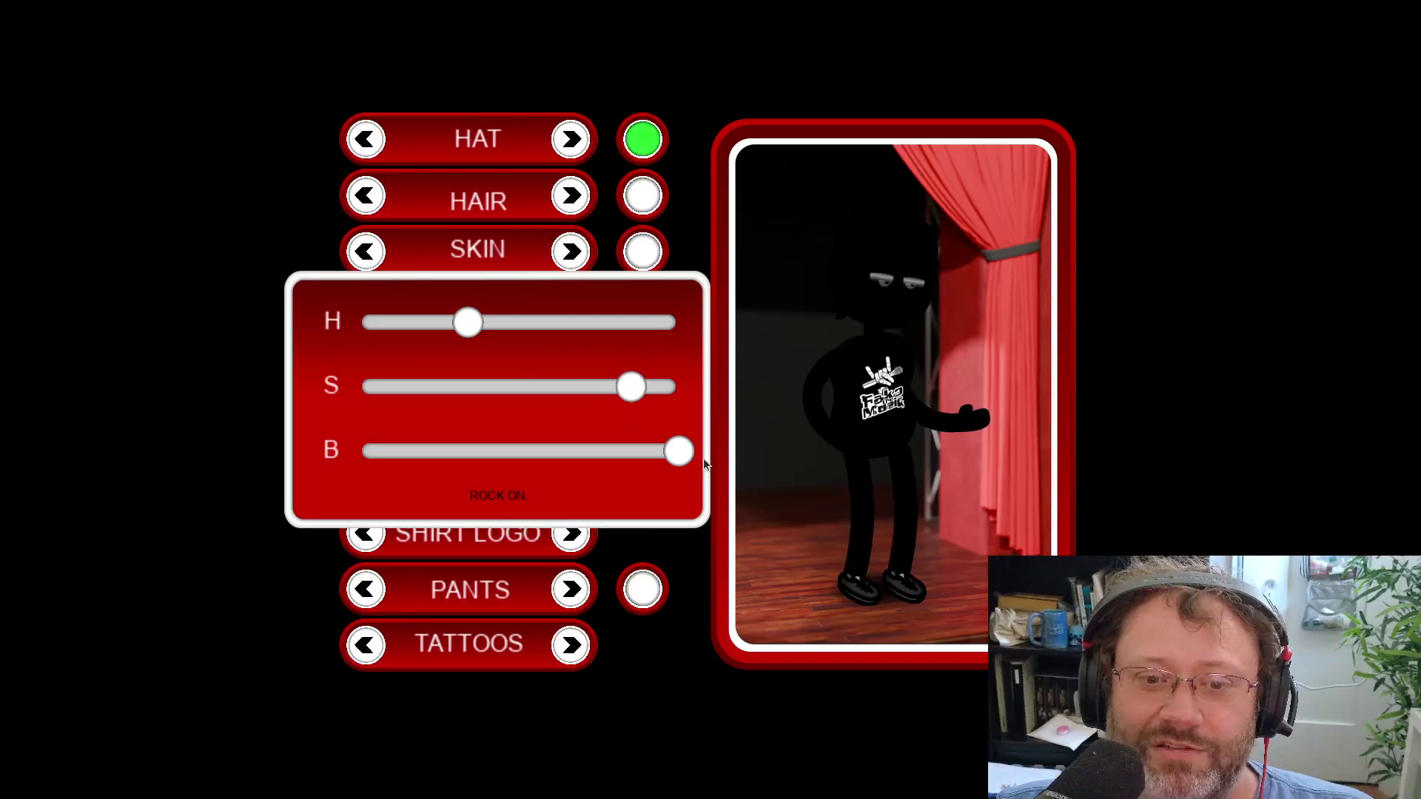
mouse_move(670, 450)
mouse_down()
mouse_move(415, 450)
mouse_move(703, 453)
mouse_up()
mouse_move(631, 386)
mouse_down()
mouse_move(644, 386)
mouse_move(331, 366)
mouse_move(695, 389)
mouse_up()
drag(473, 322, 634, 322)
key(alt+Tab)
scroll(641, 733, up, 10)
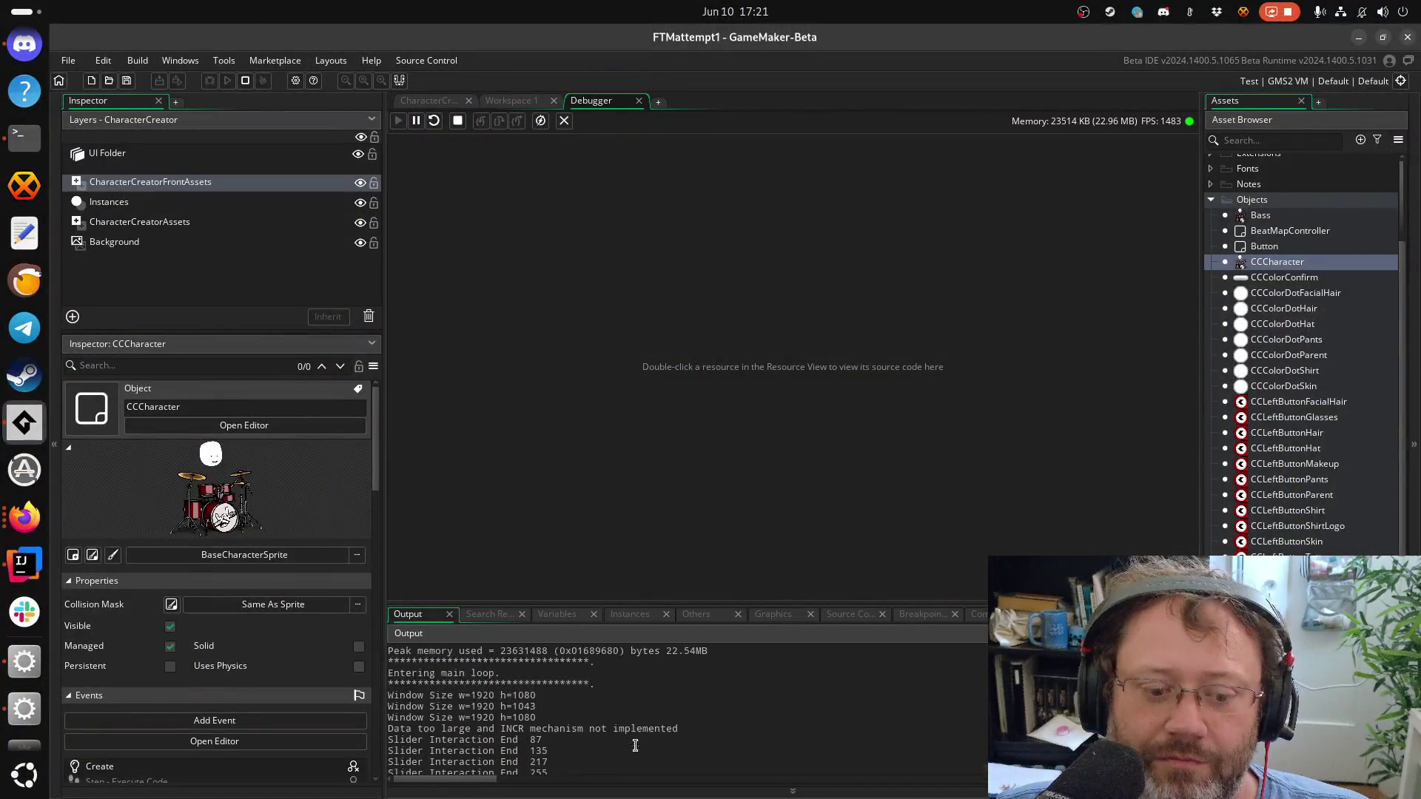
Review the Output log, slide the hat hue back to green, then return to Workspace 1
scroll(638, 712, down, 5)
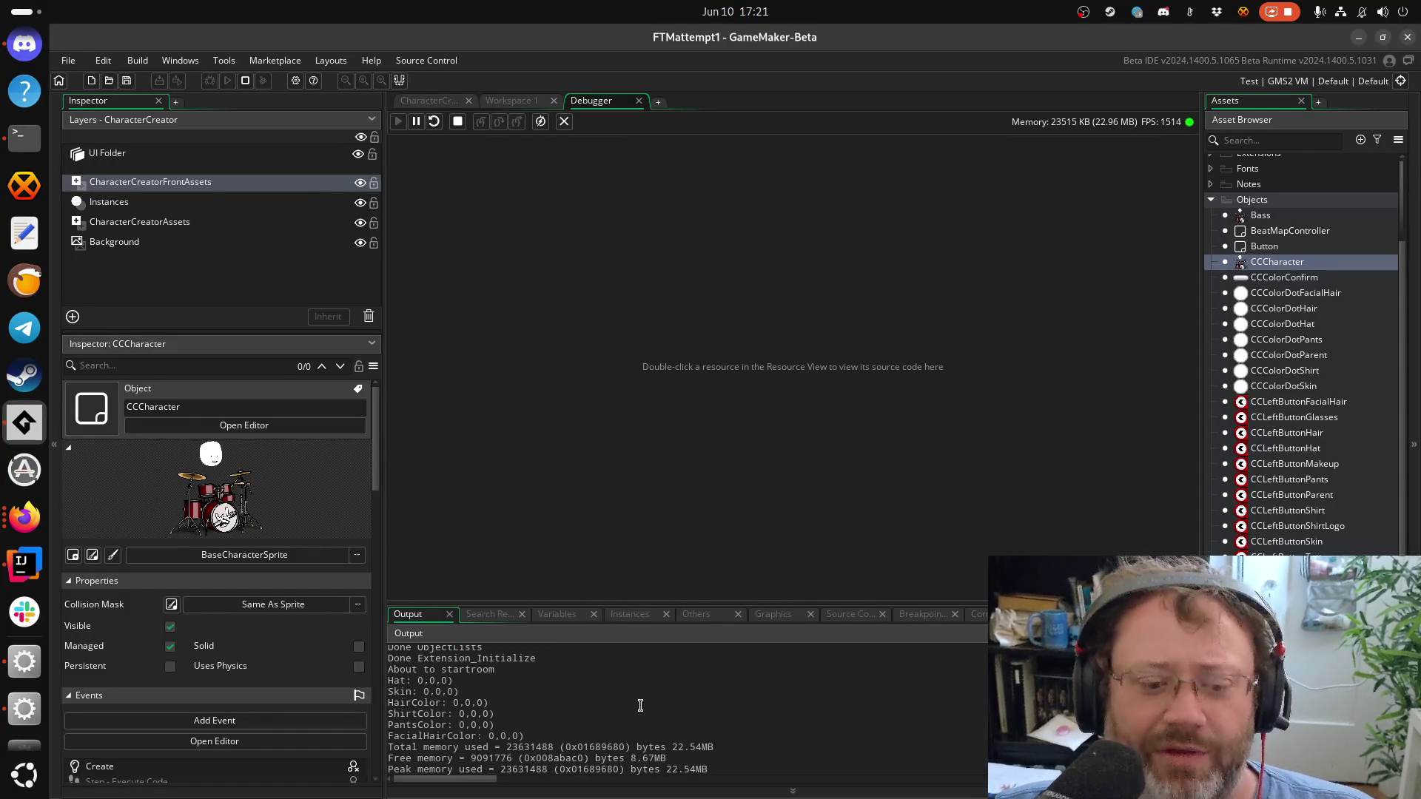
scroll(636, 710, down, 5)
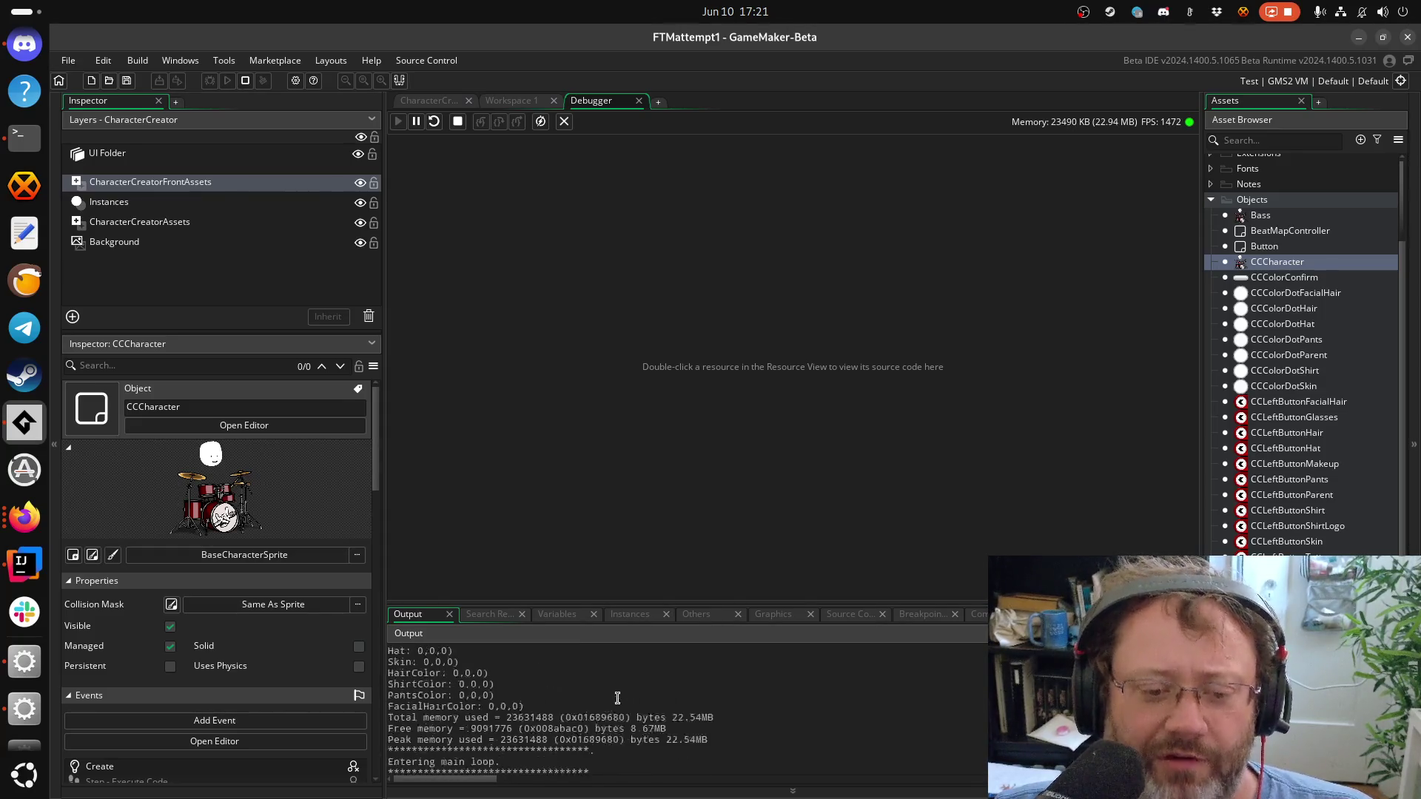
key(alt+Tab)
mouse_move(633, 323)
mouse_down()
mouse_move(526, 323)
mouse_move(492, 358)
mouse_up()
key(alt+Tab)
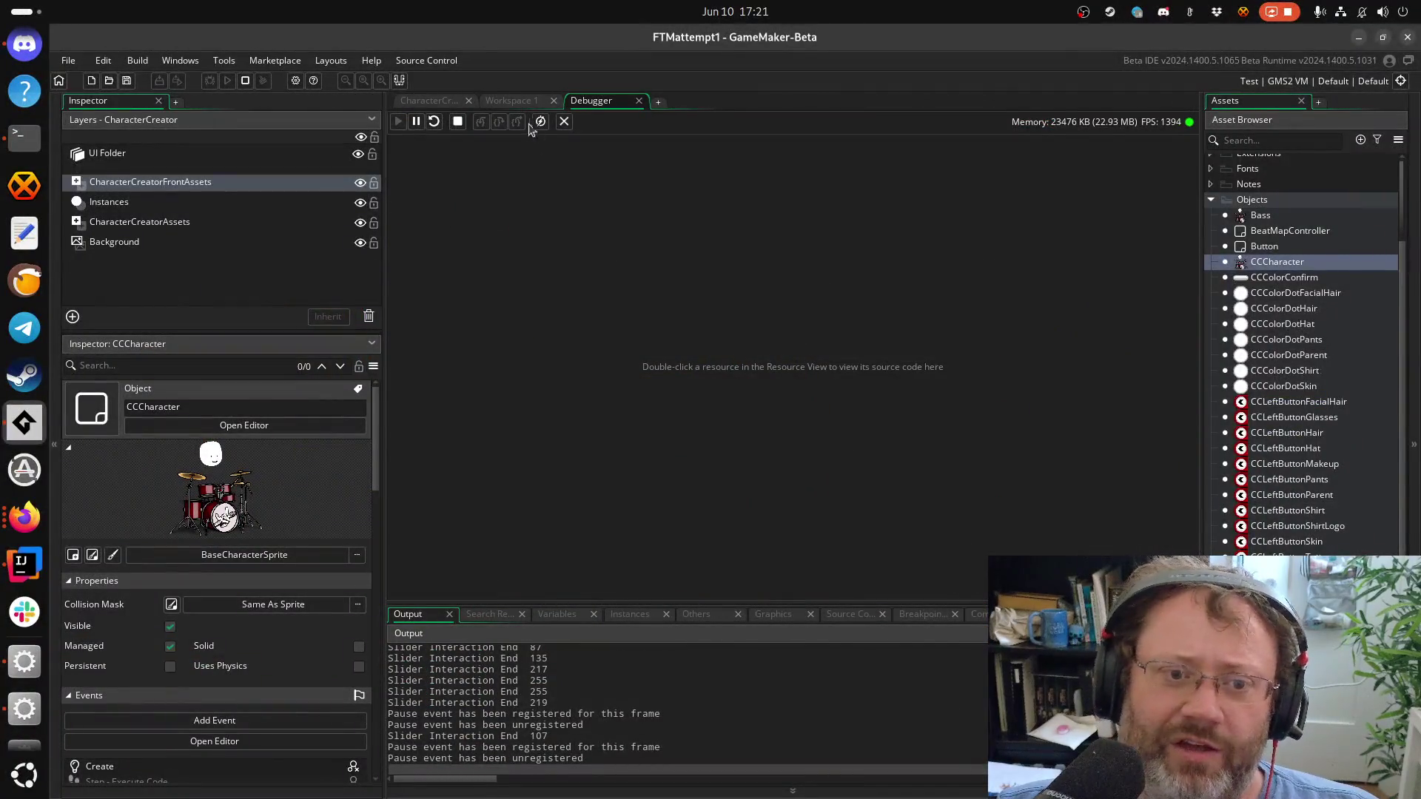
click(510, 102)
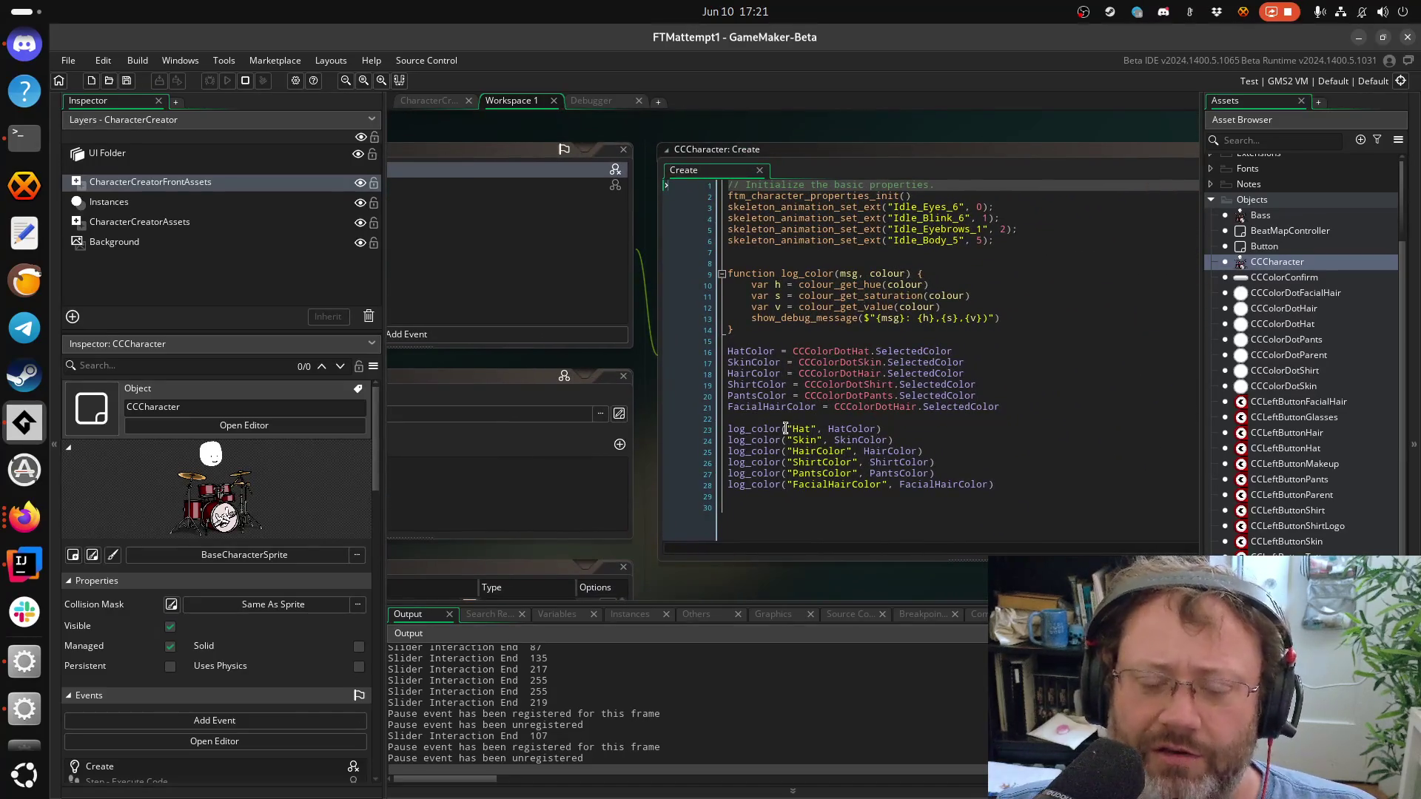
Set a breakpoint on line 23 of the Create code and quit the running game
click(786, 430)
click(698, 431)
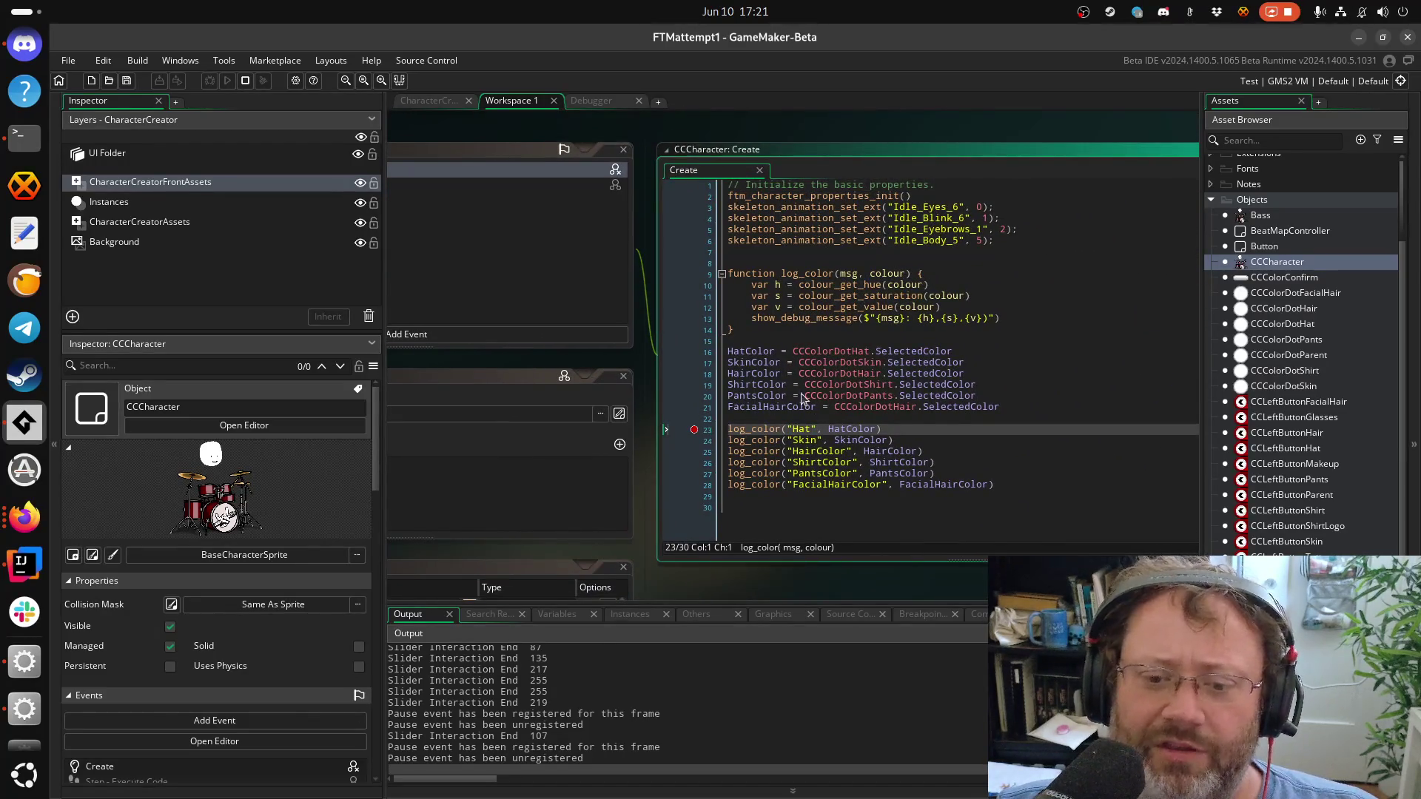
key(alt+Tab)
key(alt+Tab)
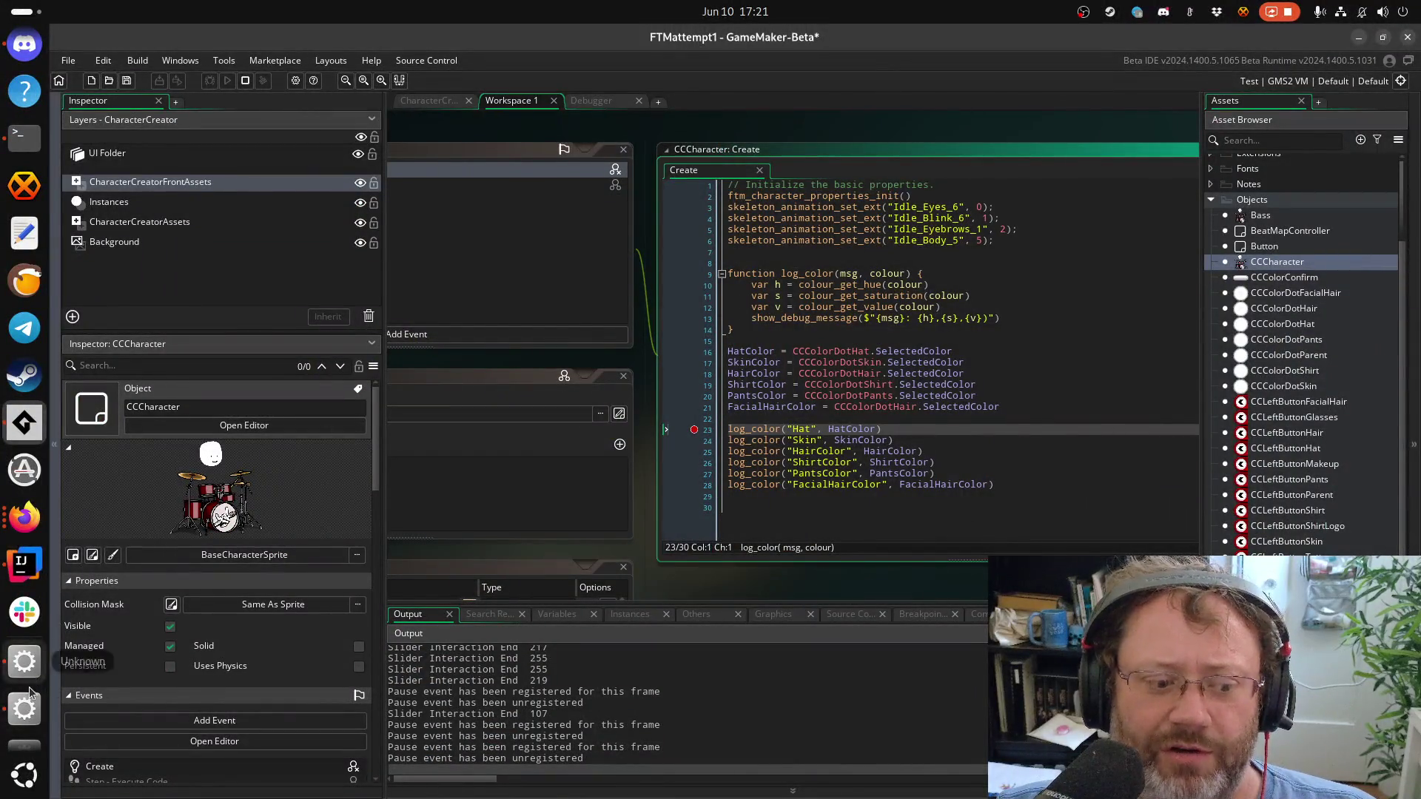
right_click(10, 708)
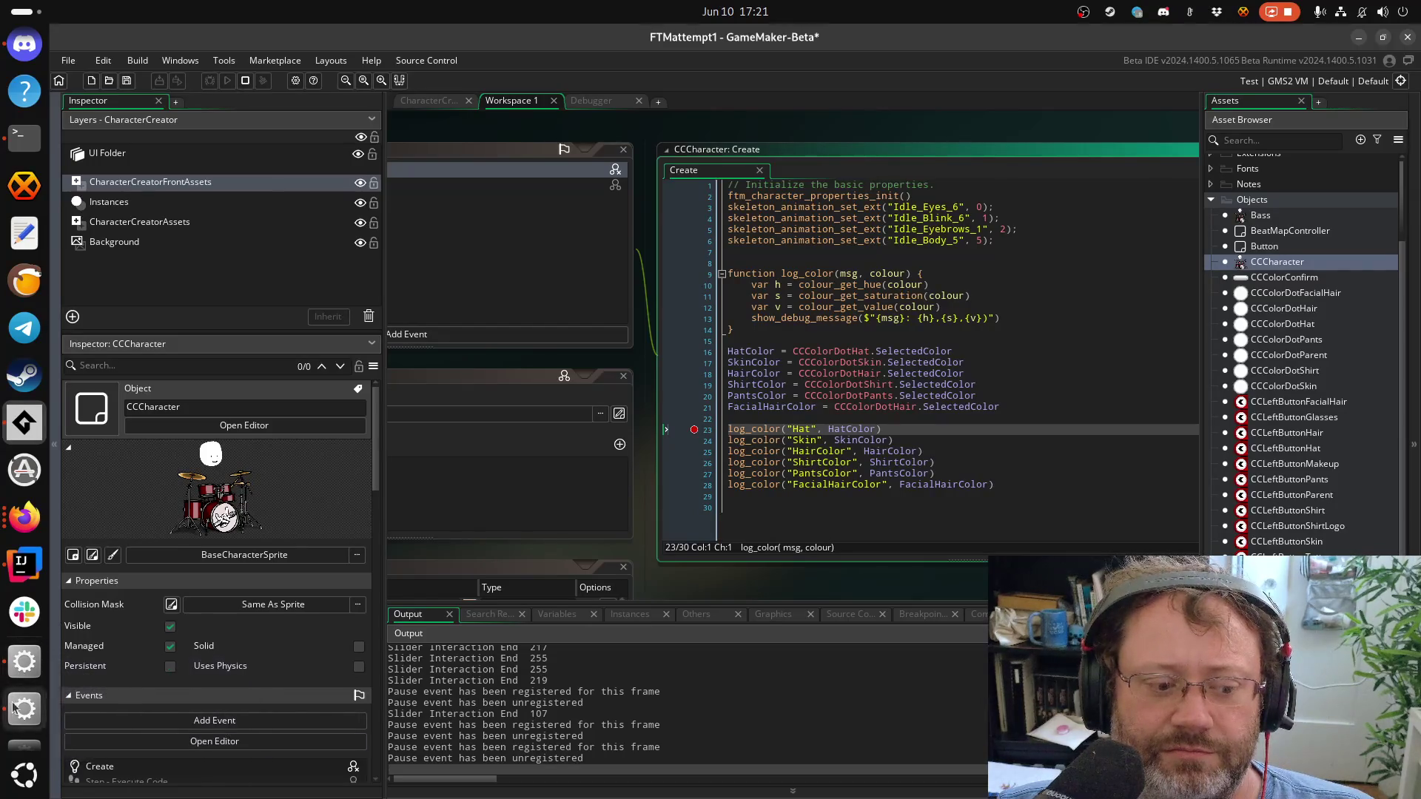
right_click(23, 661)
click(78, 704)
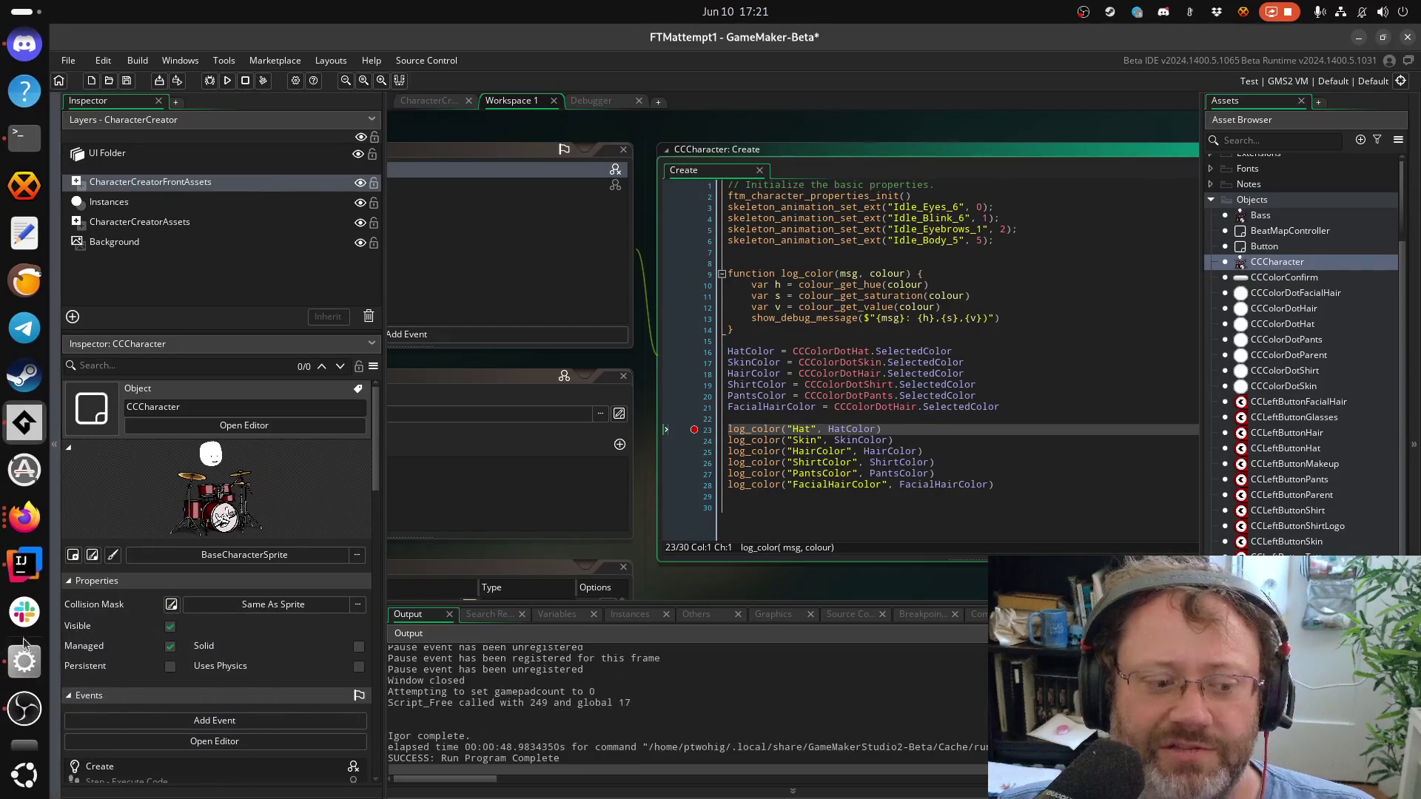
Dismiss the leftover window menu, check the ShirtColor line 19, and open CCColorDotHat
right_click(24, 651)
click(104, 703)
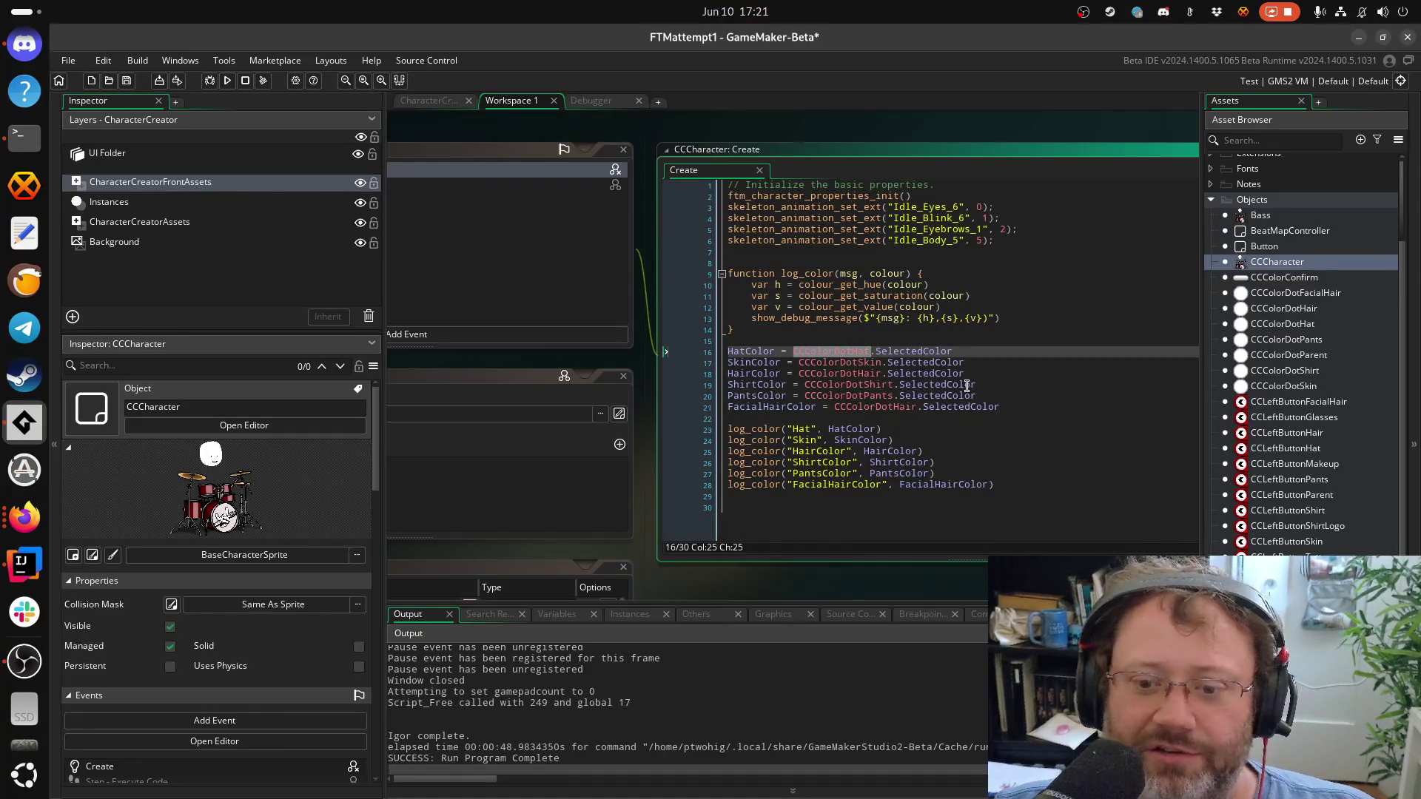
click(942, 384)
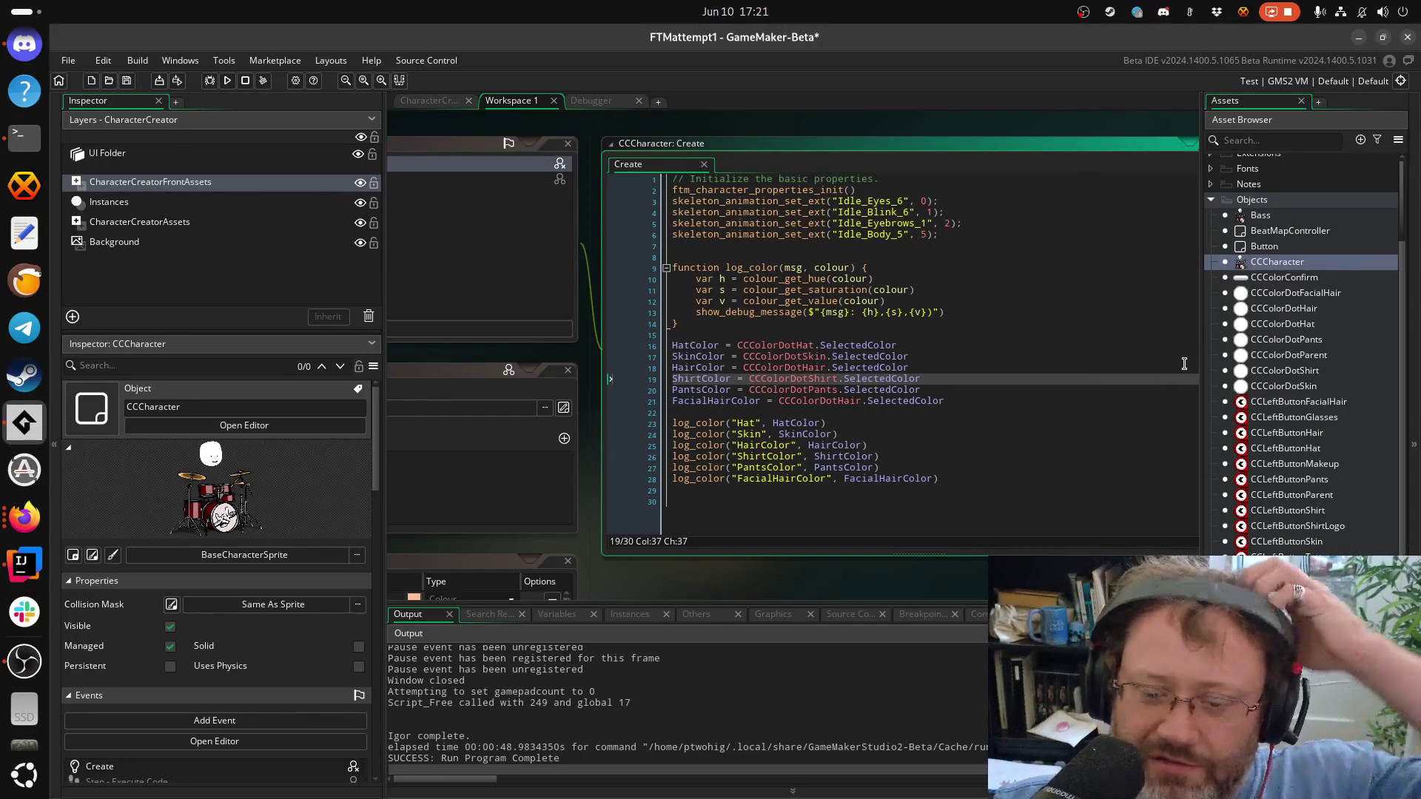
double_click(1284, 326)
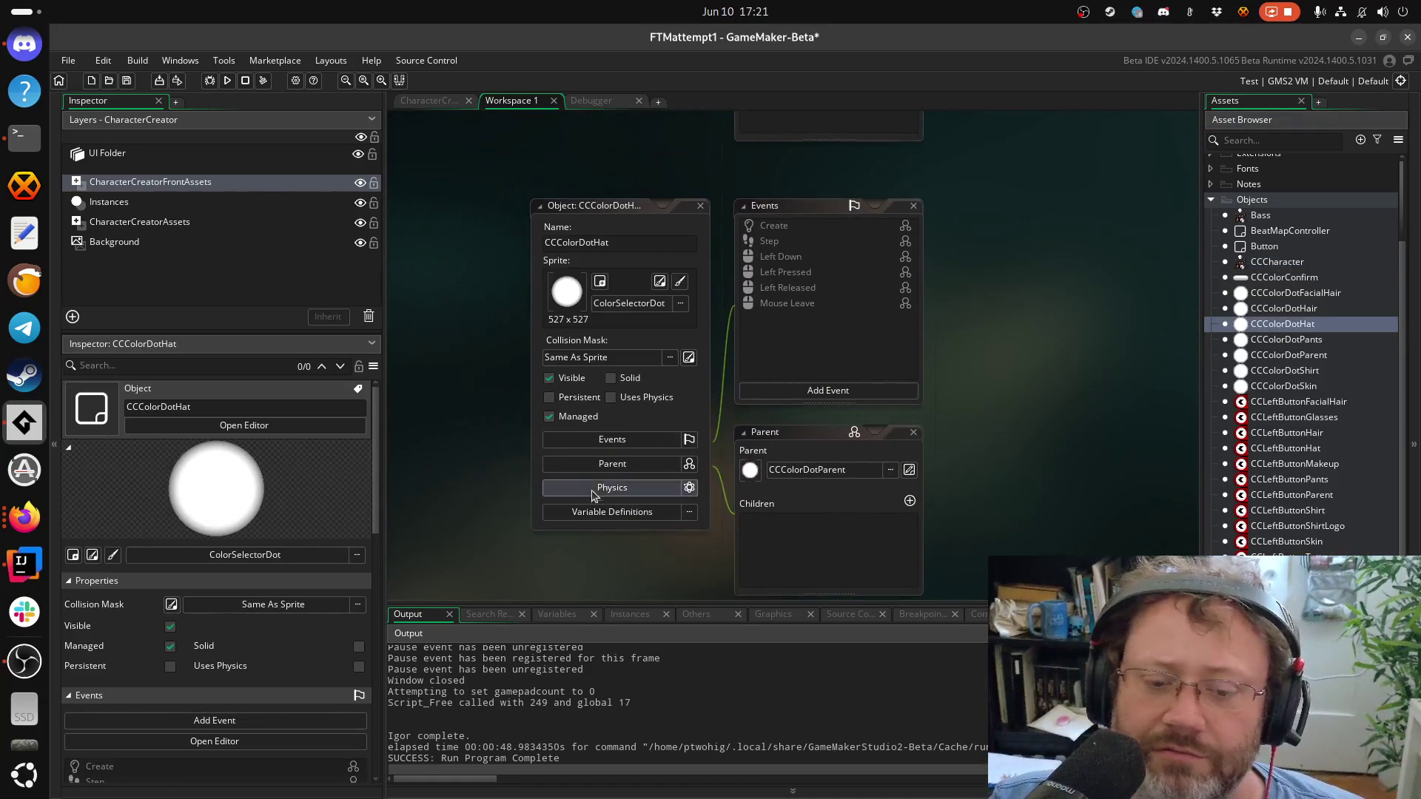
Show CCColorDotHat's variable definitions, toggle the SelectedColor override back off, and open CCColorDotParent
click(601, 512)
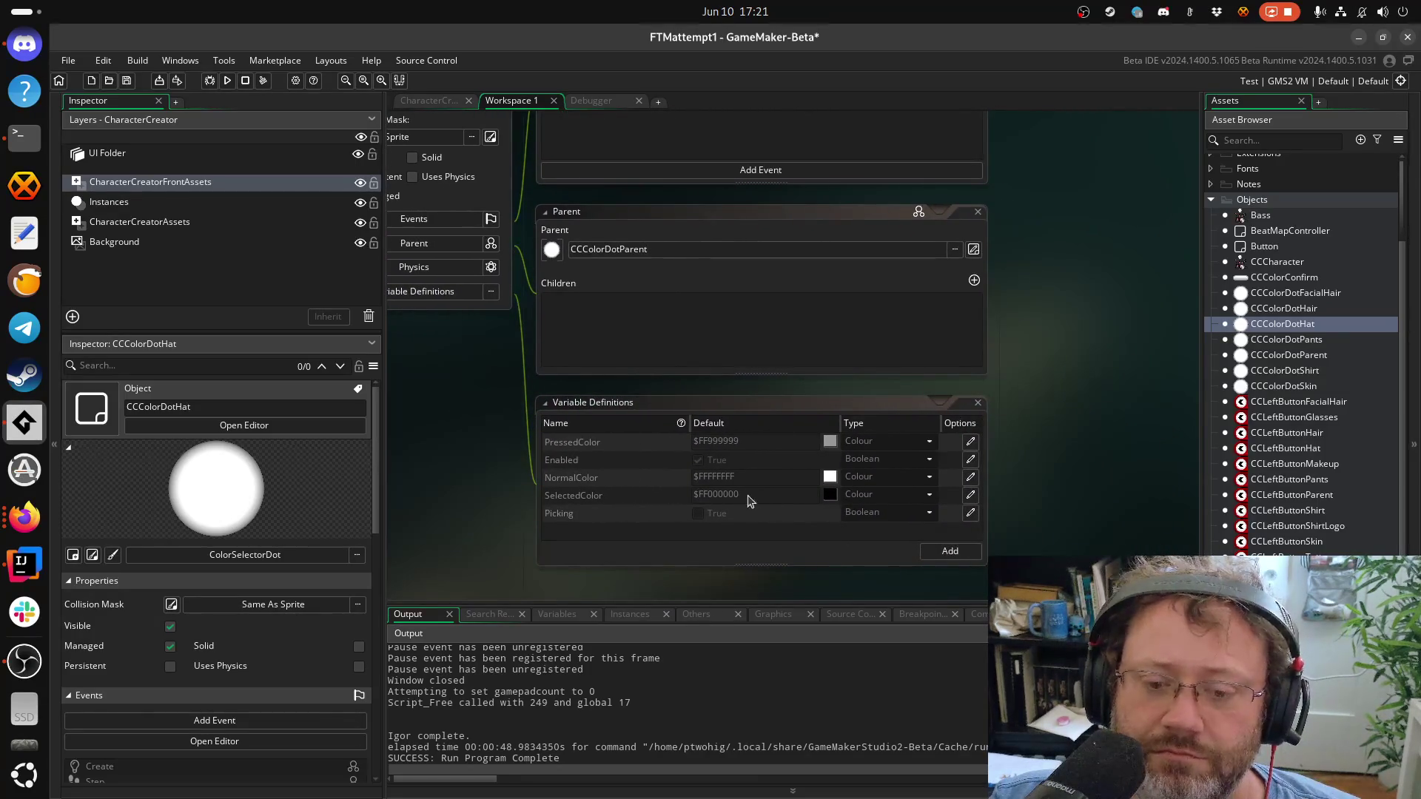
click(971, 495)
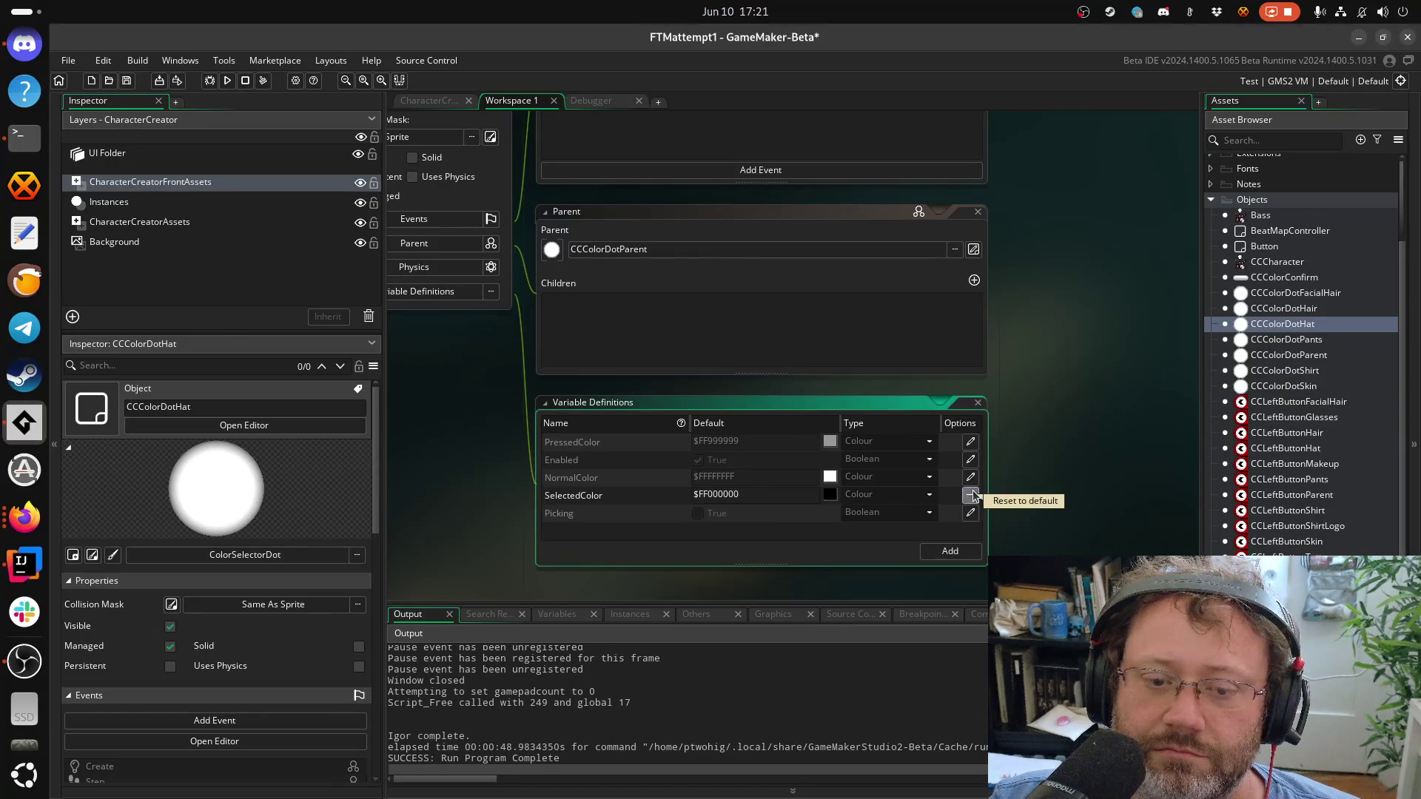
click(971, 495)
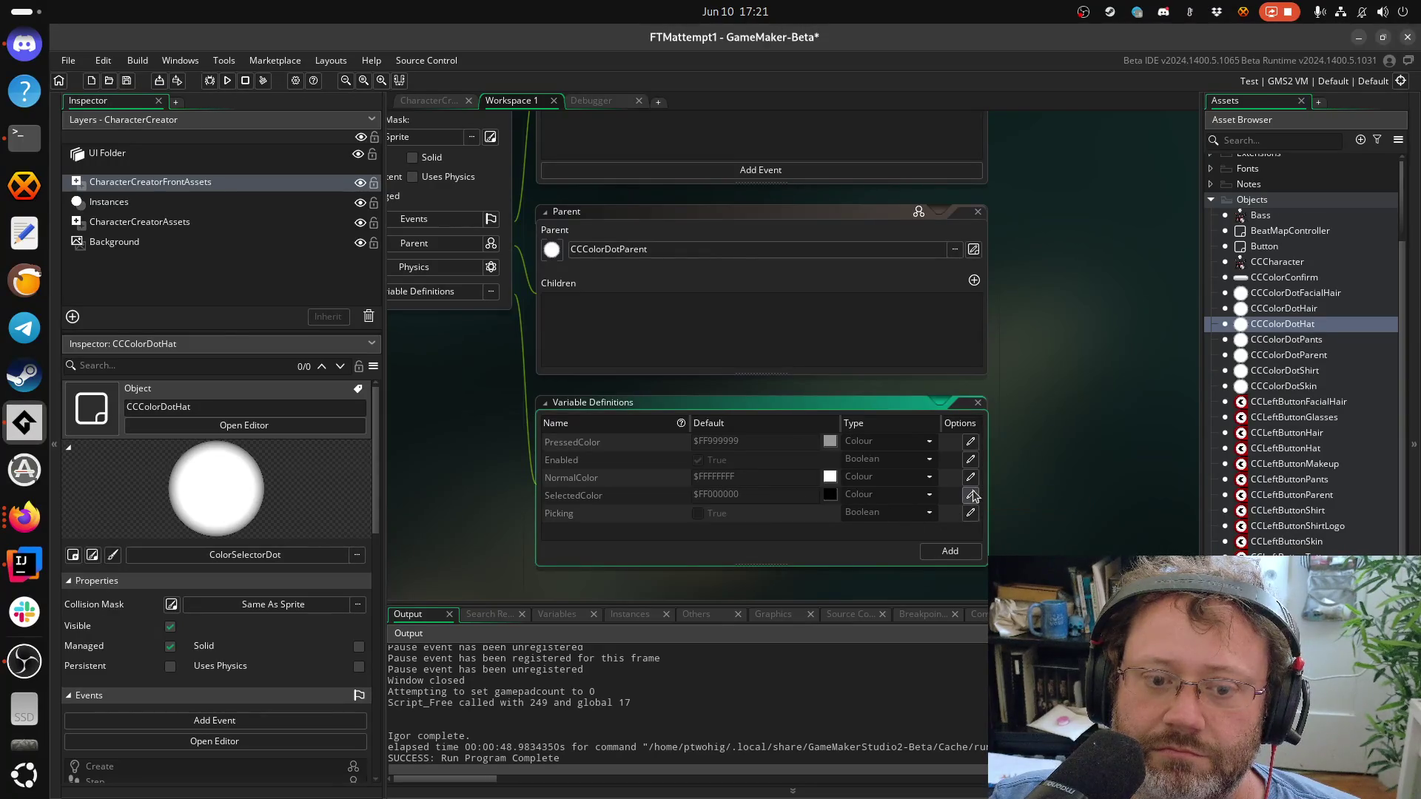
double_click(1294, 358)
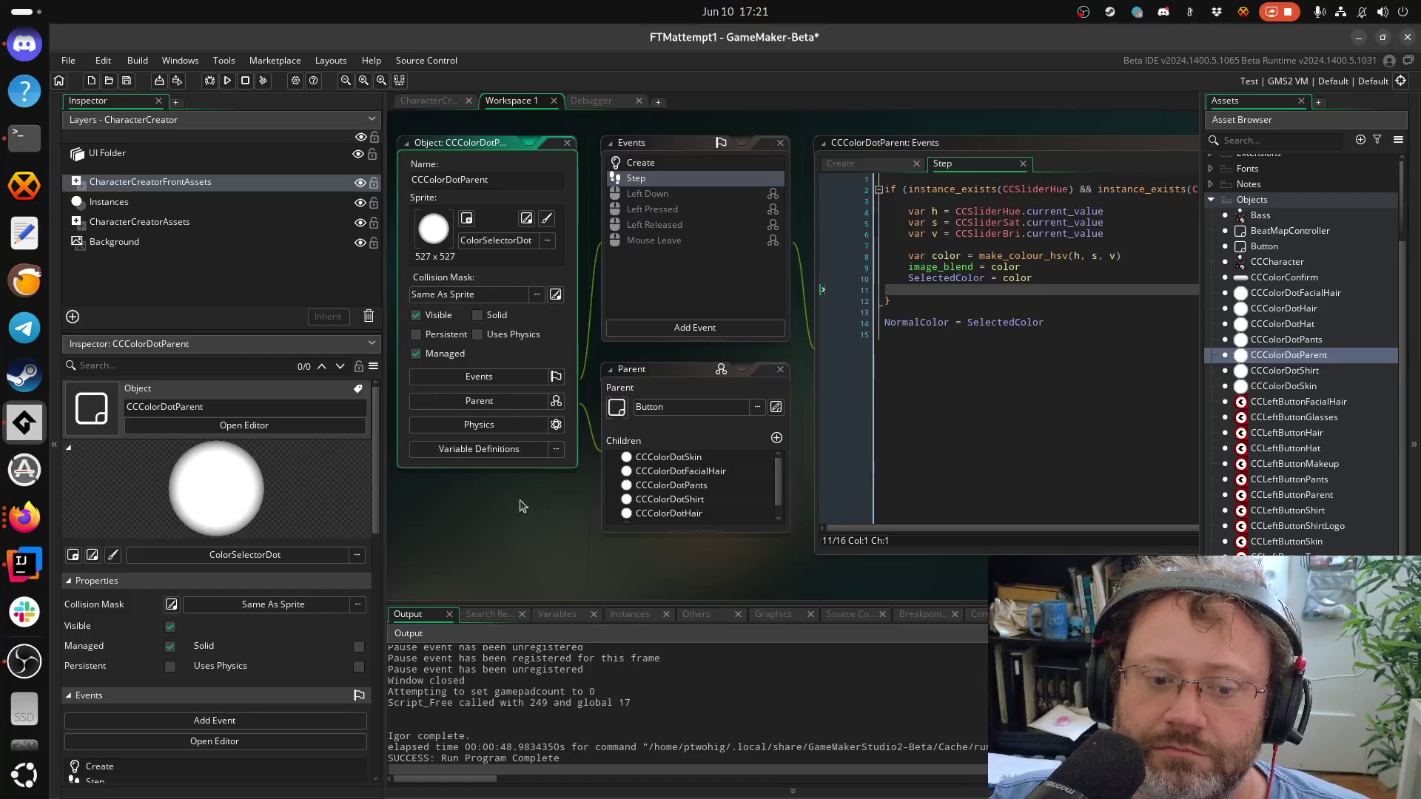
Change the colour dots' SelectedColor default from black to white FFFFFF in Variable Definitions
click(520, 452)
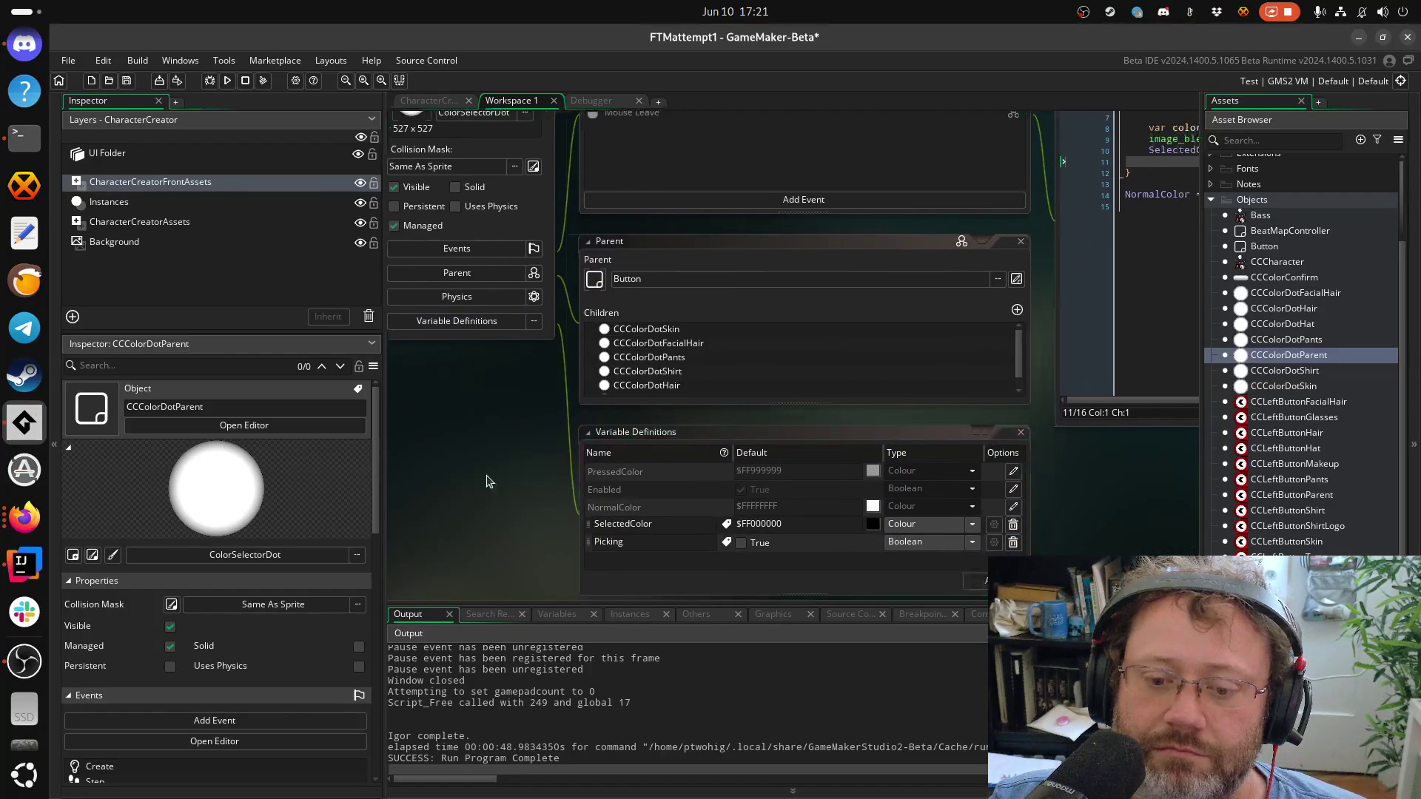
drag(488, 482, 400, 491)
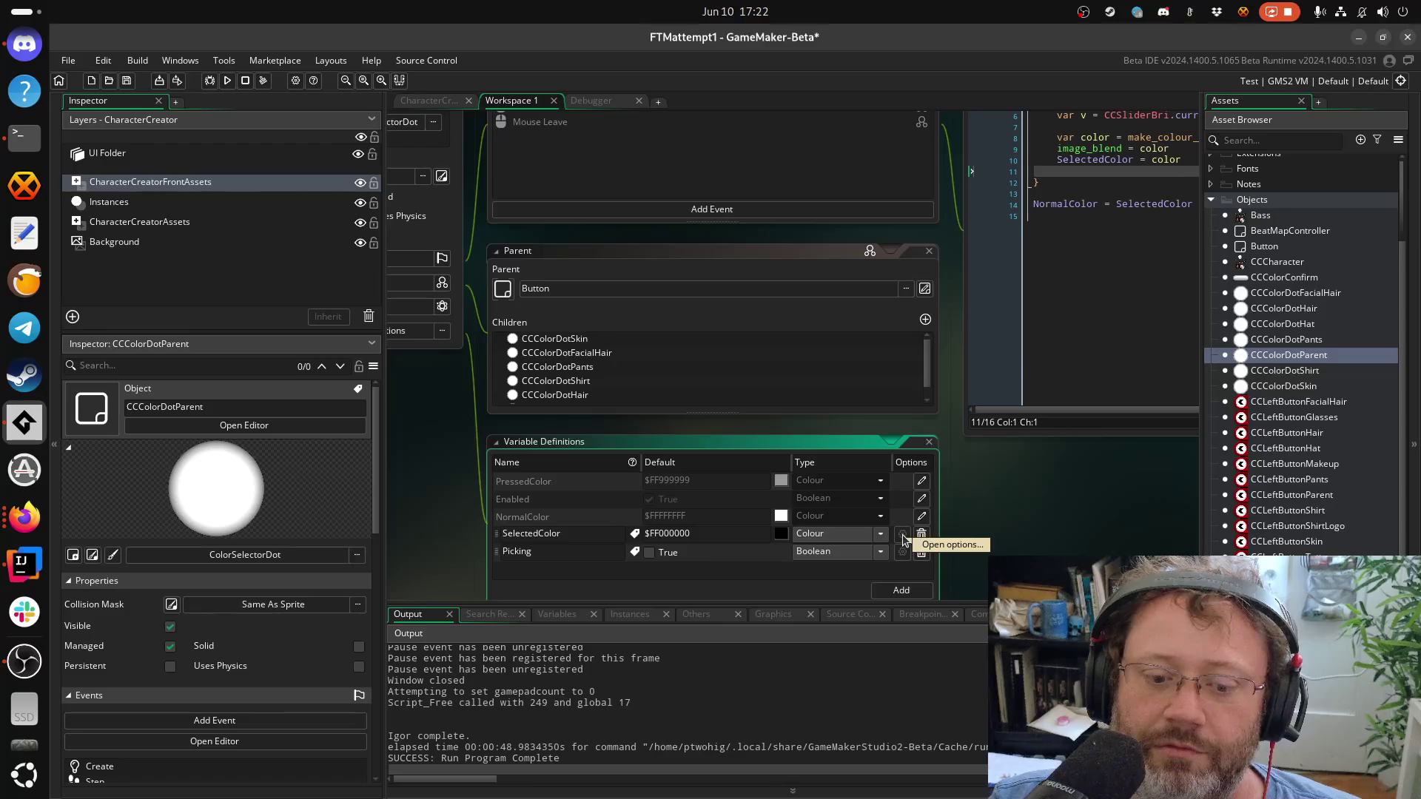
mouse_move(903, 539)
mouse_down()
mouse_move(820, 442)
mouse_move(813, 412)
mouse_up()
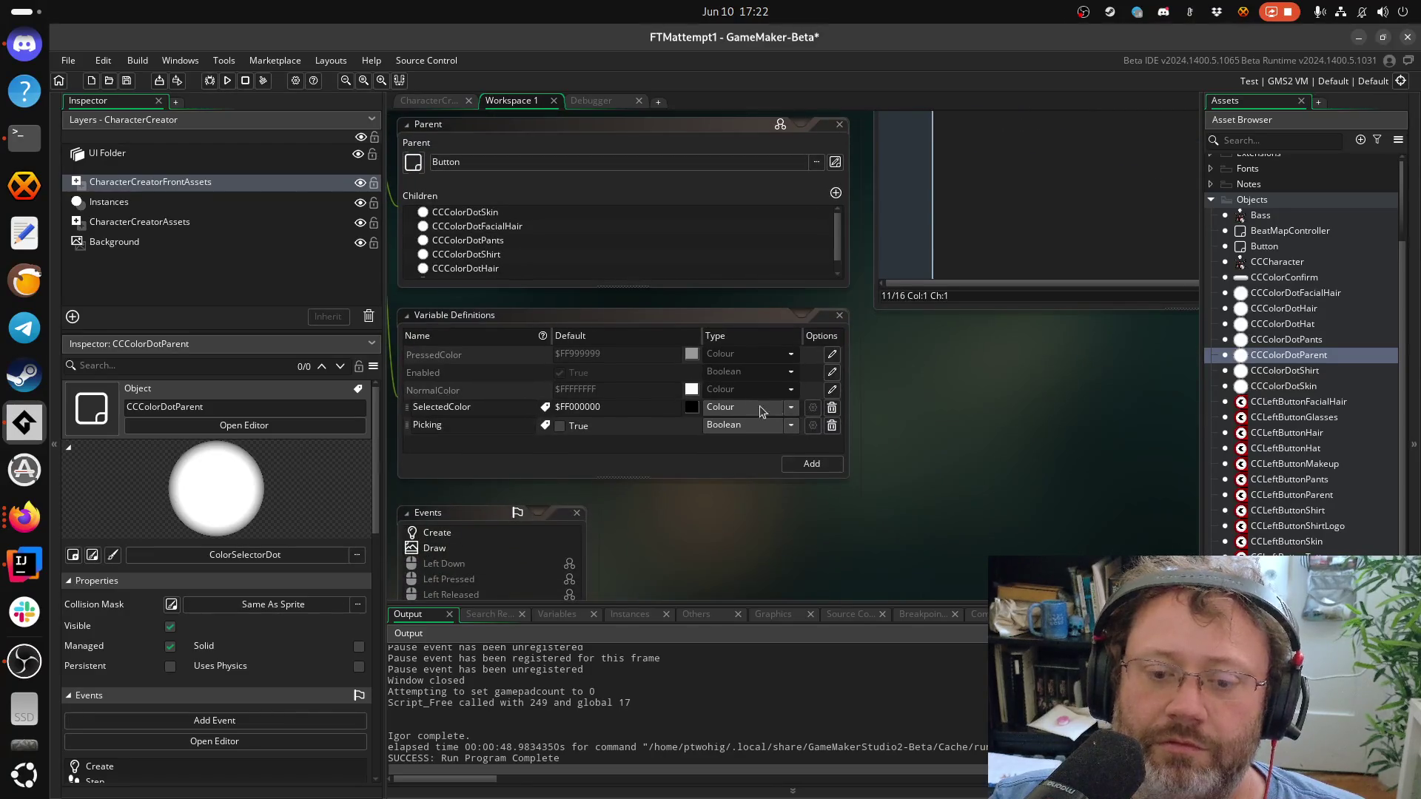
click(820, 411)
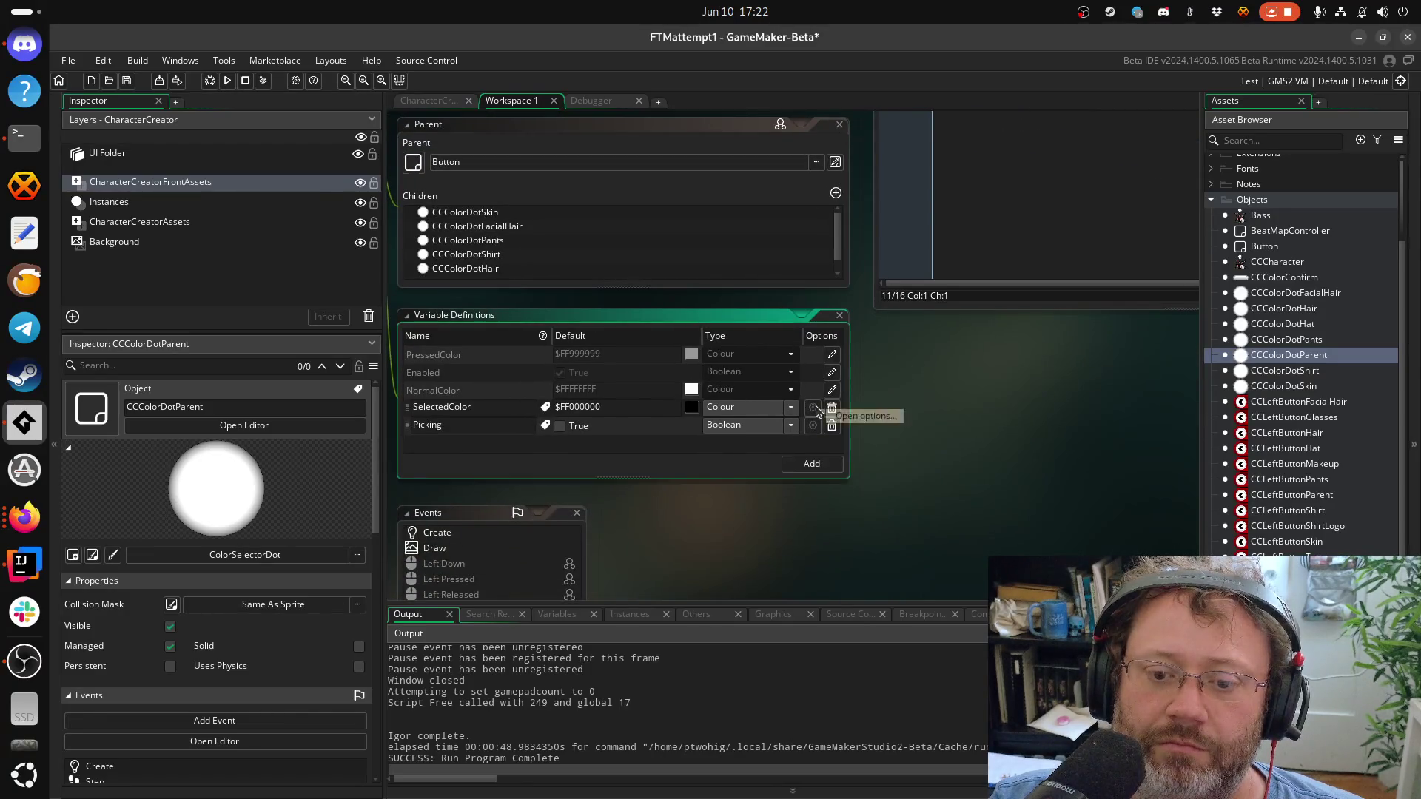
click(697, 410)
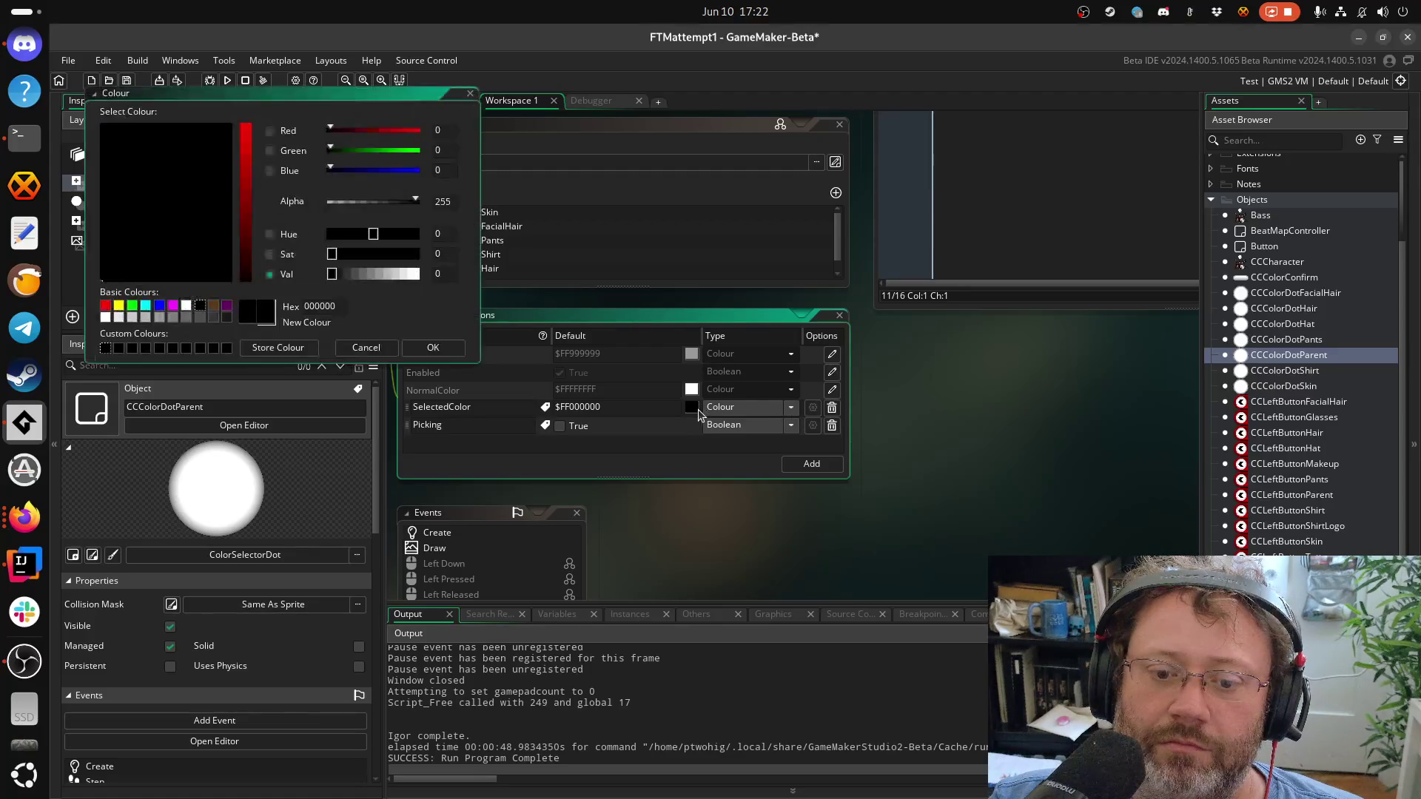
drag(382, 275, 442, 280)
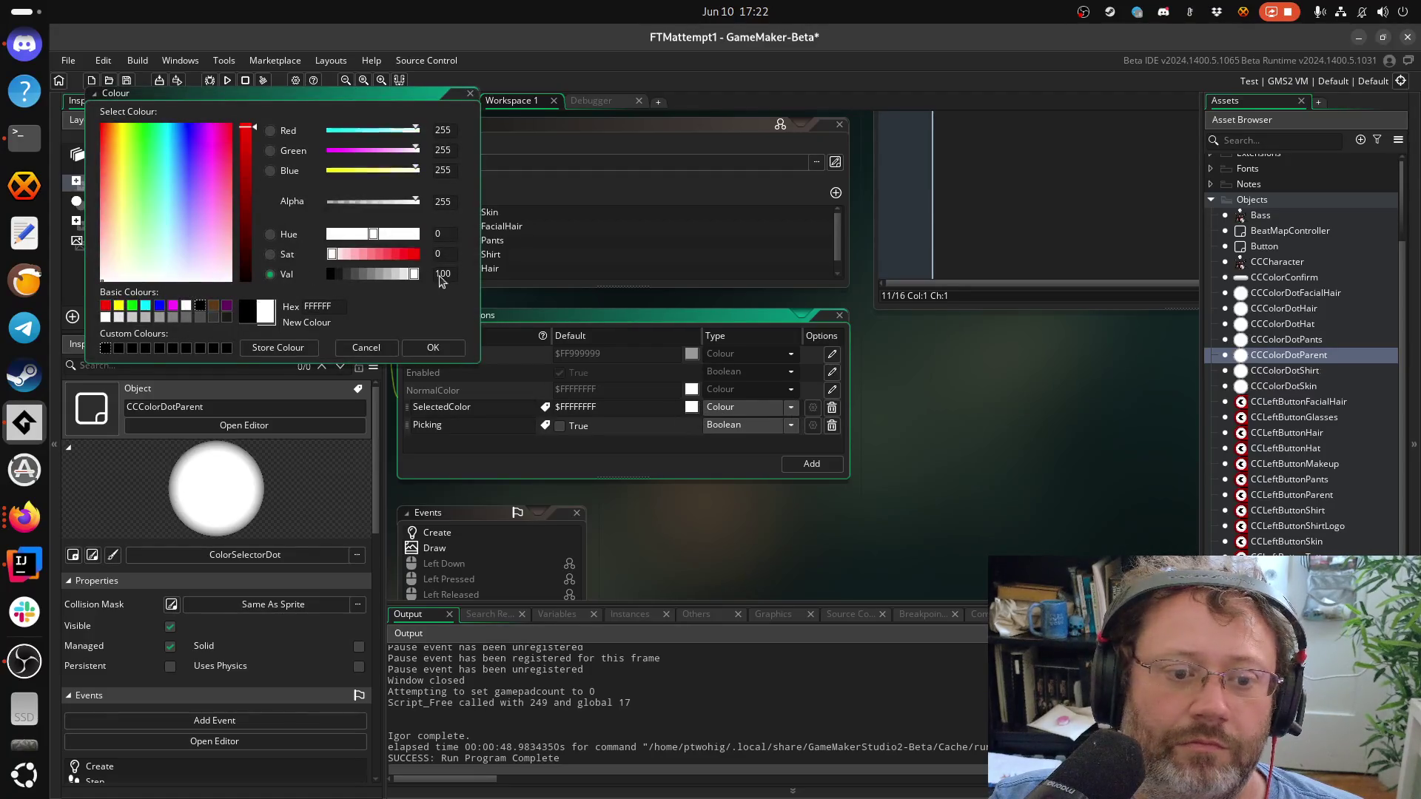
click(433, 347)
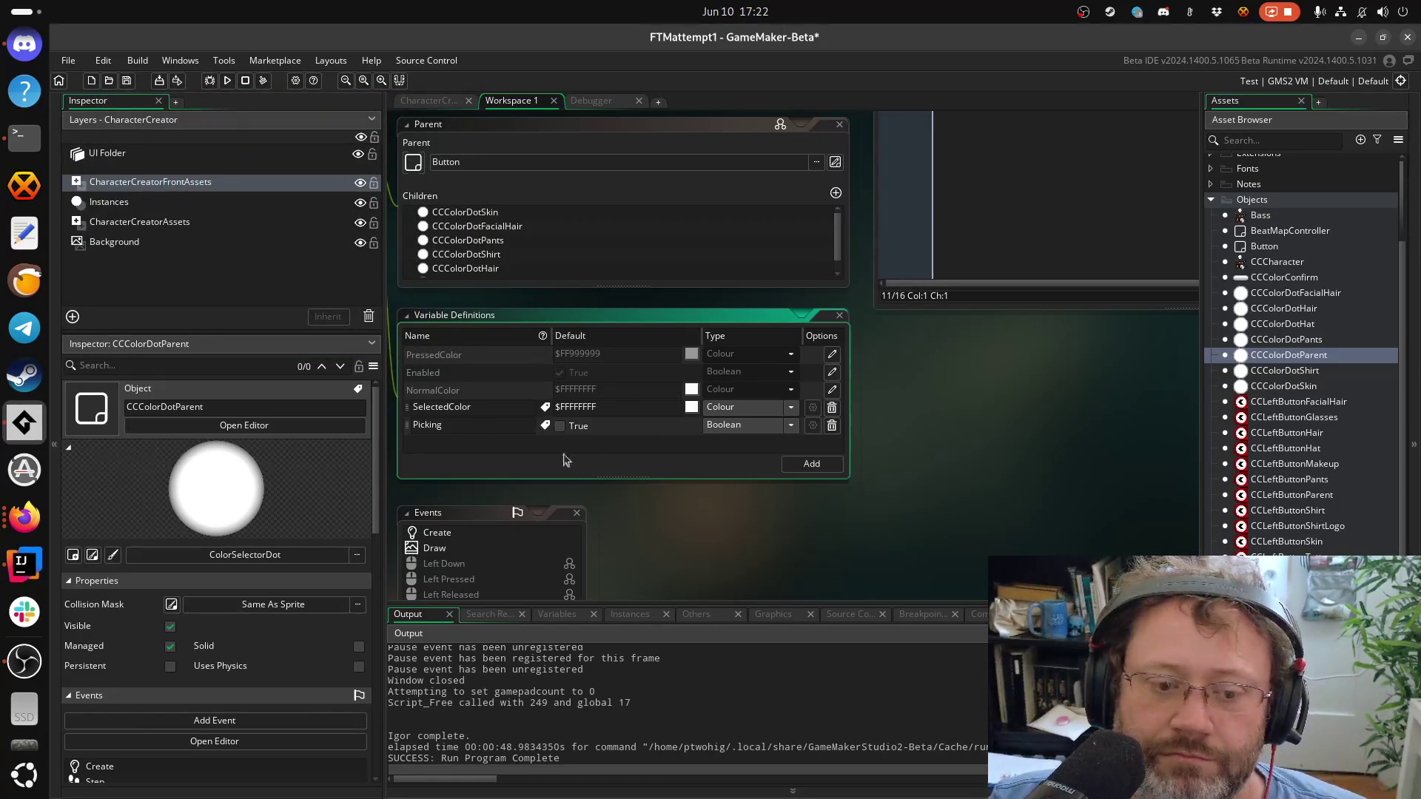
Check SelectedColor's label settings, then save the project
click(546, 408)
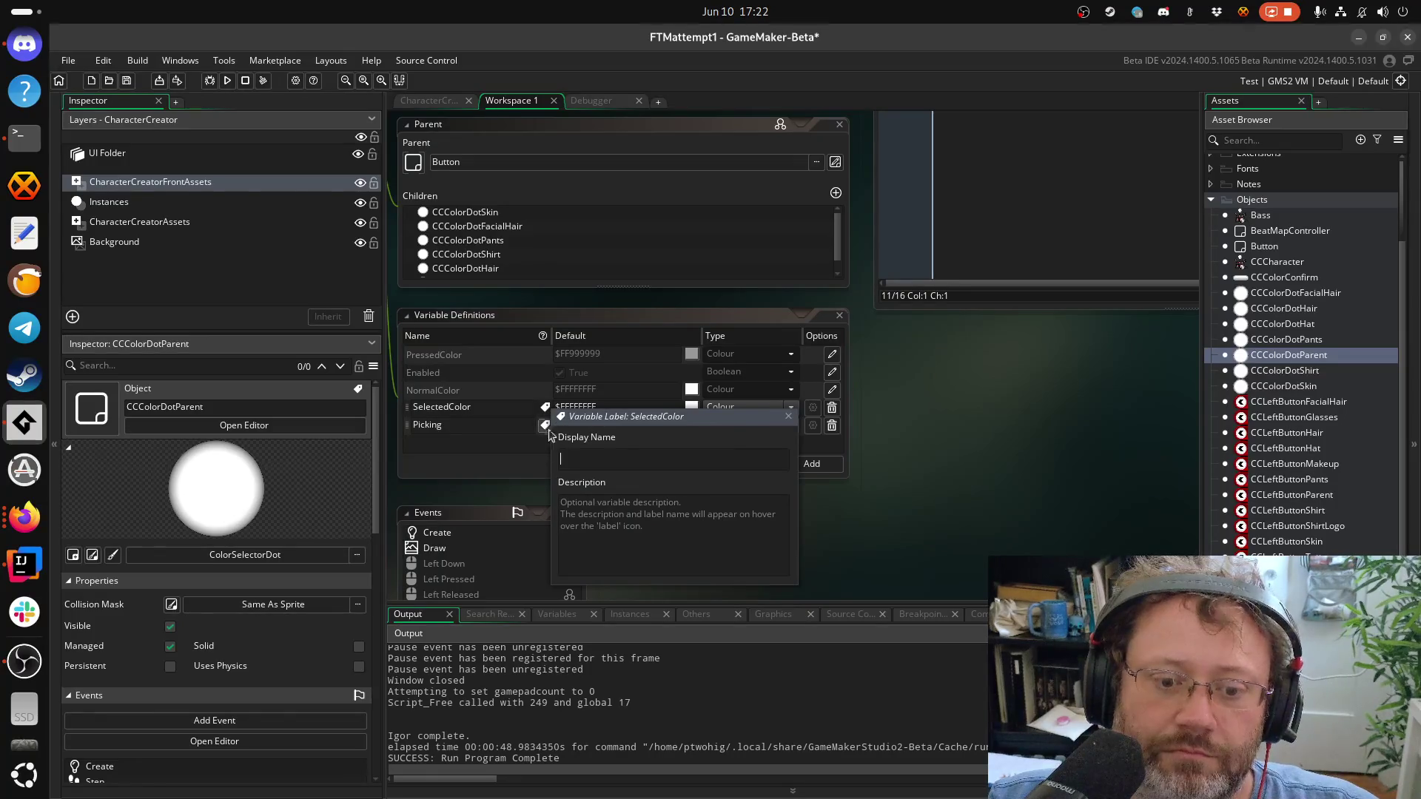
click(788, 417)
click(548, 413)
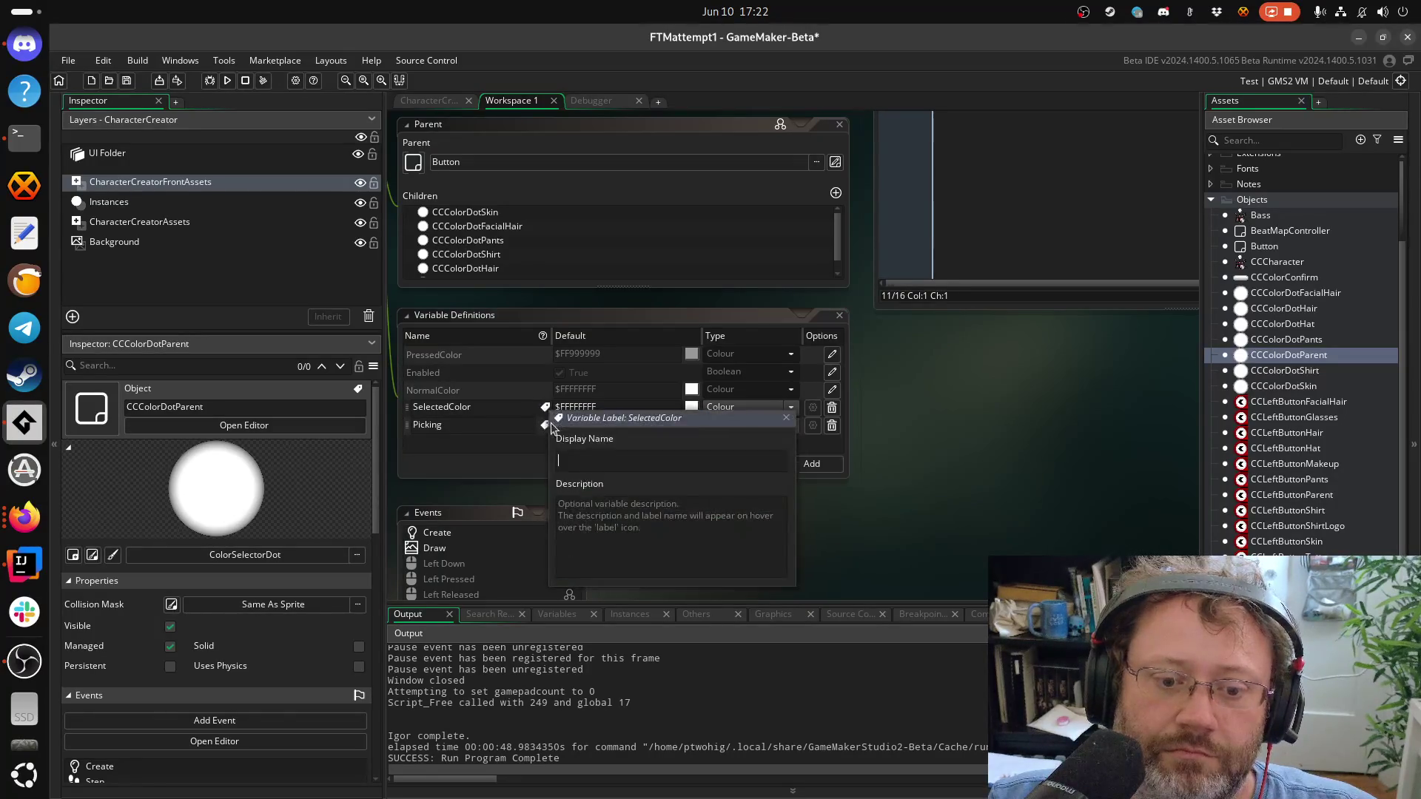
click(790, 419)
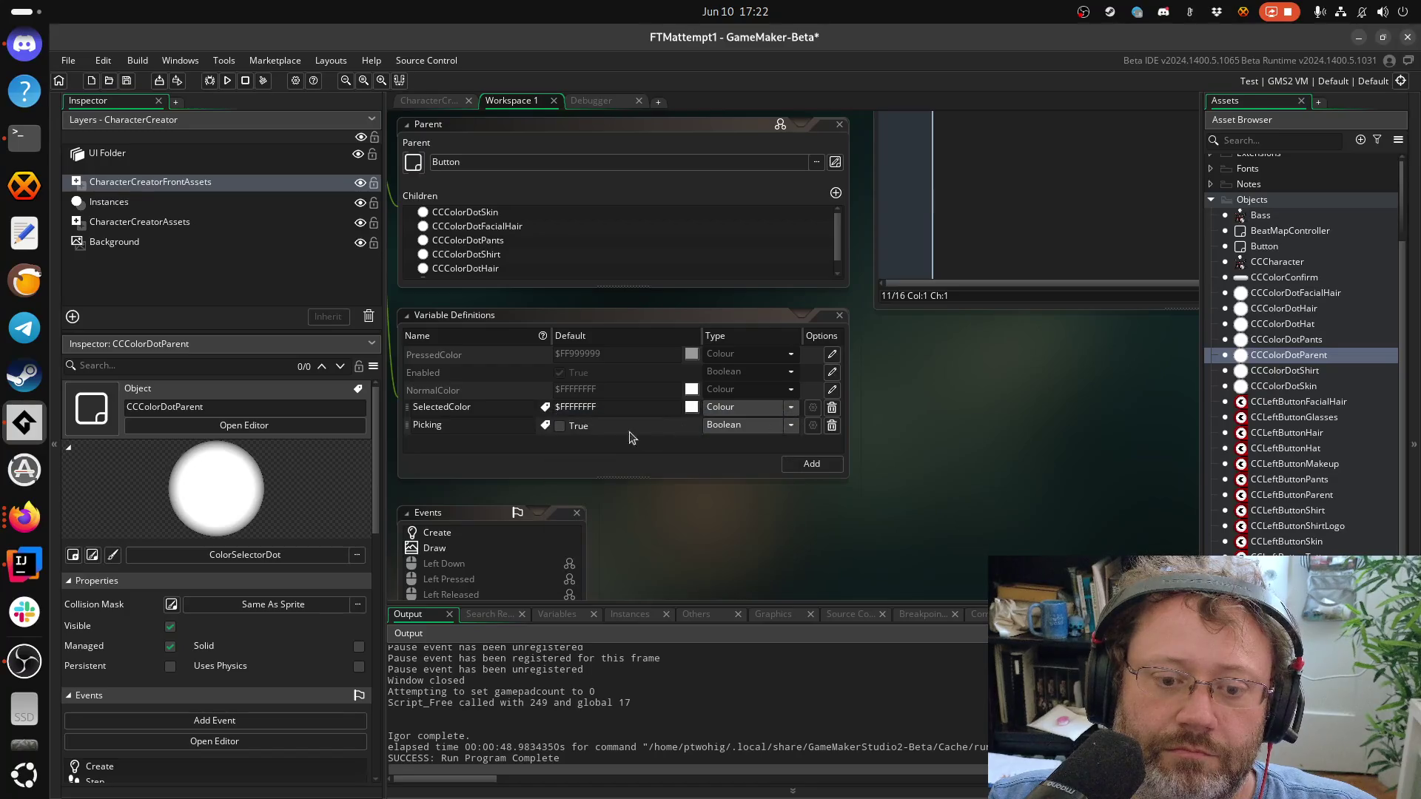
click(501, 414)
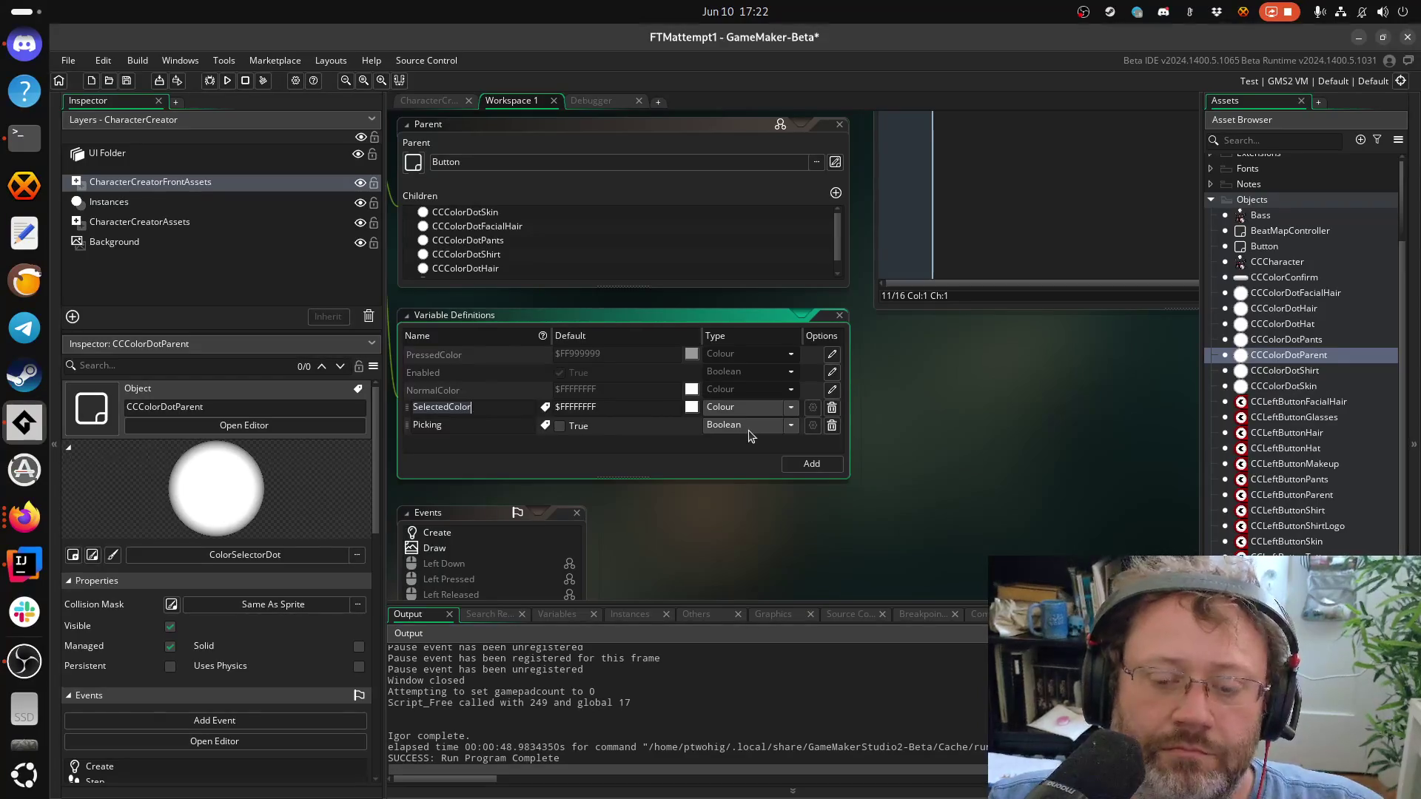
key(ctrl+s)
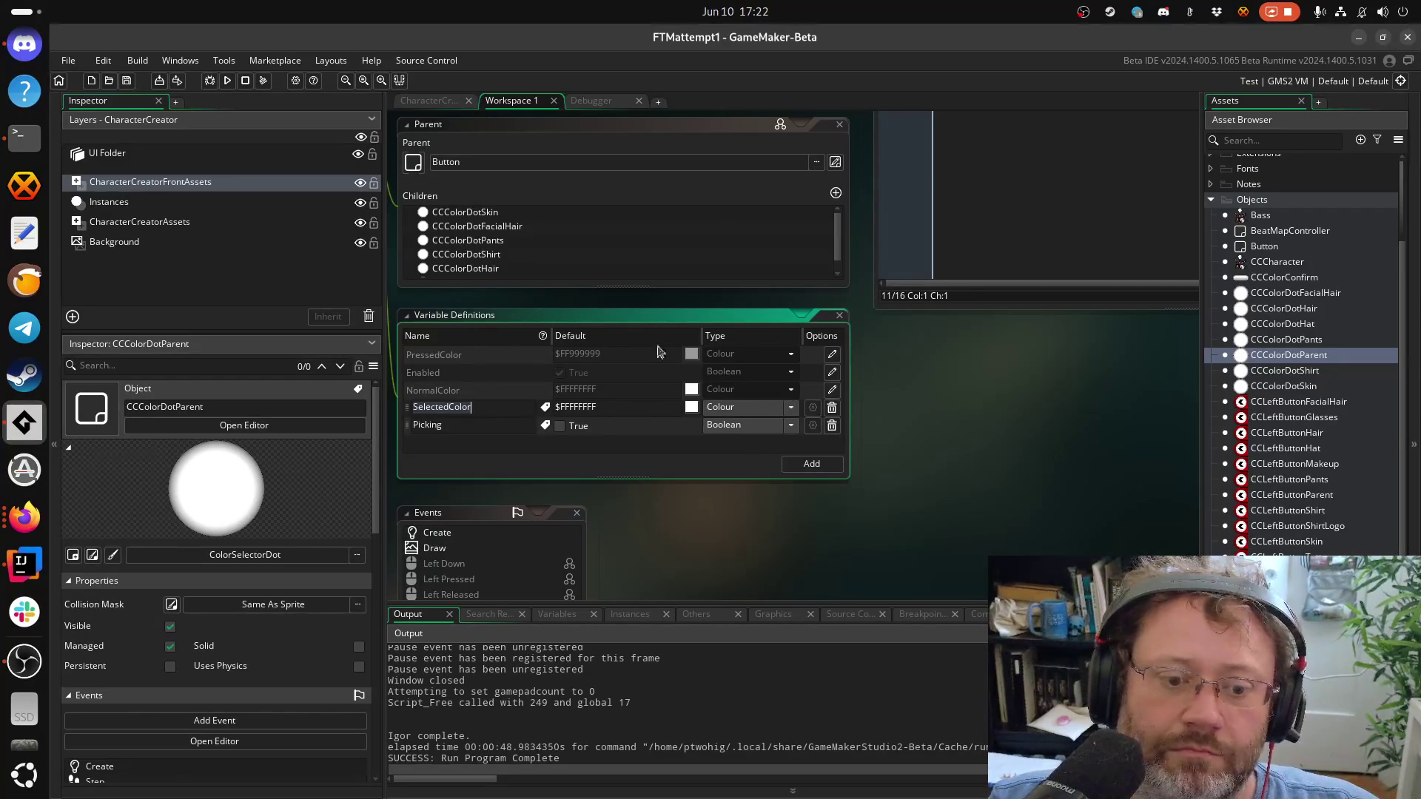
Bring the object's definition windows into view and open project-wide Search & Replace
scroll(823, 438, down, 6)
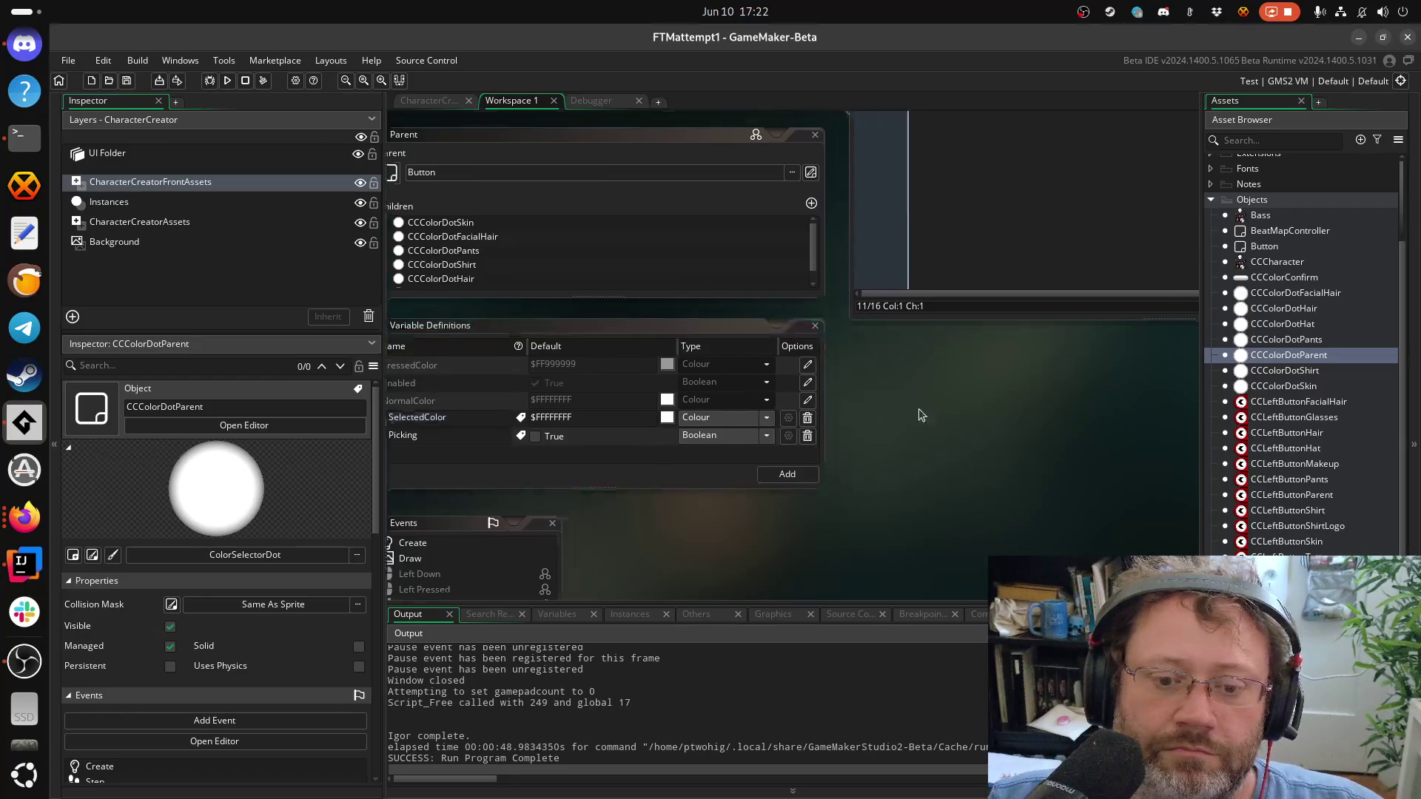
scroll(823, 438, up, 3)
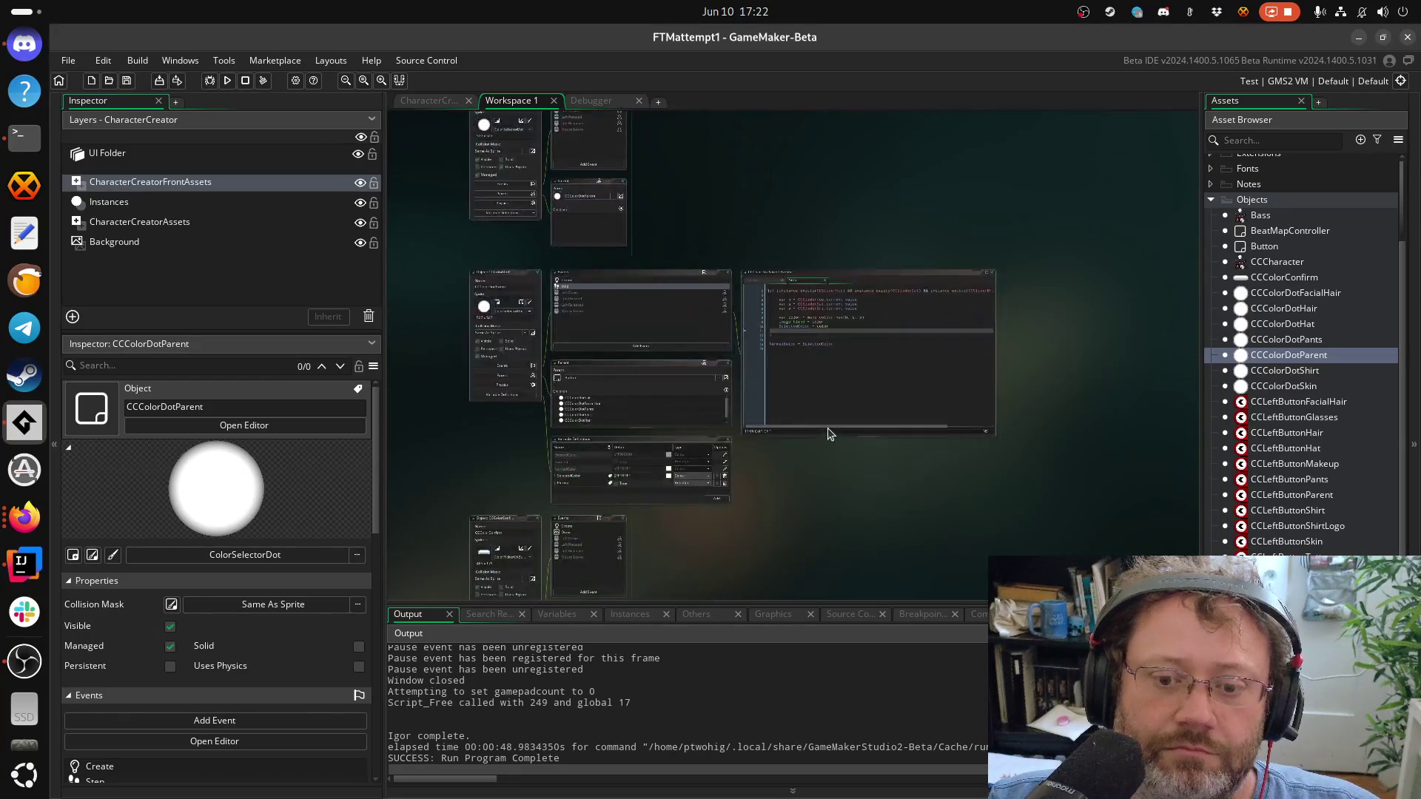
scroll(792, 474, up, 3)
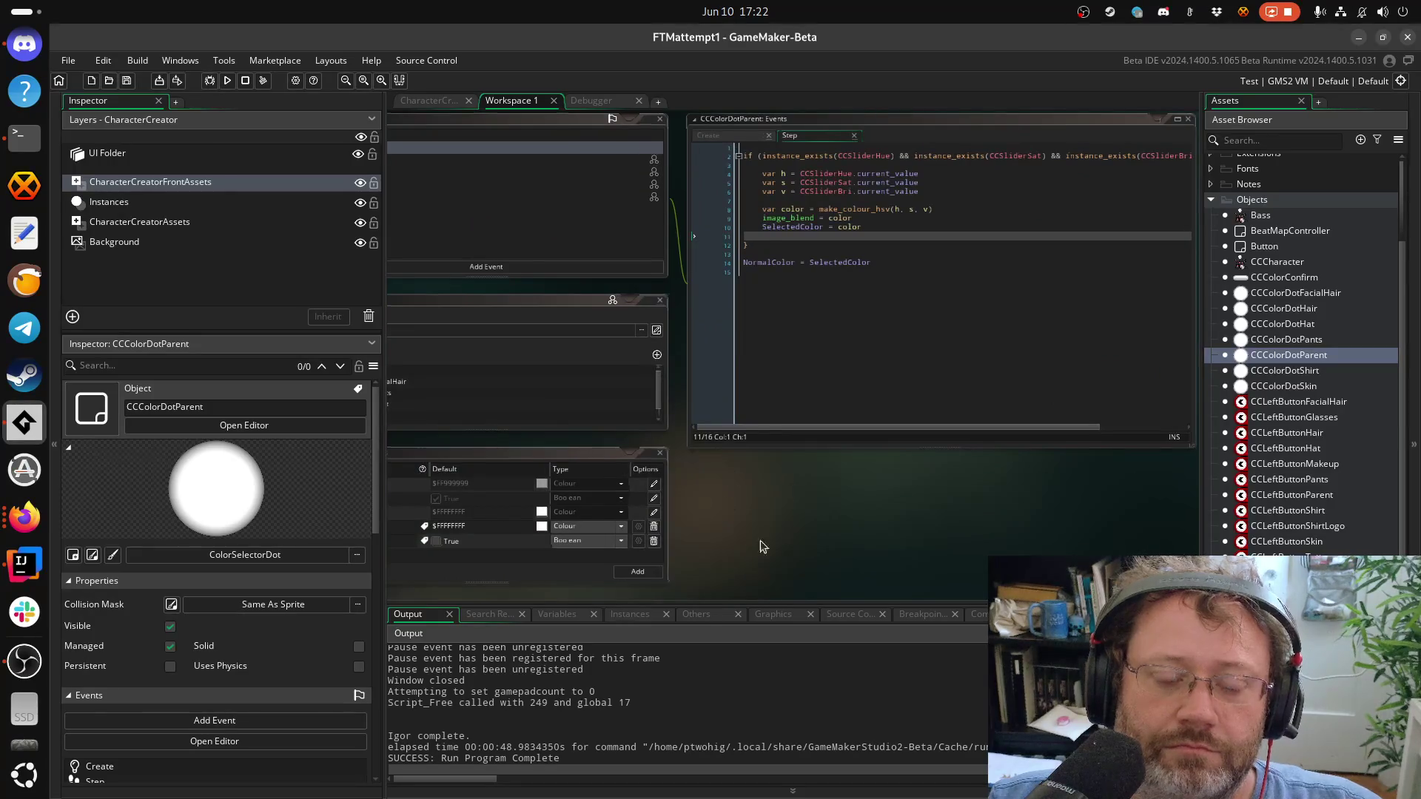
drag(790, 480, 1110, 455)
key(ctrl+shift+f)
text(SelectedColour)
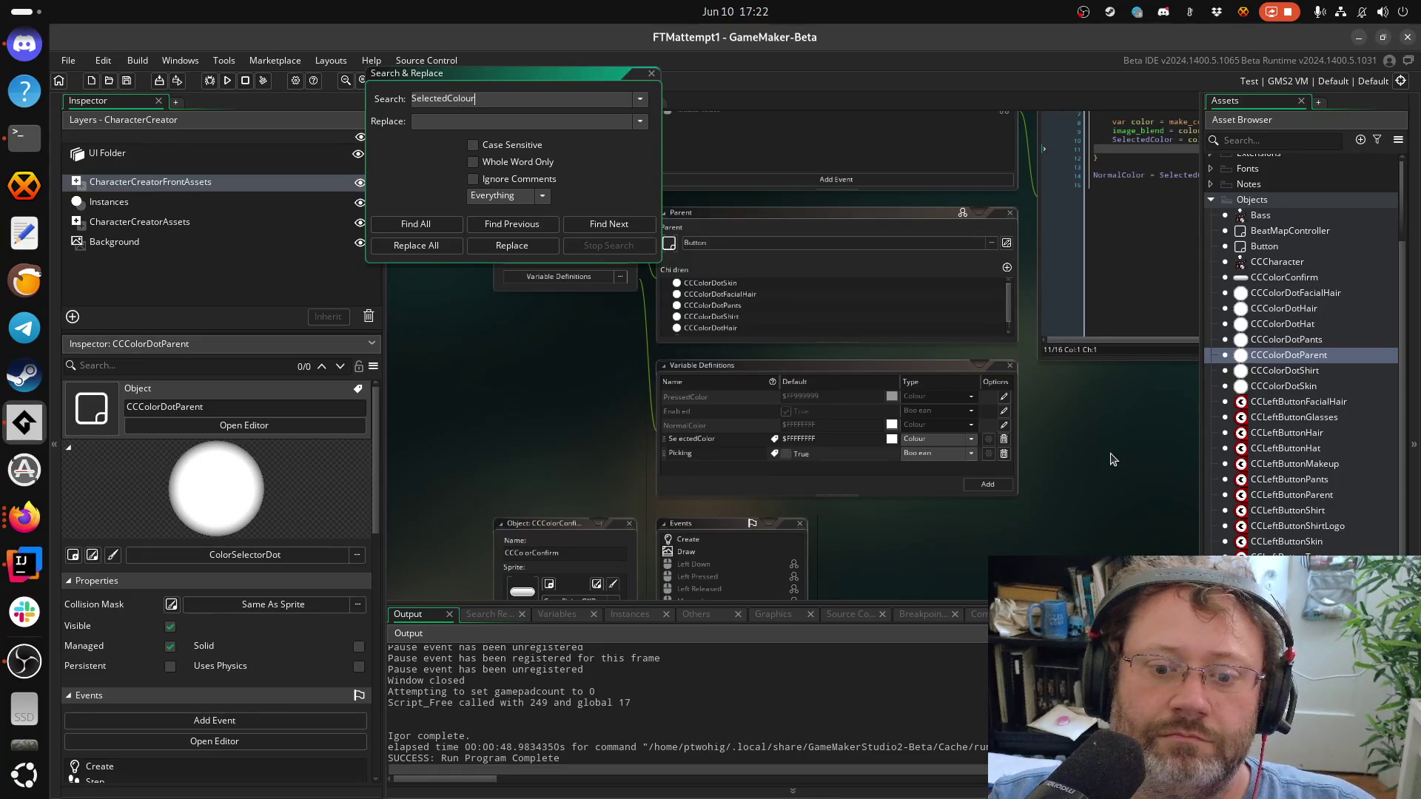
Search the project for SelectedColour, confirm 0 results, and bring the Step code forward
key(Return)
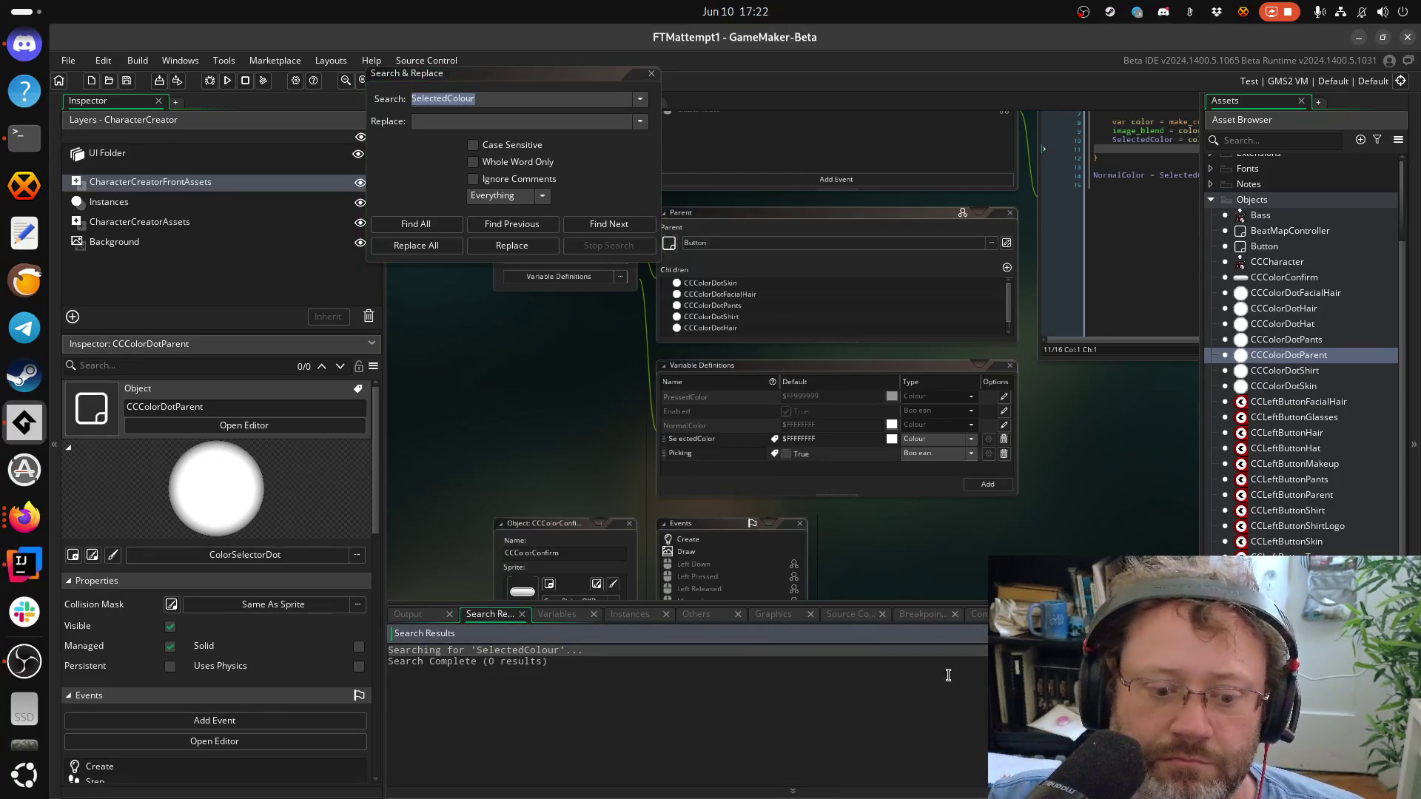
click(689, 453)
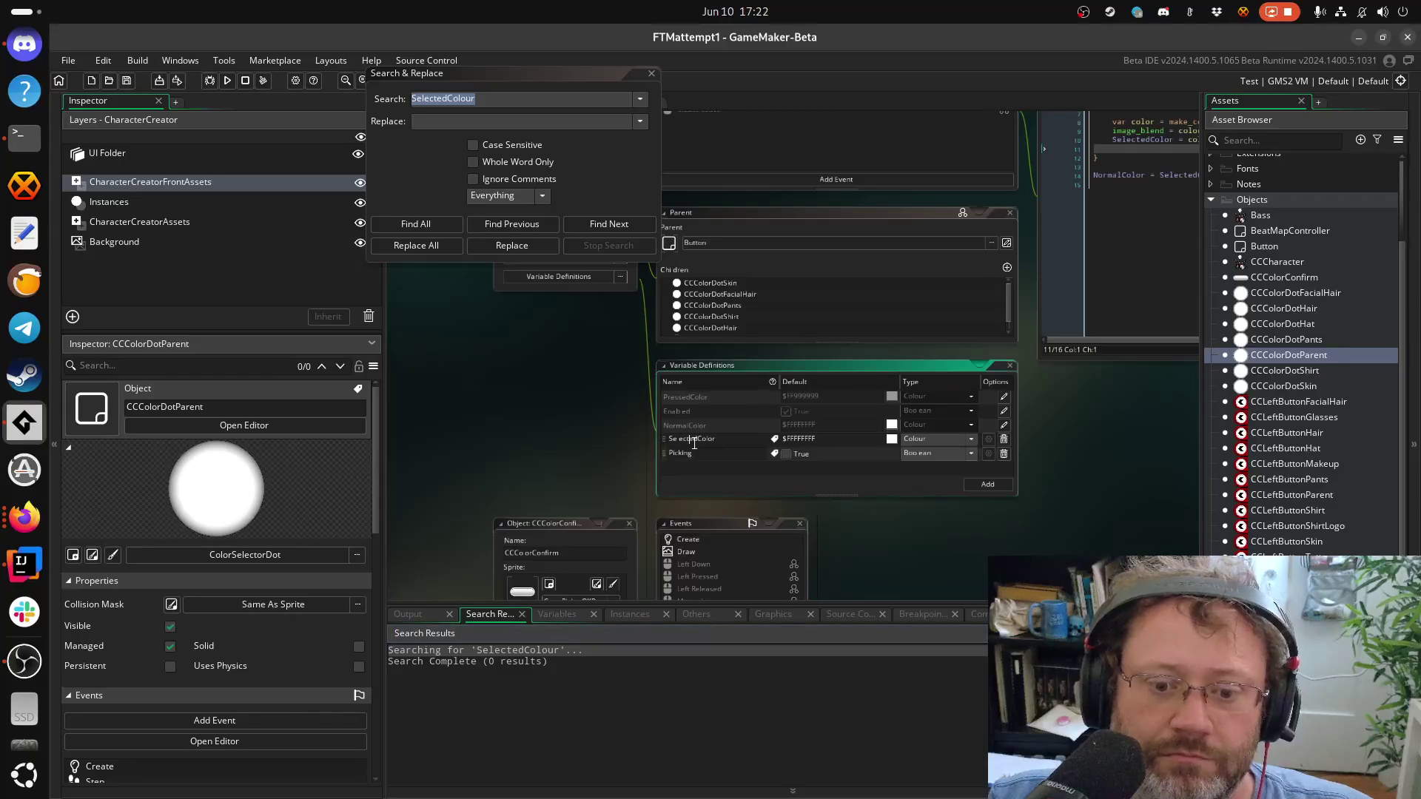
right_click(694, 443)
key(Escape)
click(1141, 493)
drag(1140, 492, 650, 633)
click(688, 319)
click(652, 293)
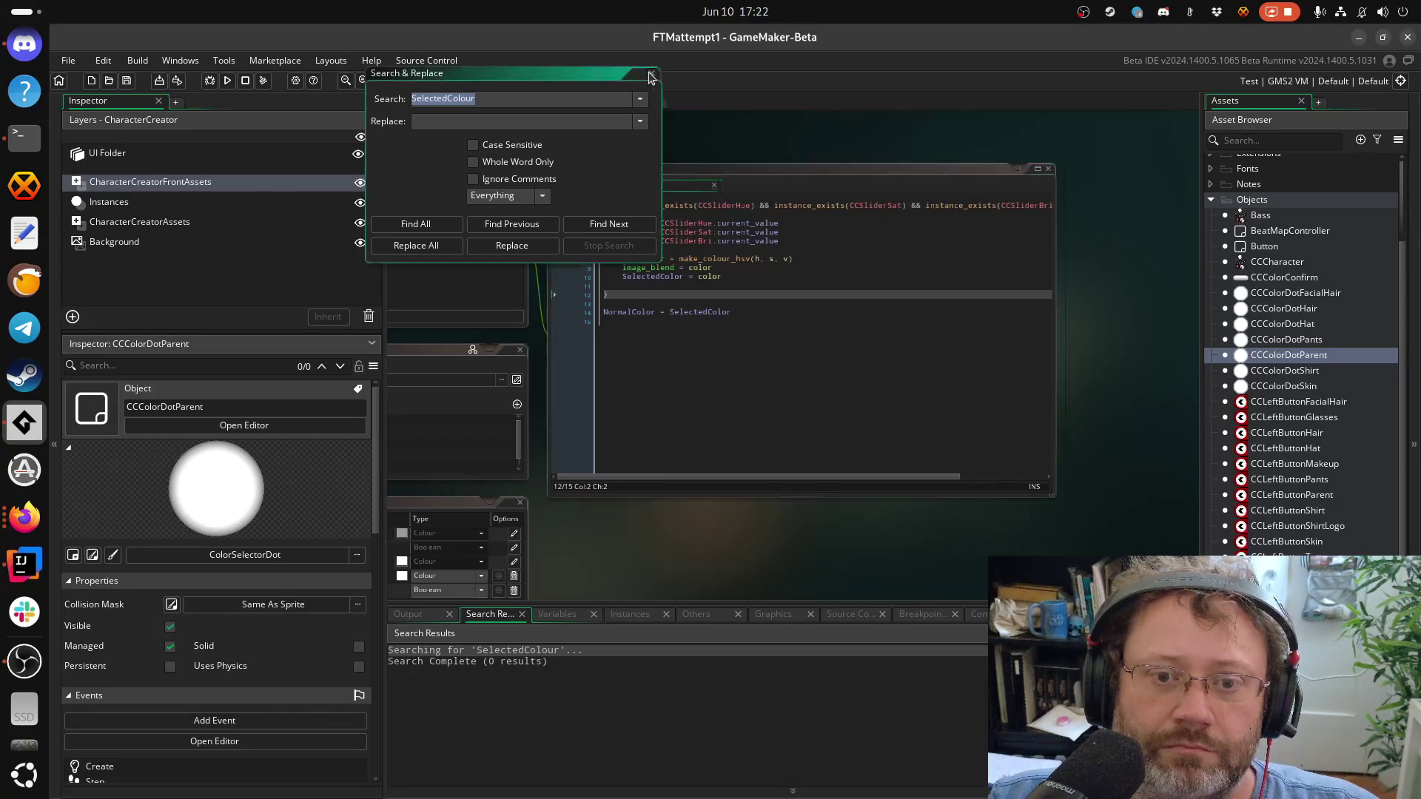
key(Escape)
Review the Step code's SelectedColor, NormalColor and image_blend lines
ctrl+scroll(673, 302, up, 2)
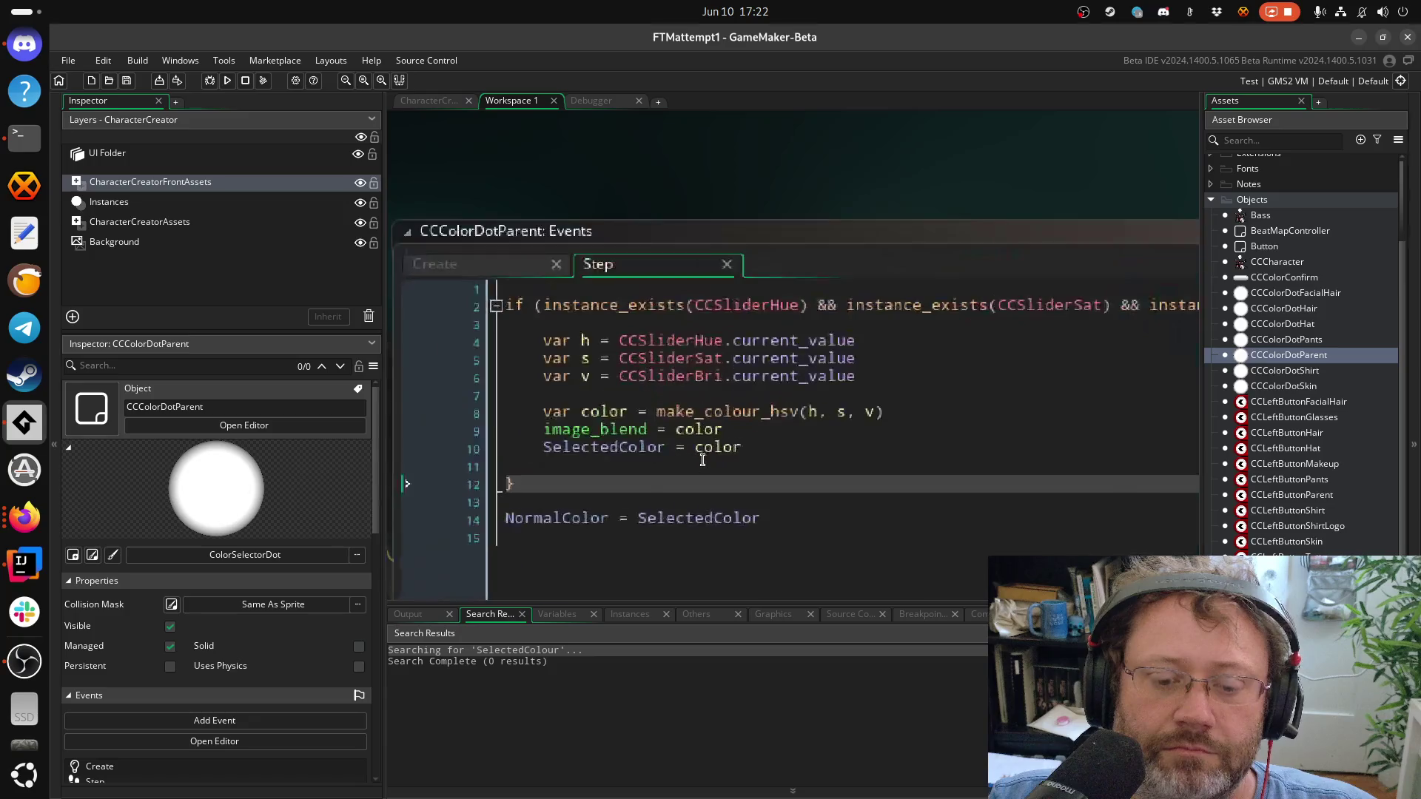
double_click(604, 449)
key(ctrl+c)
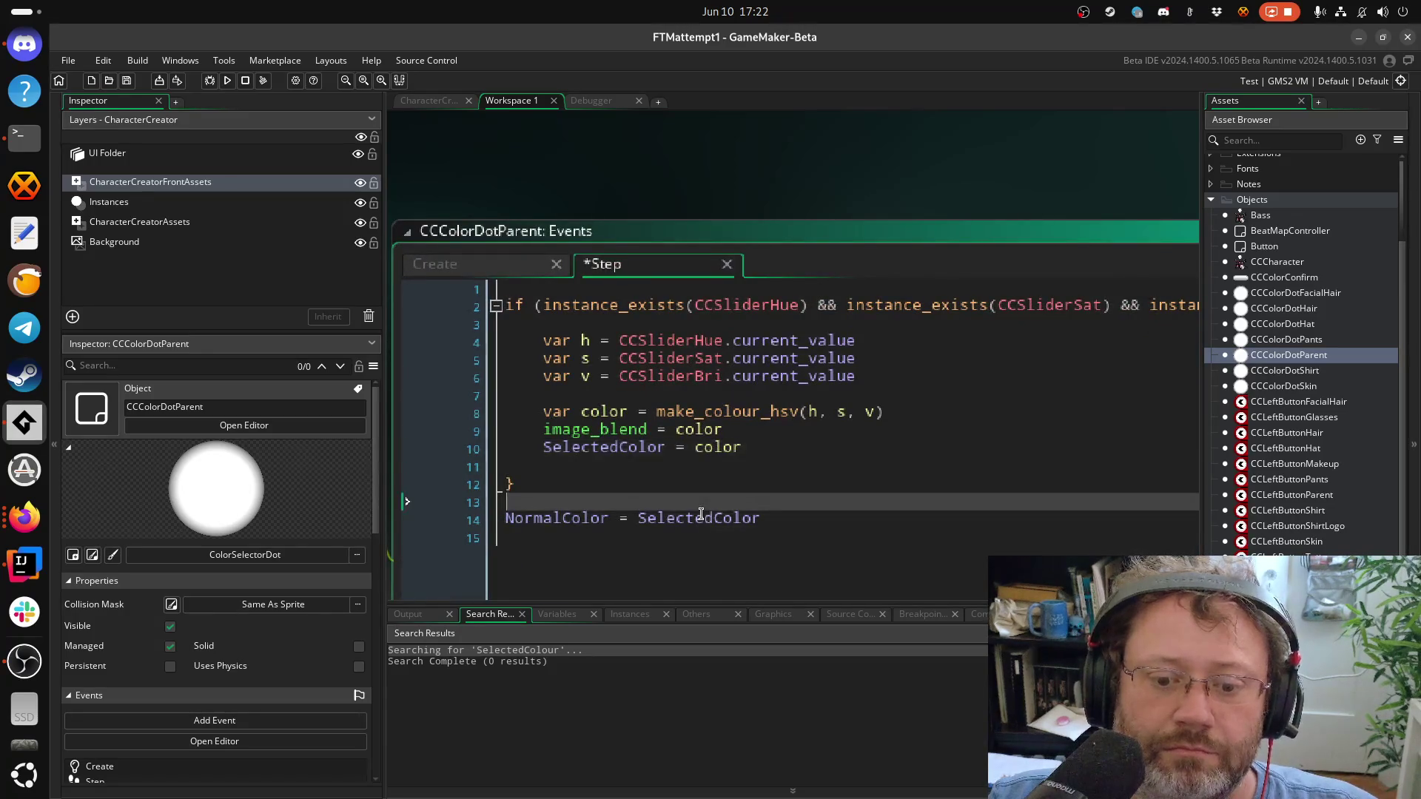
click(701, 521)
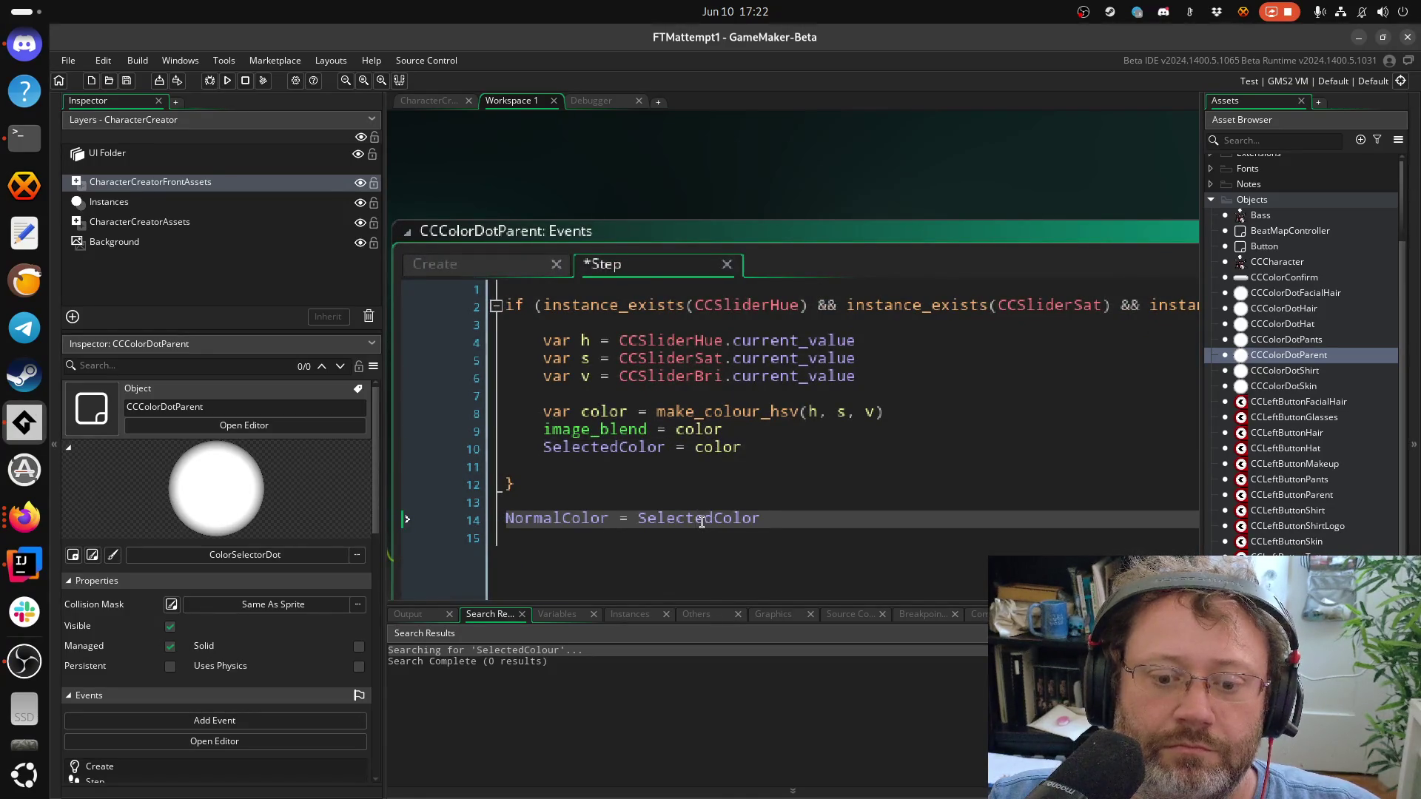
click(676, 431)
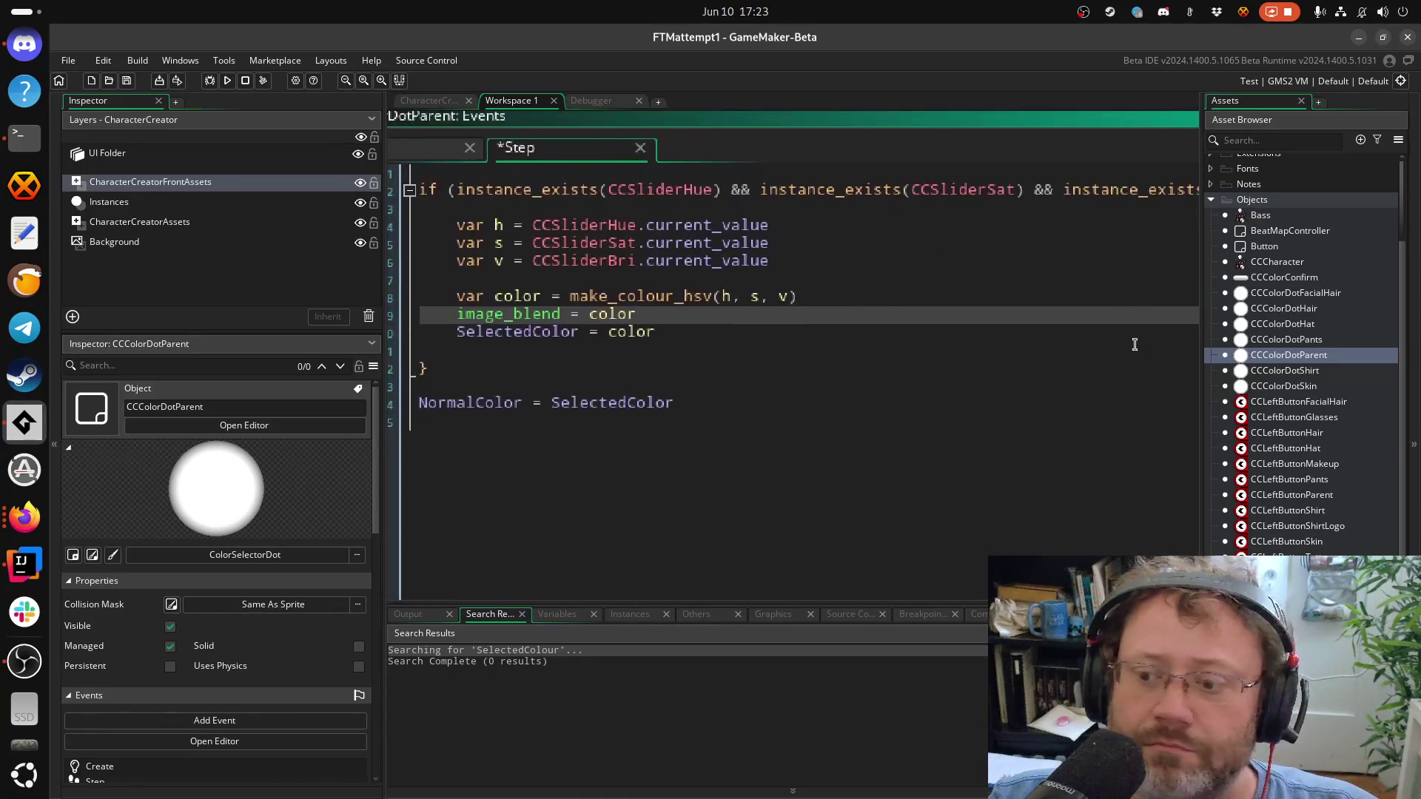
Open the CCColorConfirm and CCCharacter object editors from the Asset Browser
click(1267, 279)
scroll(1267, 259, down, 5)
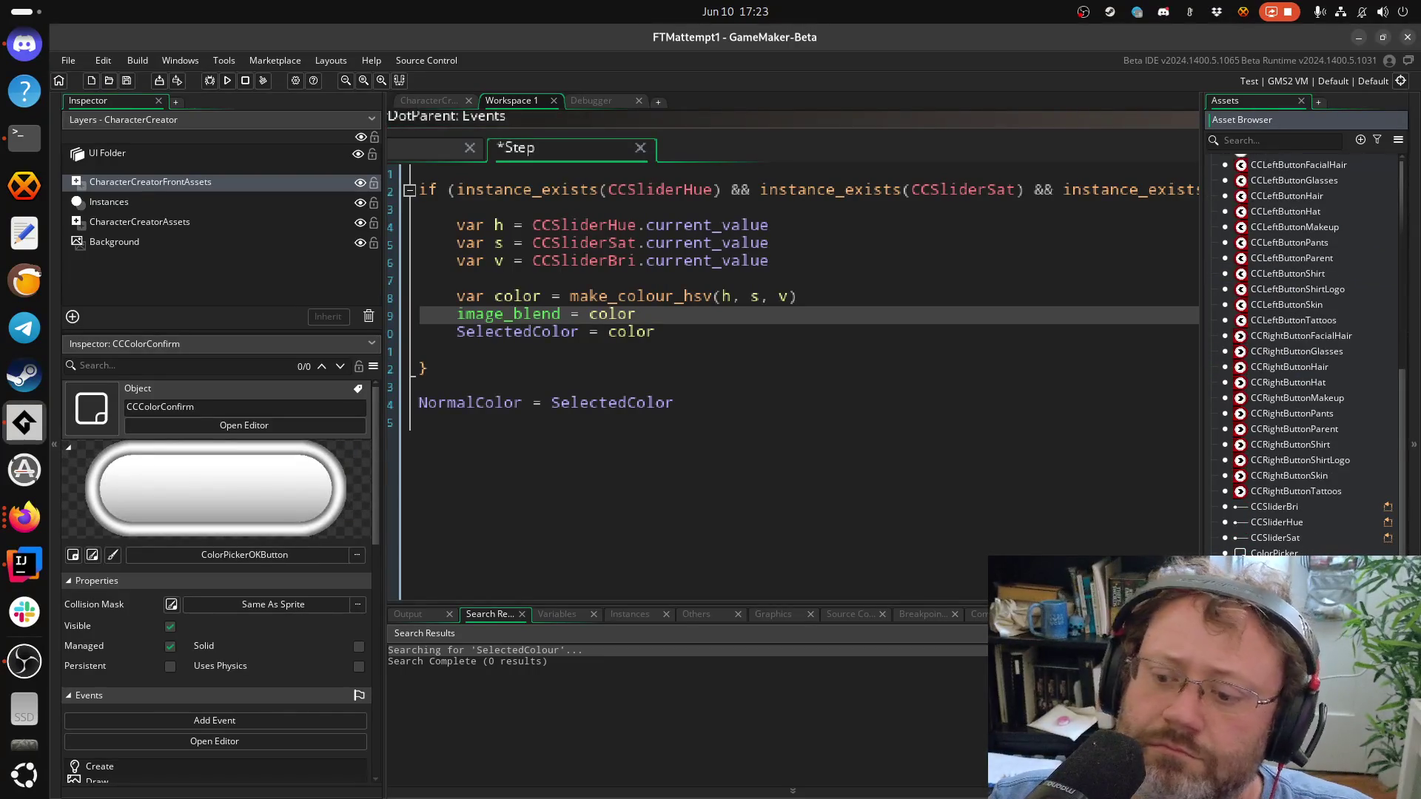
scroll(1289, 481, up, 6)
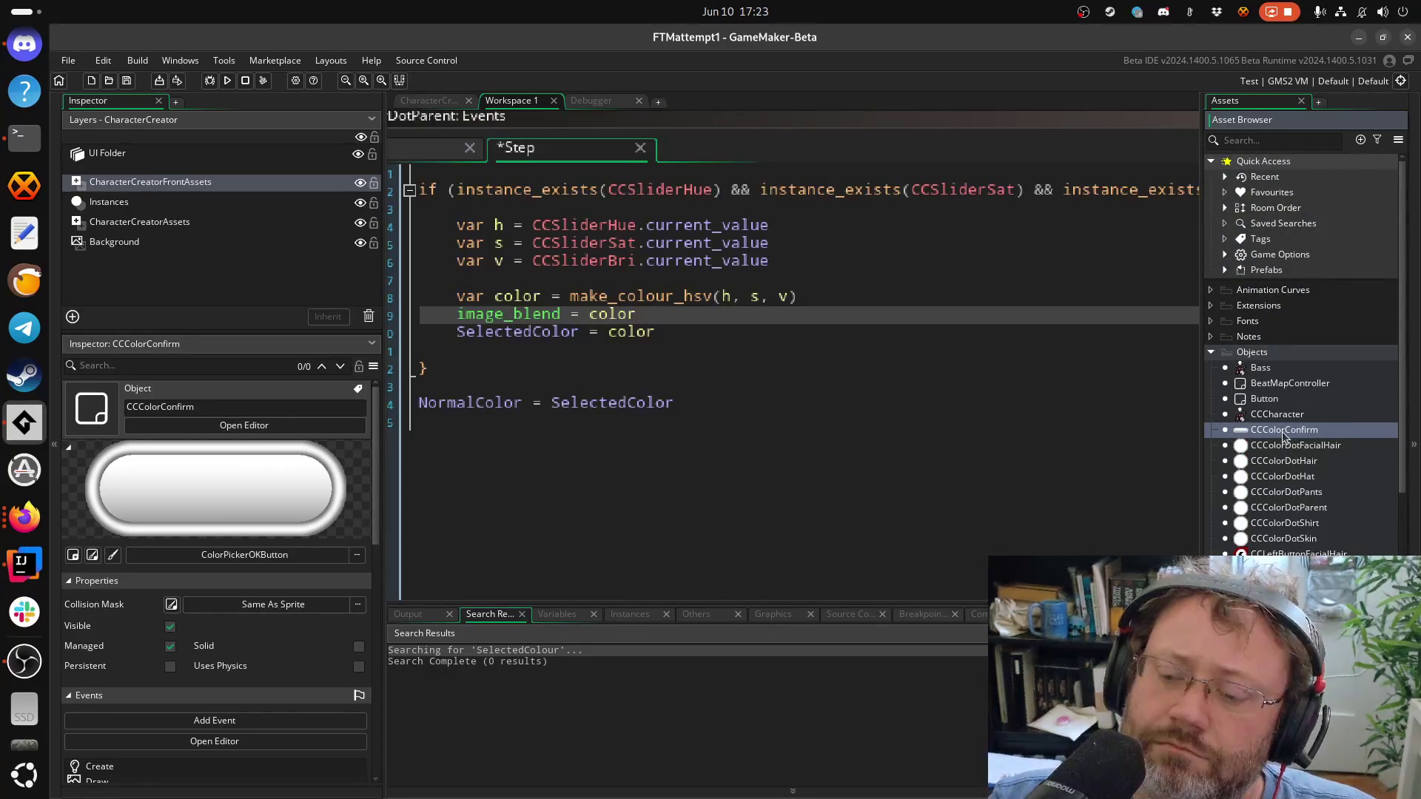
double_click(1283, 435)
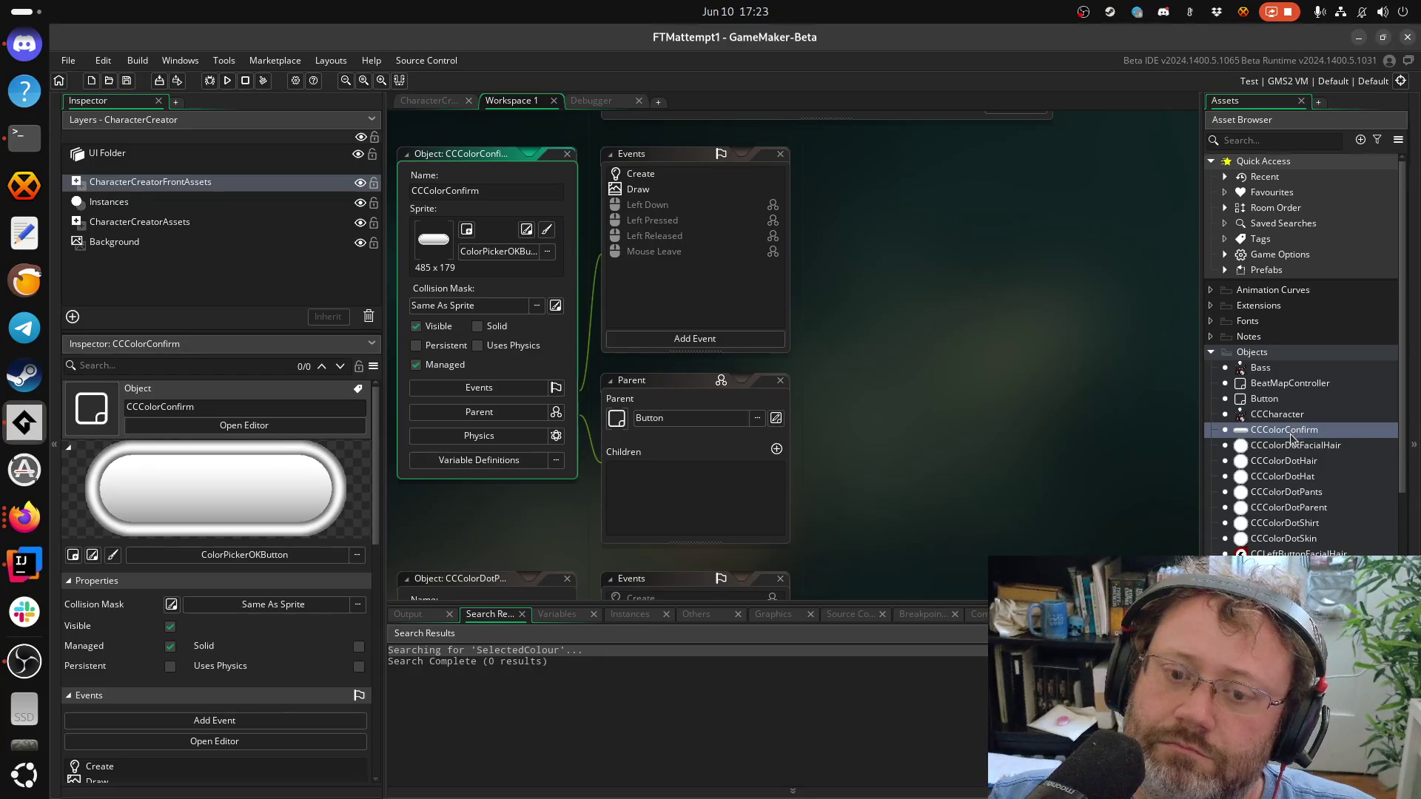
double_click(1256, 416)
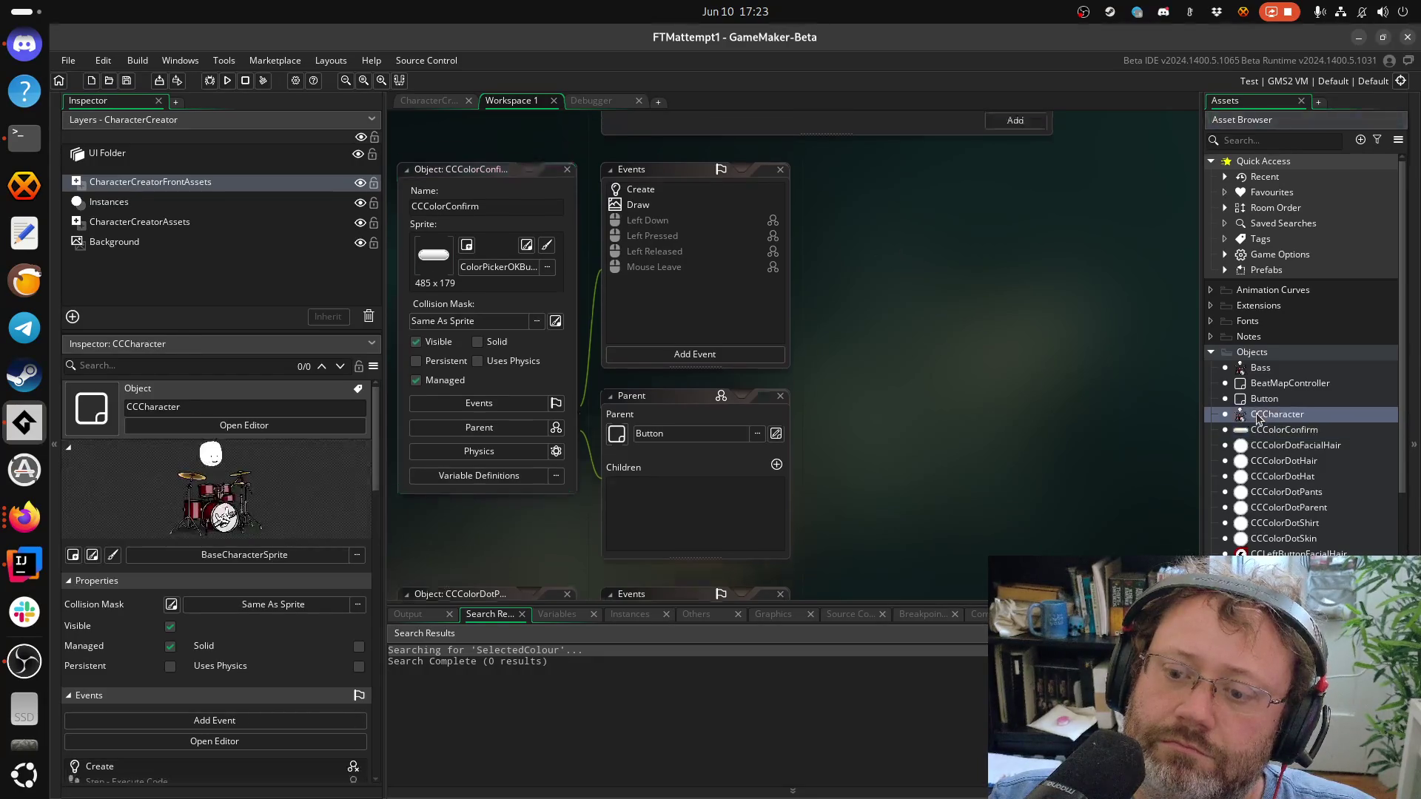
Paste SelectedColor over the garbled variable name on line 18 of CCCharacter's Create code
mouse_move(935, 455)
mouse_down()
mouse_move(580, 393)
mouse_move(530, 428)
mouse_up()
double_click(896, 300)
key(ctrl+v)
double_click(934, 313)
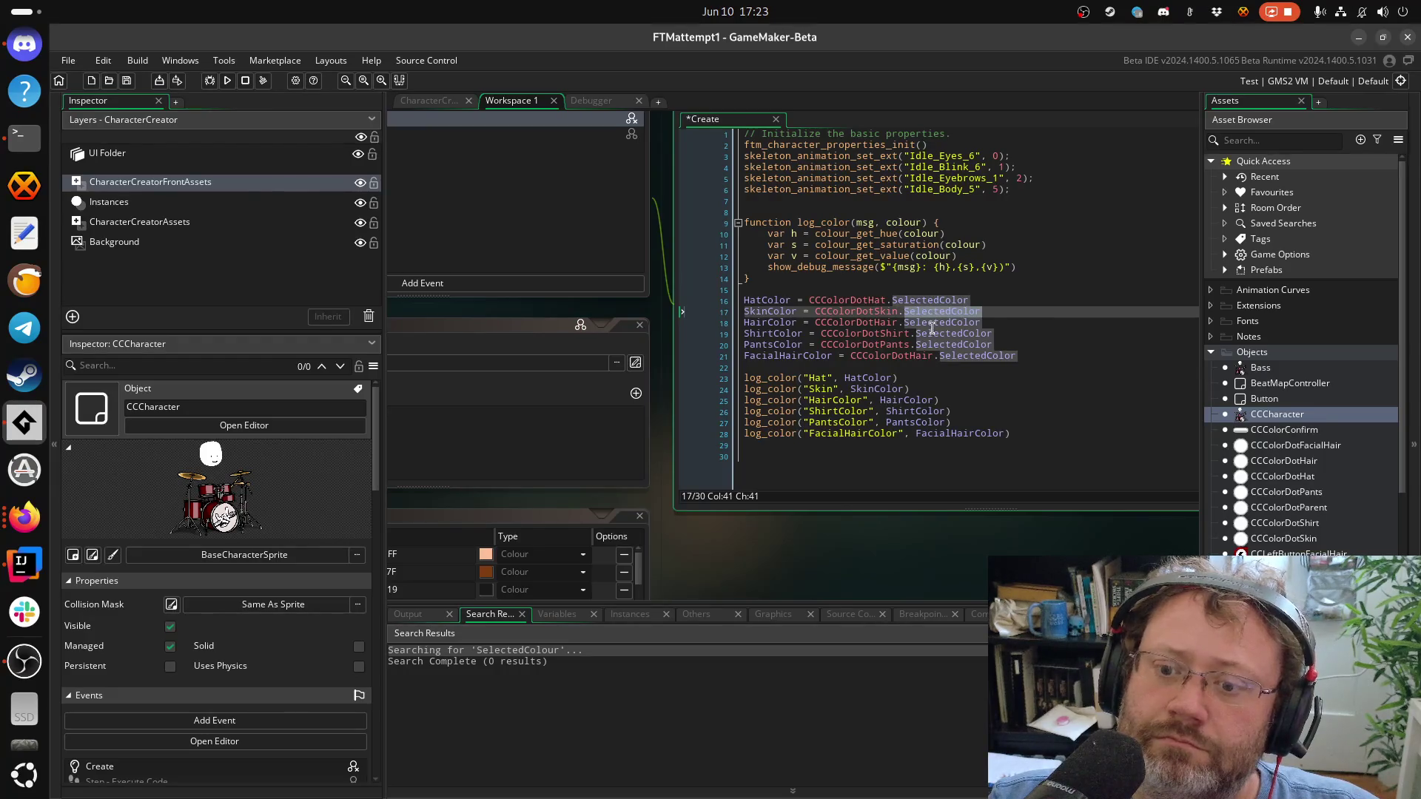
click(932, 325)
key(ctrl+v)
double_click(938, 322)
key(ctrl+v)
Replace SelectedColor on line 21, save the Create code, and run the game
double_click(938, 334)
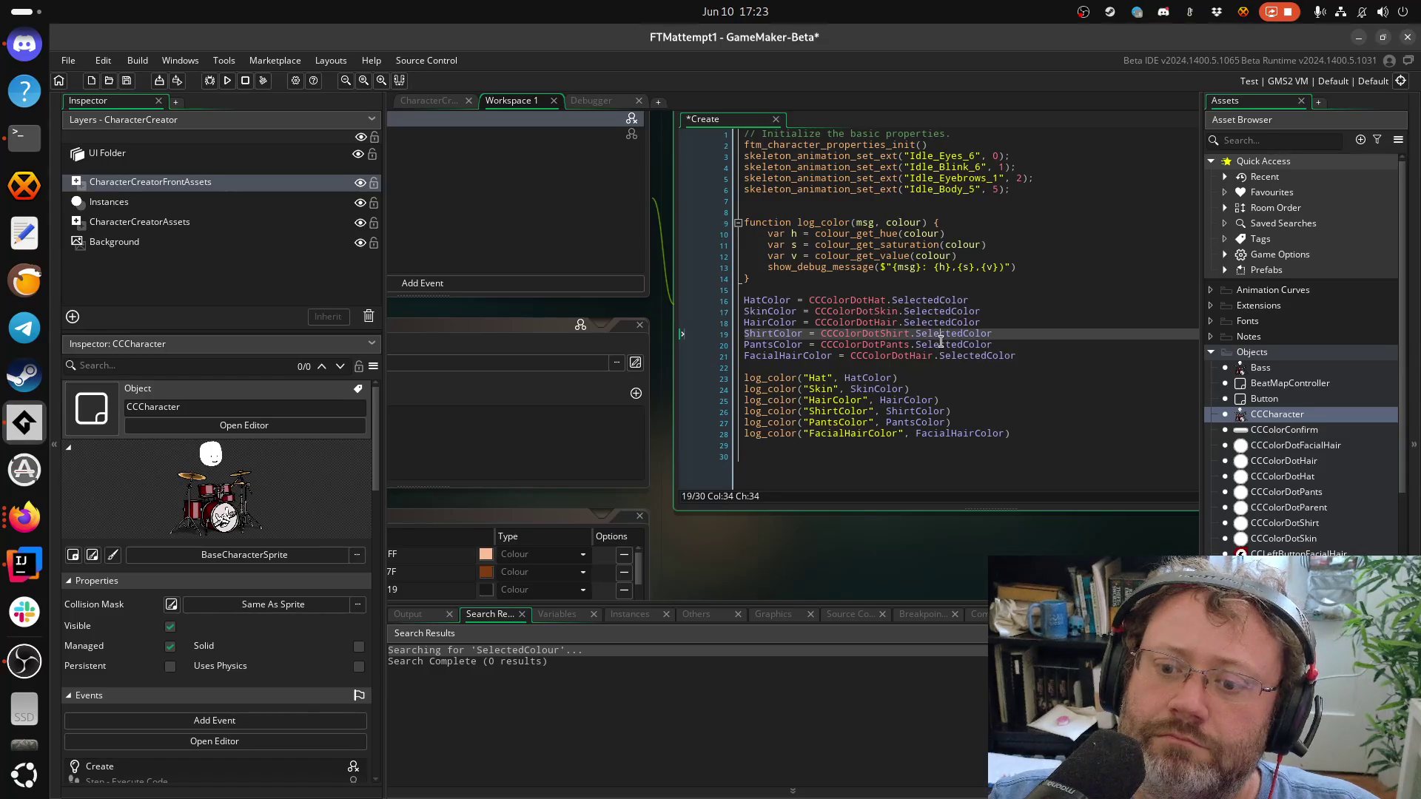
click(946, 344)
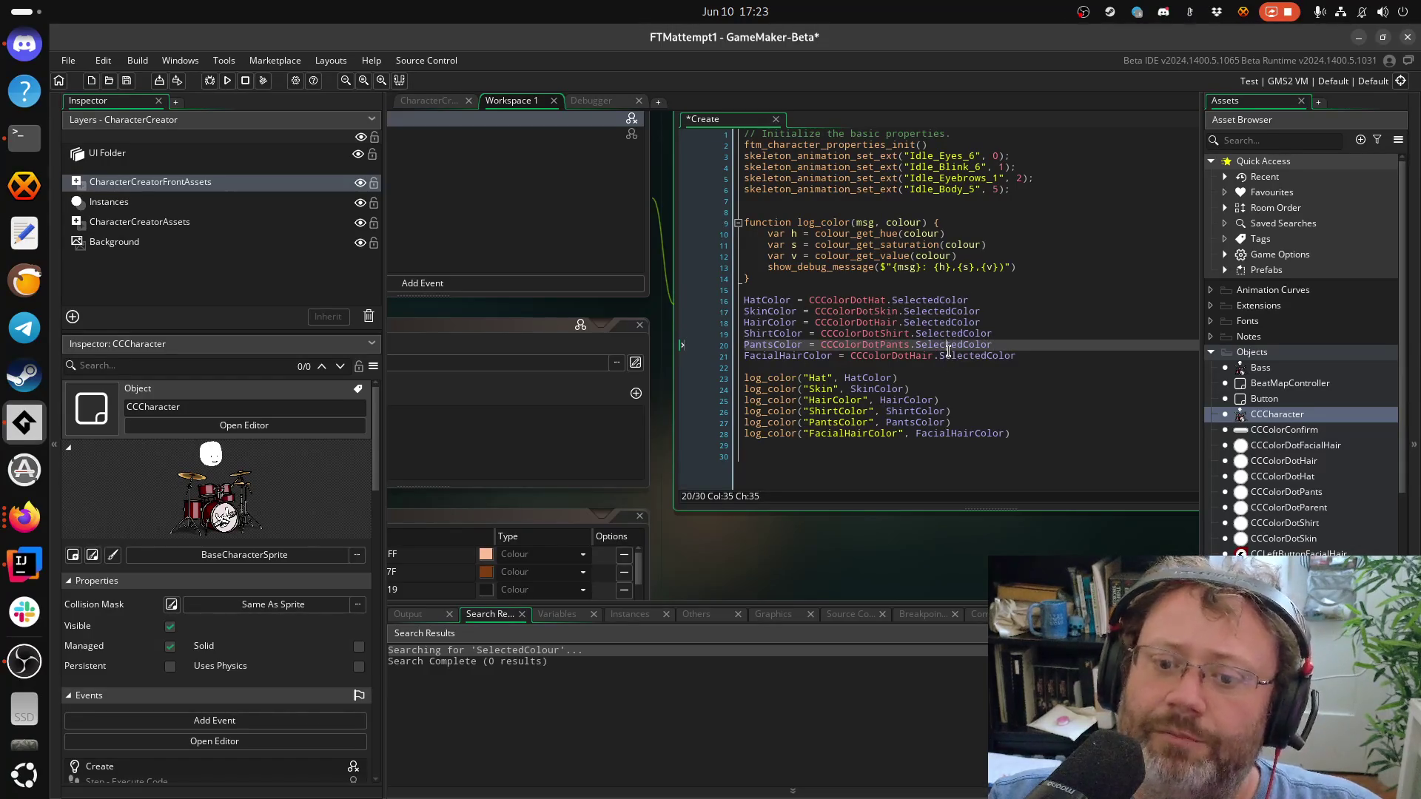
double_click(953, 356)
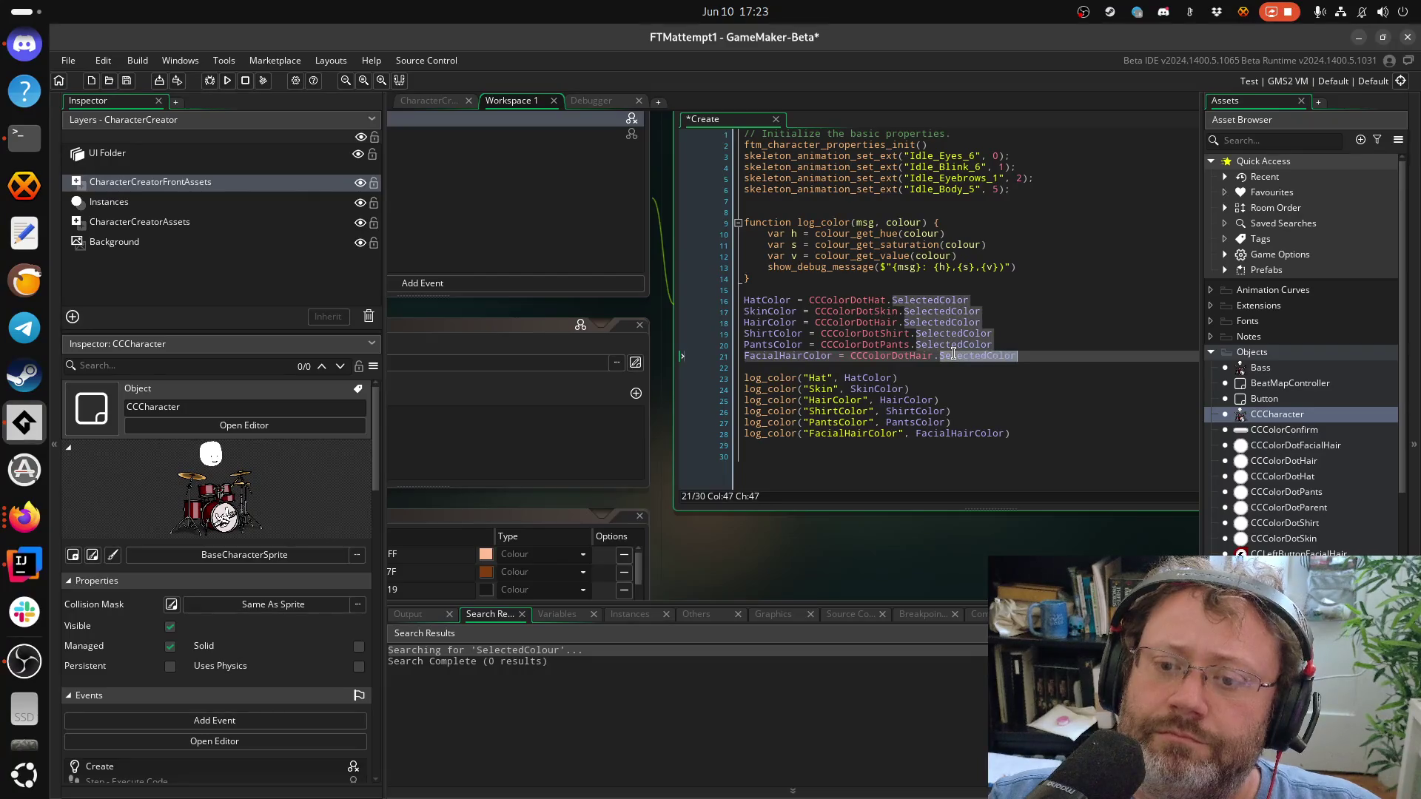
key(ctrl+v)
key(ctrl+s)
click(227, 80)
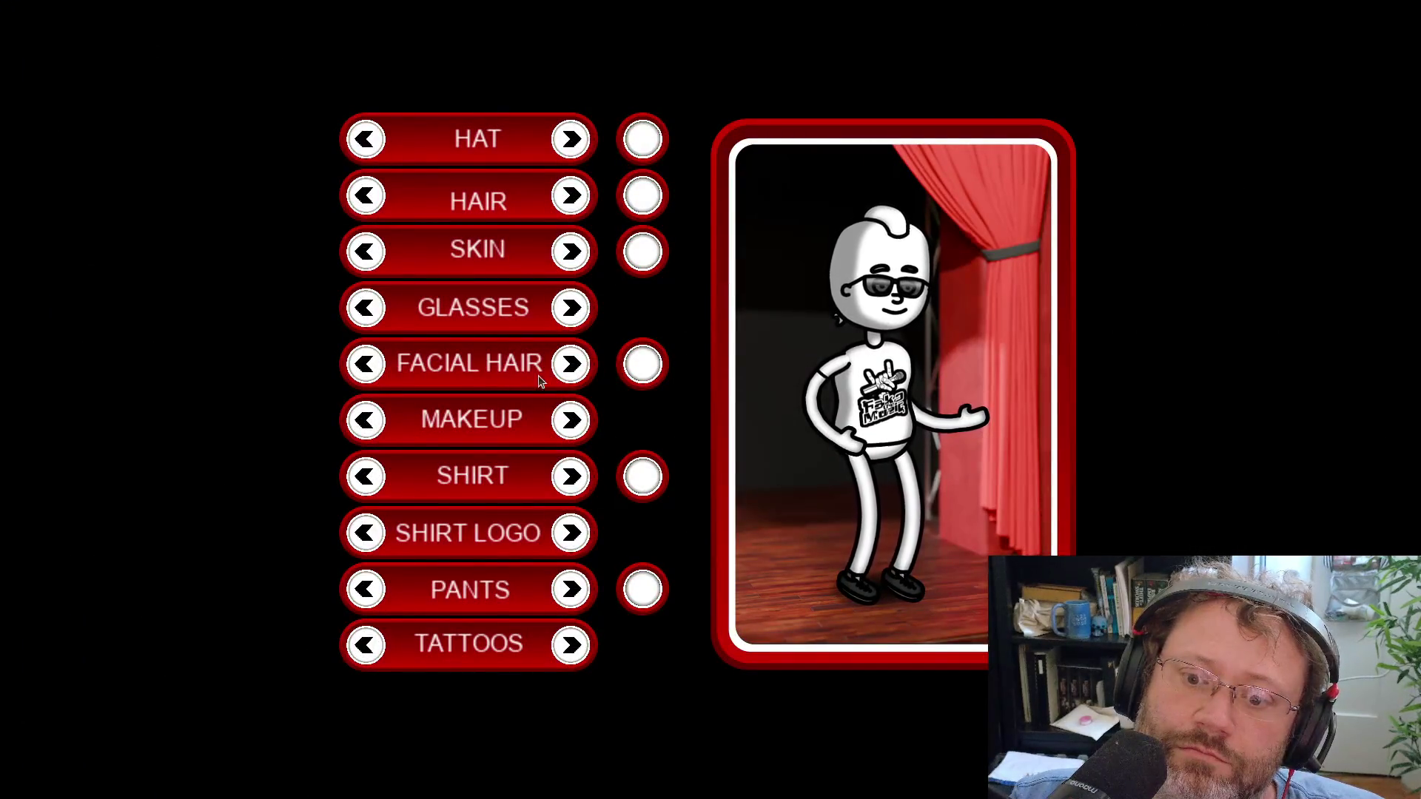
Switch the character to a beard, open its facial hair colour sliders, then quit the game
click(570, 363)
click(638, 365)
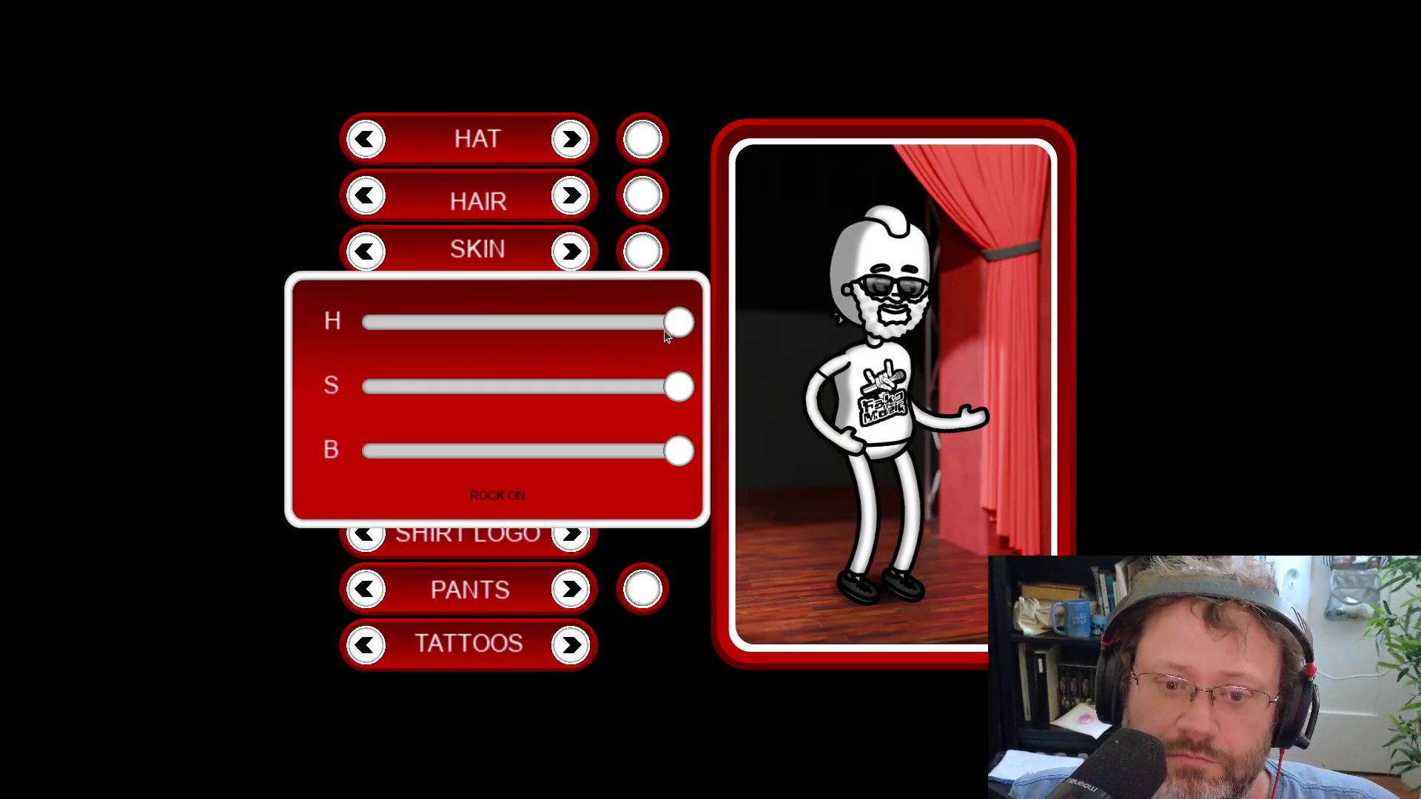
key(alt+F4)
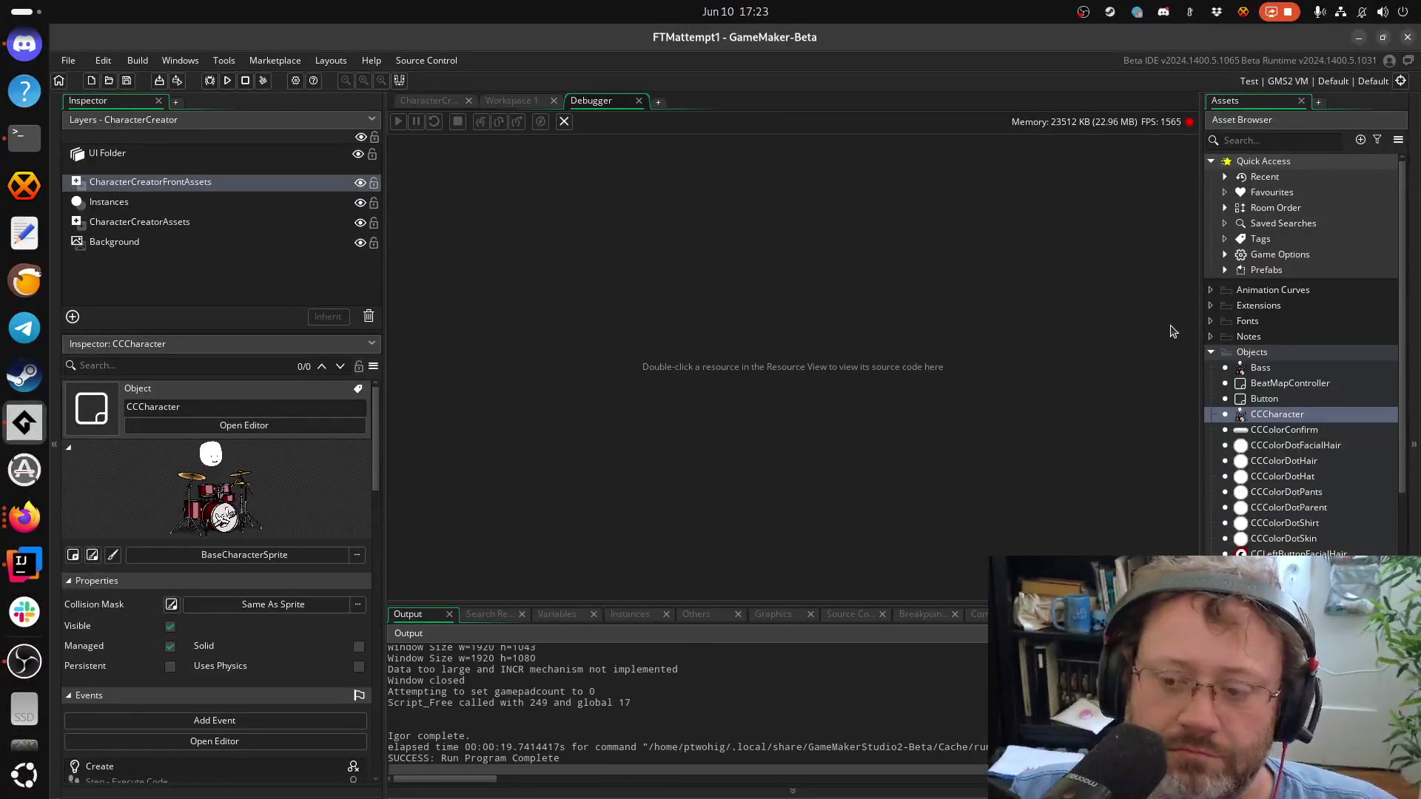
scroll(1295, 444, down, 10)
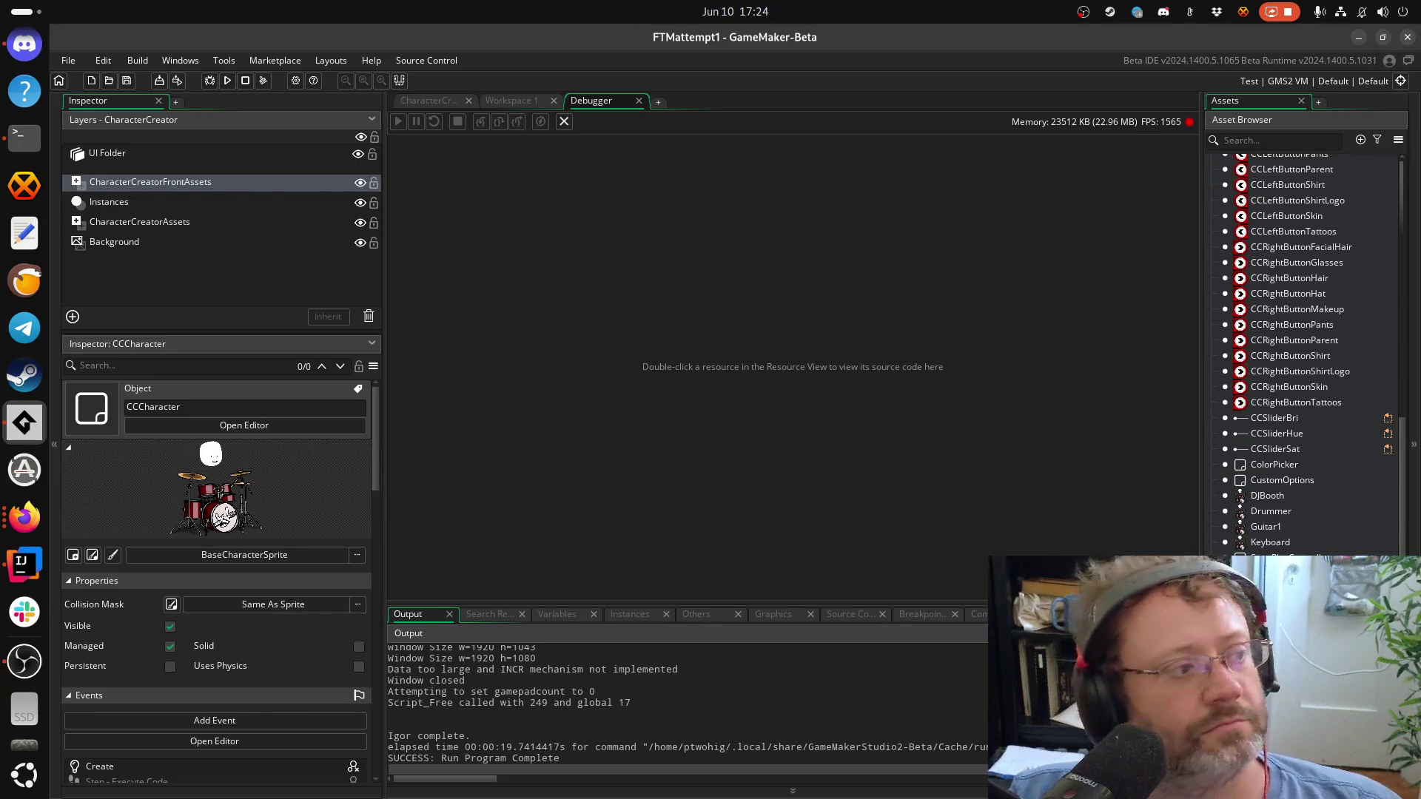
click(25, 517)
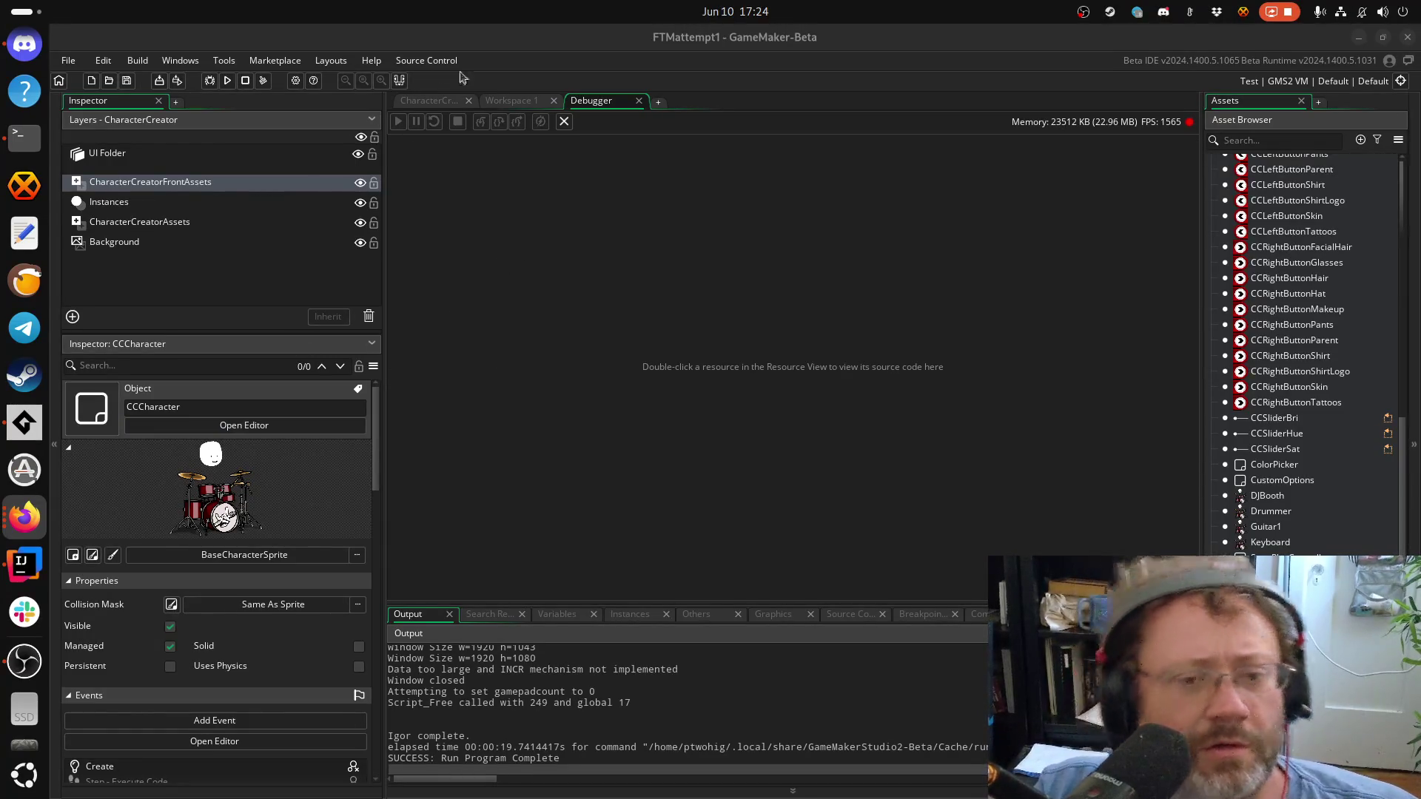
click(522, 104)
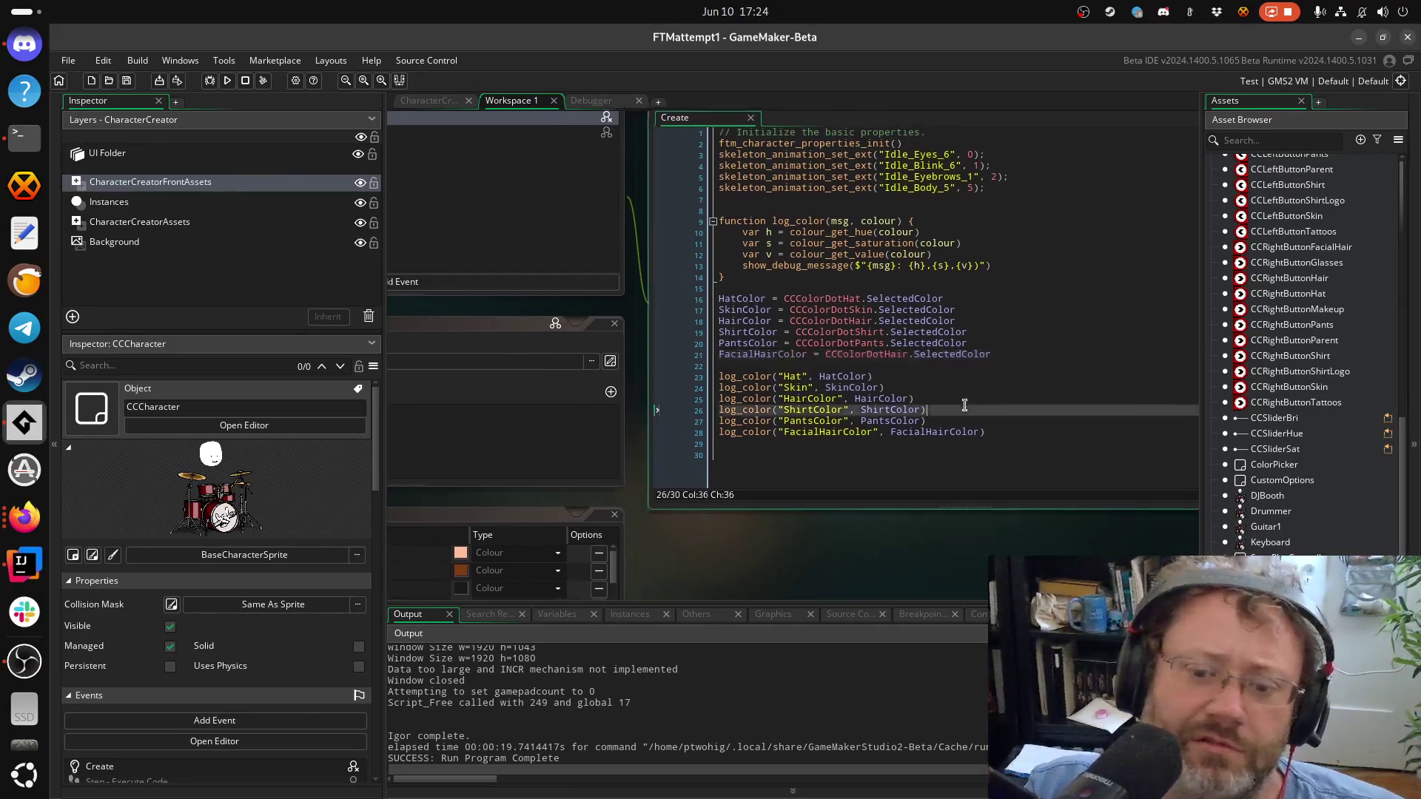
Inspect CCCharacter's CCColorDotHat reference and CCColorDotHair's variable definitions
double_click(749, 306)
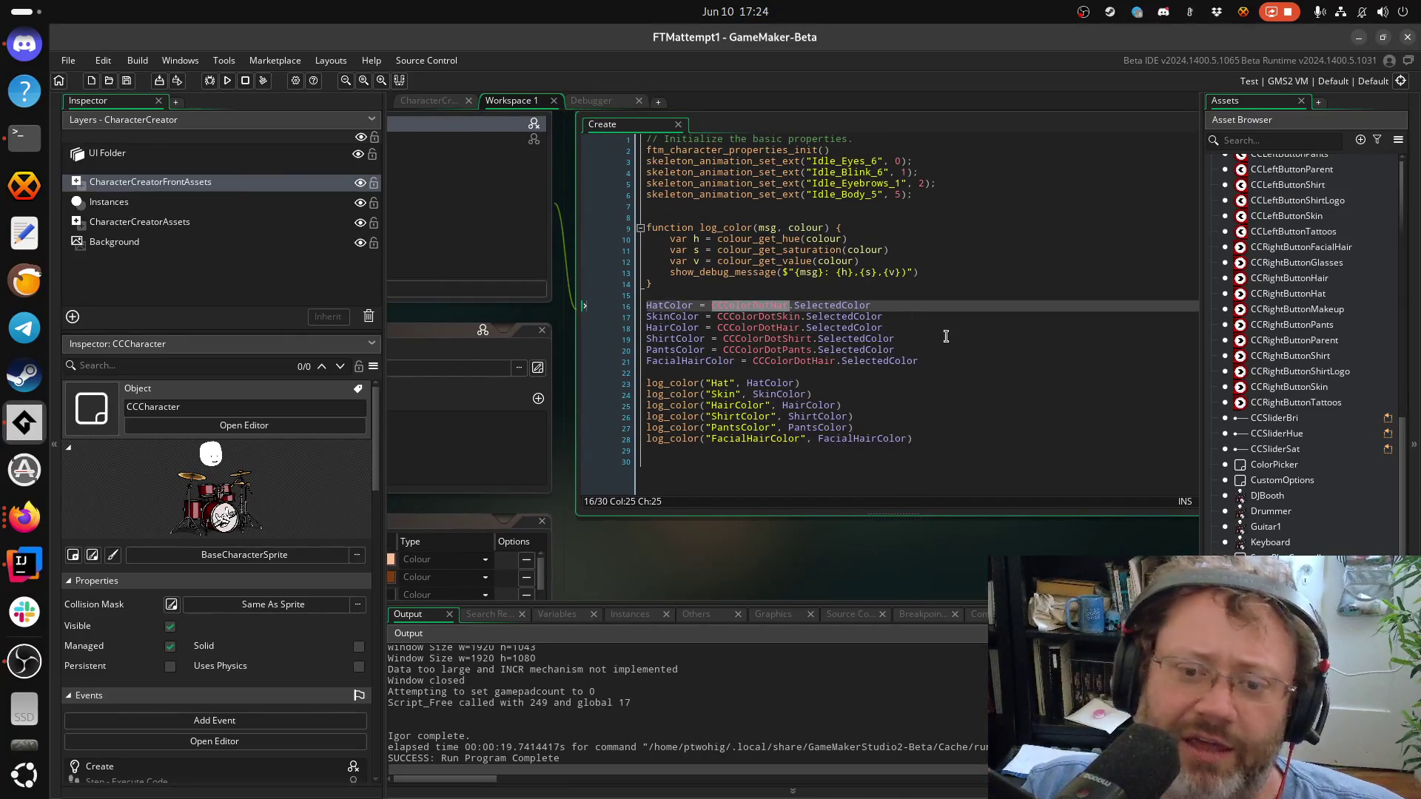
scroll(1302, 311, up, 8)
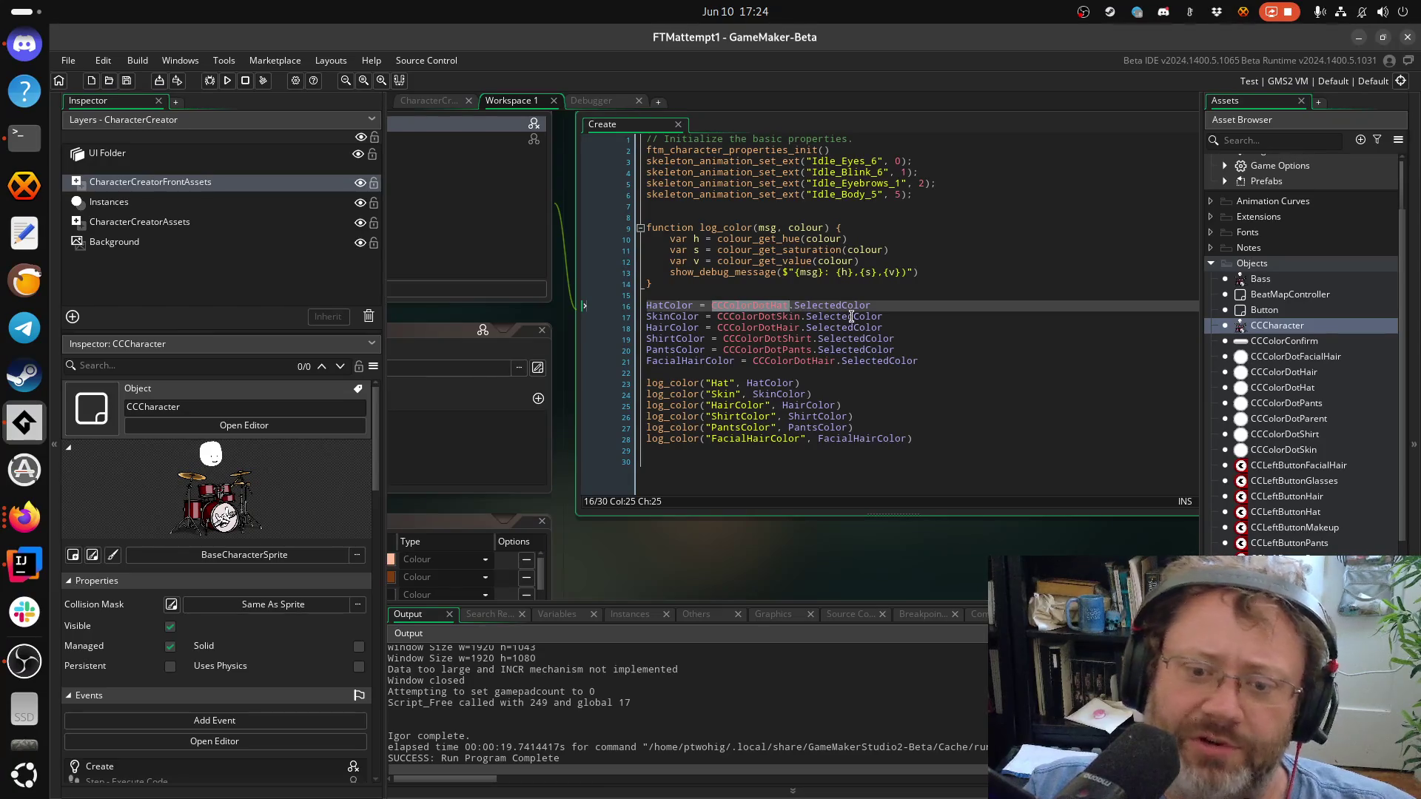
scroll(755, 362, down, 1)
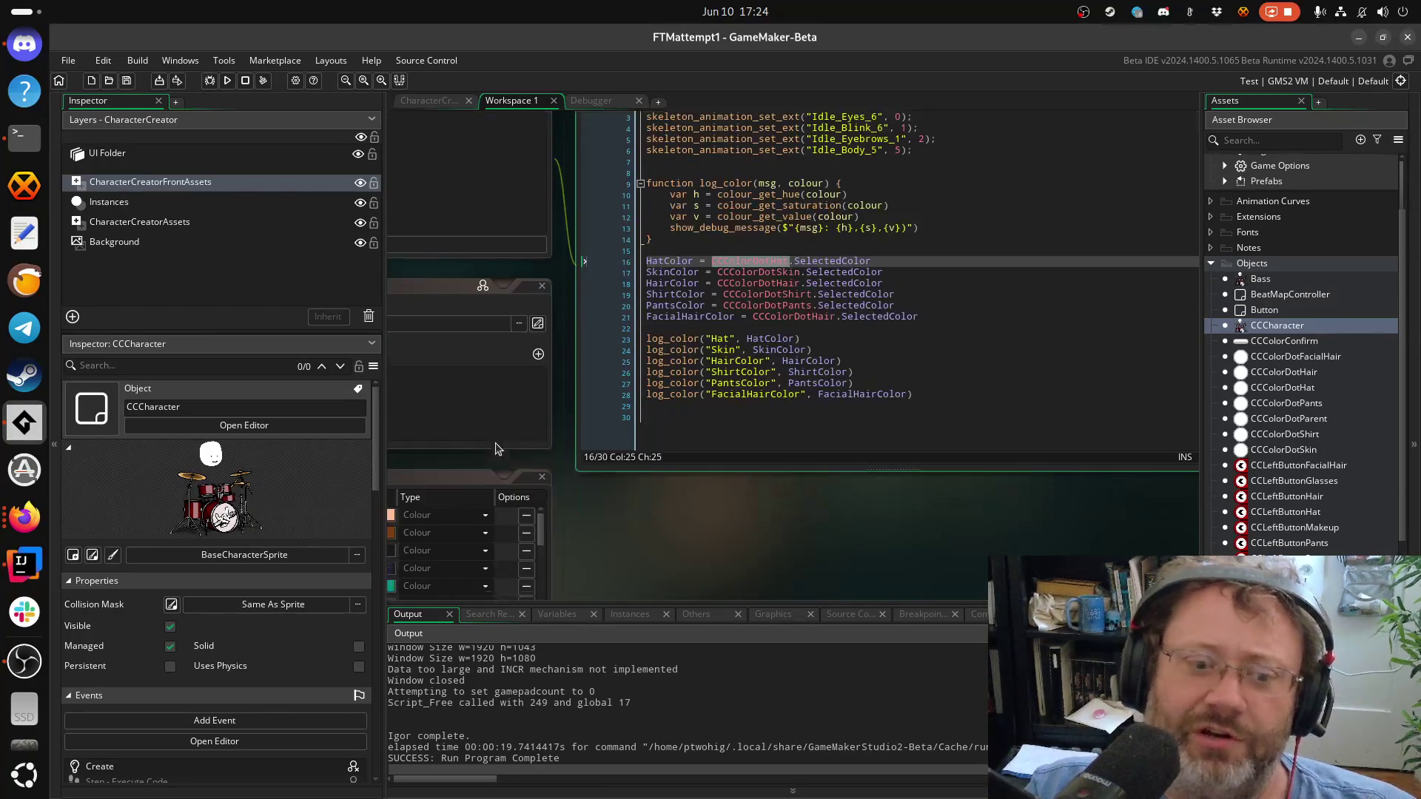
double_click(1291, 380)
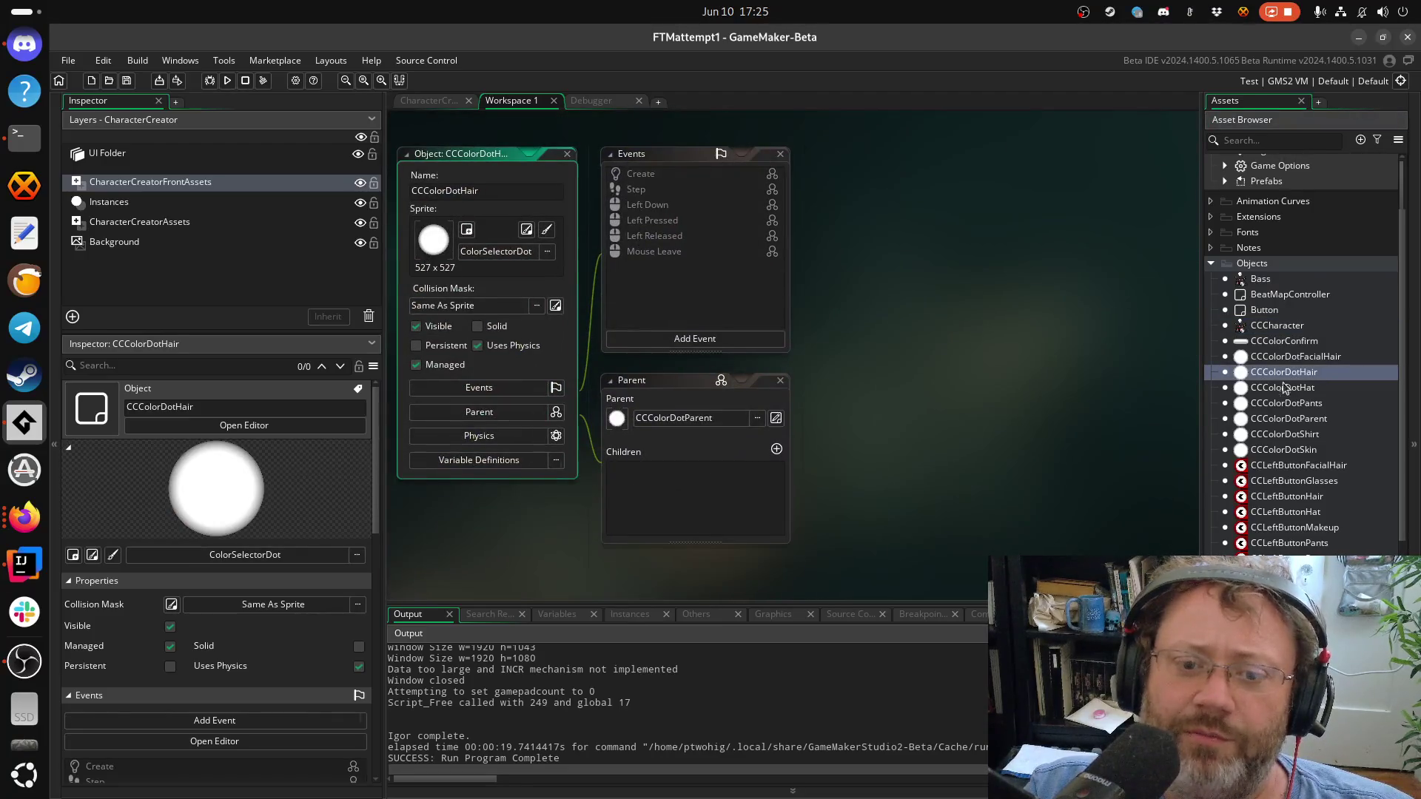
click(462, 462)
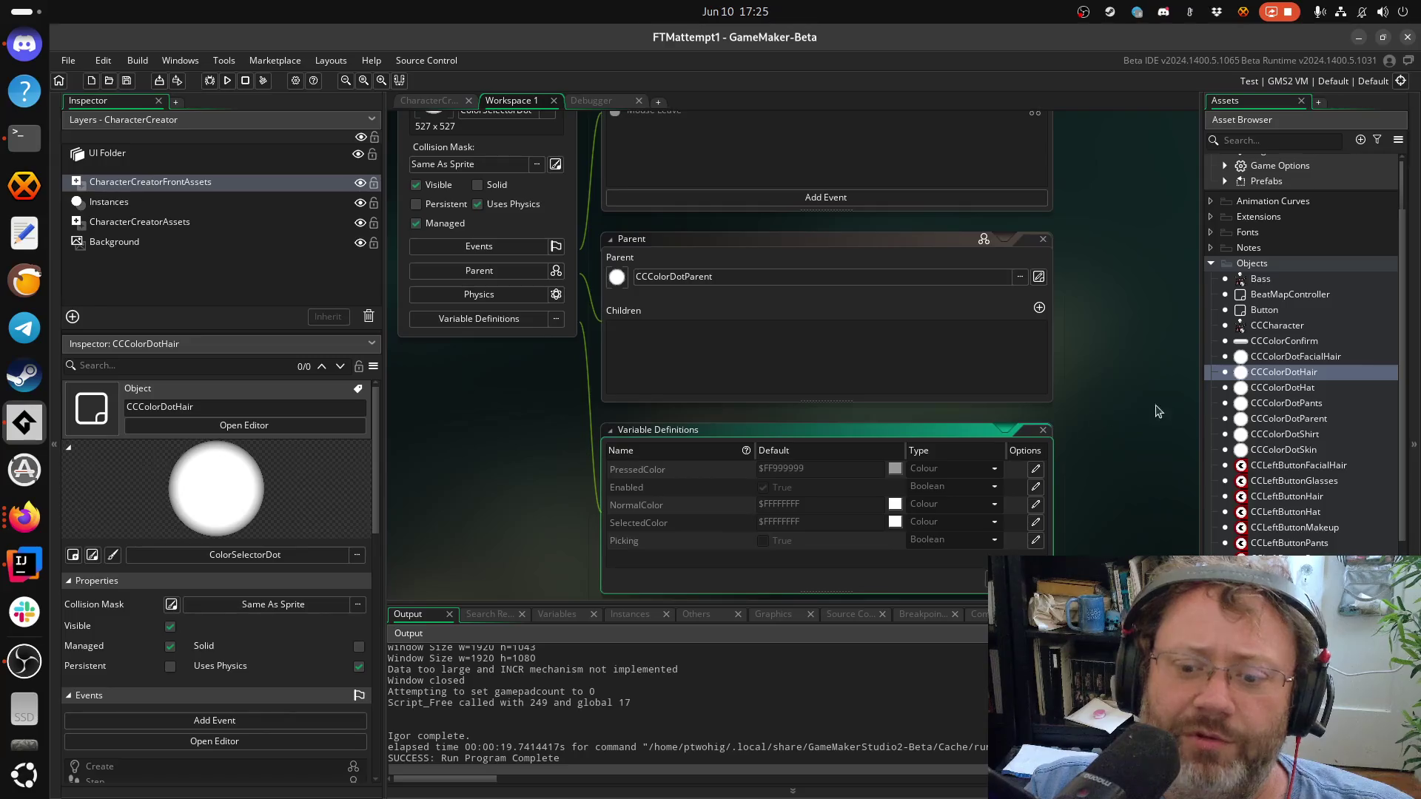
double_click(1274, 327)
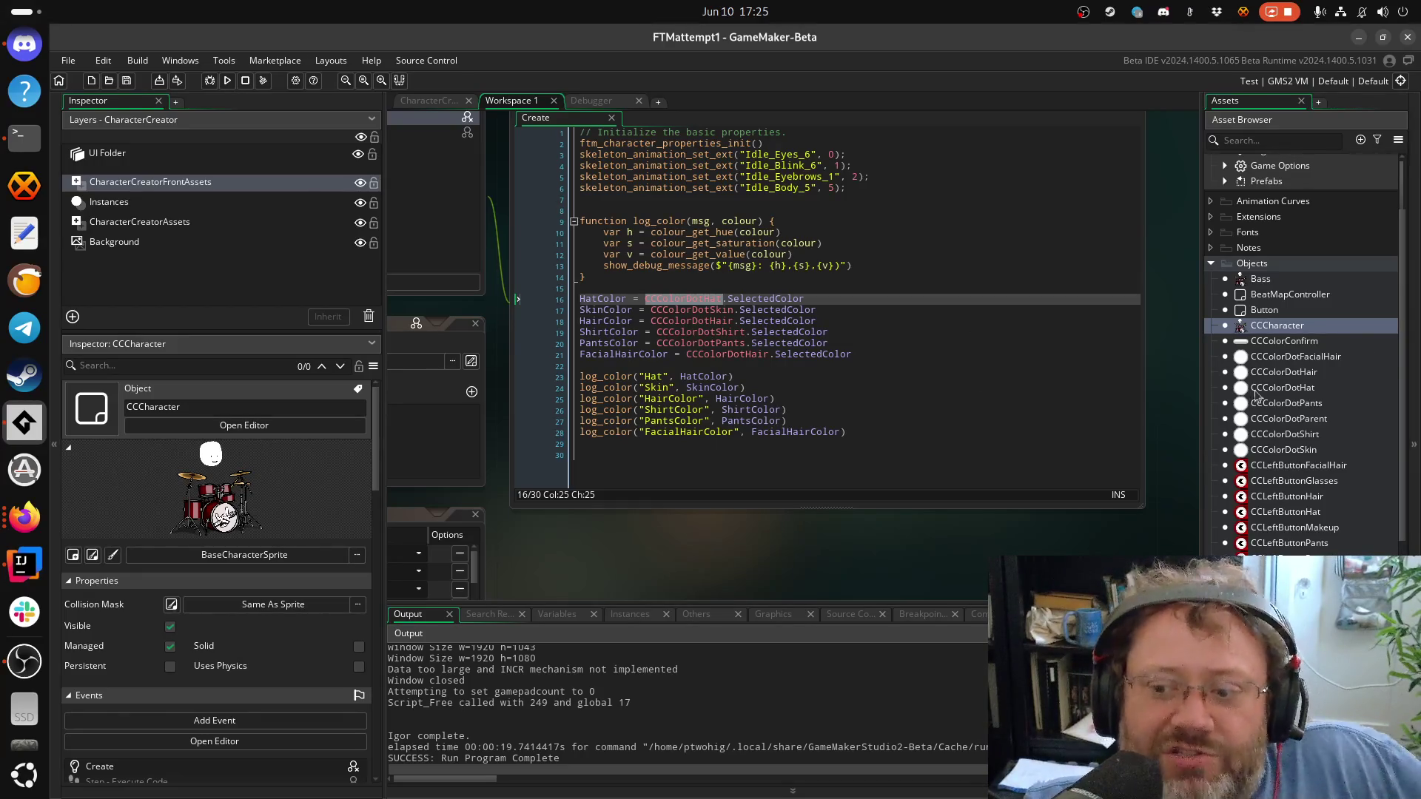
Open CCColorDotParent and bring its Step code window into view
double_click(1291, 416)
key(Escape)
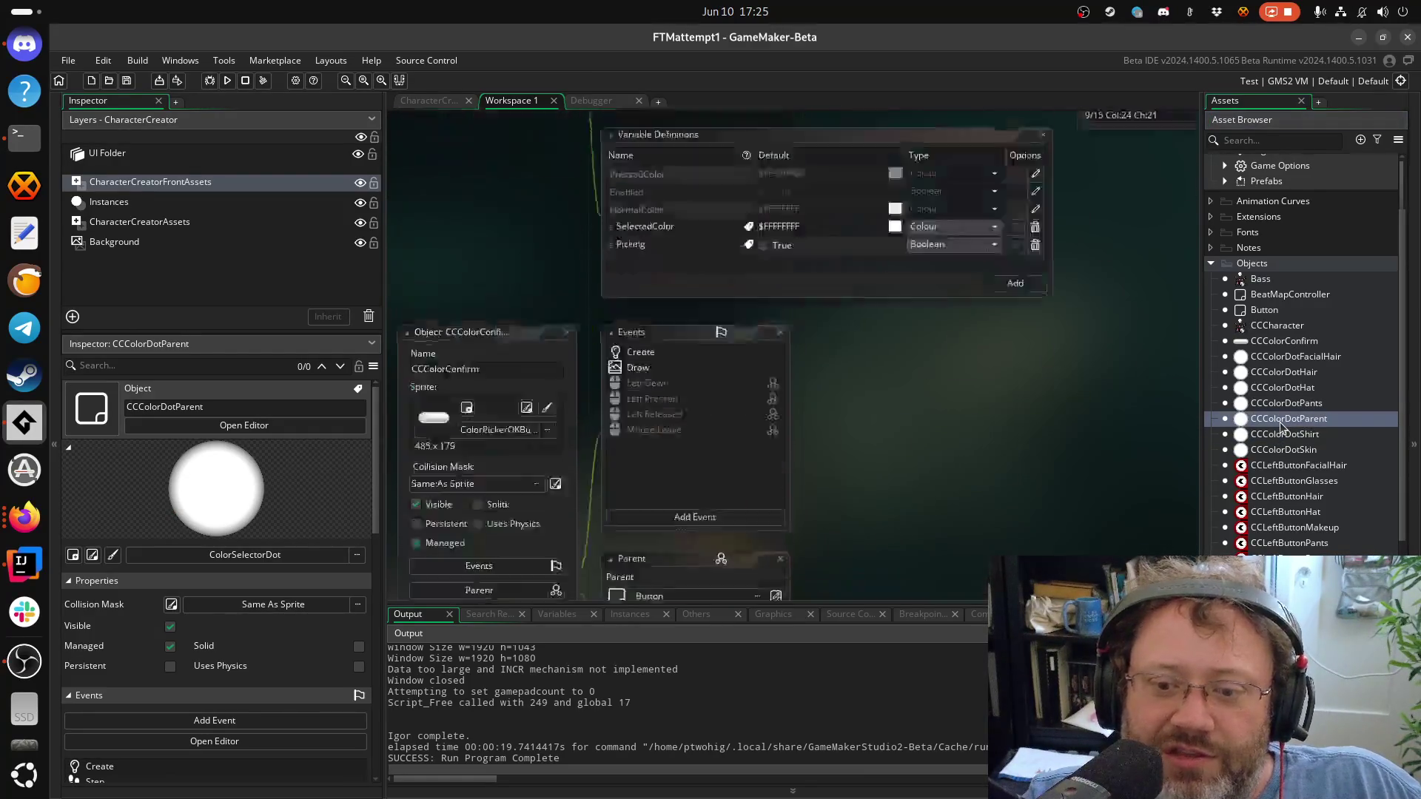
mouse_move(716, 263)
mouse_down()
mouse_move(749, 382)
mouse_move(720, 351)
mouse_up()
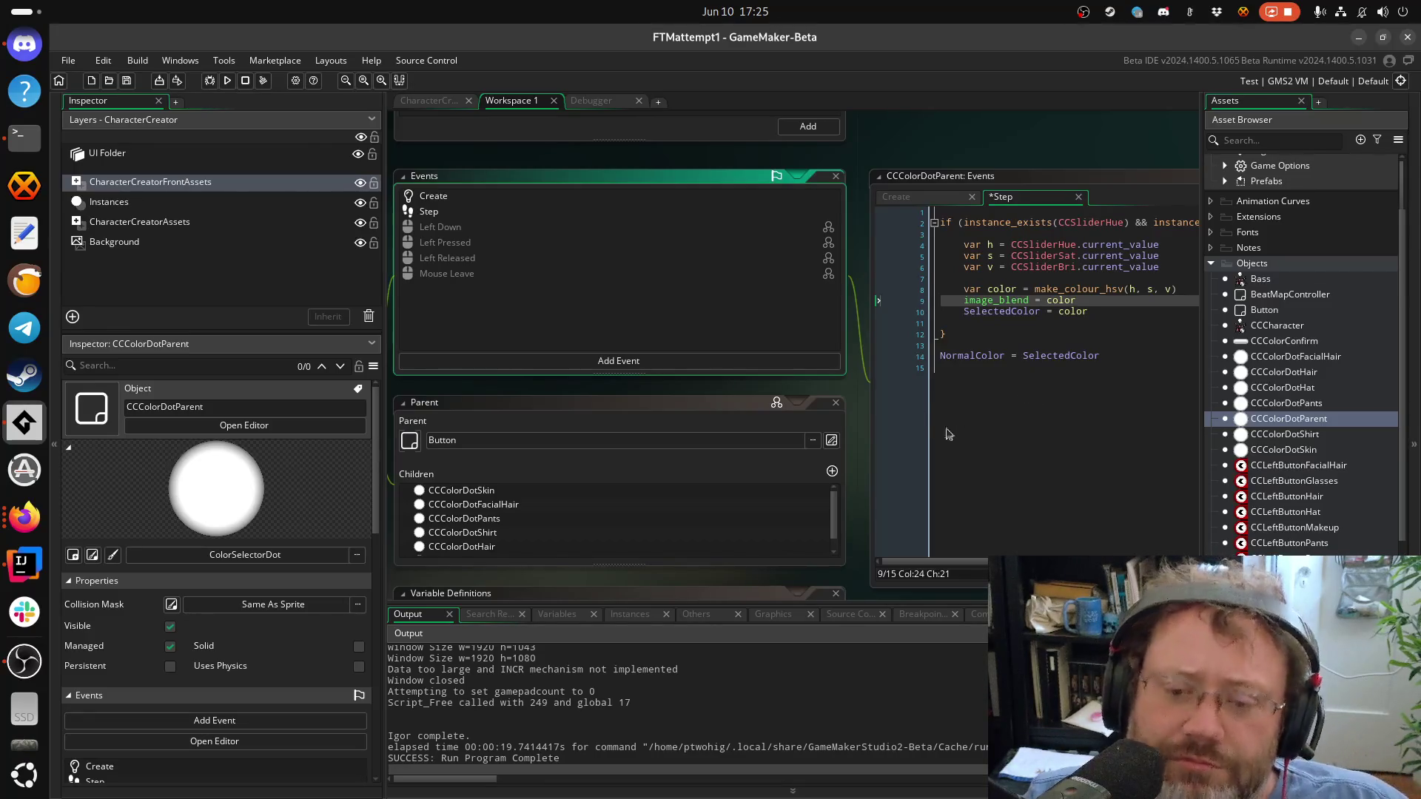
Delete the NormalColor = SelectedColor line from the Step code and save
click(980, 428)
key(BackSpace)
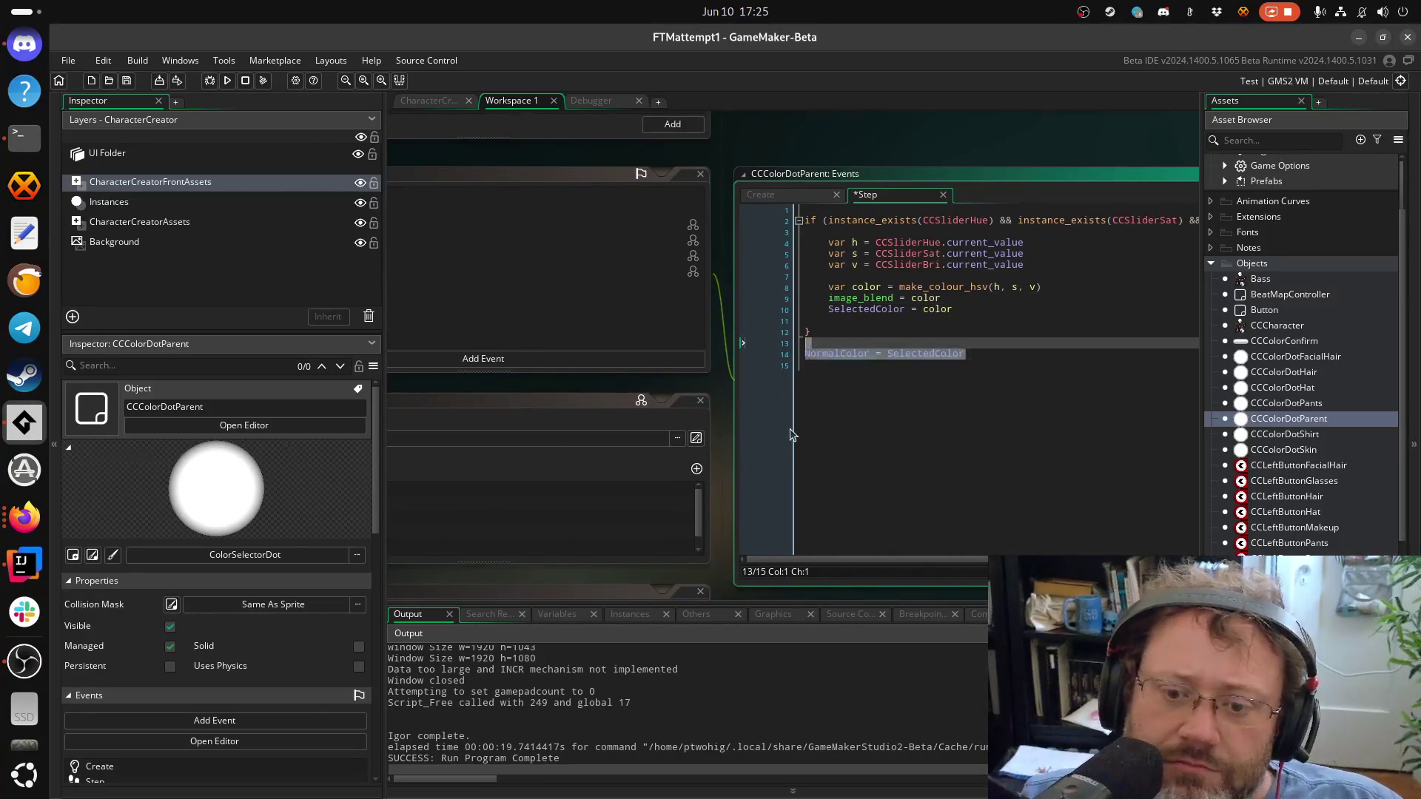
key(shift+Up)
key(BackSpace)
key(ctrl+s)
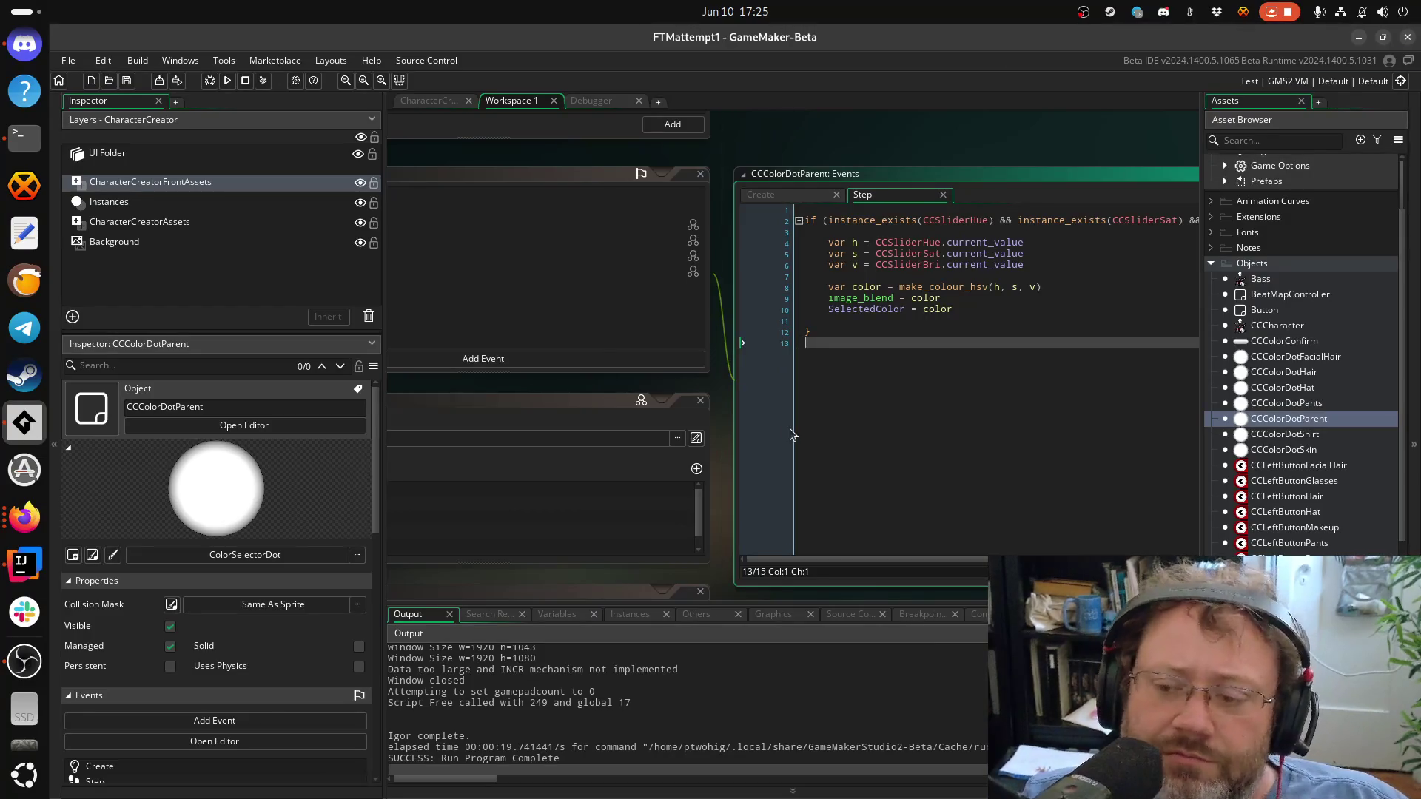
Add a blank line after the if block and trial-delete SelectedColor on line 10, undoing it
key(Return)
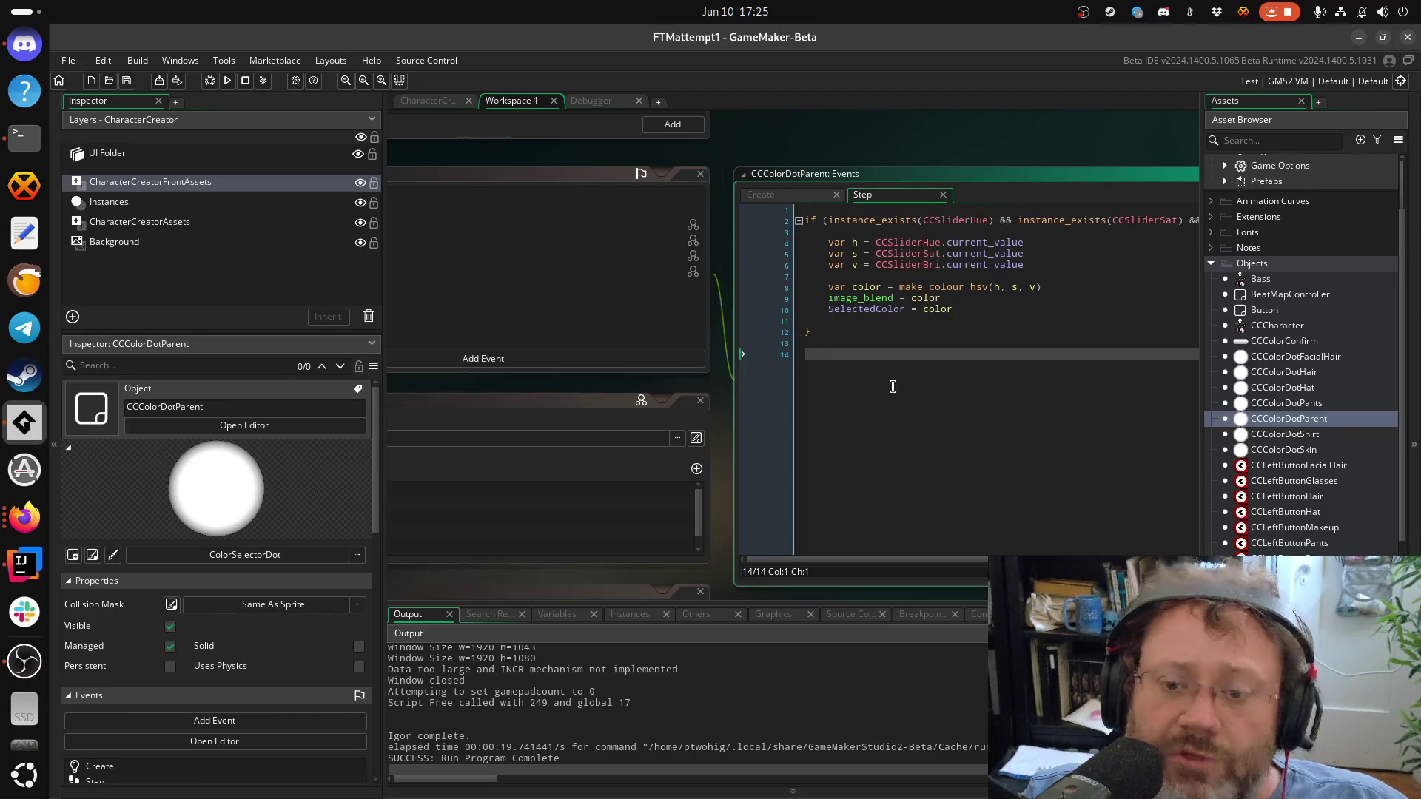
click(870, 310)
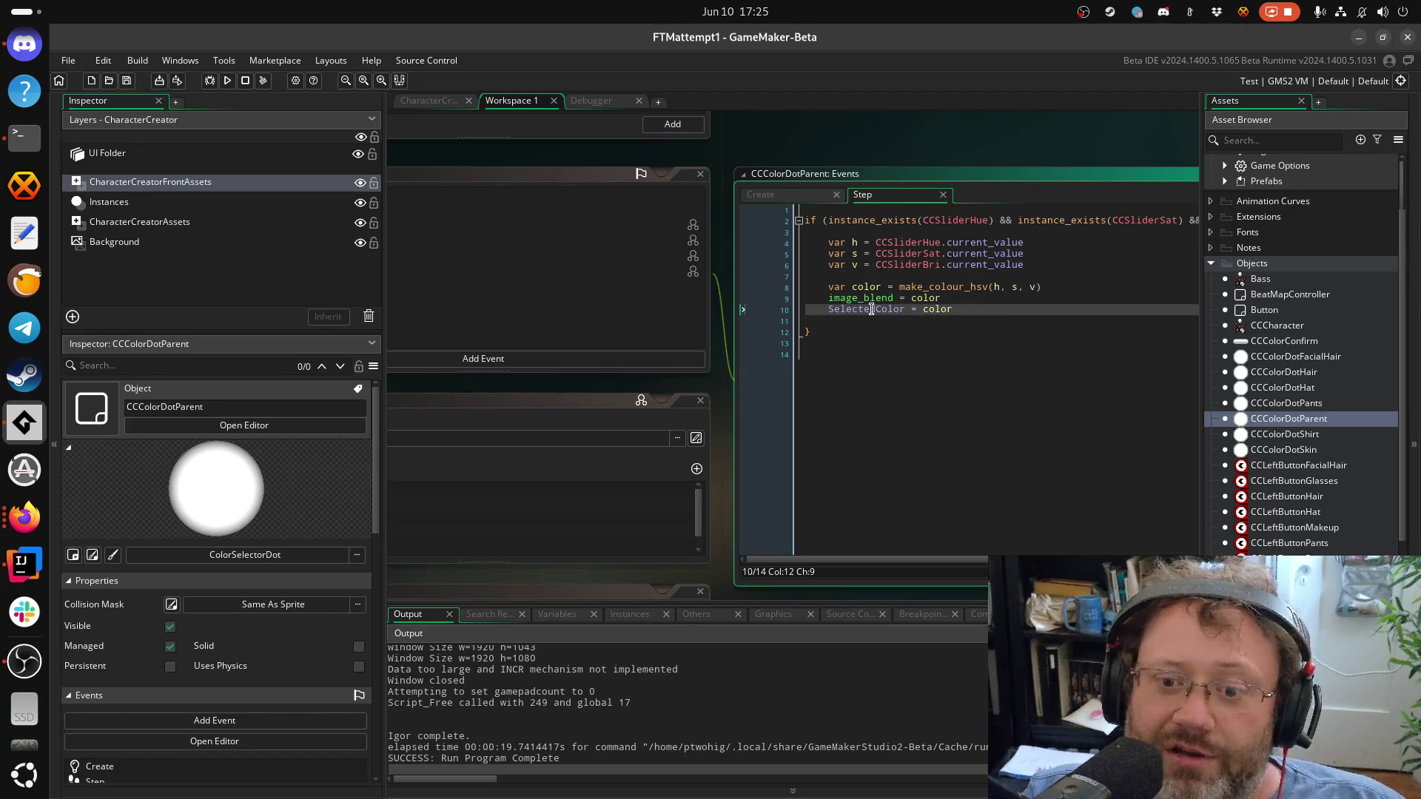
click(905, 290)
key(Down)
key(Down)
key(ctrl+BackSpace)
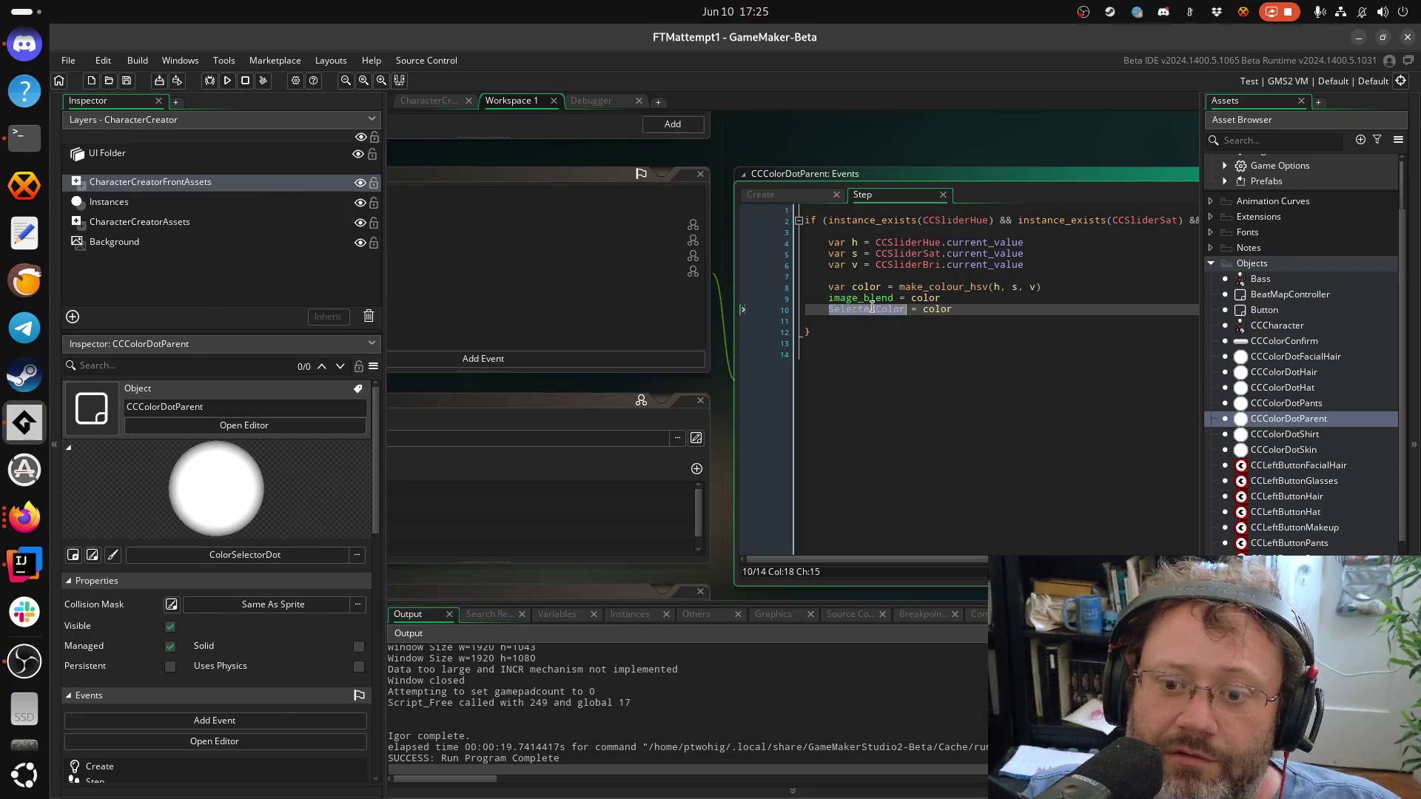
key(ctrl+z)
click(877, 309)
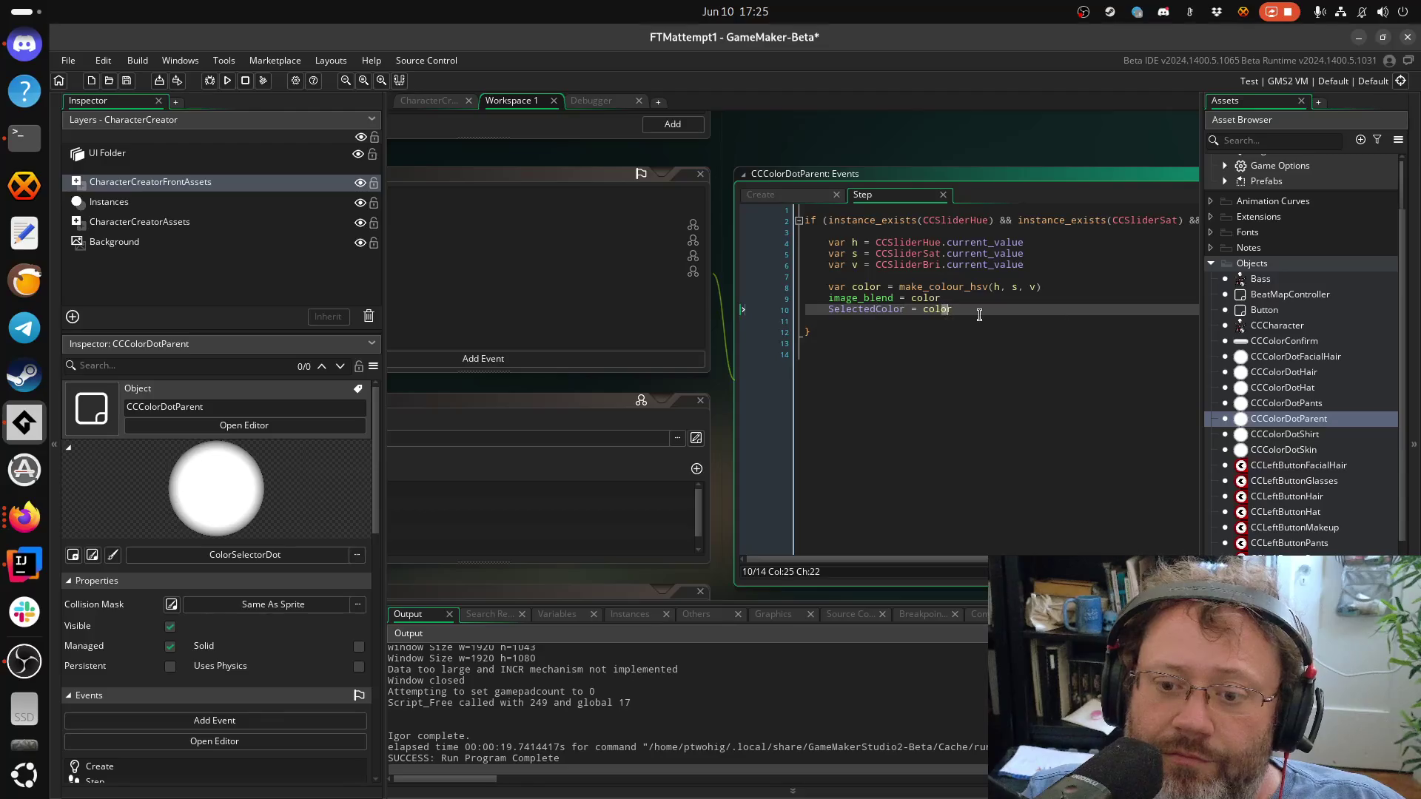
Type SelectedColor on the empty last line, then erase it again
click(866, 372)
text(SelectedColor)
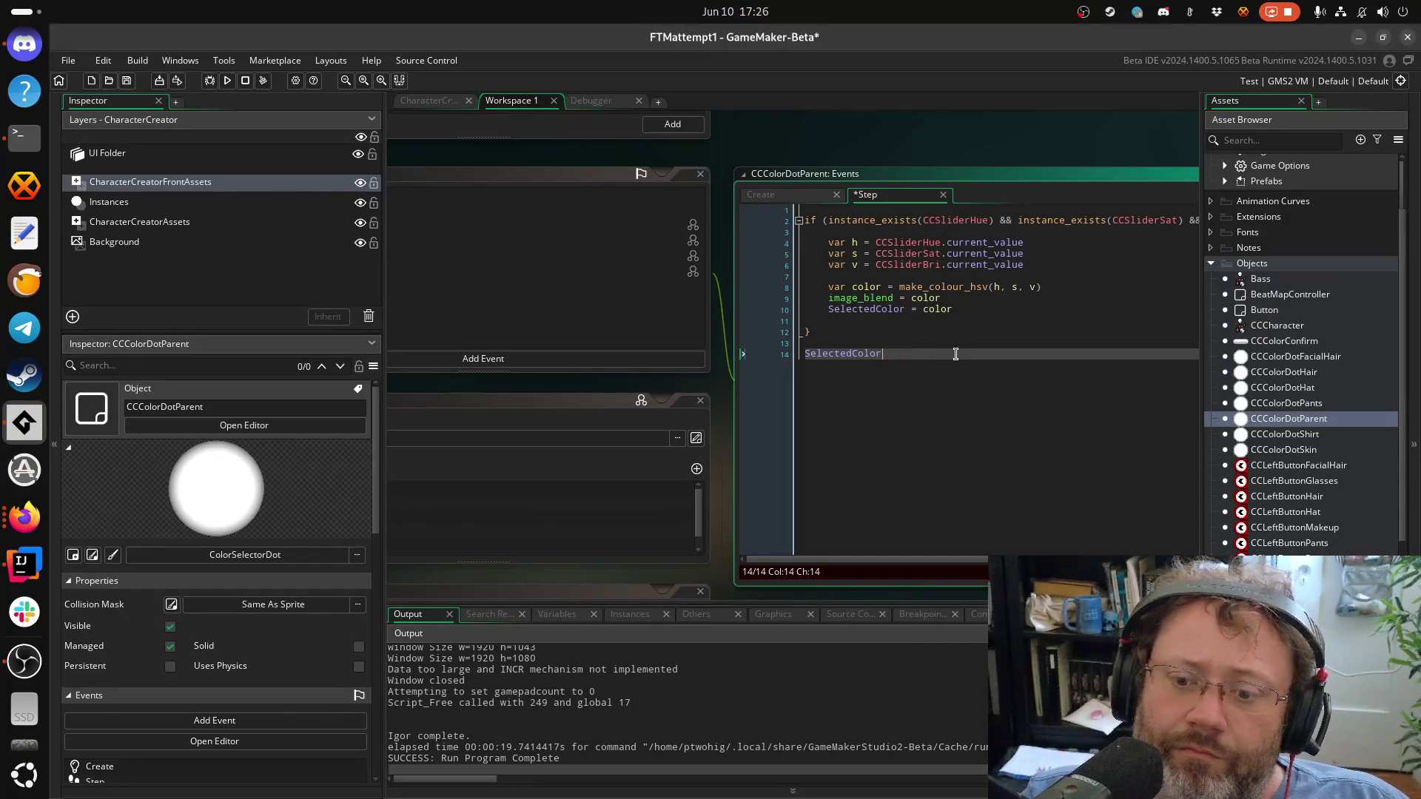
key(BackSpace)
key(BackSpace)
key(BackSpace)
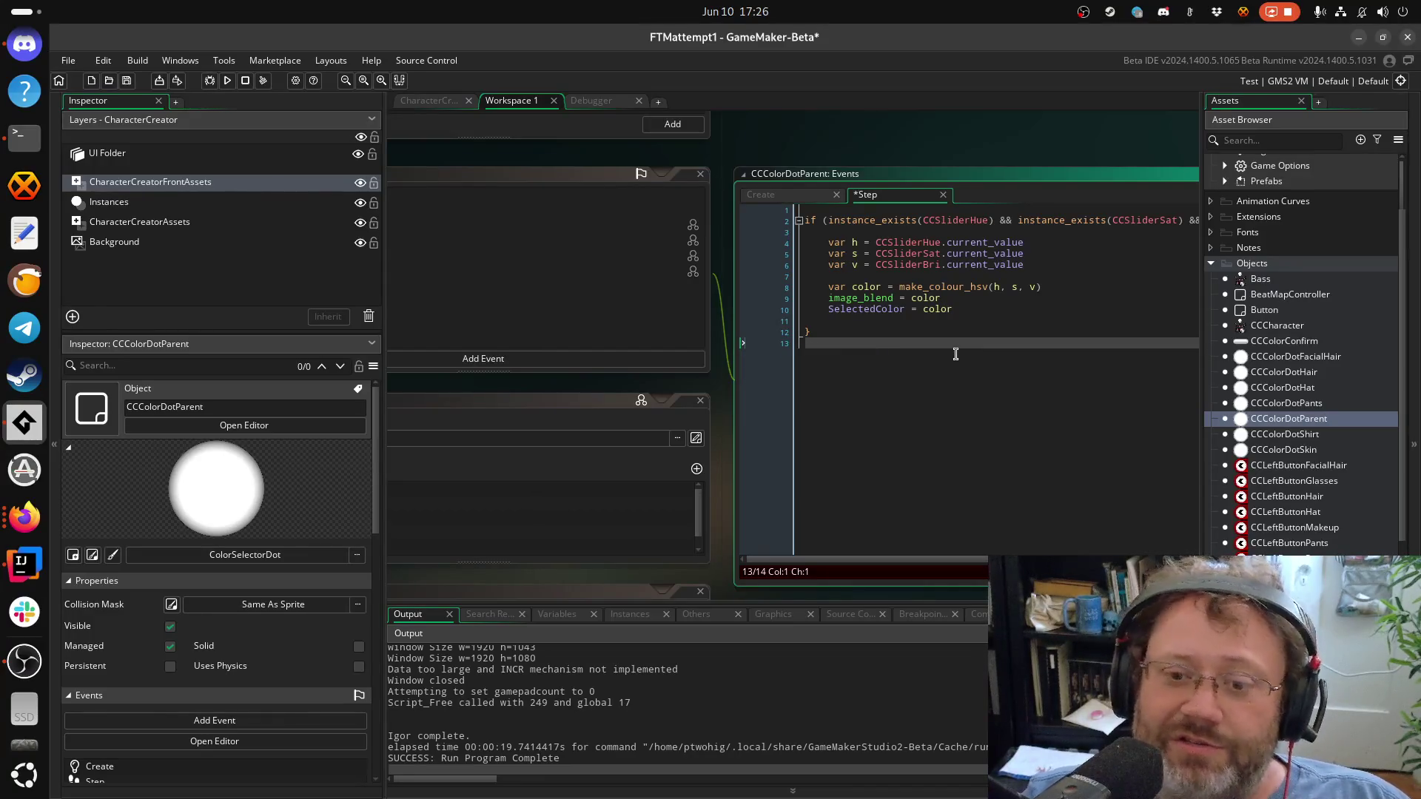
key(Up)
key(Up)
key(Up)
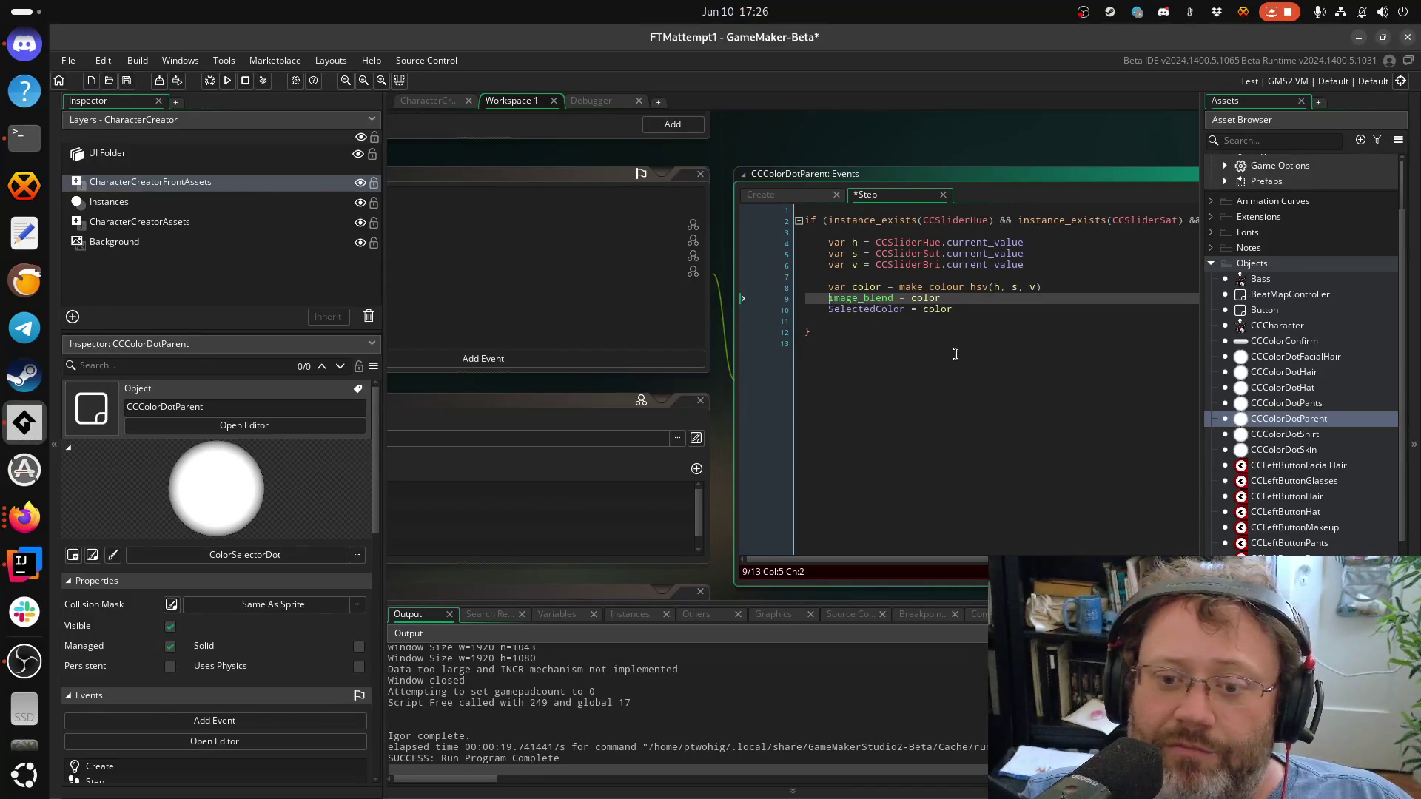
key(Down)
key(Up)
Add image_blend = SelectedColor on a new line below the if block
click(852, 379)
key(Return)
text(im)
key(BackSpace)
key(BackSpace)
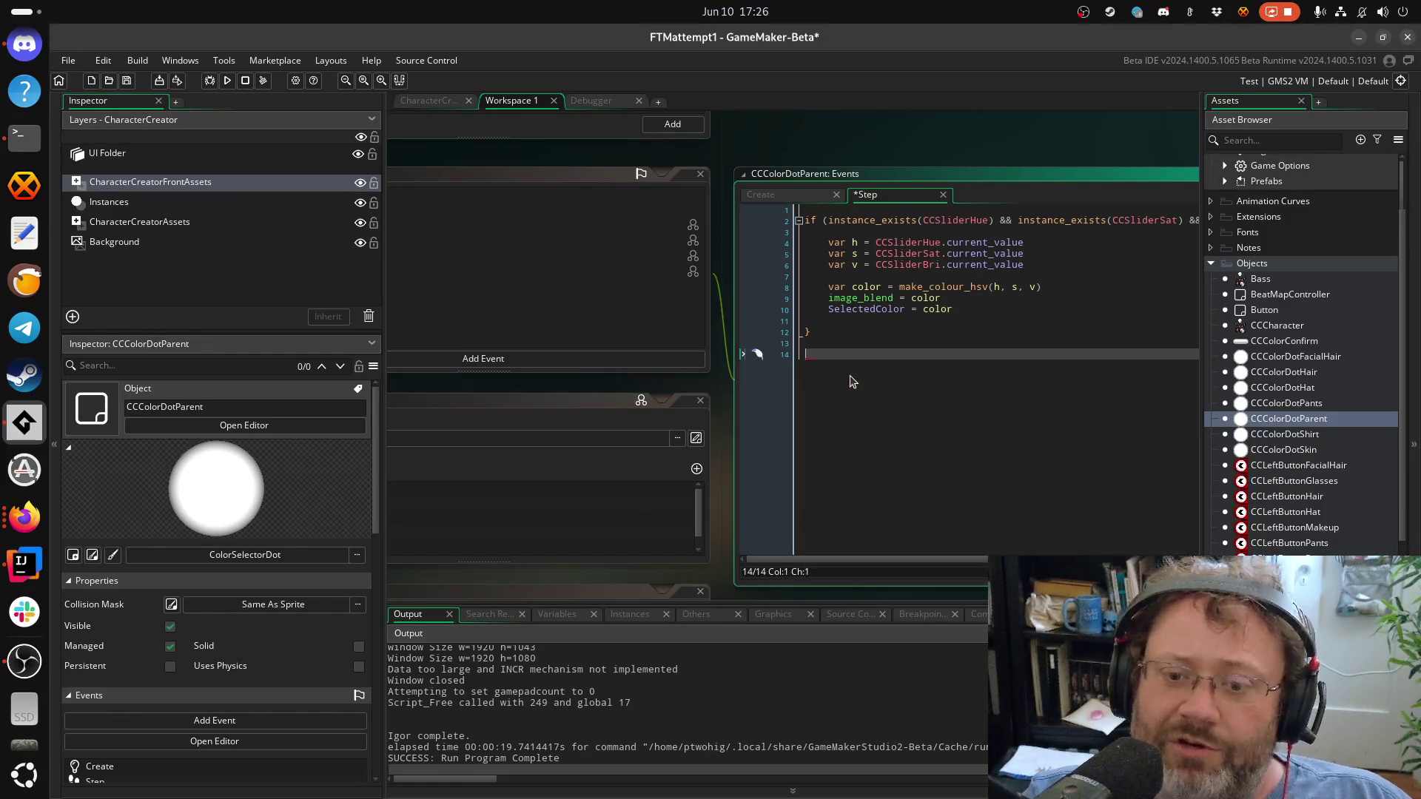
text(image_blend = Sele)
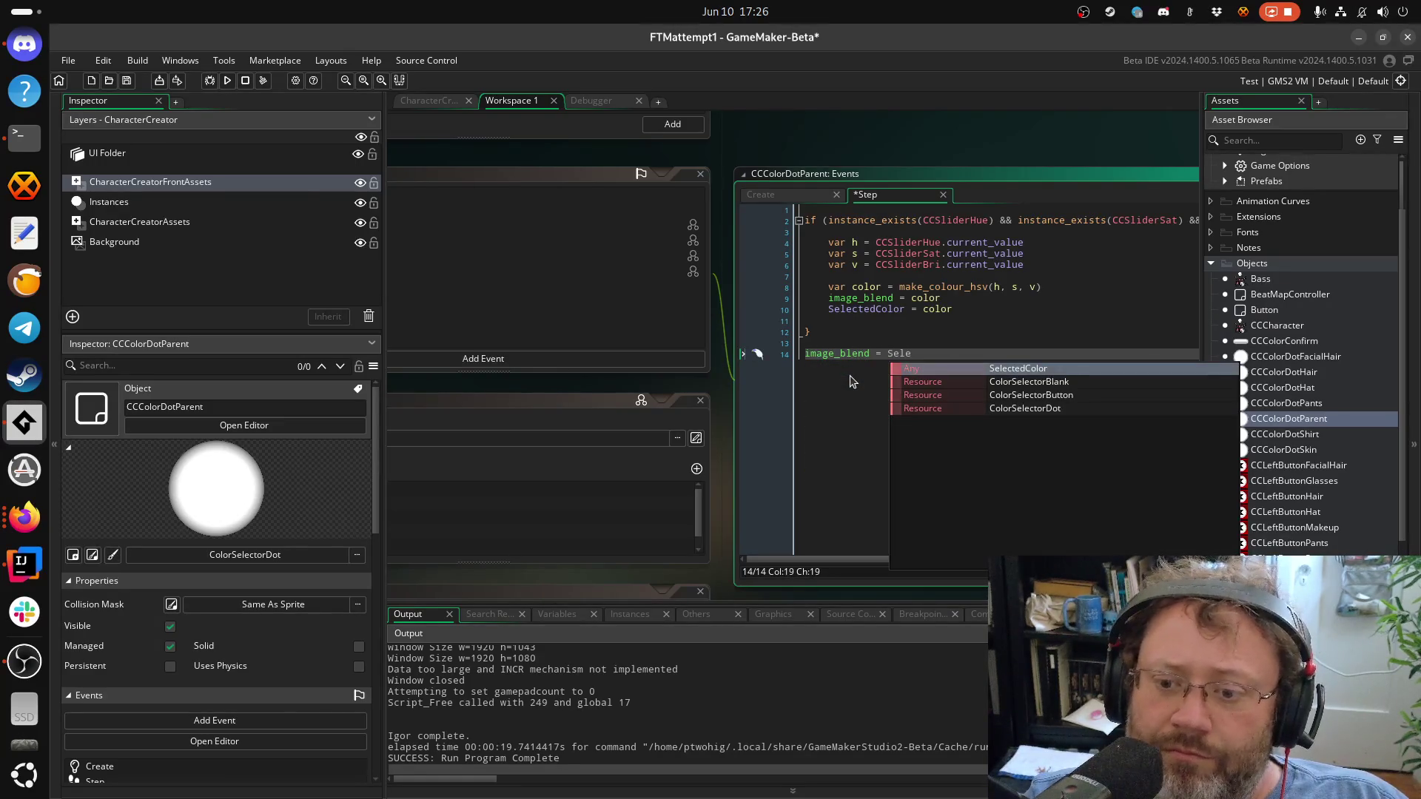
key(Return)
Delete the old image_blend = color line, save, and run the game
key(Up)
key(Up)
key(Up)
key(ctrl+d)
key(ctrl+s)
click(211, 81)
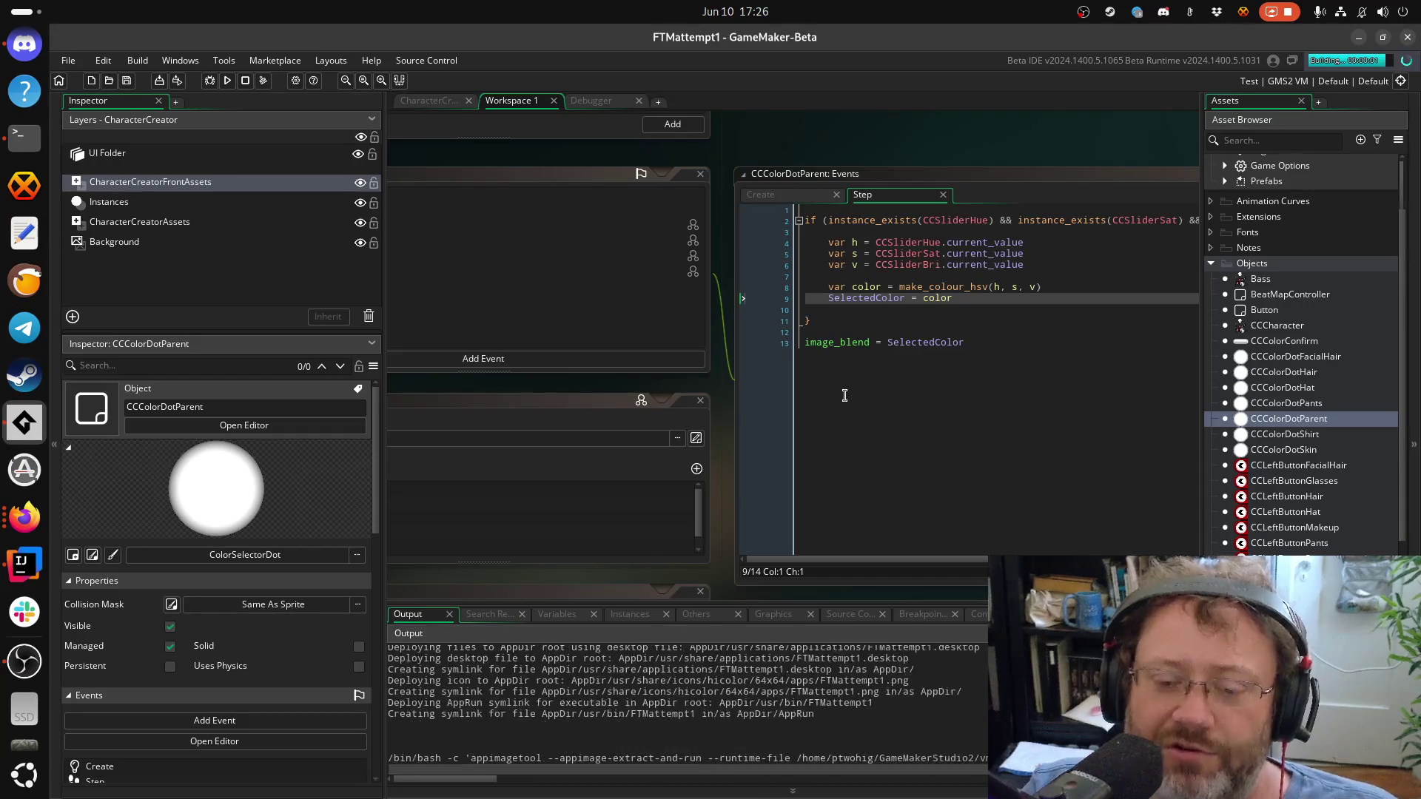
Shift the skin colour hue toward blue and lower its saturation to a pink tone
click(873, 388)
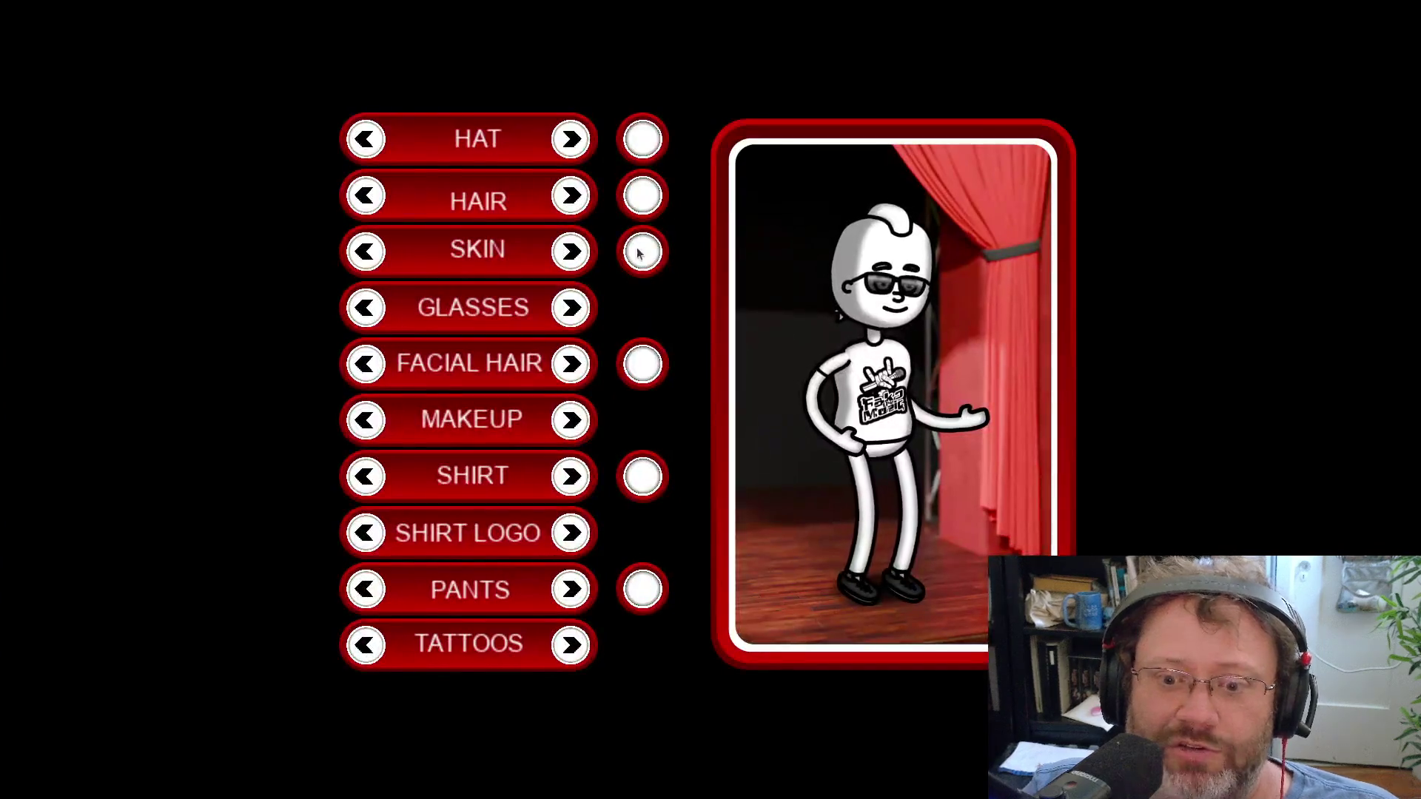
click(638, 258)
mouse_move(678, 325)
mouse_down()
mouse_move(555, 326)
mouse_move(650, 326)
mouse_up()
mouse_move(678, 388)
mouse_down()
mouse_move(559, 396)
mouse_move(588, 410)
mouse_up()
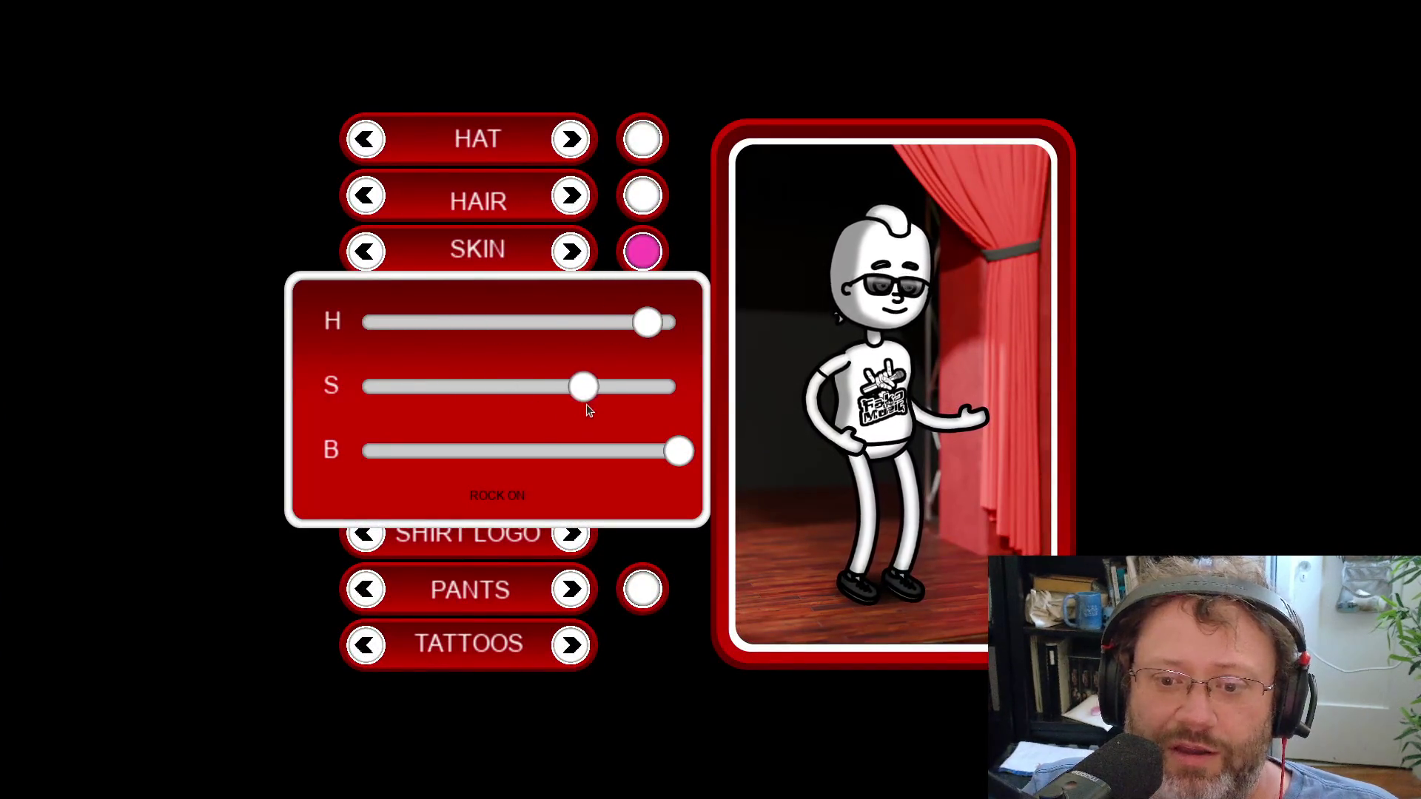
click(498, 500)
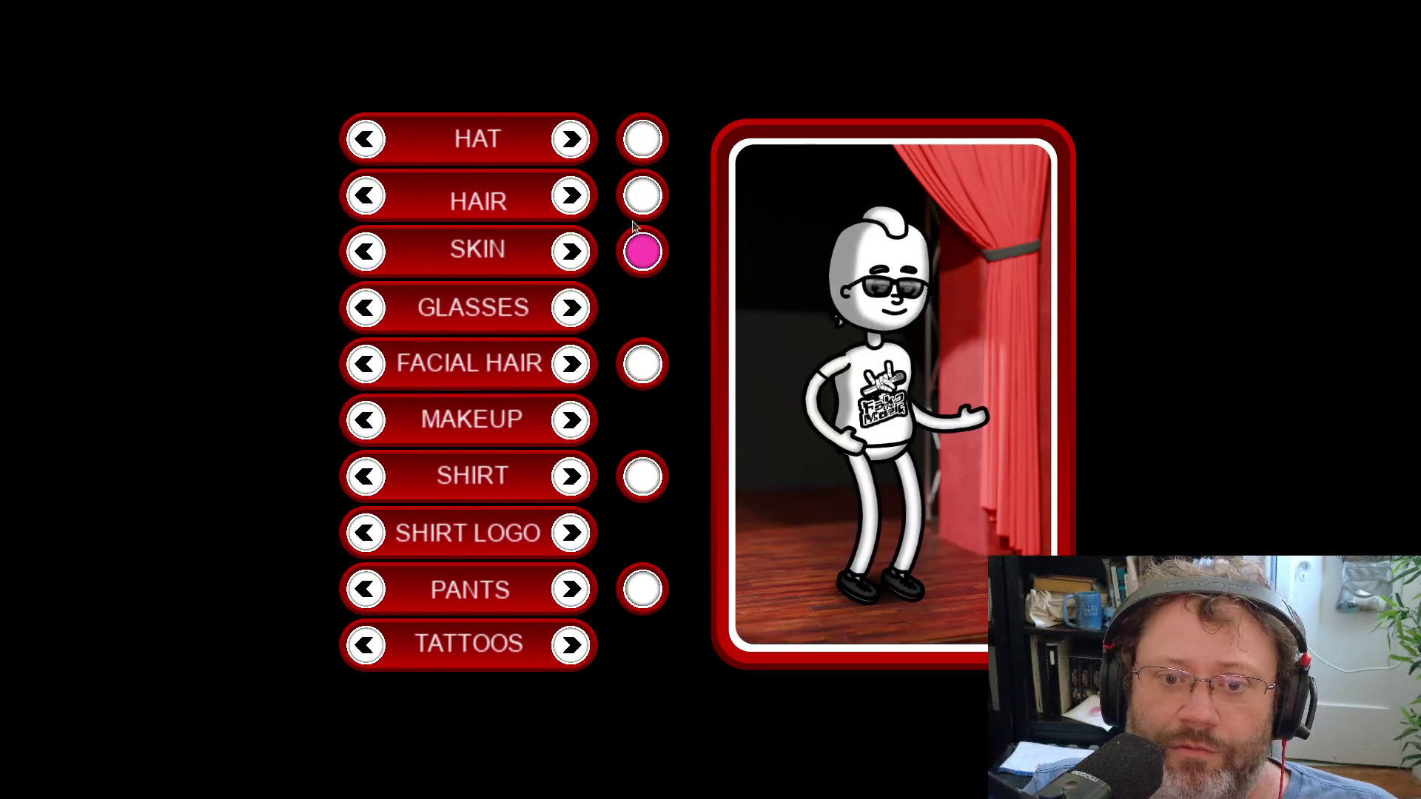
Adjust the facial hair colour dot's saturation to make it red and confirm it
click(635, 376)
click(489, 499)
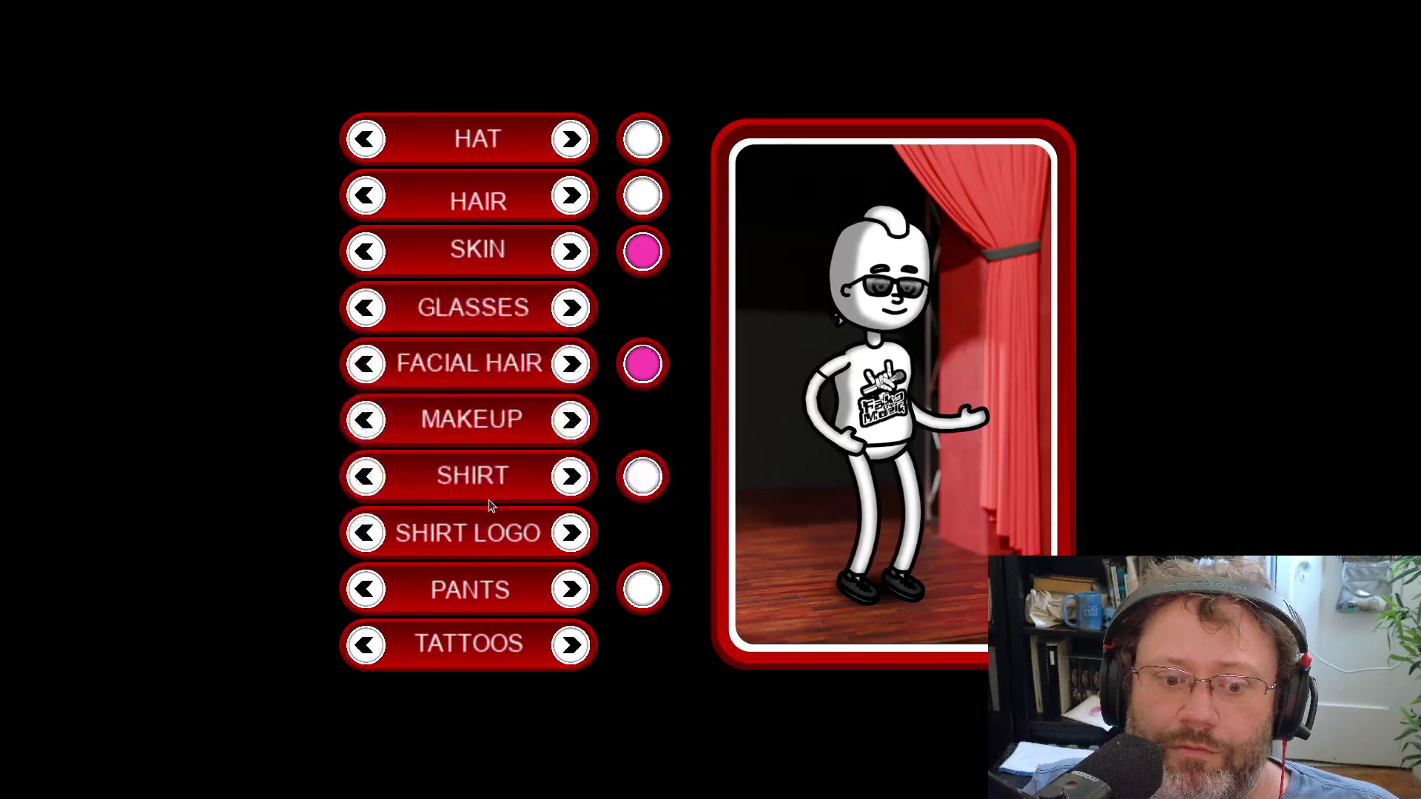
click(644, 388)
mouse_move(590, 387)
mouse_down()
mouse_move(475, 387)
mouse_move(678, 387)
mouse_up()
click(489, 516)
click(630, 363)
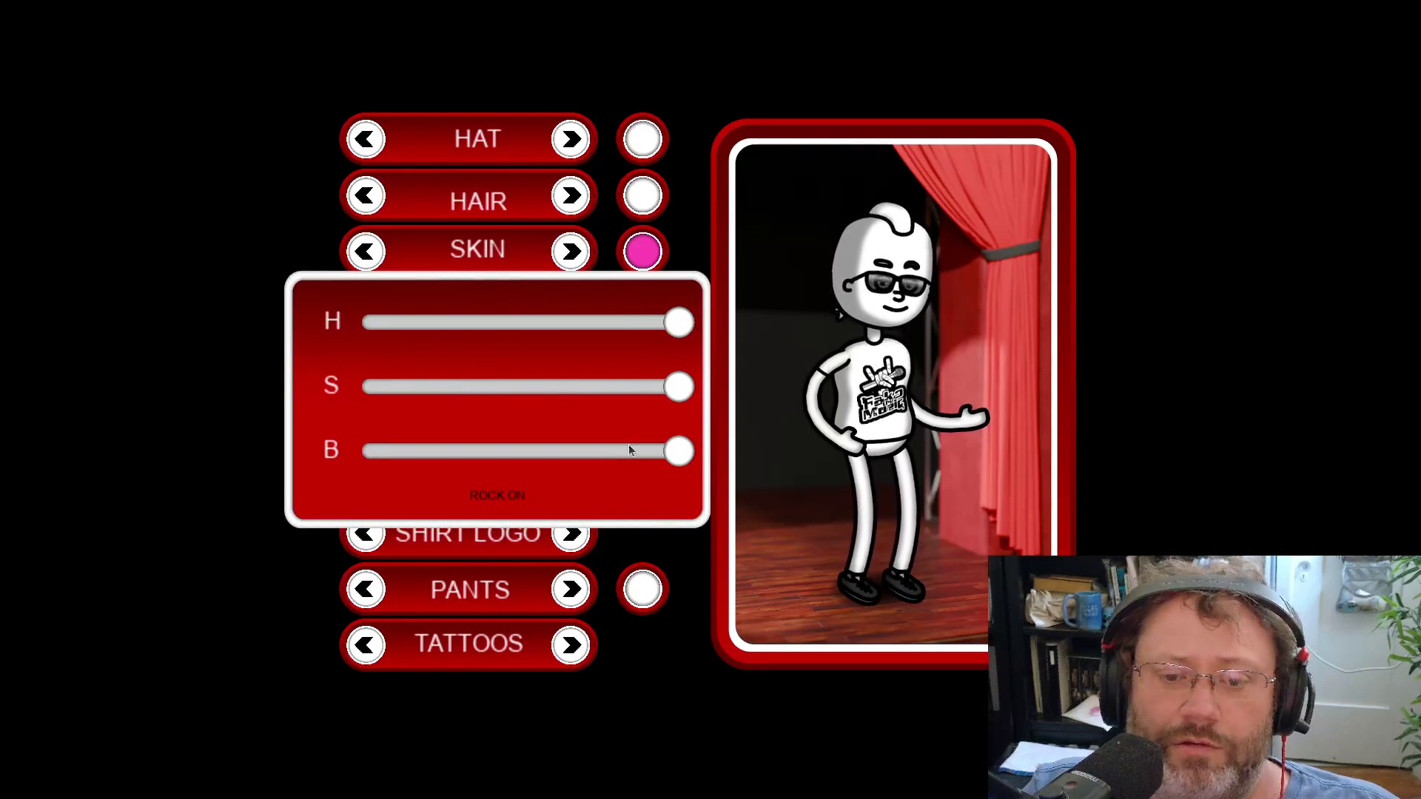
click(514, 492)
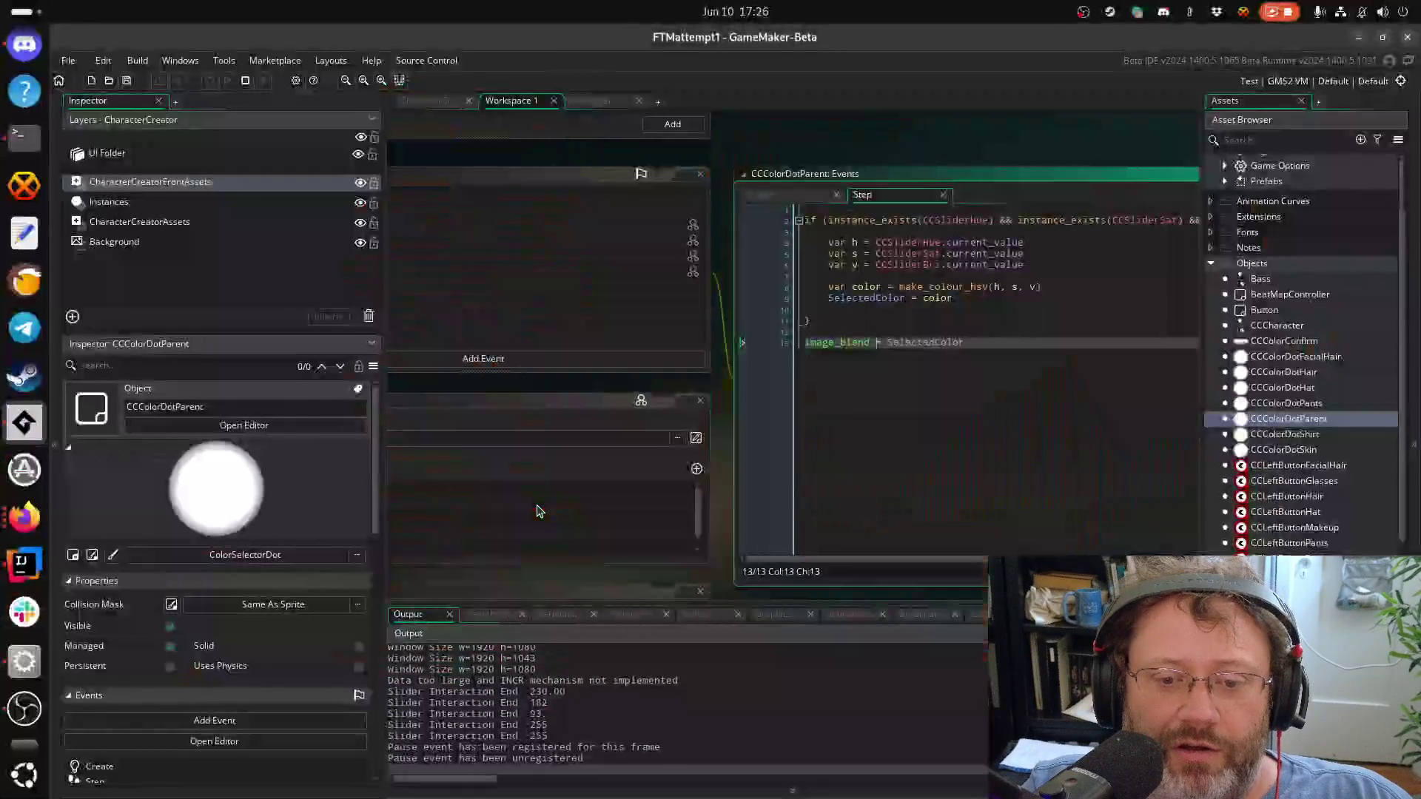
scroll(635, 717, down, 1)
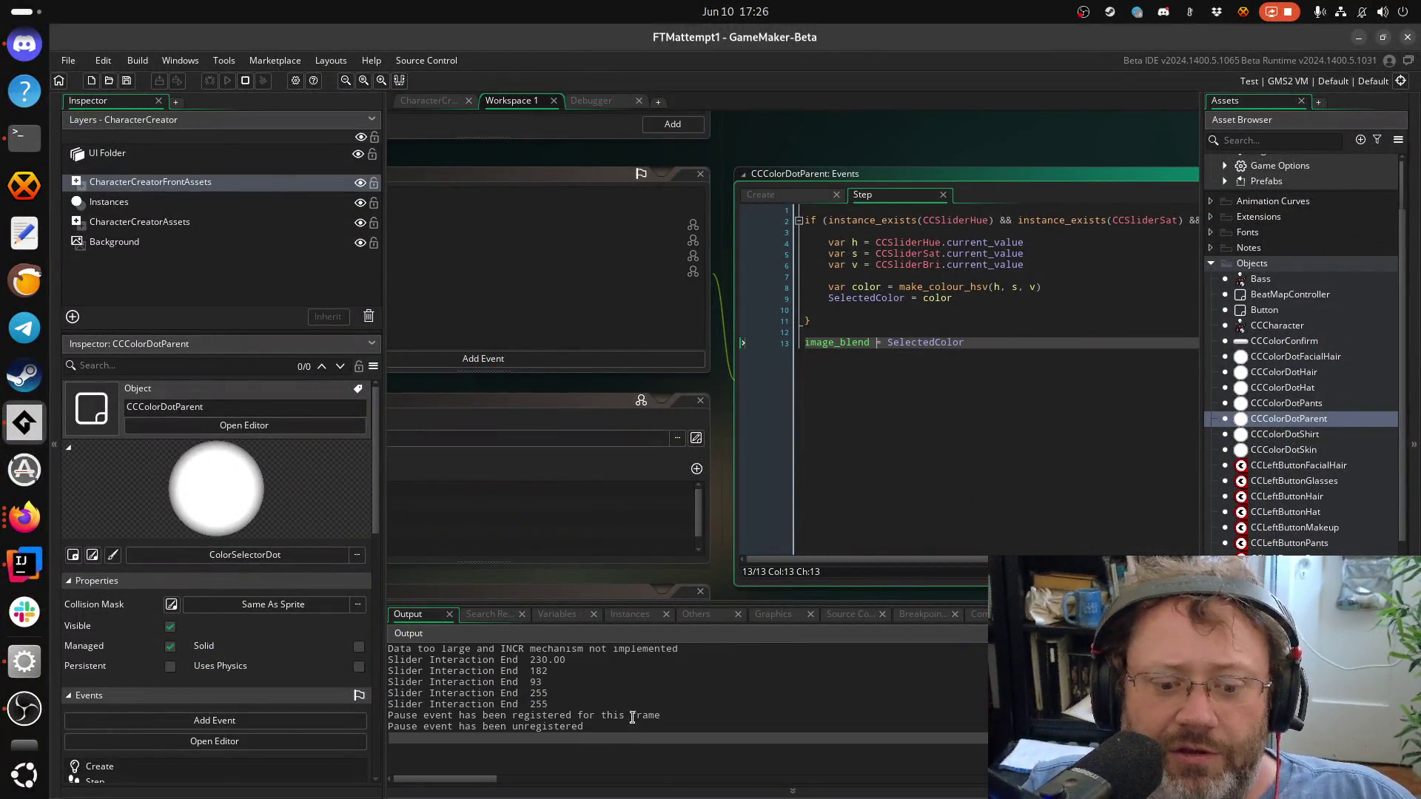
Switch between the GameMaker editor and the running game
key(alt+Tab)
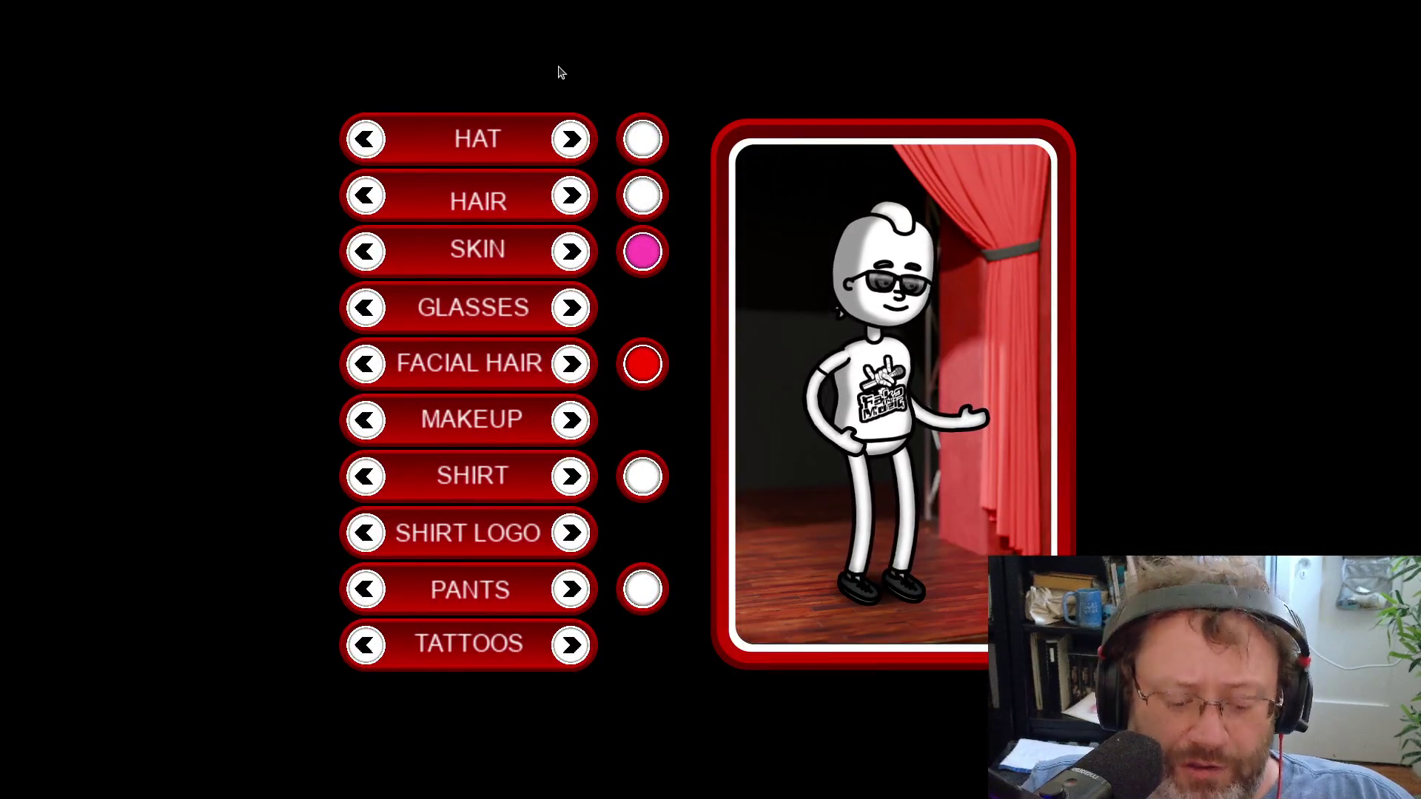
key(alt+Tab)
key(alt+Tab)
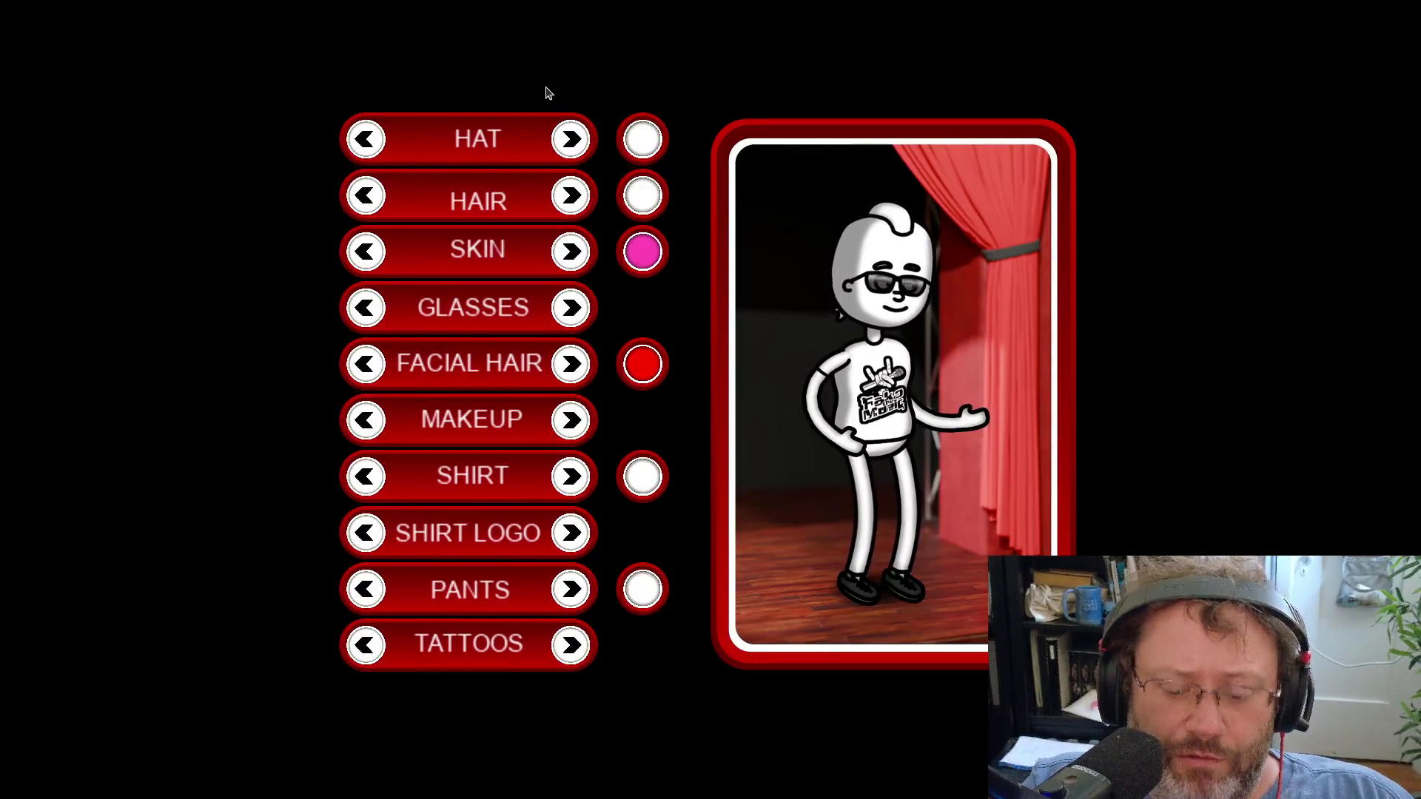
key(alt+Tab)
key(alt+Tab)
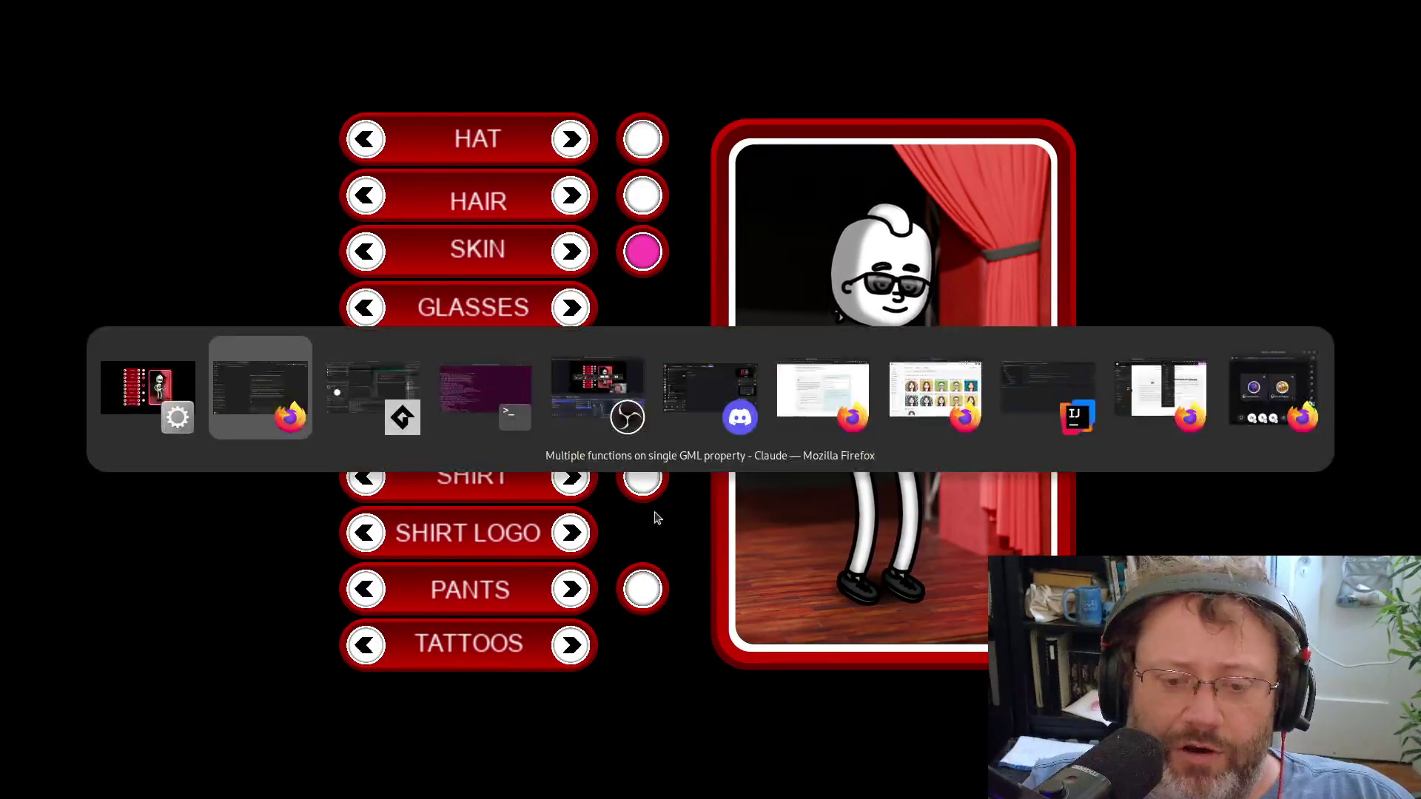
key(alt+Tab)
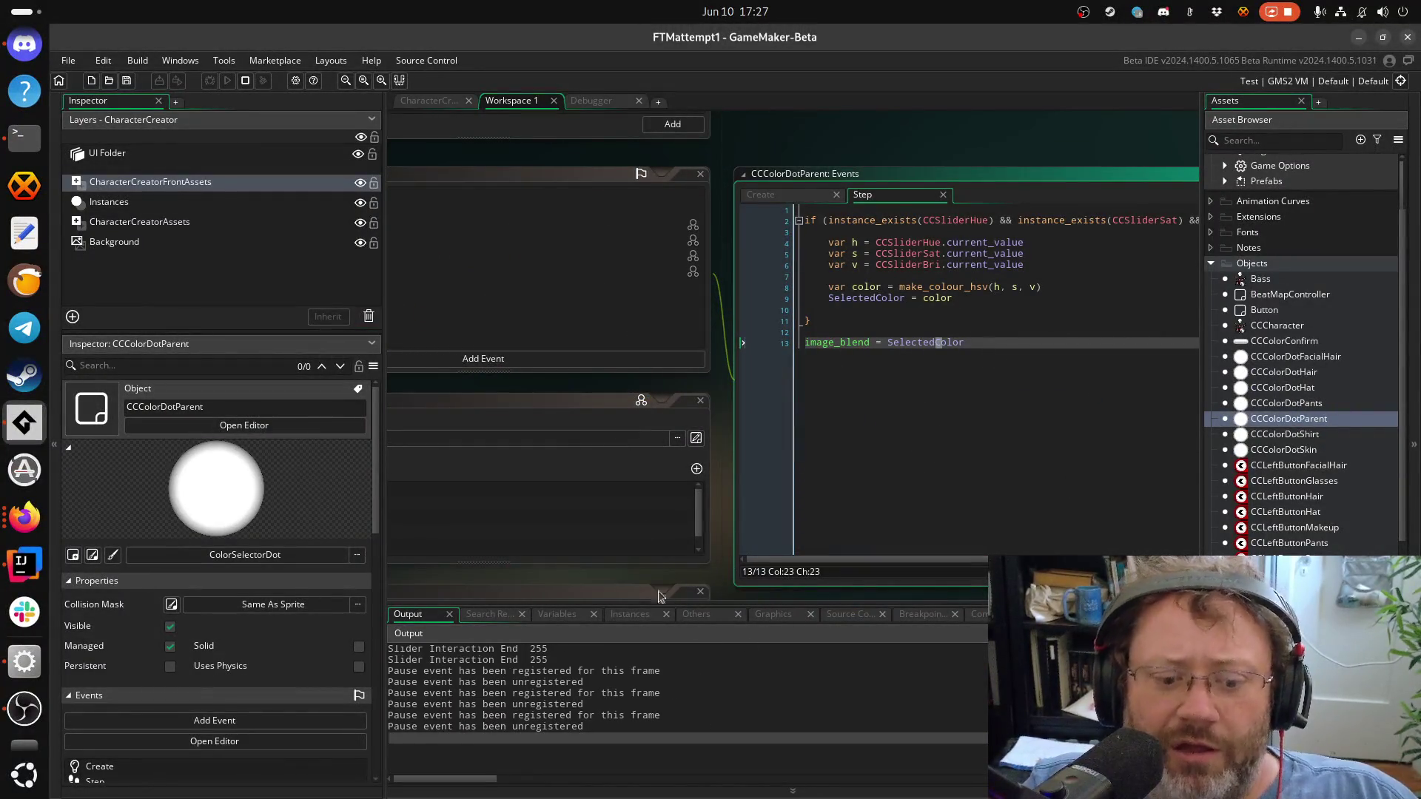
key(alt+Tab)
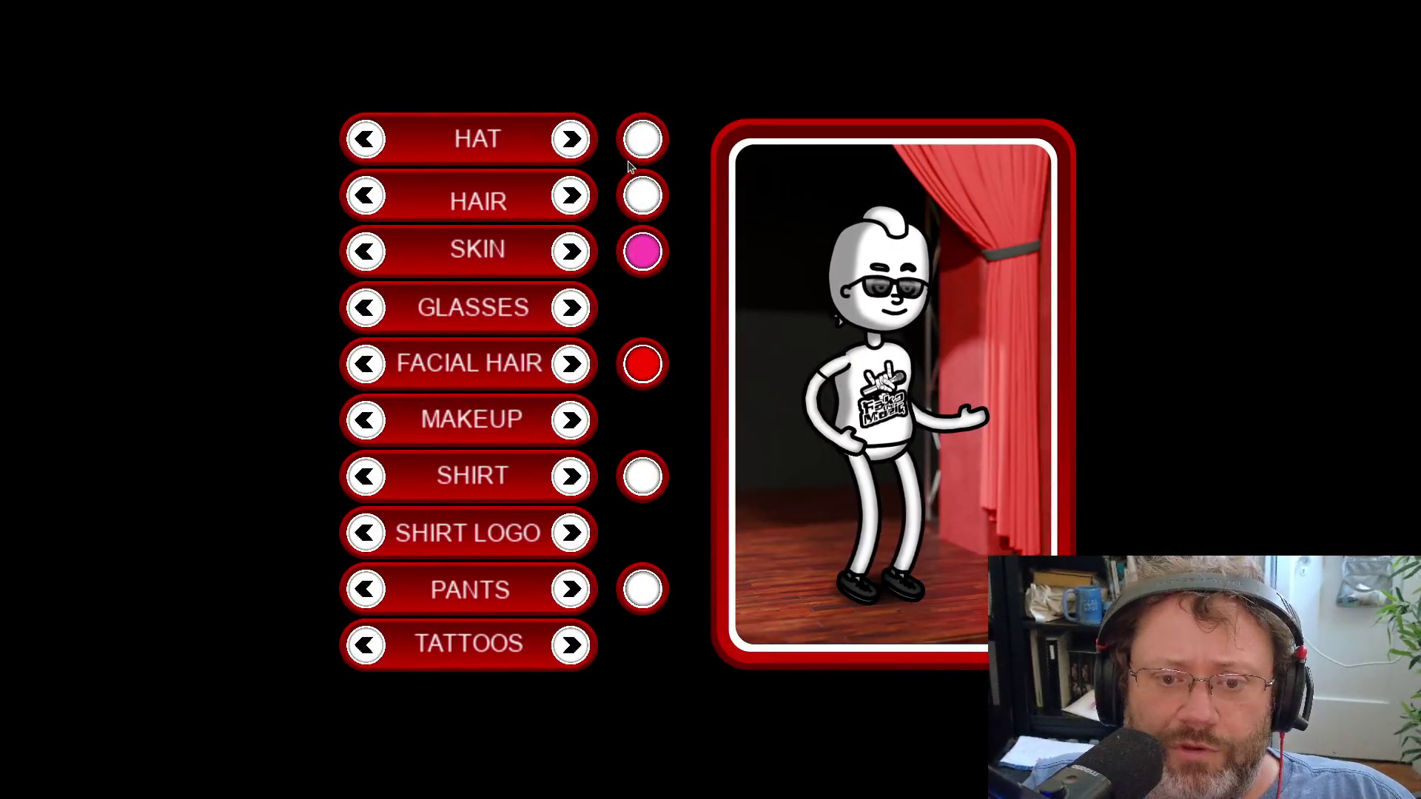
Shift the hat colour hue to cyan, confirm it, and return to GameMaker
click(641, 355)
drag(664, 330, 526, 323)
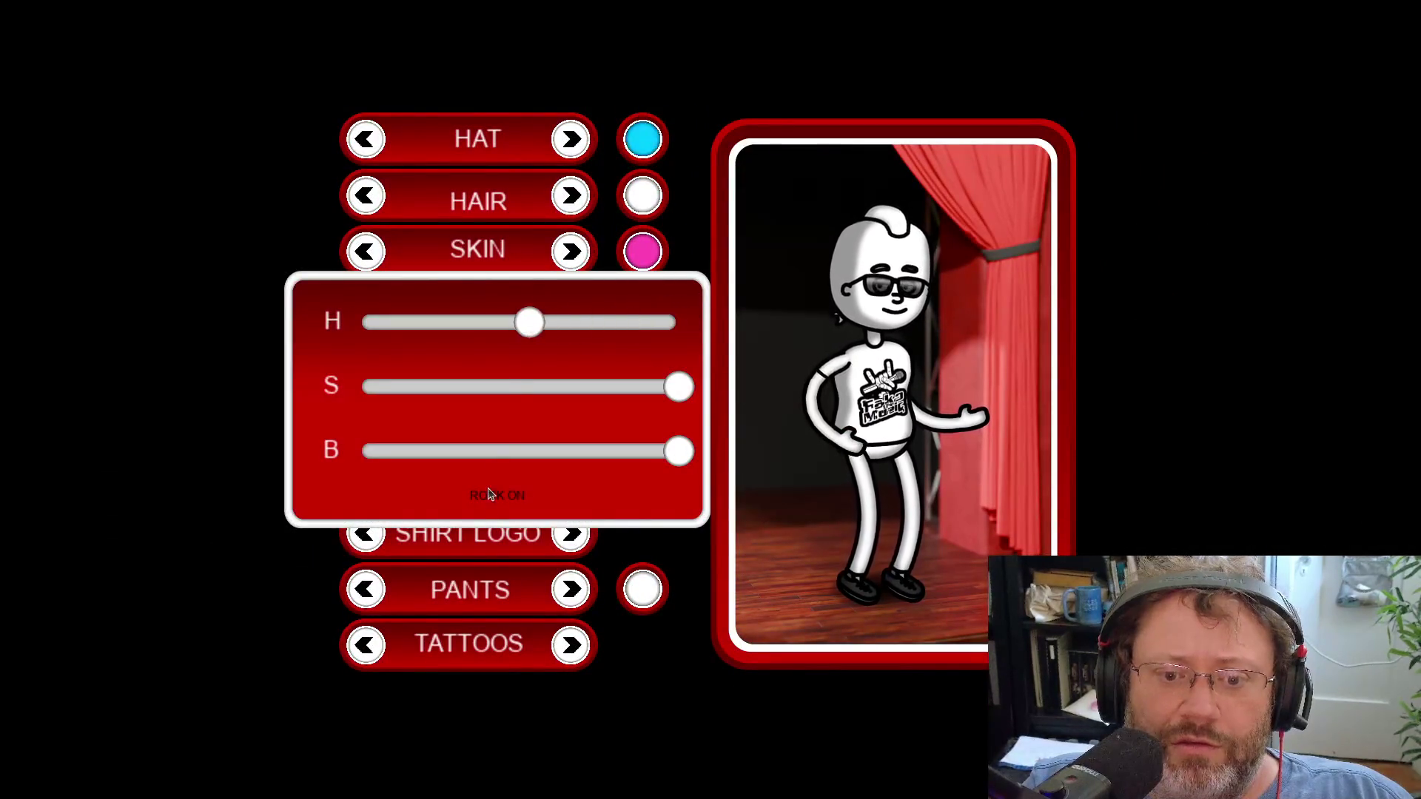
click(497, 496)
key(alt+Tab)
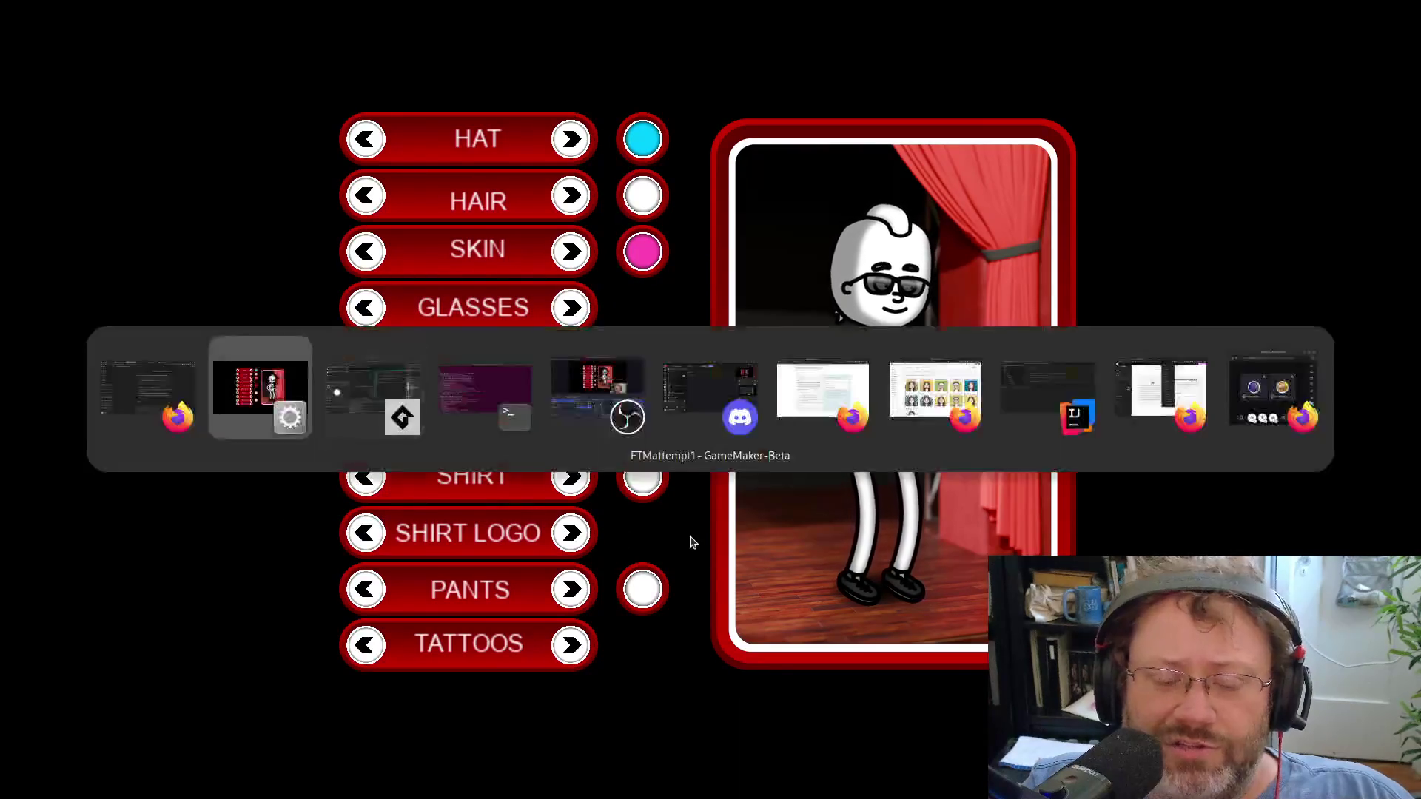
click(941, 439)
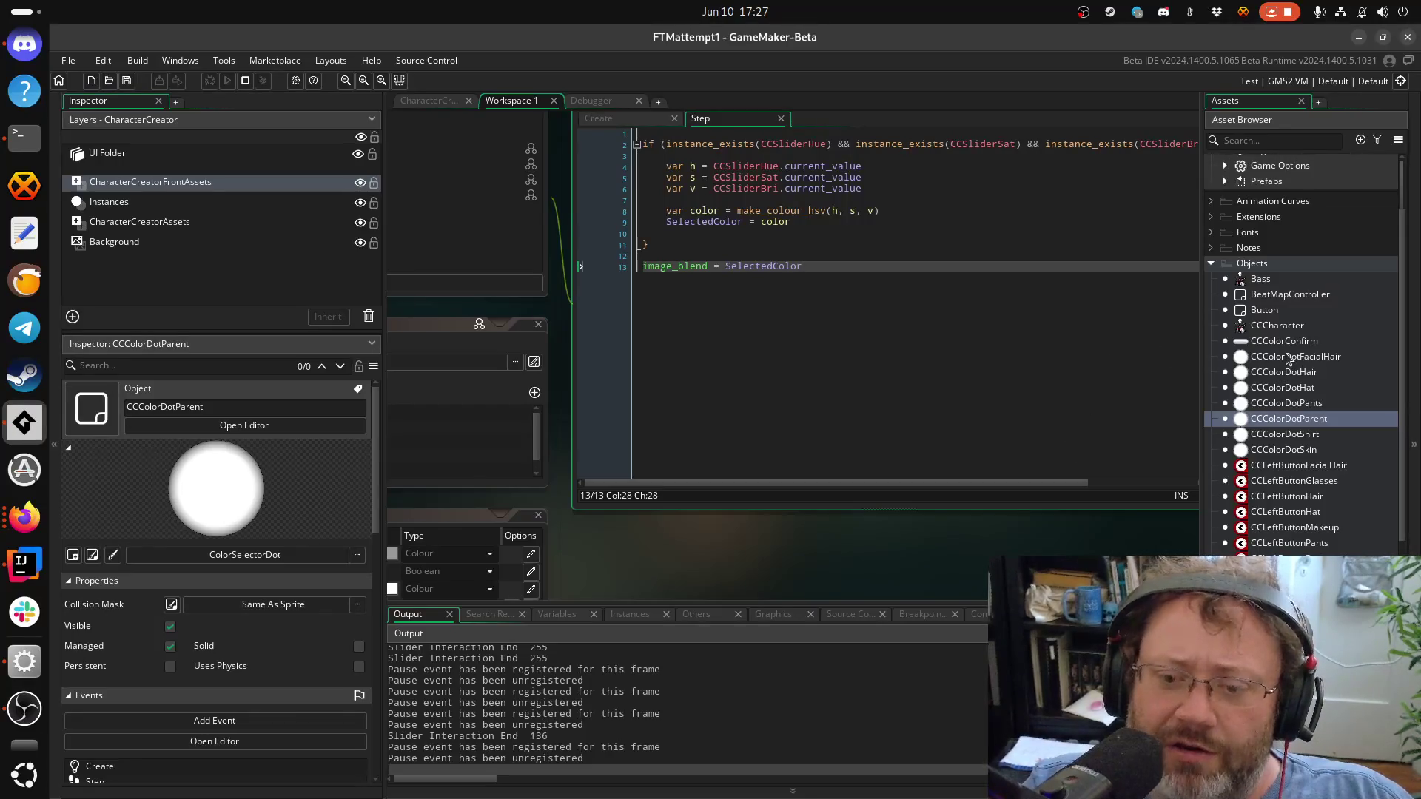
Start a debug run and set a breakpoint on line 16's HatColor assignment
double_click(1263, 329)
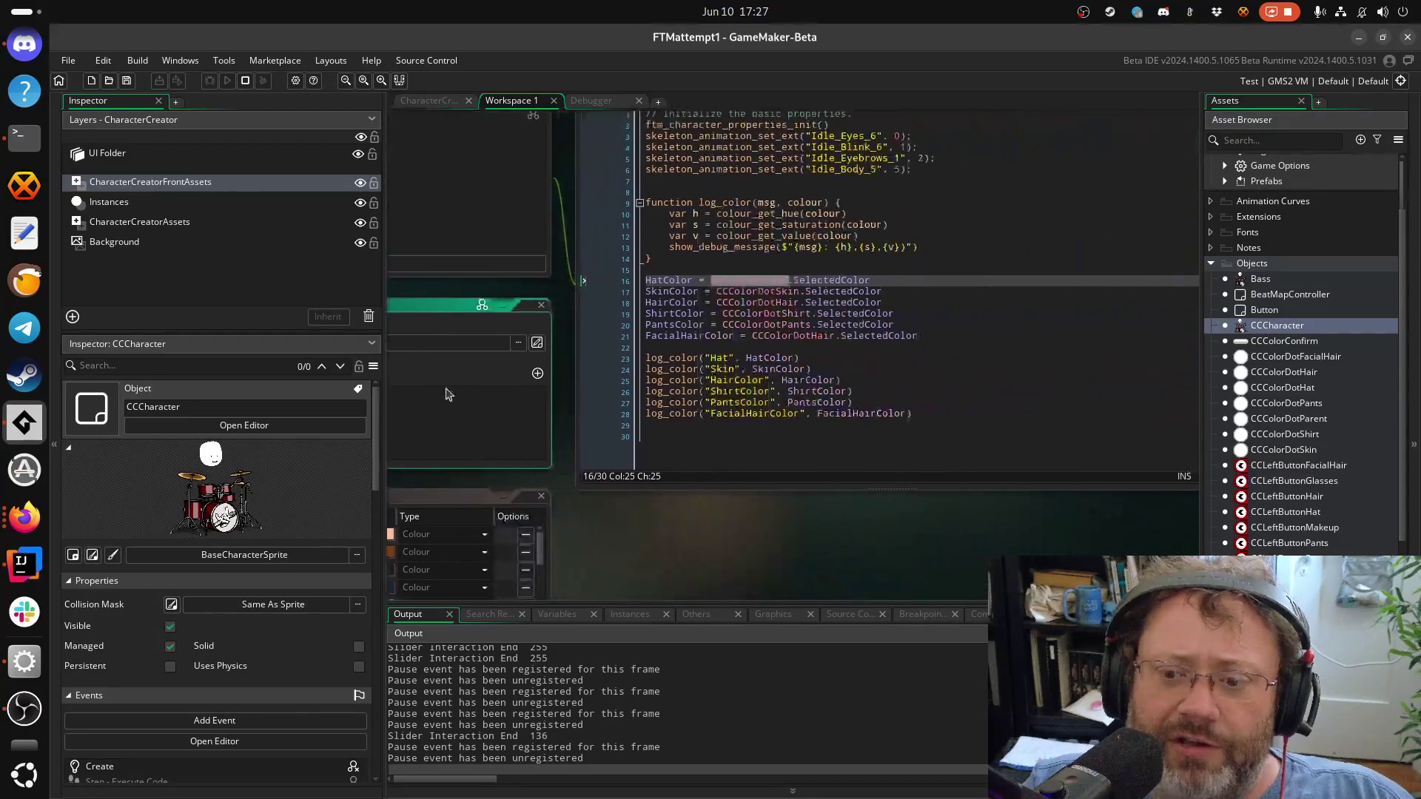
scroll(607, 723, down, 1)
key(F6)
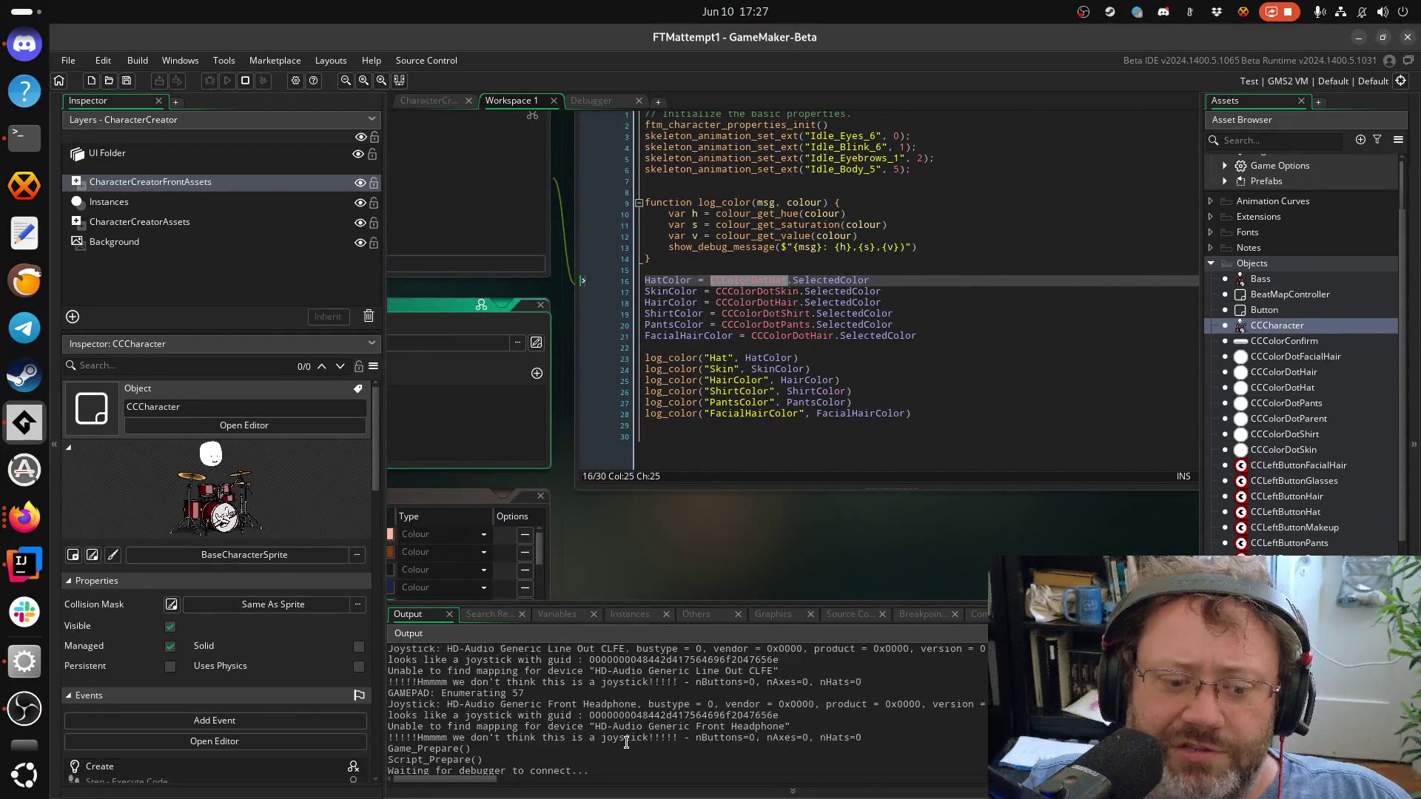
click(591, 312)
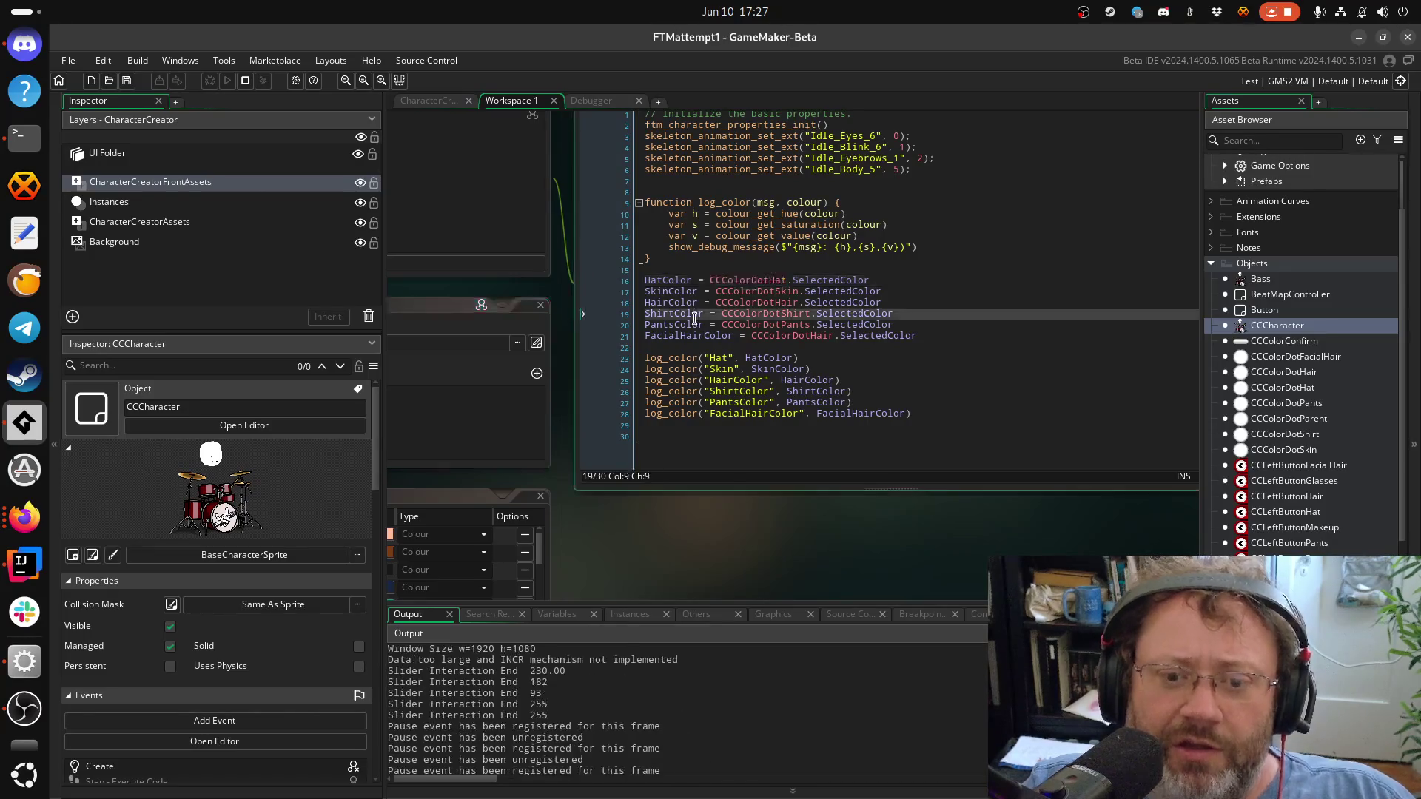
click(598, 285)
click(625, 288)
Stop, rerun and close the game, then delete the empty last line of CCCharacter's Create code
click(244, 82)
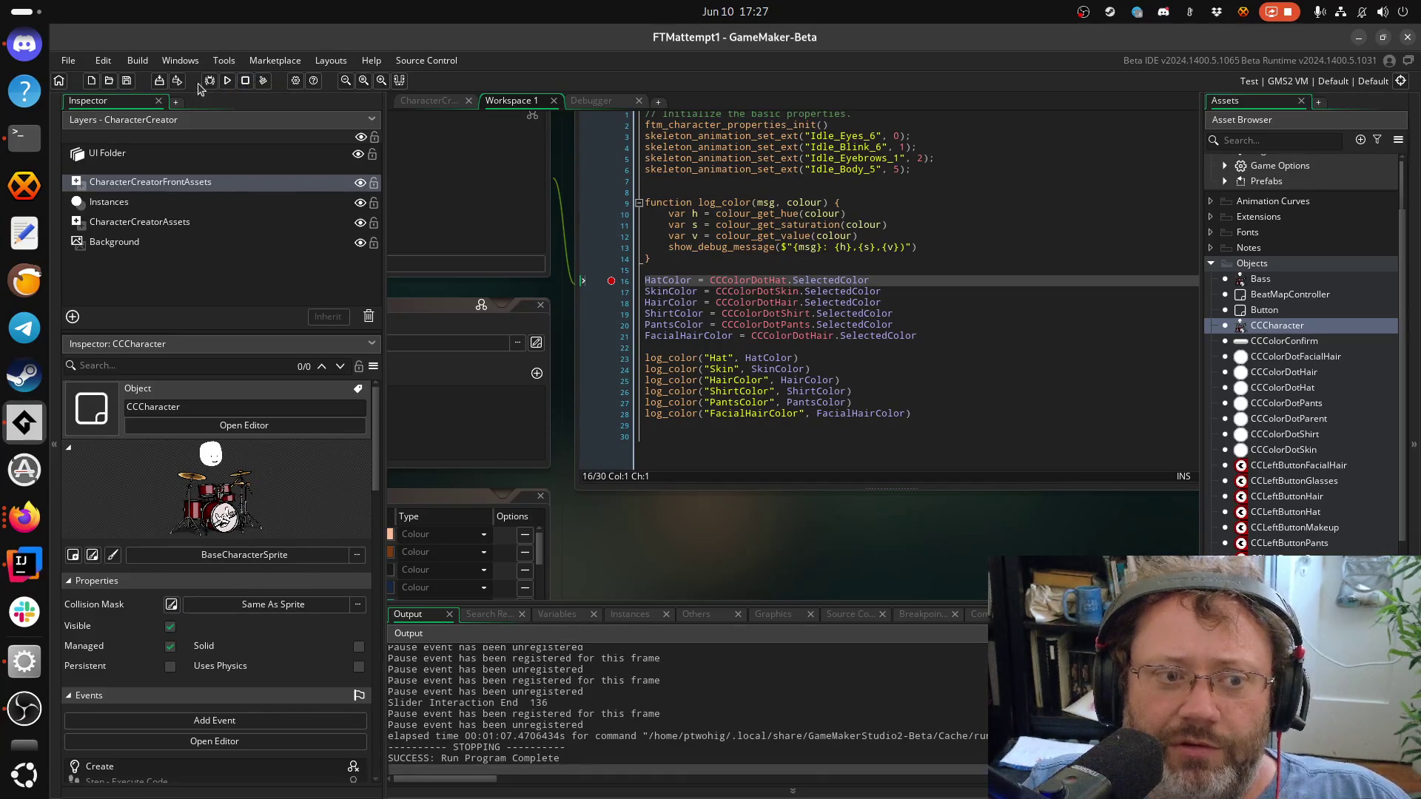
click(209, 81)
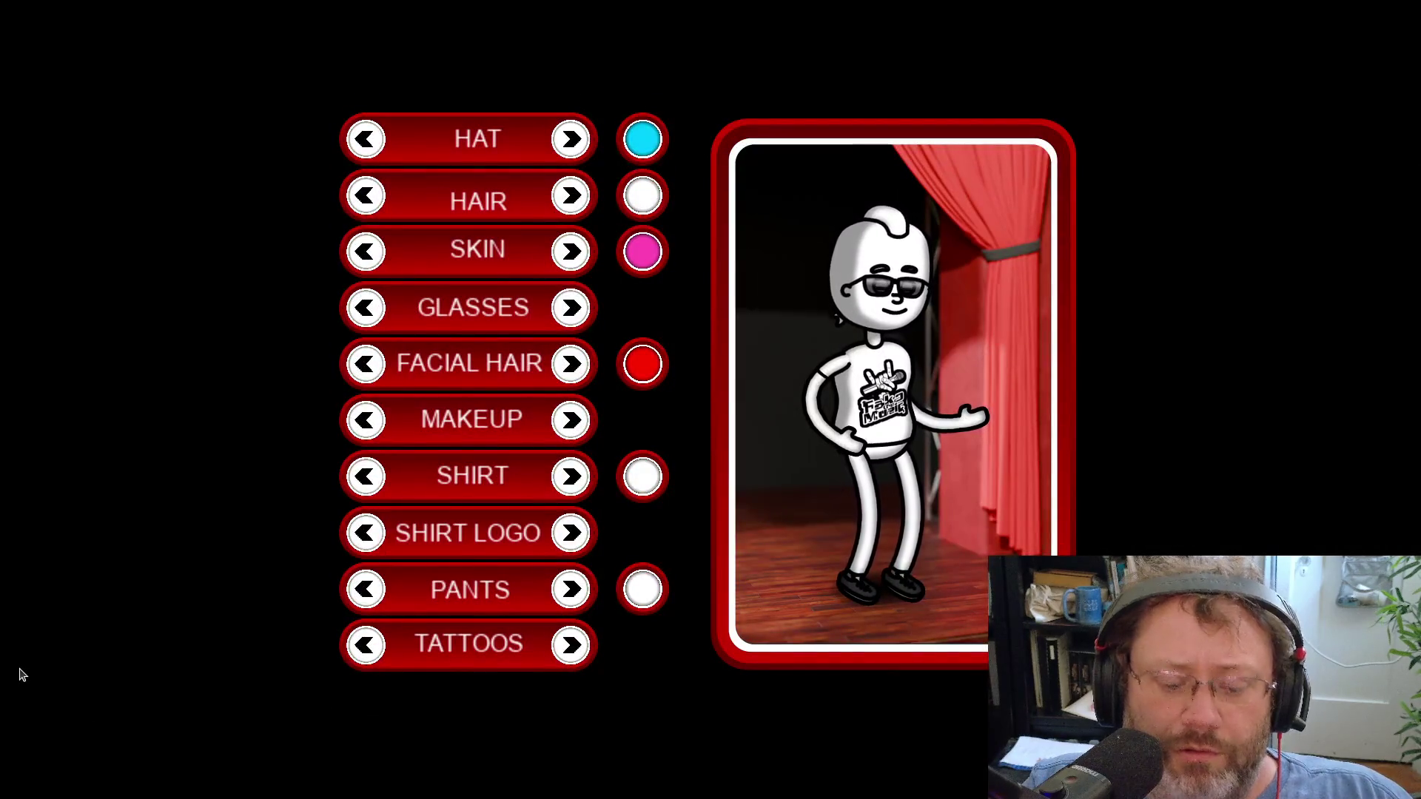
key(alt+F4)
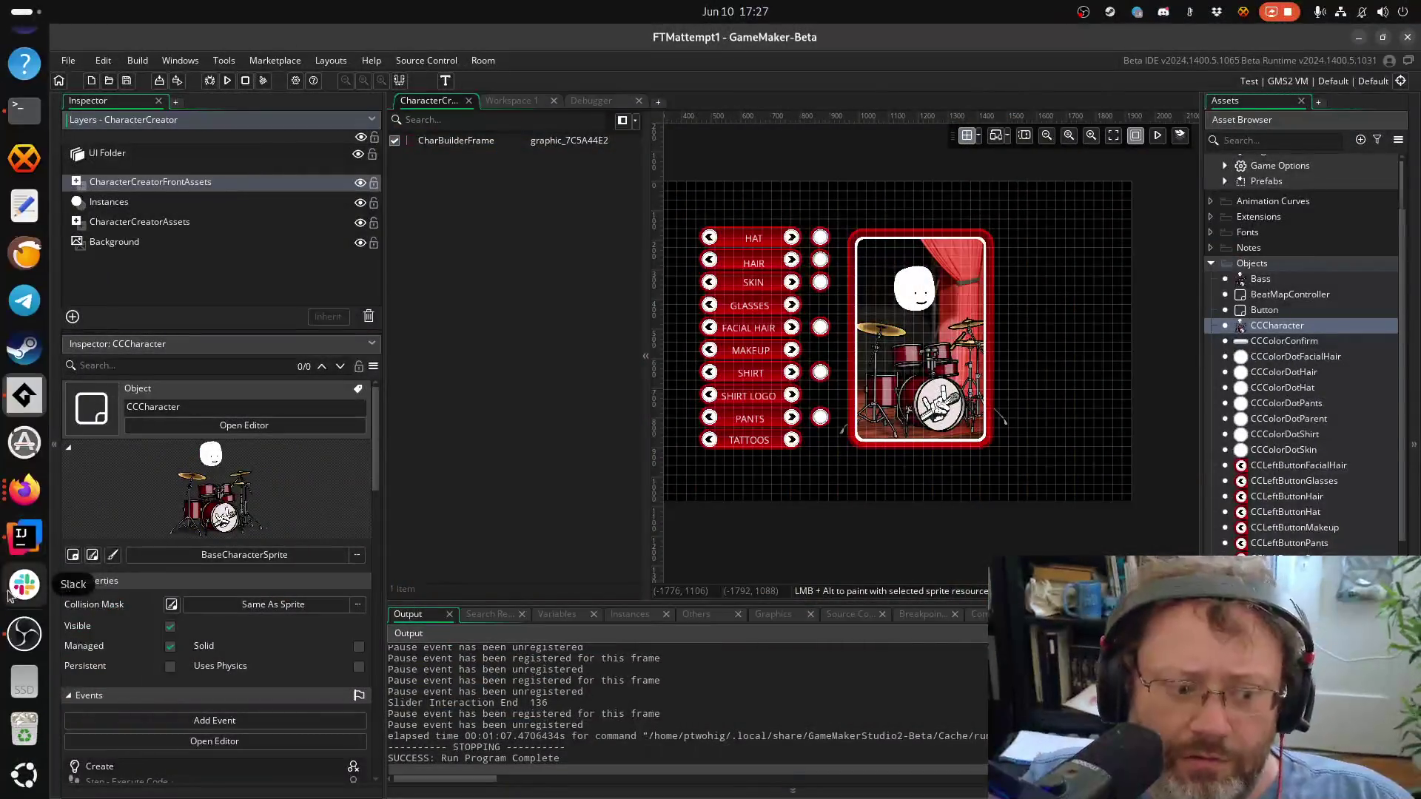
double_click(1249, 327)
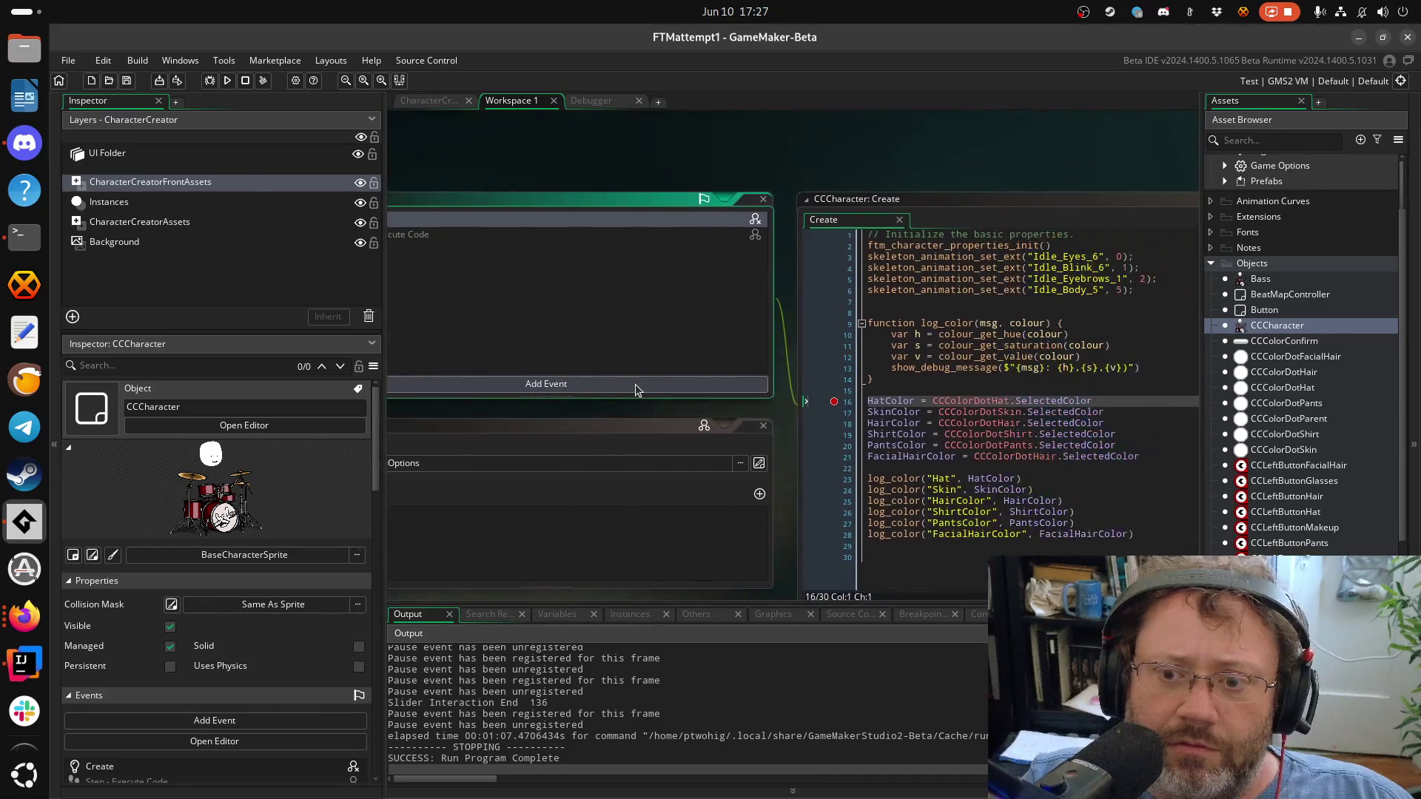
click(864, 488)
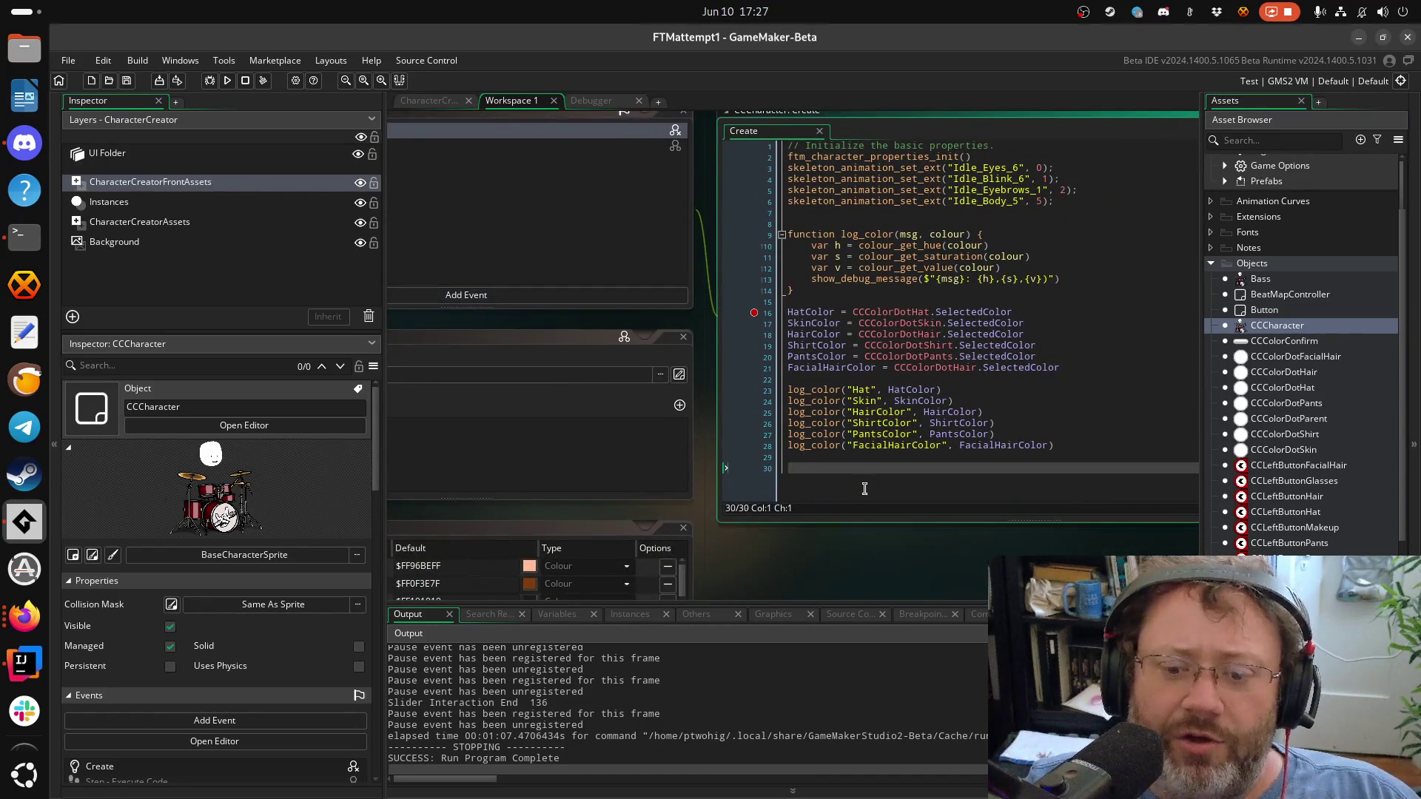
key(BackSpace)
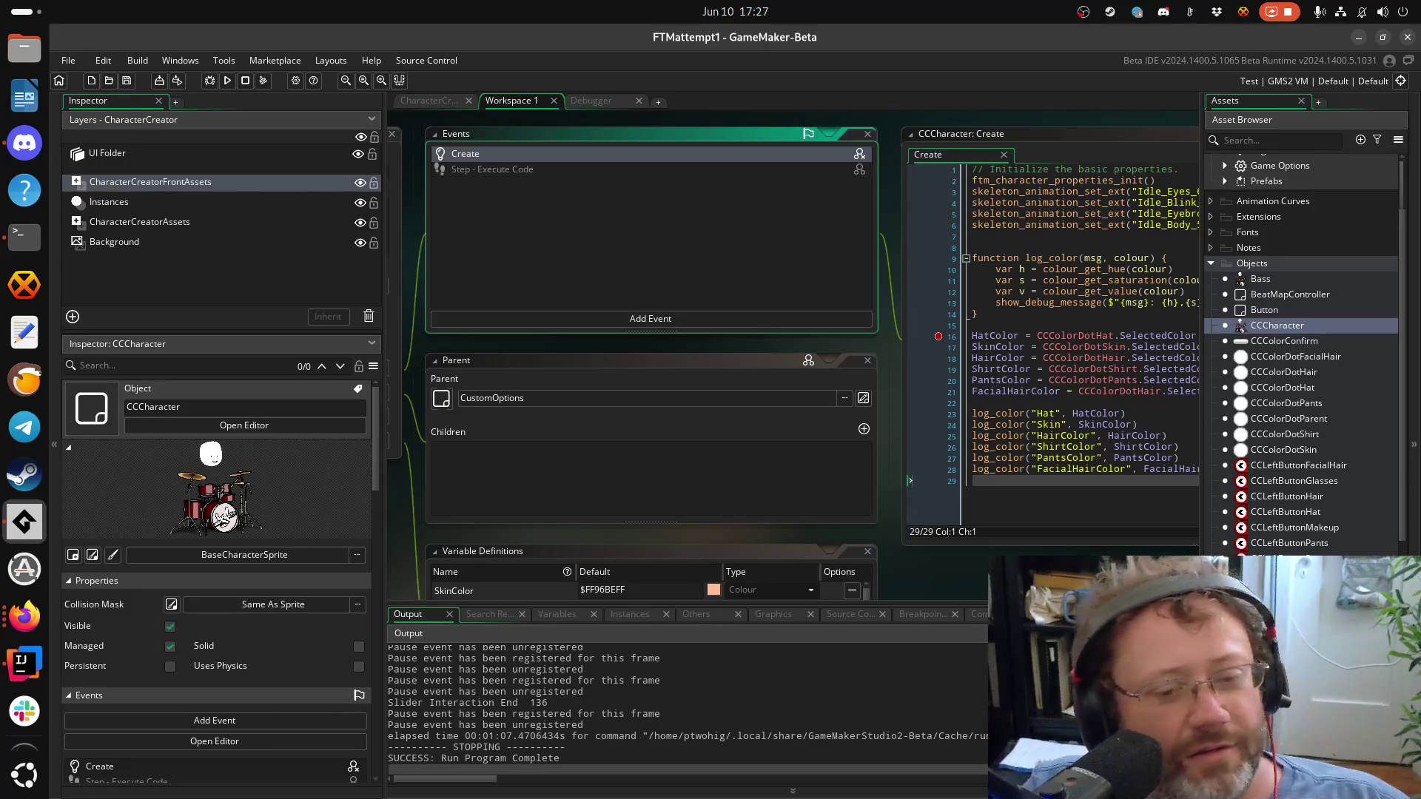
Try adding a Step event, then rearrange the workspace to show CCCharacter's events and code
key(alt+Tab)
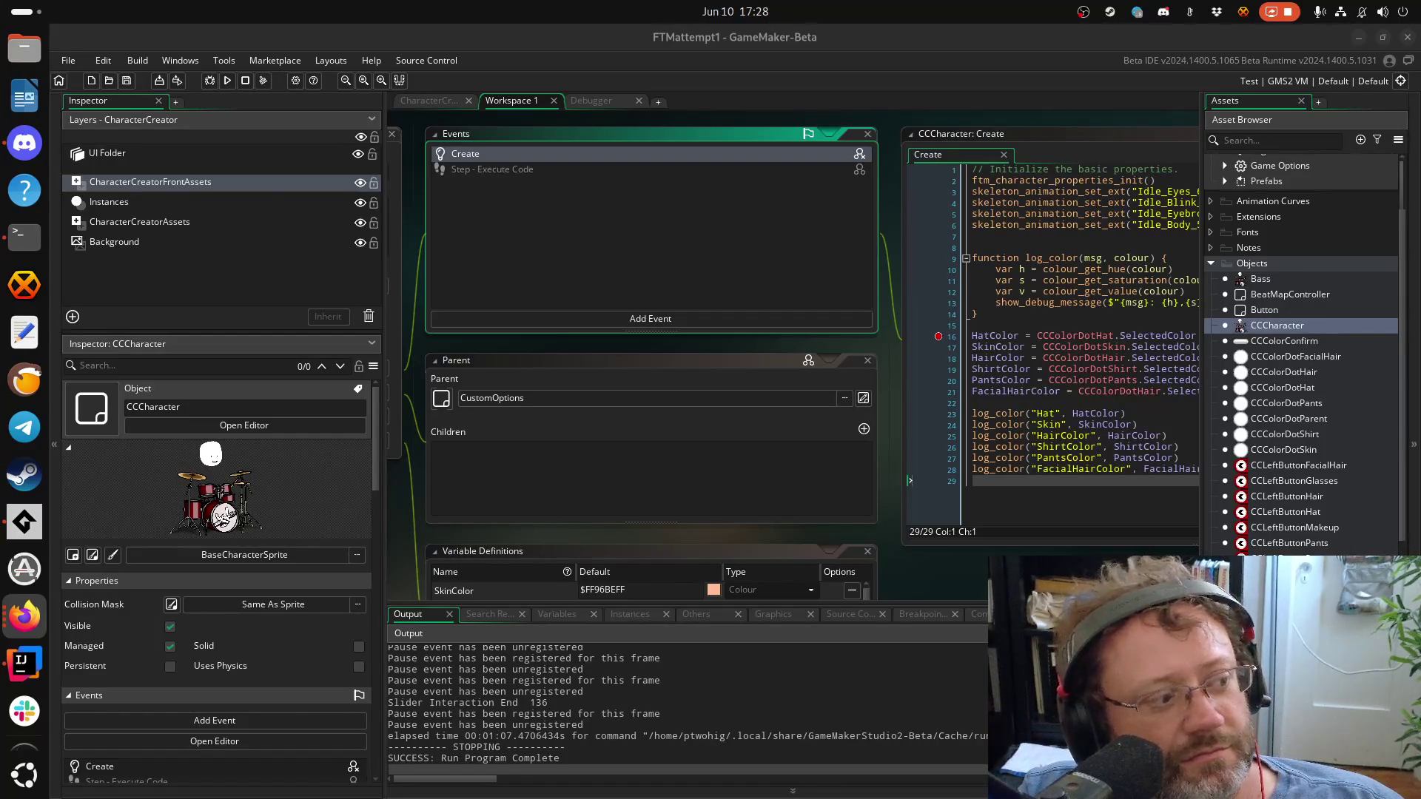
click(777, 517)
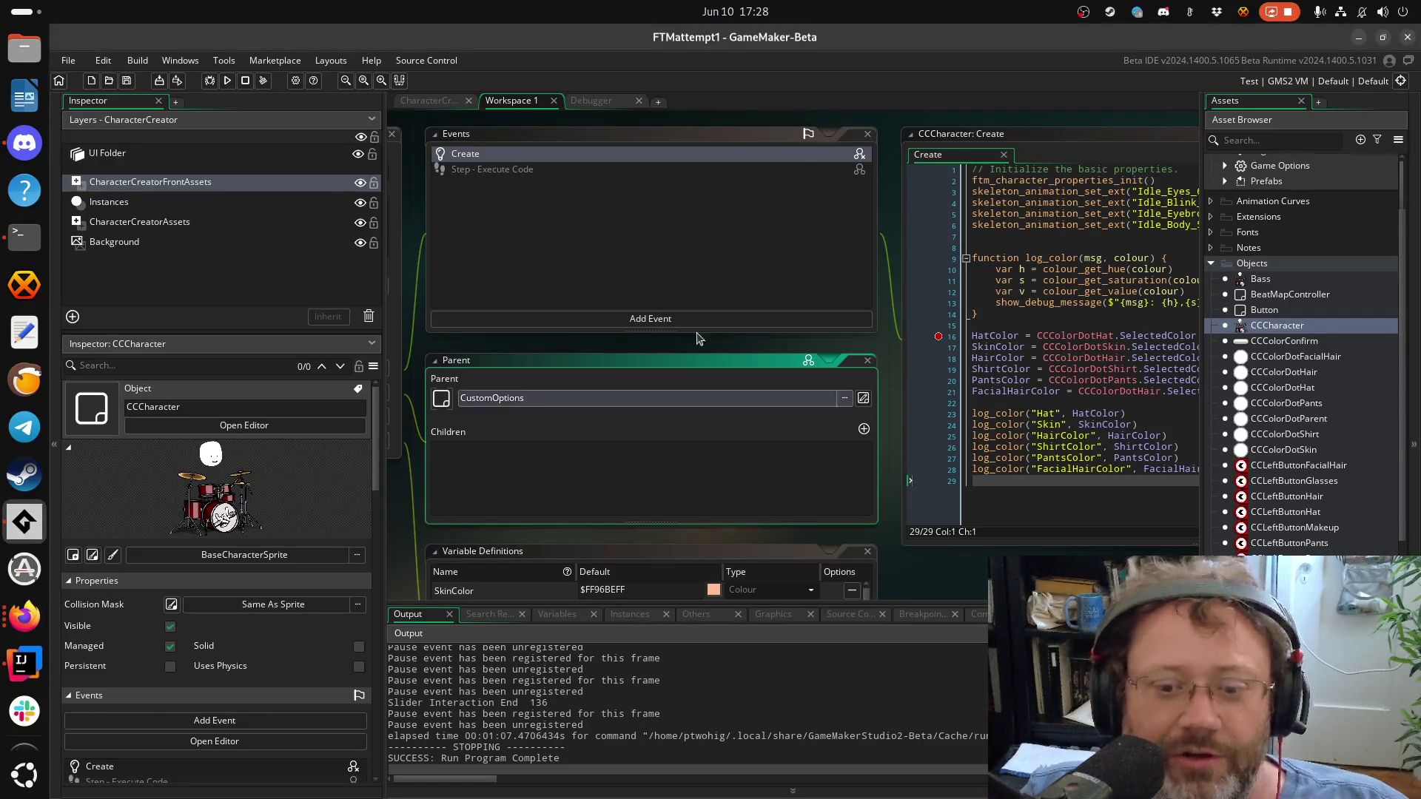
click(669, 320)
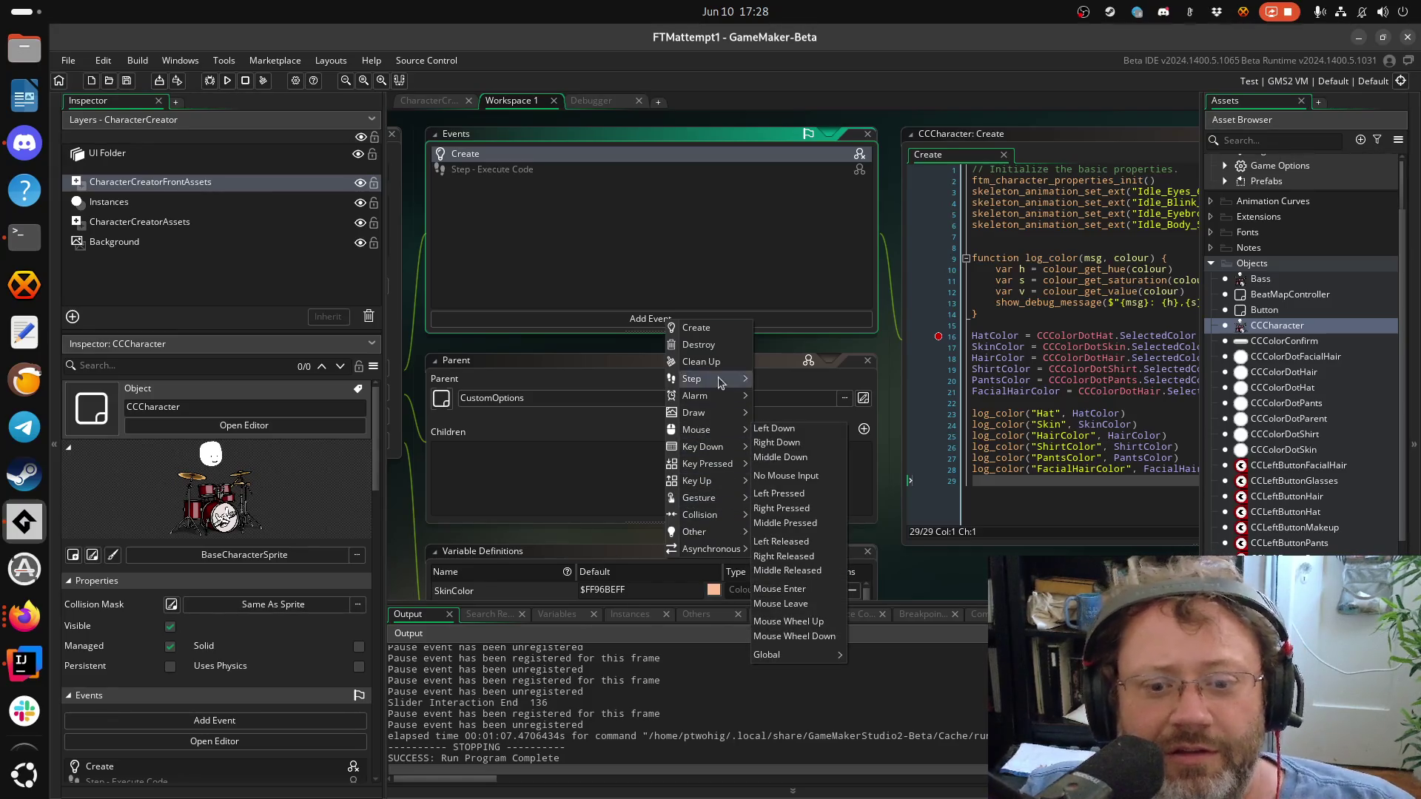
click(565, 193)
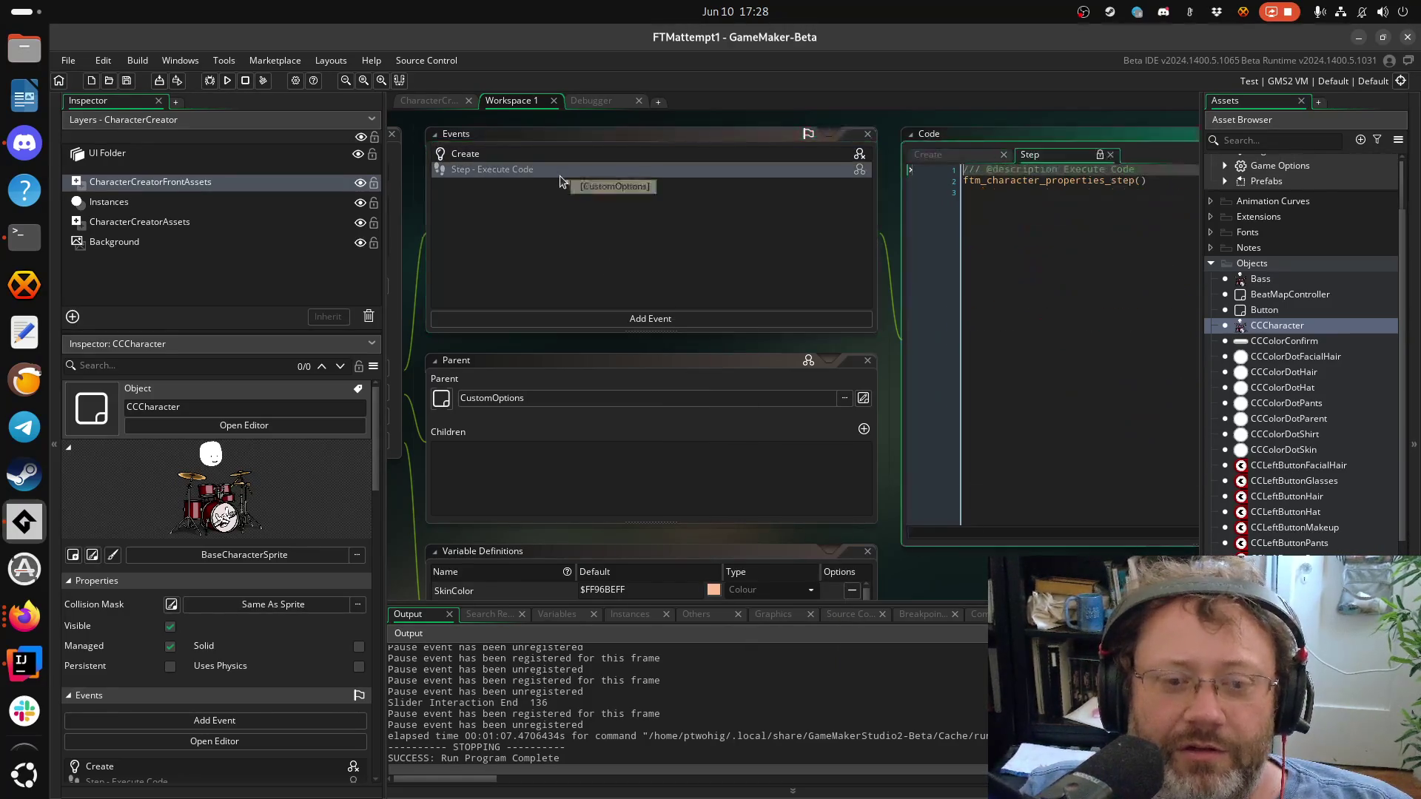
click(1069, 371)
drag(703, 335, 974, 419)
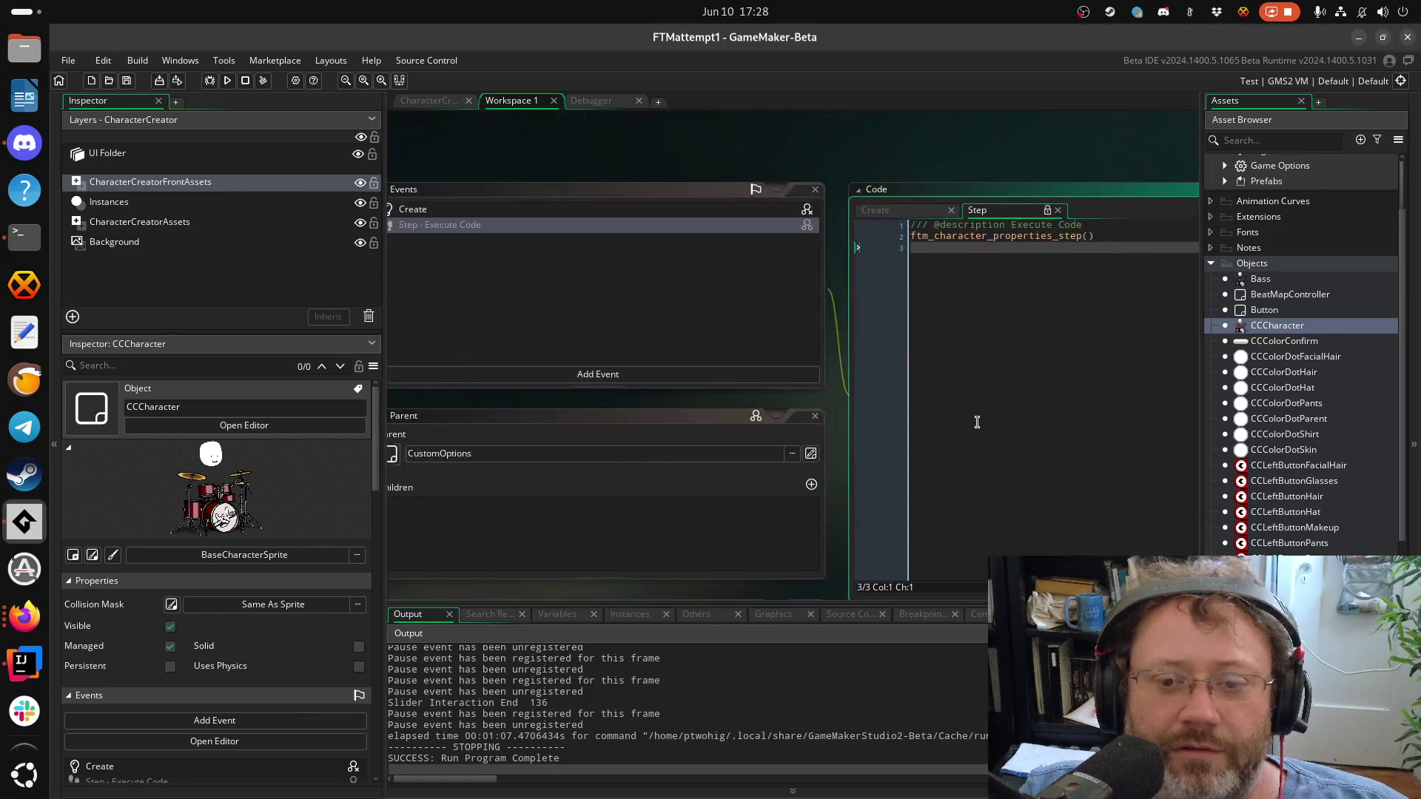
mouse_move(638, 346)
mouse_down()
mouse_move(916, 360)
mouse_move(442, 245)
mouse_up()
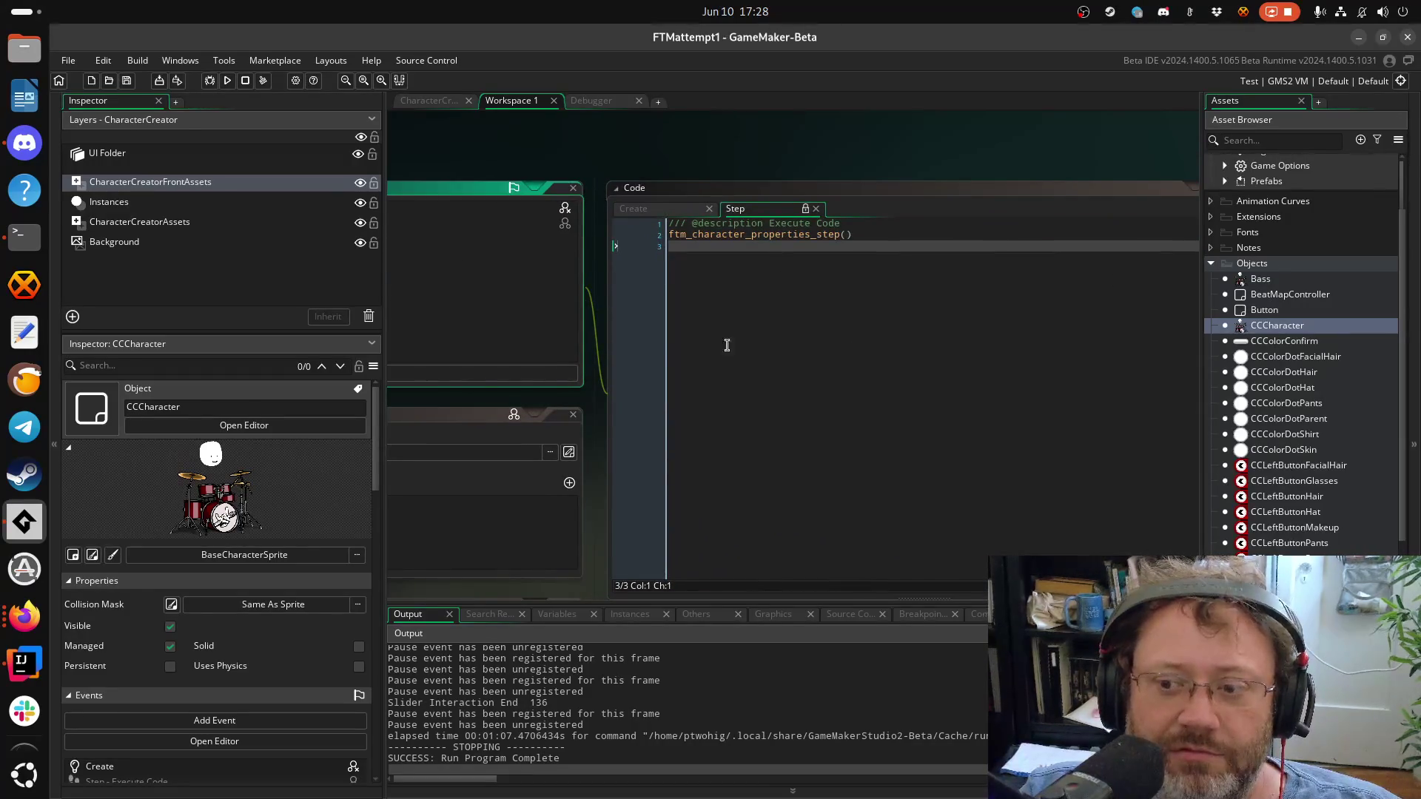
drag(727, 345, 1280, 474)
drag(886, 301, 782, 126)
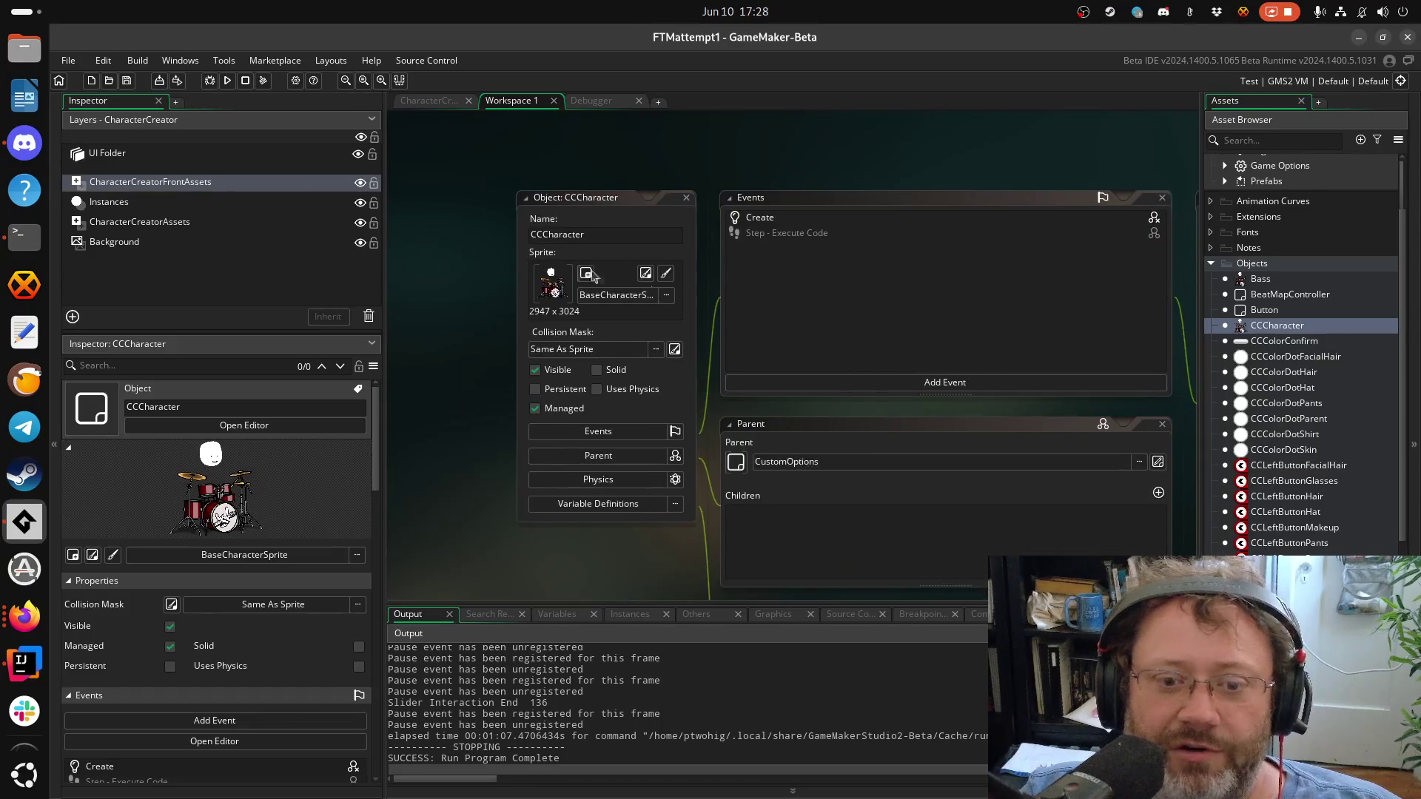
drag(1068, 305, 479, 249)
click(1278, 331)
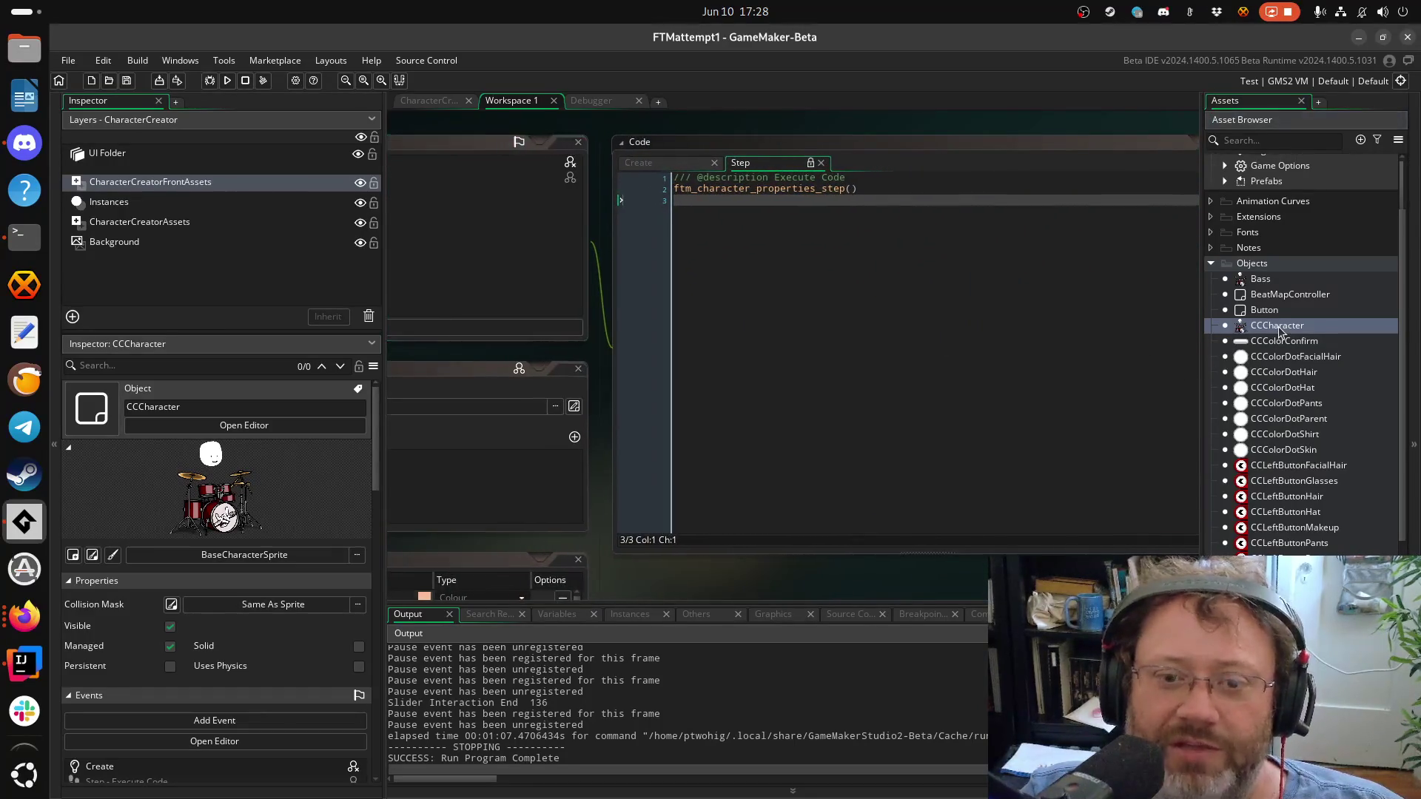
double_click(1279, 331)
click(635, 141)
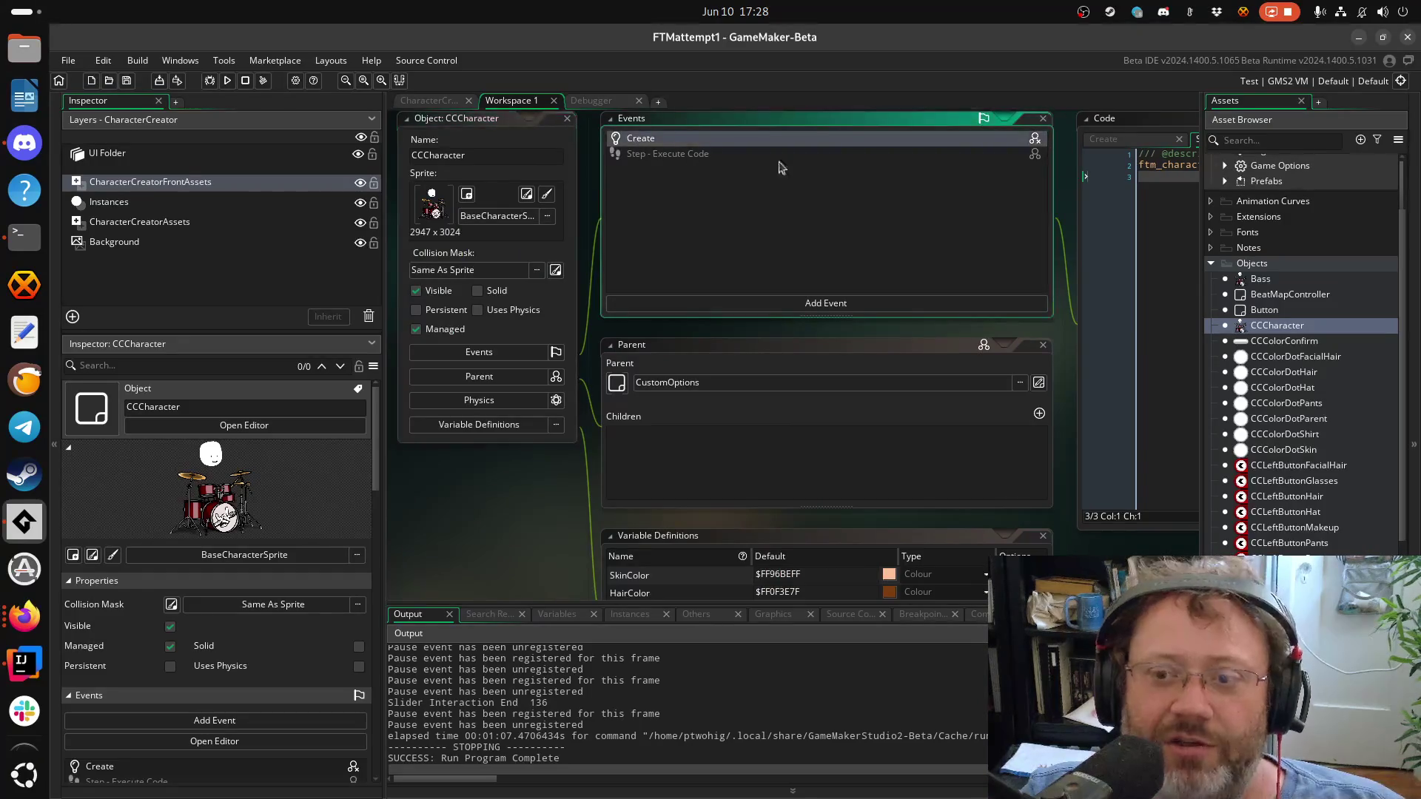
Check the inherited Step event's options, then delete the blank line 8 in the Create code
right_click(766, 140)
click(658, 157)
click(658, 139)
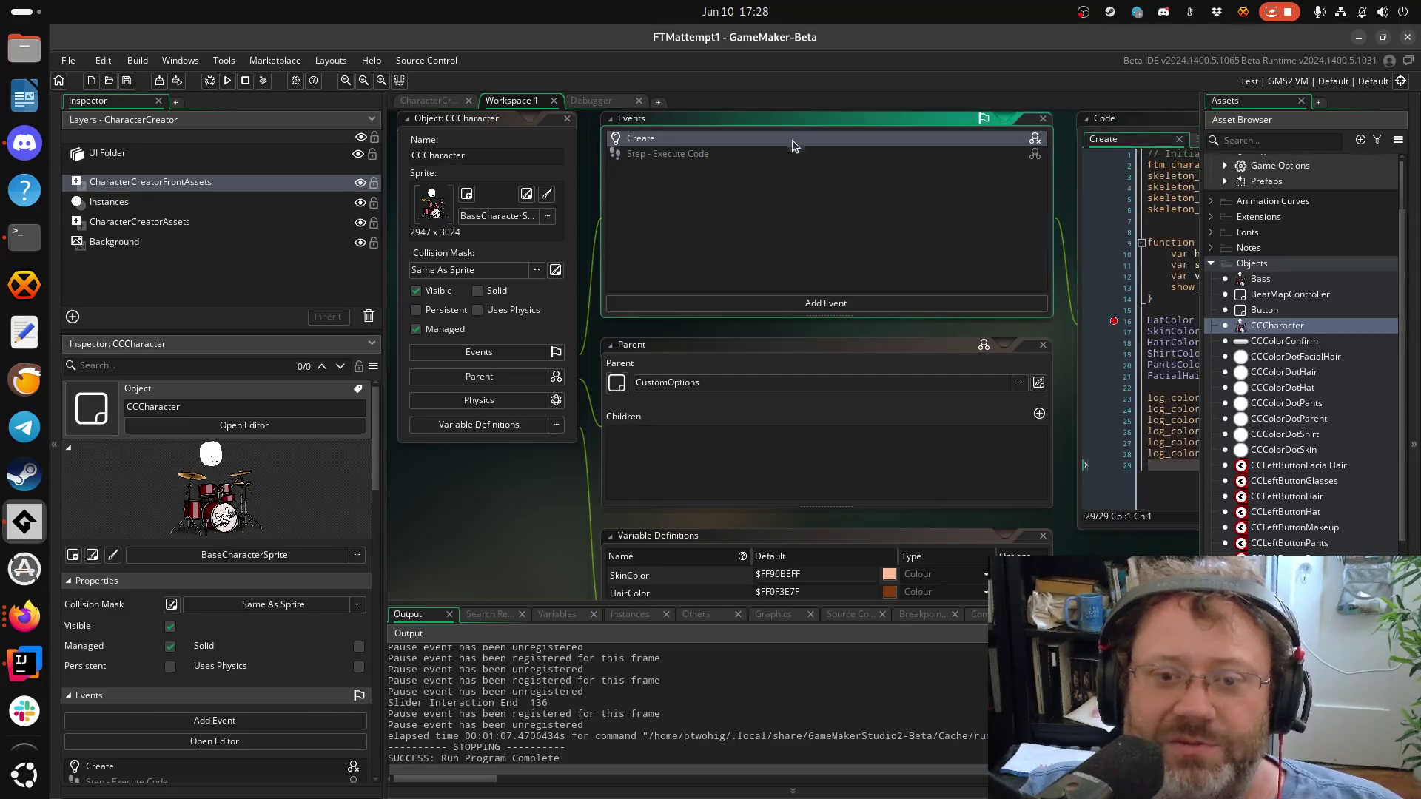
scroll(1065, 426, up, 4)
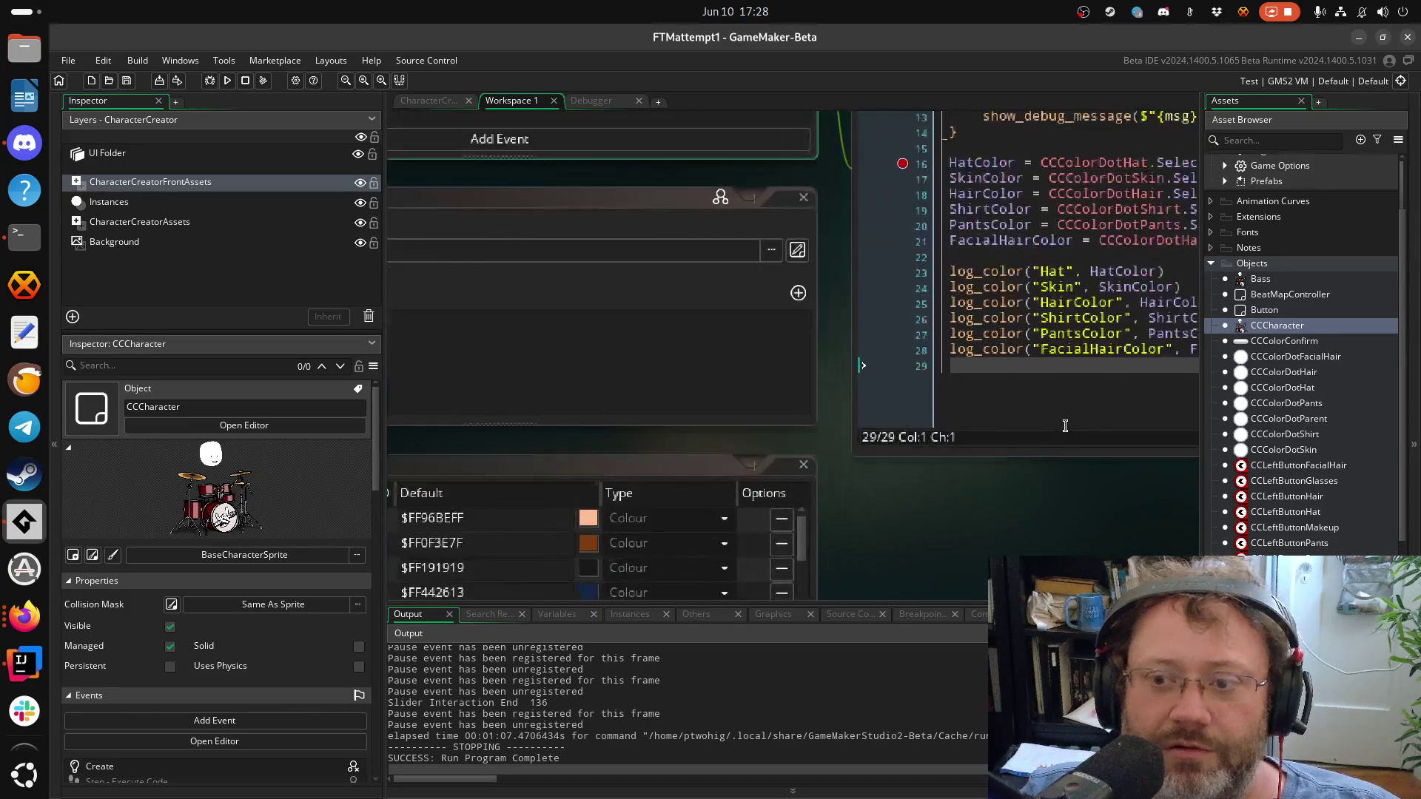
scroll(1065, 425, down, 4)
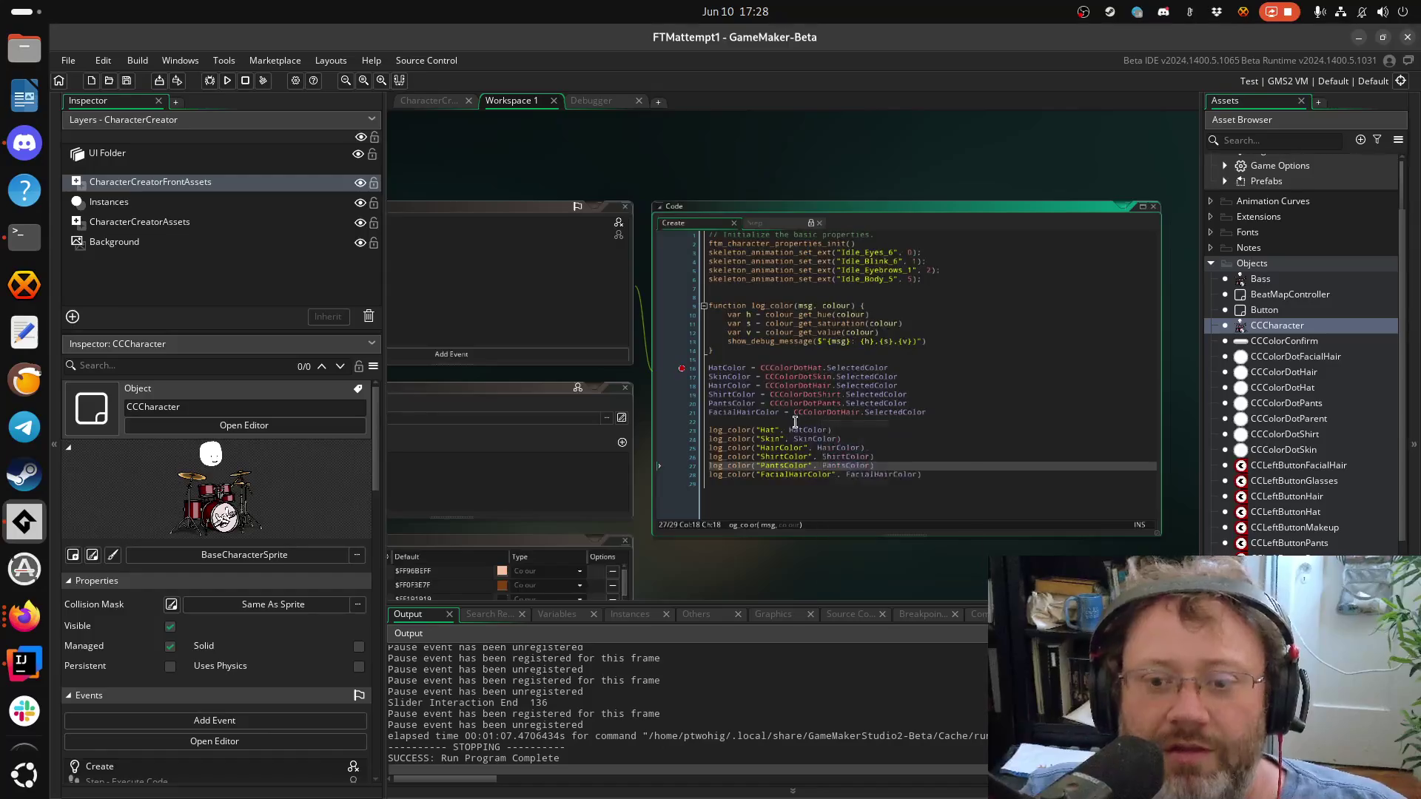
click(800, 297)
drag(800, 297, 890, 296)
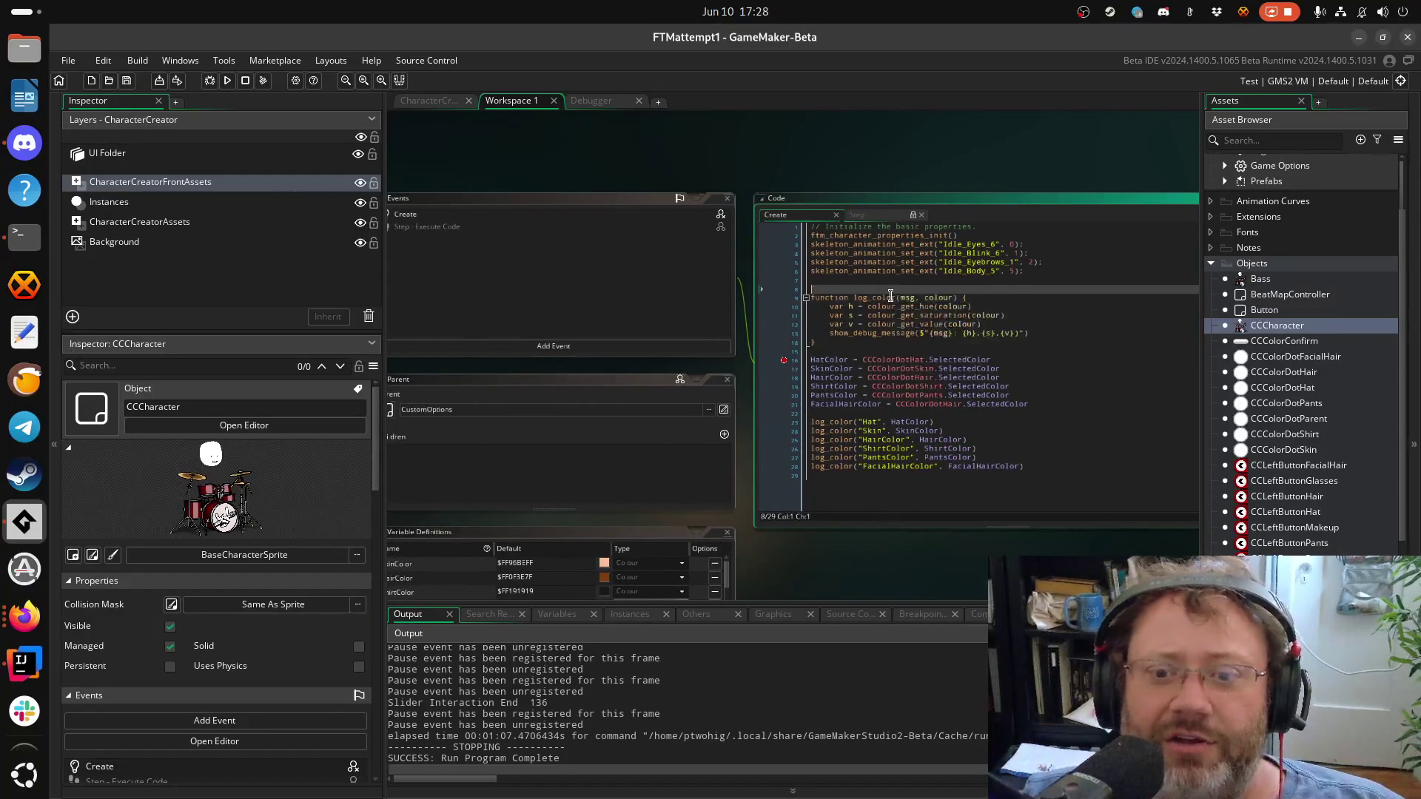
key(BackSpace)
Add a Step event to CCCharacter and convert it to GML code
click(595, 328)
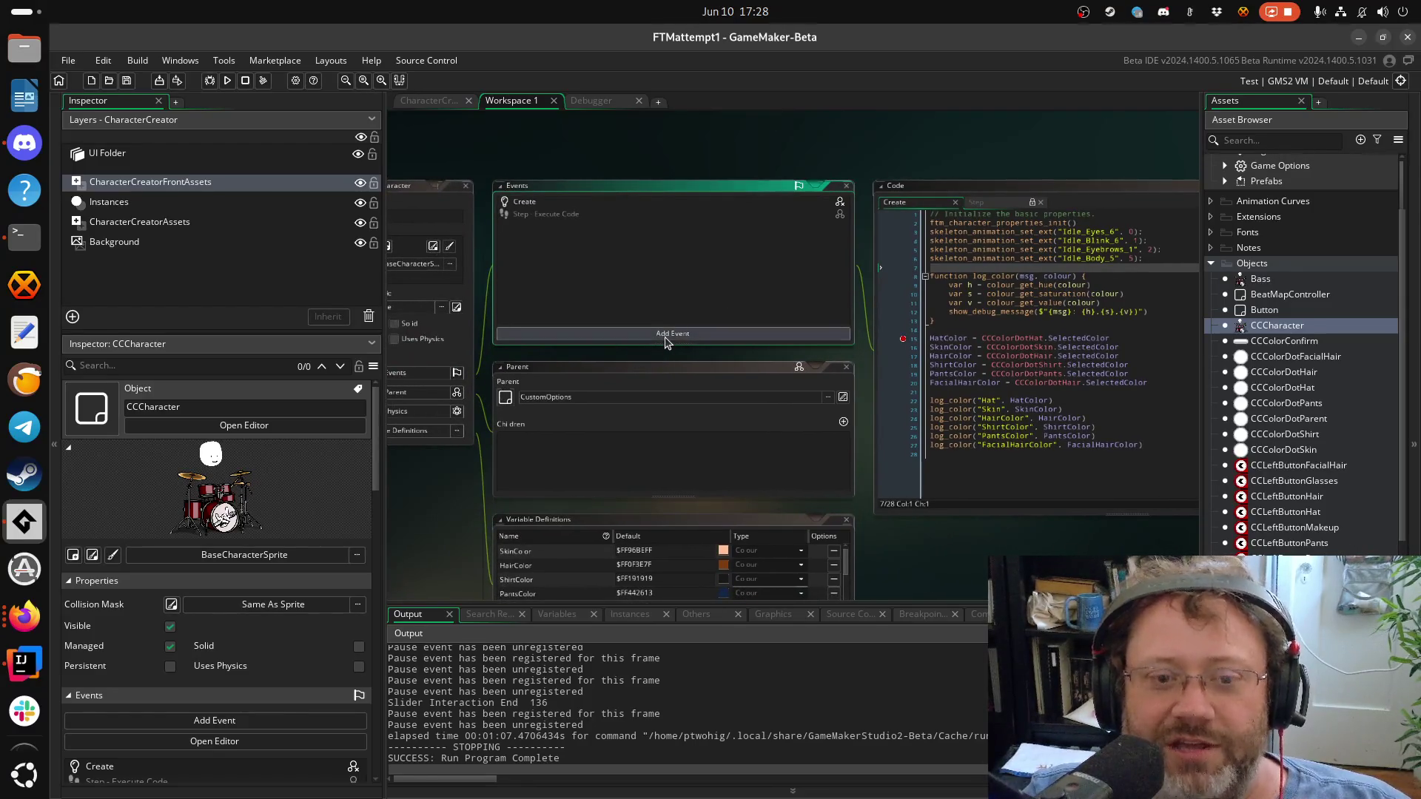
click(663, 335)
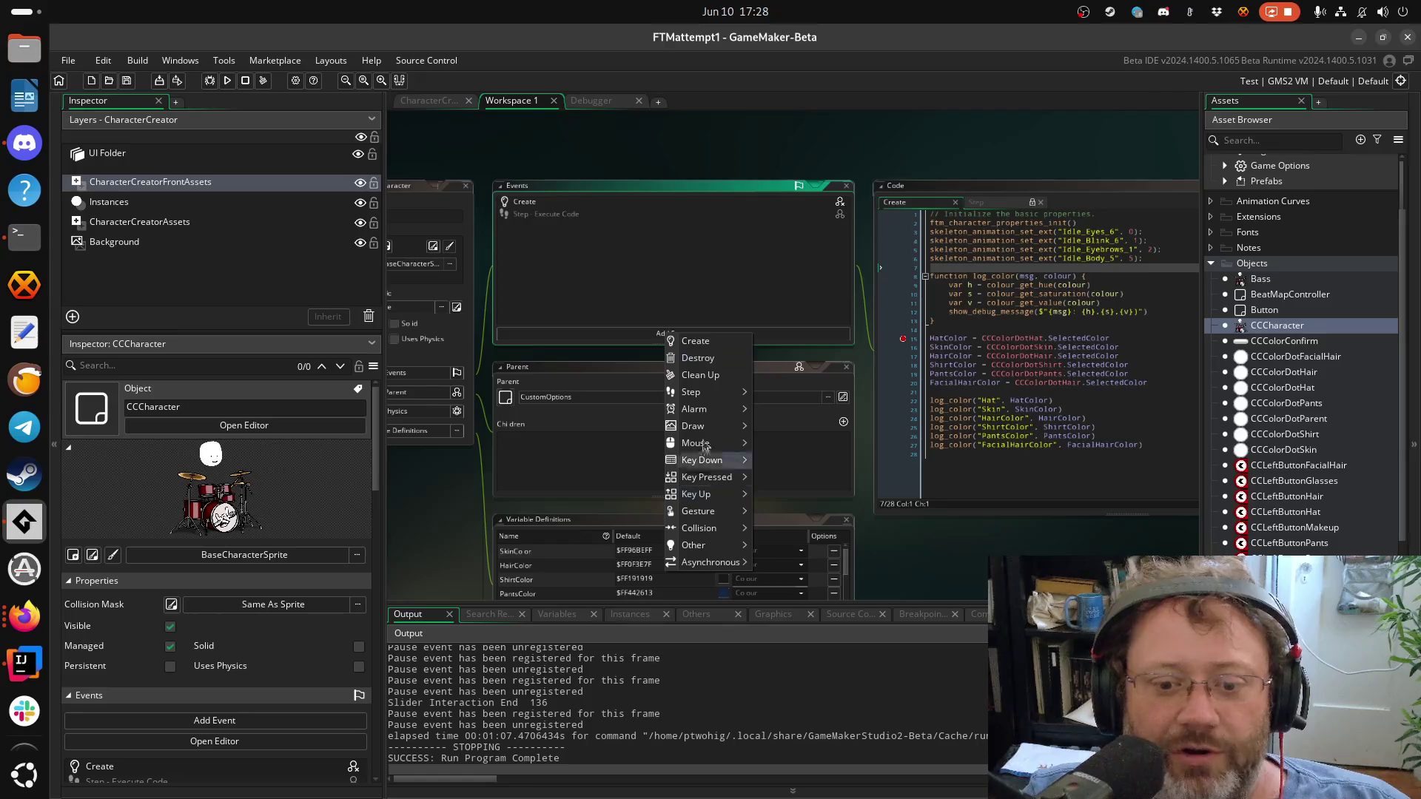
mouse_move(721, 392)
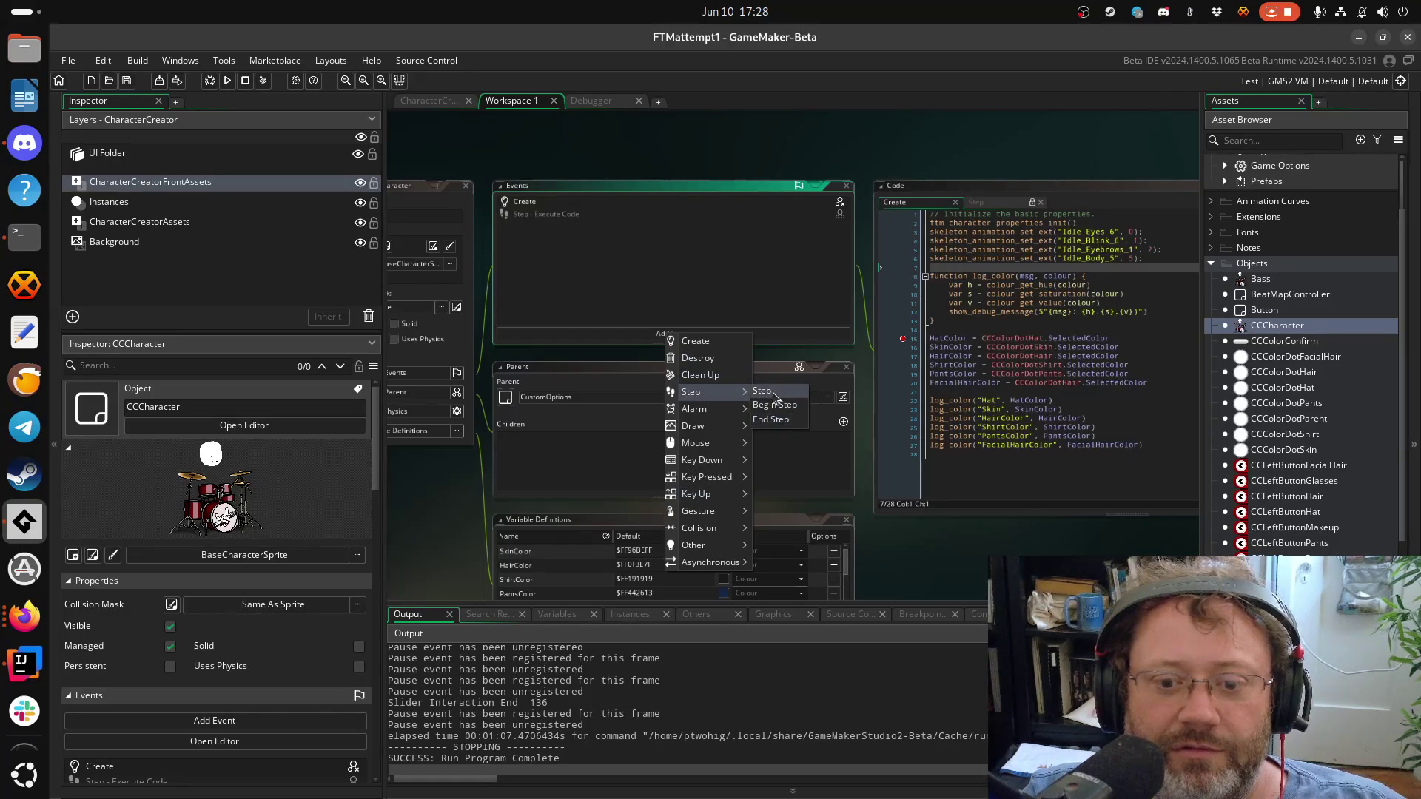
click(769, 392)
right_click(561, 213)
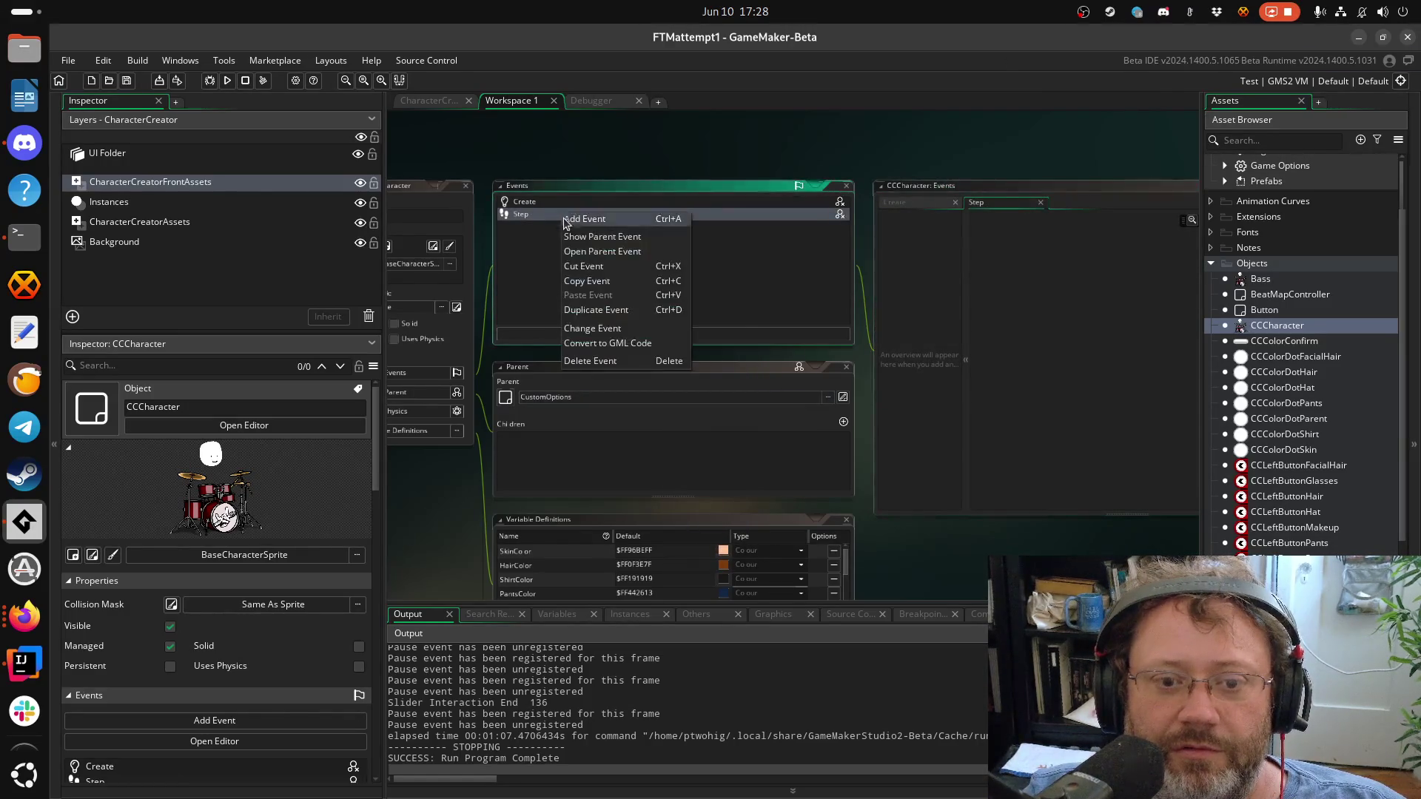
click(622, 345)
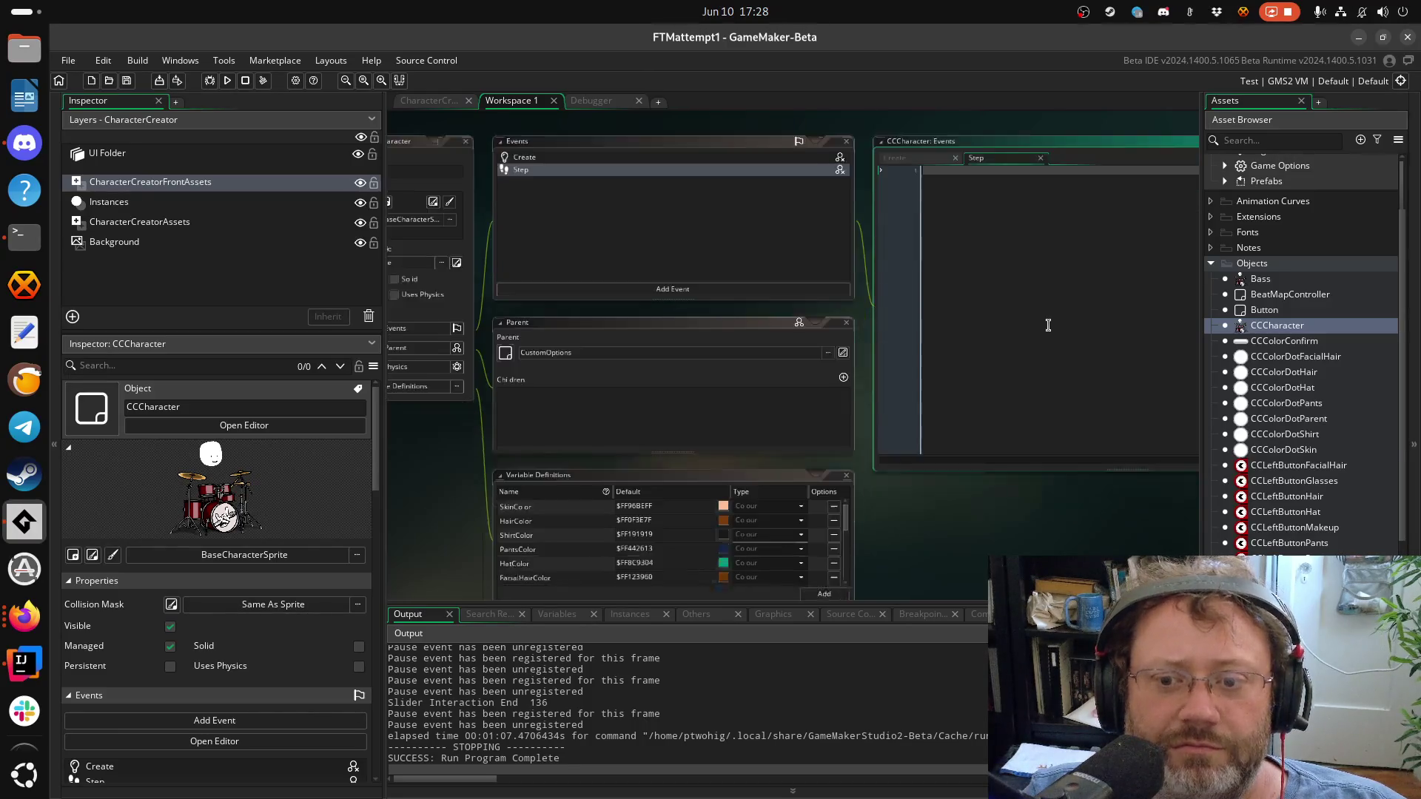
Call event_inherited() in Step, paste in Create's six colour assignments (lines 15–20), and save
text(event_inh)
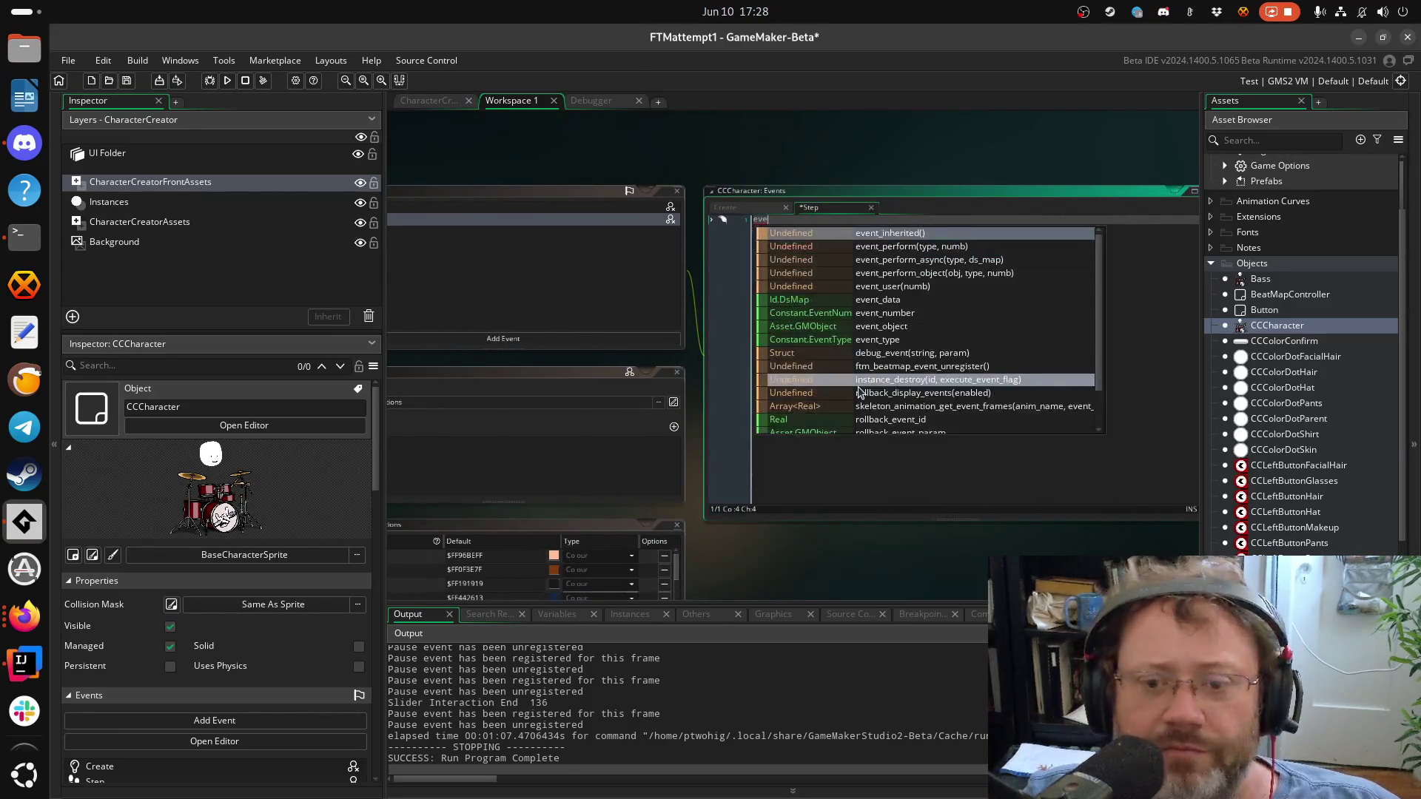
key(Return)
key(Return)
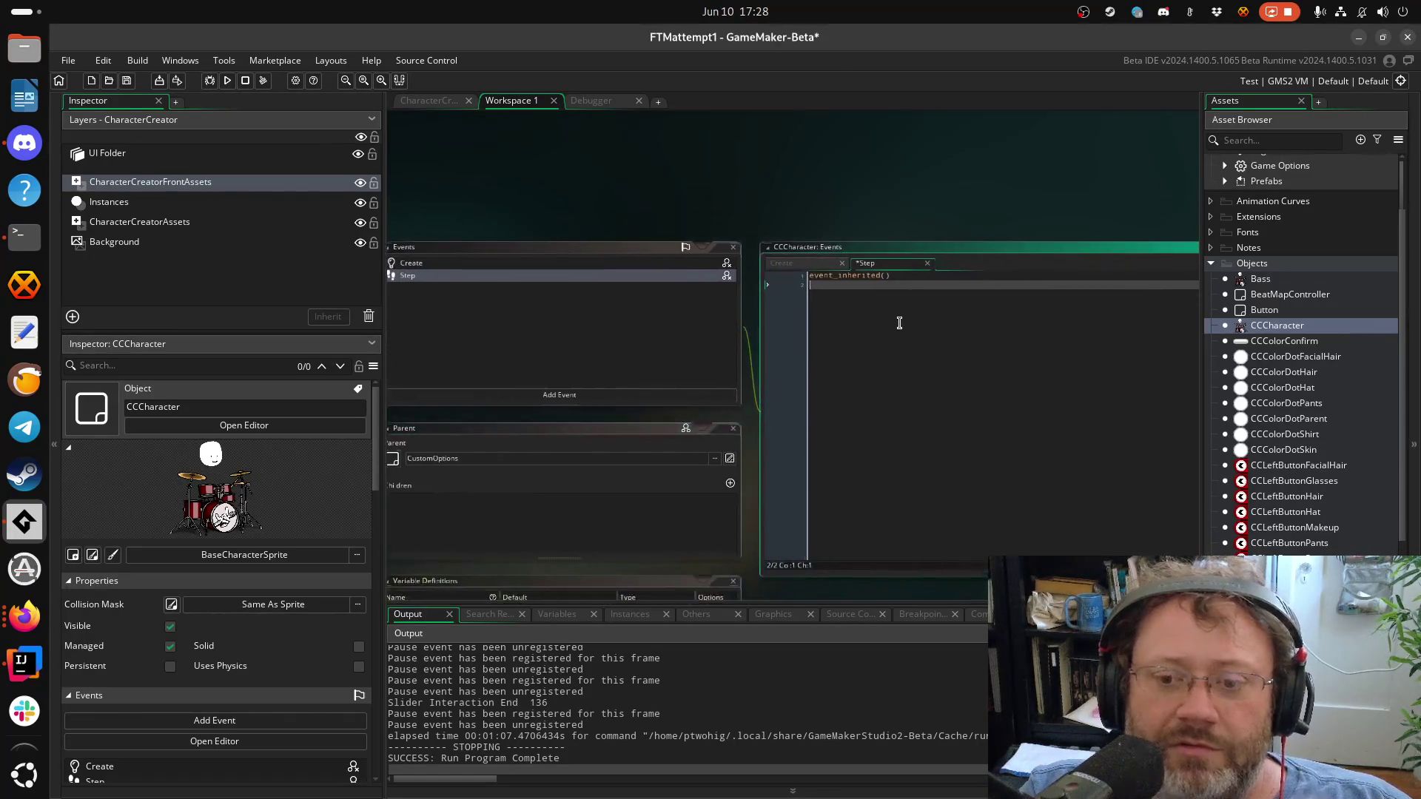
click(784, 265)
mouse_move(813, 476)
mouse_down()
mouse_move(785, 395)
mouse_move(784, 510)
mouse_move(753, 456)
mouse_up()
click(752, 459)
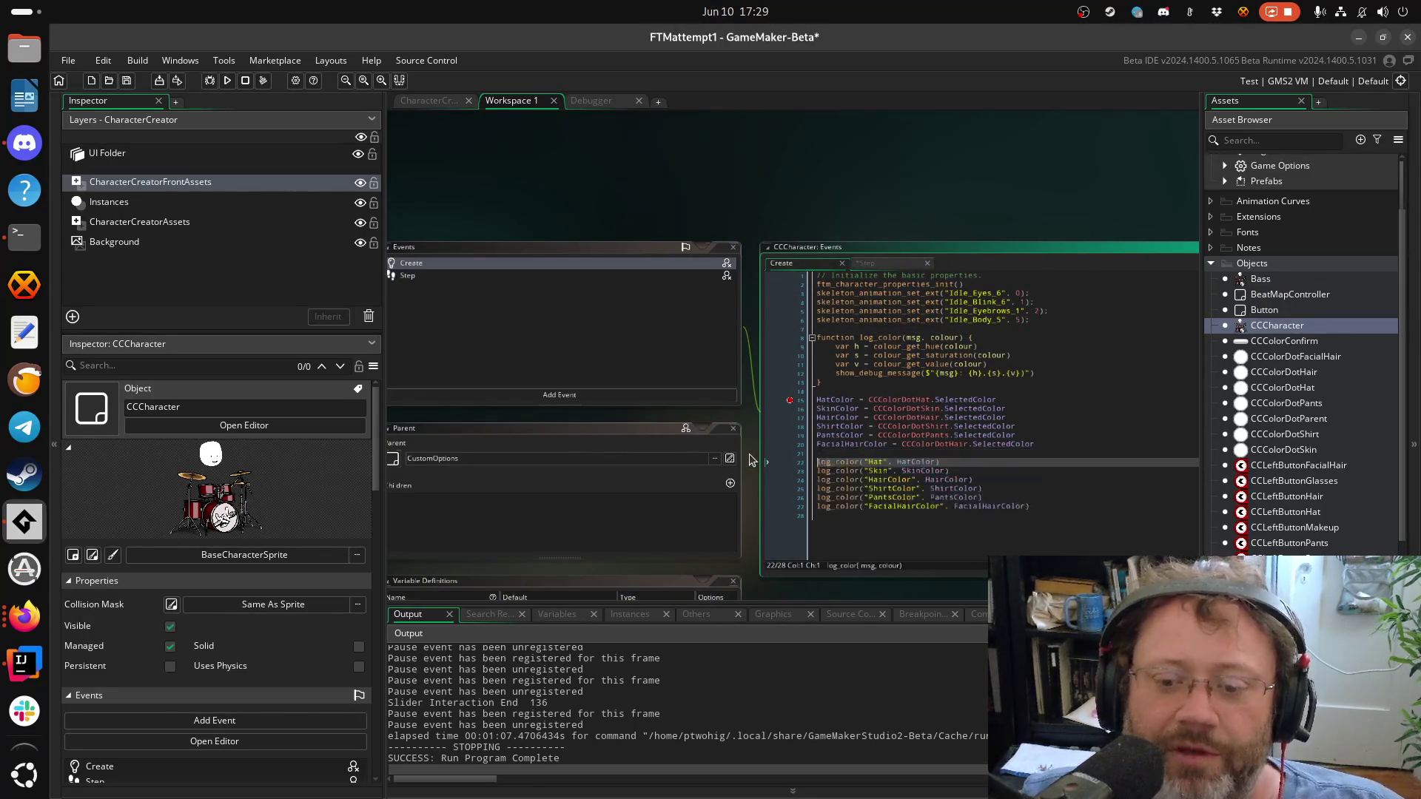
key(shift+Up)
key(shift+Up)
key(shift+Up)
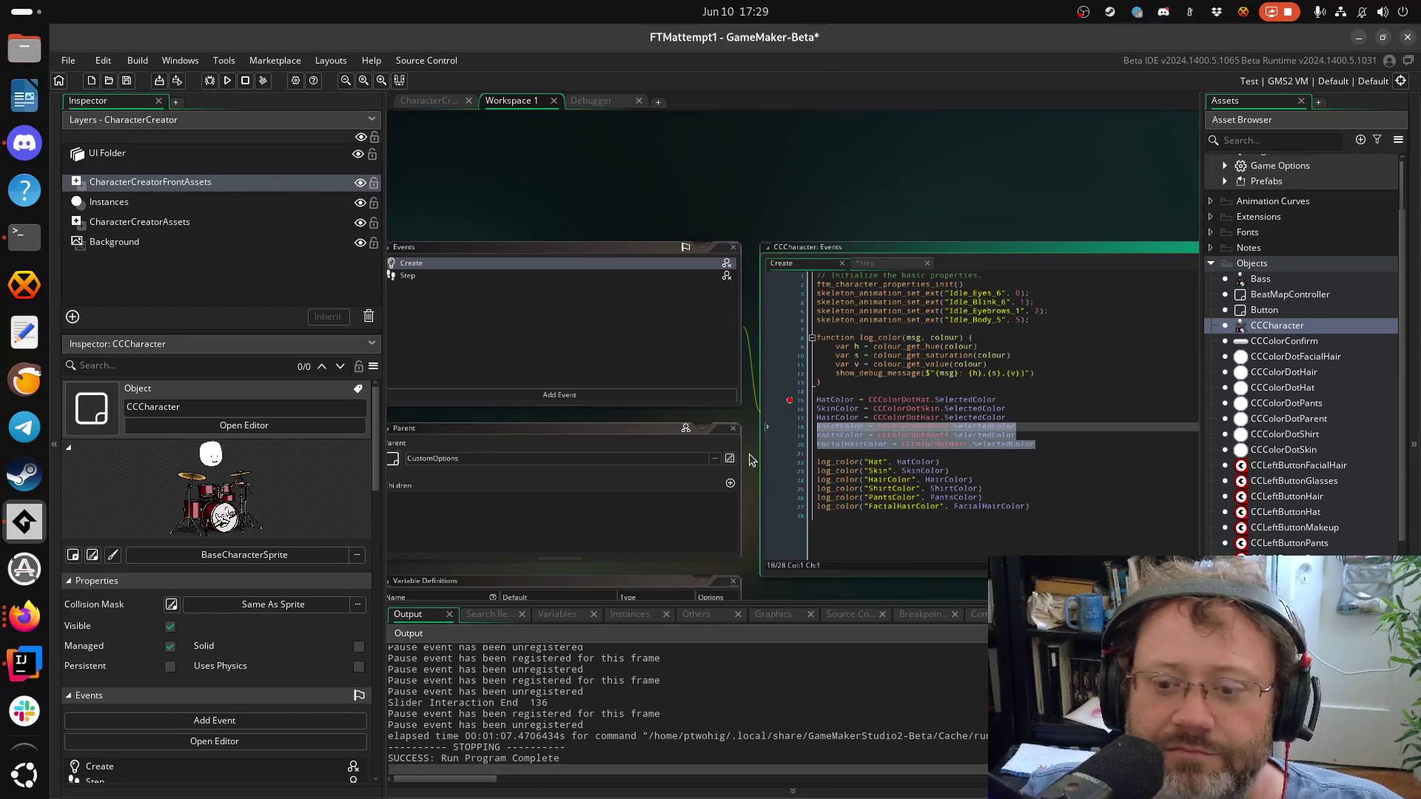
click(864, 264)
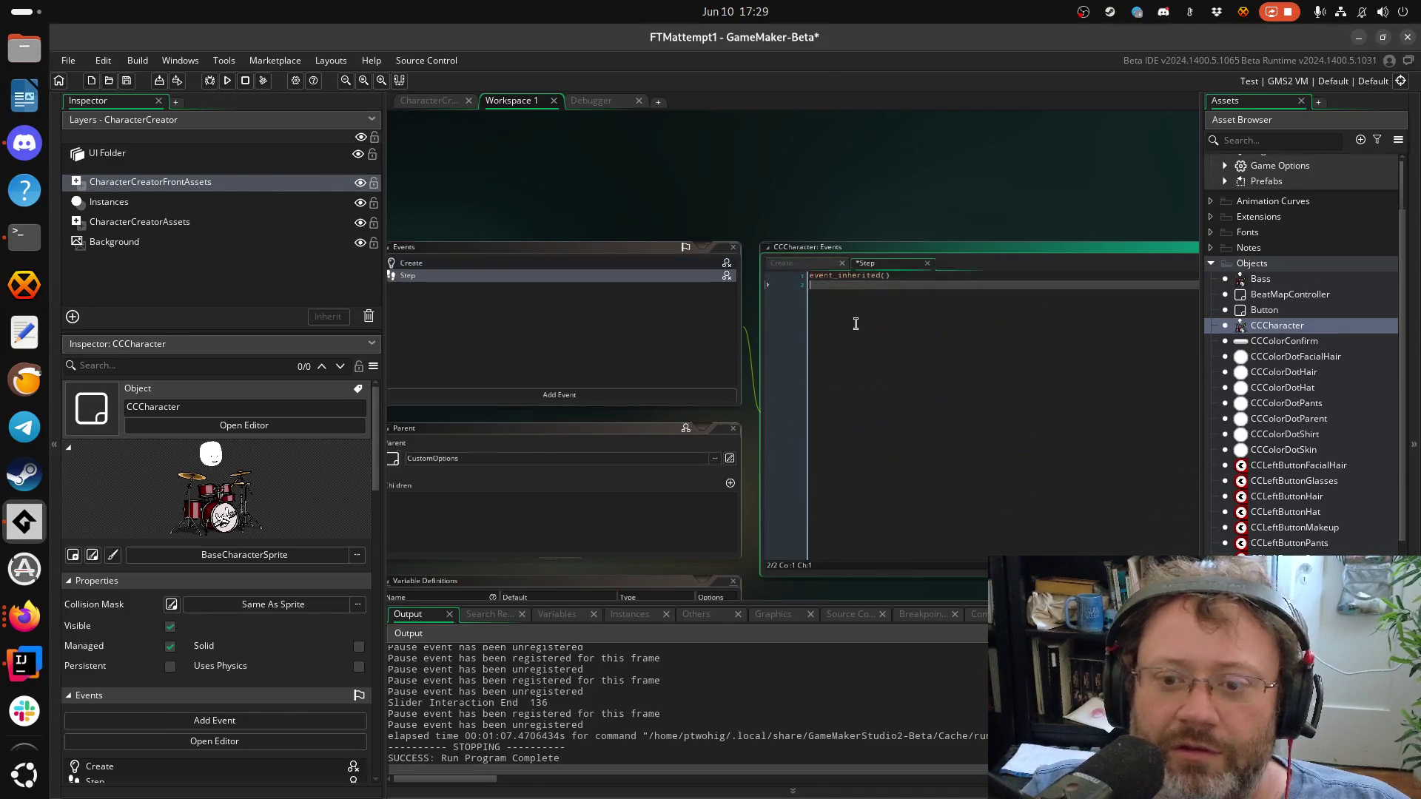
text(HatColor = CCColorDotHat.SelectedColor SkinColor = CCColorDotSkin.SelectedColor HairColor = CCColorDotHair.SelectedColor ShirtColor = CCColorDotShirt.SelectedColor PantsColor = CCColorDotPants.SelectedColor FacialHairColor = CCColorDotHair.SelectedColor)
key(ctrl+s)
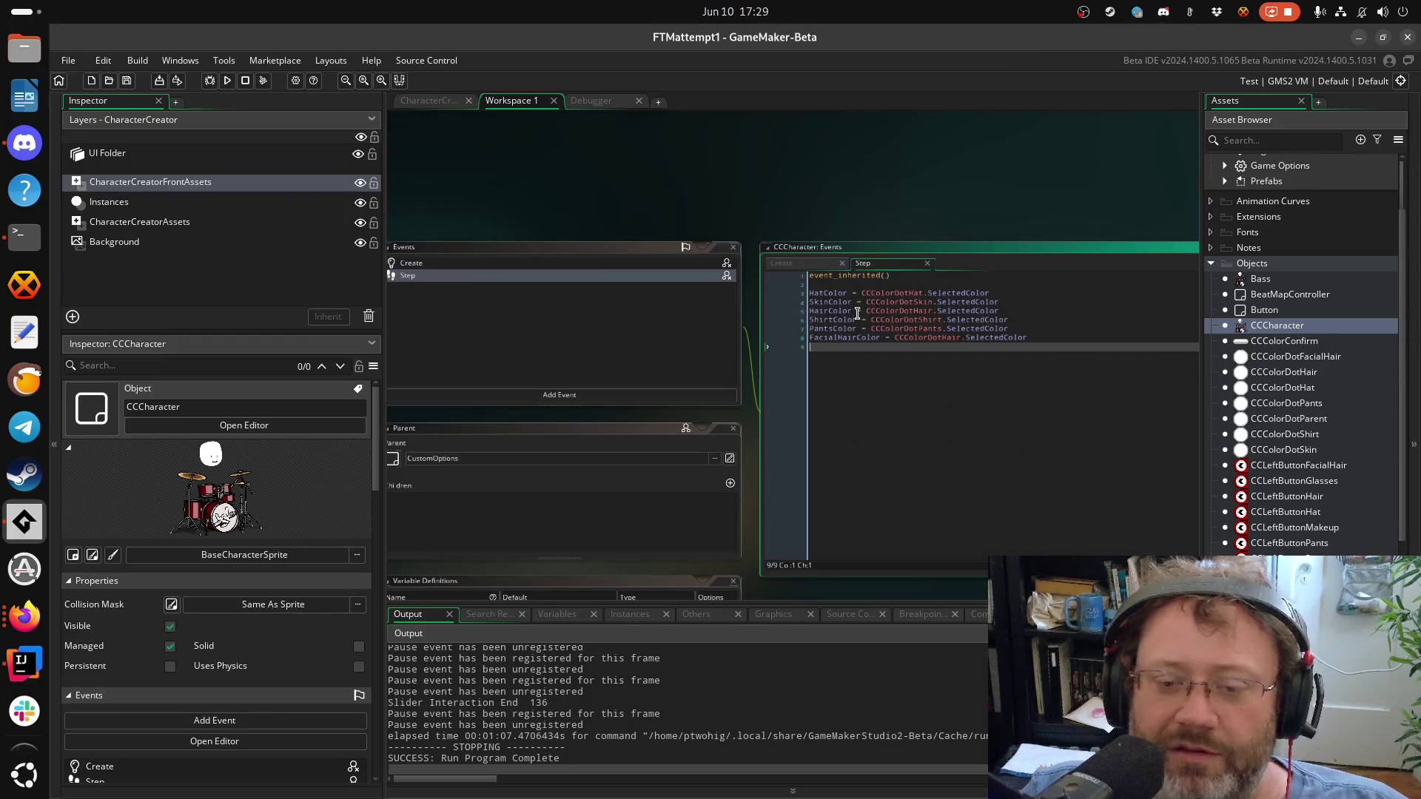
Delete the log_color code, lines 8–27, from the Create event, then run the game
click(809, 269)
click(869, 550)
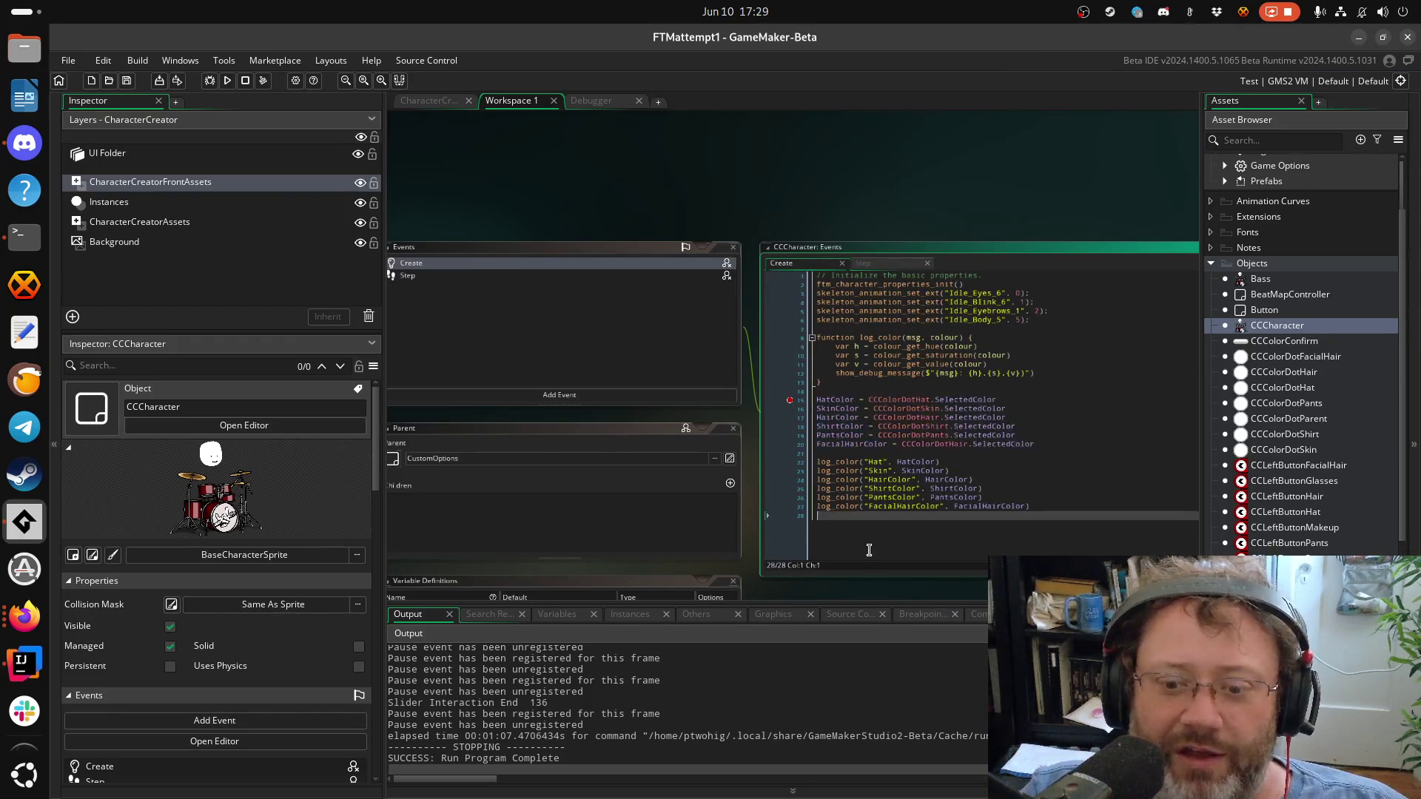
click(874, 453)
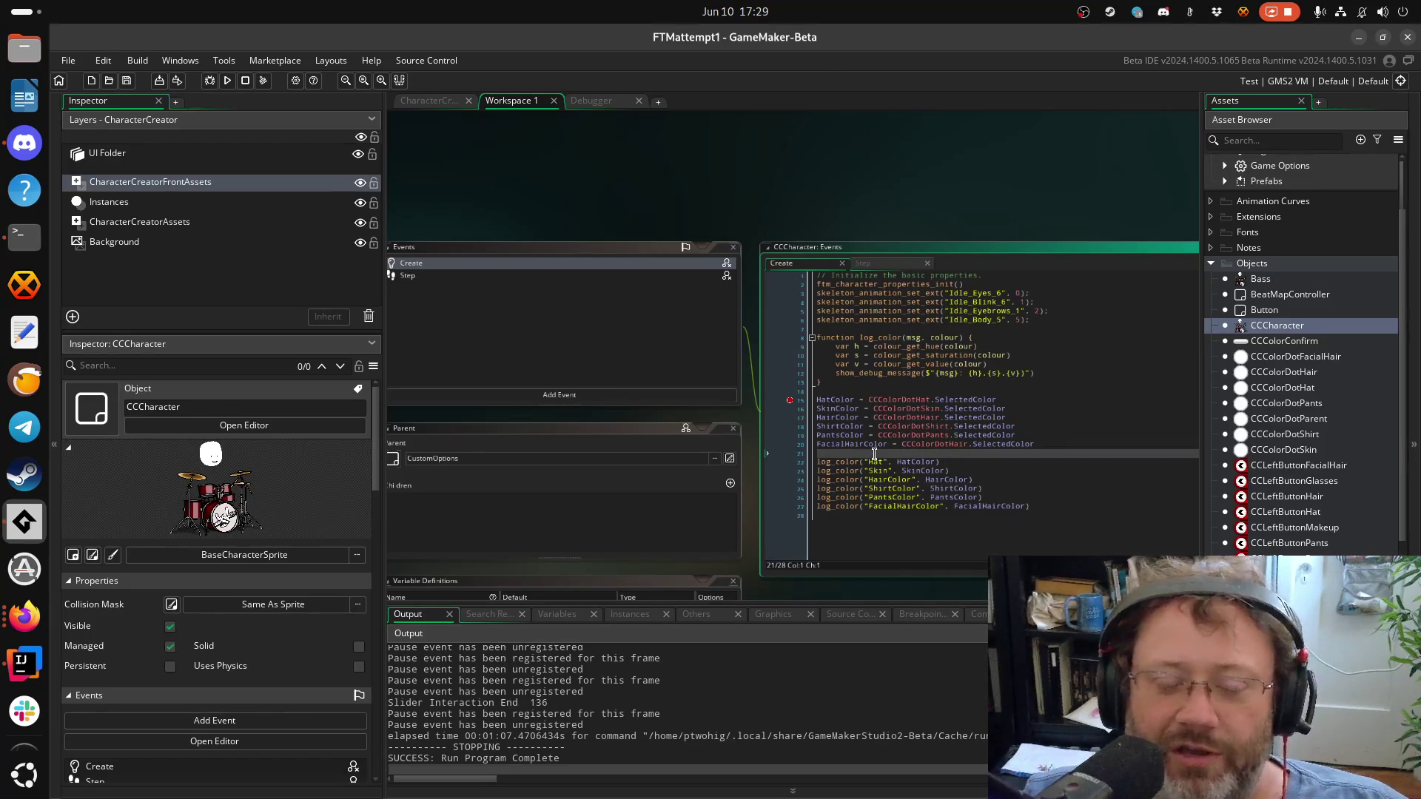
key(Down)
key(Down)
key(Down)
key(shift+End)
key(shift+Up)
key(shift+Up)
key(shift+Up)
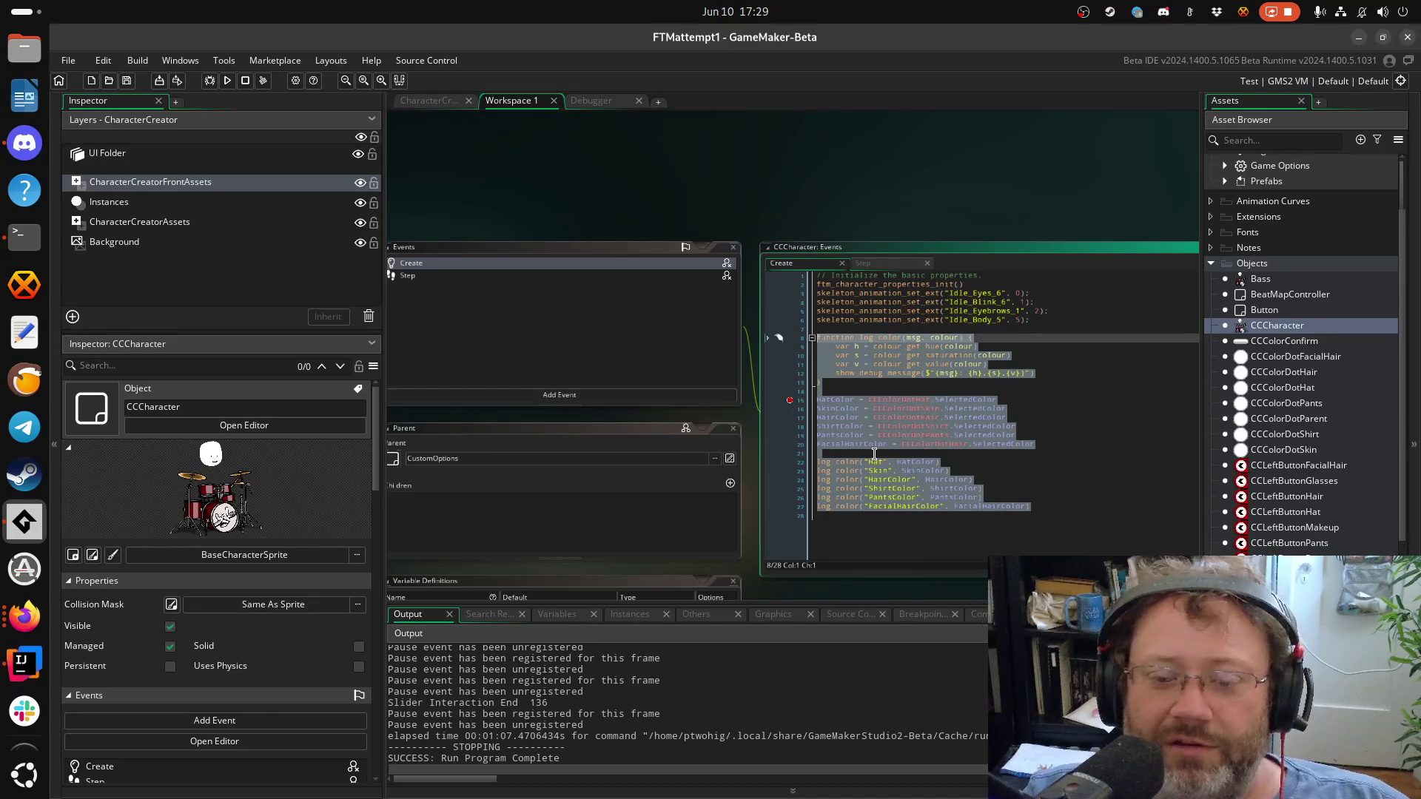
key(ctrl+x)
key(ctrl+z)
key(ctrl+x)
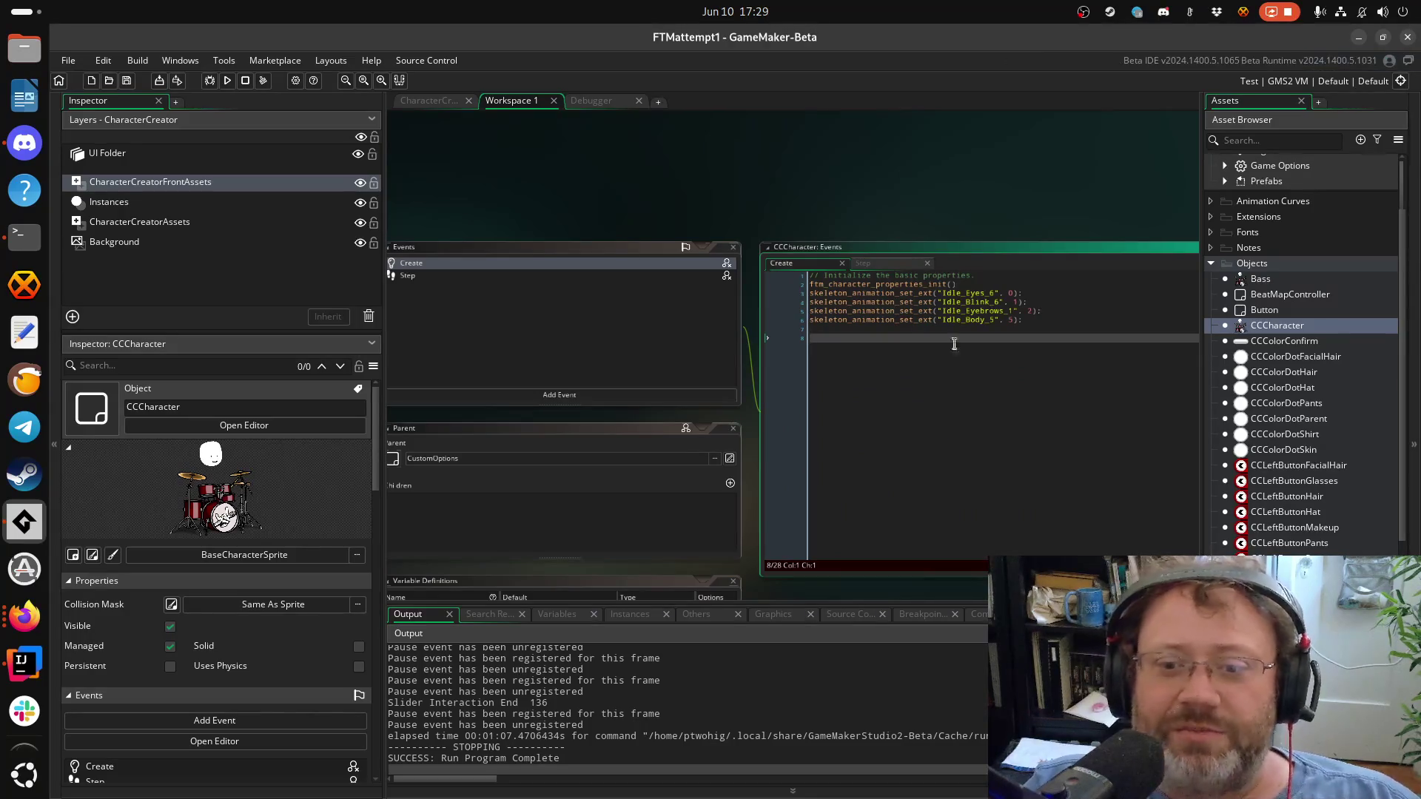
key(BackSpace)
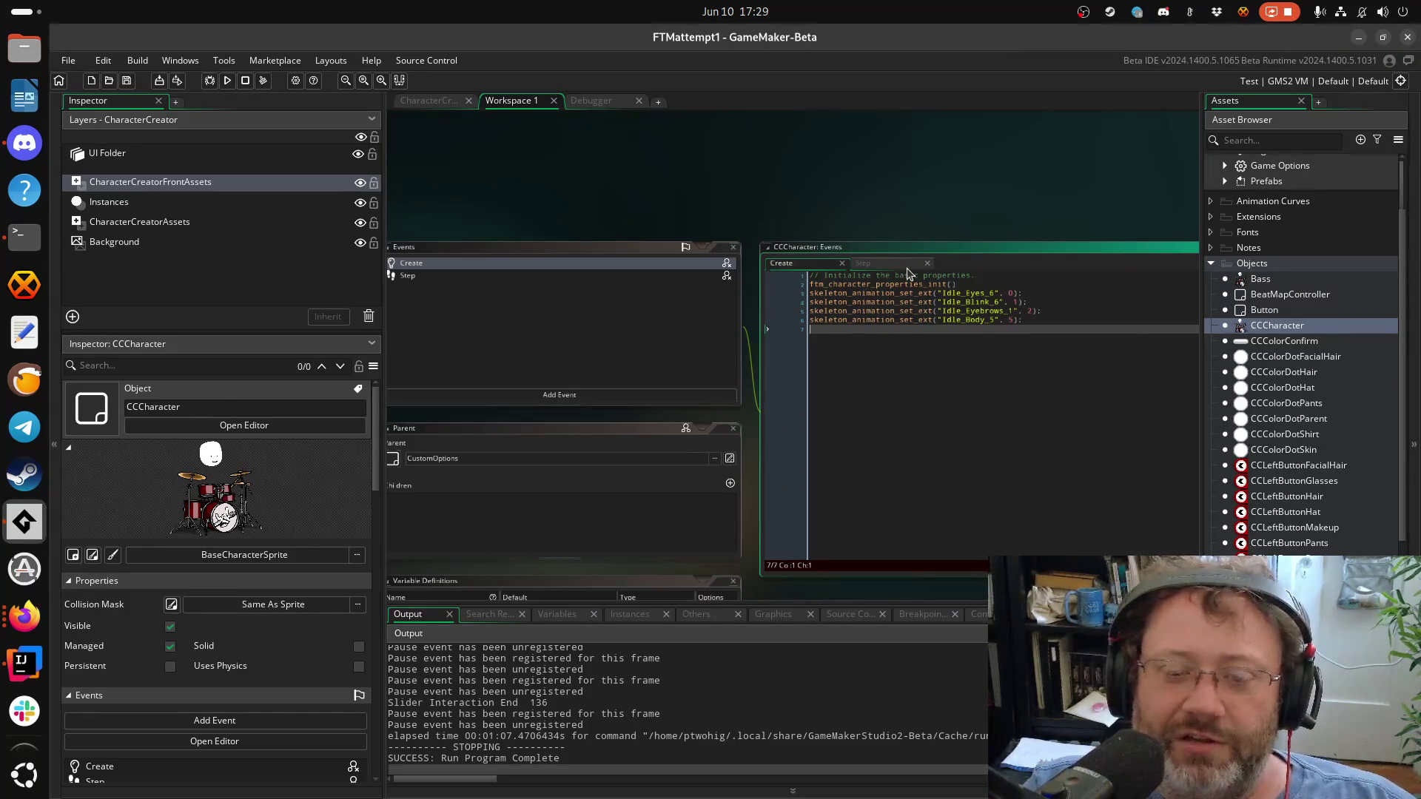
click(884, 264)
click(263, 81)
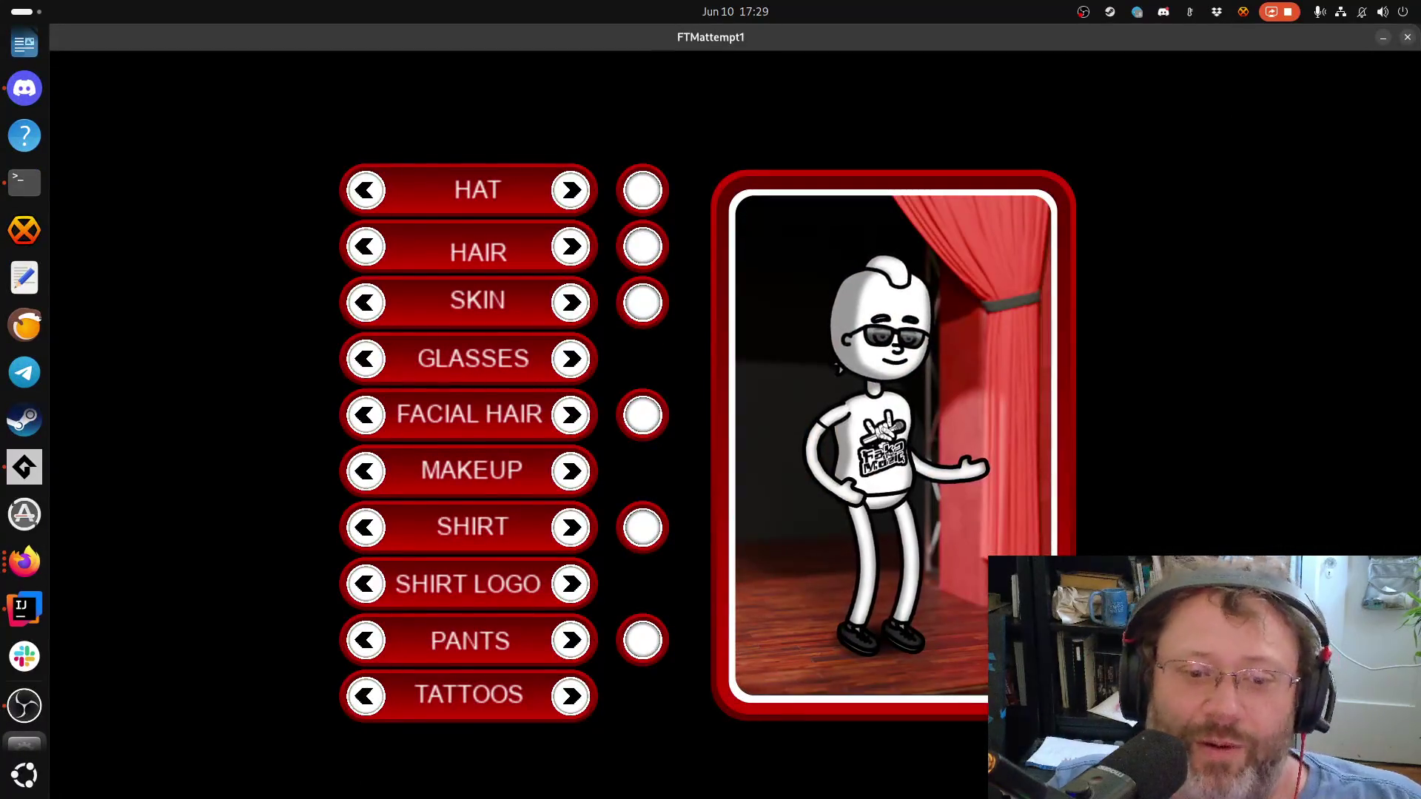
Tint the hat pink, confirm the hair and facial hair colours, and add a beanie
click(629, 196)
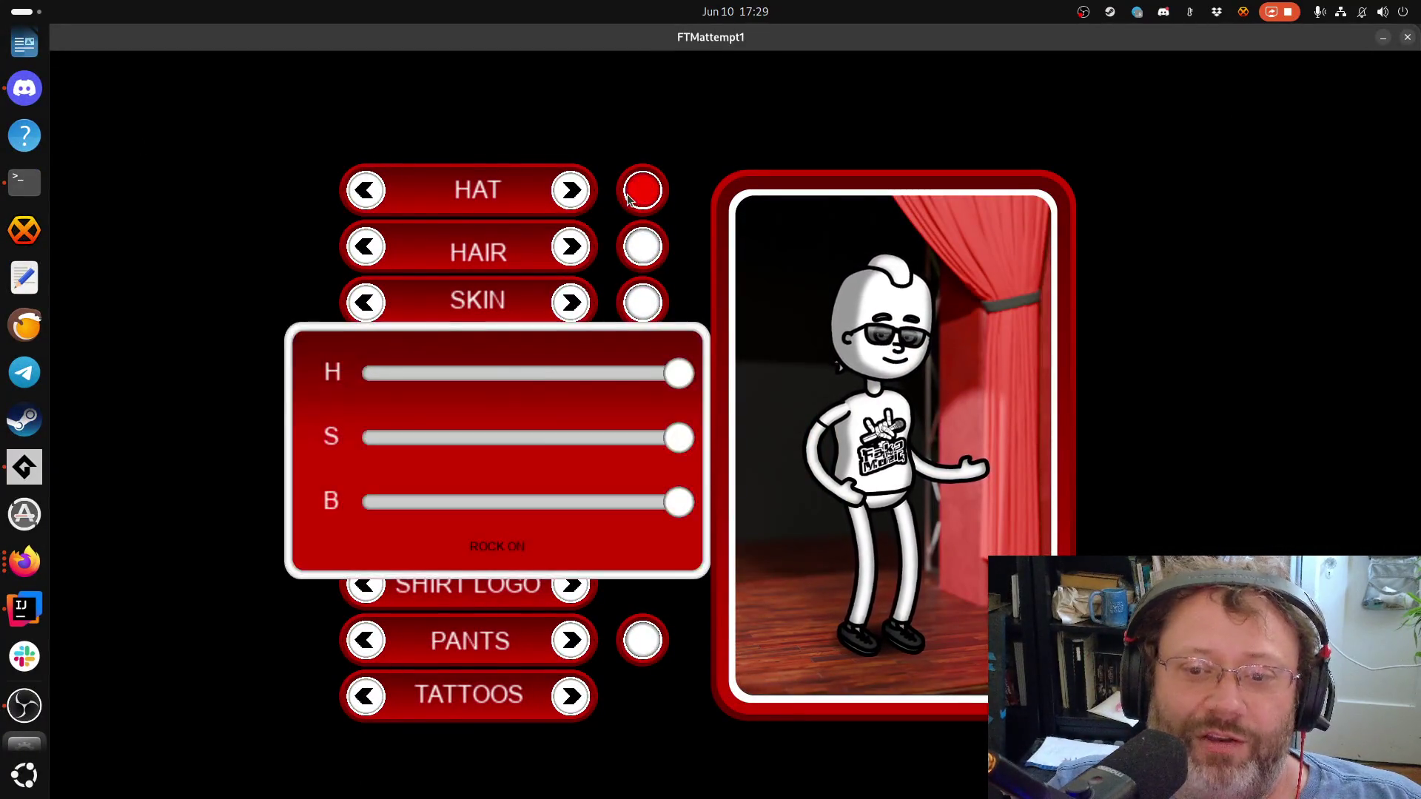
mouse_move(631, 387)
mouse_down()
mouse_move(361, 381)
mouse_move(552, 382)
mouse_move(635, 459)
mouse_up()
click(494, 548)
click(642, 246)
click(497, 547)
click(642, 414)
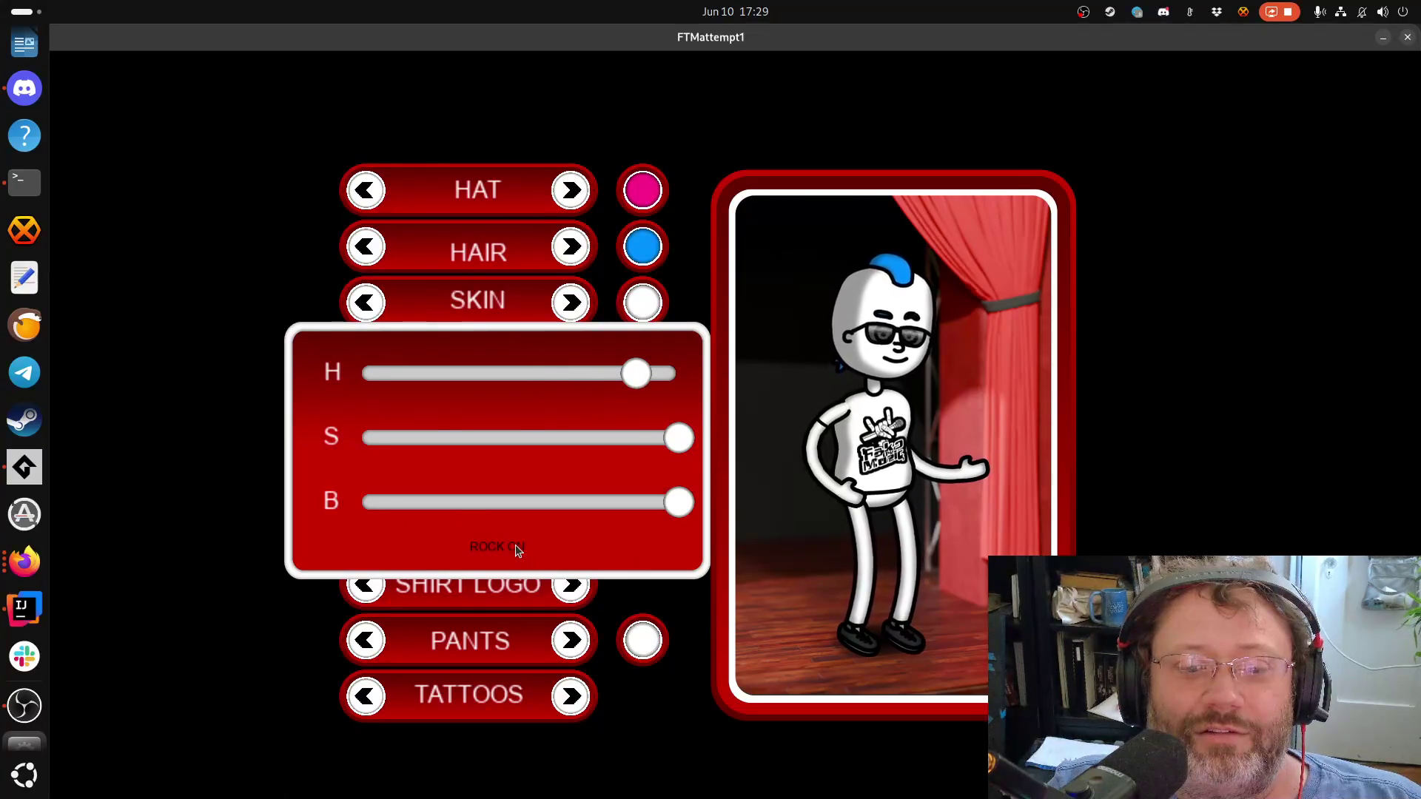
click(515, 548)
click(571, 190)
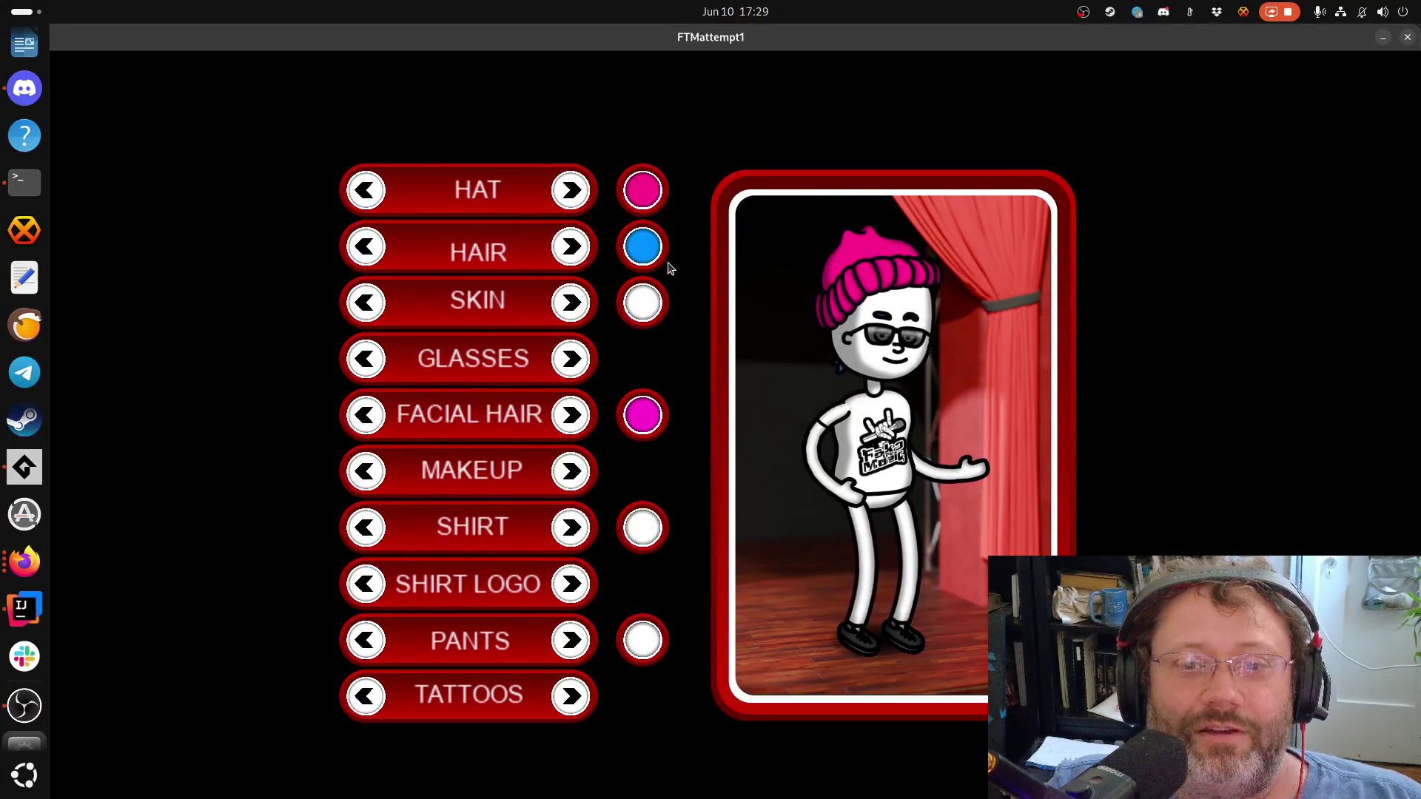
Recolour the character's skin green with the hue, saturation and brightness sliders
click(653, 307)
drag(638, 376, 449, 374)
mouse_move(674, 443)
mouse_down()
mouse_move(419, 442)
mouse_move(663, 453)
mouse_move(688, 441)
mouse_up()
mouse_move(689, 510)
mouse_down()
mouse_move(429, 503)
mouse_move(501, 503)
mouse_move(509, 517)
mouse_up()
click(493, 548)
Recolour the shirt blue and the pants dark red
click(636, 524)
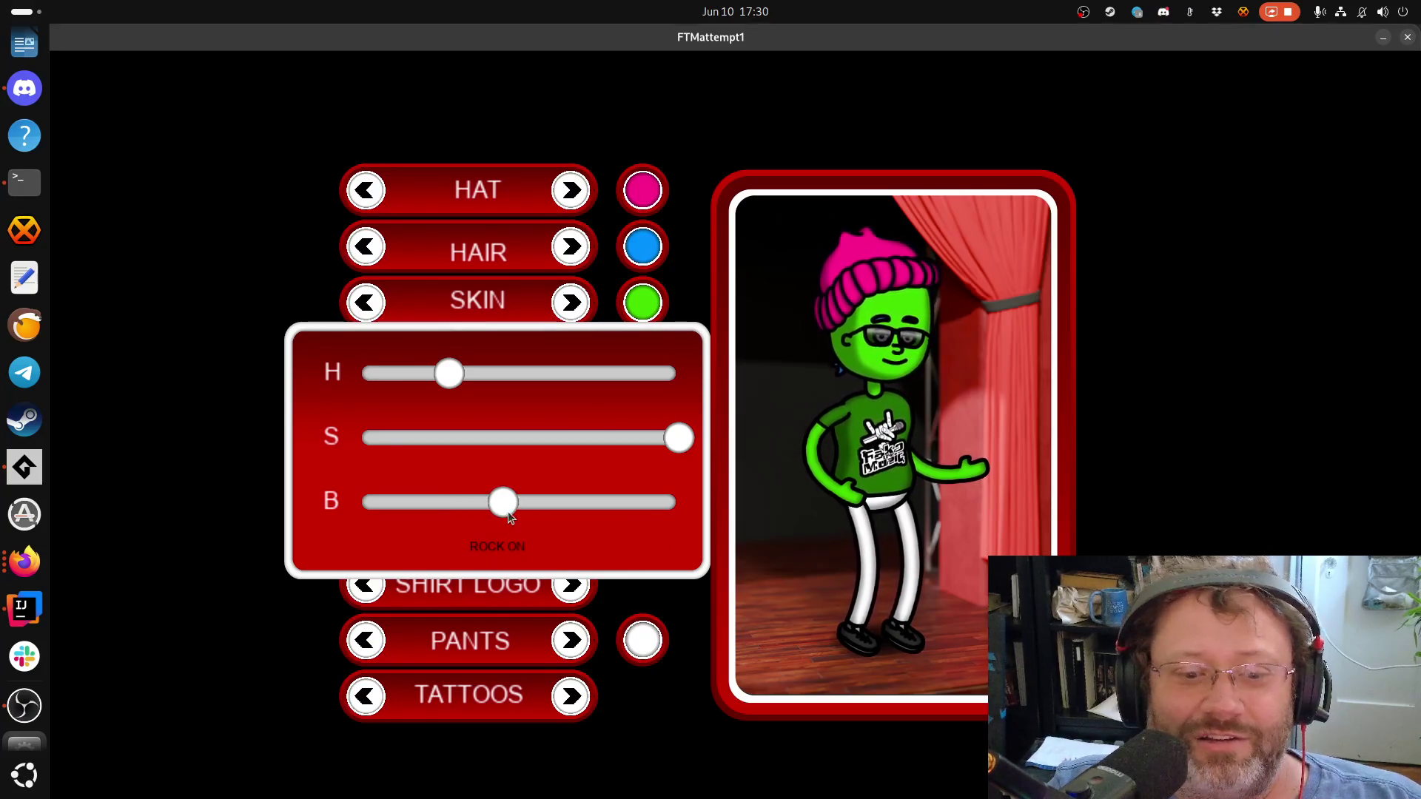
drag(449, 374, 572, 374)
mouse_move(503, 503)
mouse_down()
mouse_move(434, 505)
mouse_move(611, 505)
mouse_move(479, 503)
mouse_up()
click(503, 547)
click(655, 627)
drag(666, 448, 653, 448)
drag(589, 376, 684, 373)
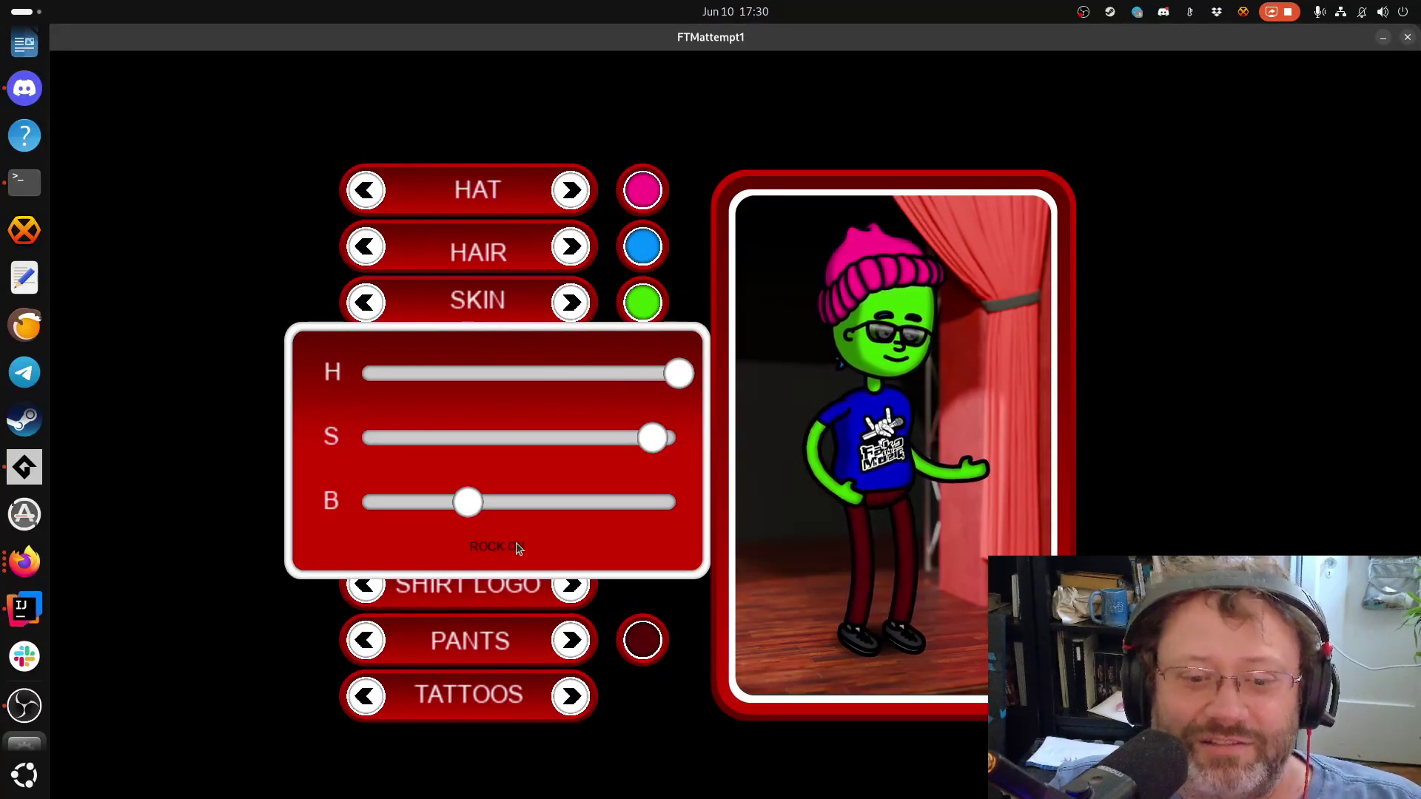
click(516, 546)
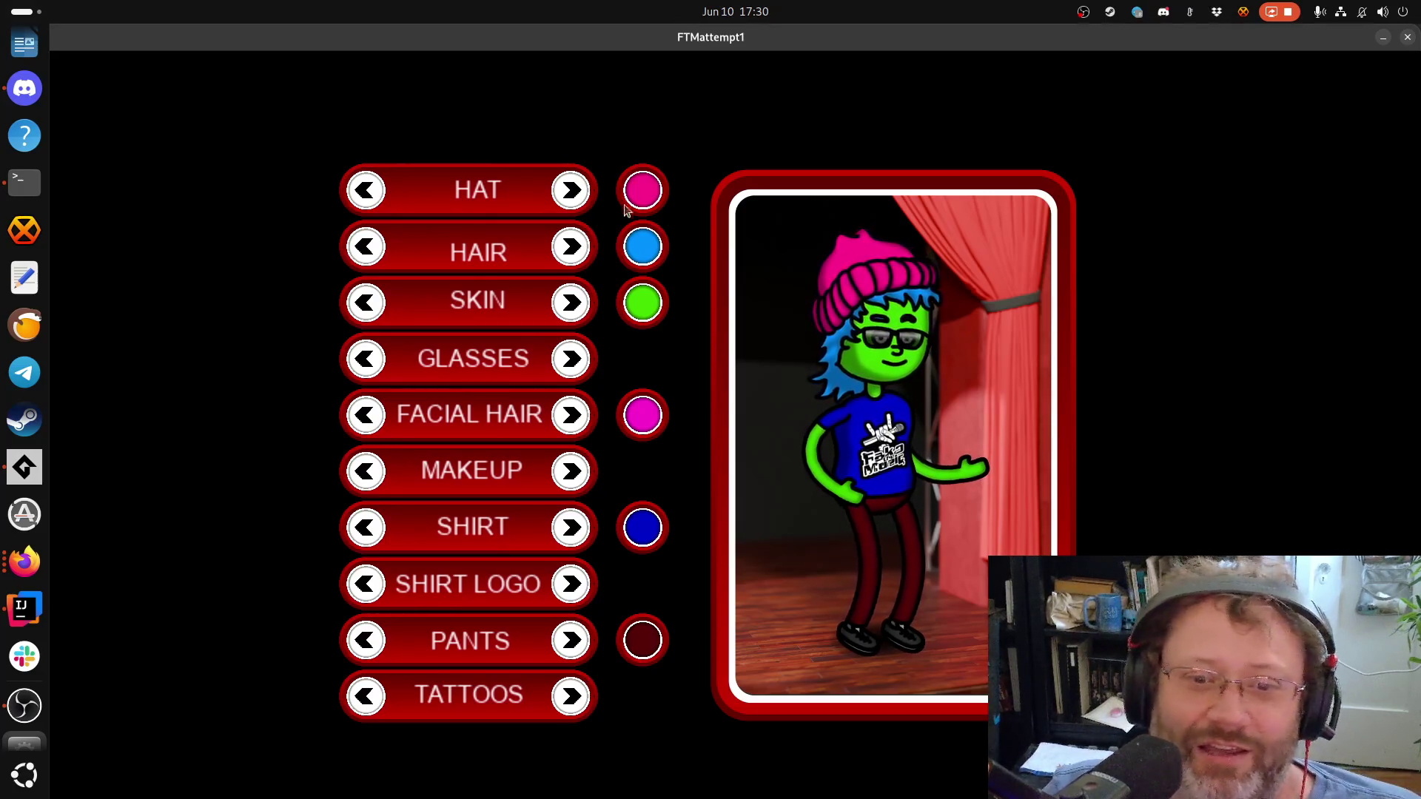
click(643, 192)
mouse_move(674, 384)
mouse_down()
mouse_move(481, 373)
mouse_move(681, 373)
mouse_move(437, 374)
mouse_move(457, 377)
mouse_up()
click(508, 547)
click(643, 190)
mouse_move(652, 438)
mouse_down()
mouse_move(471, 450)
mouse_move(679, 437)
mouse_up()
mouse_move(456, 373)
mouse_down()
mouse_move(668, 355)
mouse_move(675, 366)
mouse_move(437, 354)
mouse_move(469, 364)
mouse_move(390, 372)
mouse_move(546, 385)
mouse_move(523, 374)
mouse_up()
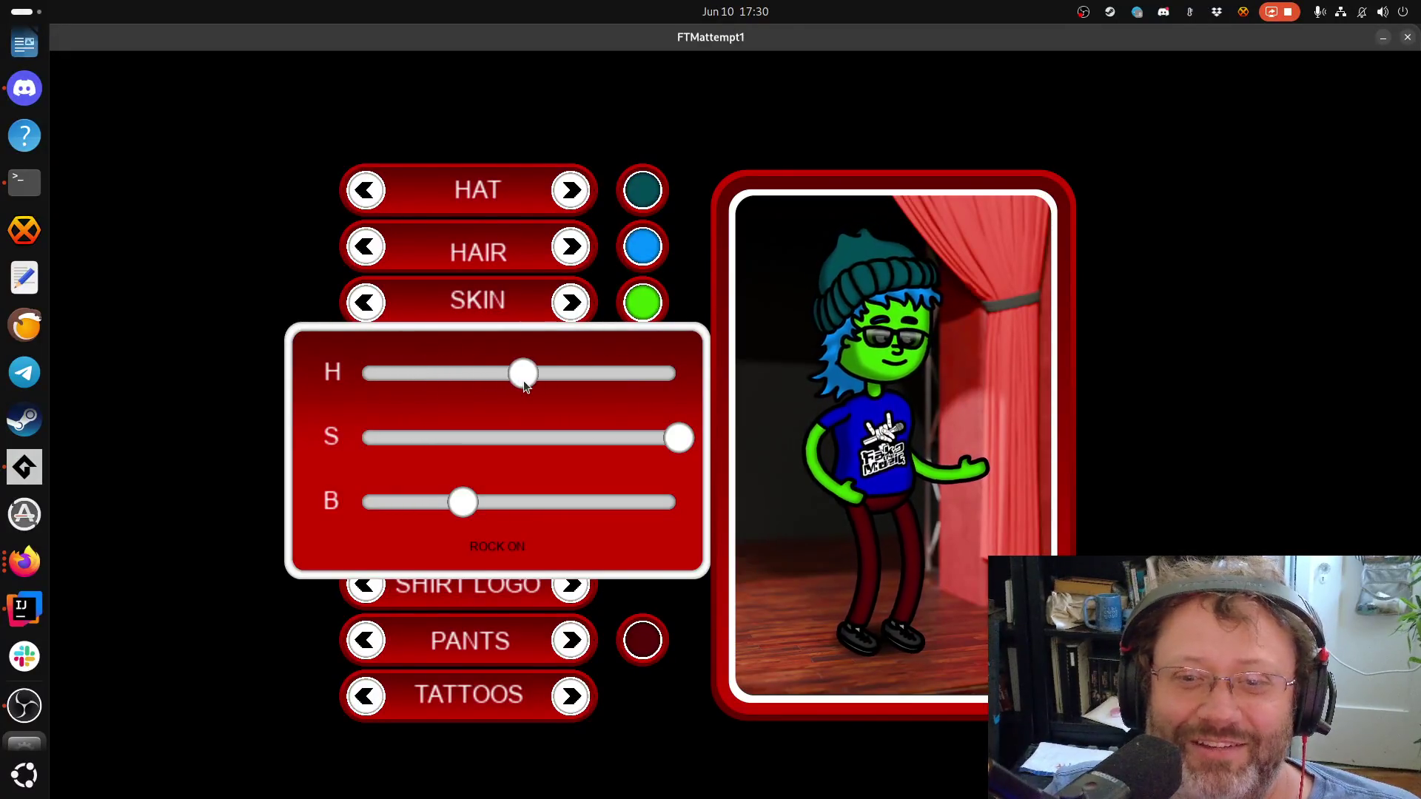
mouse_move(458, 518)
mouse_down()
mouse_move(679, 504)
mouse_move(588, 484)
mouse_up()
click(498, 544)
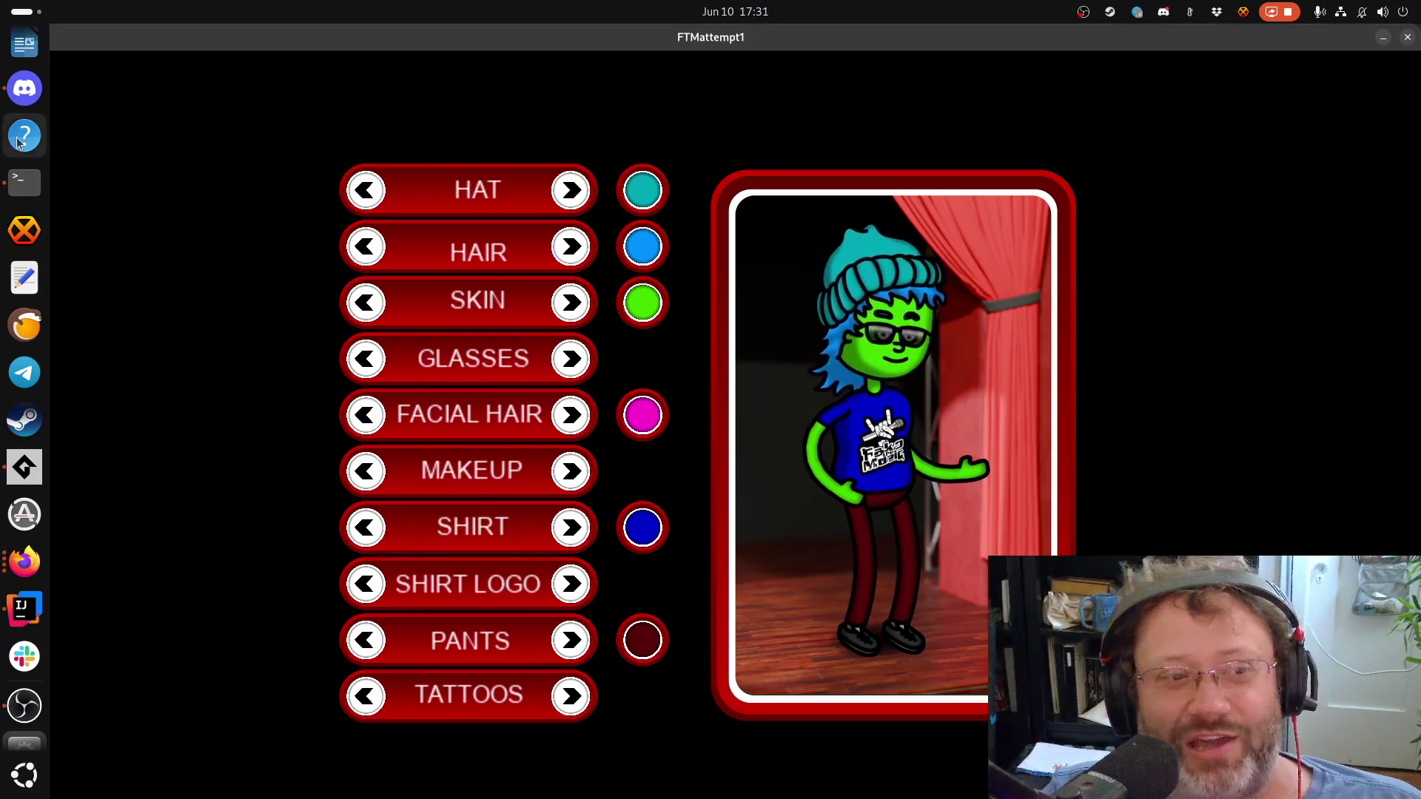
click(25, 182)
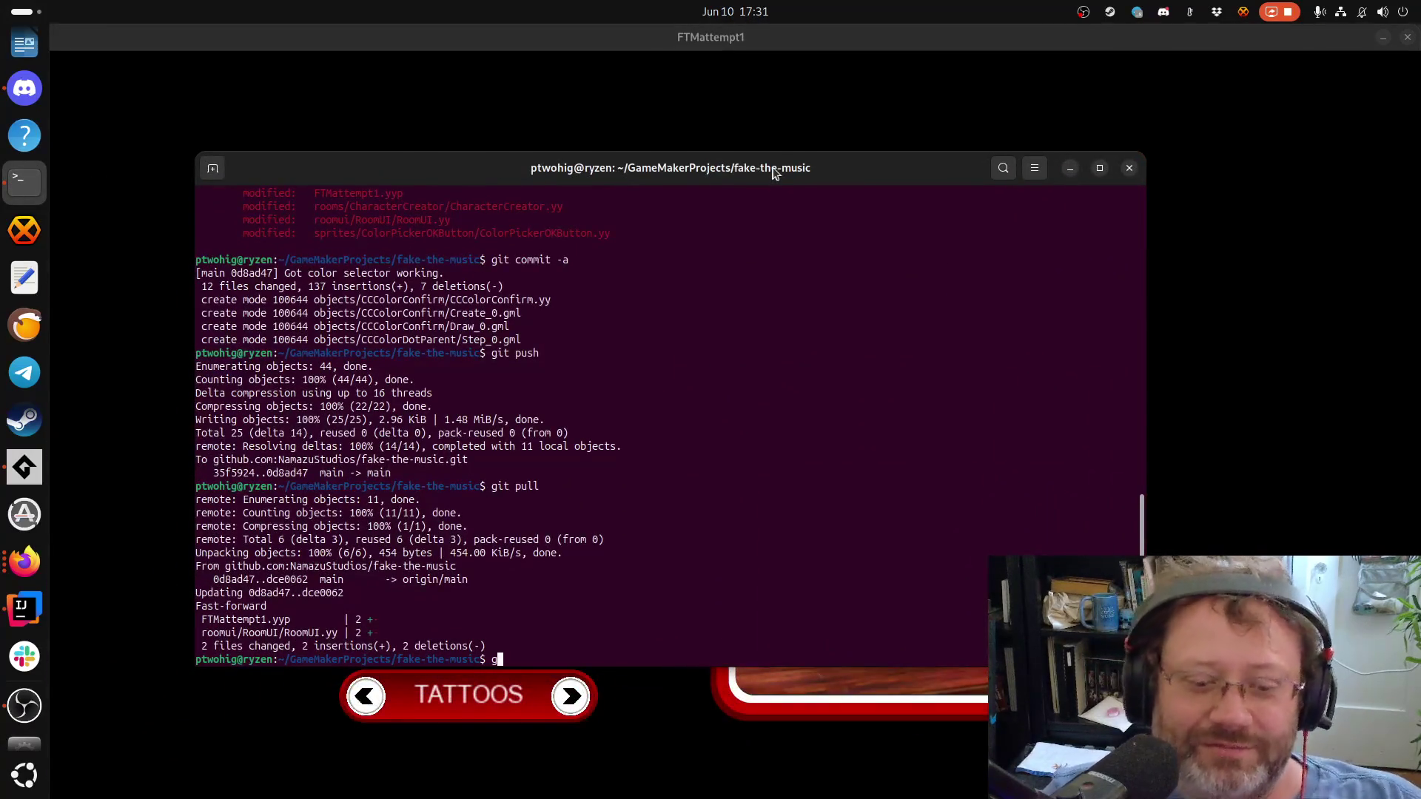
Check git status and stage the new objects/CCCharacter/Step_0.gml file
text(it status)
key(Return)
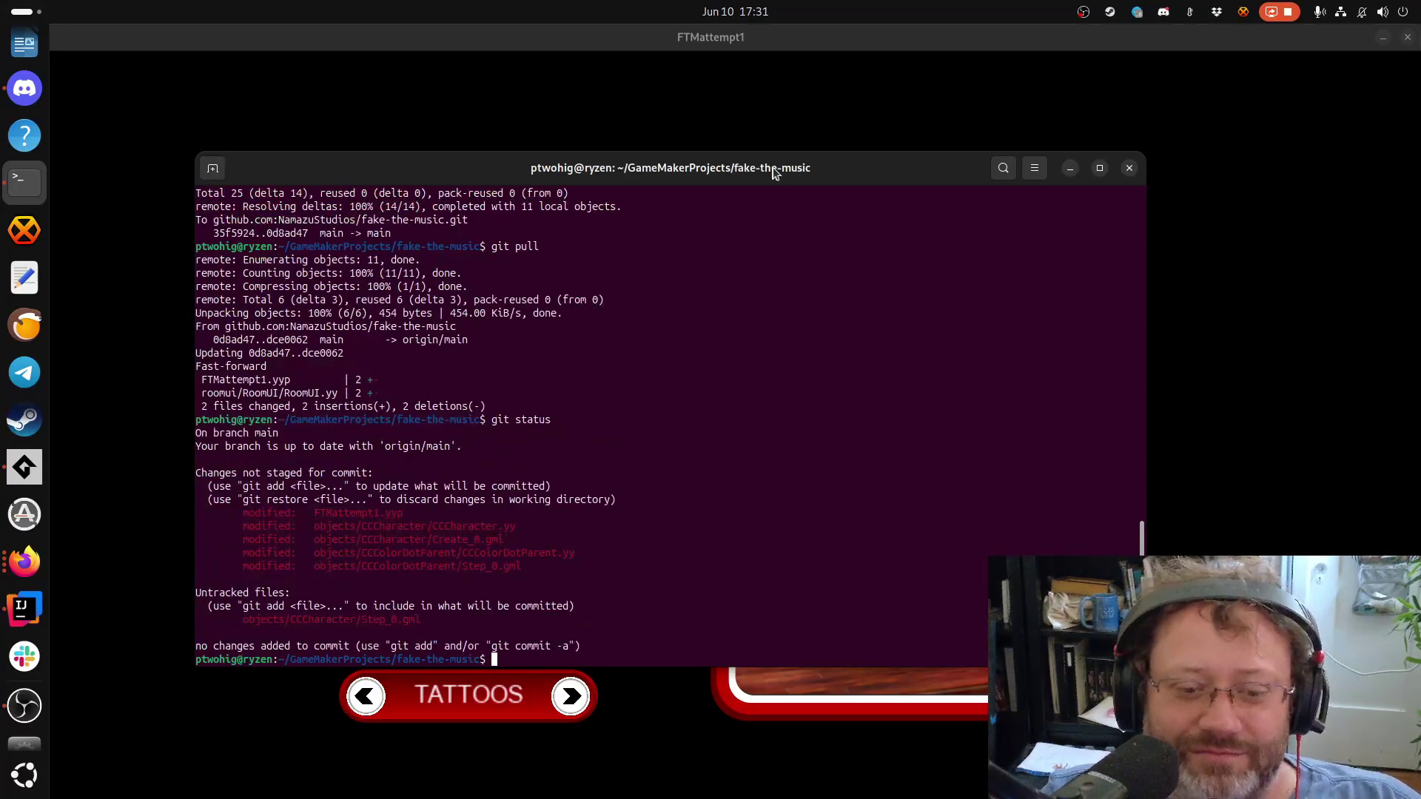
text(git add)
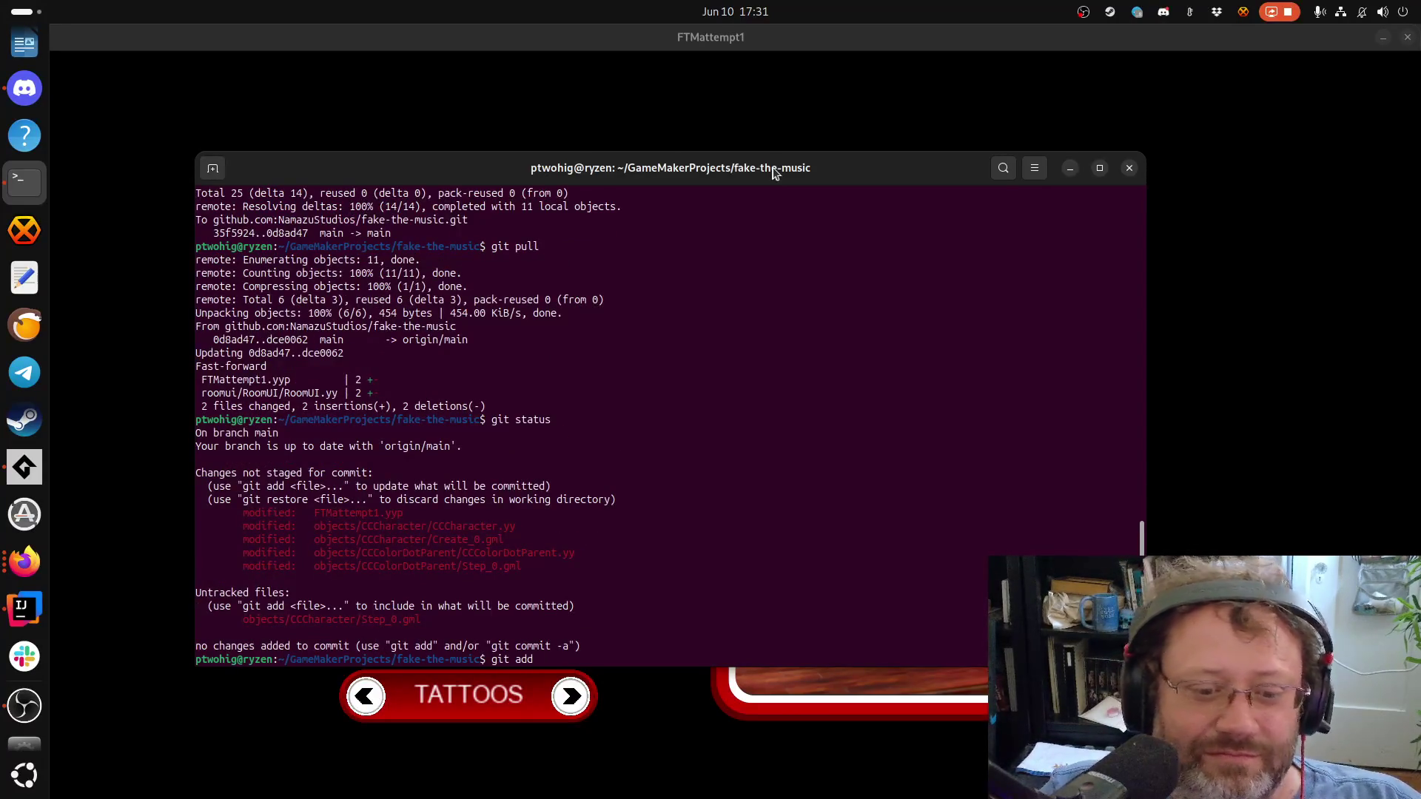
double_click(362, 620)
right_click(362, 617)
click(462, 628)
key(ctrl+shift+v)
key(ctrl+c)
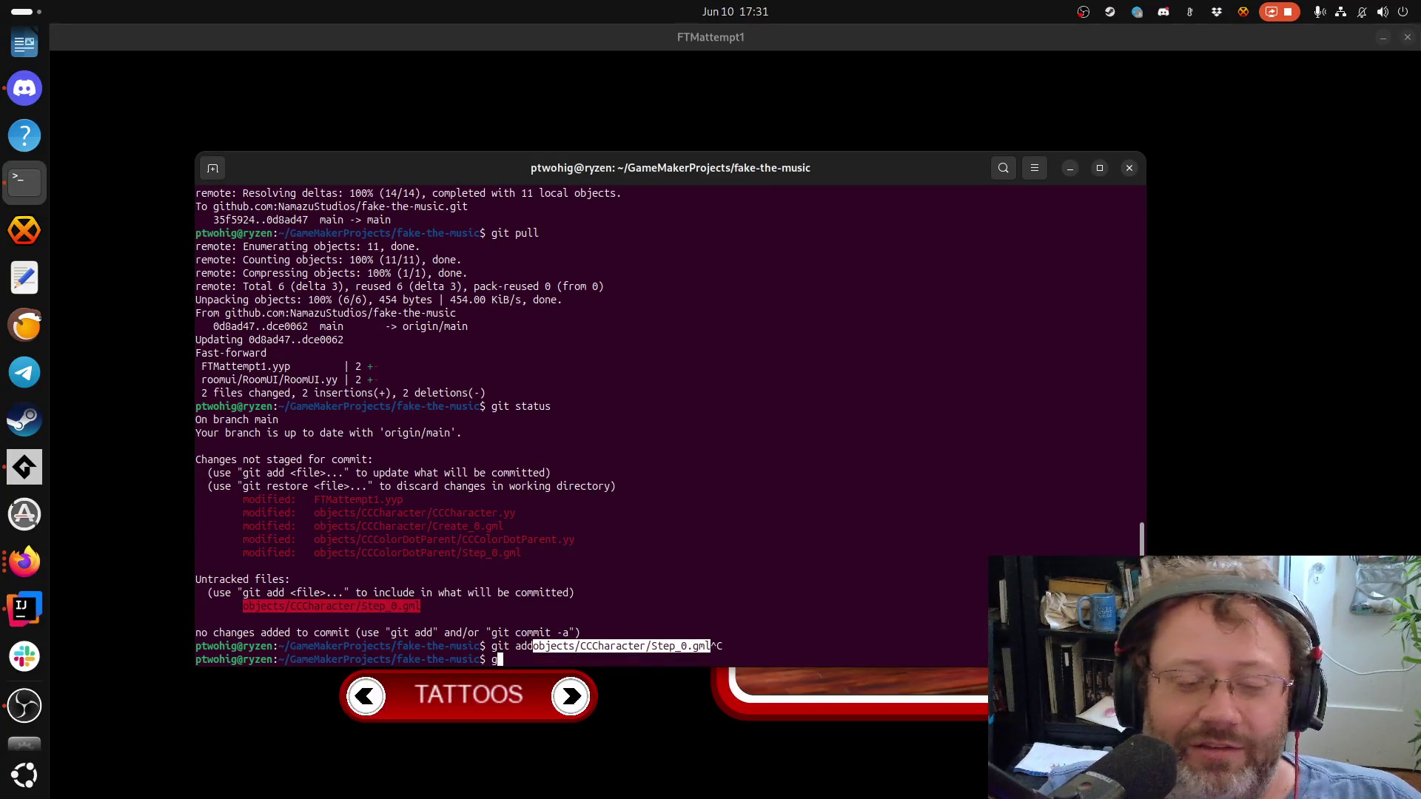
text(it add)
key(ctrl+shift+v)
key(Return)
text(git status)
key(Return)
Commit all changes with the message 'Fixed color selection.' via git commit -a in vim
text(git )
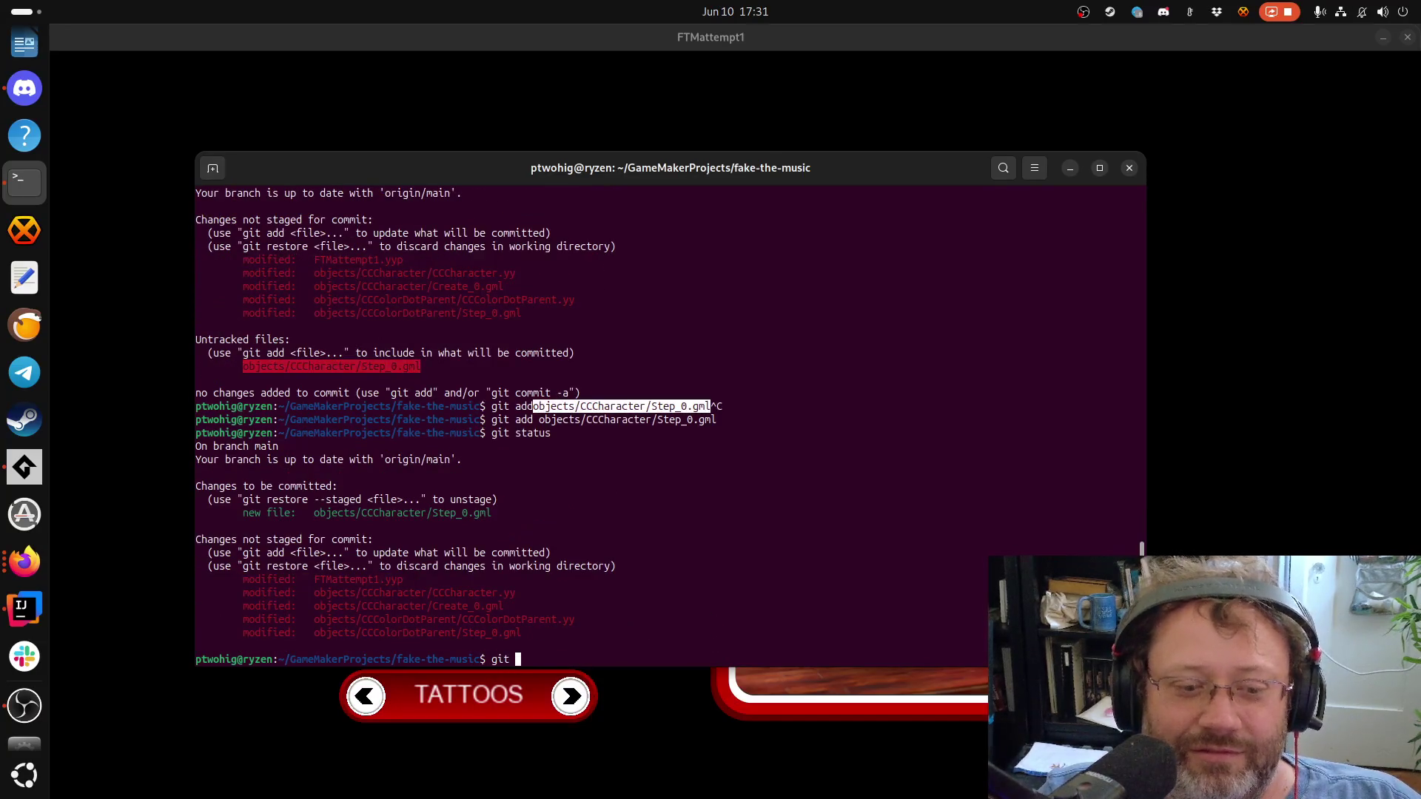
text(commit -a)
key(Return)
text(i)
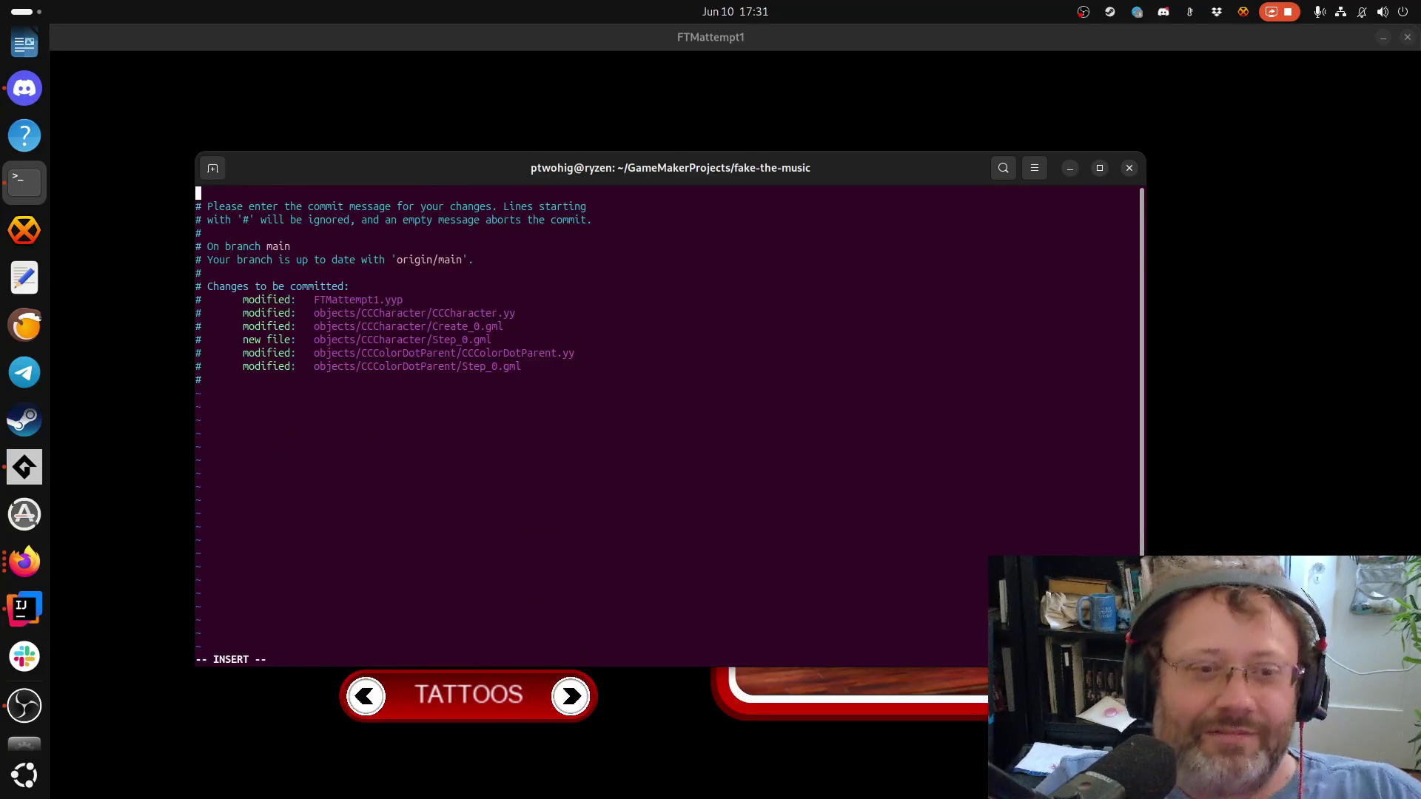
text(W)
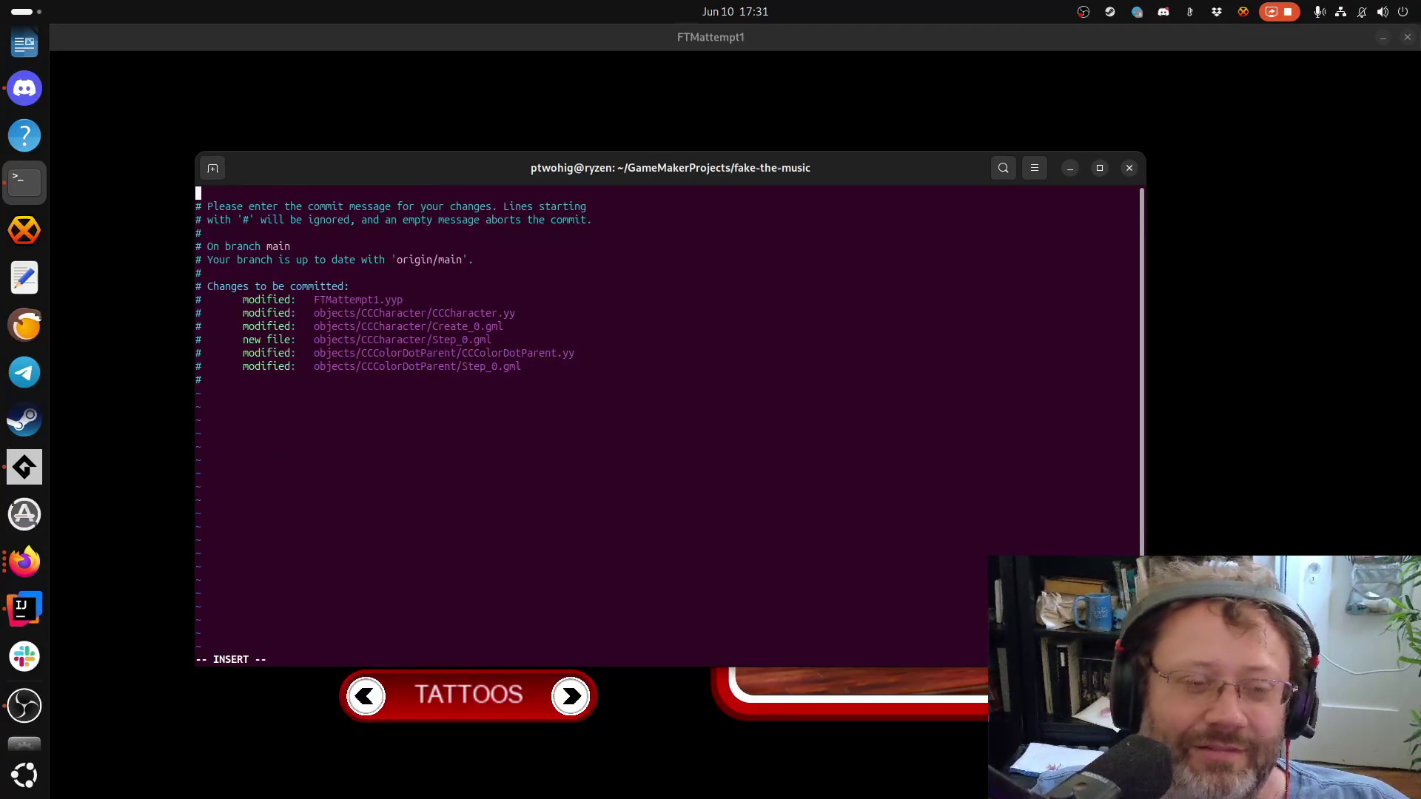
key(BackSpace)
key(BackSpace)
text(Fixe)
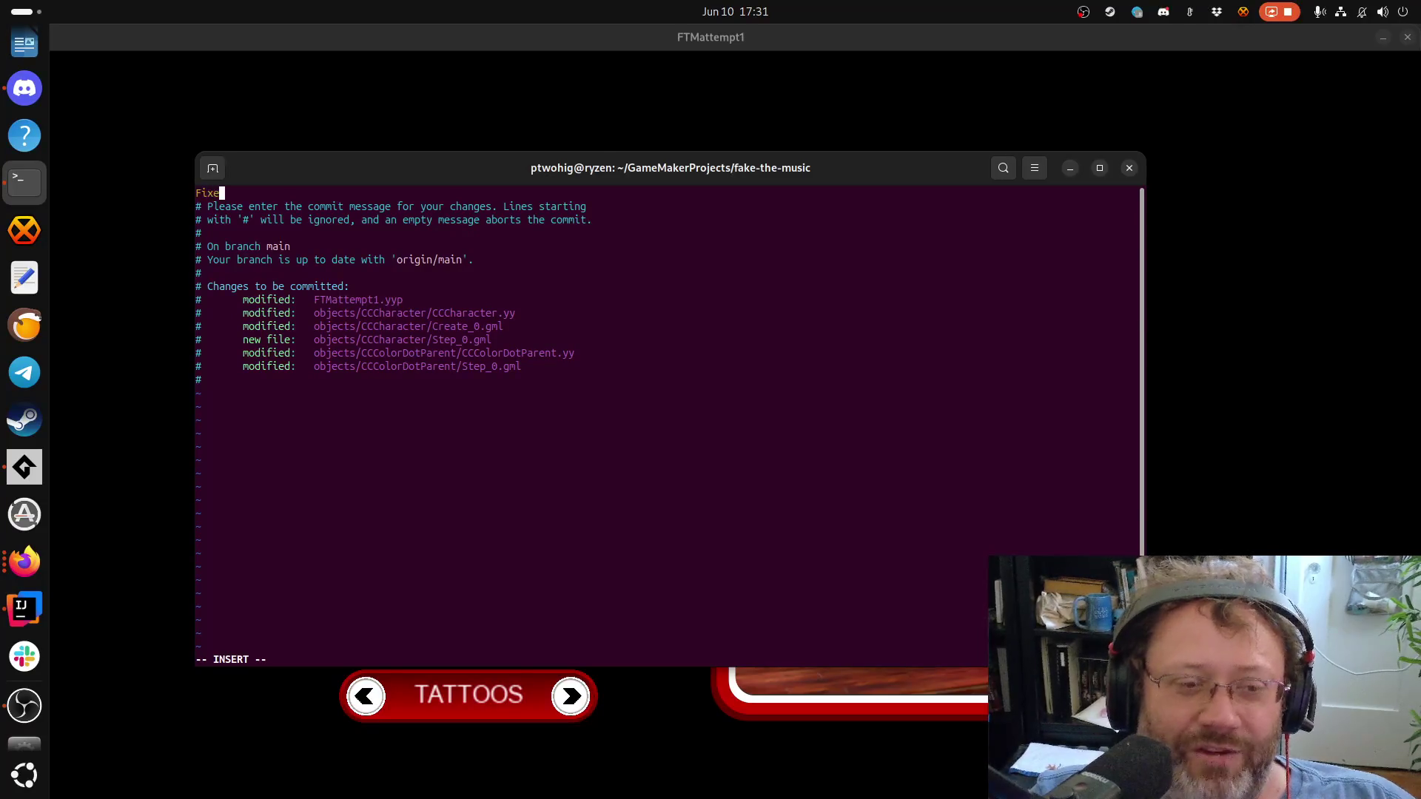
text(d color selection.)
key(Escape)
text(:wq)
key(Return)
Push the commit to origin main with git push and return to the game
text(git pus)
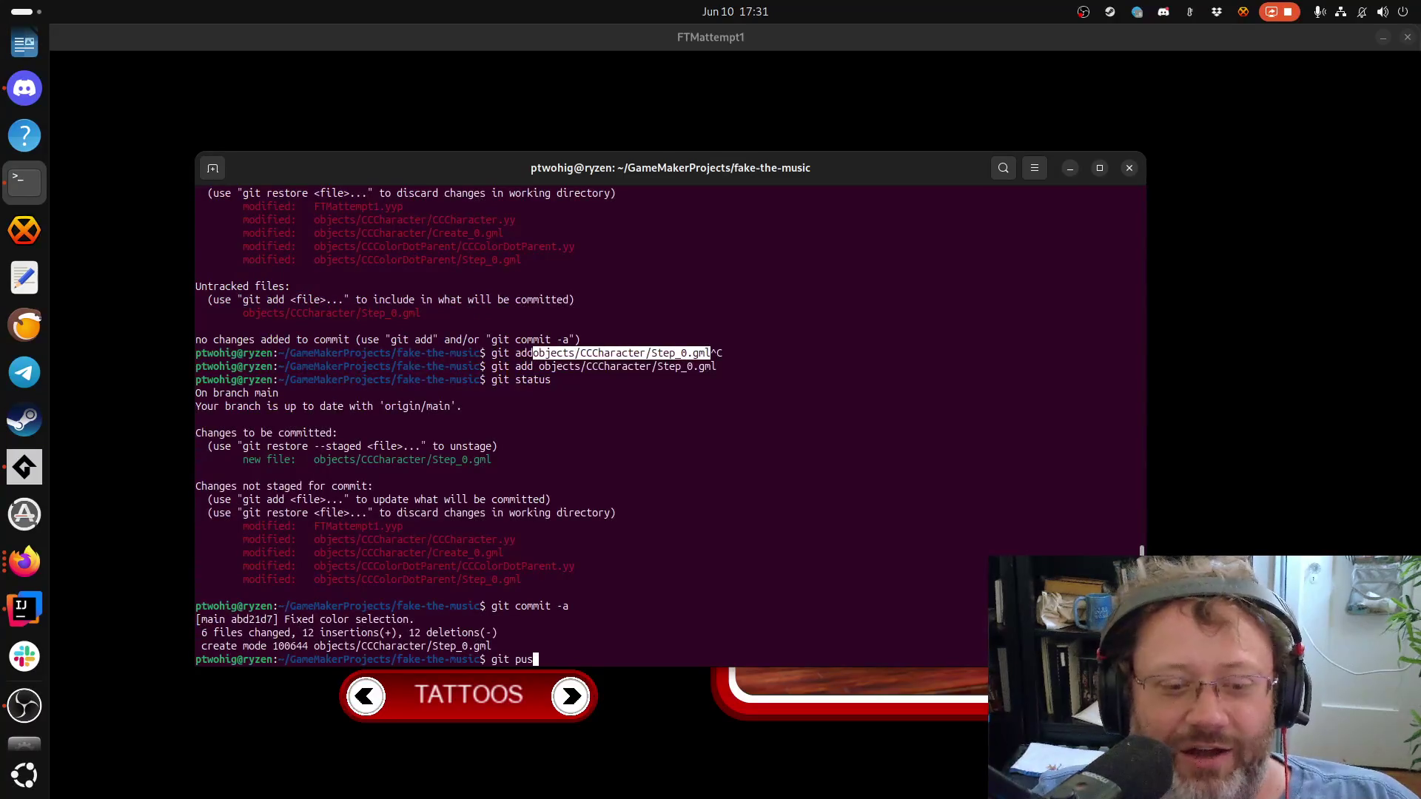
text(h)
key(Return)
text(git)
key(BackSpace)
key(BackSpace)
key(BackSpace)
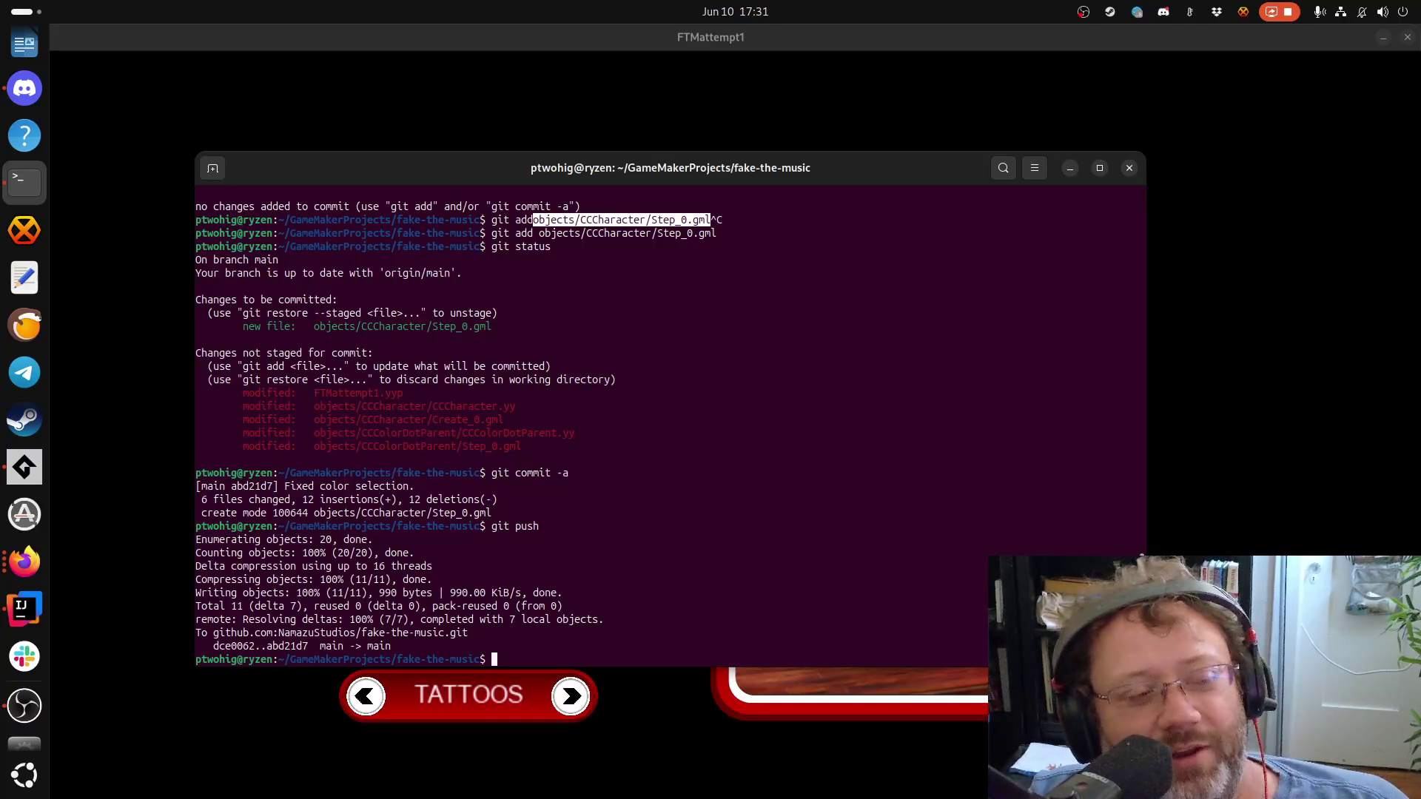
key(Return)
key(Return)
key(alt+Tab)
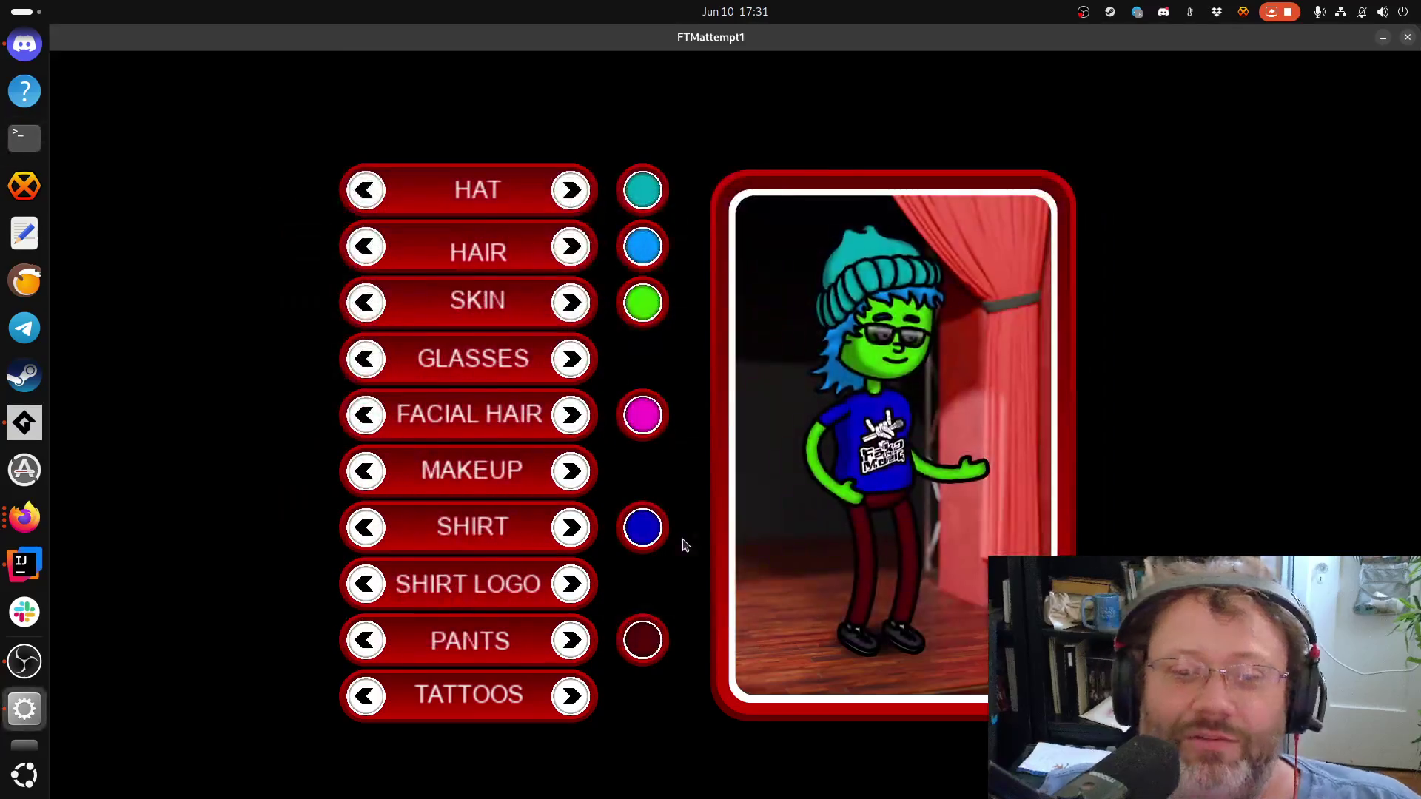
Close the running character creator window to end the test run
click(1404, 38)
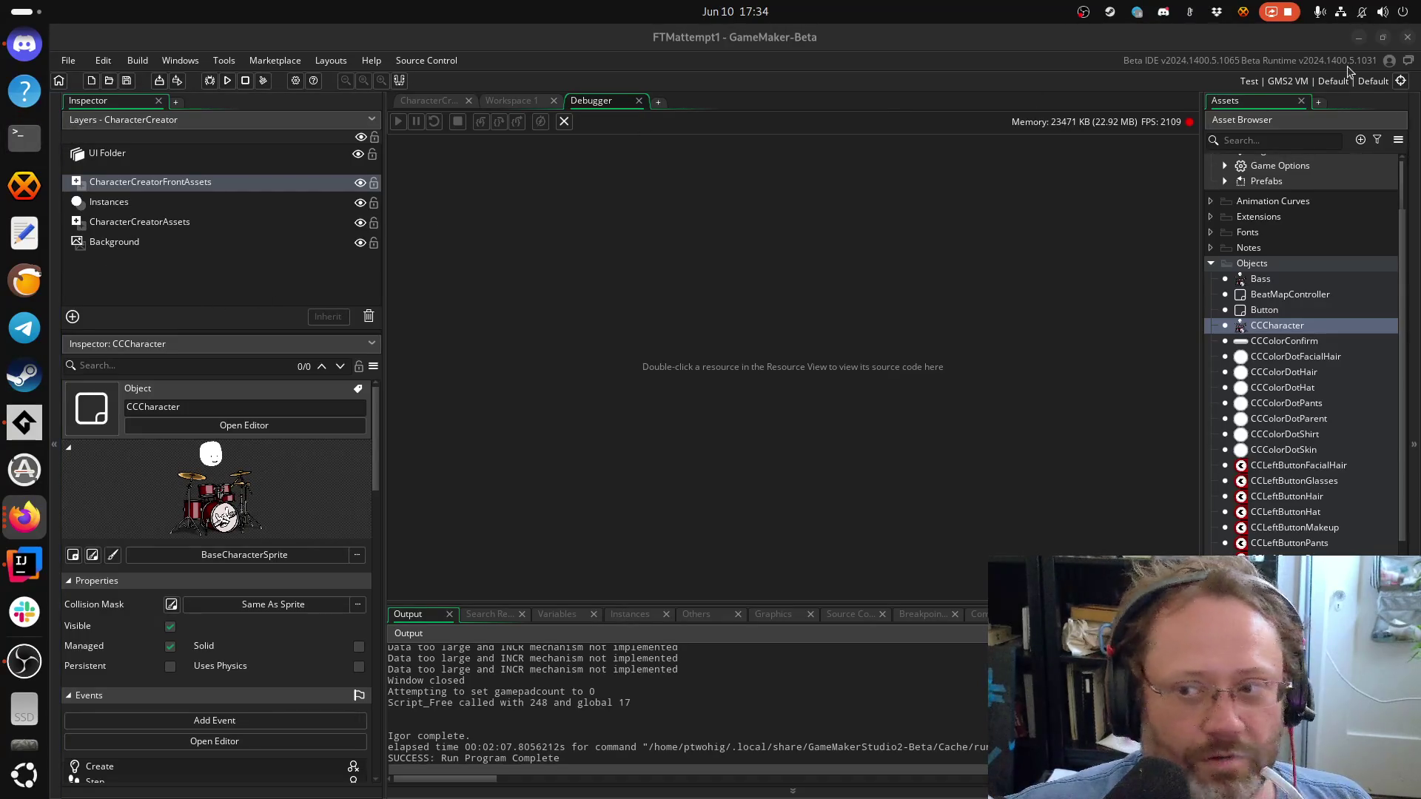
Quit GameMaker-Beta and confirm the exit prompt
click(1407, 37)
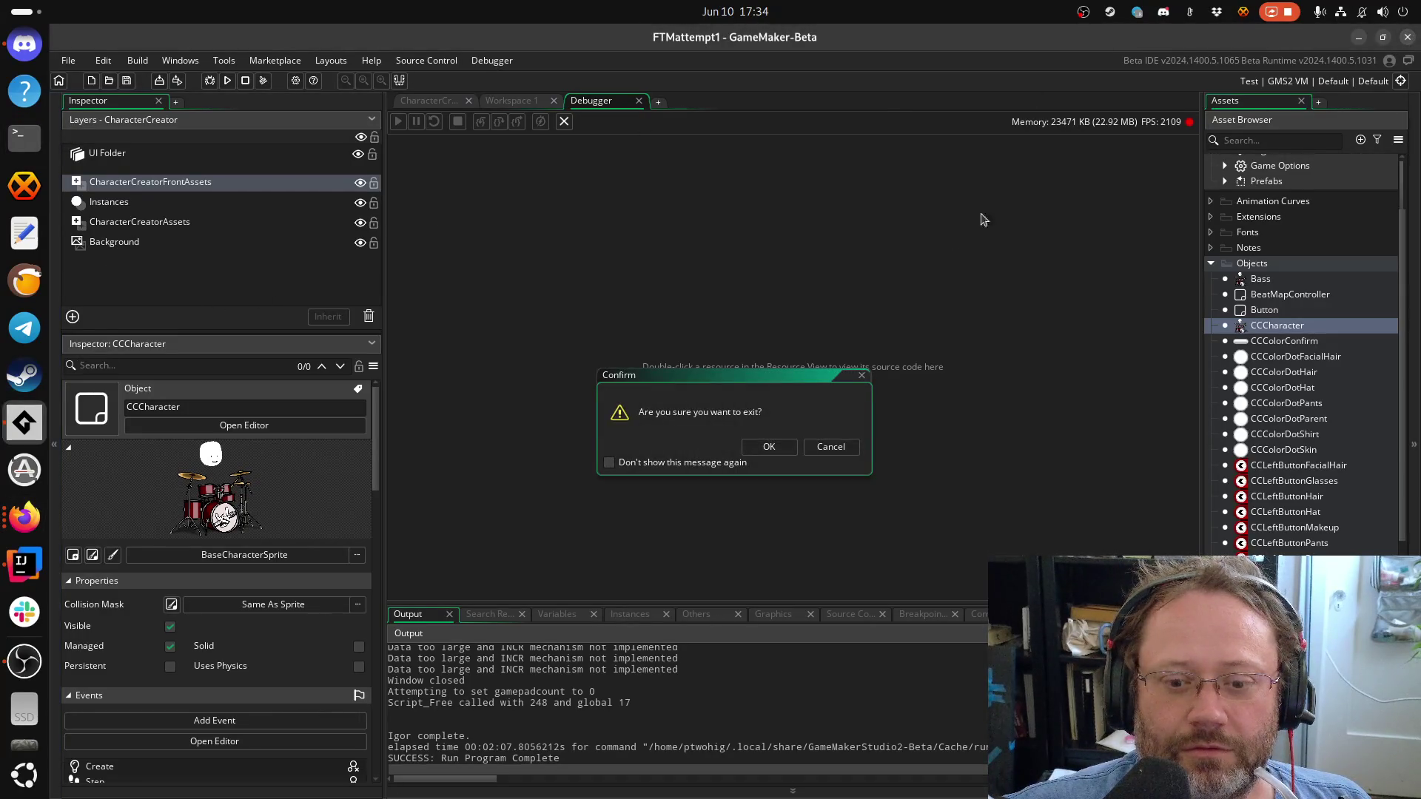
click(758, 449)
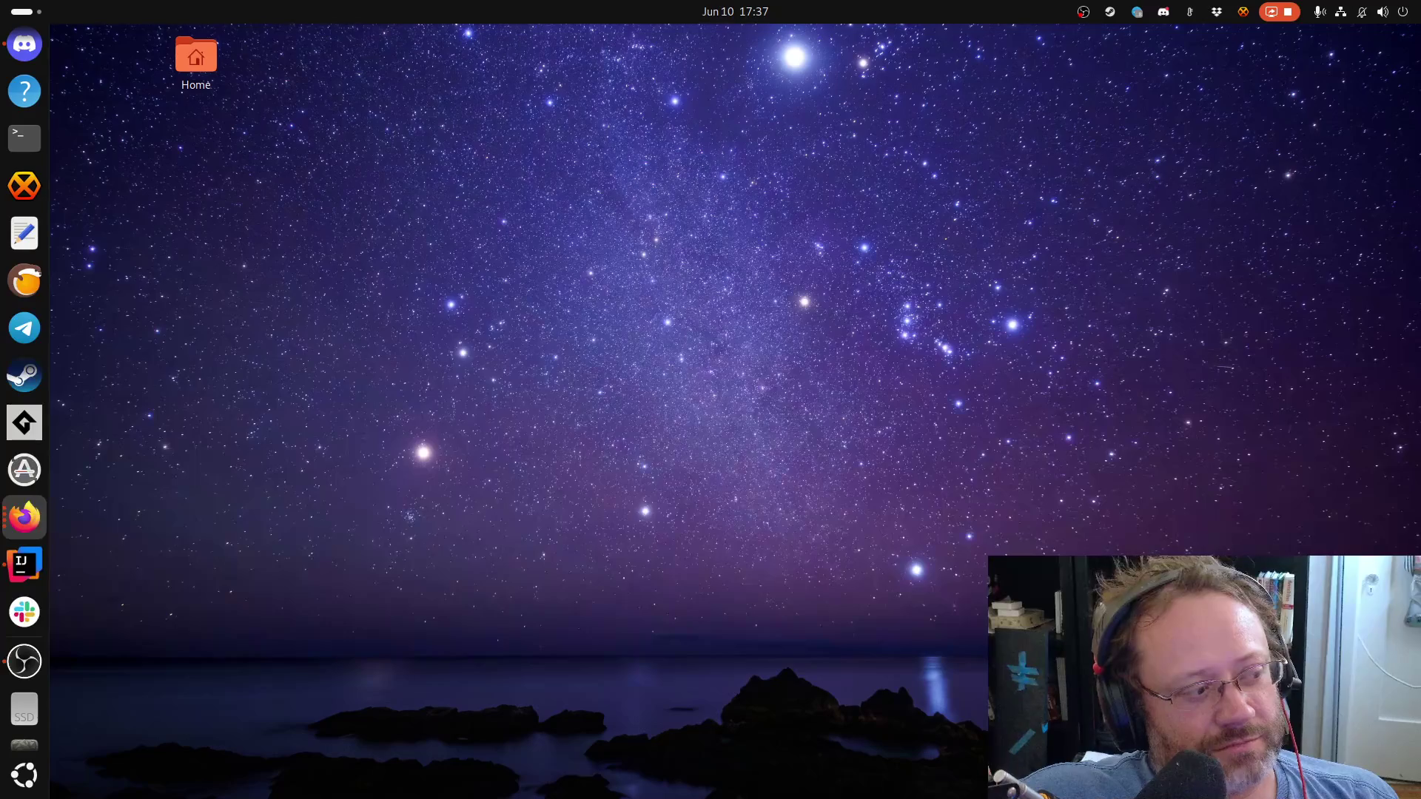
Launch GameMaker from the dock, dismiss the beta warning, and open FTMattempt1 from Recent Projects
click(24, 423)
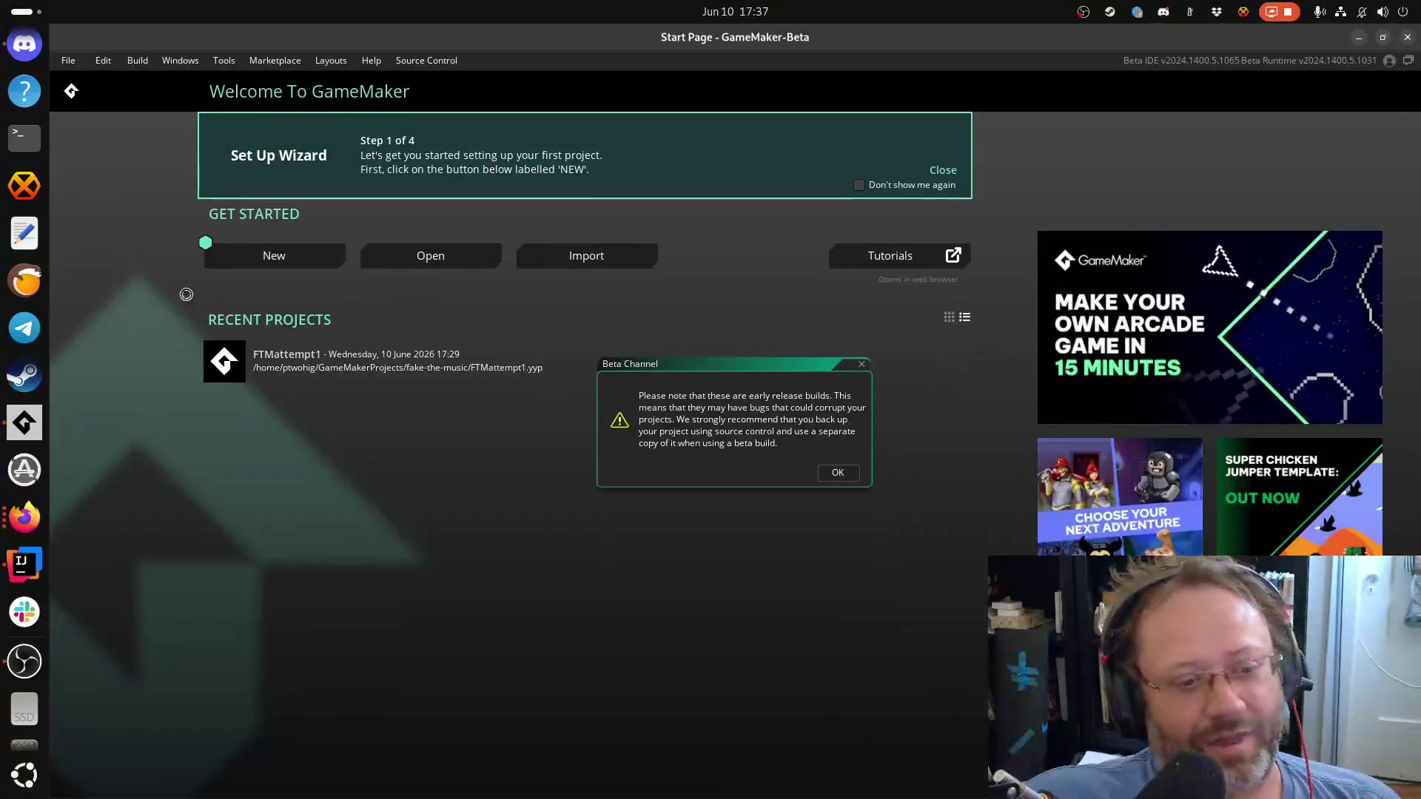
key(Return)
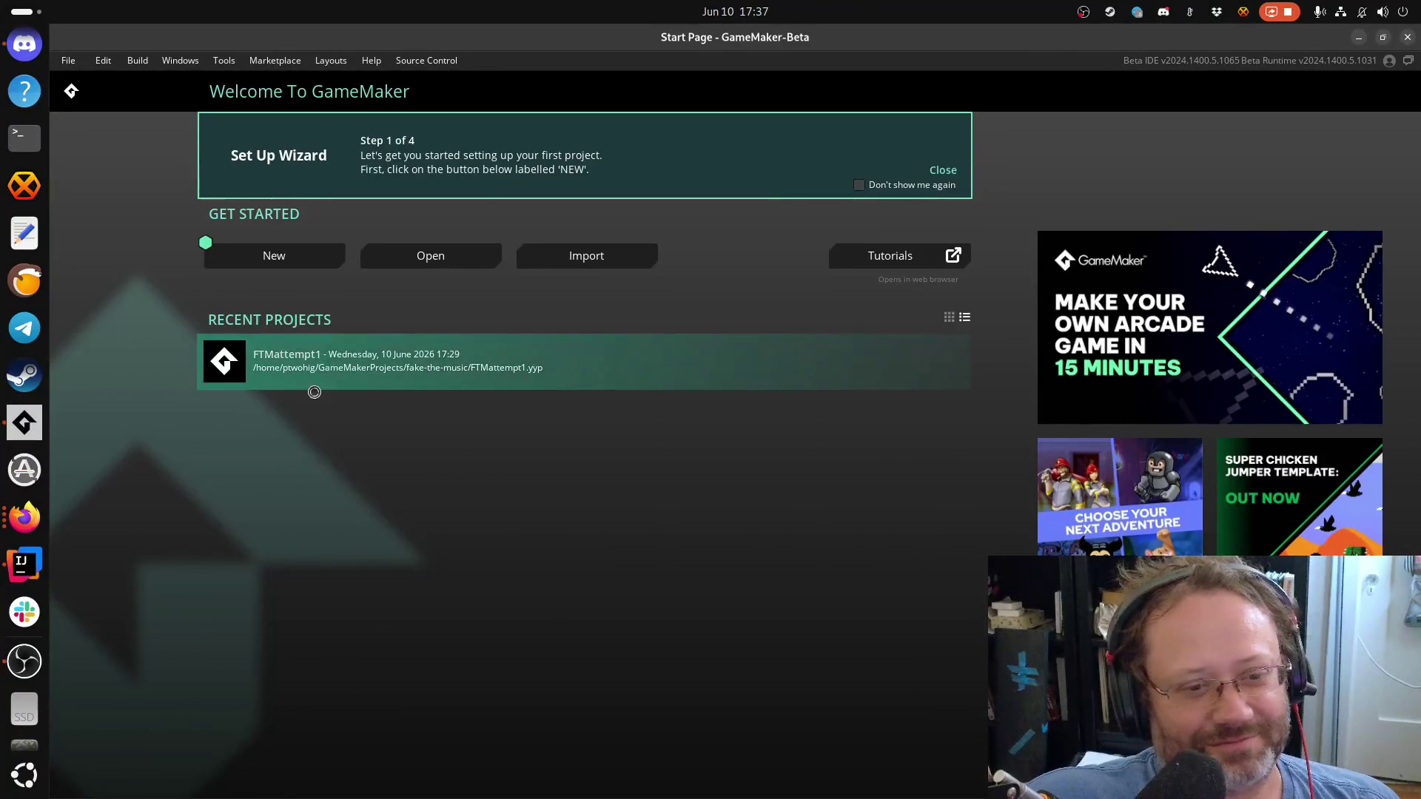
click(311, 388)
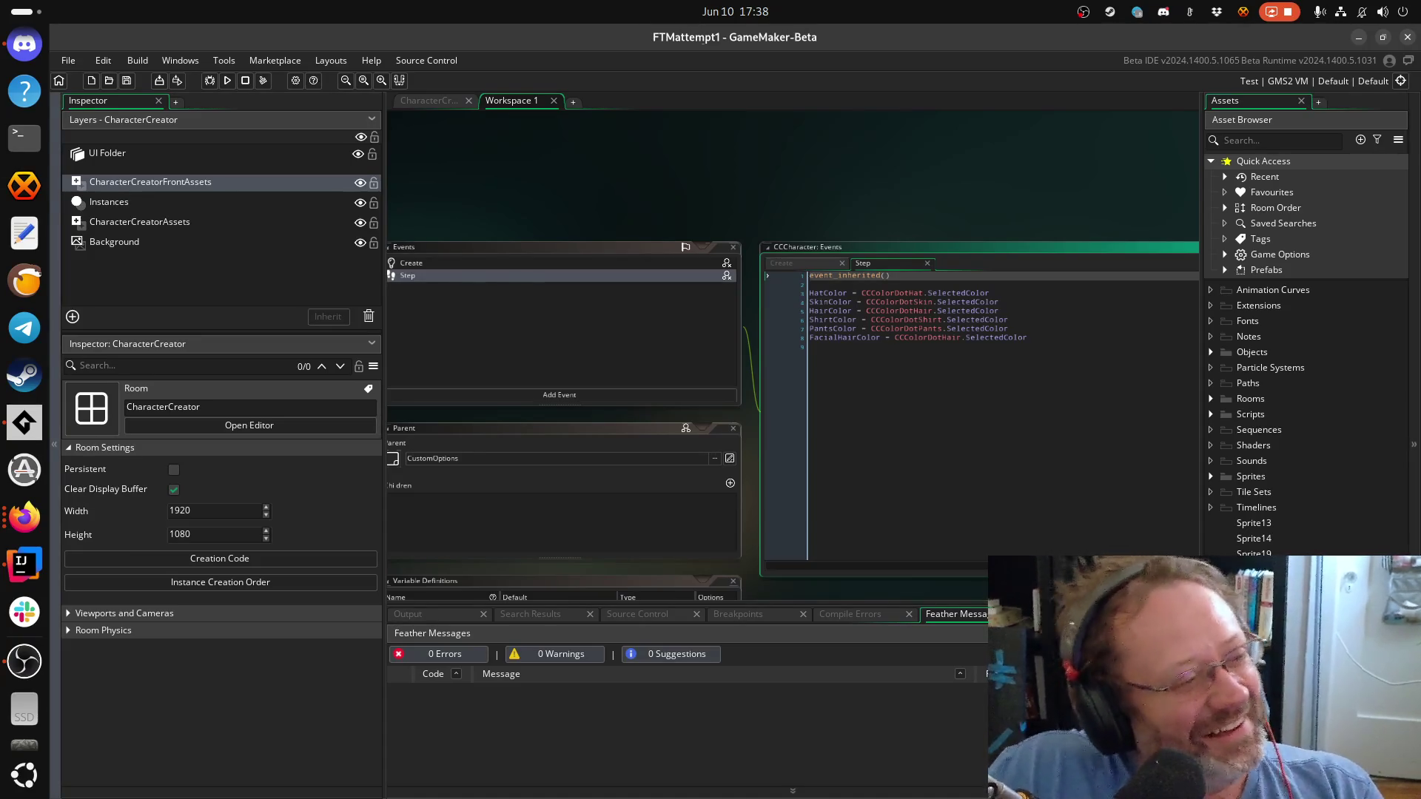
click(24, 517)
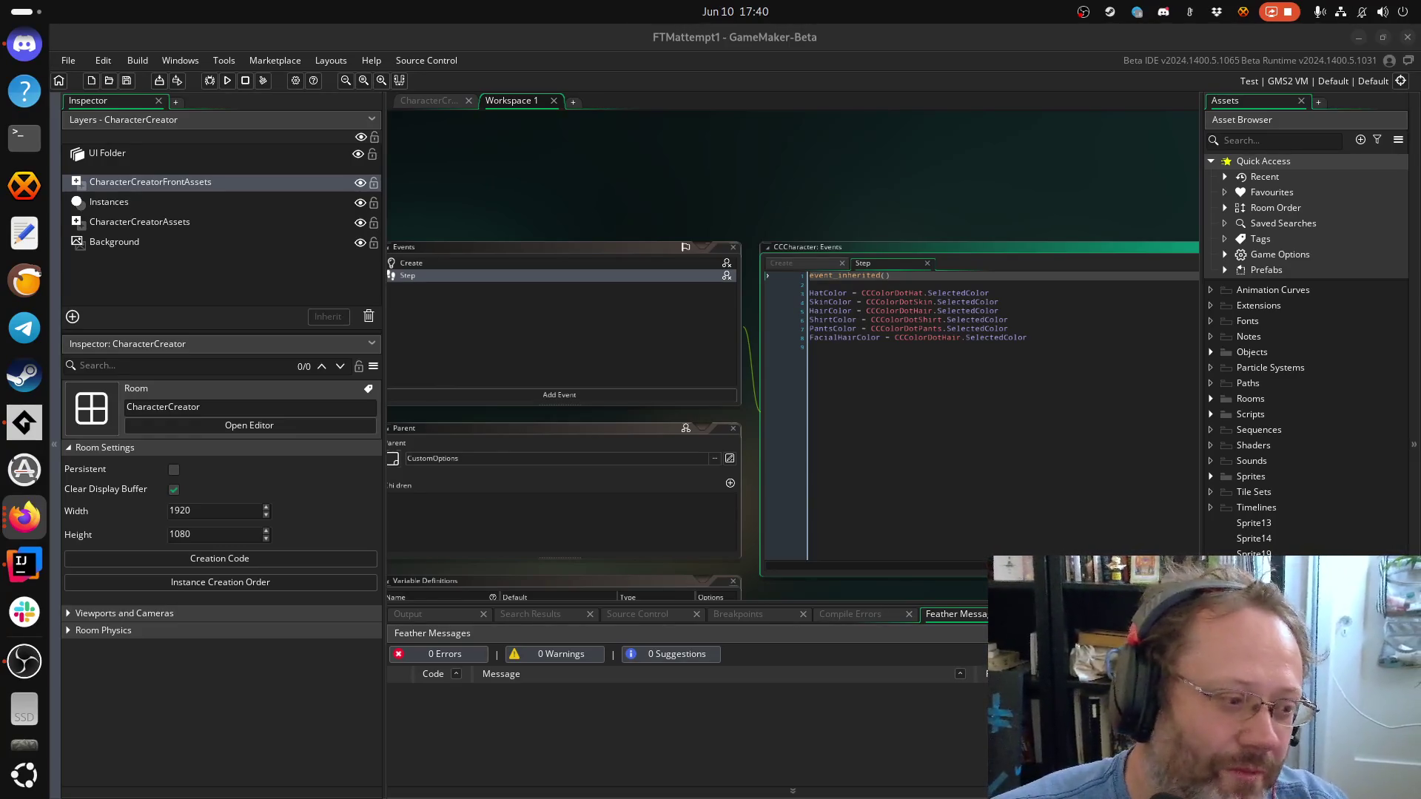
Run the game in debug and give the character a dark green beard
click(211, 80)
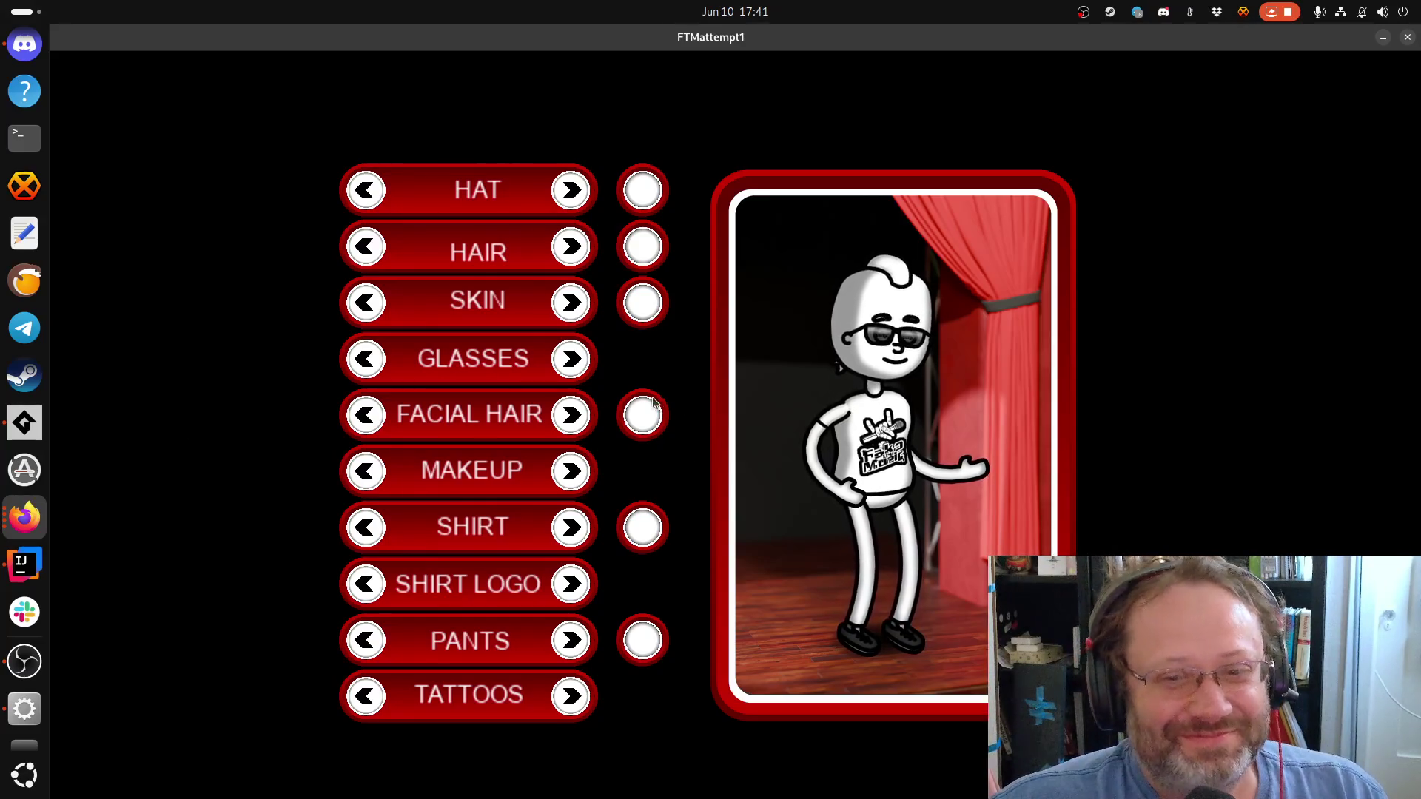
click(575, 414)
click(651, 434)
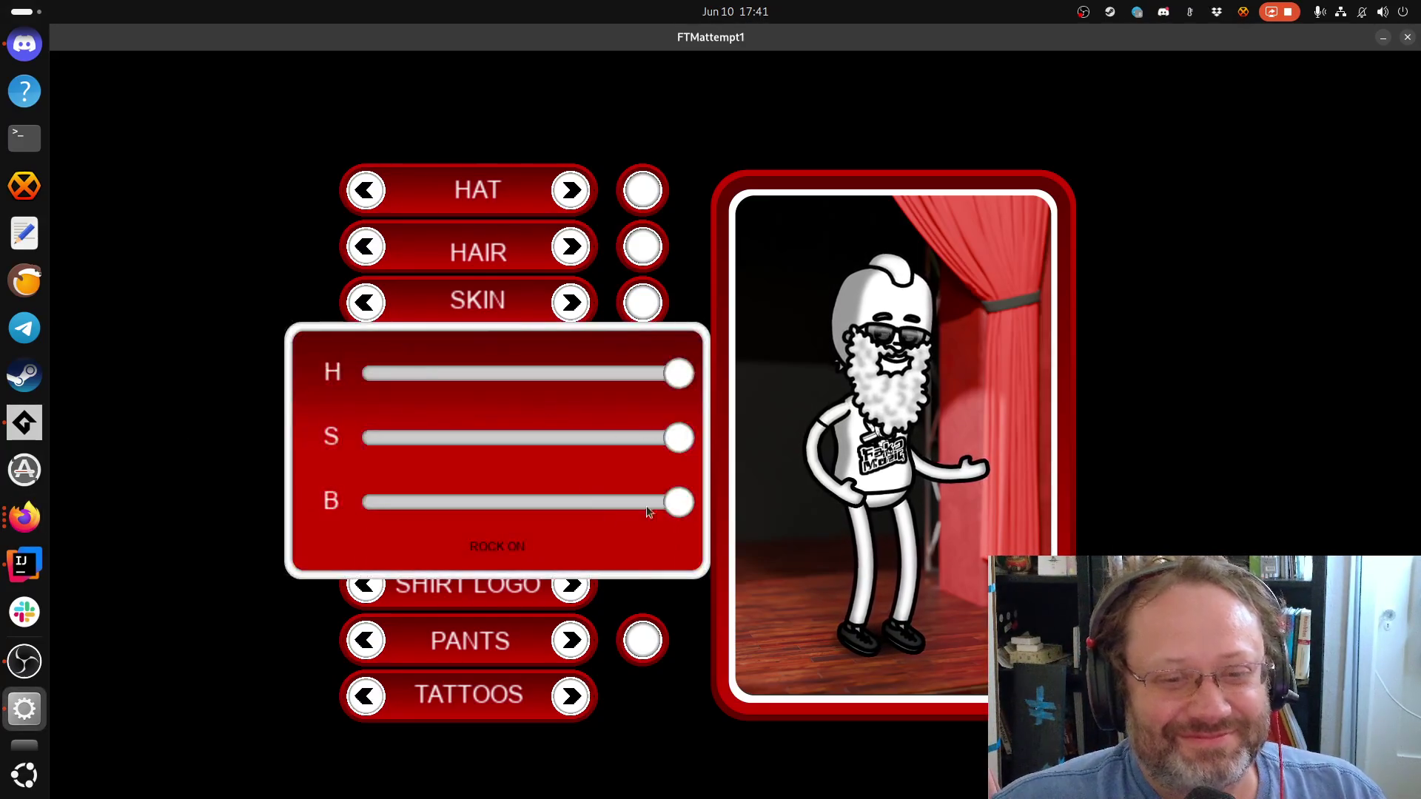
drag(677, 438, 486, 438)
mouse_move(678, 373)
mouse_down()
mouse_move(464, 357)
mouse_move(470, 373)
mouse_up()
mouse_move(678, 502)
mouse_down()
mouse_move(419, 502)
mouse_move(497, 506)
mouse_up()
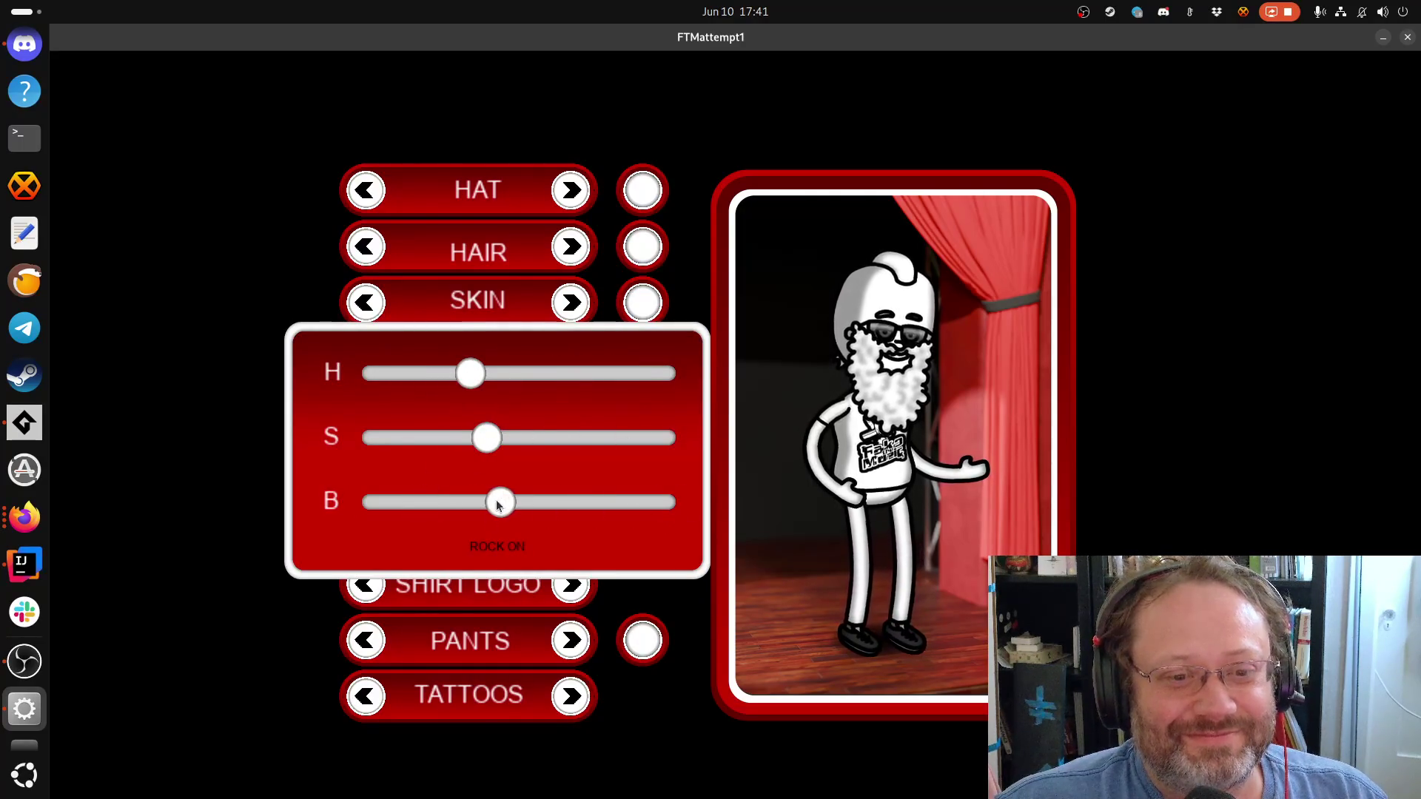
click(498, 546)
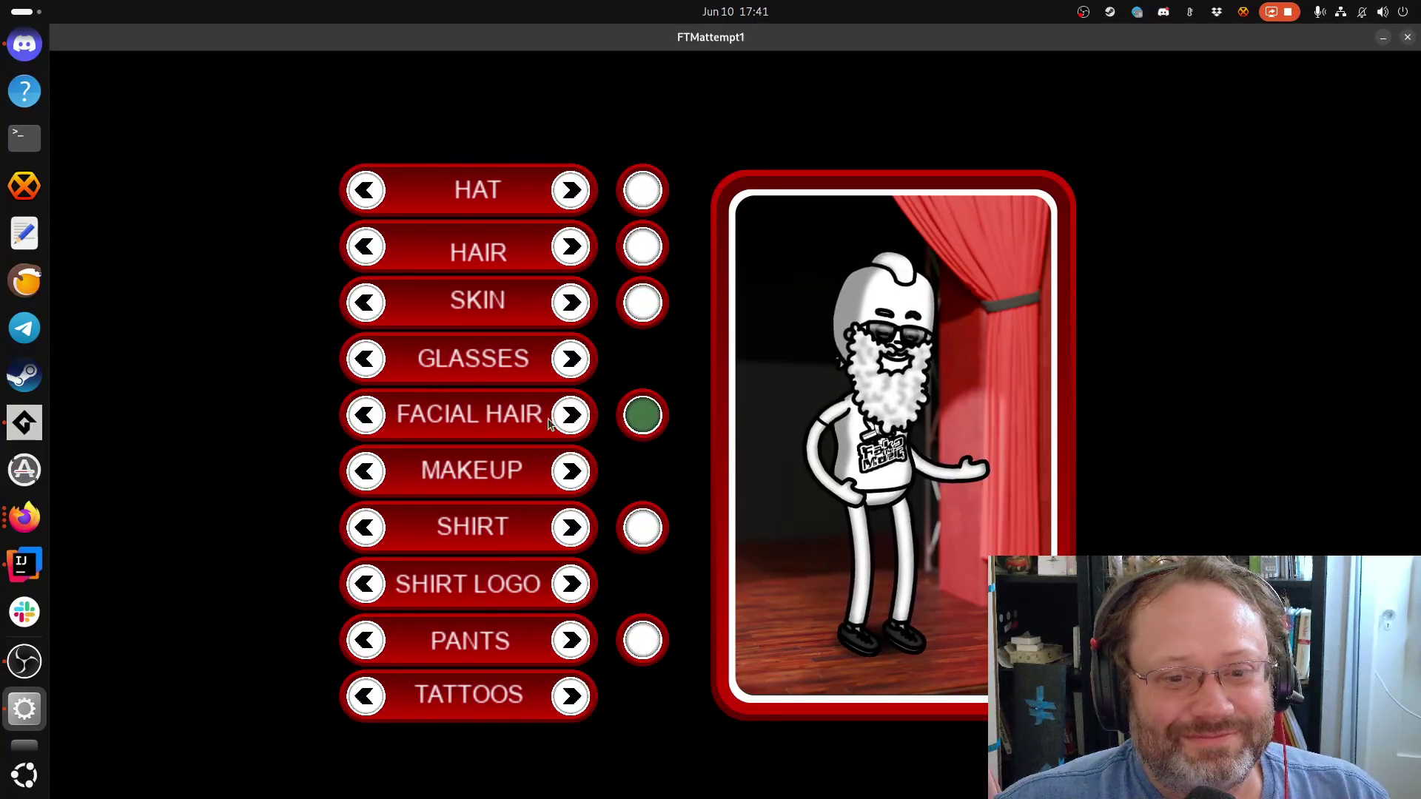
Make the skin purple and re-tint the facial hair purple
click(651, 315)
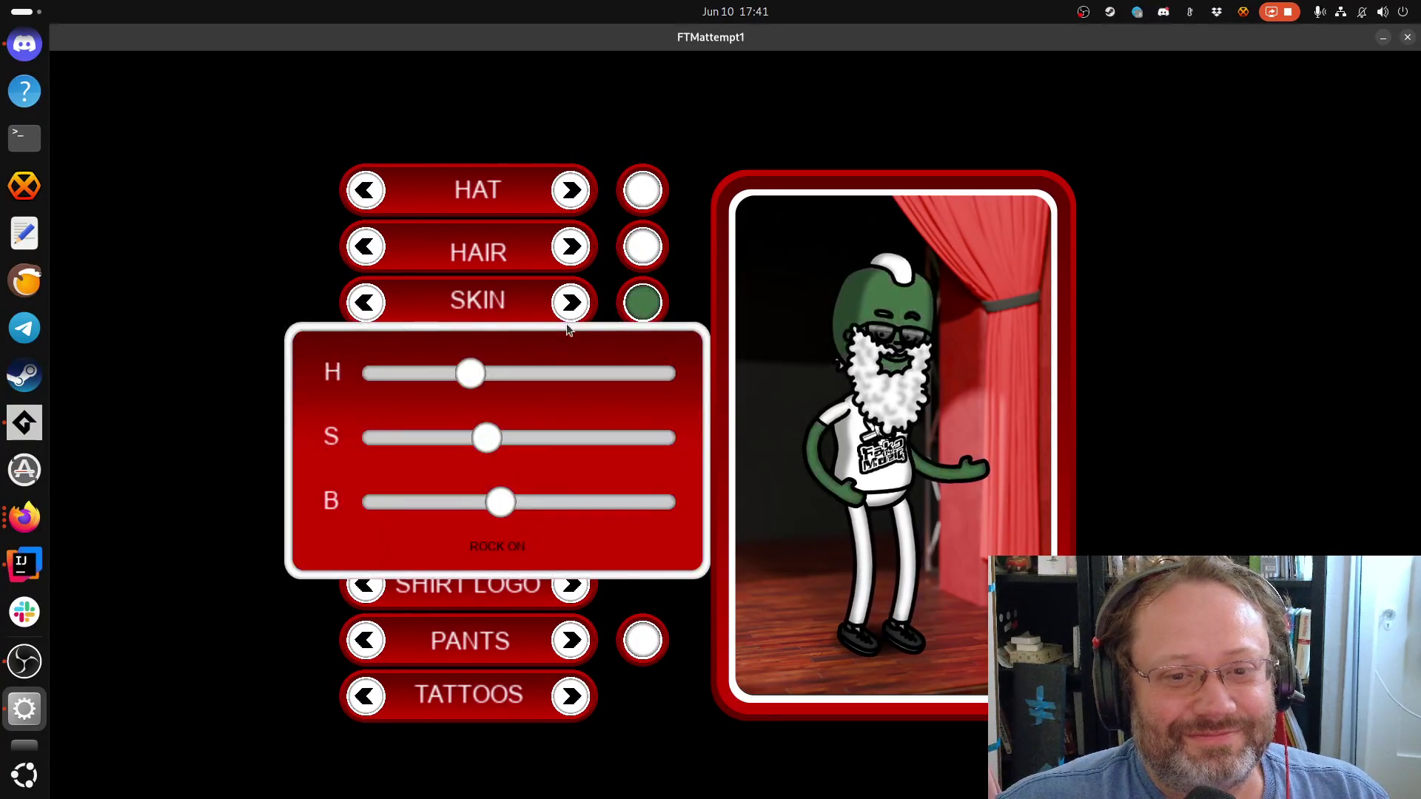
drag(470, 373, 628, 373)
click(475, 545)
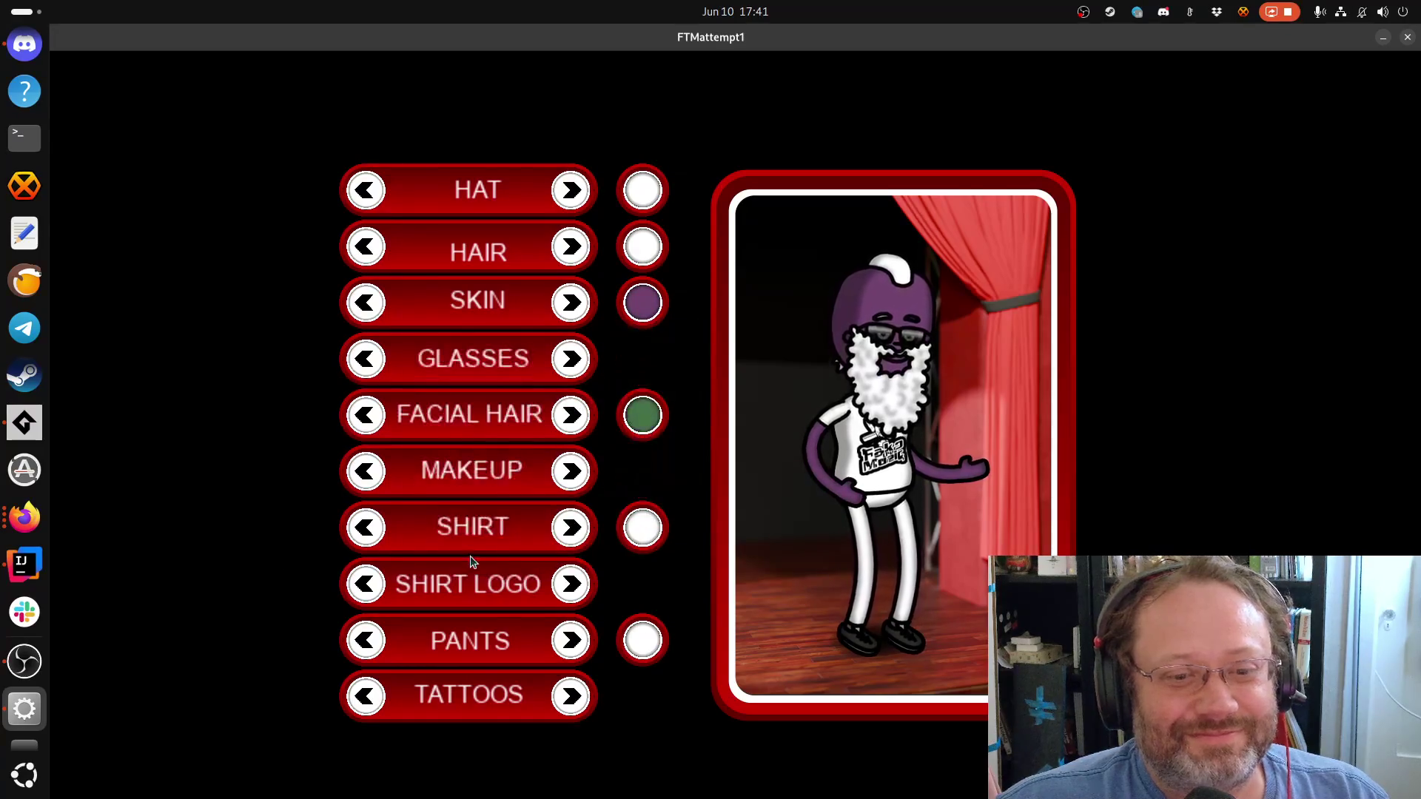
click(643, 421)
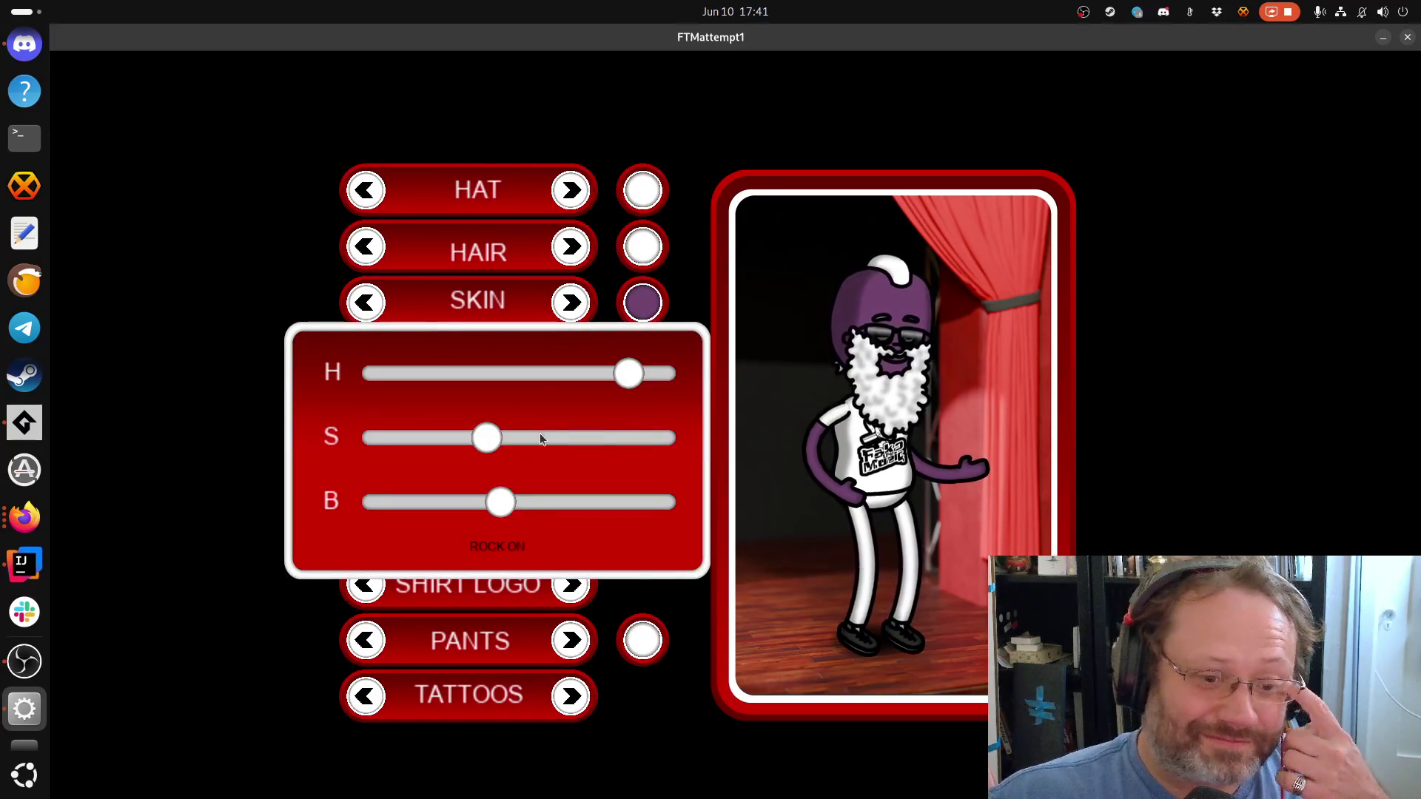
mouse_move(489, 437)
mouse_down()
mouse_move(672, 437)
mouse_move(542, 437)
mouse_up()
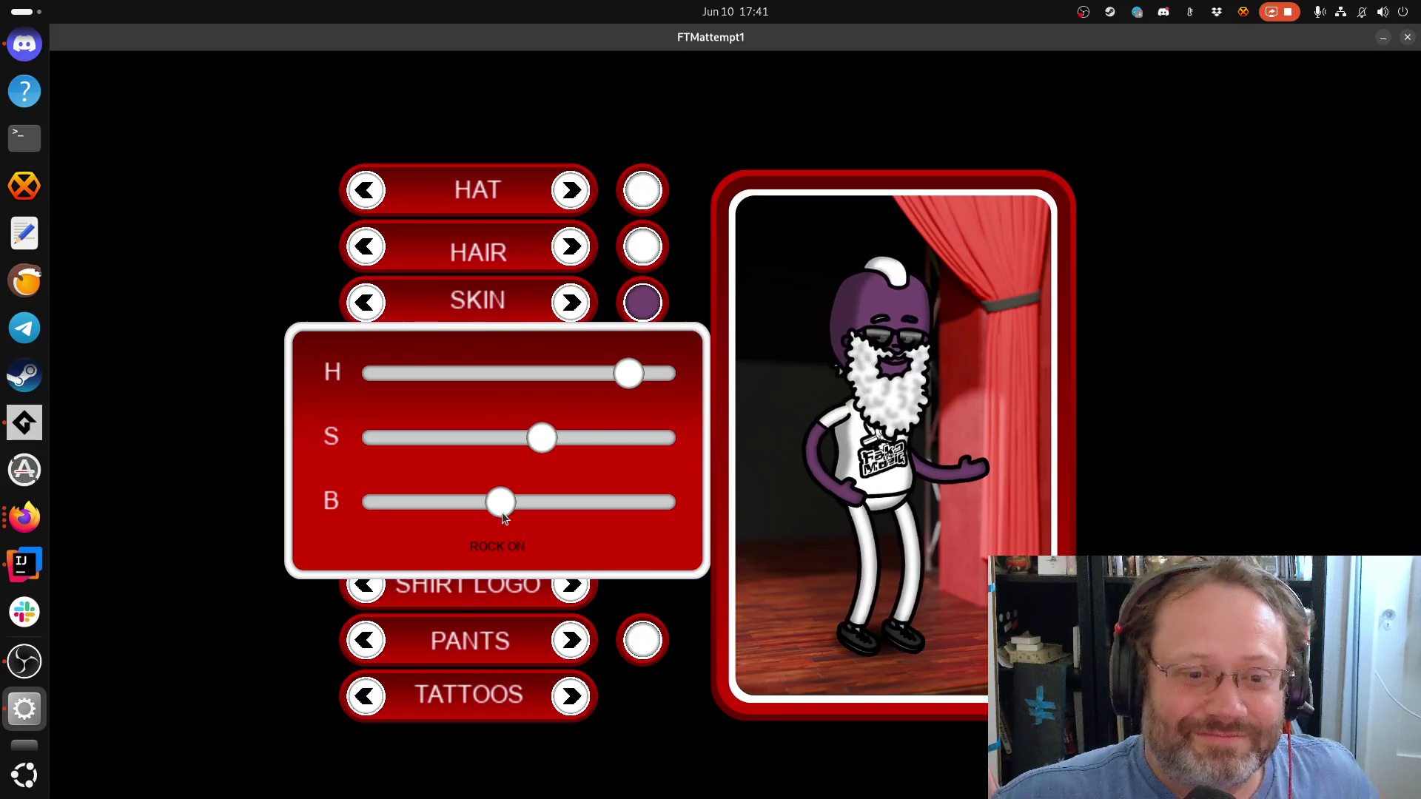
click(509, 555)
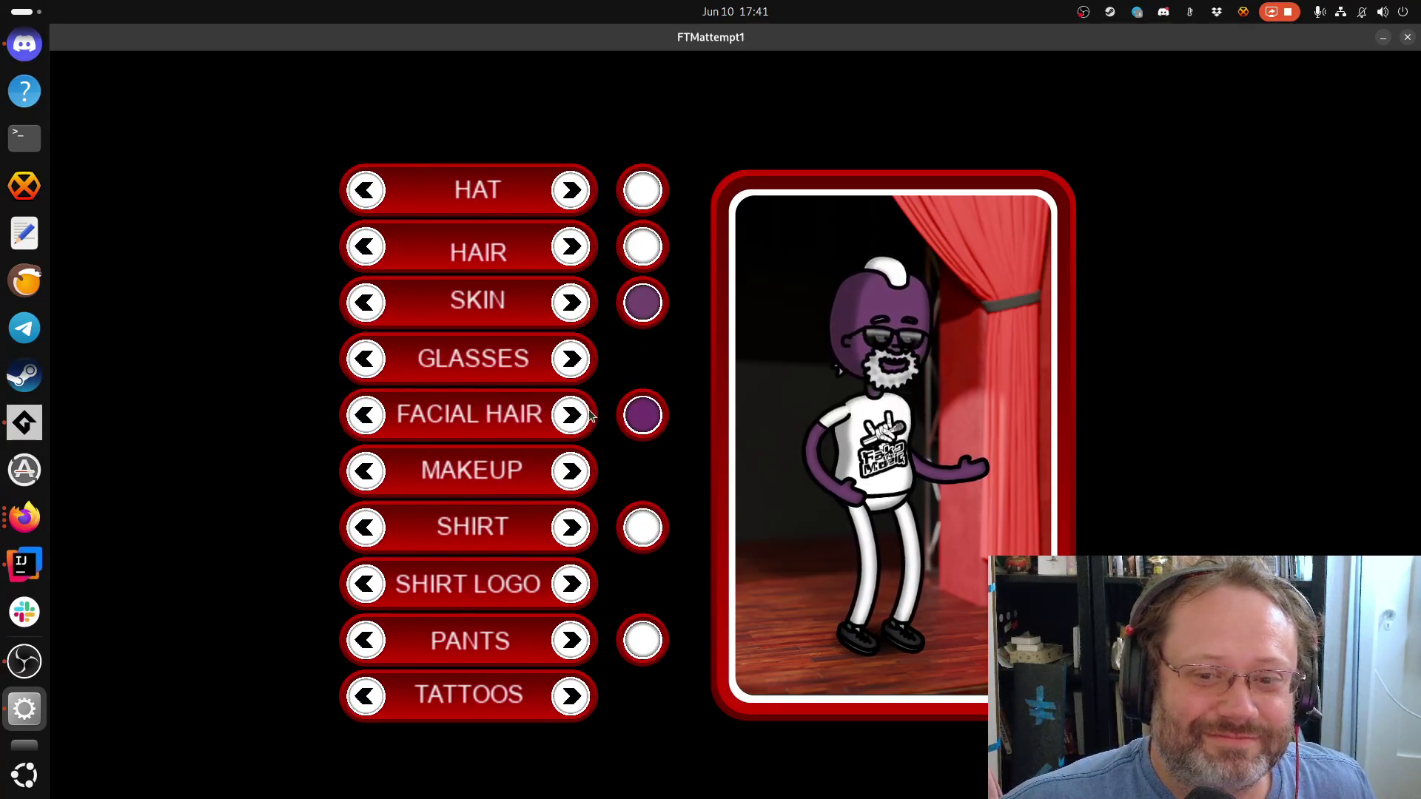
Make the hair pale green, then close the game window
click(649, 236)
drag(618, 376, 428, 375)
drag(511, 510, 607, 513)
drag(538, 439, 427, 440)
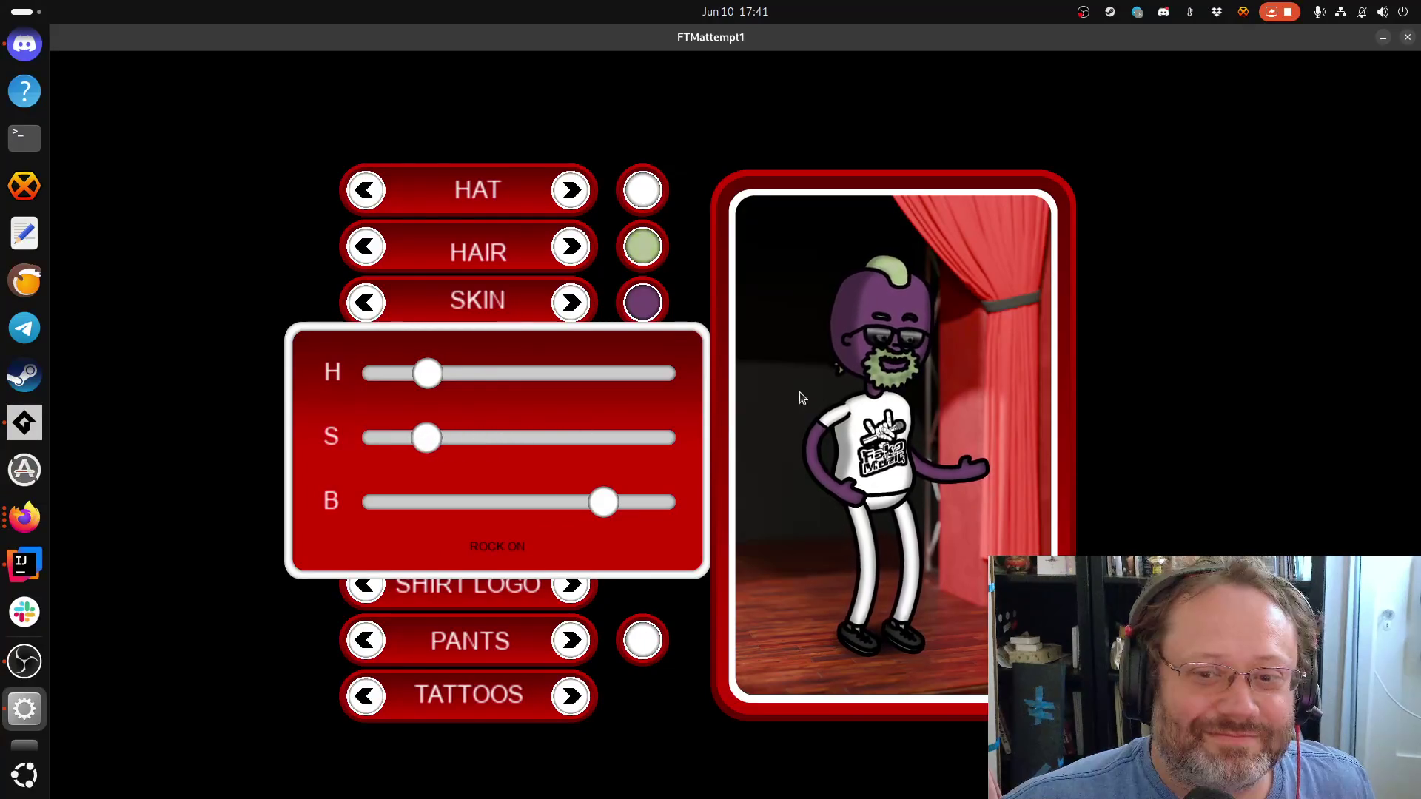
click(1407, 37)
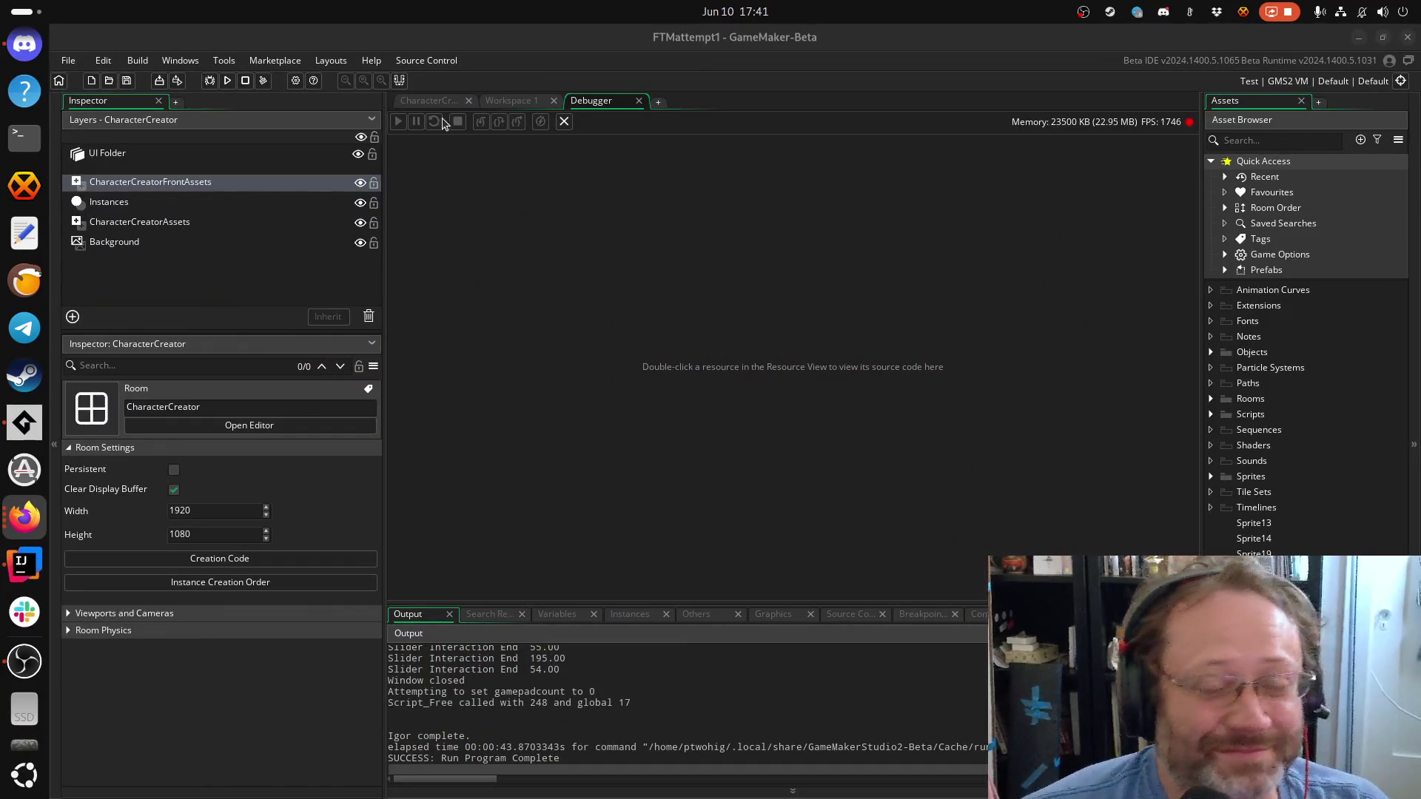
Replace CCColorDotHair with CCColorDotFacialHair on Step line 8, save, and run the game
click(495, 104)
click(903, 368)
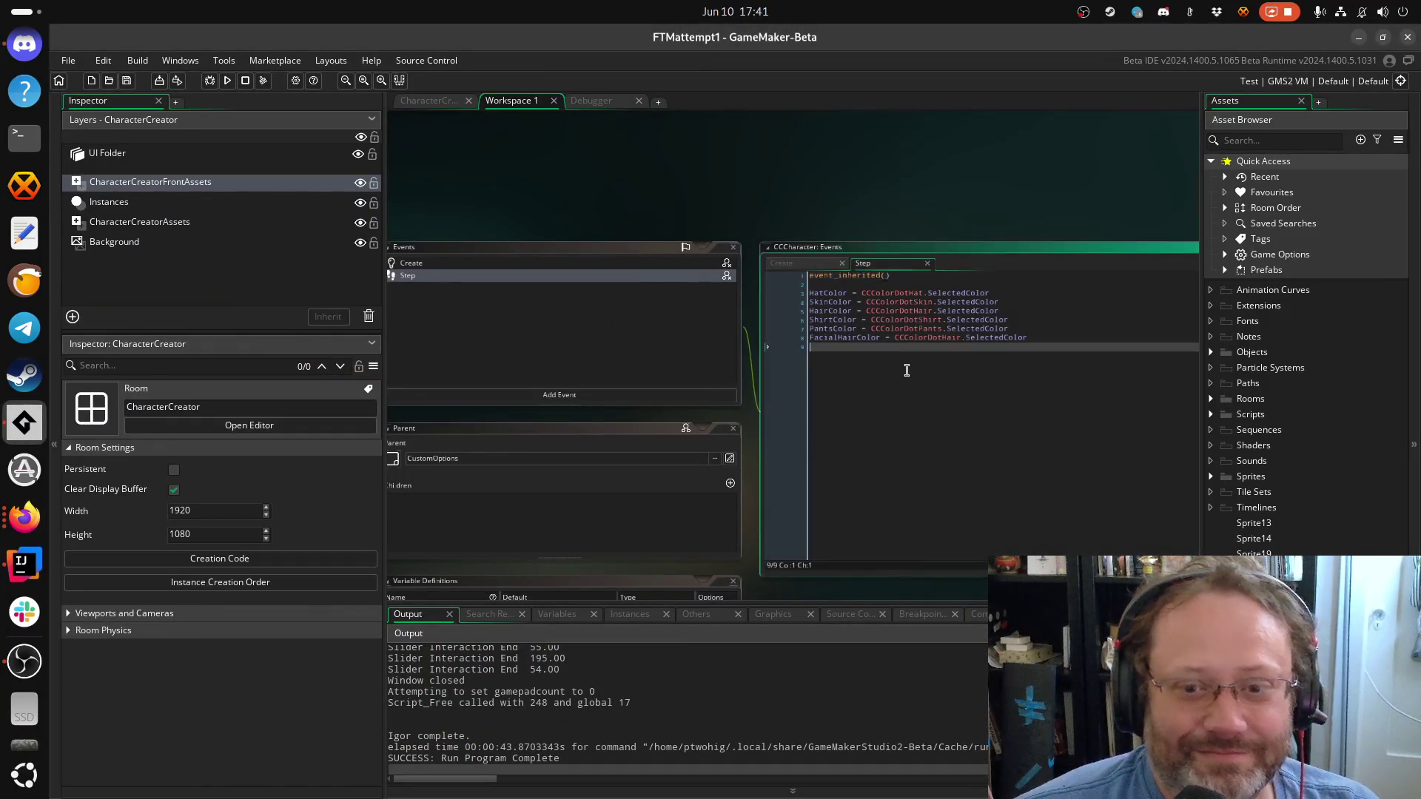
click(946, 339)
double_click(947, 339)
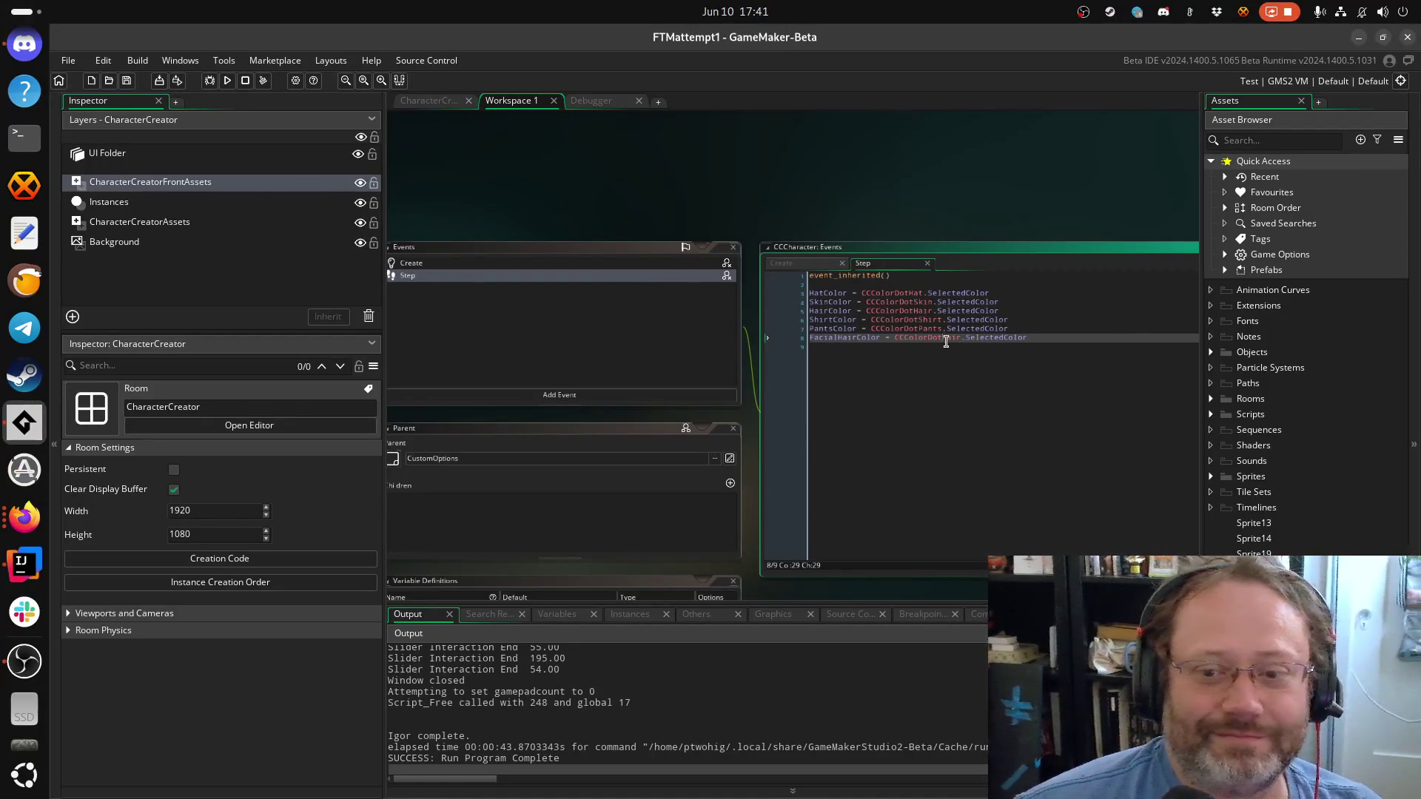
text(CCColor)
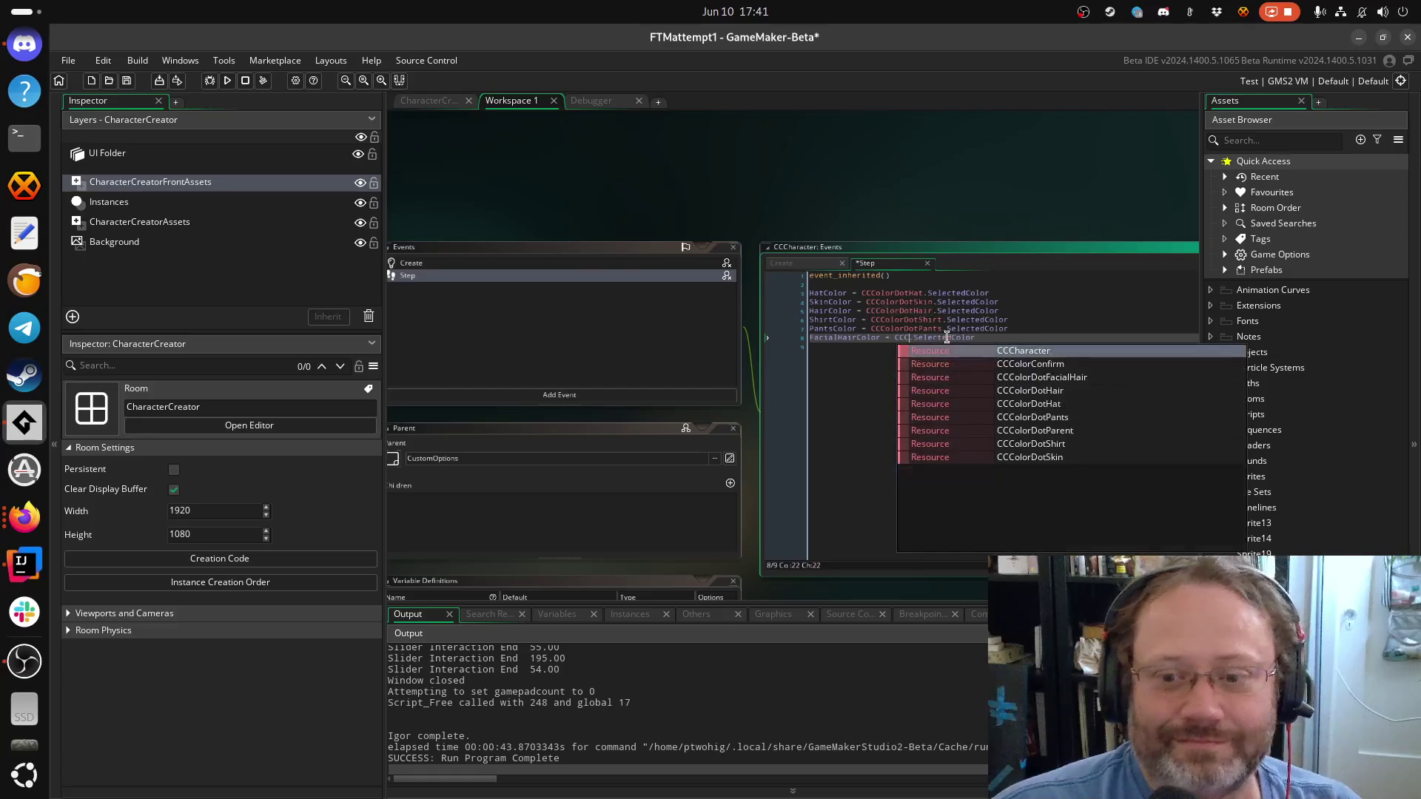
key(Right)
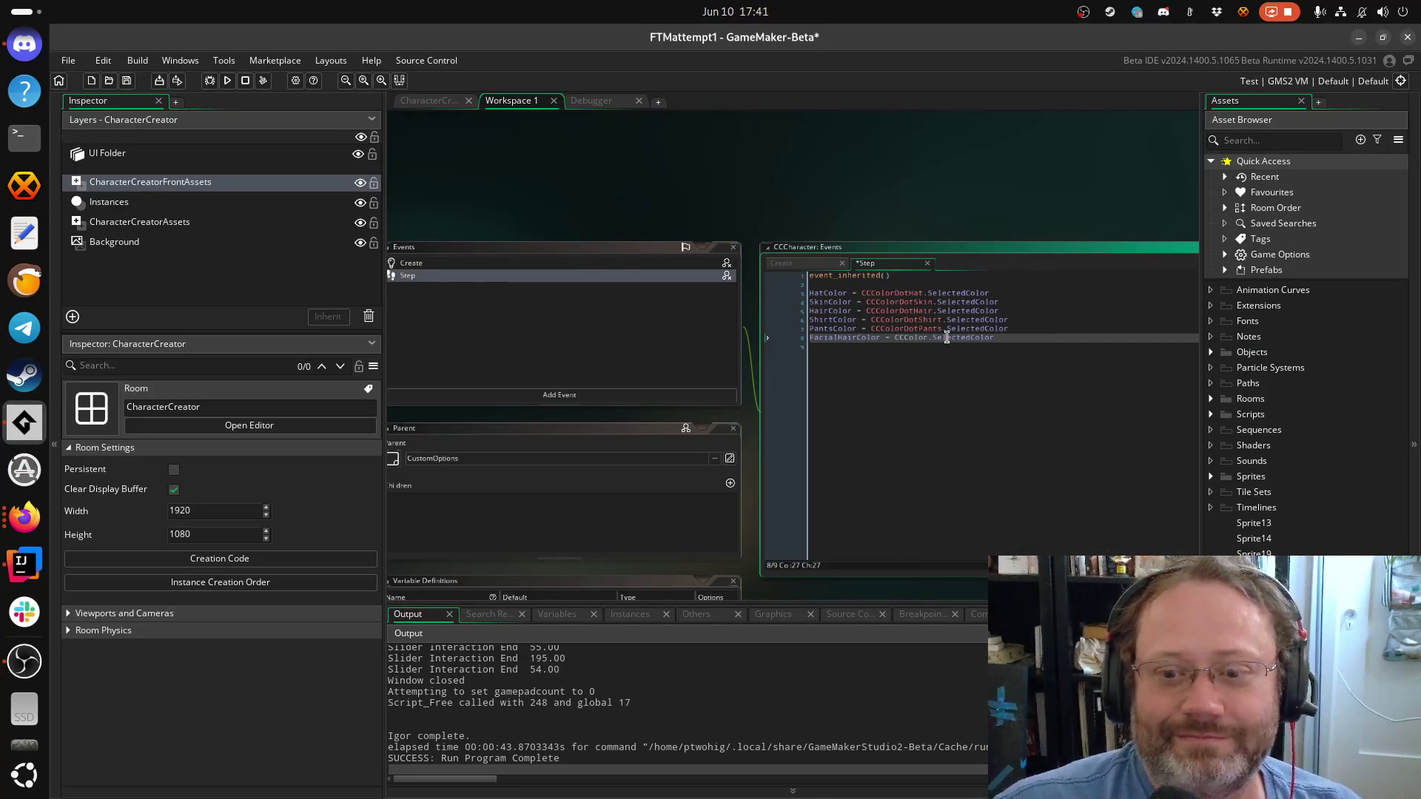
key(Left)
text(DotFacialHair)
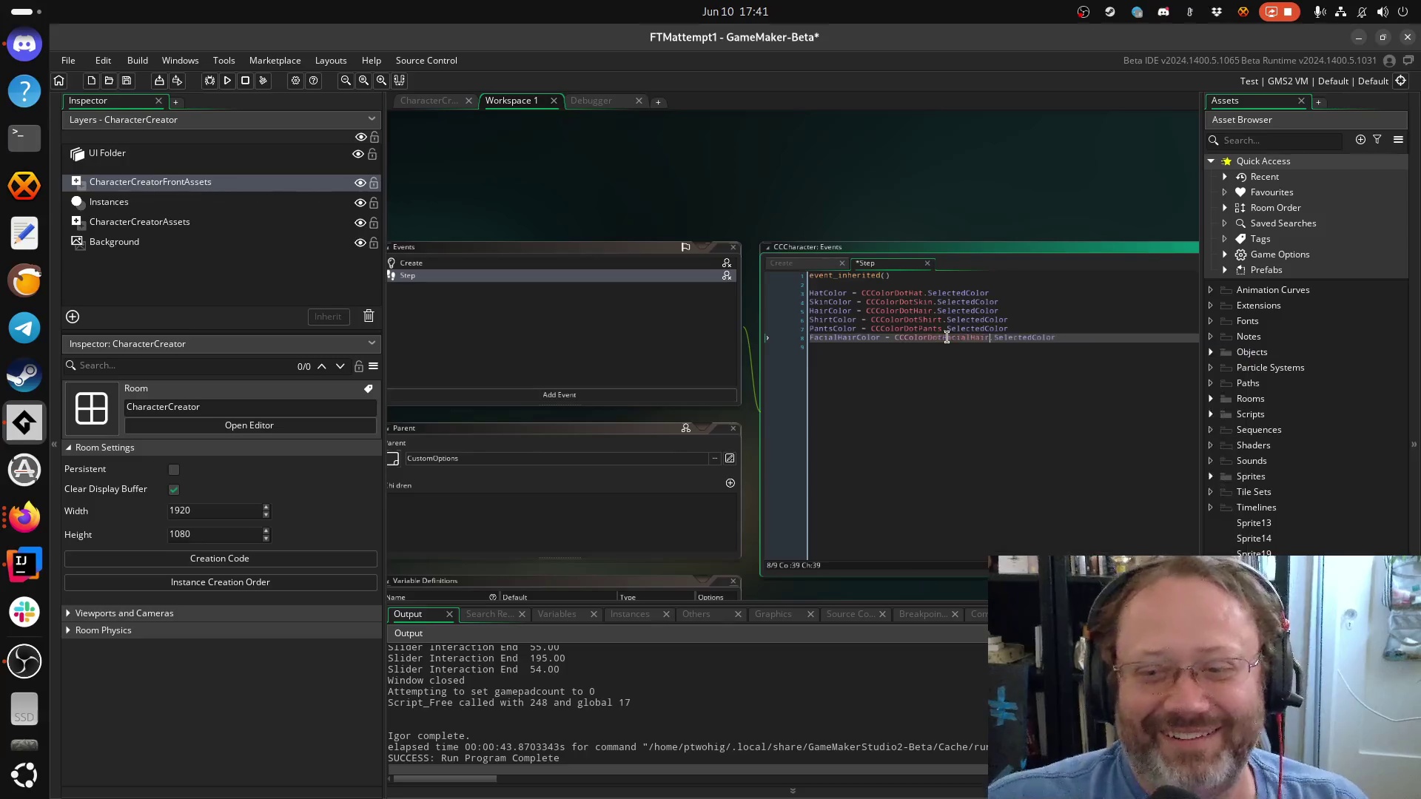
key(Down)
key(ctrl+s)
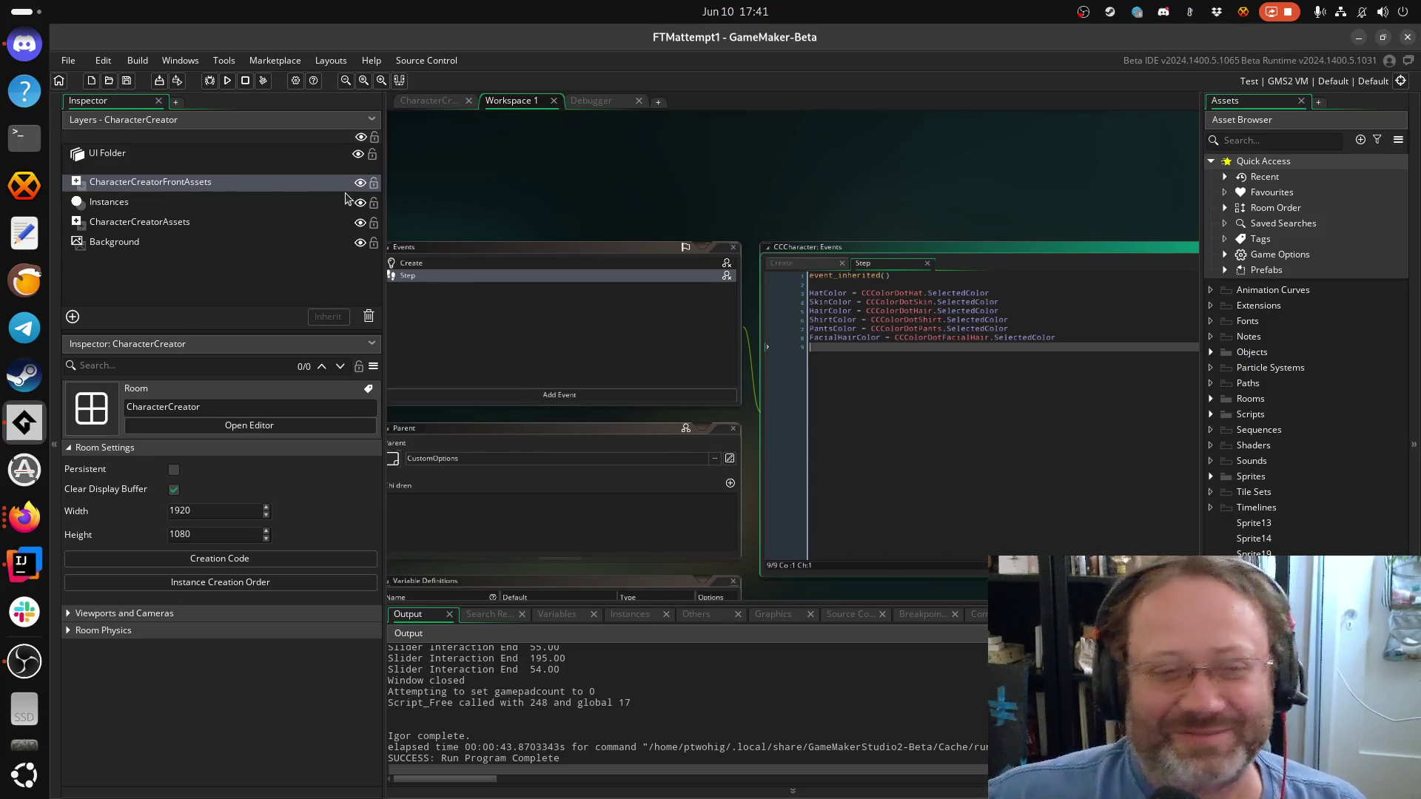
click(210, 80)
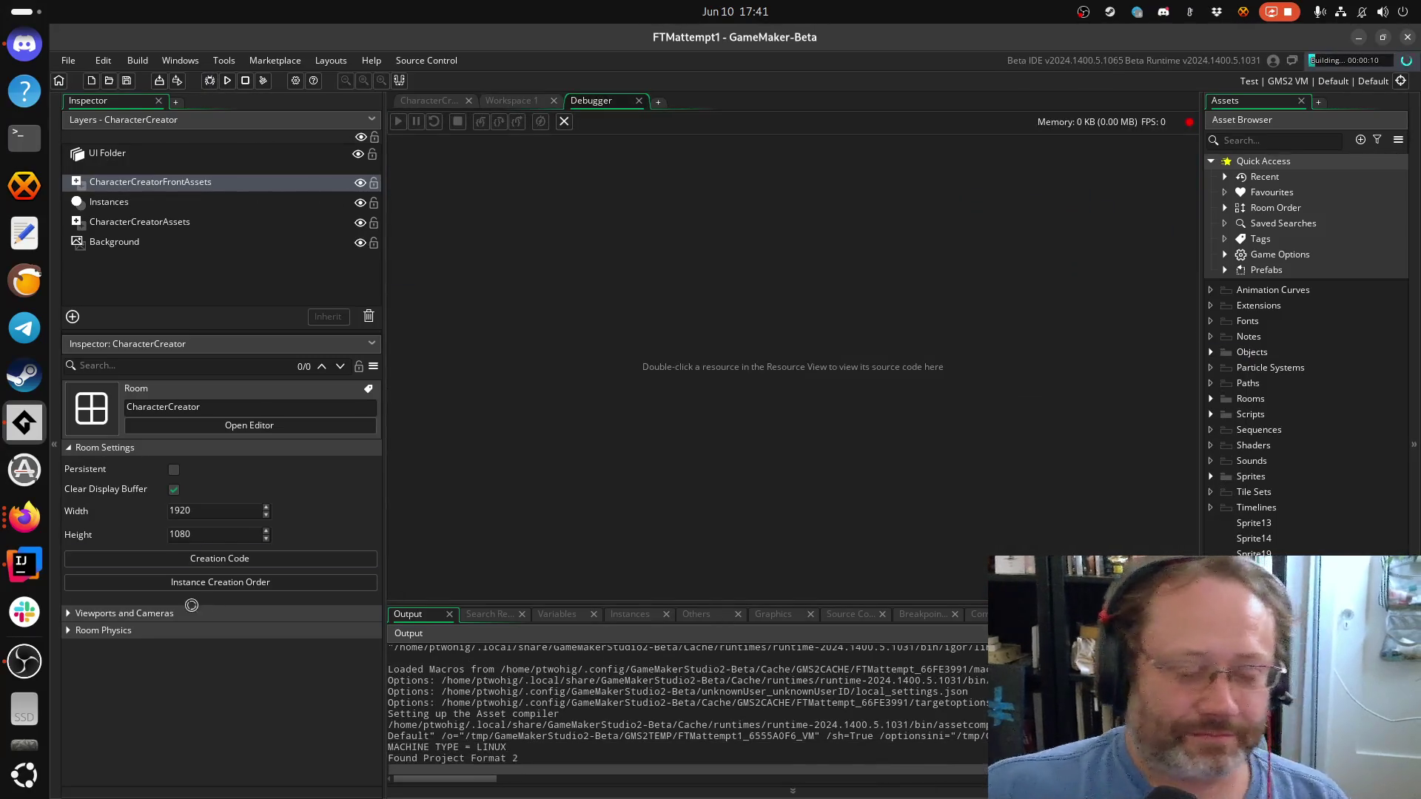
Dismiss the stray terminal window that opened over the game
click(24, 140)
text(c)
key(BackSpace)
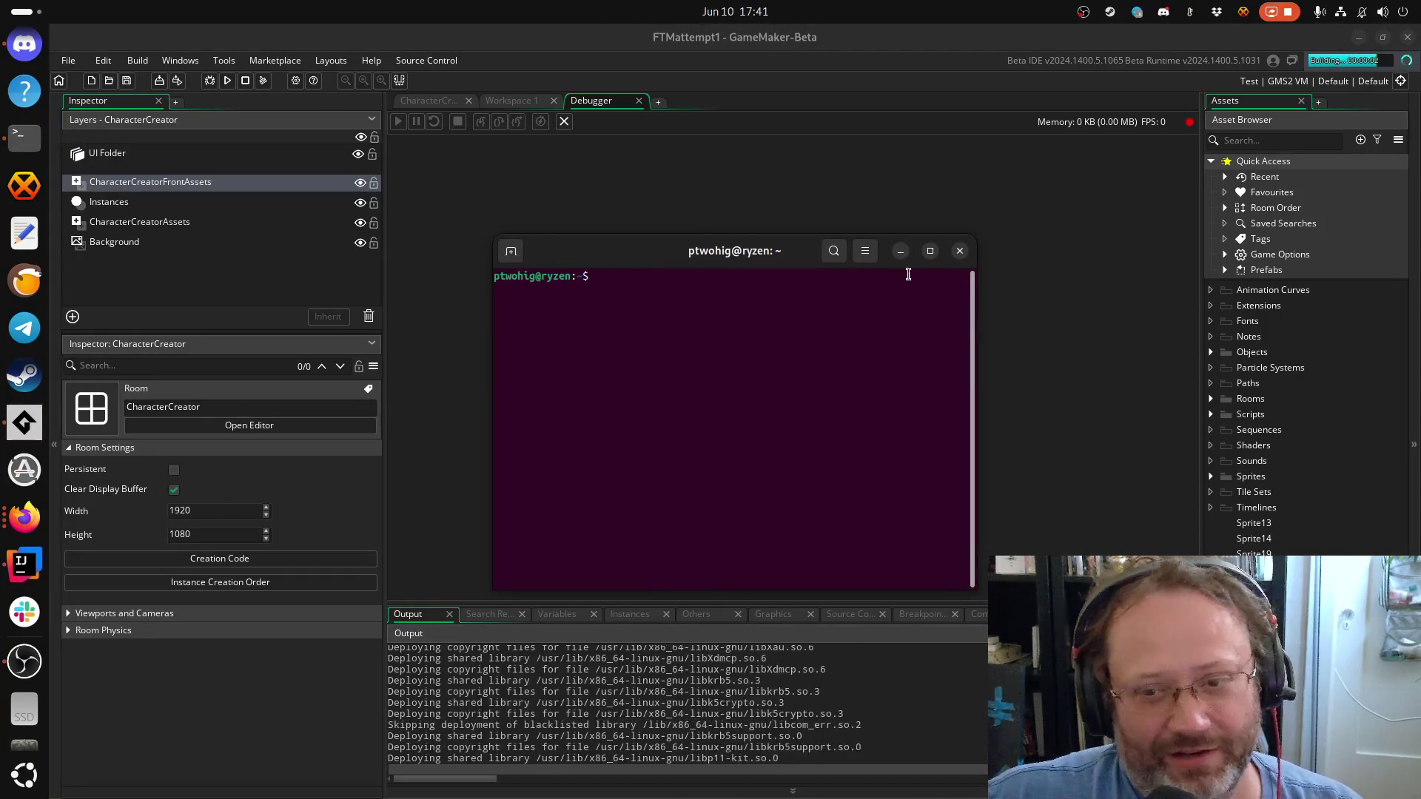
click(959, 251)
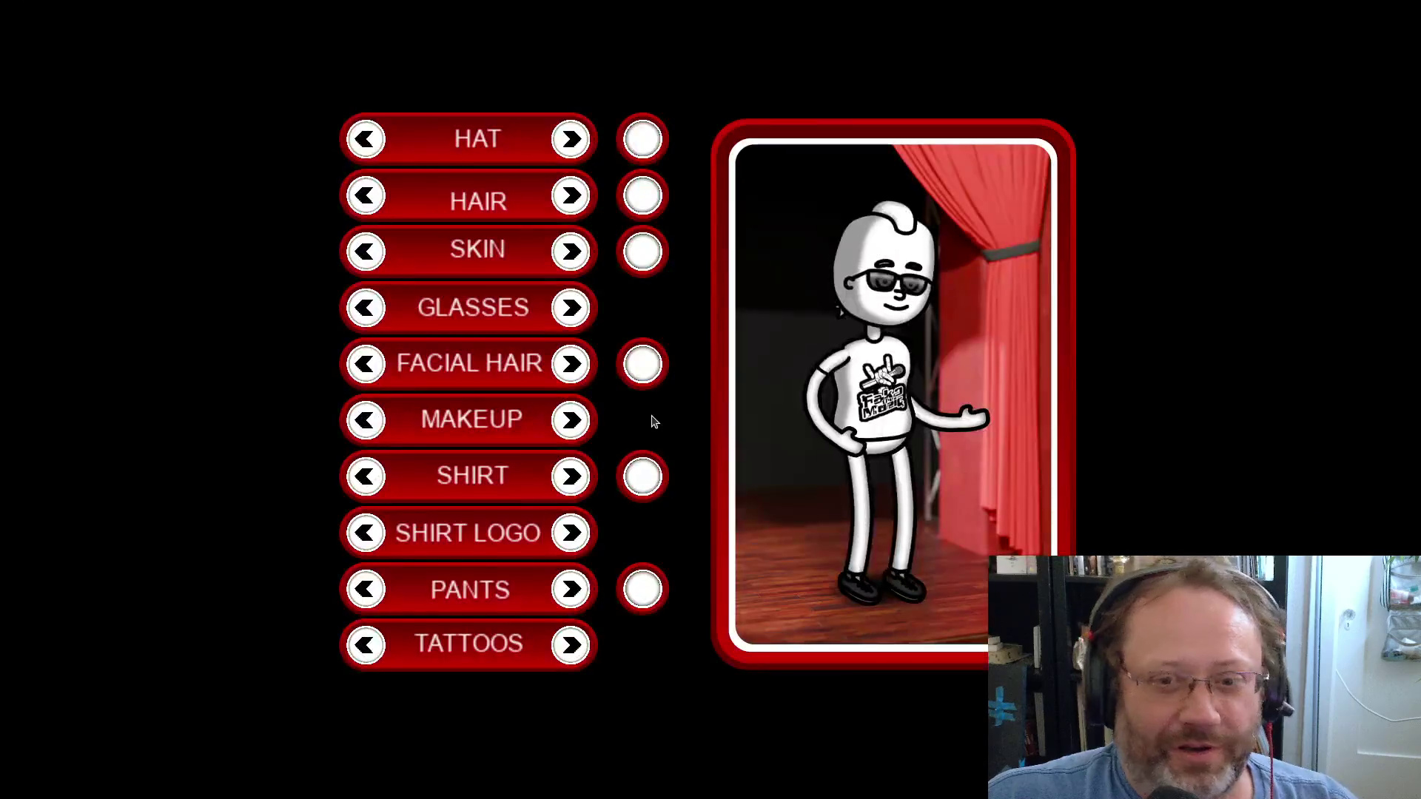
Pick the next facial hair style, lower its colour saturation to tint the beard pink, then quit the game
click(572, 364)
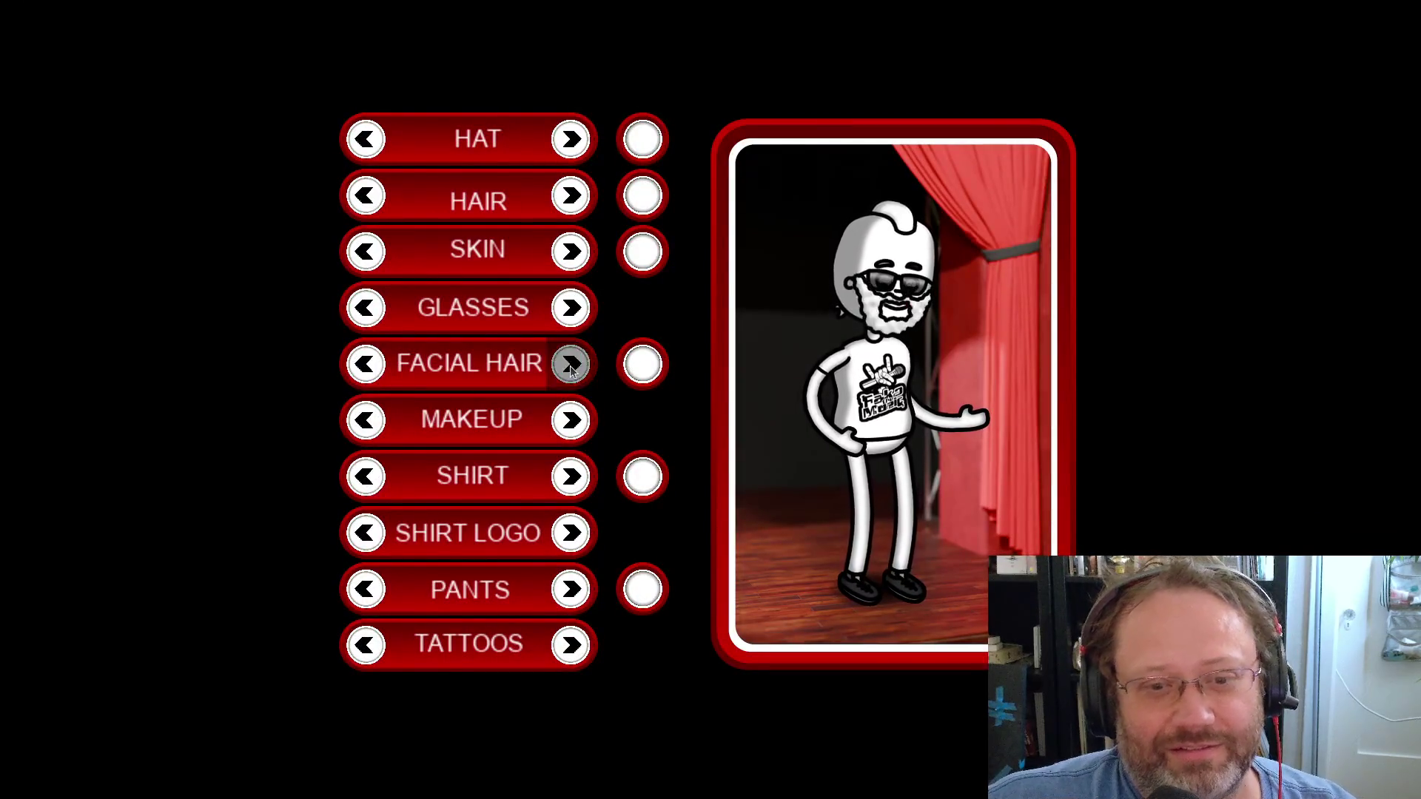
click(642, 380)
drag(650, 384, 465, 386)
click(497, 493)
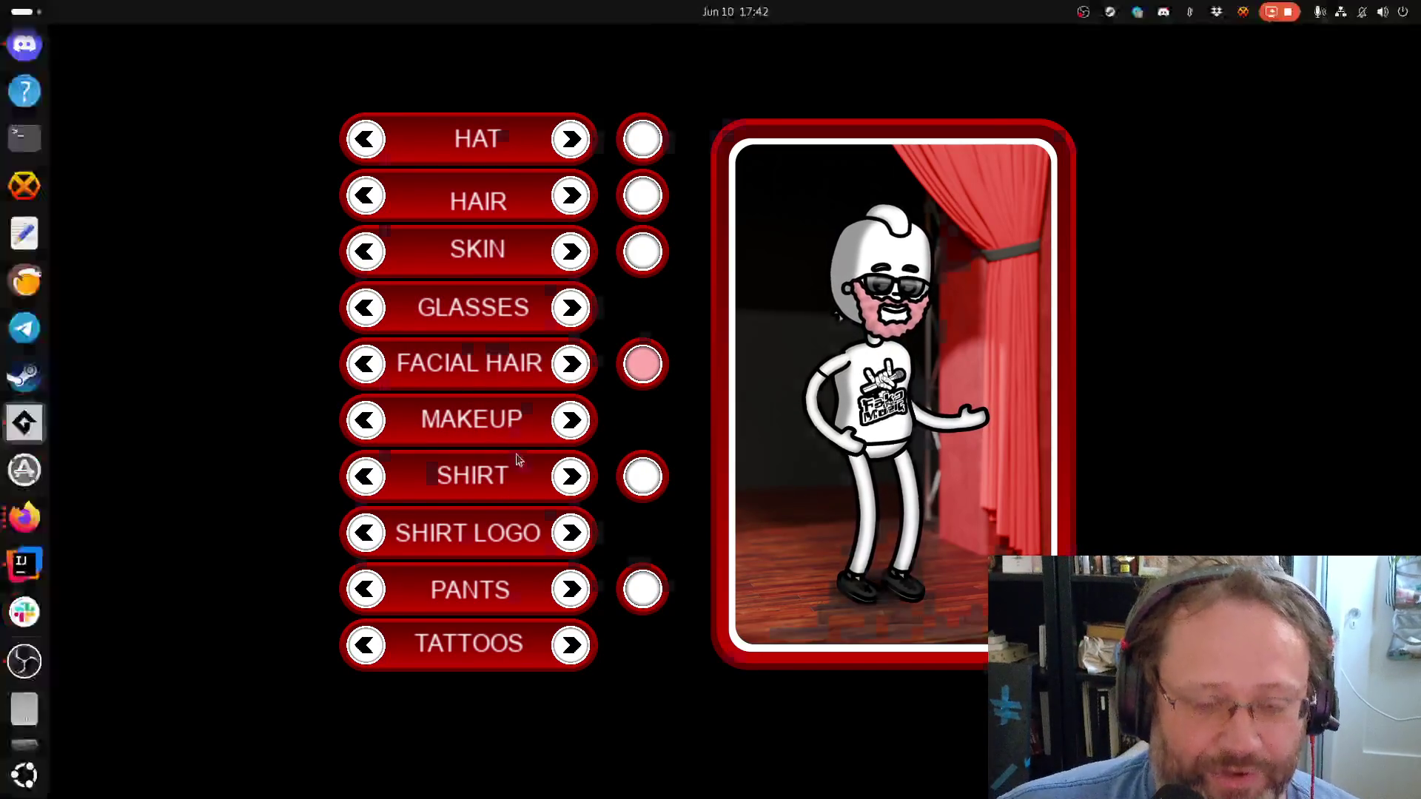
key(alt+F4)
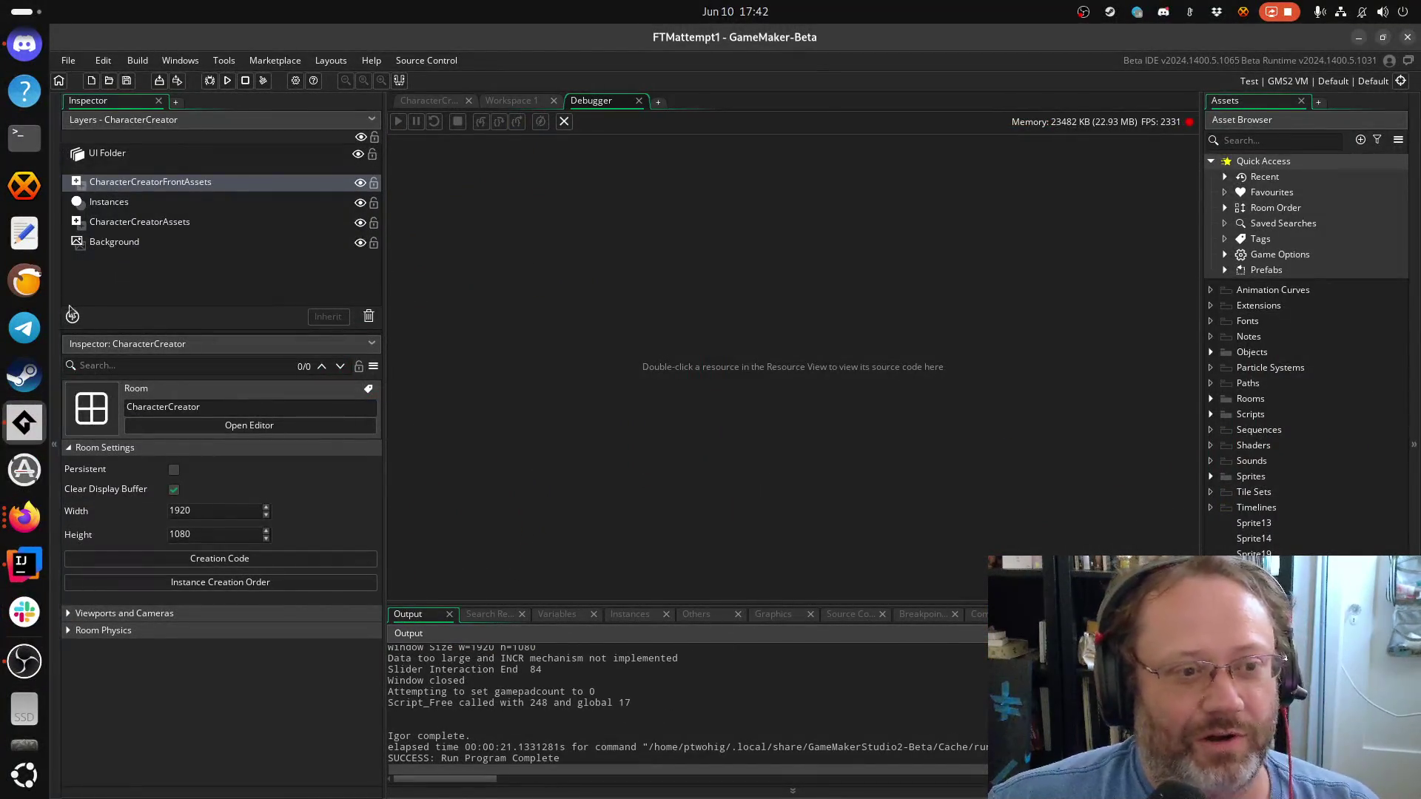
Open a terminal in the GameMakerProjects/fake-the-music/ project folder
click(23, 142)
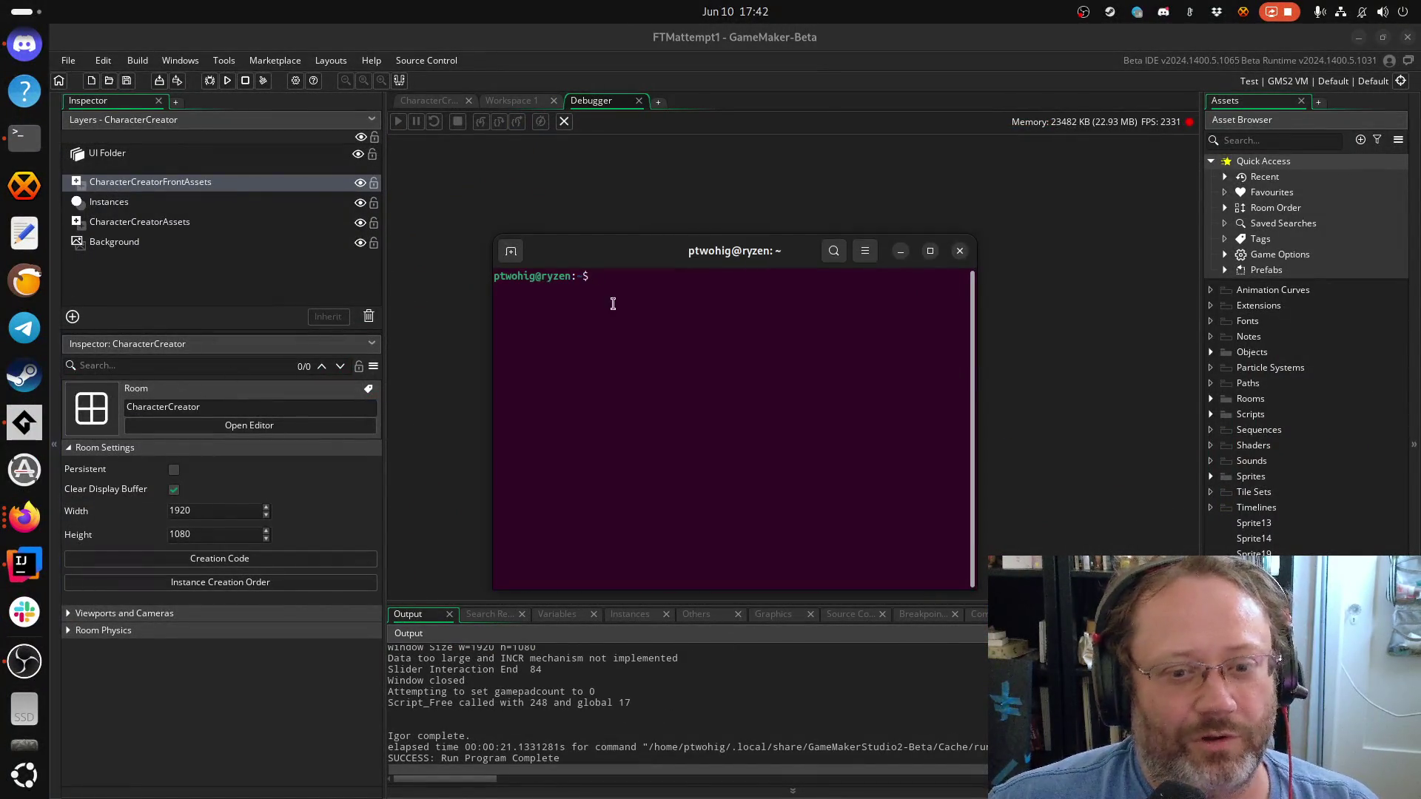
drag(650, 255, 784, 400)
text(g)
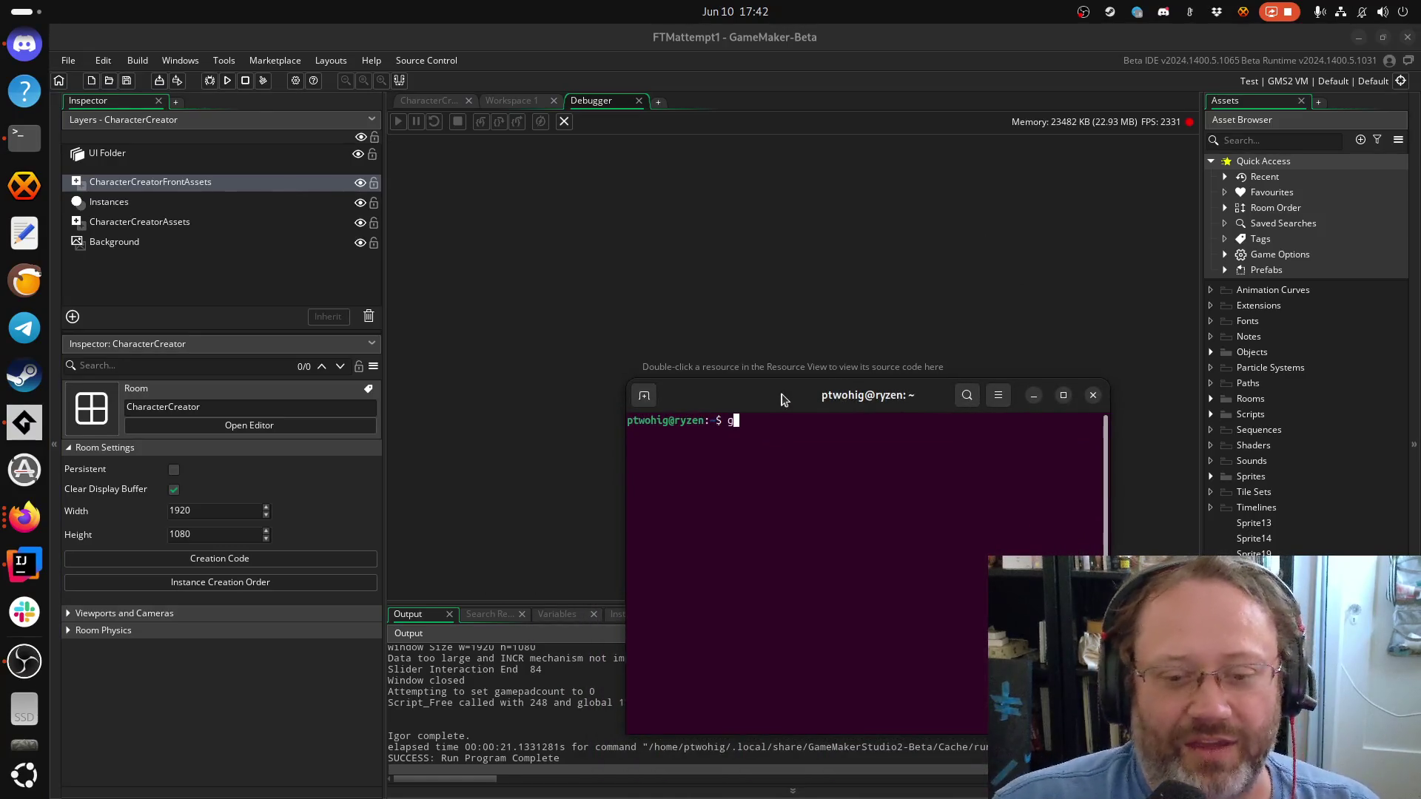
text(sta)
key(BackSpace)
key(BackSpace)
key(BackSpace)
key(ctrl+c)
text(cd g)
key(BackSpace)
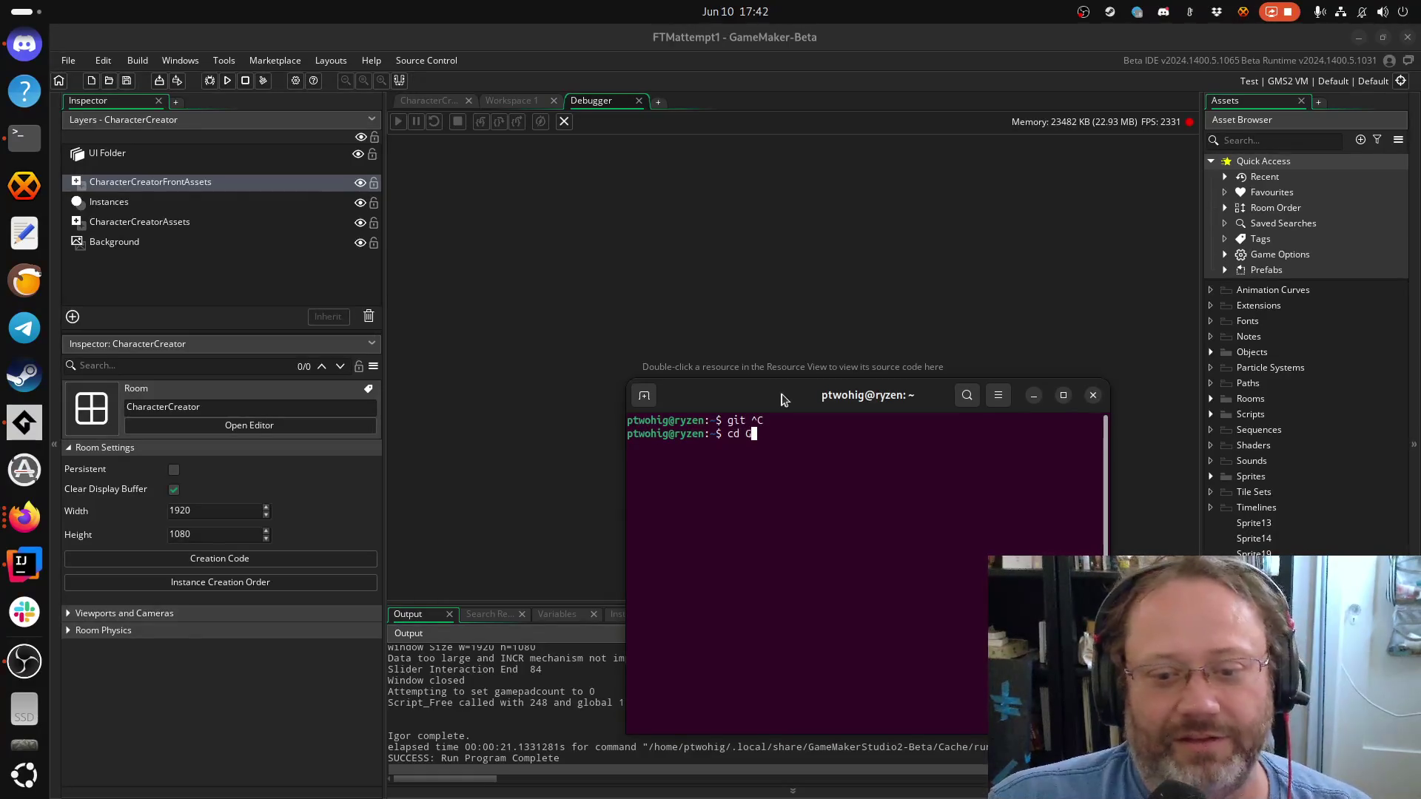
text(GameMaker)
key(Tab)
key(Tab)
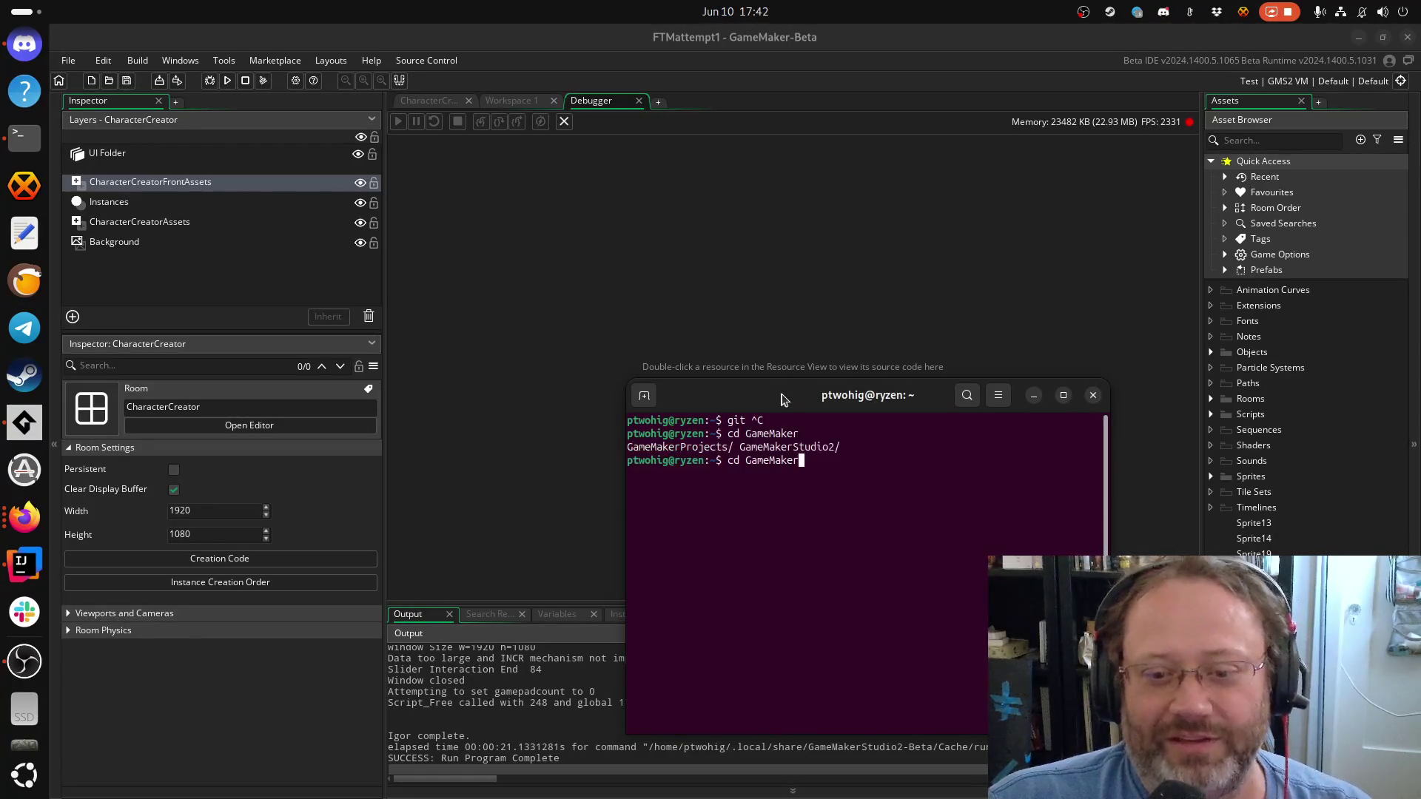
text(P)
key(Tab)
key(Tab)
key(Tab)
text(fake)
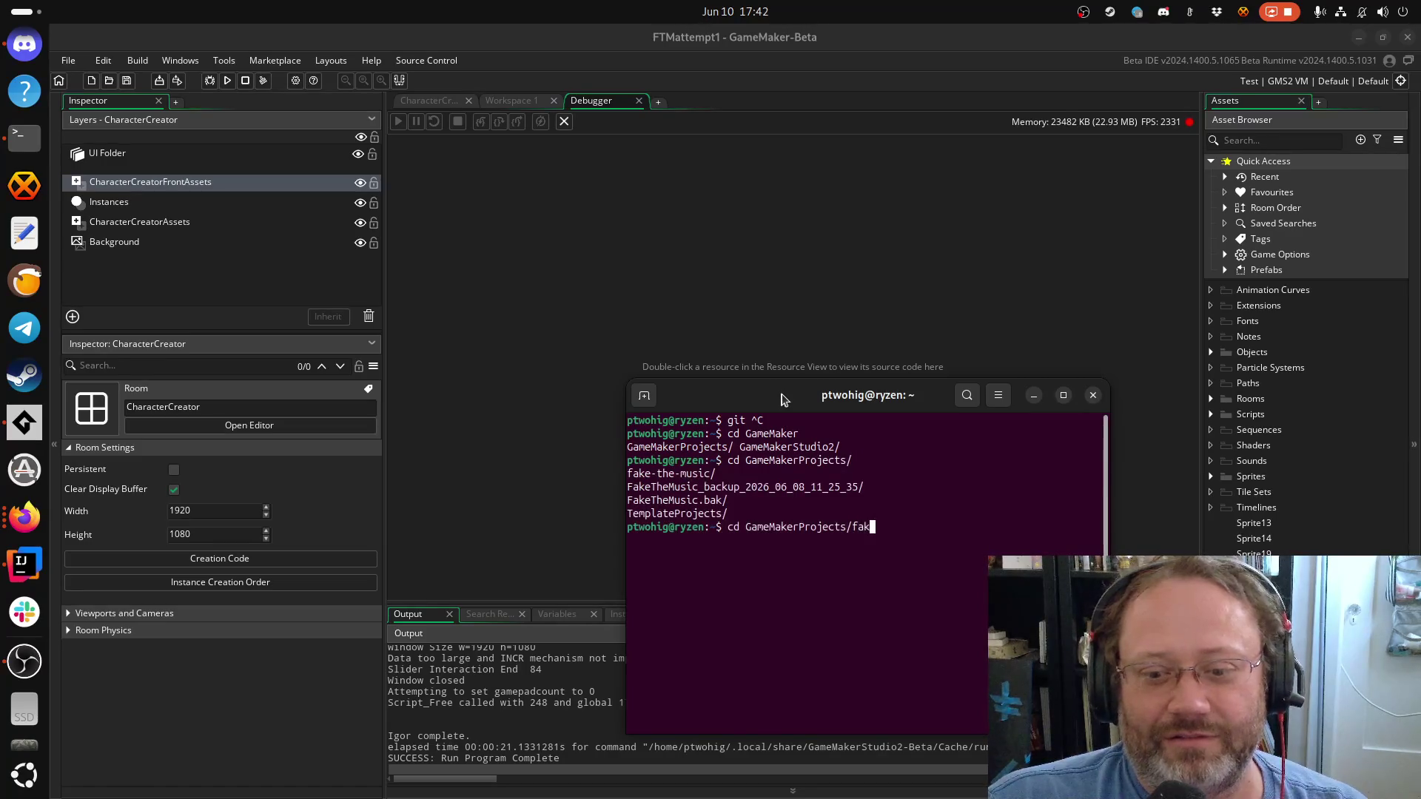
key(Tab)
key(Return)
Check git status and commit all changes with the message 'Fixed facial hair.'
text(git status)
key(Return)
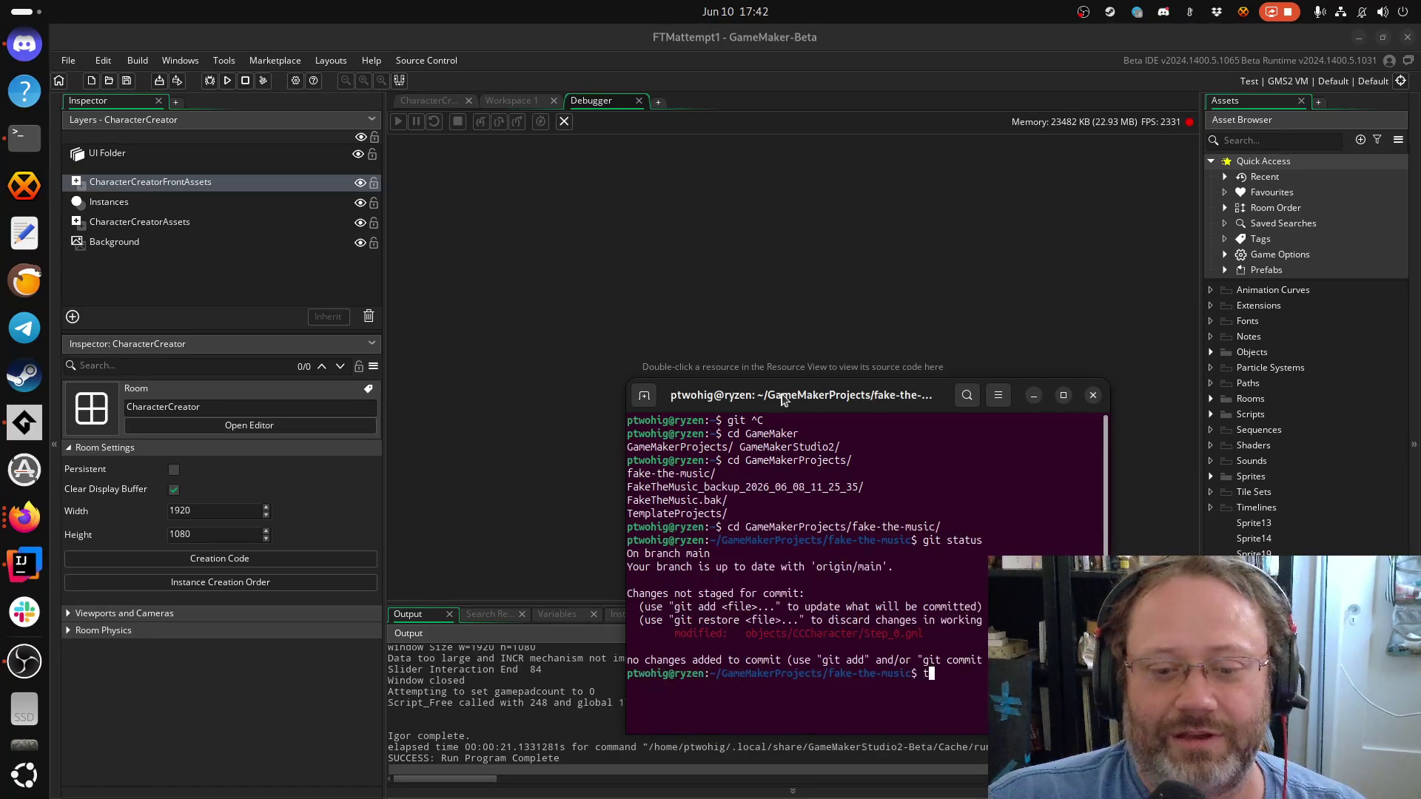
text(git commit -a)
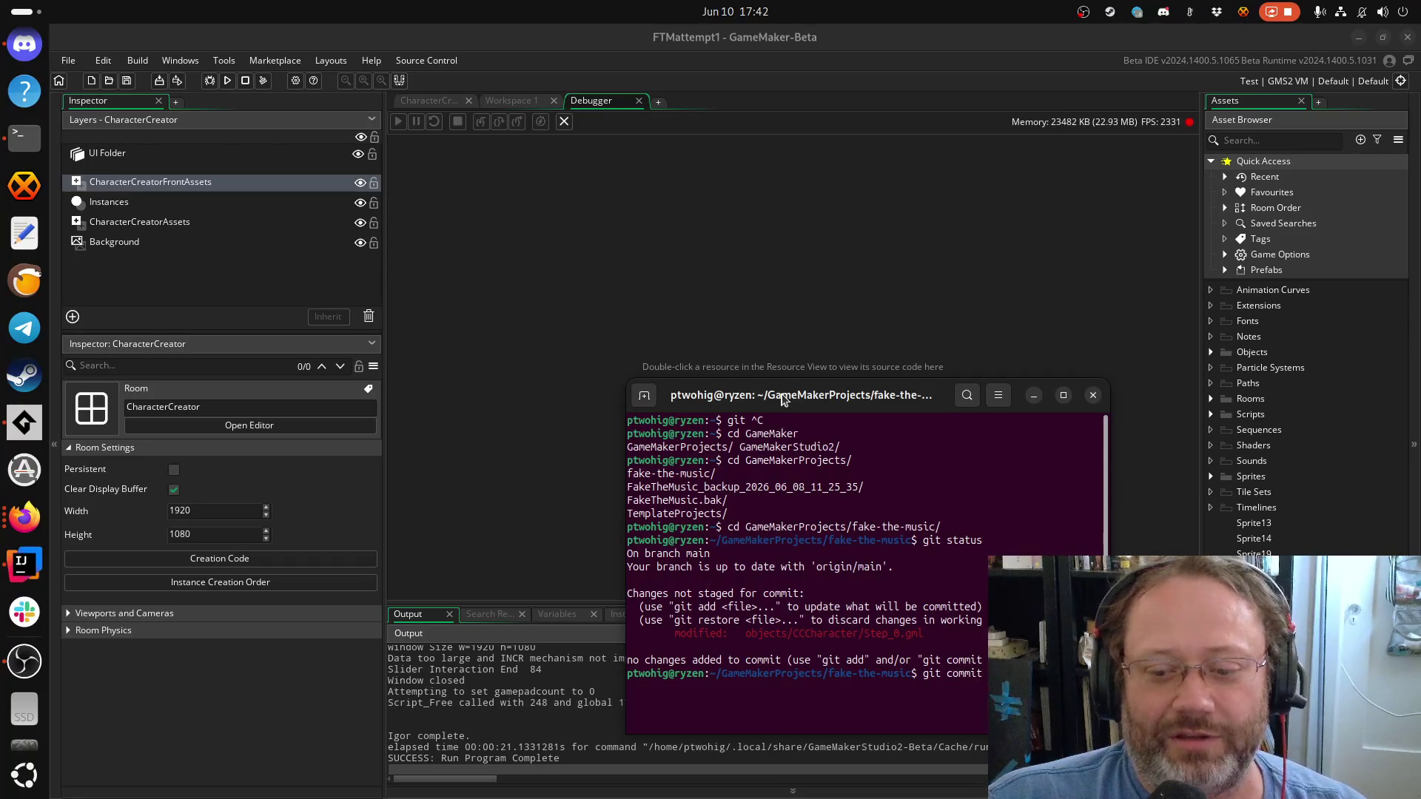
key(Return)
text(iFixed facial hair.)
key(Escape)
text(:w)
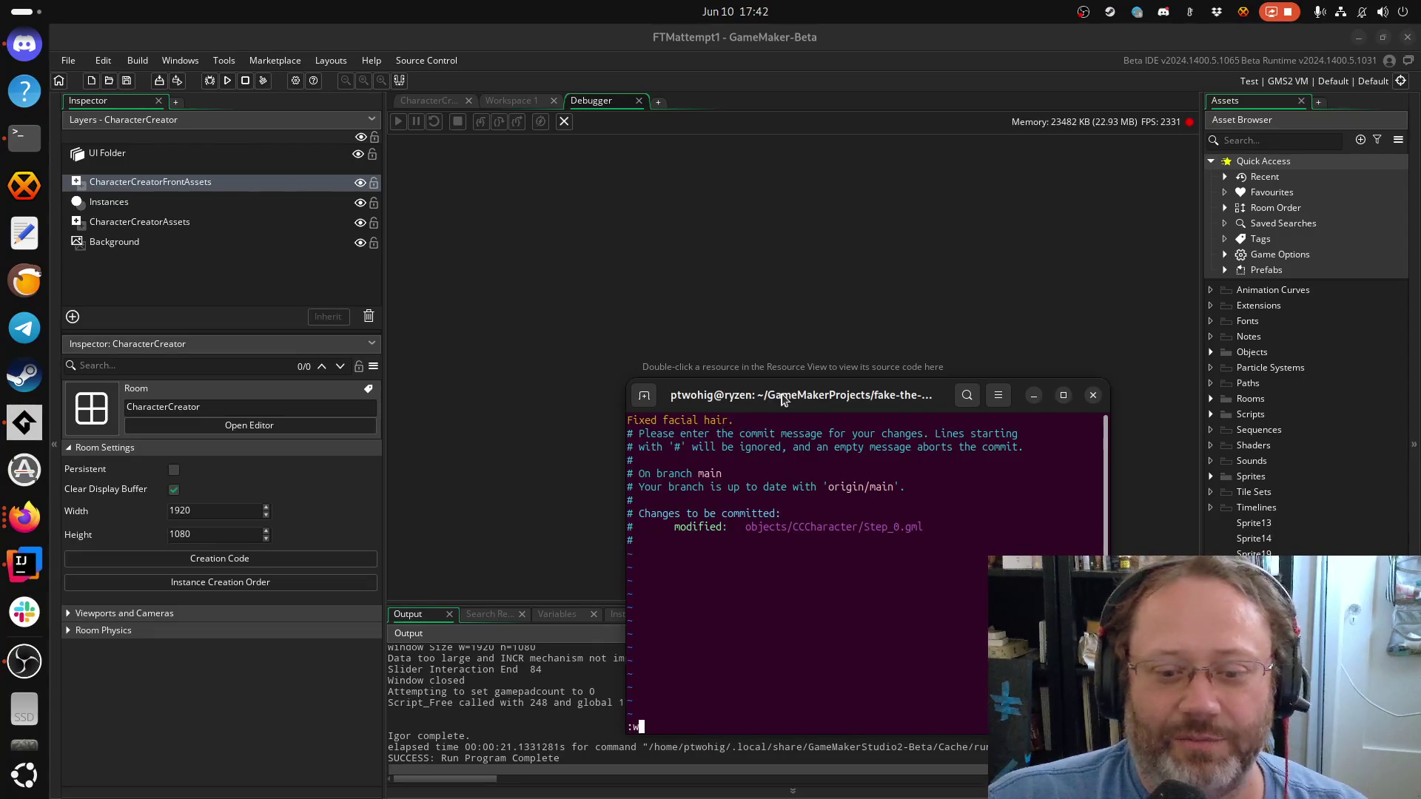
text(q)
key(Return)
Push the commit to origin main with git push and close the terminal
text(git push)
key(Return)
text(f)
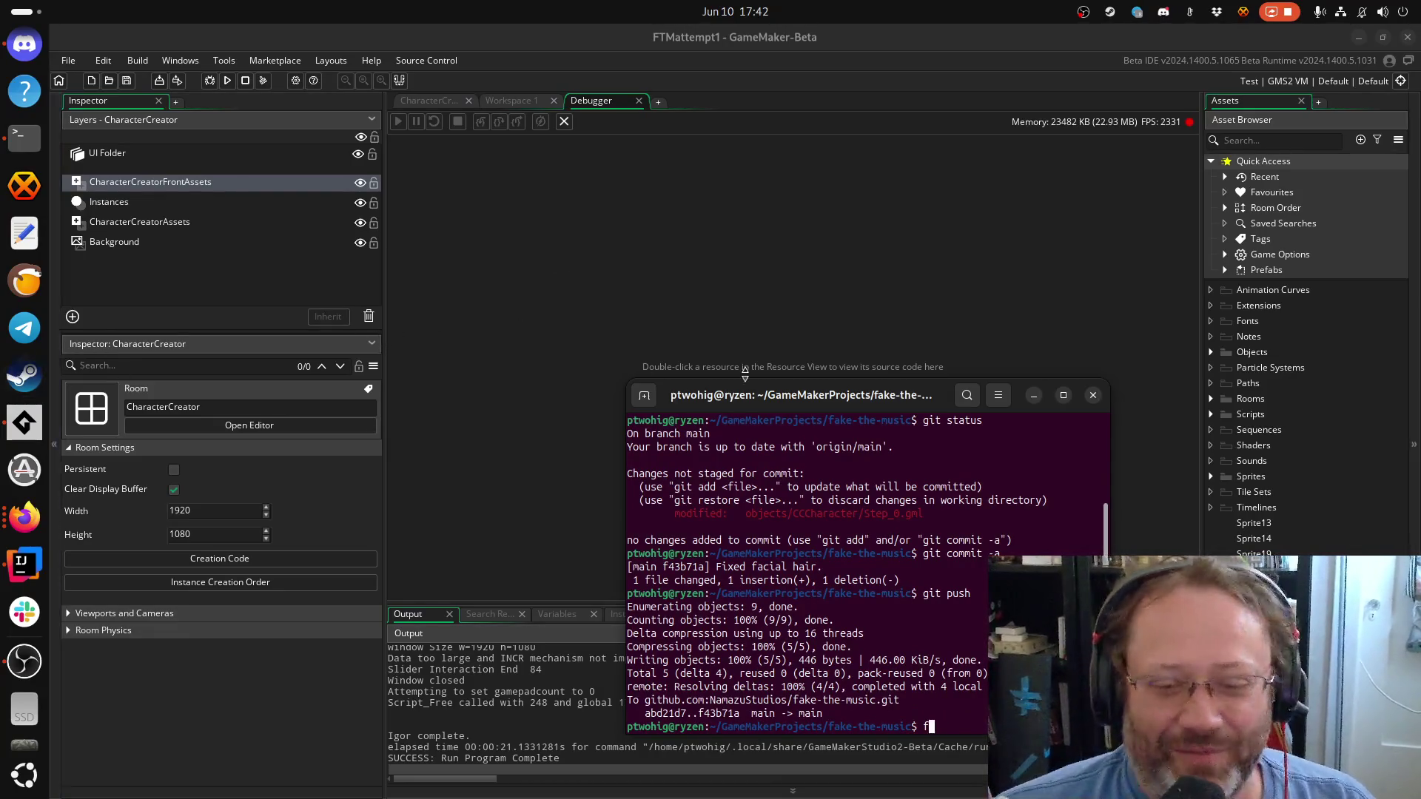
click(1092, 395)
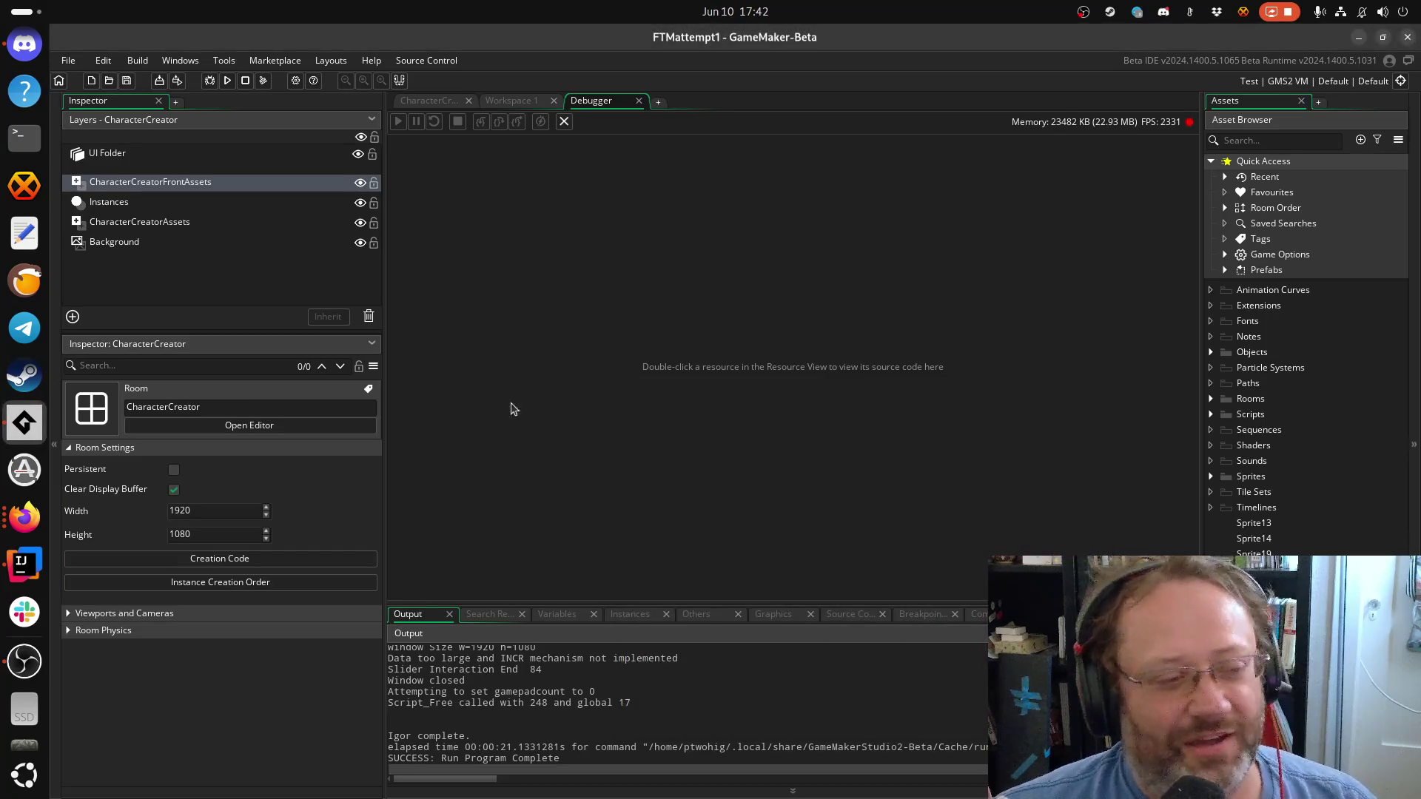